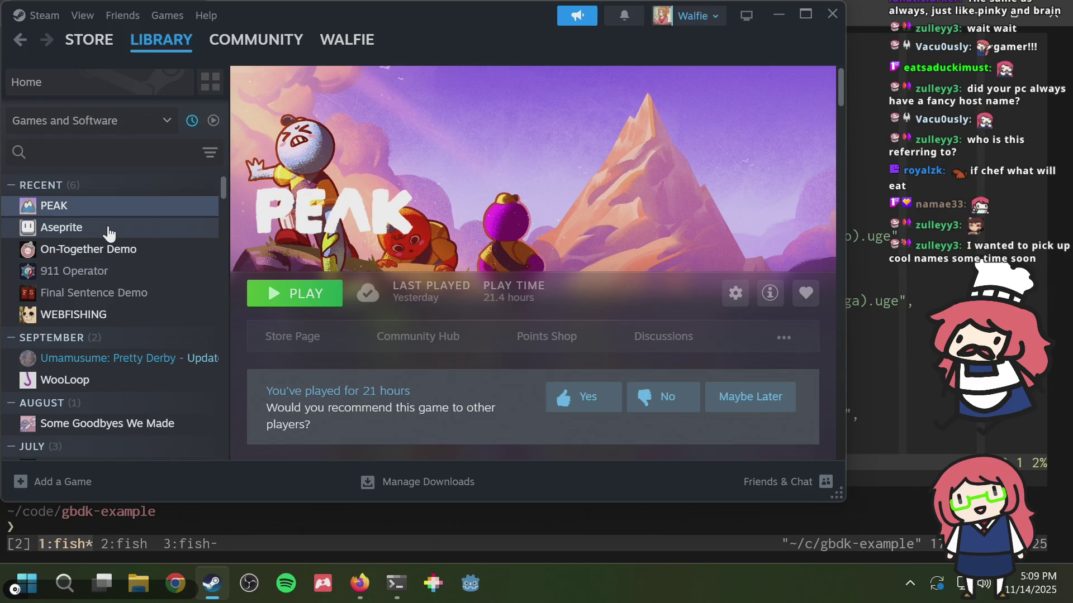
- Look at the Aseprite and PEAK library pages, then bring Windows Terminal forward
left_click(109, 231)
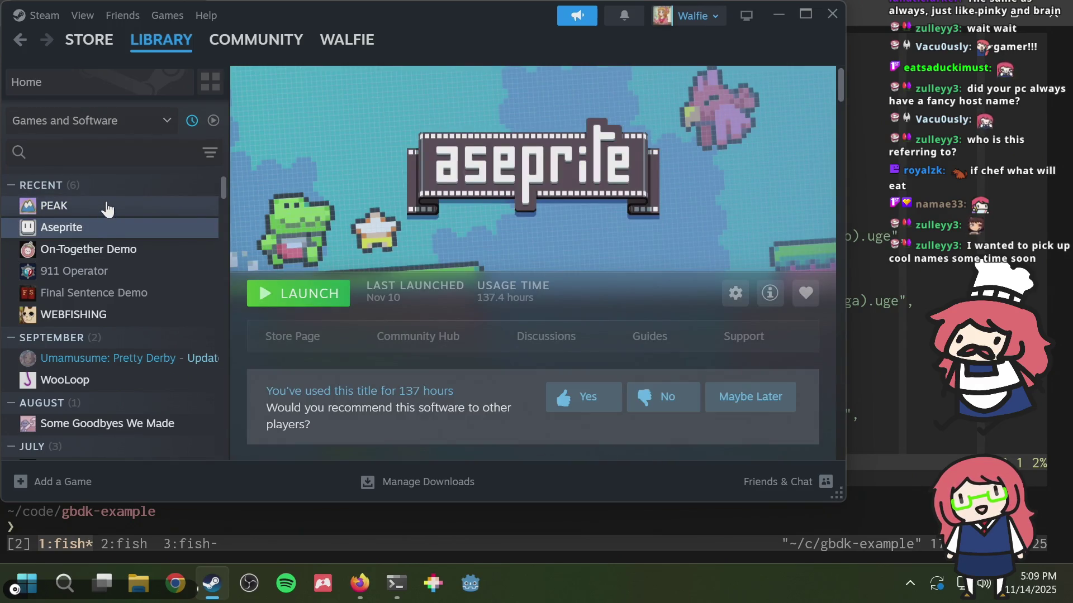
left_click(107, 207)
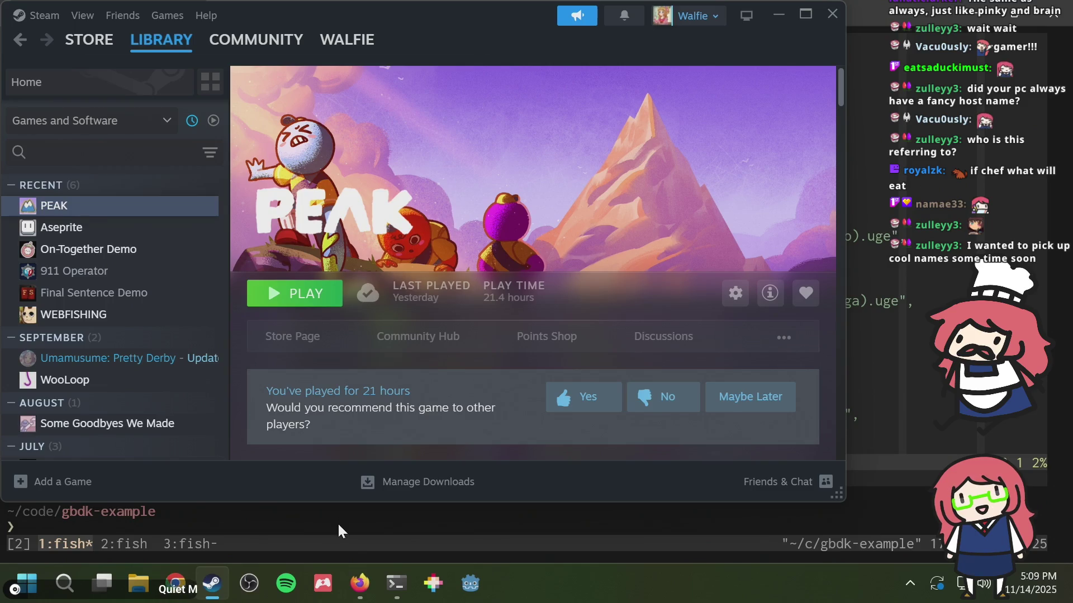
left_click(340, 532)
- Switch to tmux windows 2 and 3, clear window 3, and return to window 2
key("ctrl+b")
key("2")
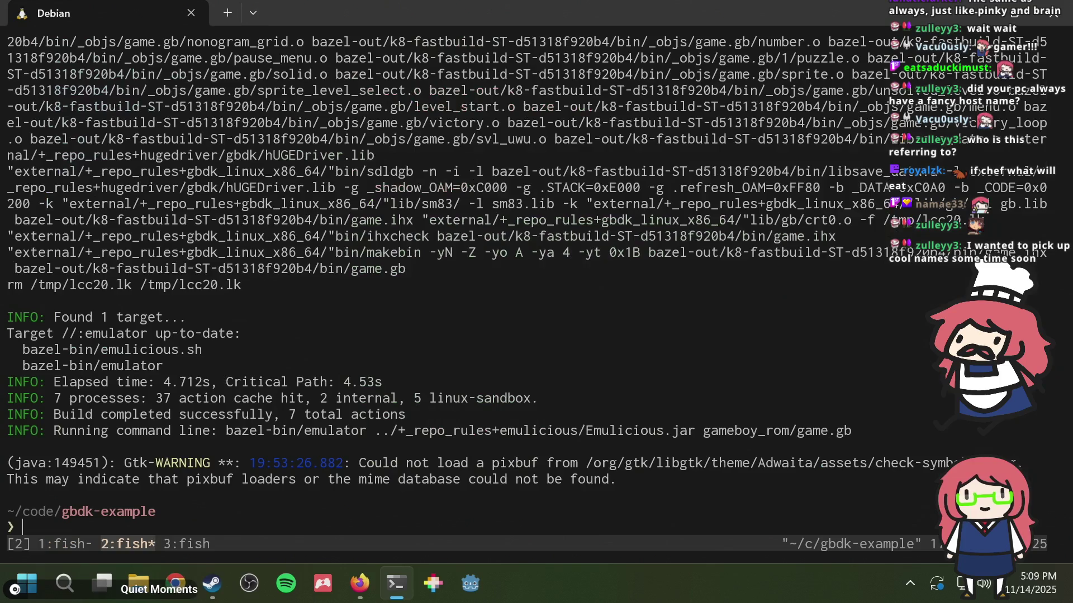
key("ctrl+b")
key("3")
key("ctrl+l")
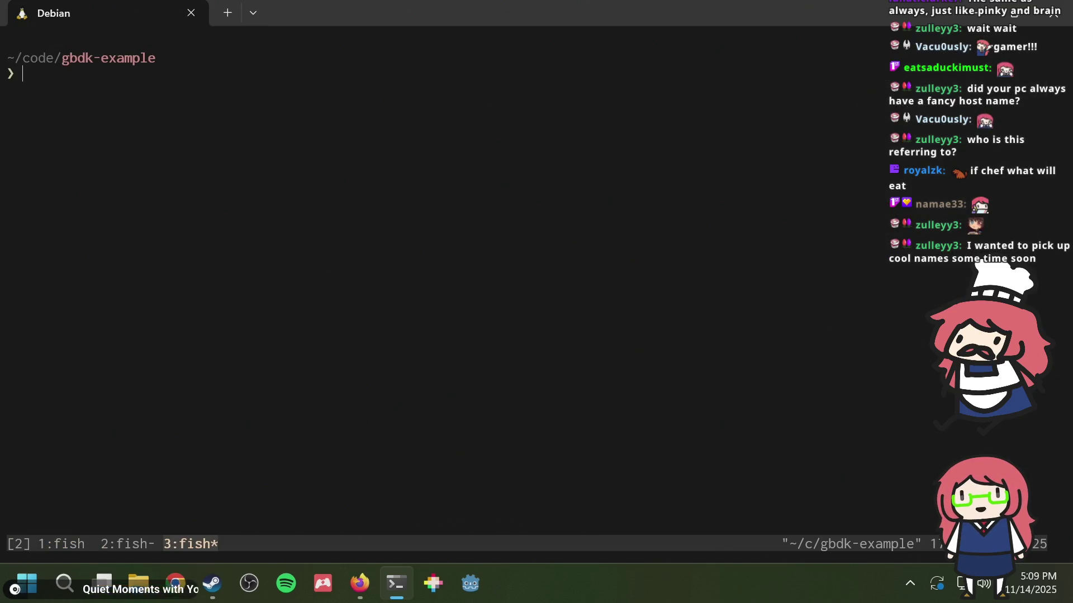
key("ctrl+b")
key("2")
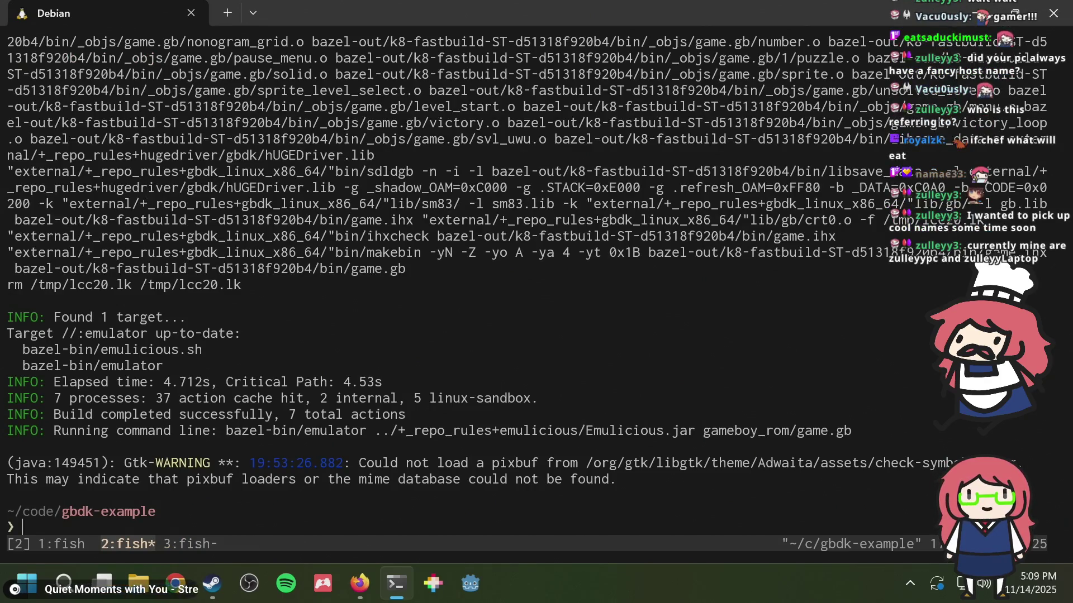
- Cycle through tmux windows back to window 1 and start Neovim with vi
key("ctrl+b")
key("1")
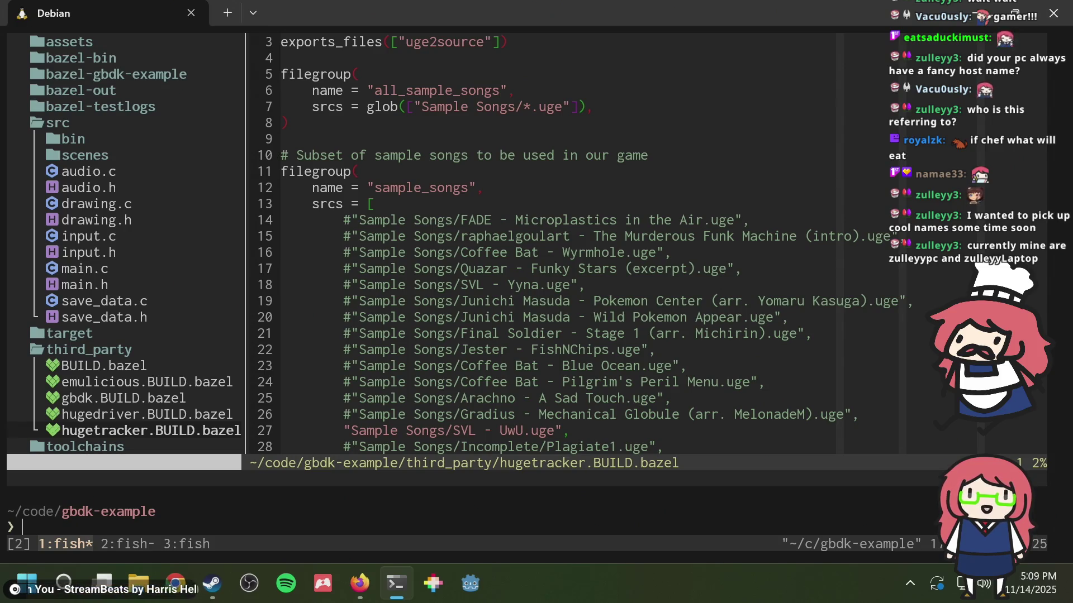
key("ctrl+b")
key("2")
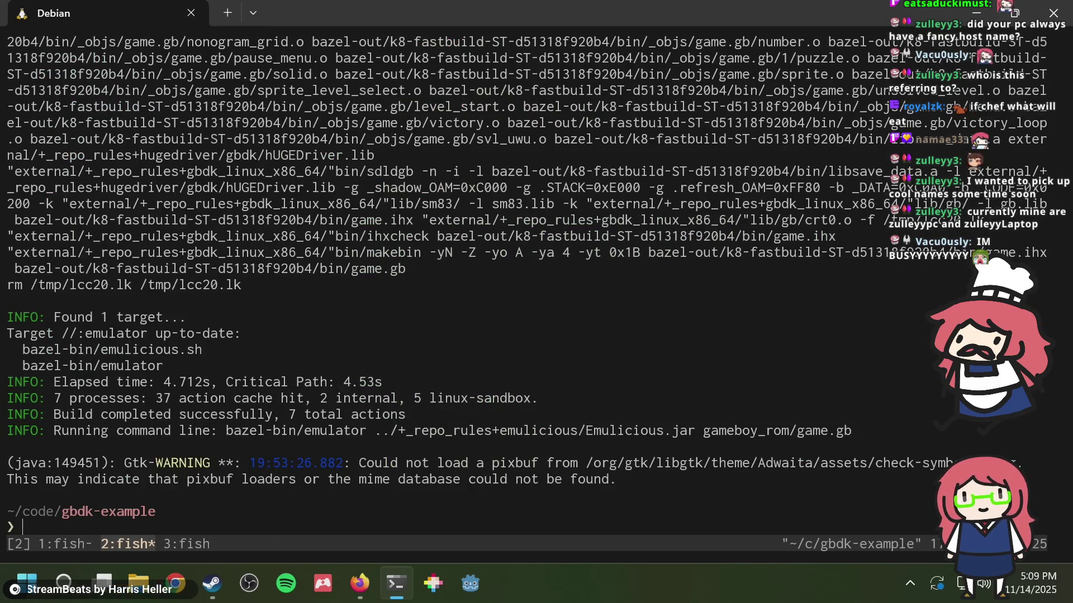
key("ctrl+b")
key("3")
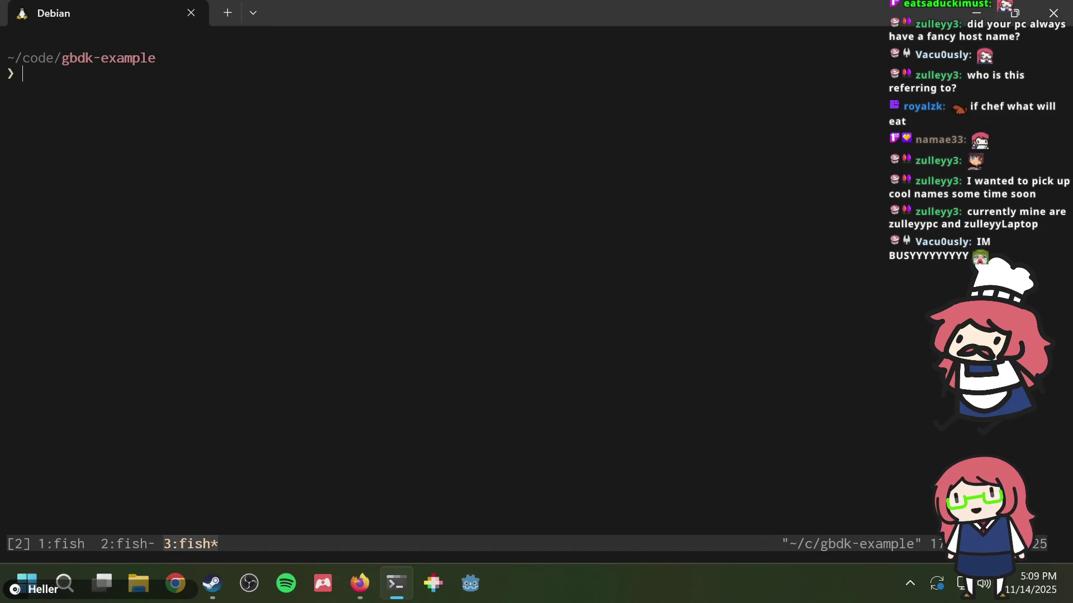
key("ctrl+b")
key("1")
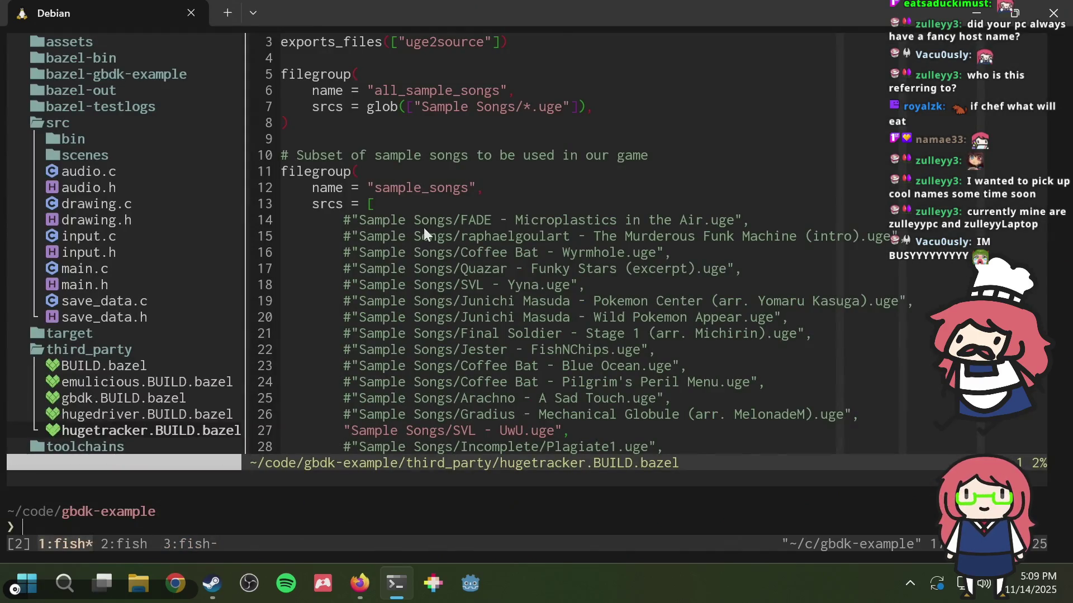
type("vi")
key("Return")
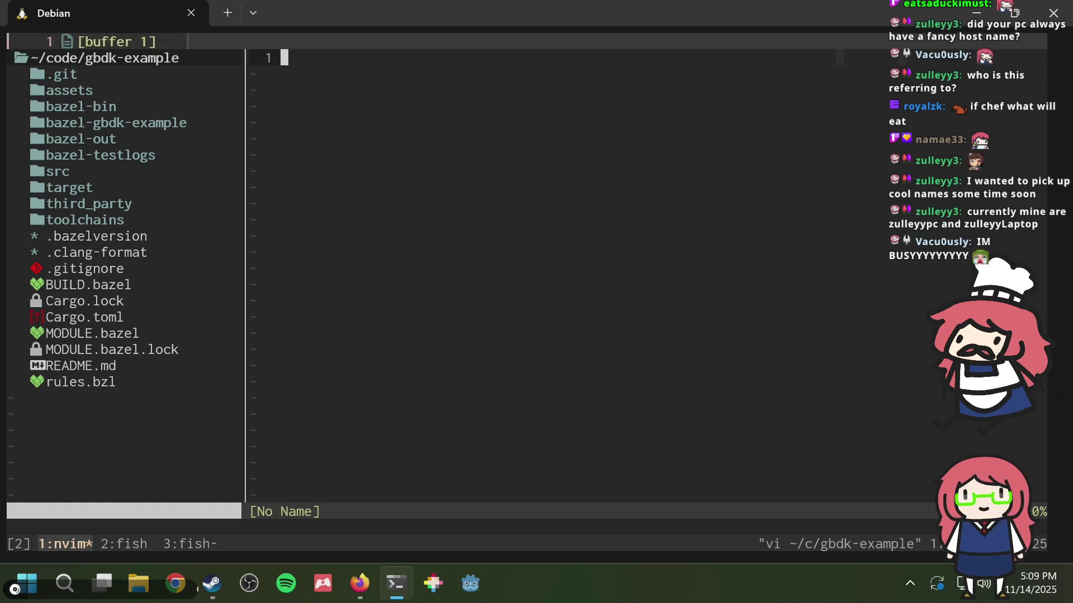
- Launch the On-Together Demo from the Steam library using the Play option
left_click(216, 587)
double_click(113, 249)
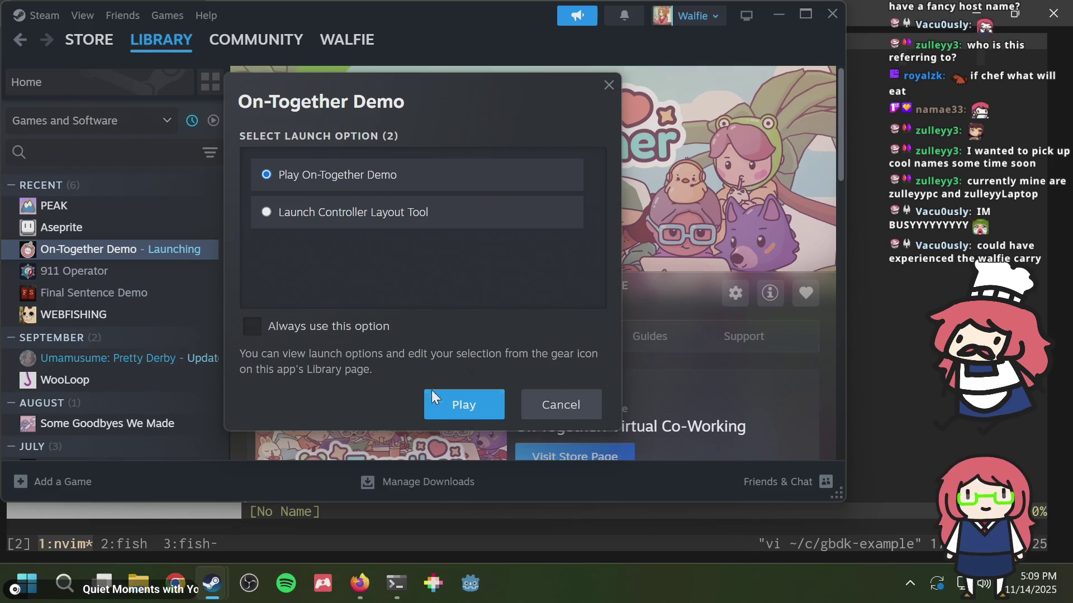
left_click(439, 400)
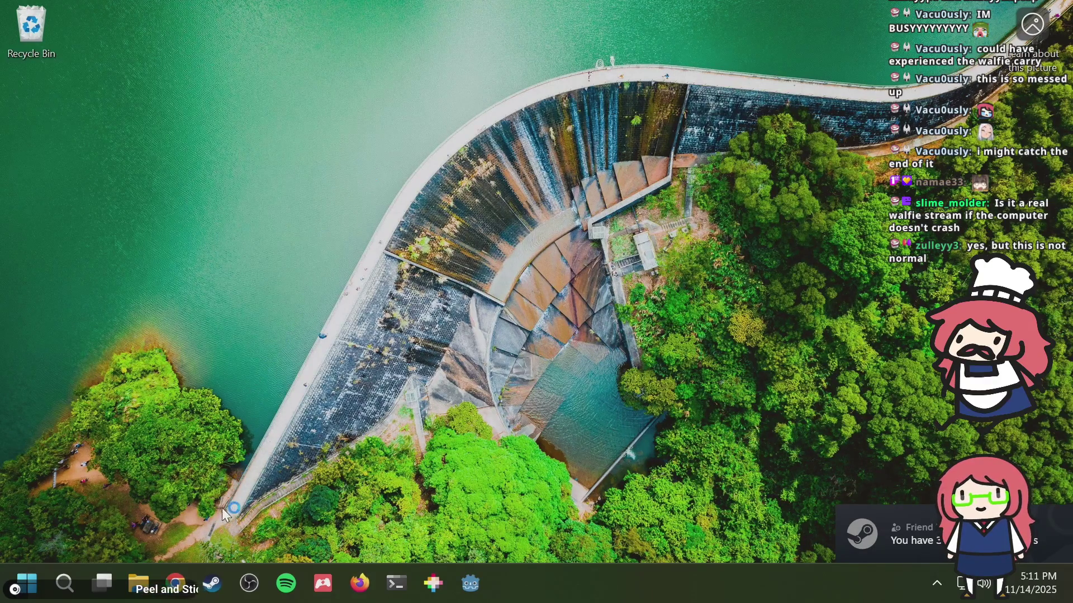
- Go to Steam's library home, then open a PowerShell terminal window and maximize it
left_click(211, 581)
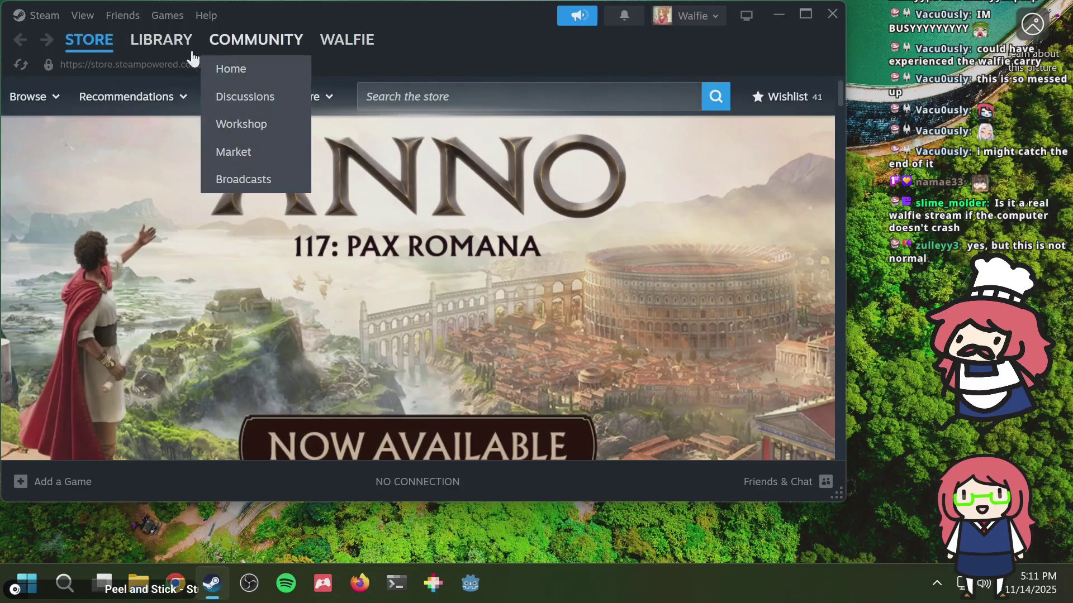
left_click(166, 46)
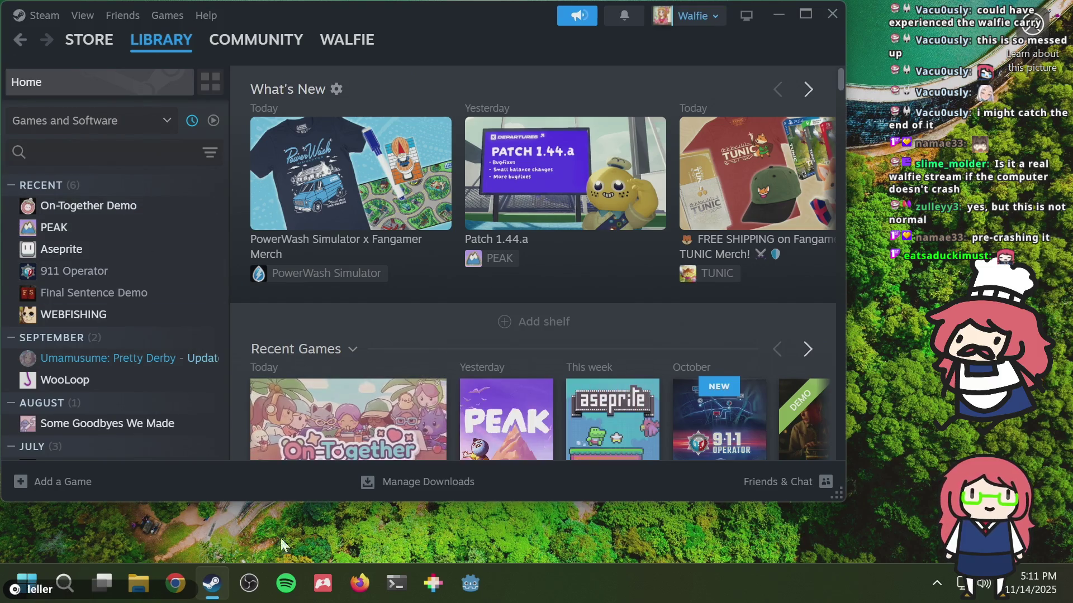
left_click(393, 574)
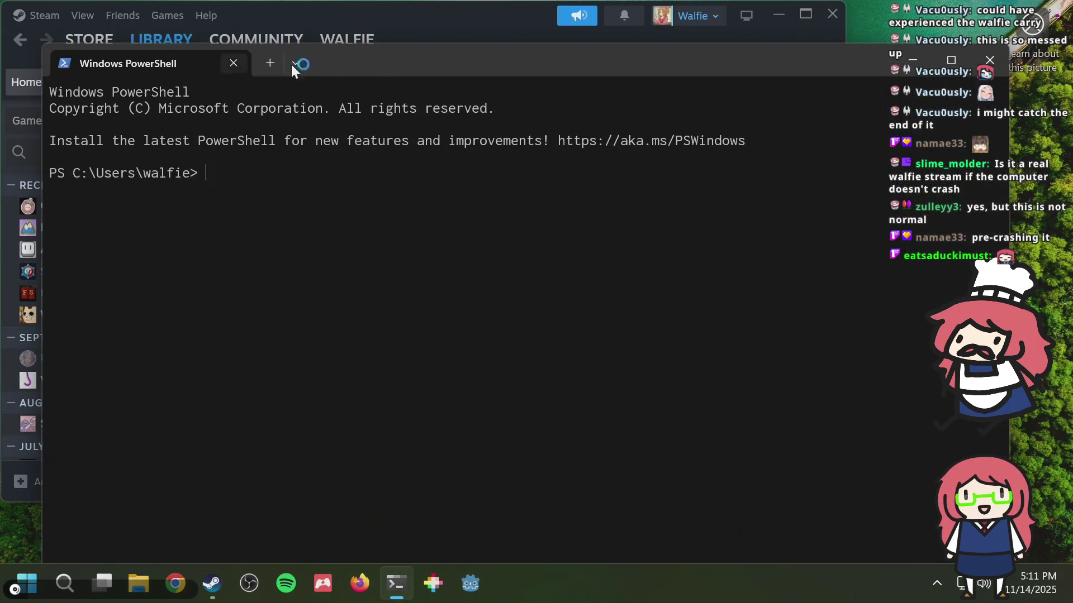
double_click(378, 59)
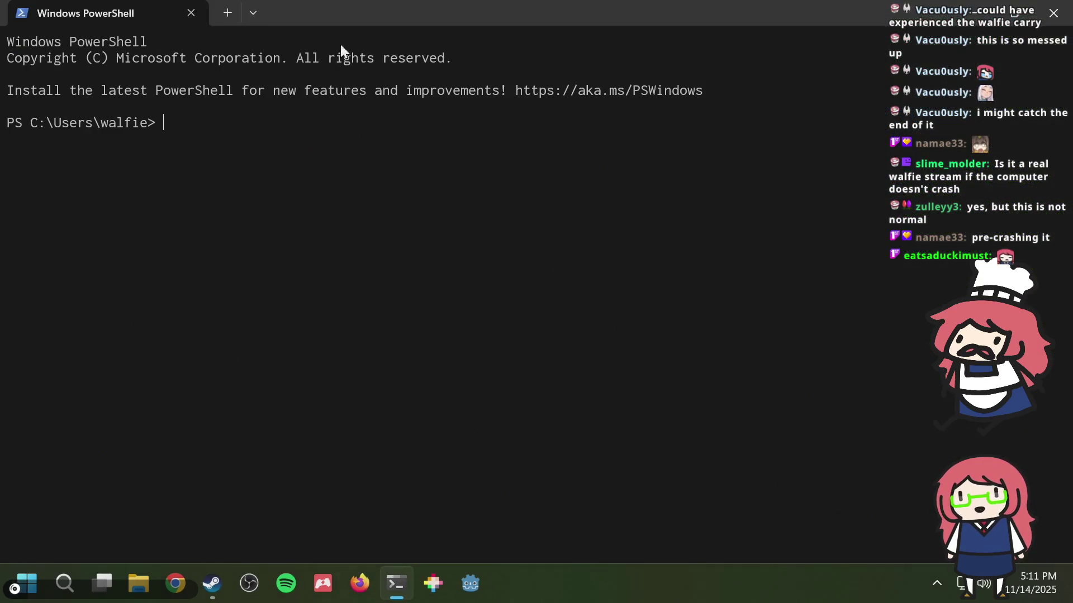
- Open a Debian tab, close the PowerShell tab, and reattach tmux with 'tmux at'
left_click(251, 14)
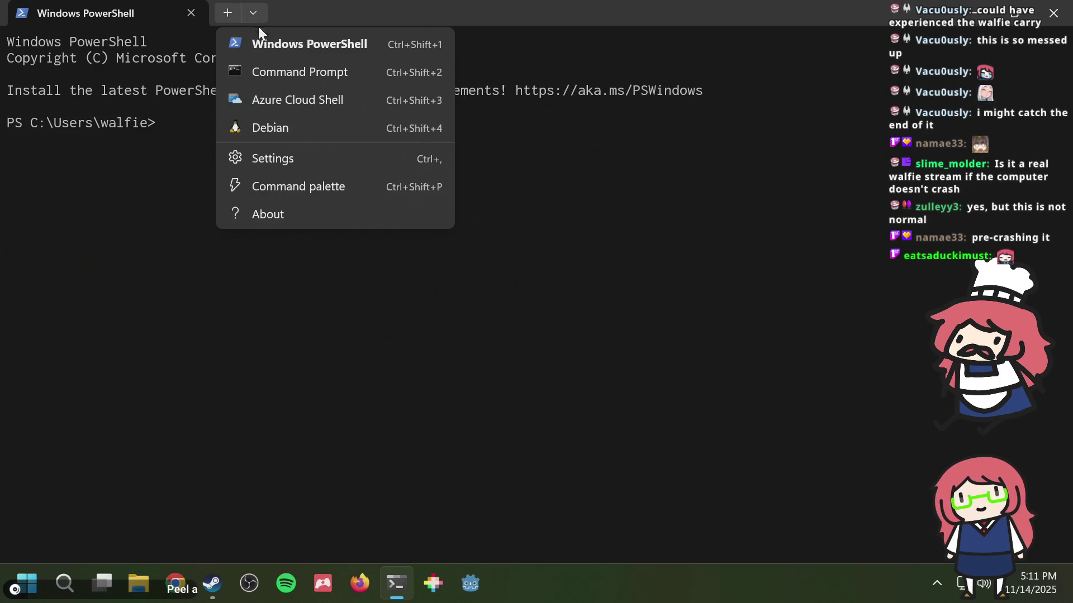
left_click(288, 127)
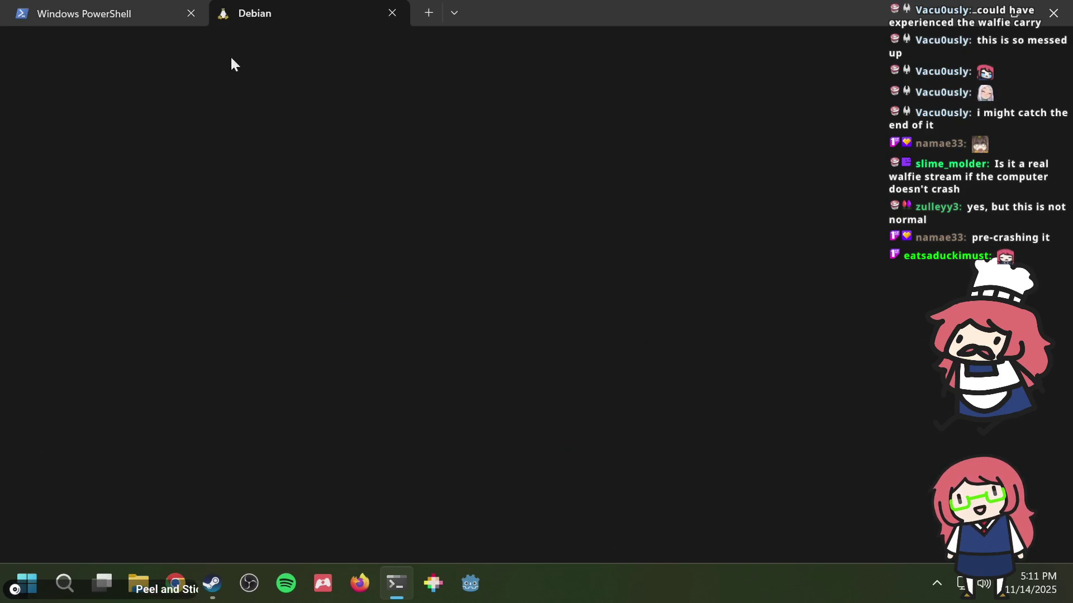
left_click(193, 13)
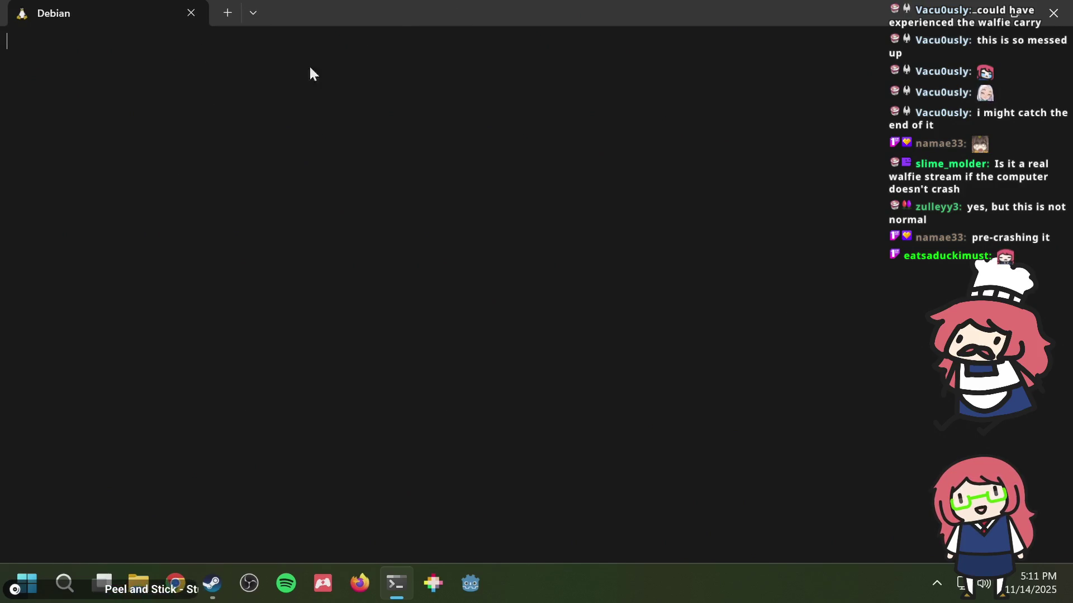
type("tm")
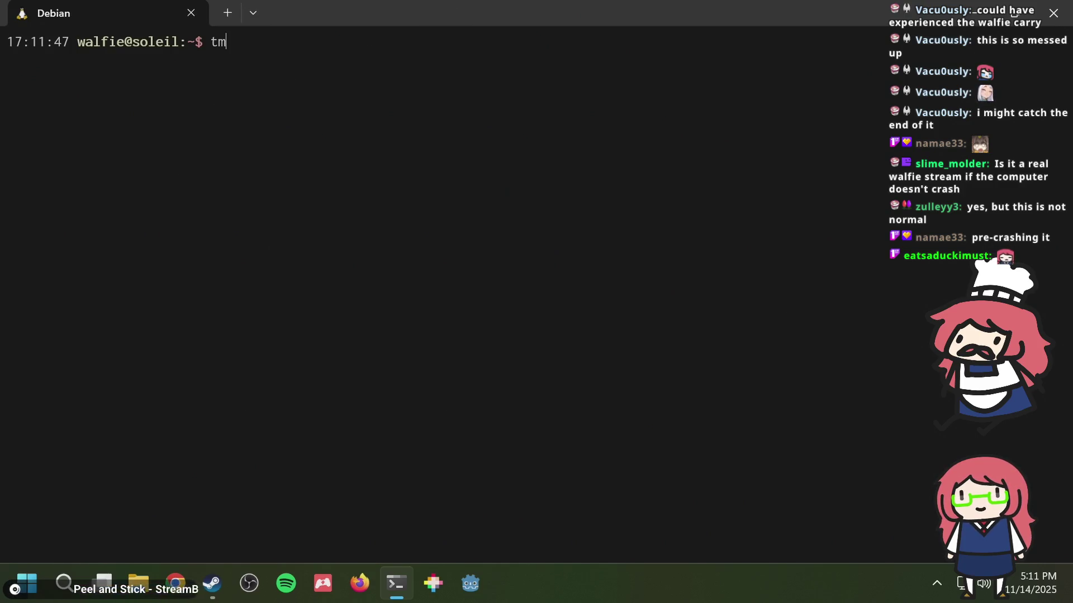
type("ux at")
key("Return")
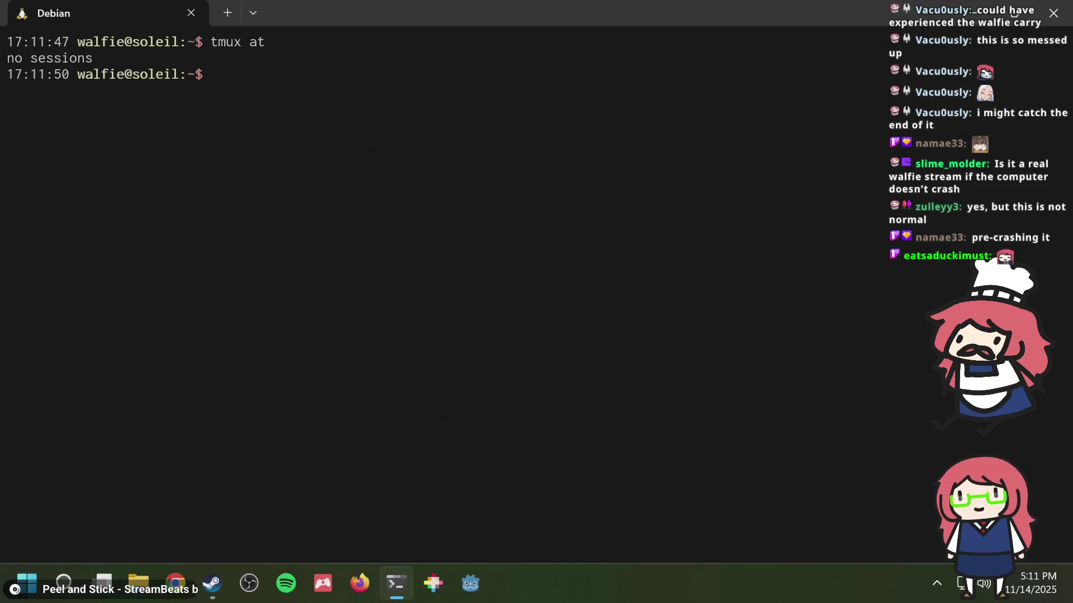
key("Up")
key("Return")
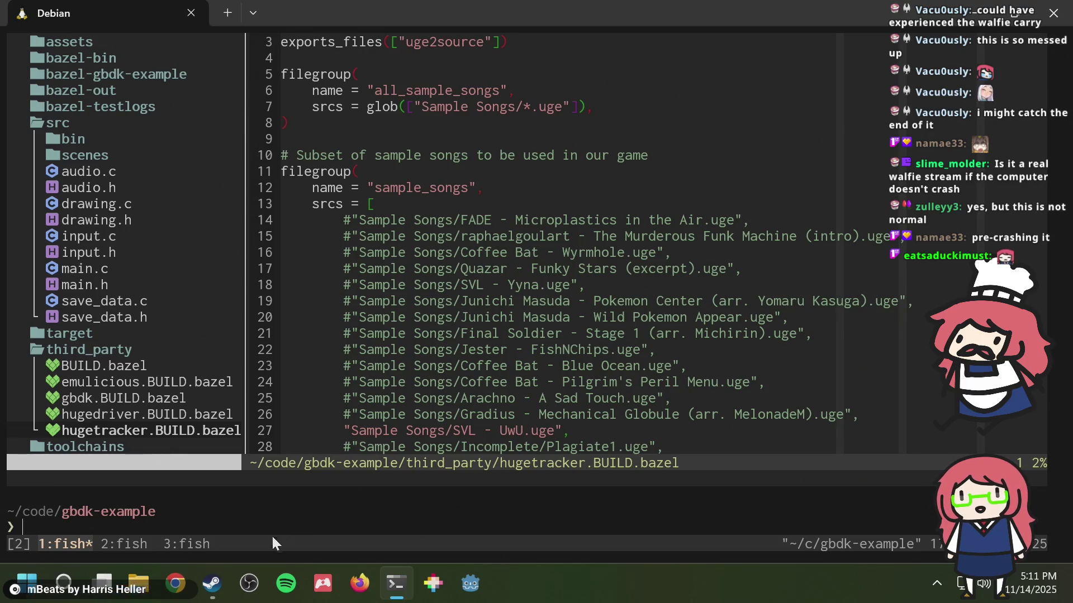
- Start the On-Together Demo from the Steam library and confirm Play to reach its main menu
left_click(212, 583)
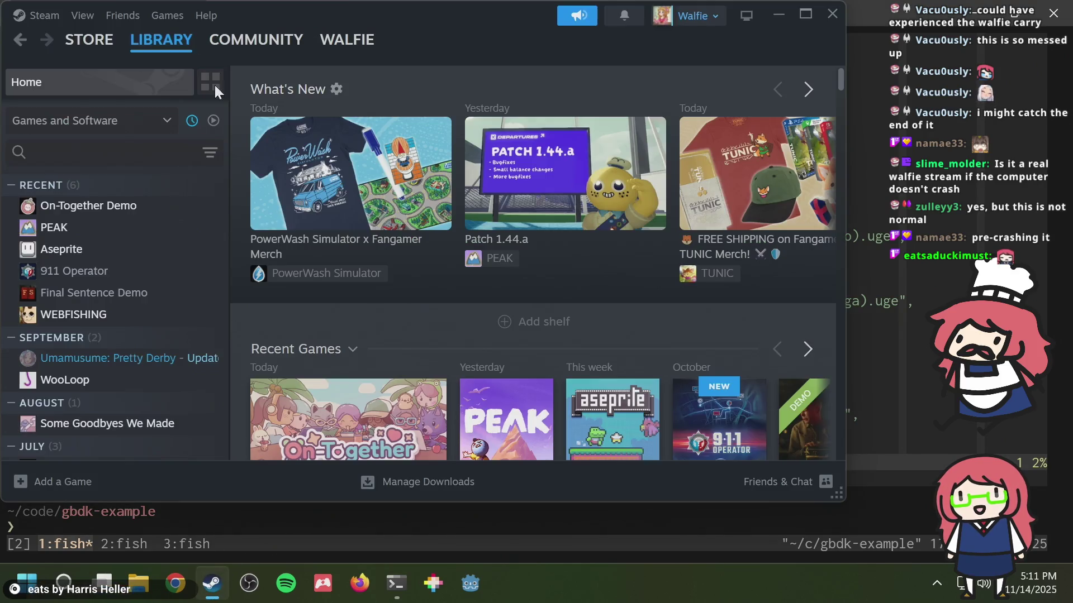
double_click(86, 219)
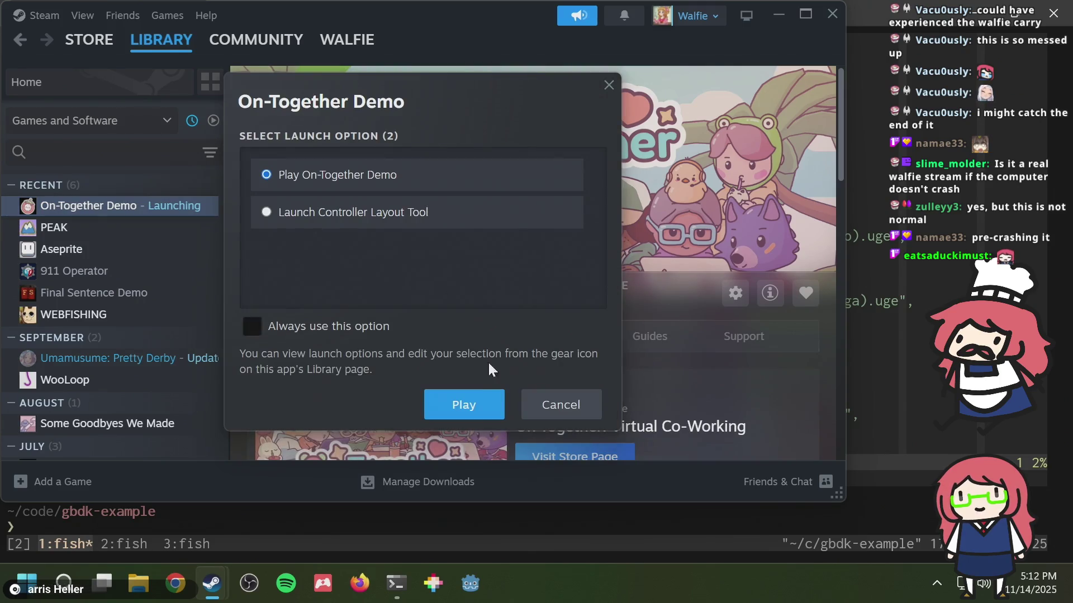
left_click(476, 408)
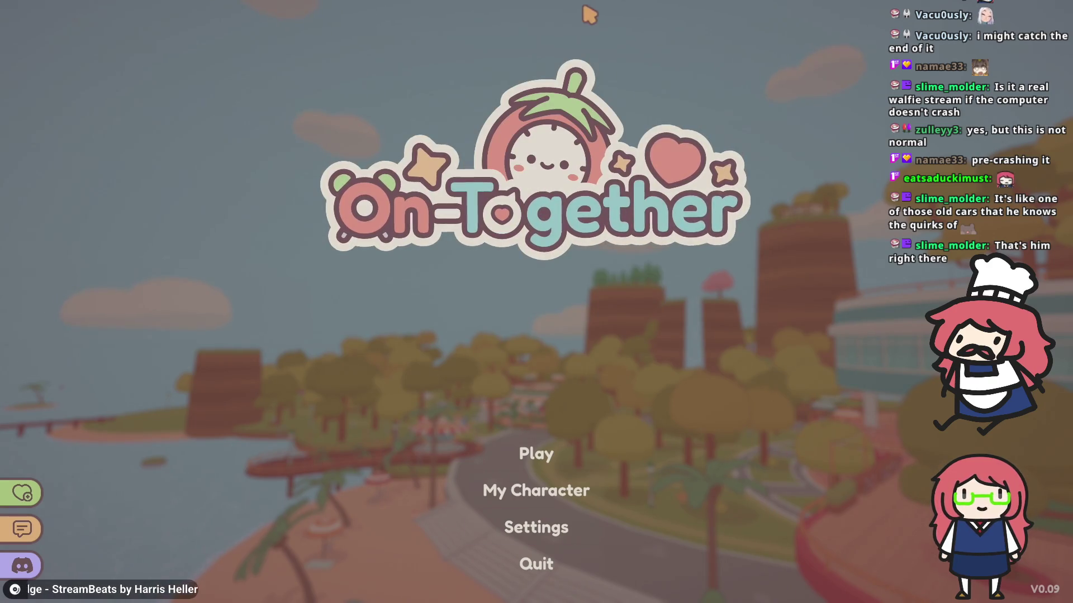
left_click(526, 457)
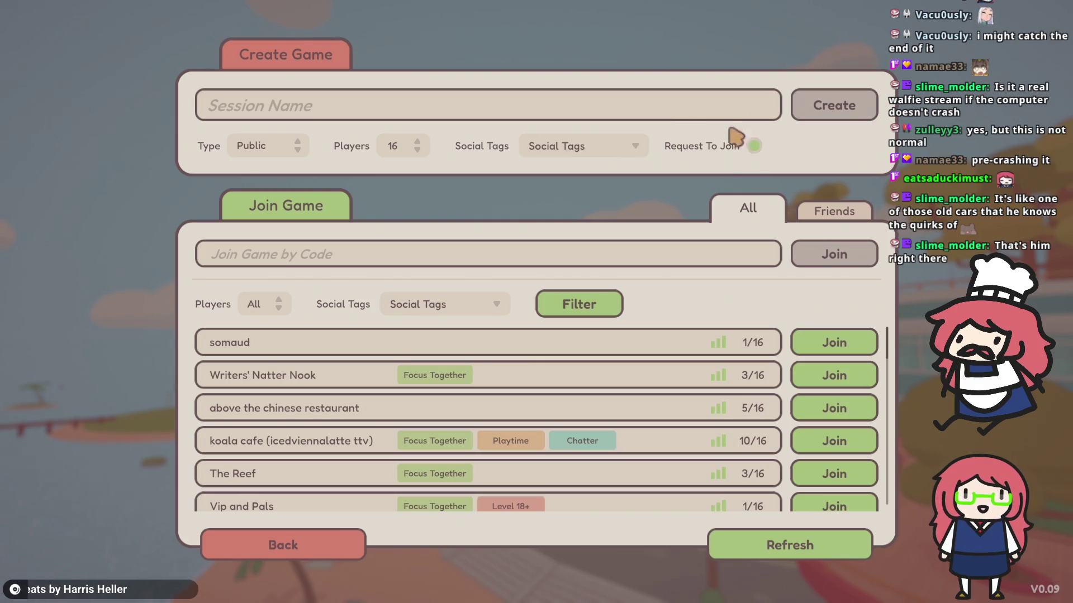
type("walfie's lobby")
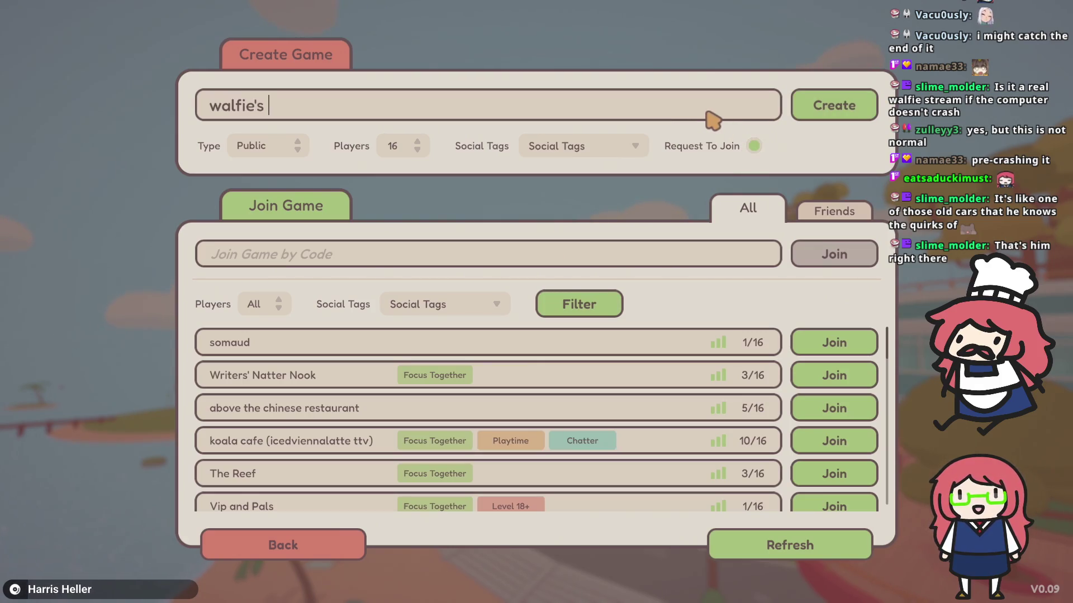
left_click(838, 116)
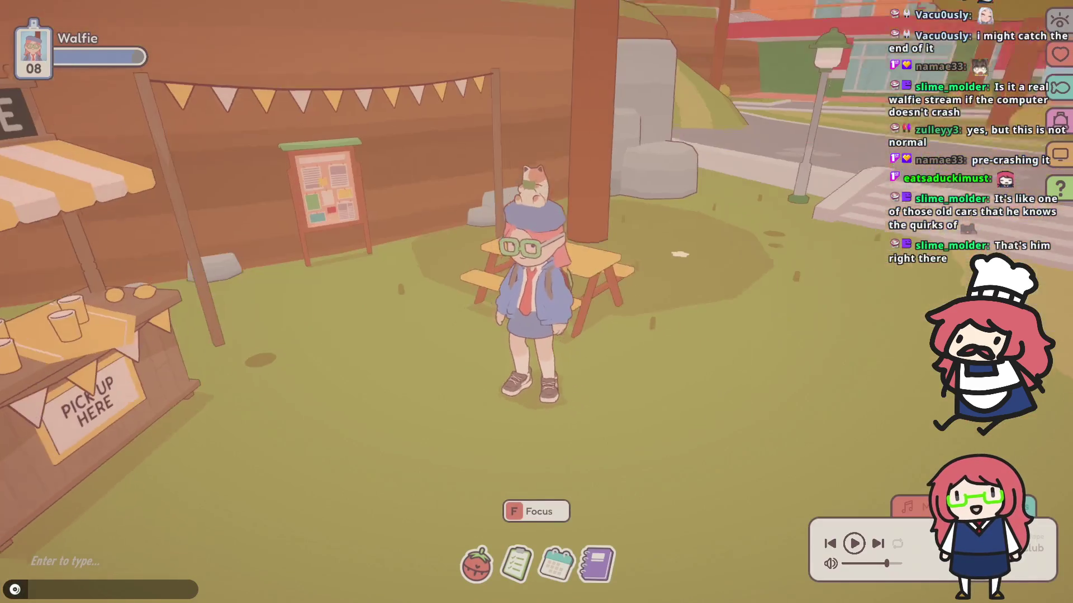
key("Escape")
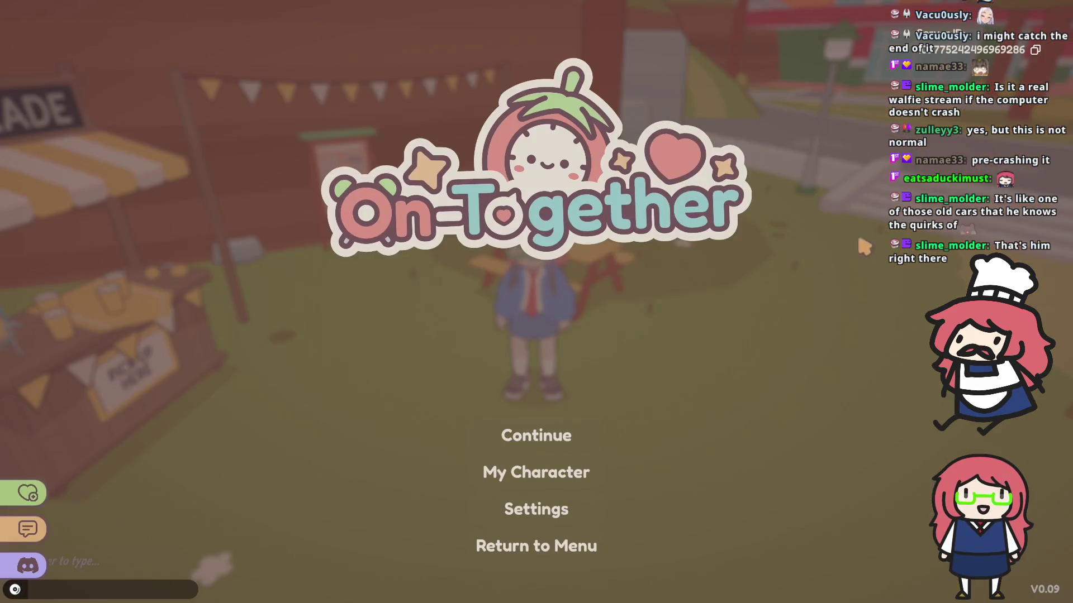
key("alt+Tab")
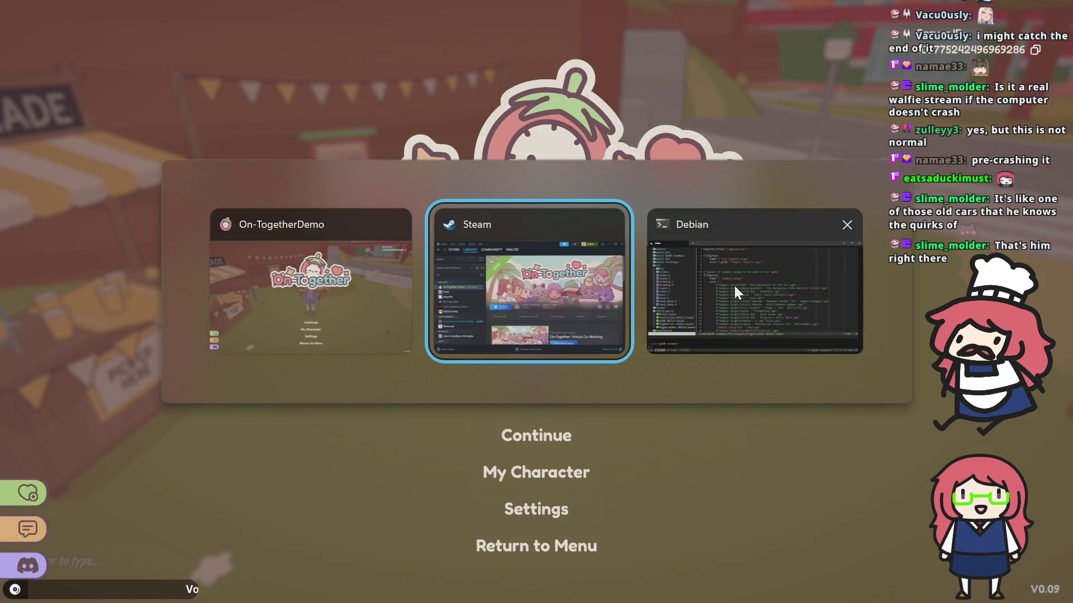
left_click(734, 286)
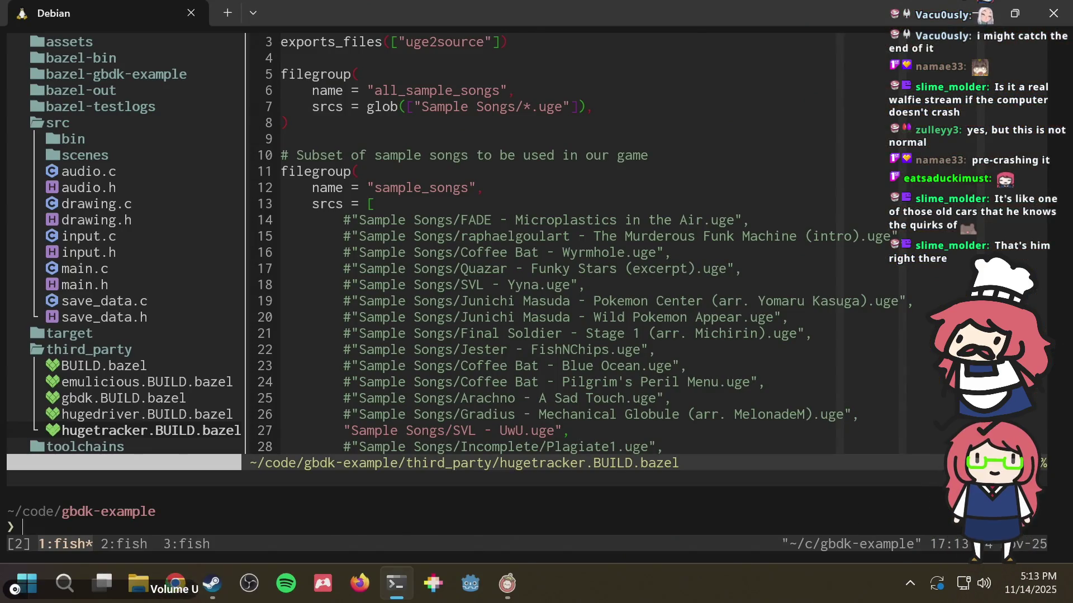
left_click(909, 585)
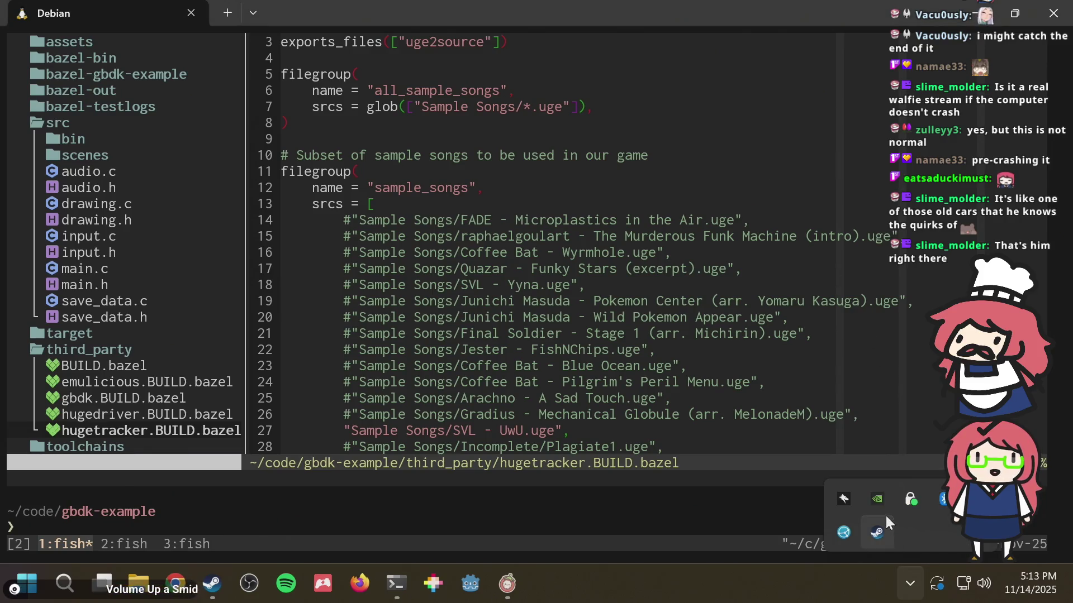
right_click(914, 500)
left_click(909, 491)
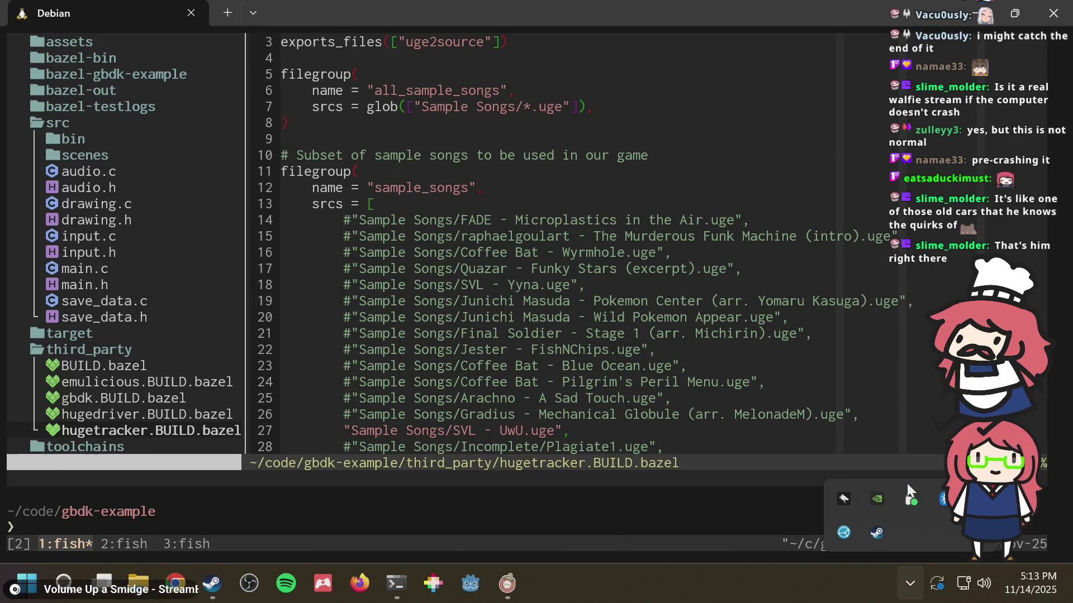
left_click(505, 583)
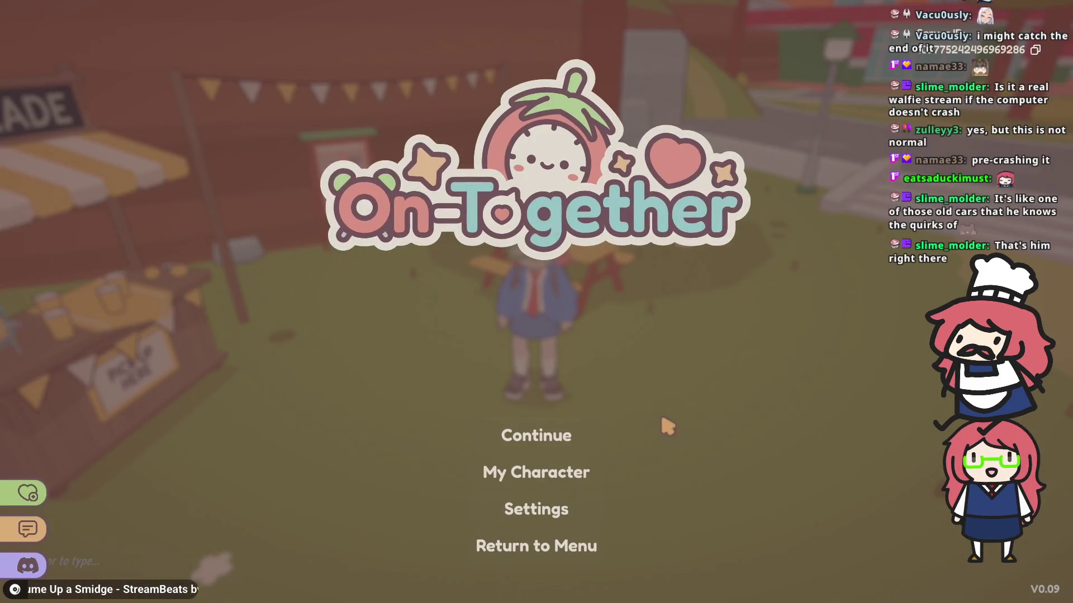
key("Escape")
key("Escape")
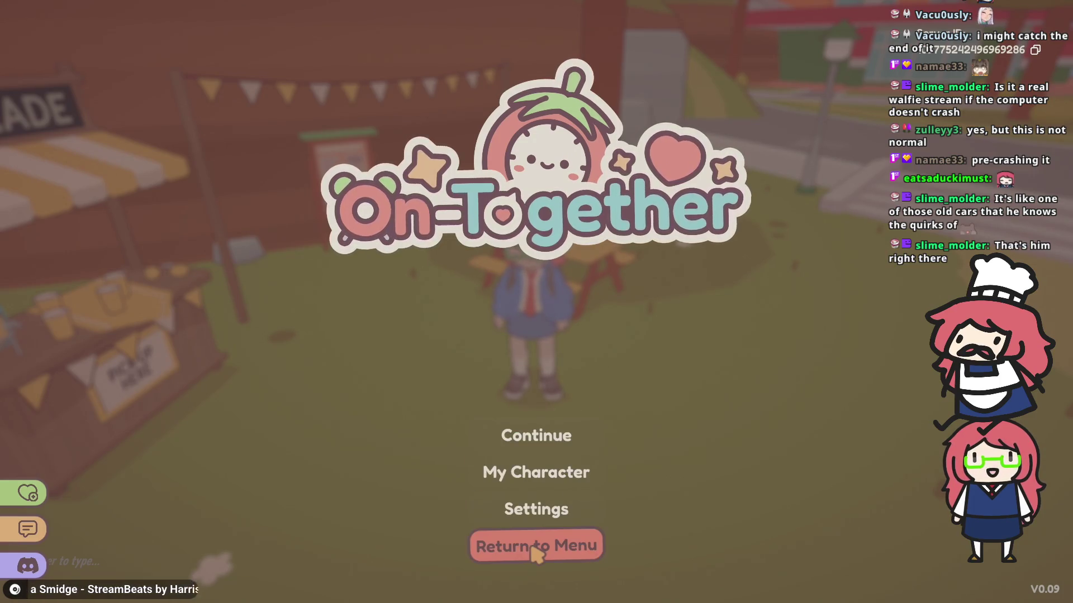
- Leave the current session and create a new public game from the main menu
left_click(535, 550)
left_click(558, 405)
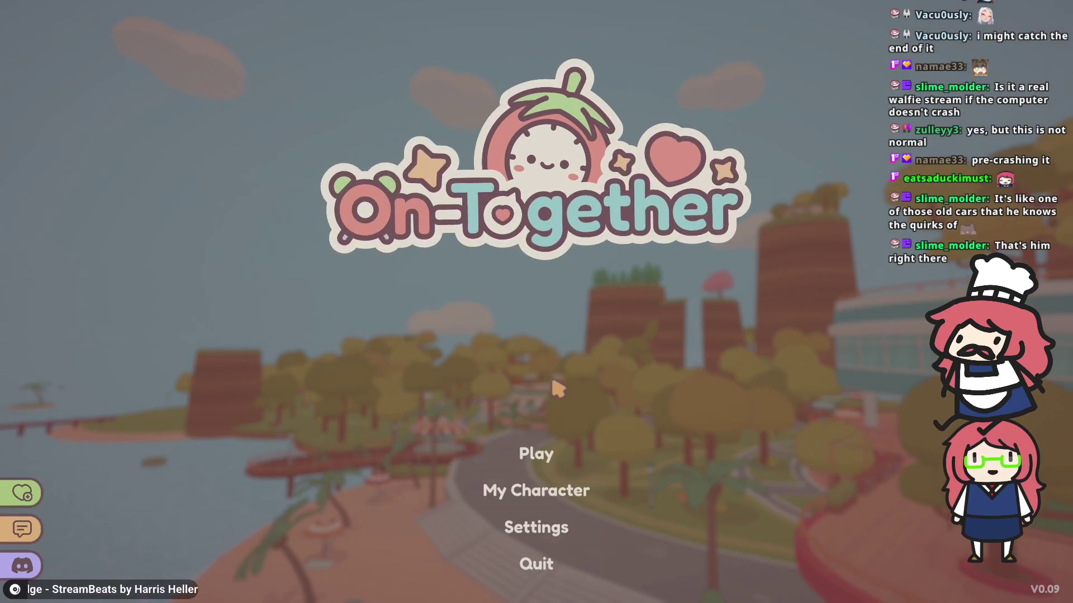
left_click(548, 459)
type("walfie's lobby")
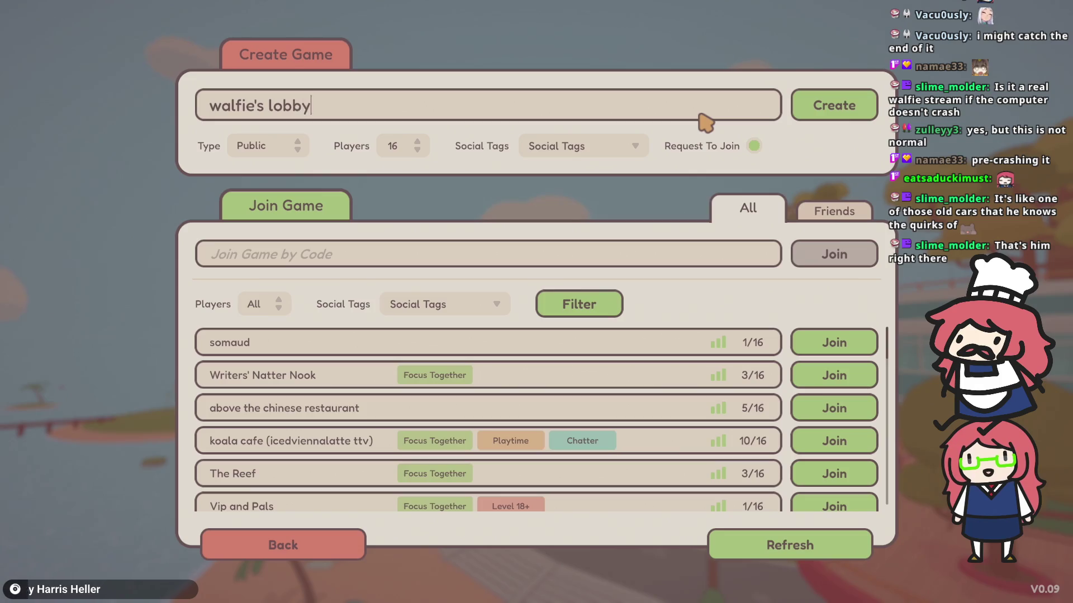
key("Return")
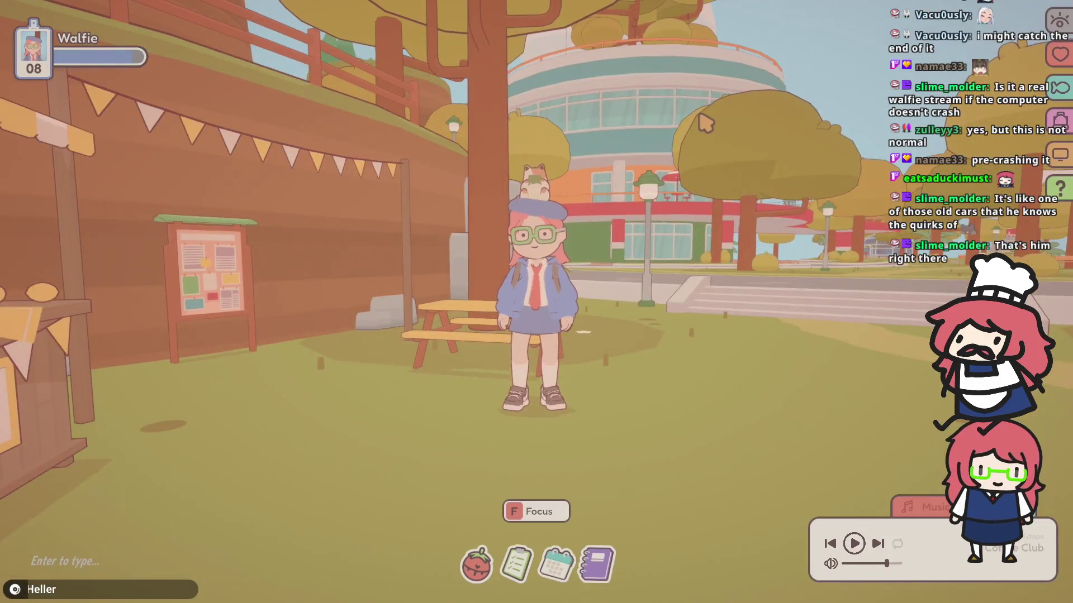
- Walk the character across the bridge, over the hill and past the pond to the red picnic tables
key("w")
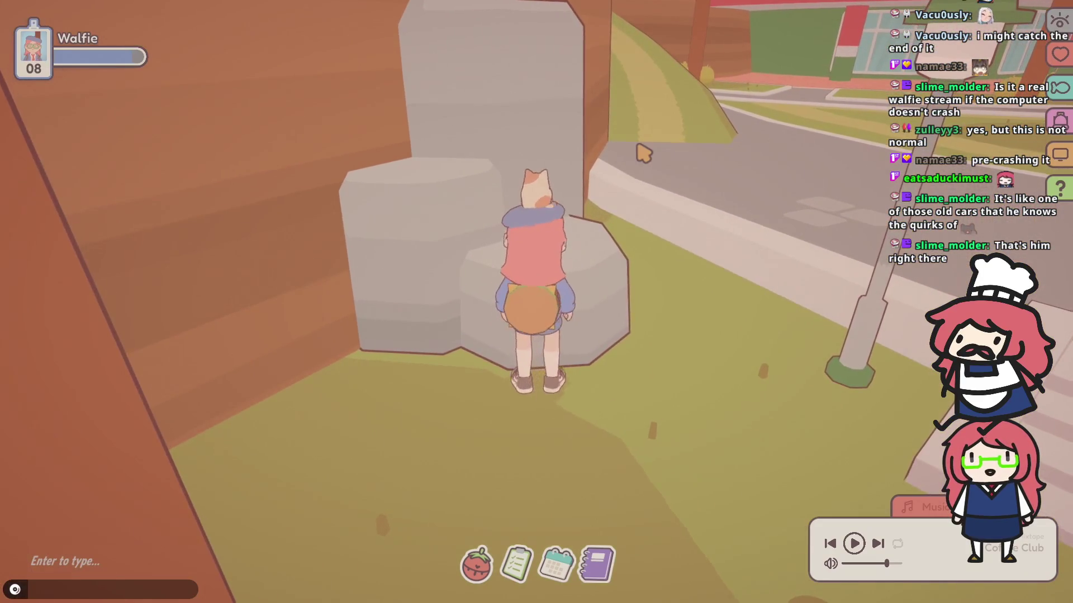
key("Escape")
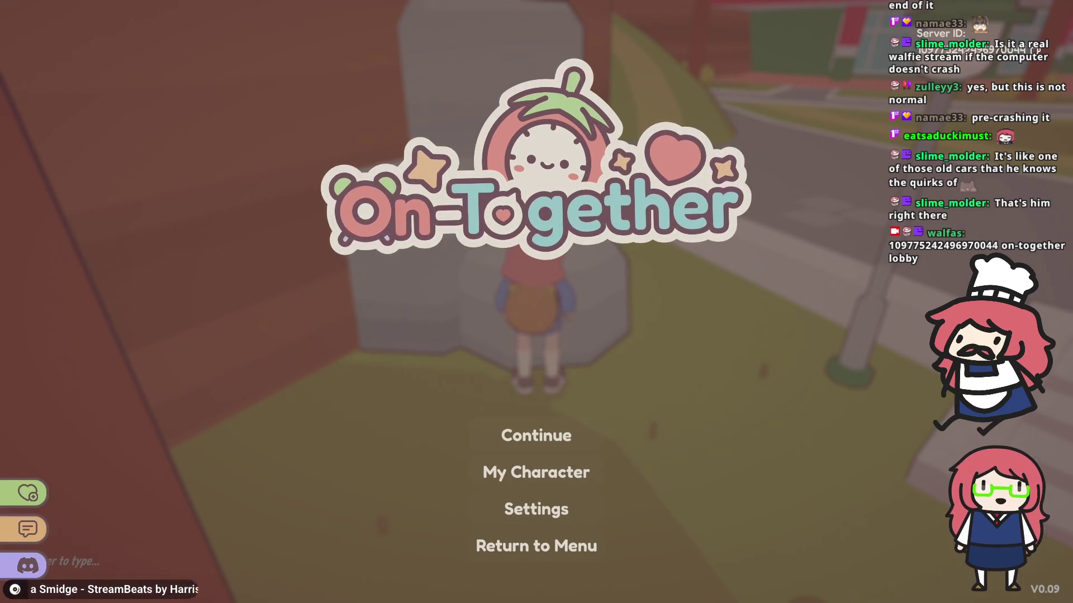
key("Escape")
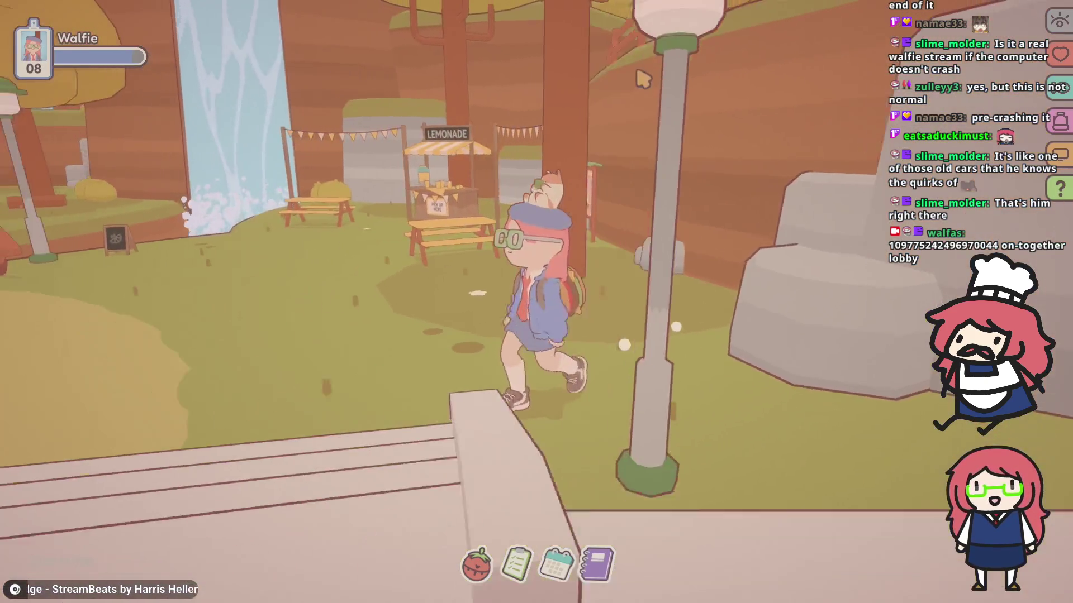
key("w")
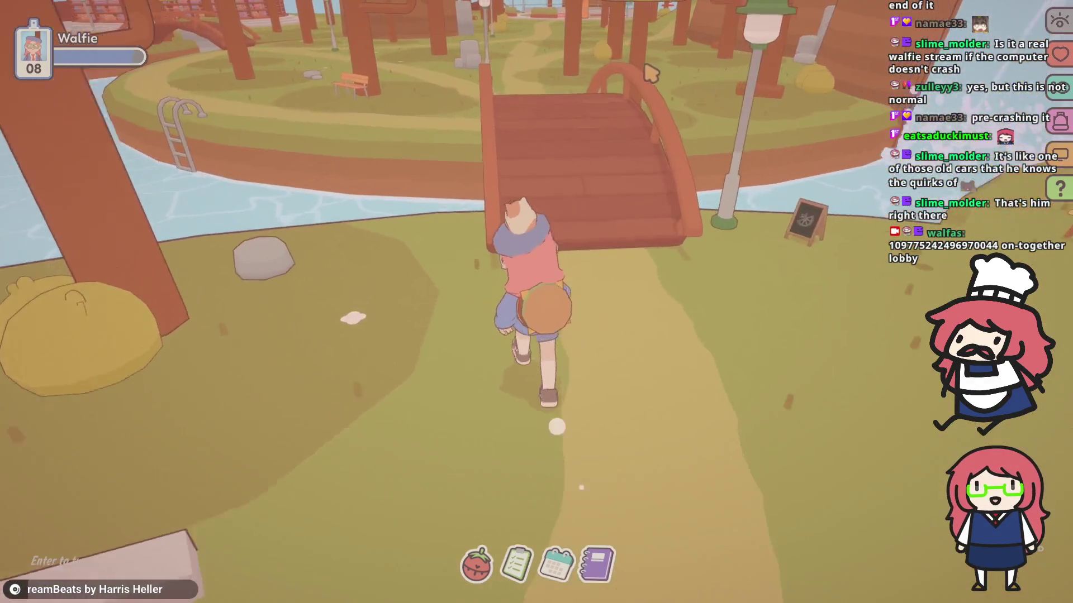
key("w")
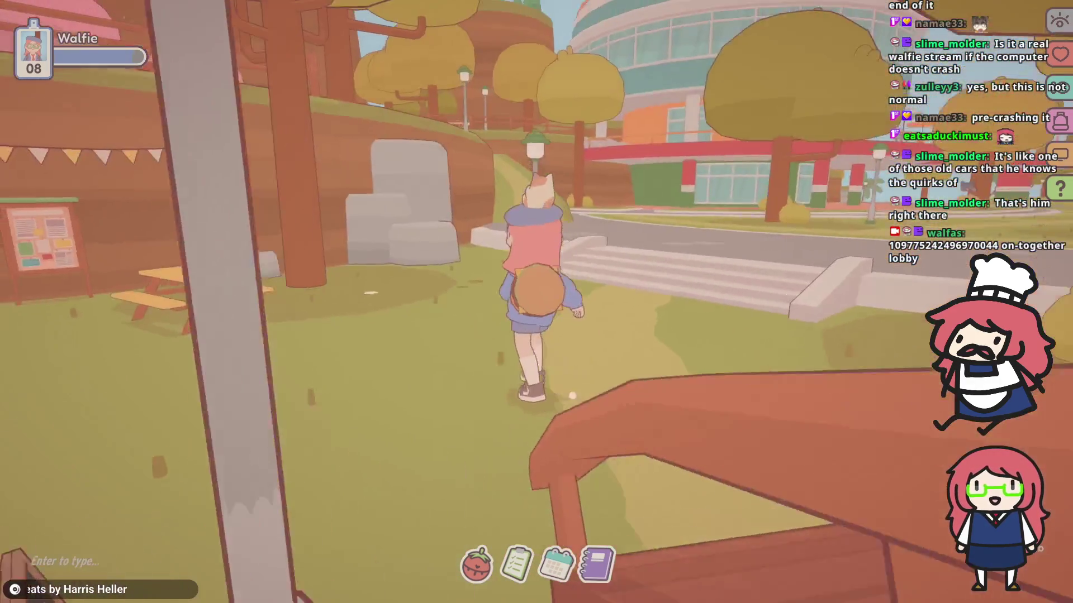
key("w")
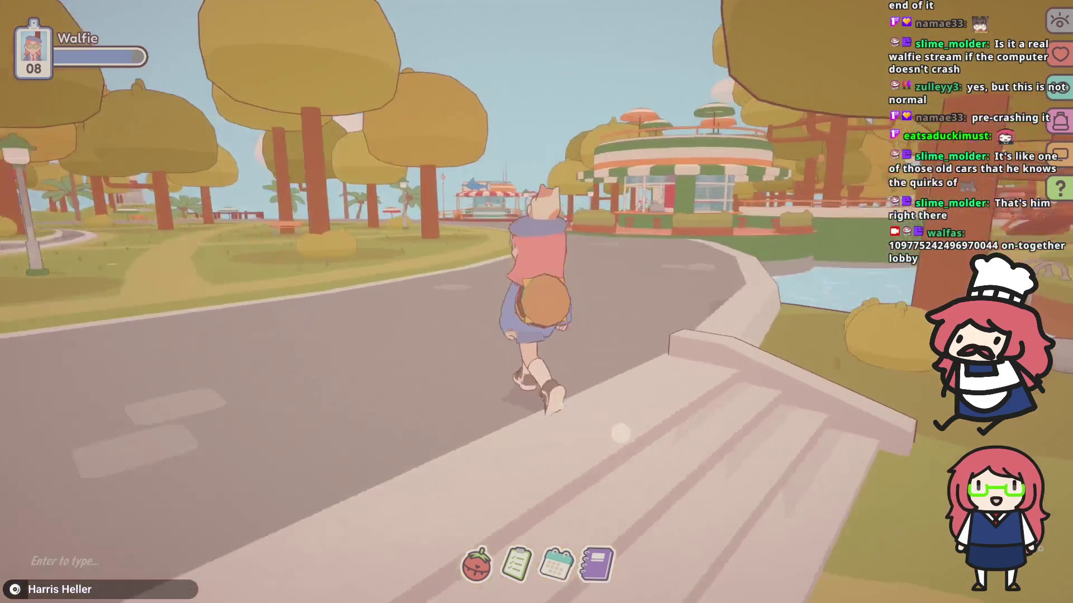
key("w")
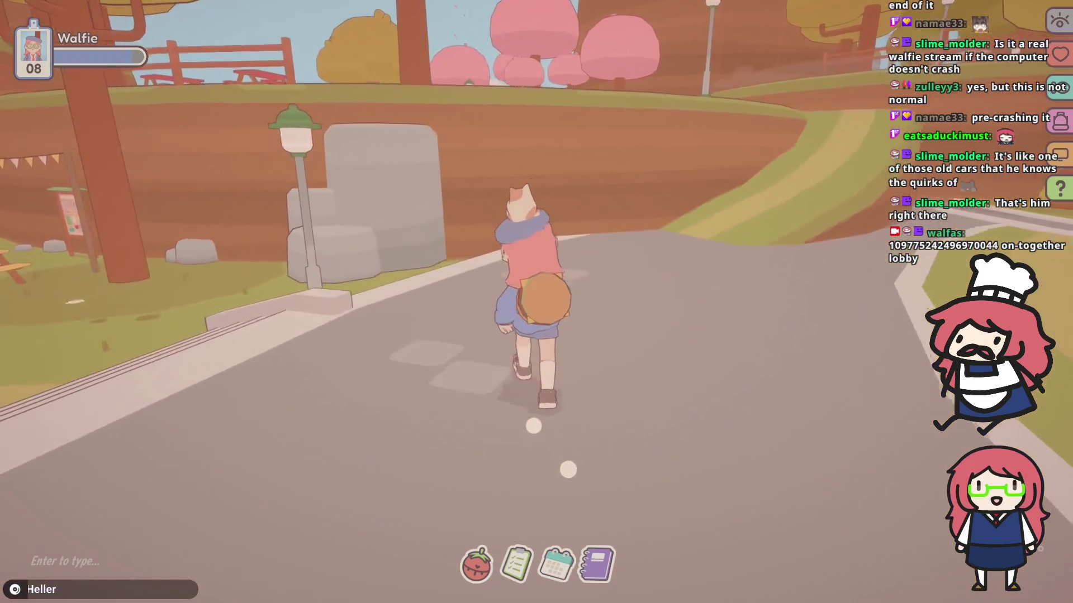
key("w")
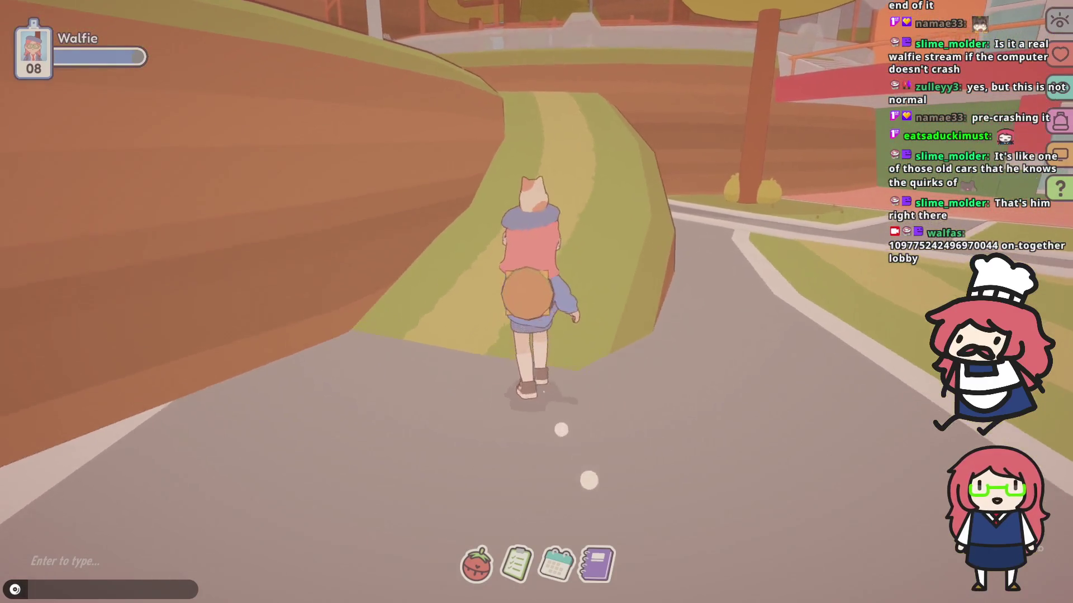
key("w")
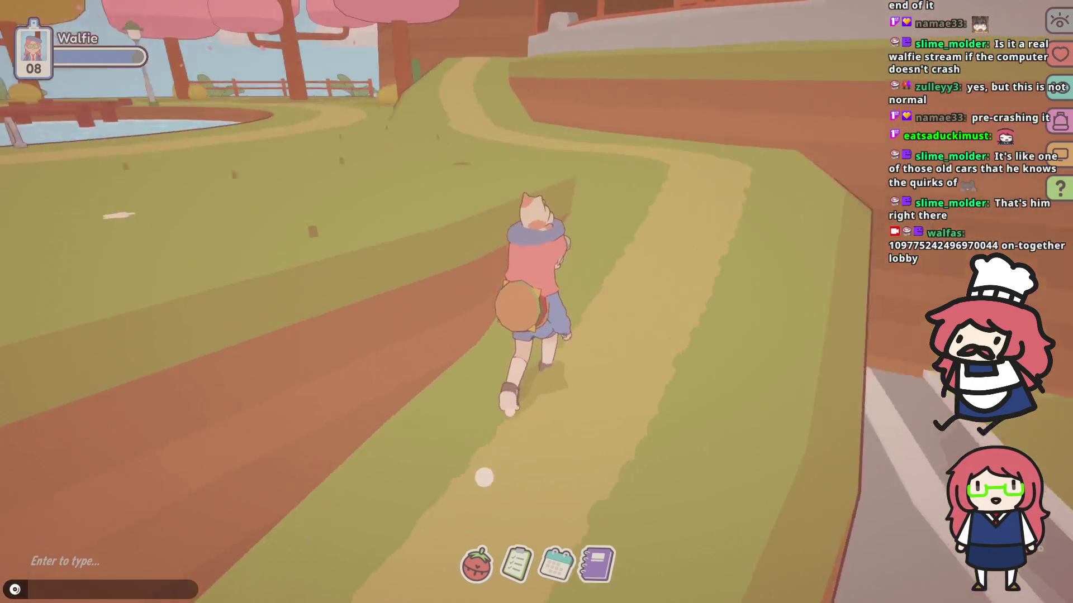
key("w")
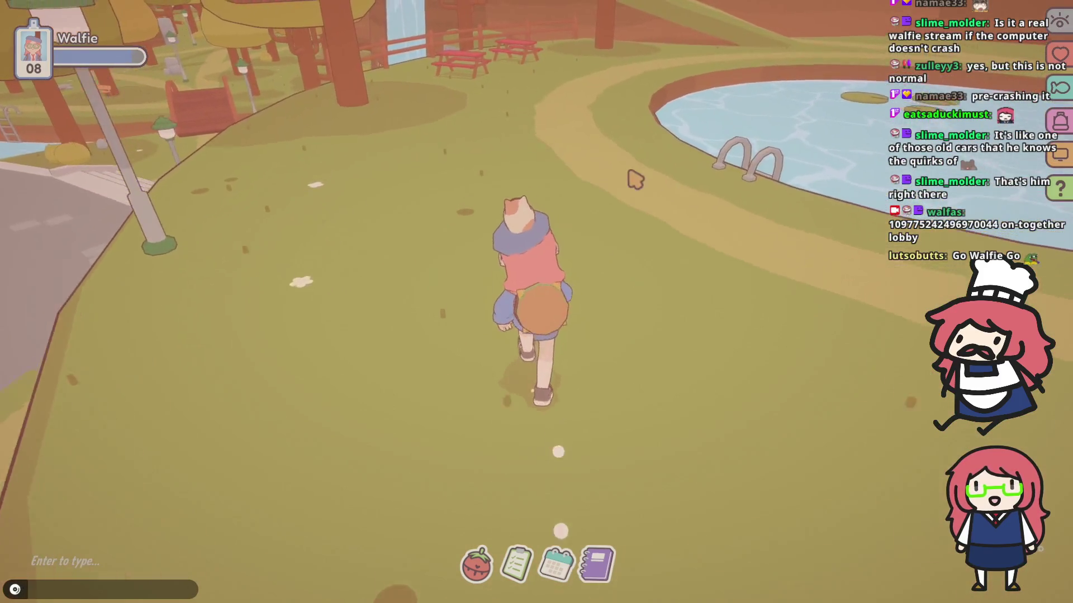
key("w")
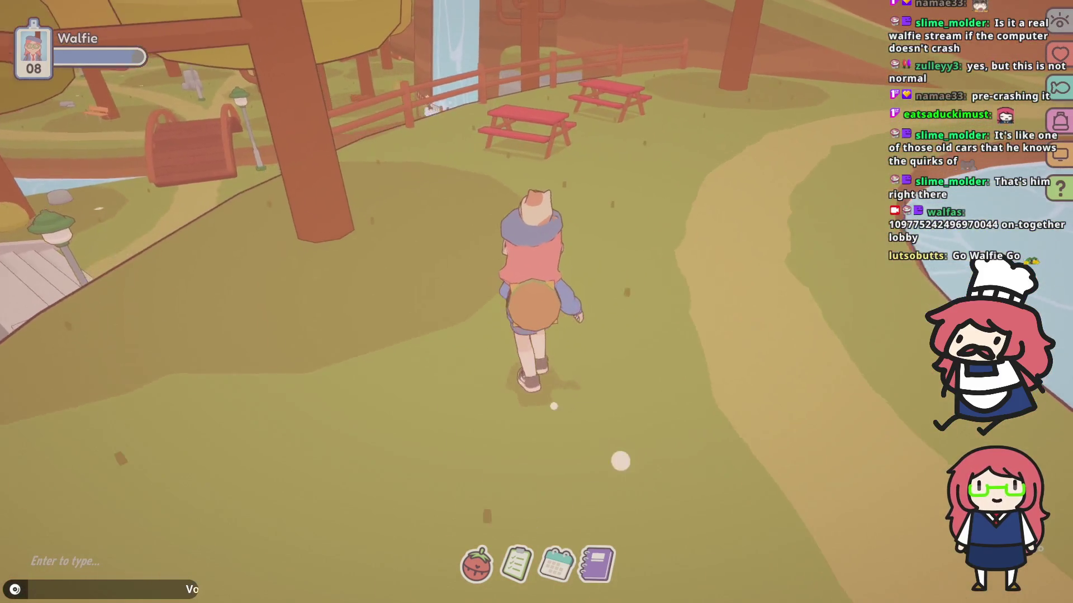
key("w")
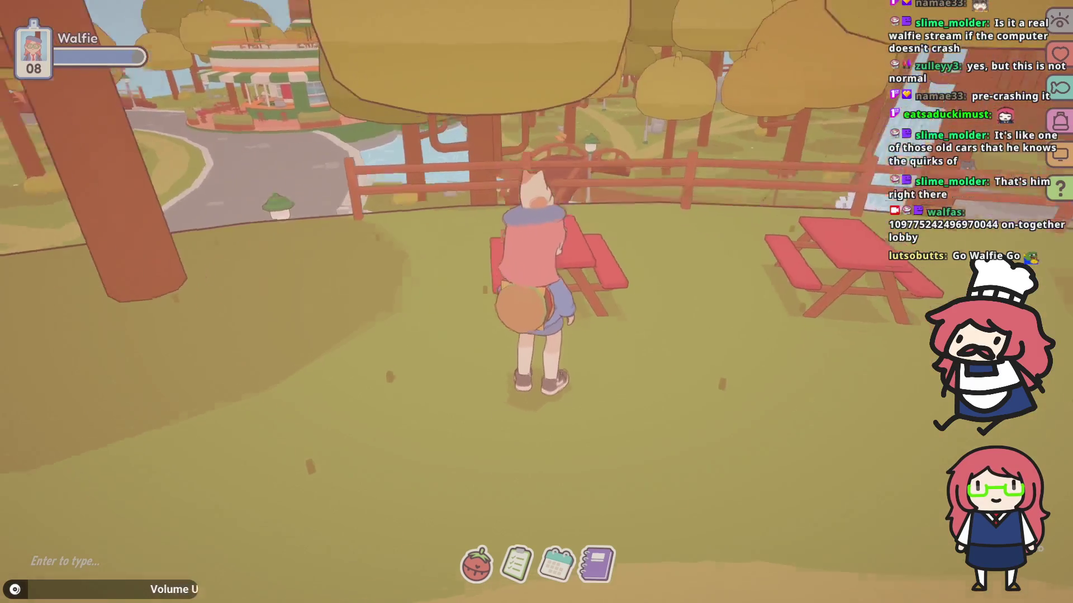
key("w")
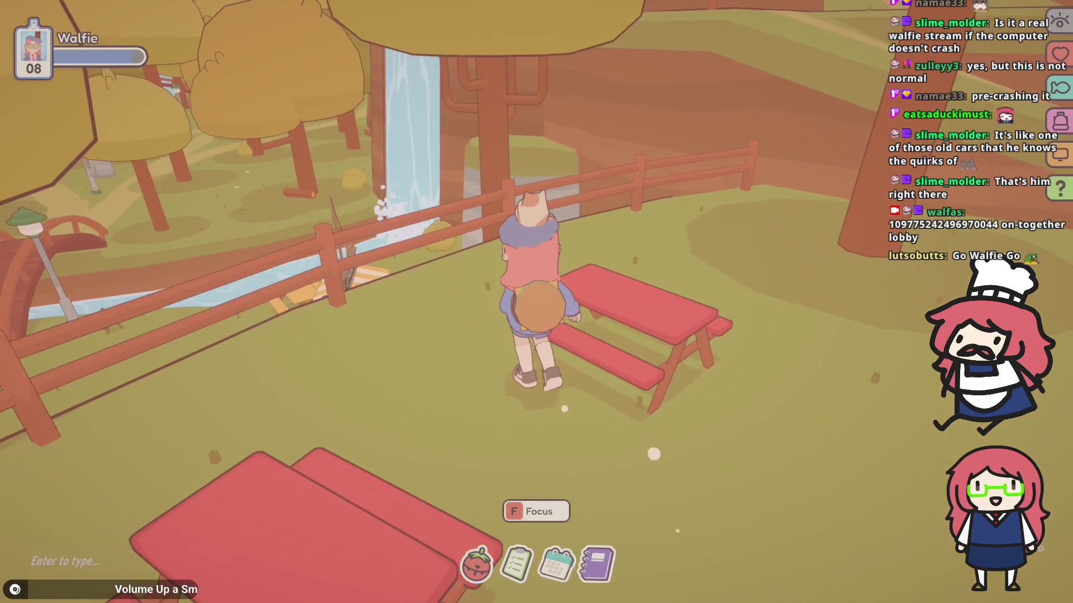
key("w")
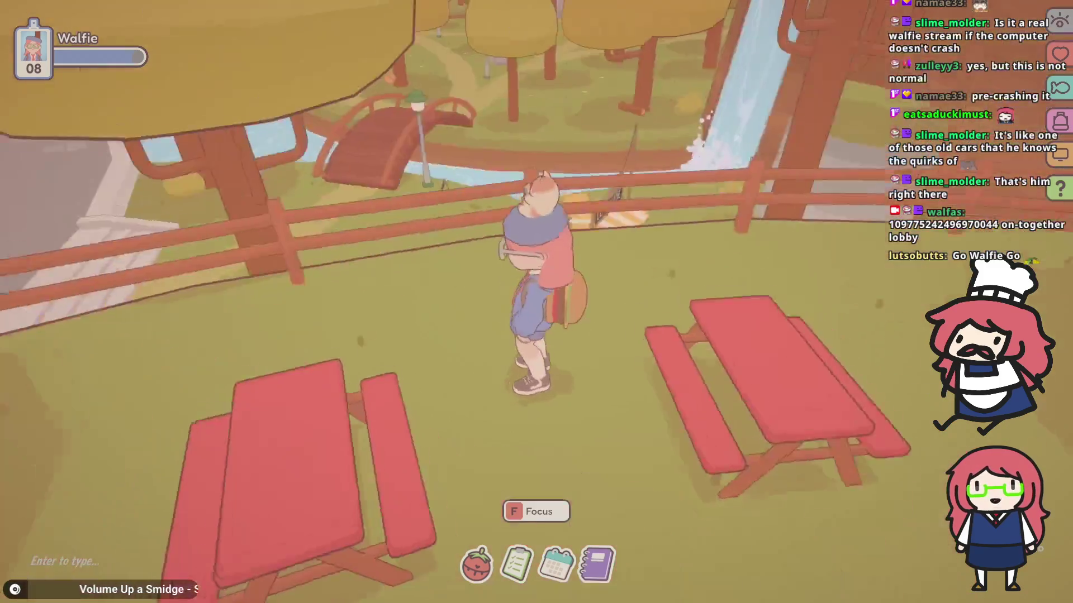
key("w")
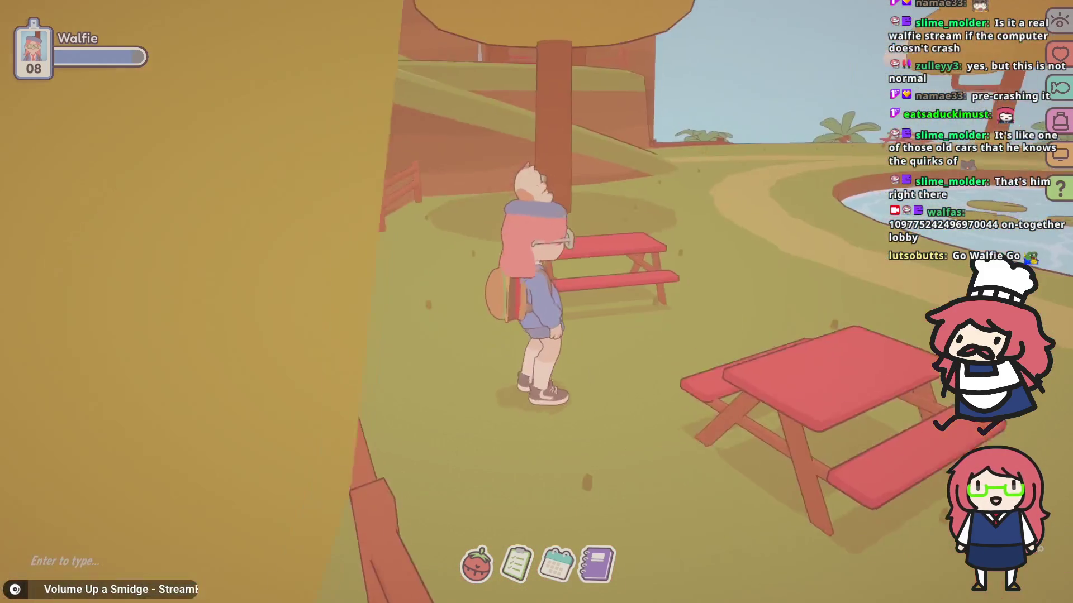
key("w")
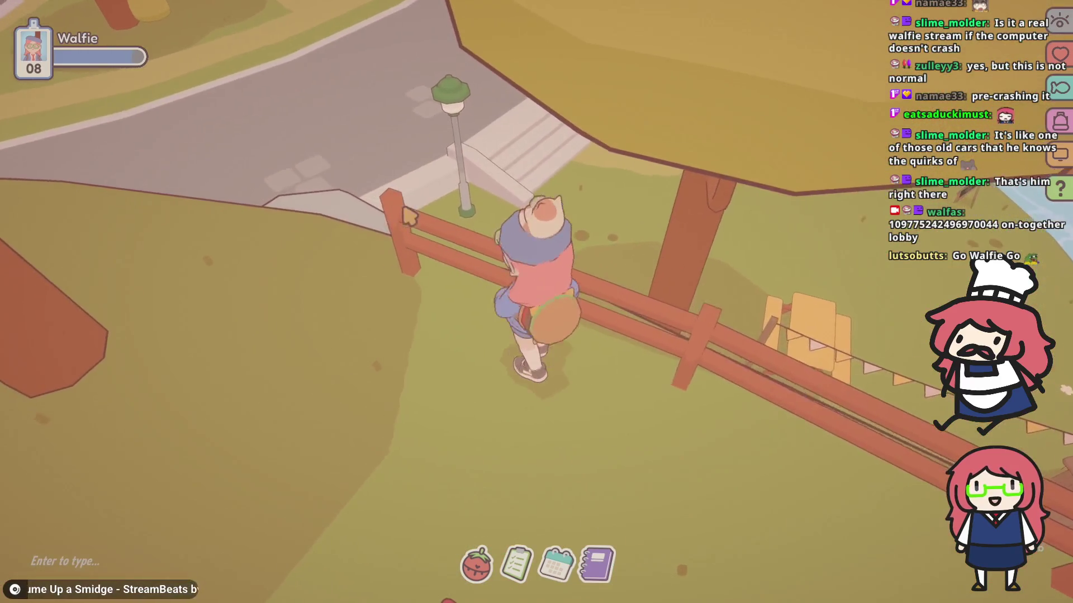
key("w")
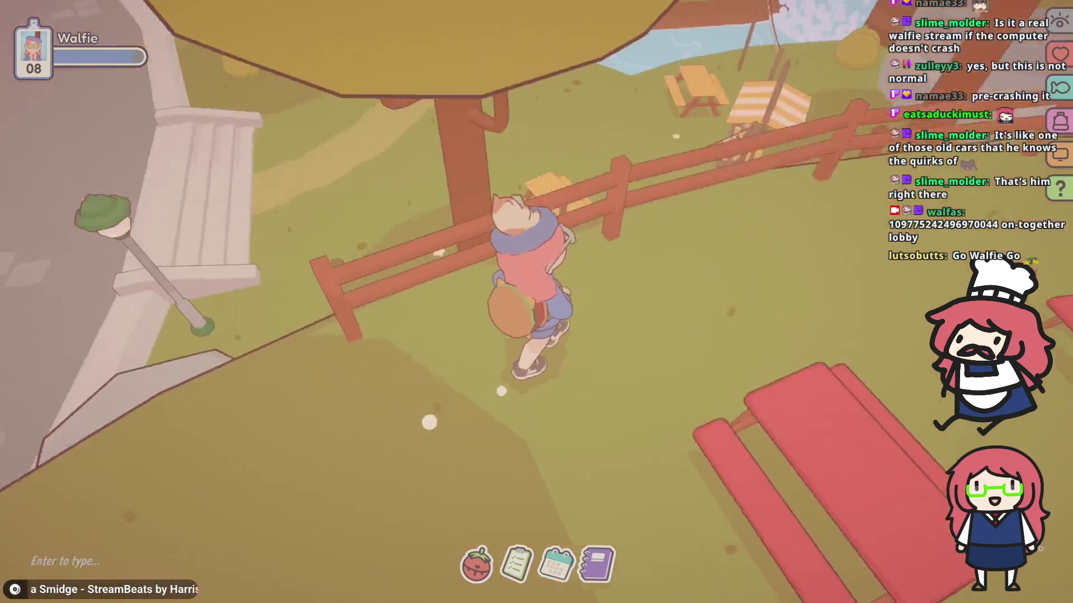
key("w")
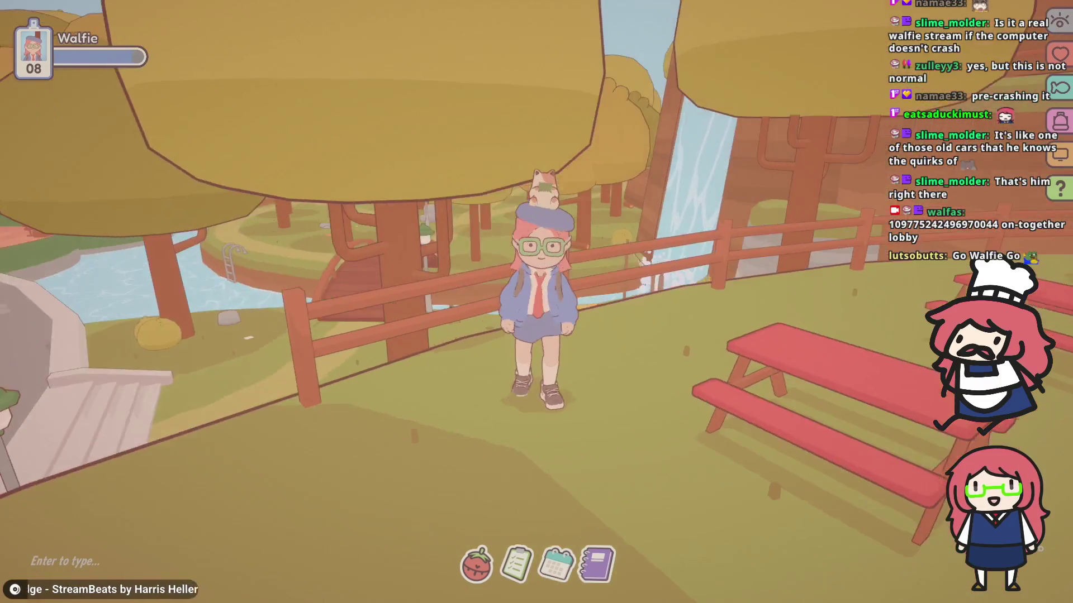
key("w")
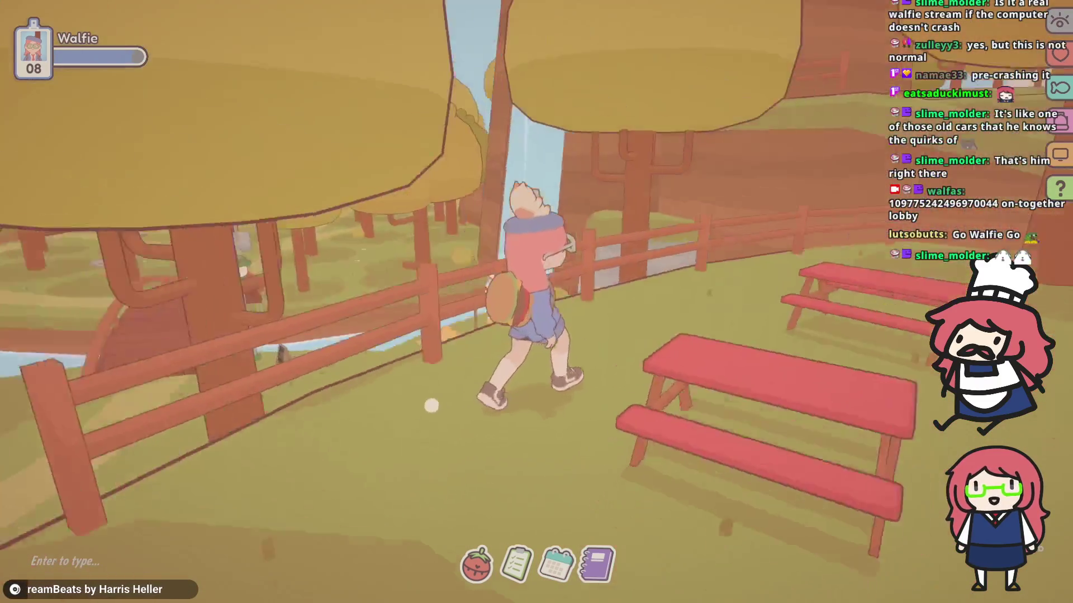
- Wander along the fences, past the benches and pool, to the table by the waterfall
key("w")
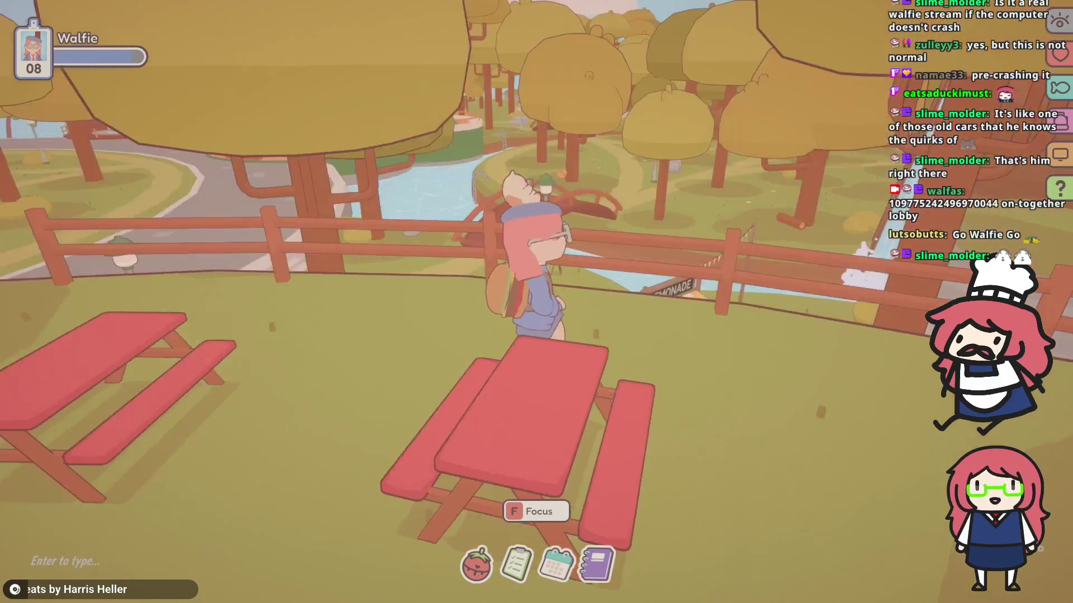
key("w")
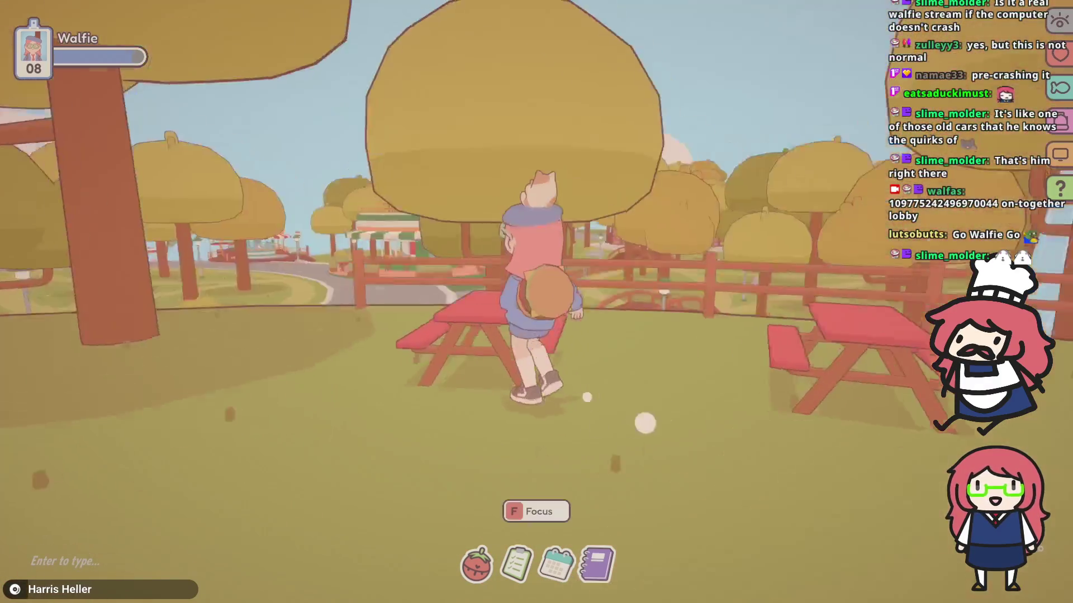
key("w")
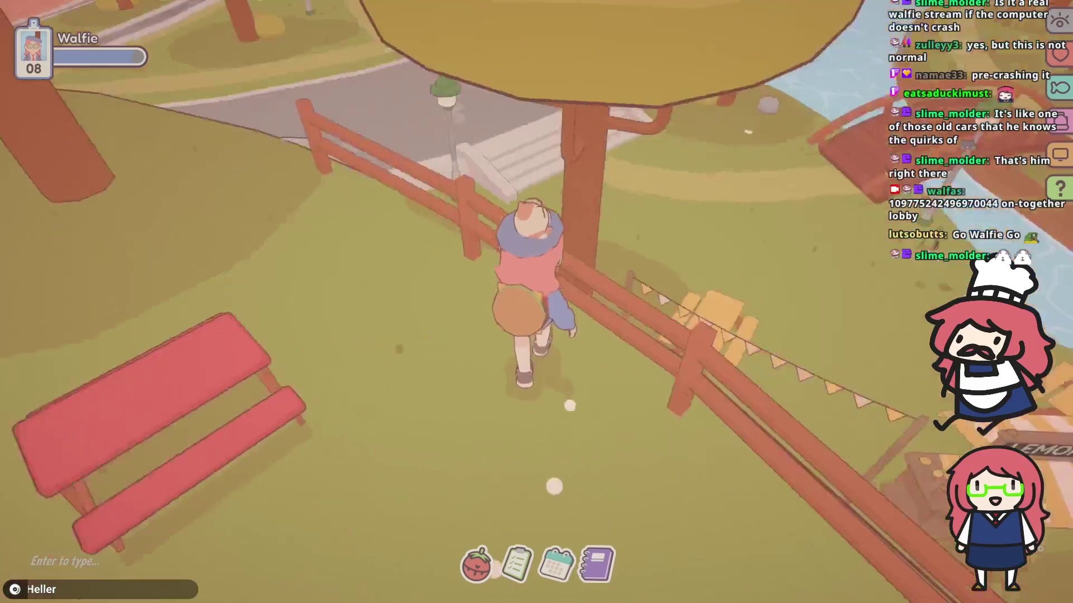
key("w")
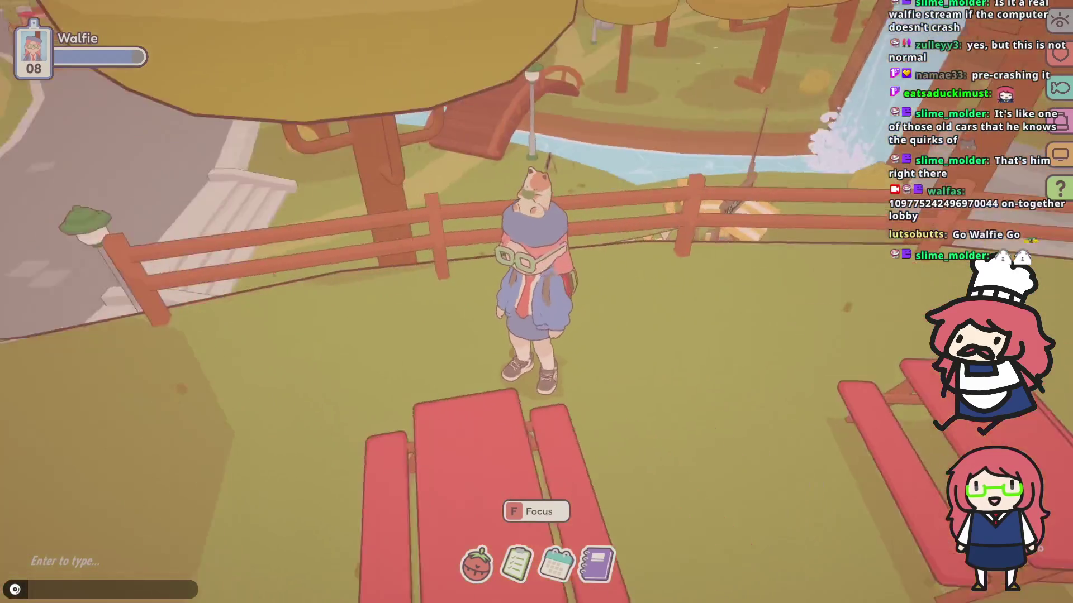
key("w")
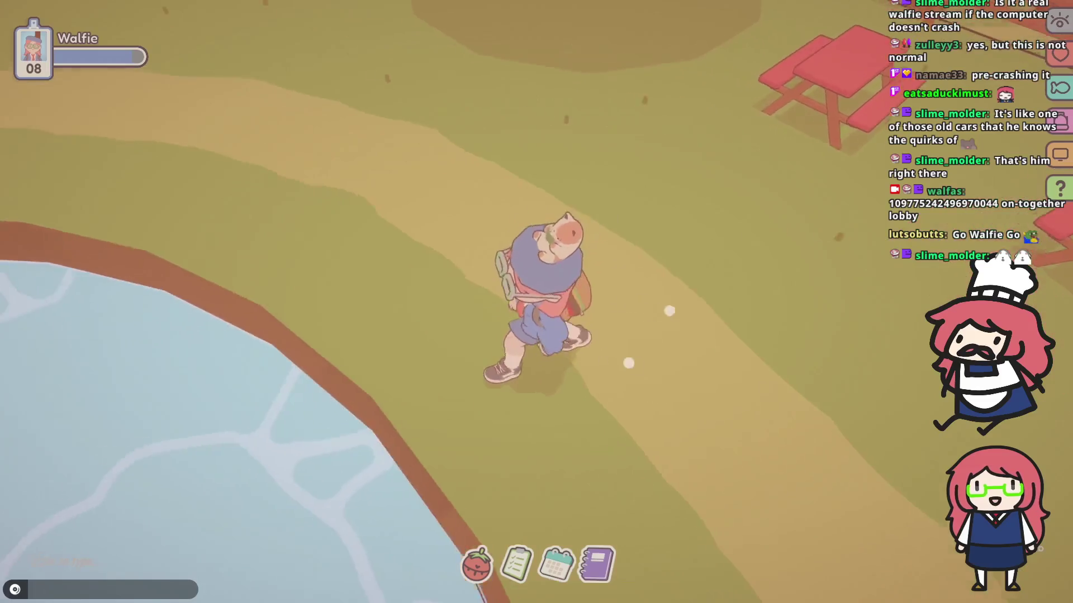
key("w")
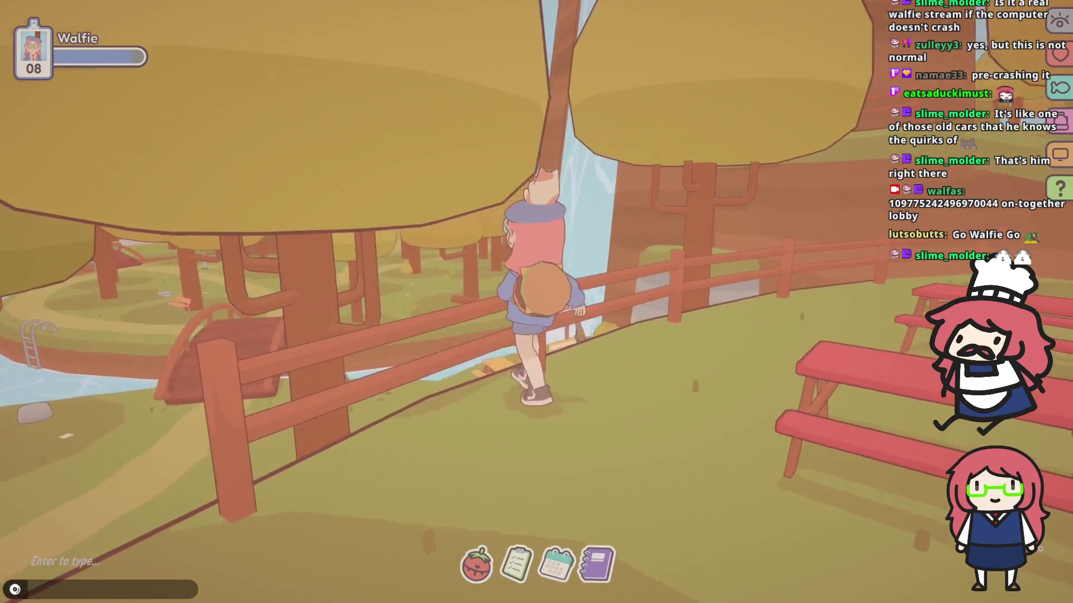
key("w")
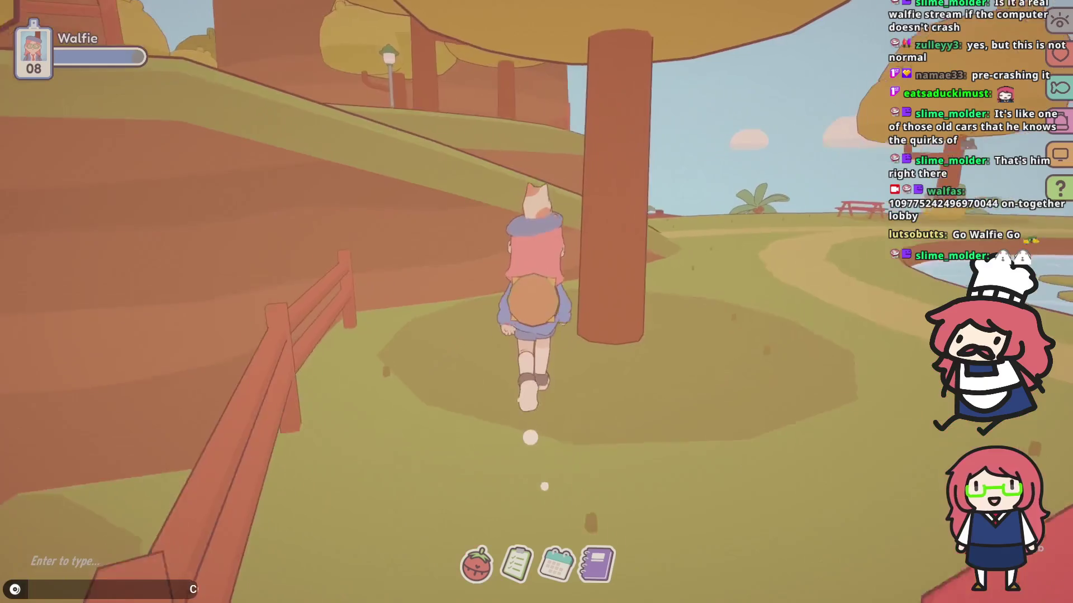
key("w")
key("w")
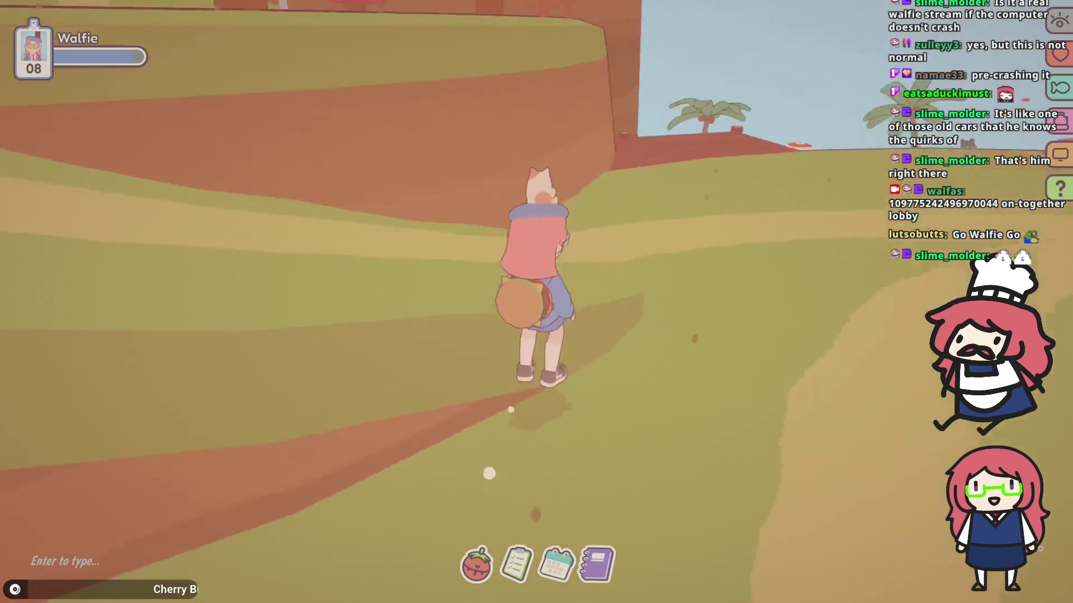
key("w")
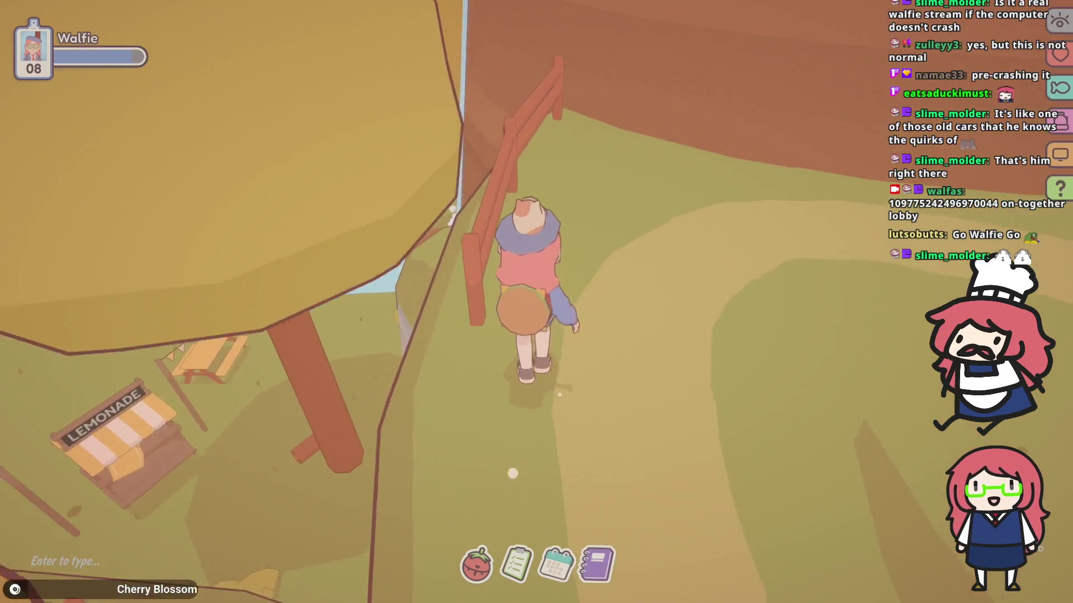
key("w")
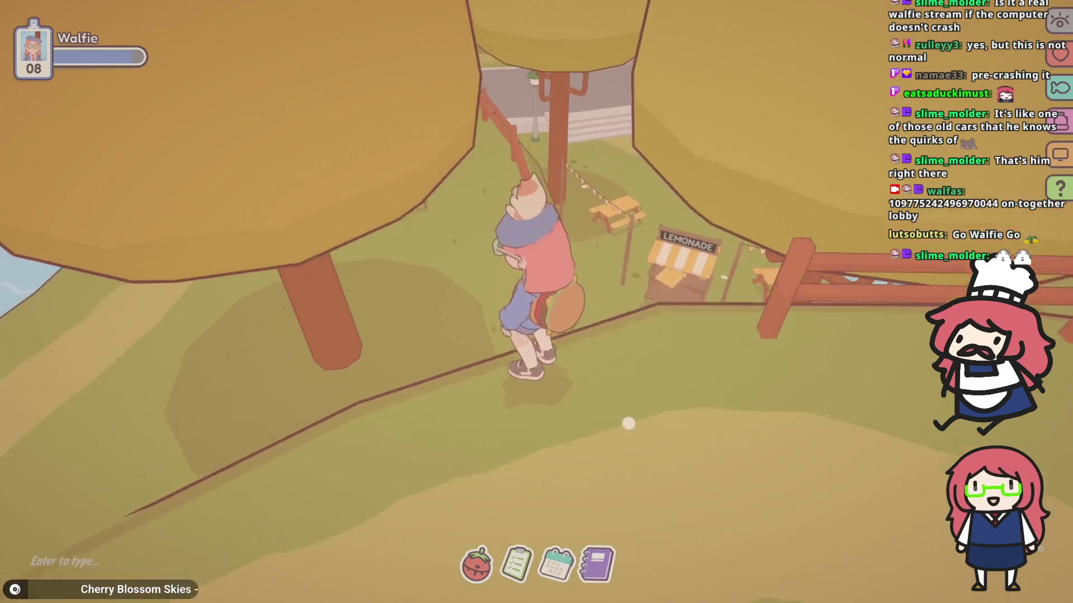
key("w")
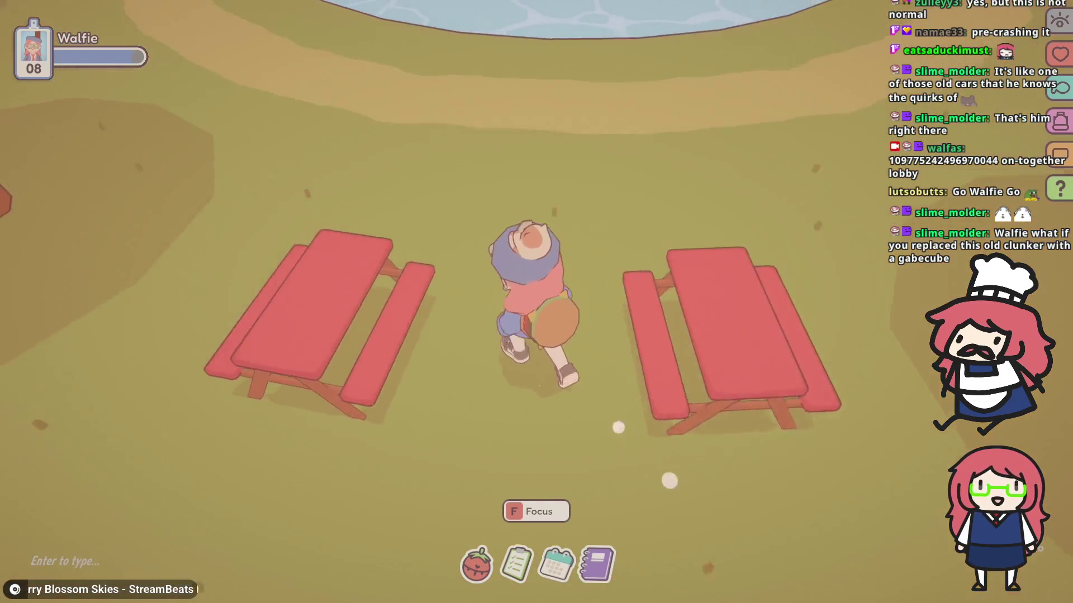
key("w")
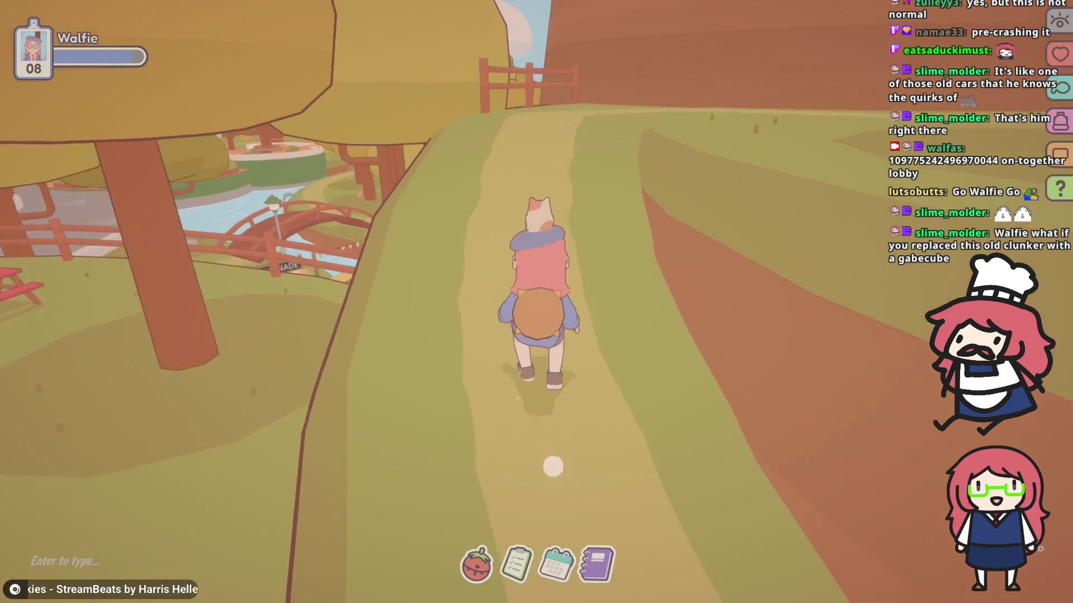
key("w")
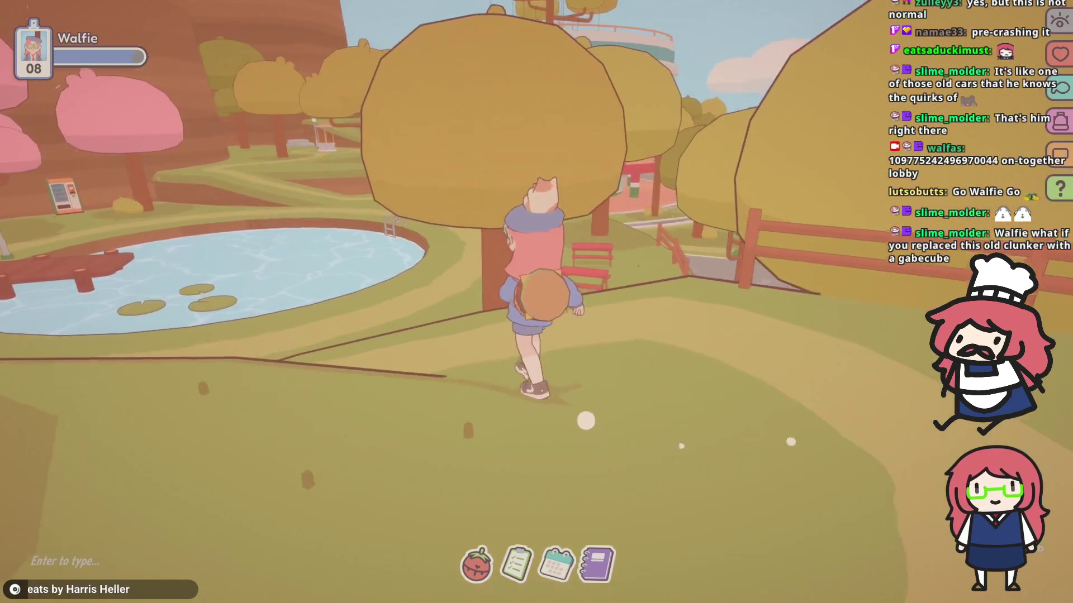
key("w")
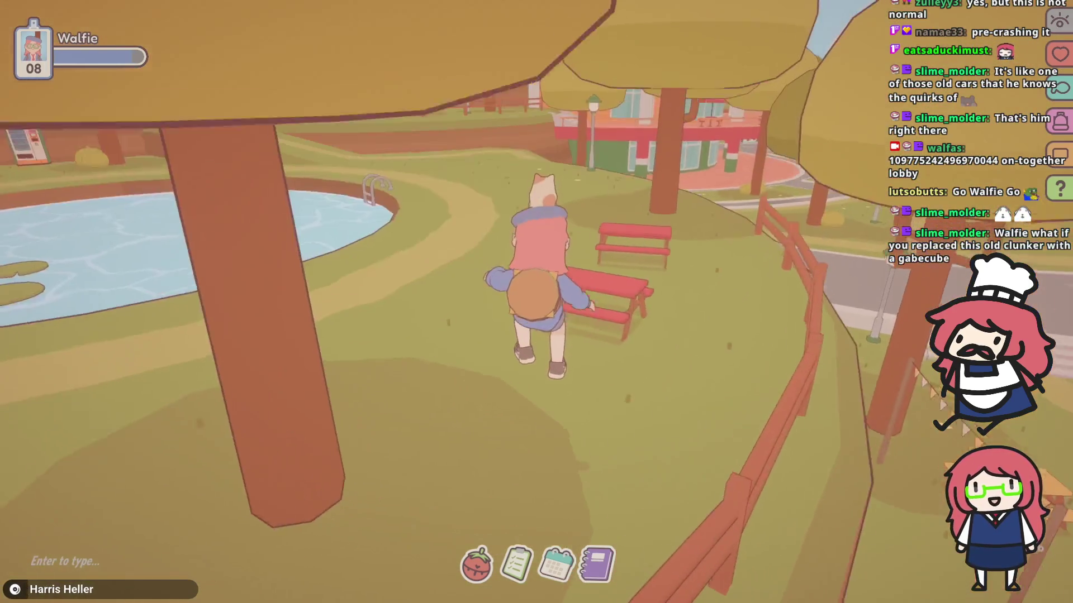
key("w")
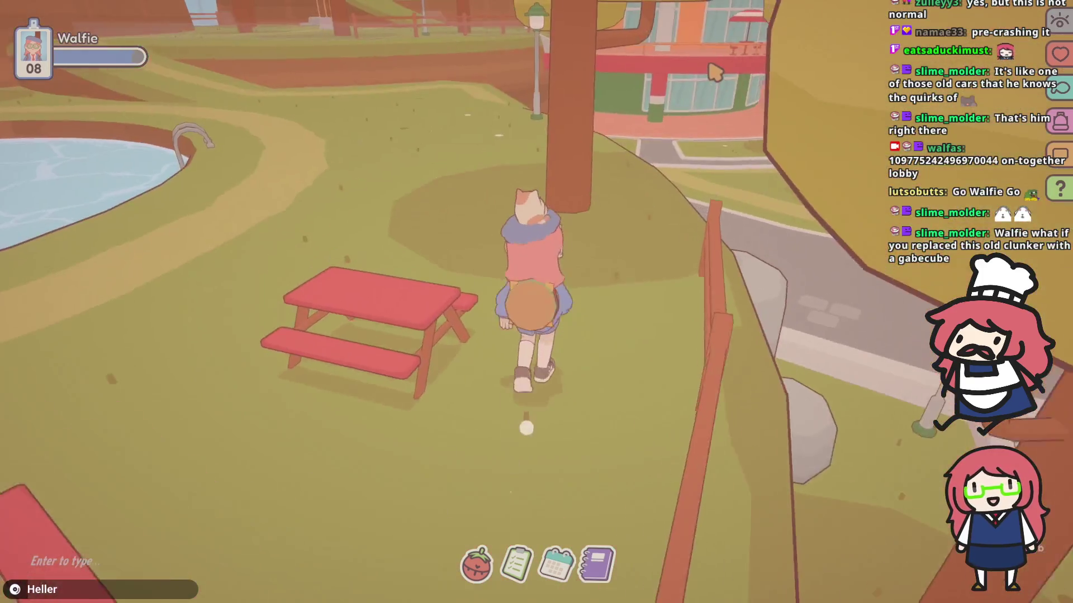
key("w")
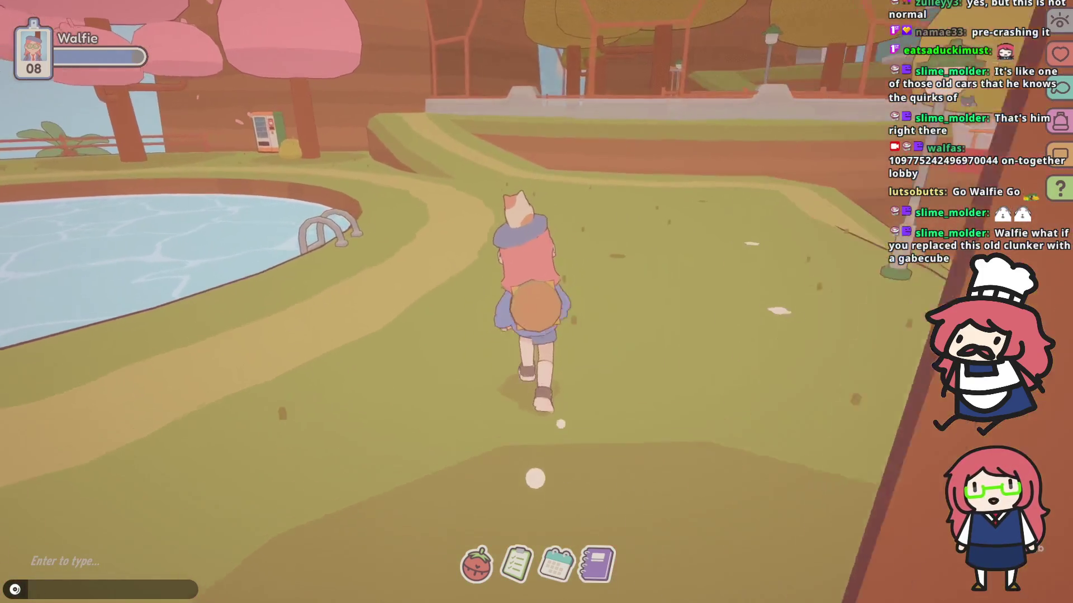
key("w")
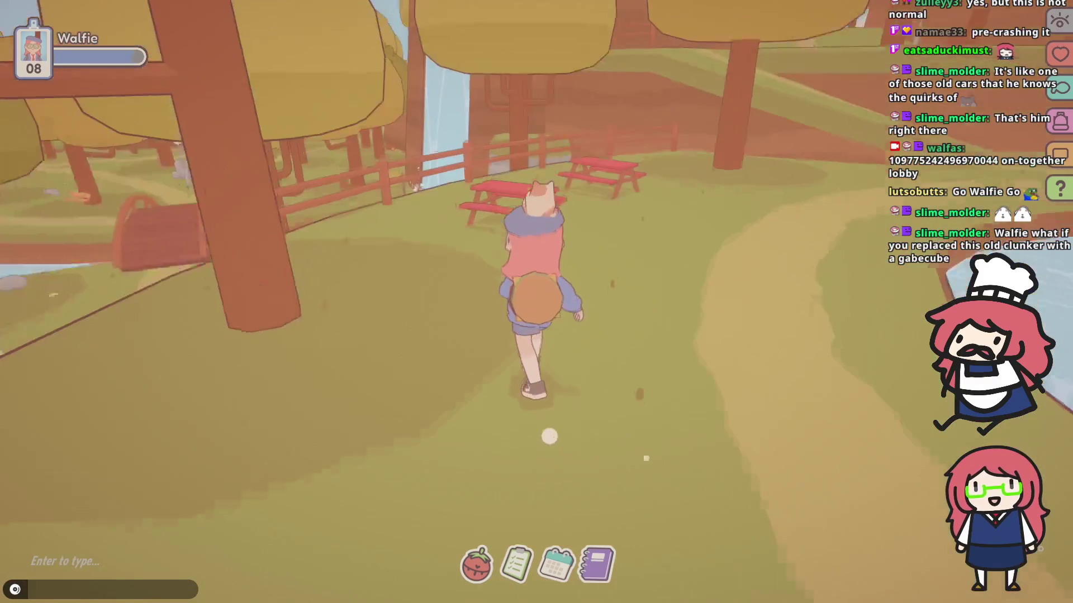
key("w")
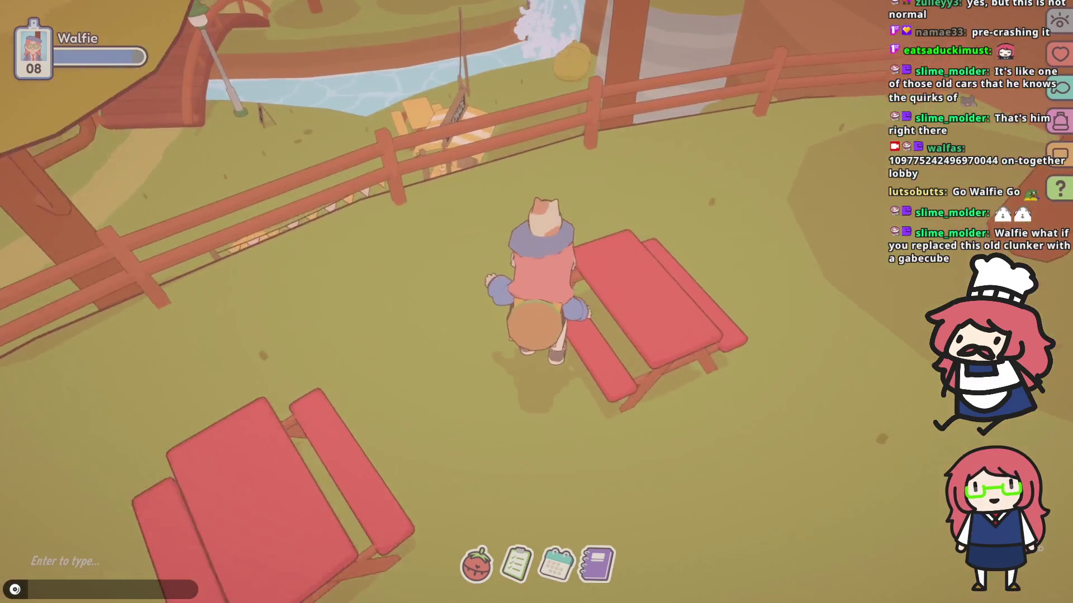
key("w")
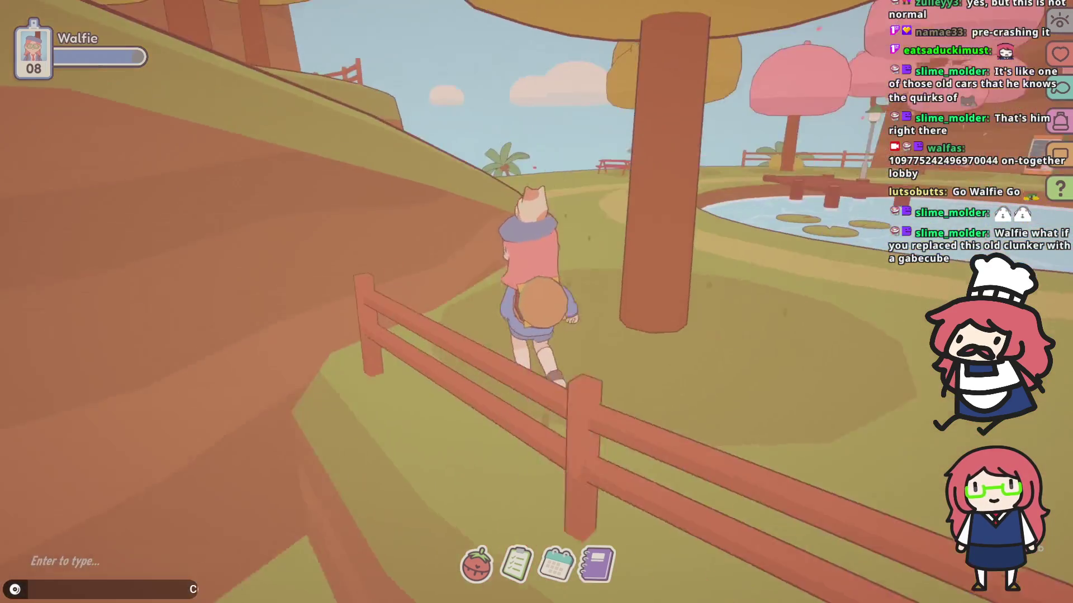
key("w")
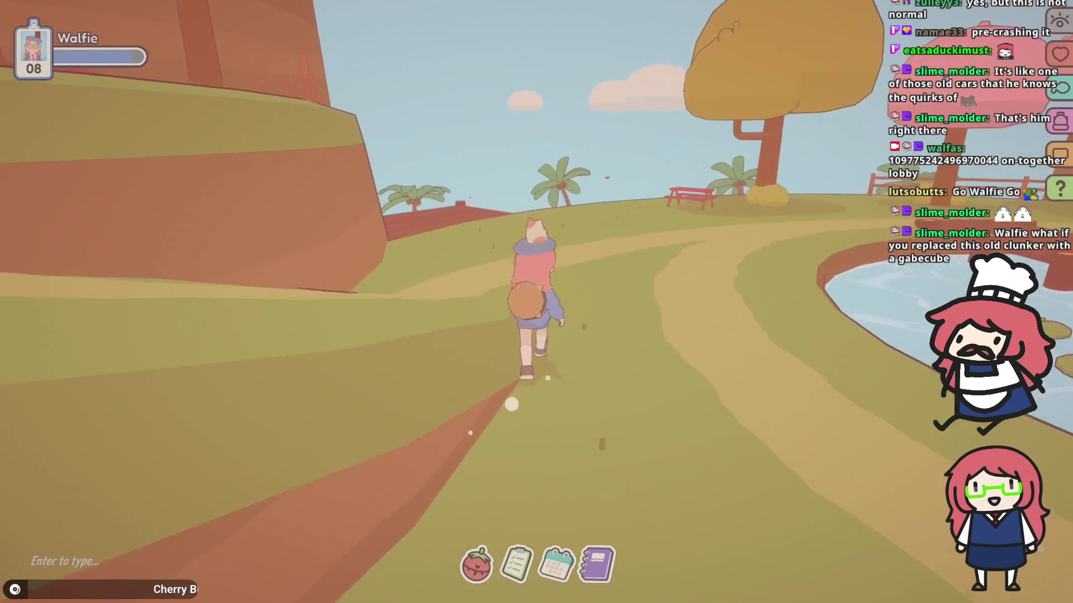
key("w")
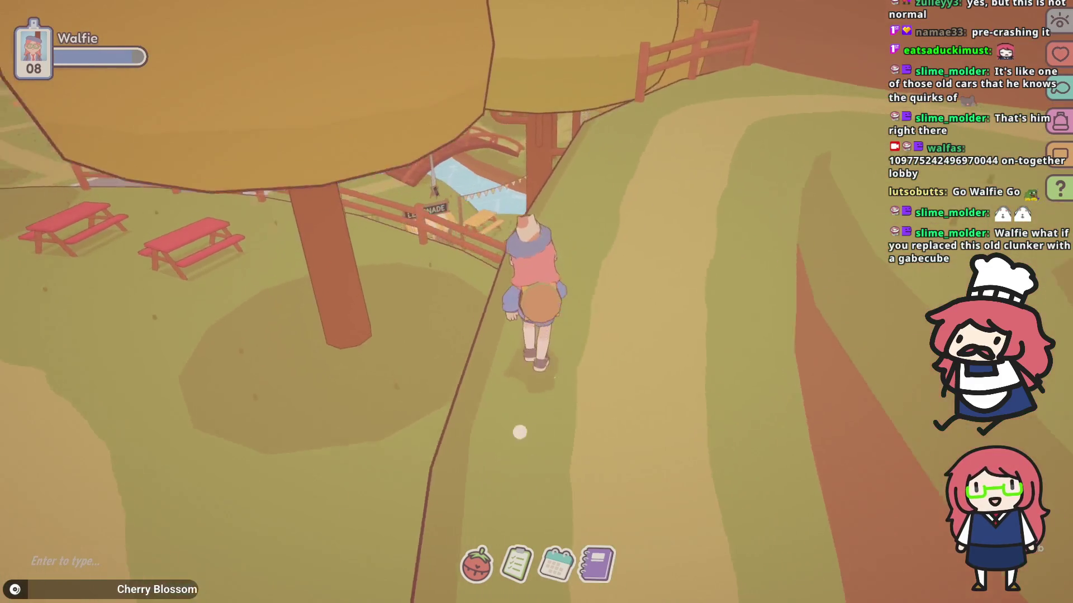
key("w")
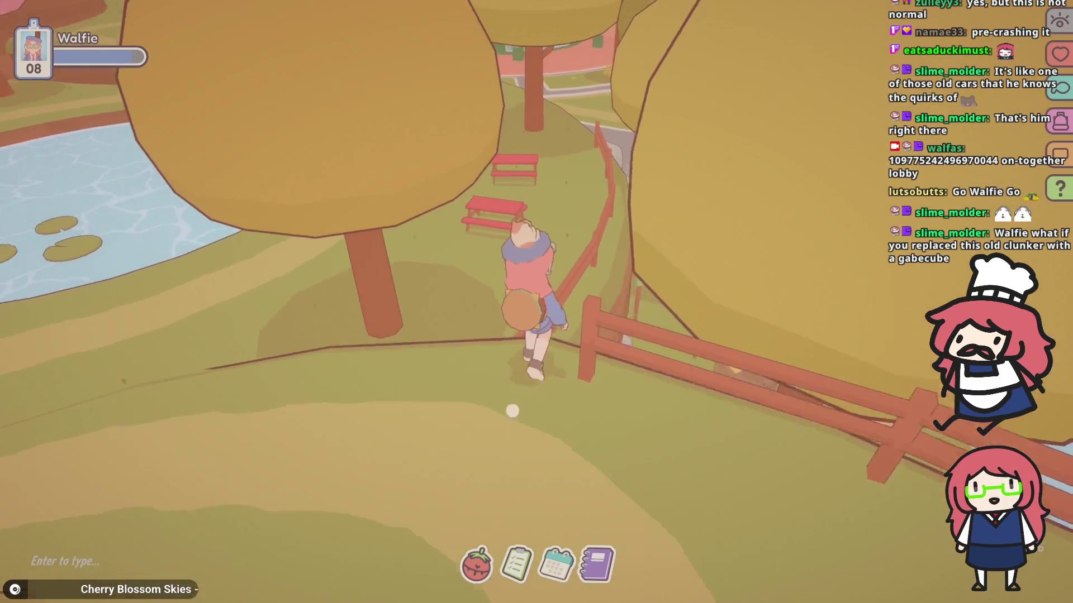
key("w")
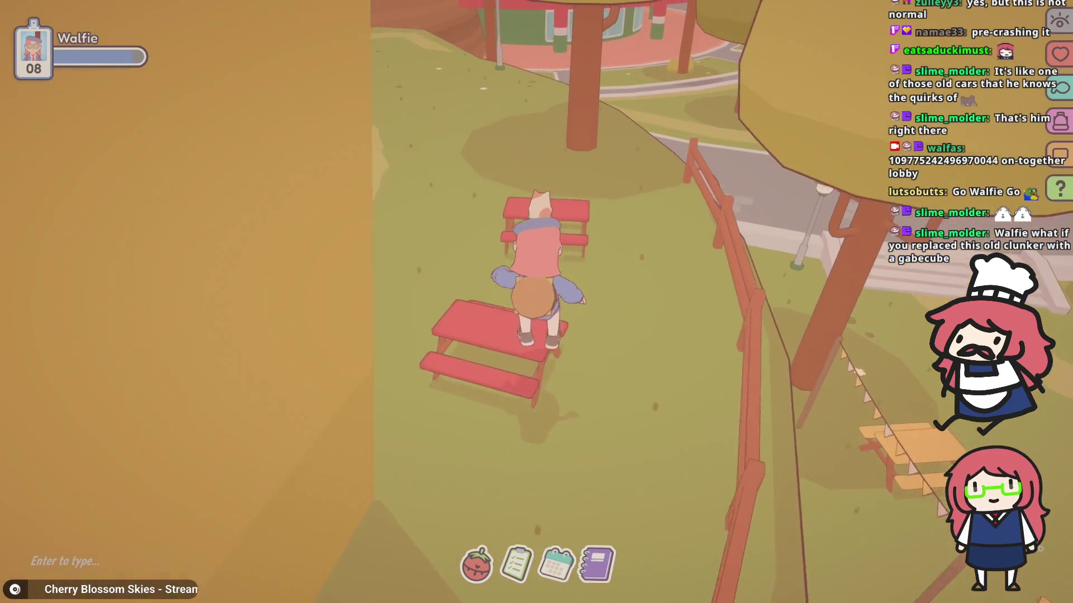
key("w")
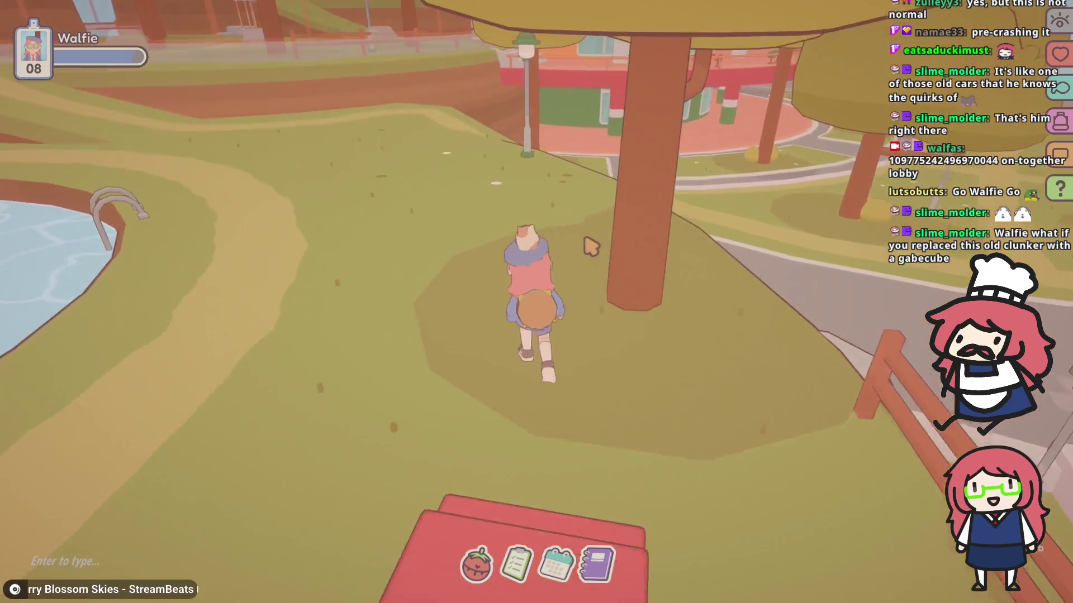
key("a")
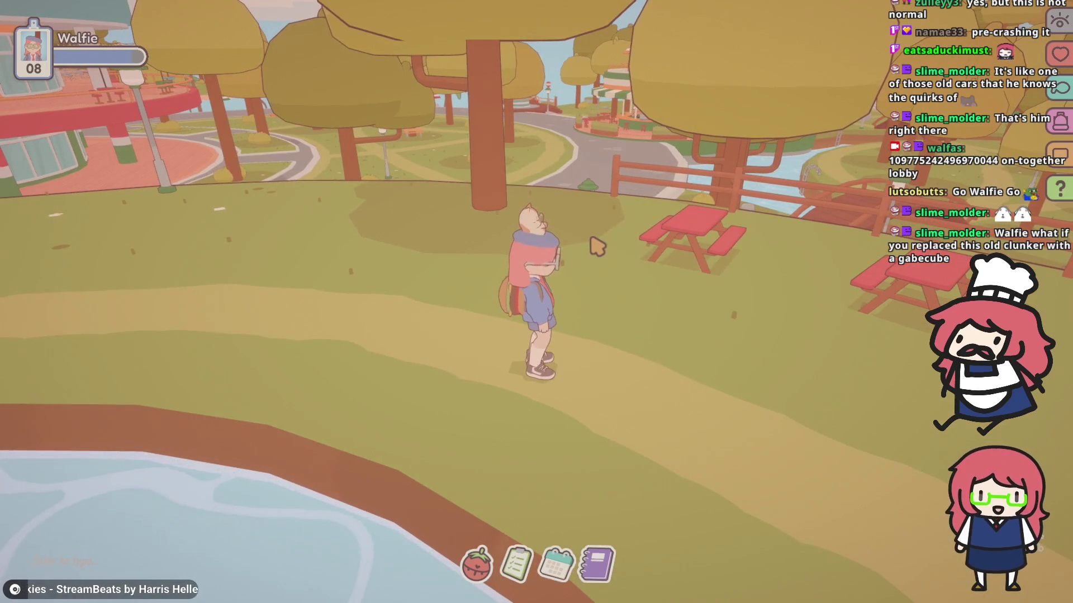
key("d")
key("d")
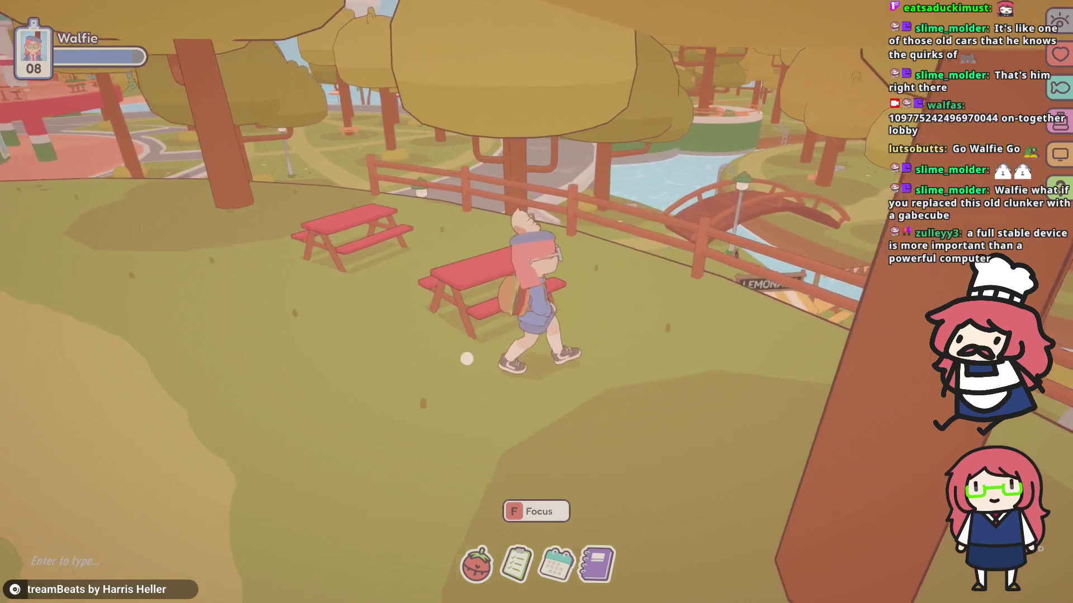
key("w")
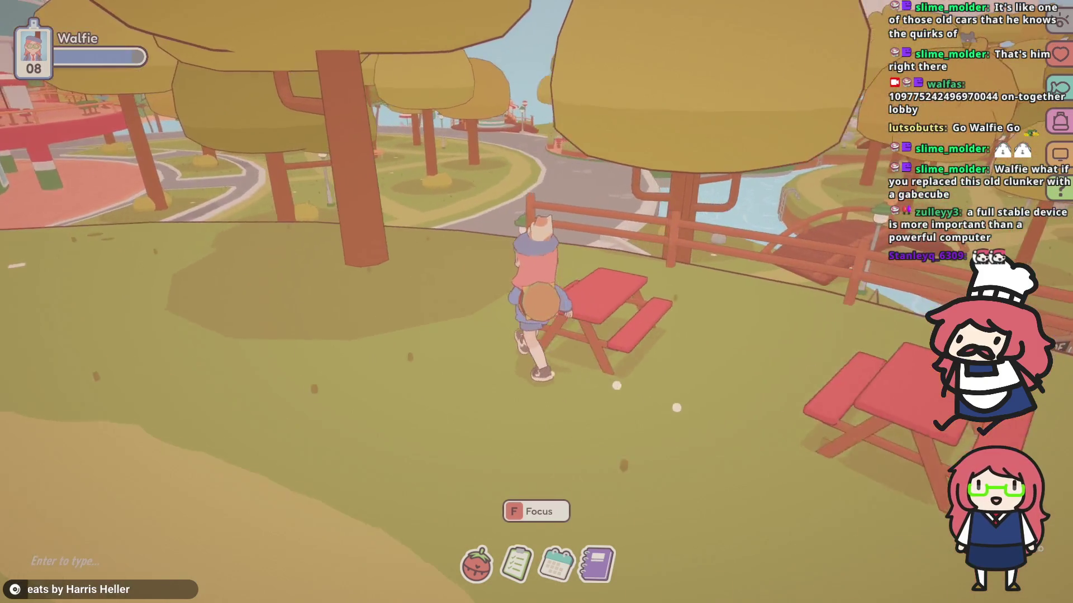
left_click_drag(557, 408, 665, 257)
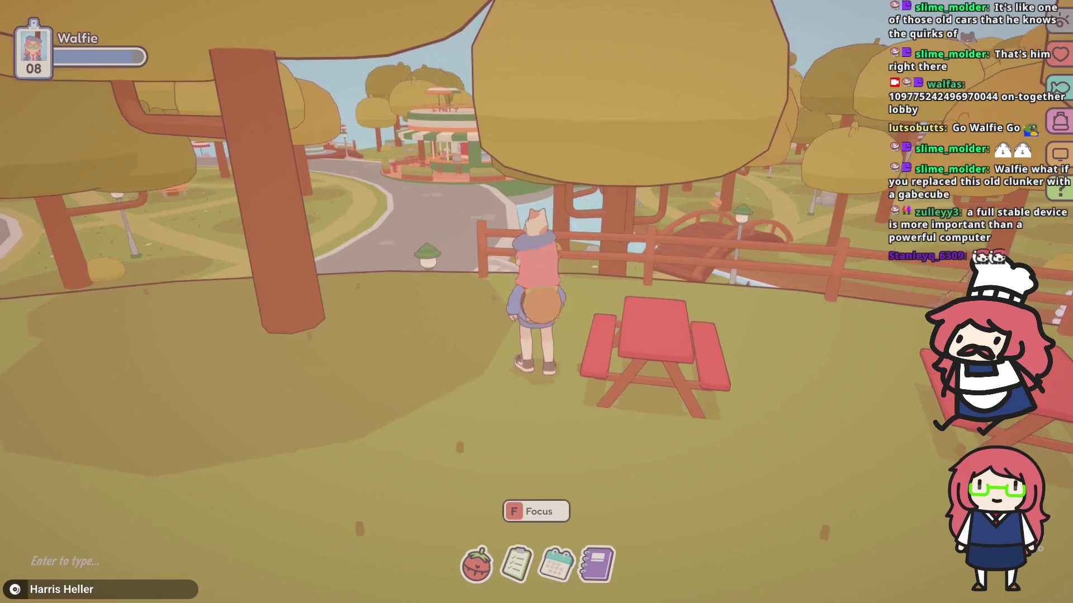
key("a")
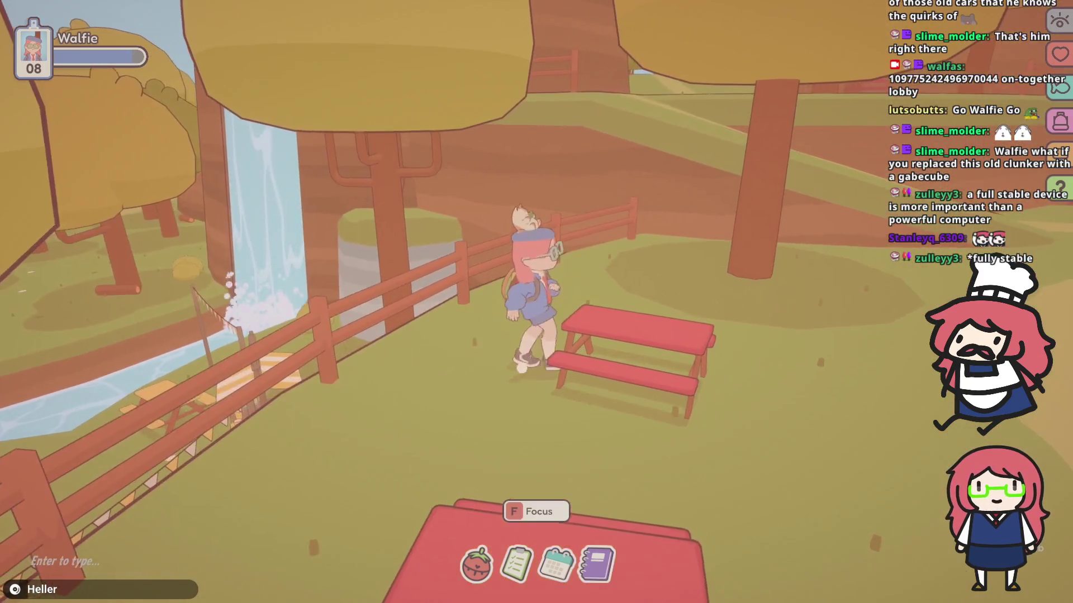
- Sit at the picnic table for a 25:00 Art focus session, shrinking the game to compact overlay
key("s")
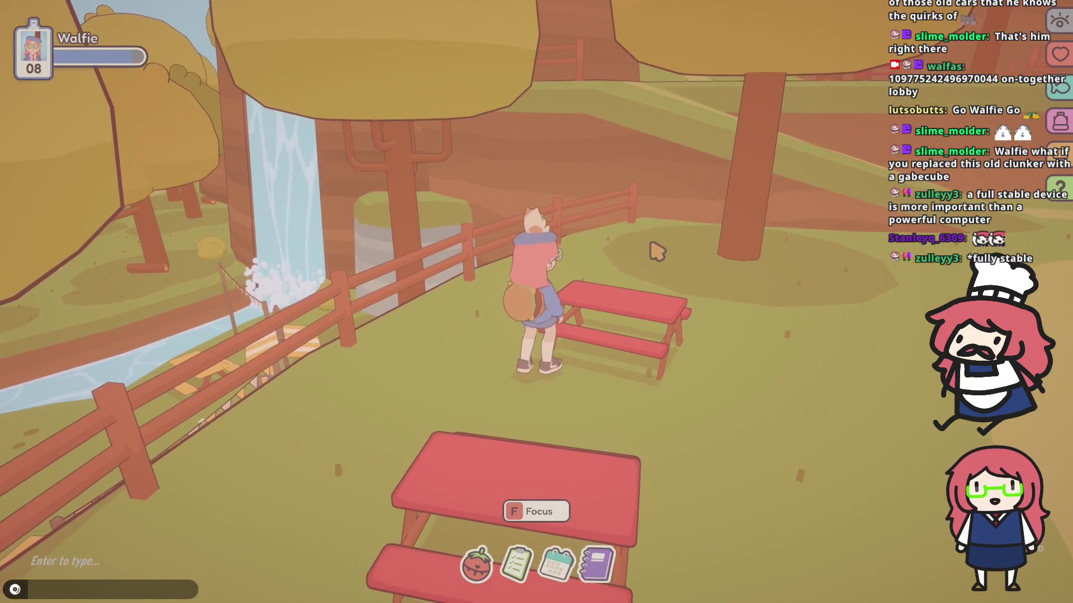
key("f")
left_click(375, 491)
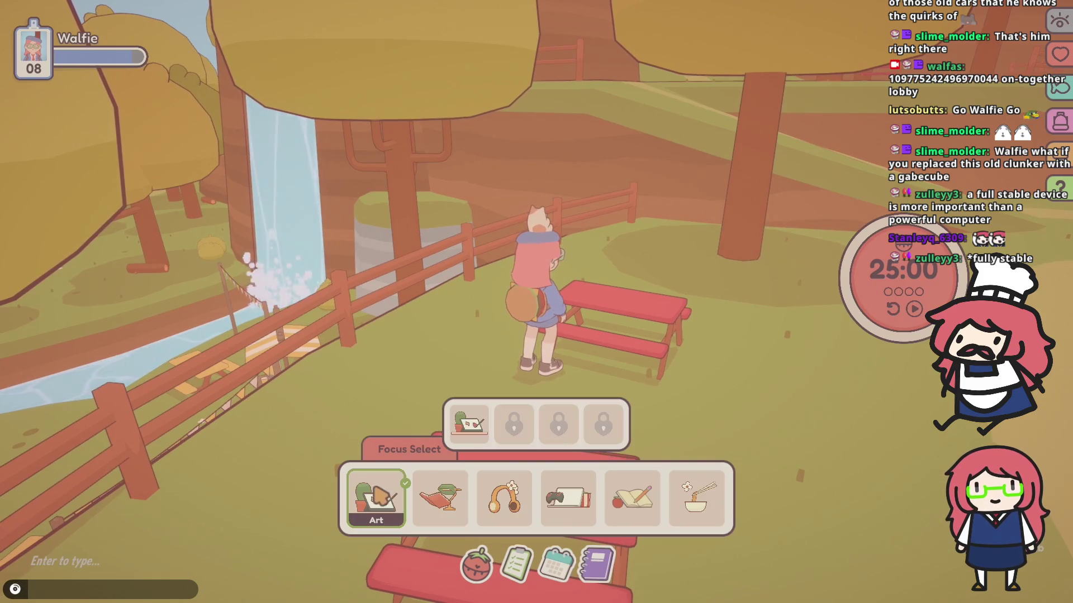
left_click(469, 423)
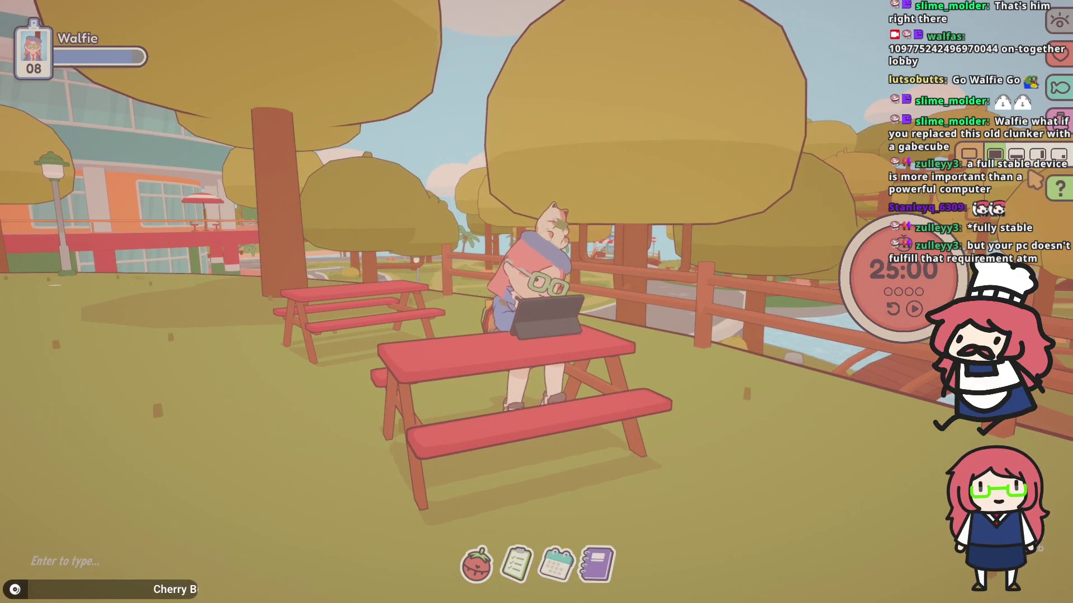
left_click(1057, 159)
- Close the pomodoro timer window and drag the desk pet over beside the chat
left_click(295, 510)
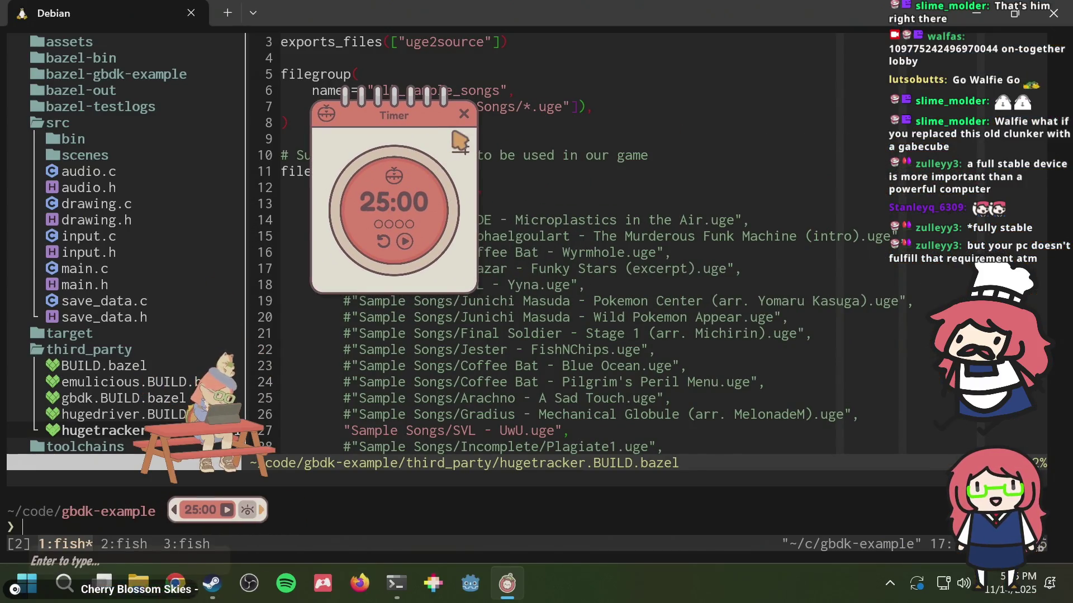
left_click(464, 114)
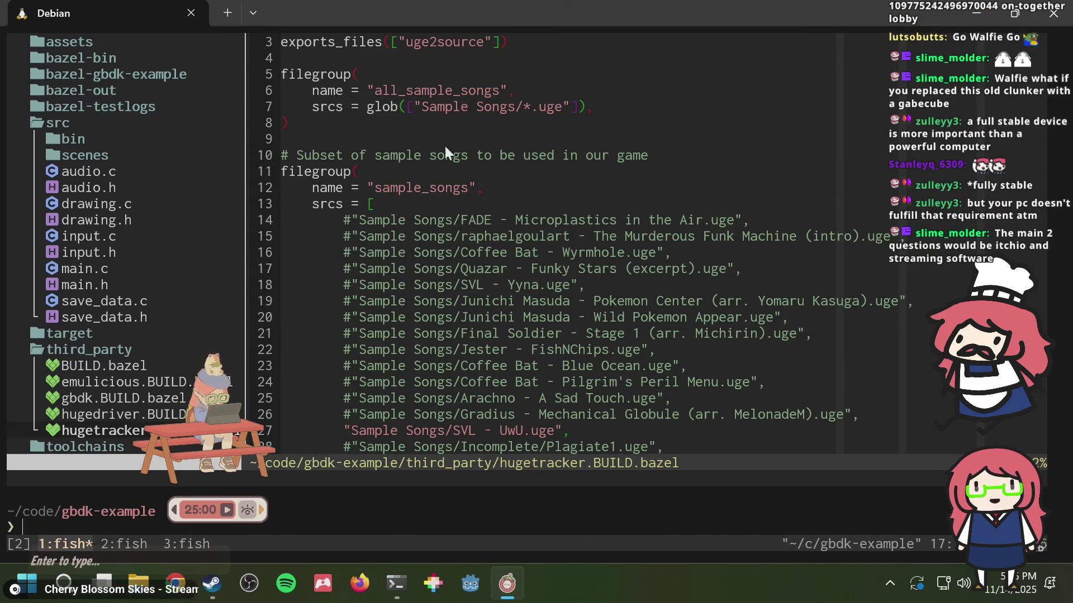
mouse_move(230, 389)
left_mouse_down()
mouse_move(103, 110)
mouse_move(188, 177)
mouse_move(770, 291)
left_mouse_up()
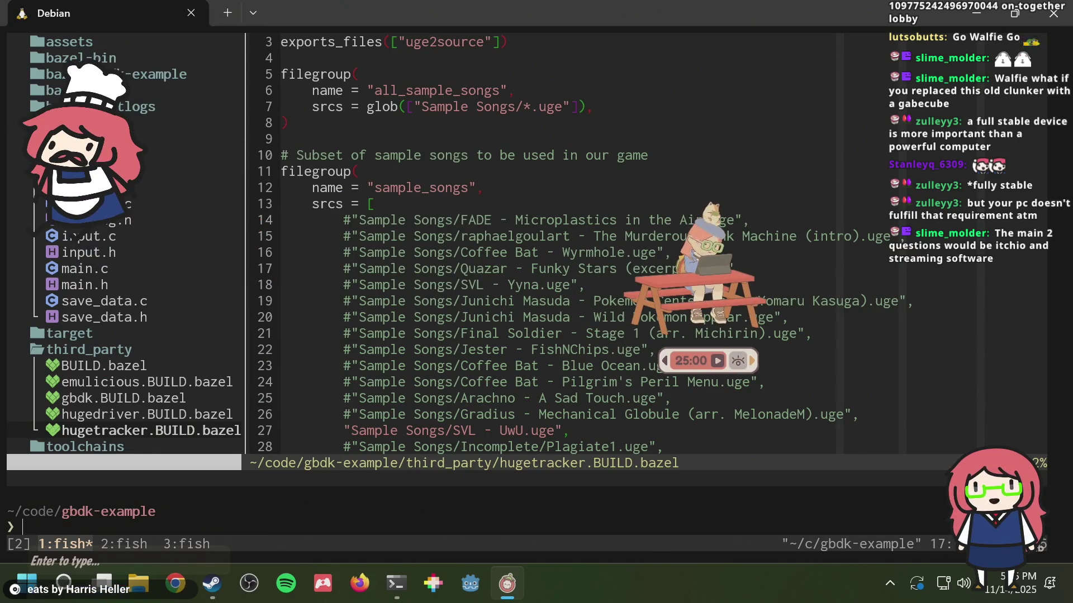
left_click_drag(708, 291, 962, 350)
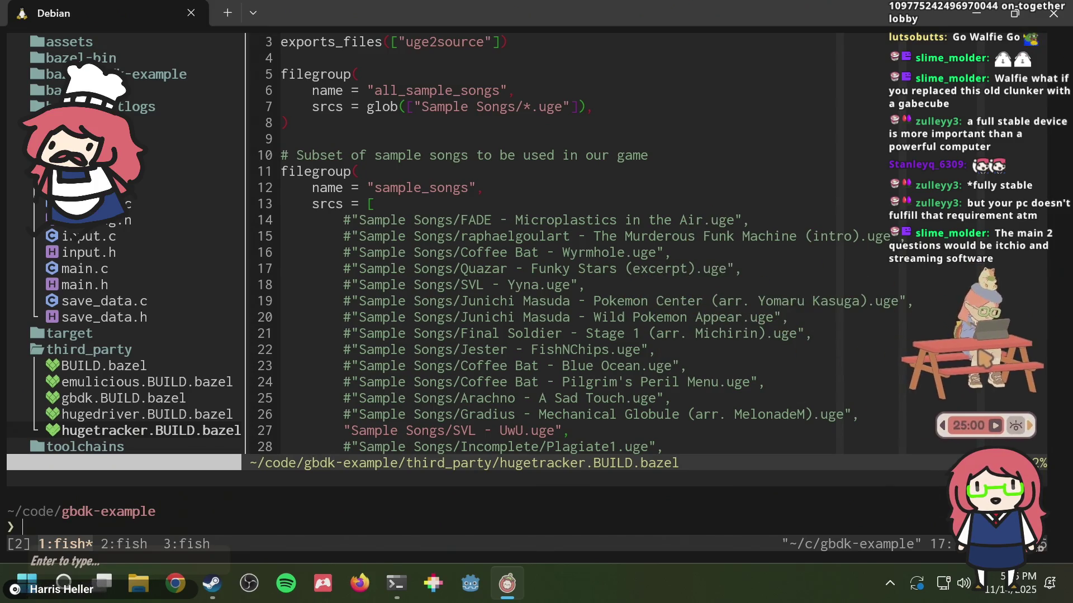
- Clear the spare tmux window 3, glance at the build output, then close window 3
left_click(694, 131)
key("ctrl+b")
key("3")
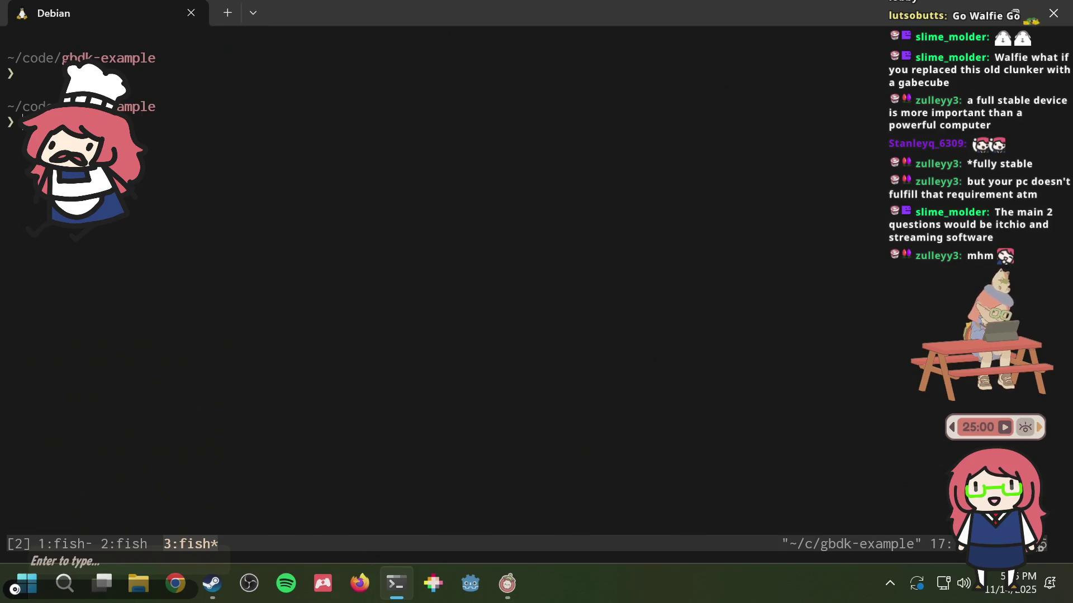
key("ctrl+l")
key("ctrl+b")
key("2")
key("ctrl+b")
key("3")
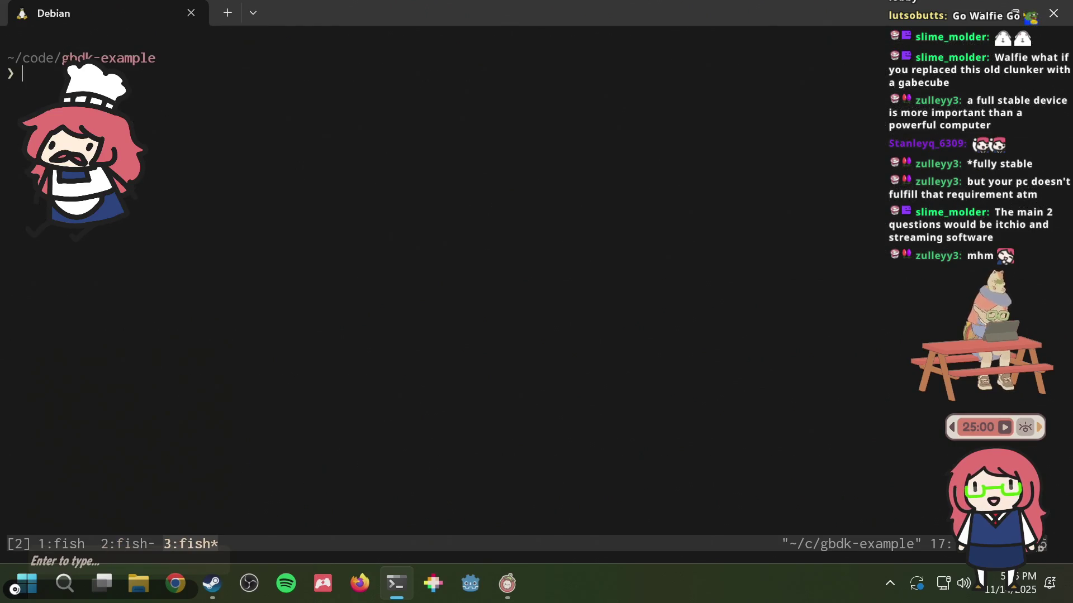
key("ctrl+d")
- Check the BUILD.bazel editor in window 1, then show window 2's finished Bazel build output
key("ctrl+b")
key("1")
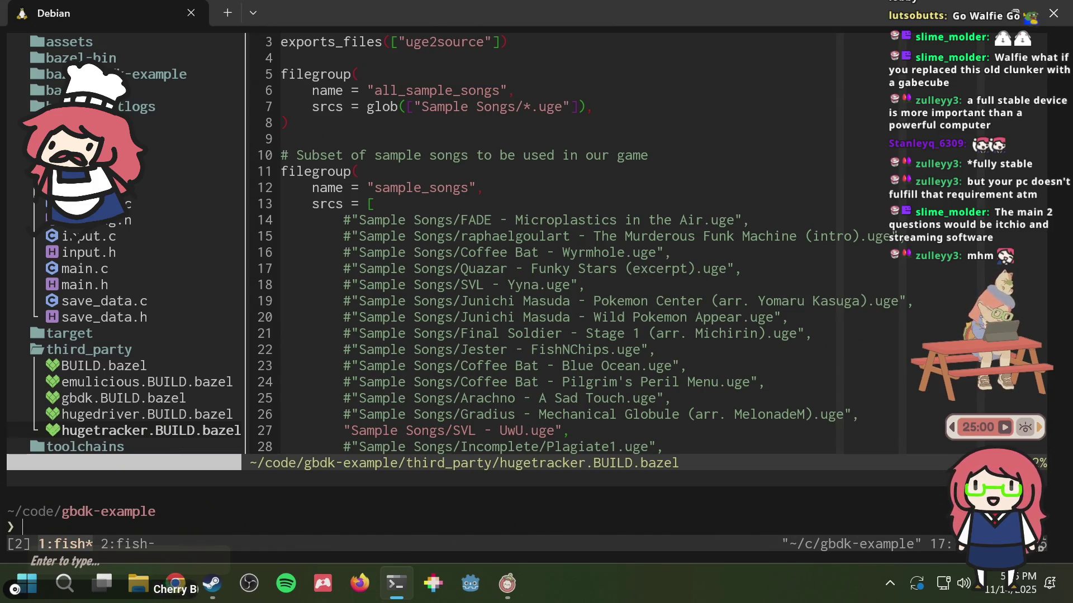
key("ctrl+b")
key("2")
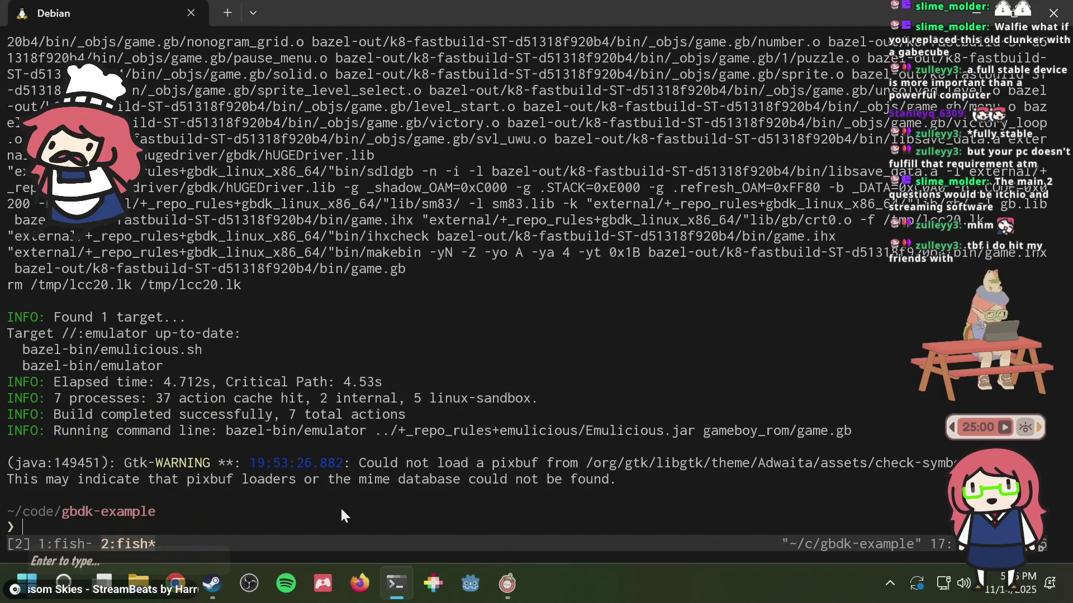
- Run git up to fast-forward main (7 files changed), then show history with git log
type("git up")
key("Return")
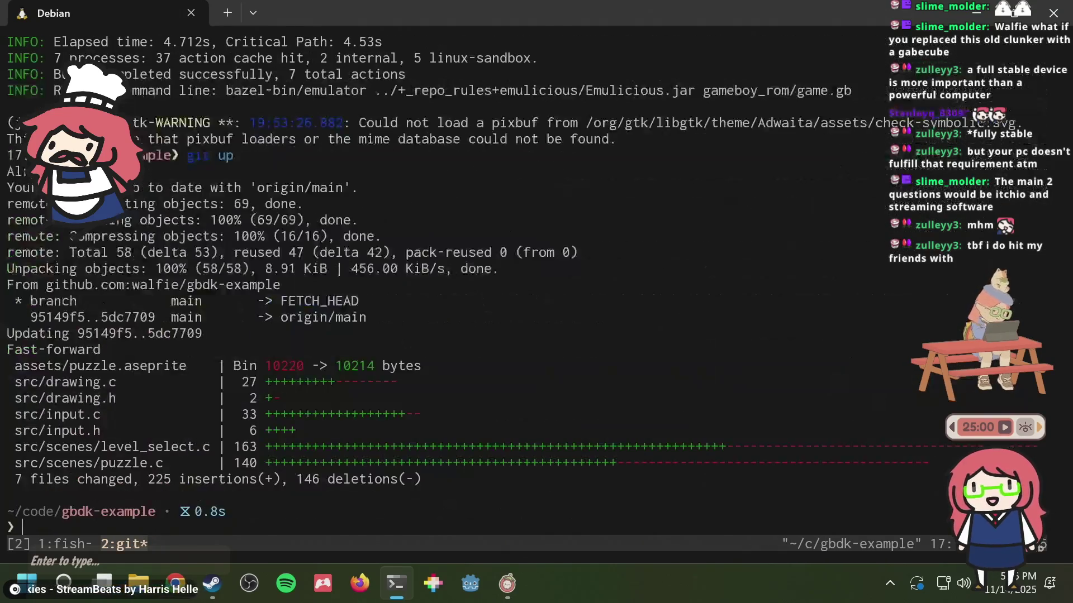
type("git ")
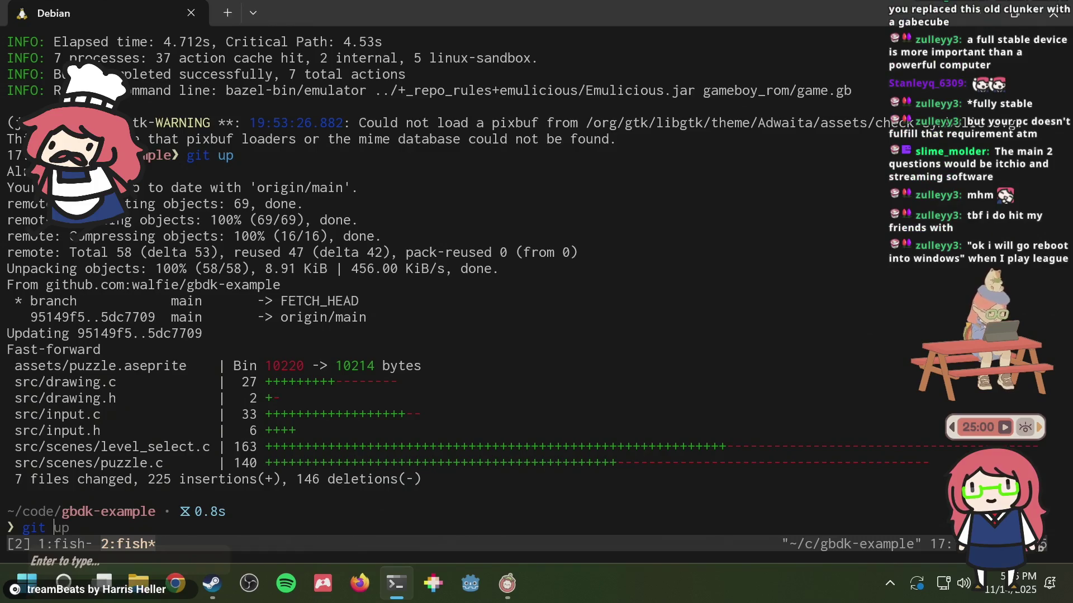
type("og")
key("Return")
type("g")
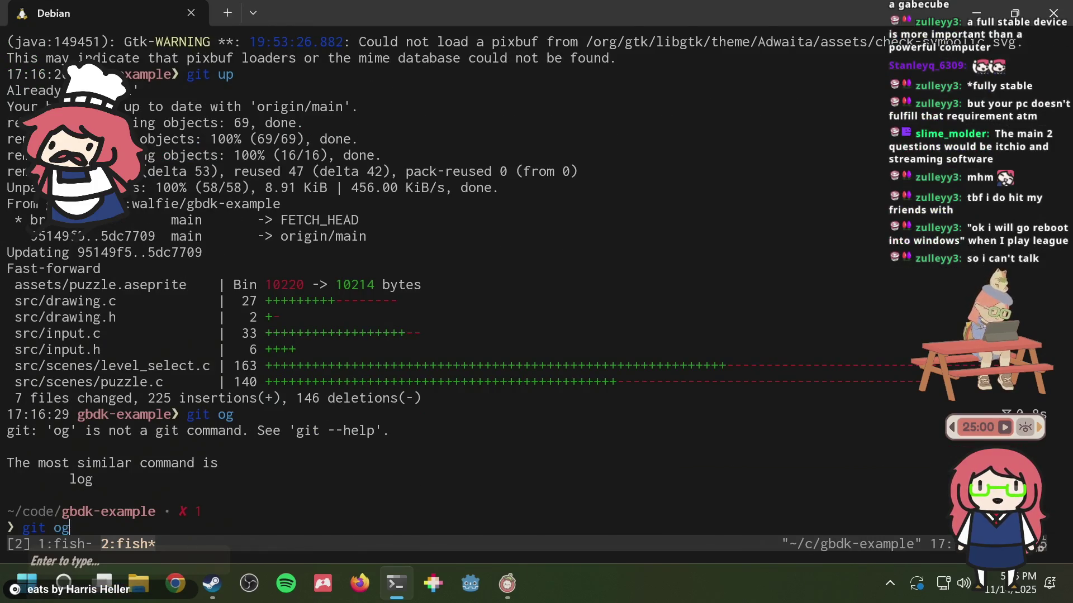
type("it log")
key("Return")
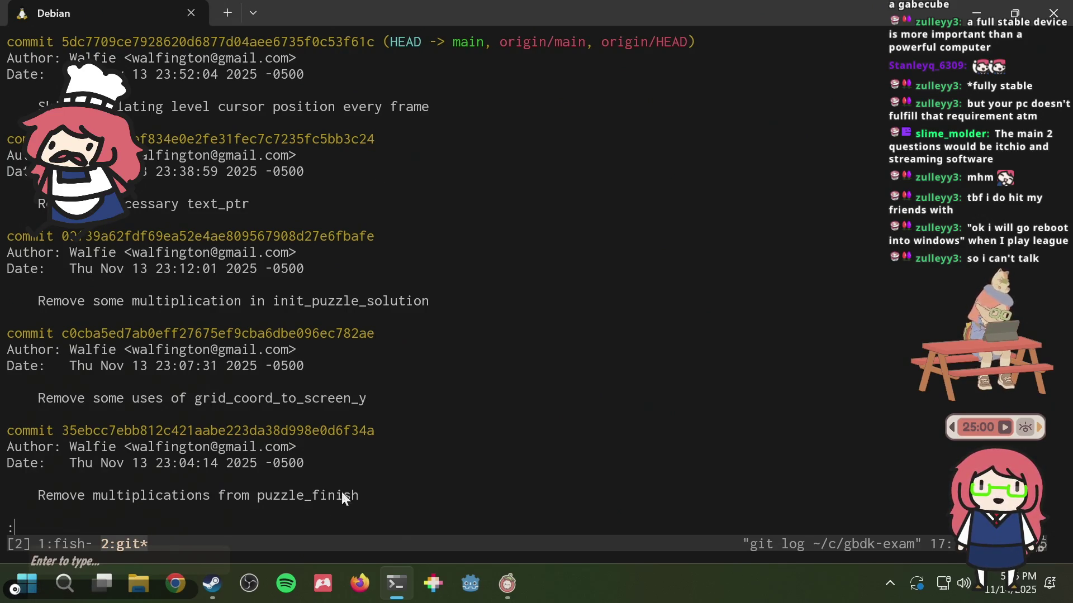
- Toggle between the editor in tmux window 1 and the commit history in window 2
mouse_move(396, 583)
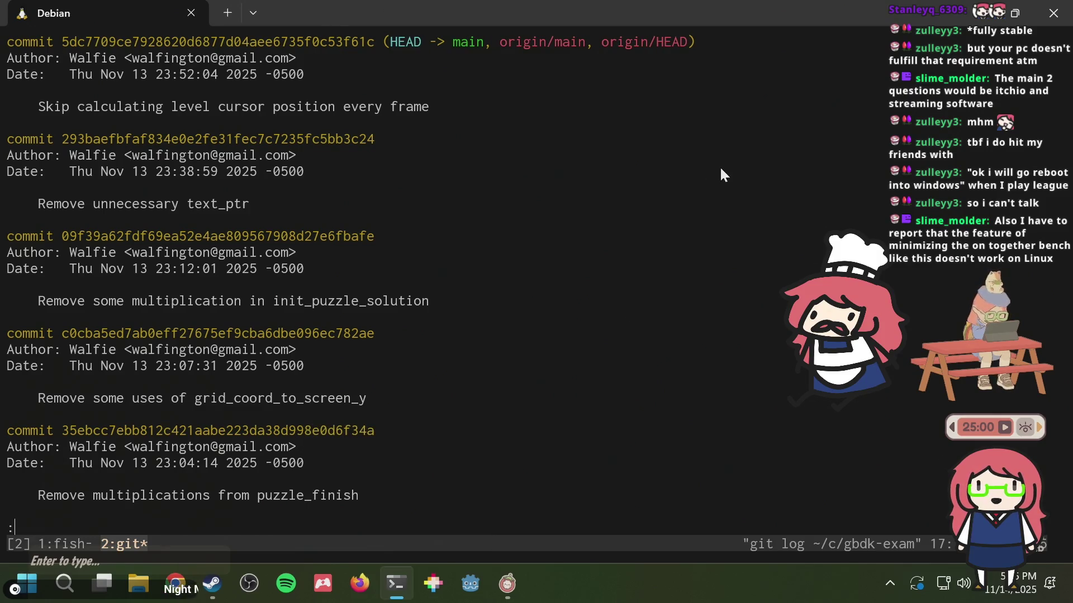
key("ctrl+b")
key("1")
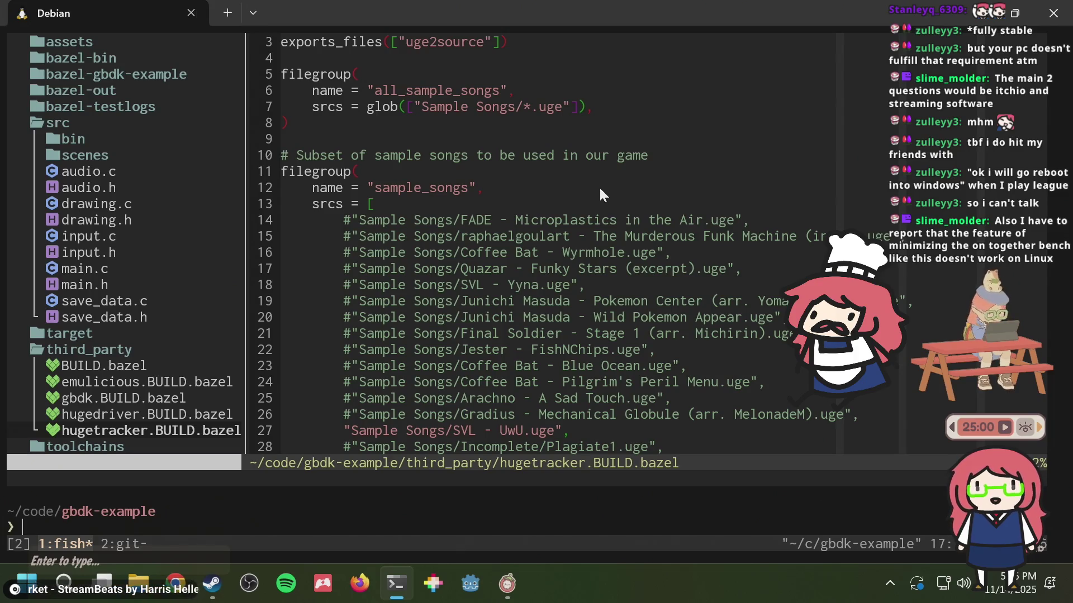
key("ctrl+b")
key("2")
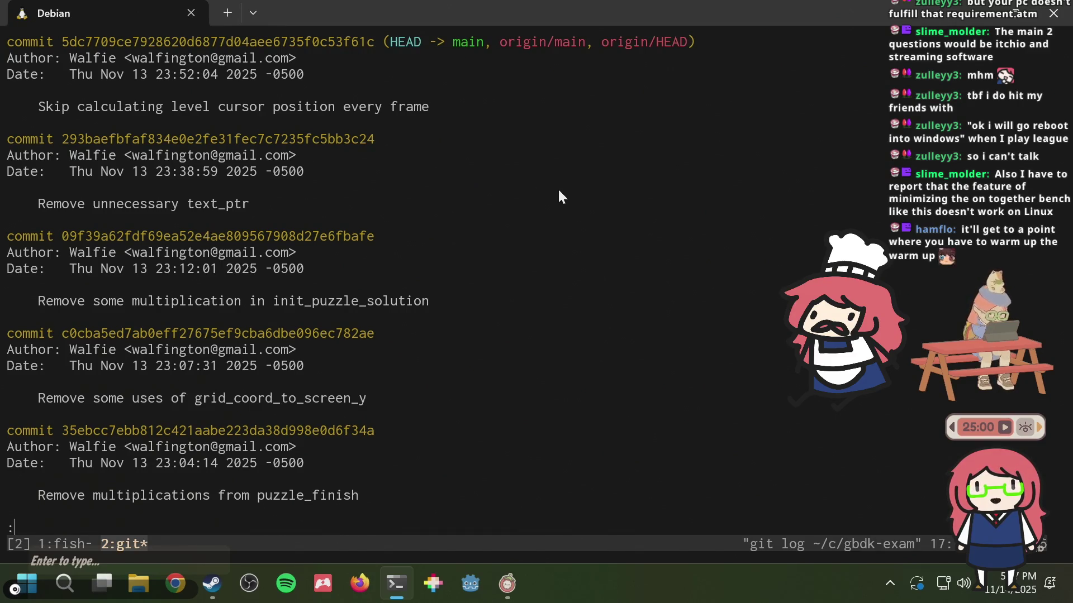
key("ctrl+b")
key("1")
key("ctrl+b")
key("2")
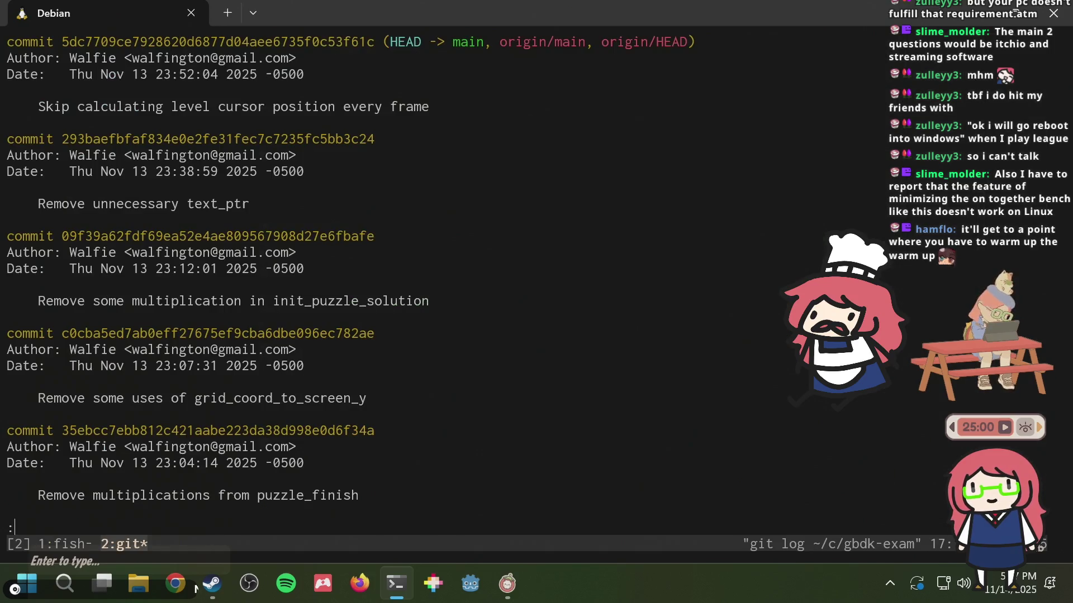
- Scroll the git log down to the November 10 commits, then quit the pager
key("Down")
key("Down")
key("Down")
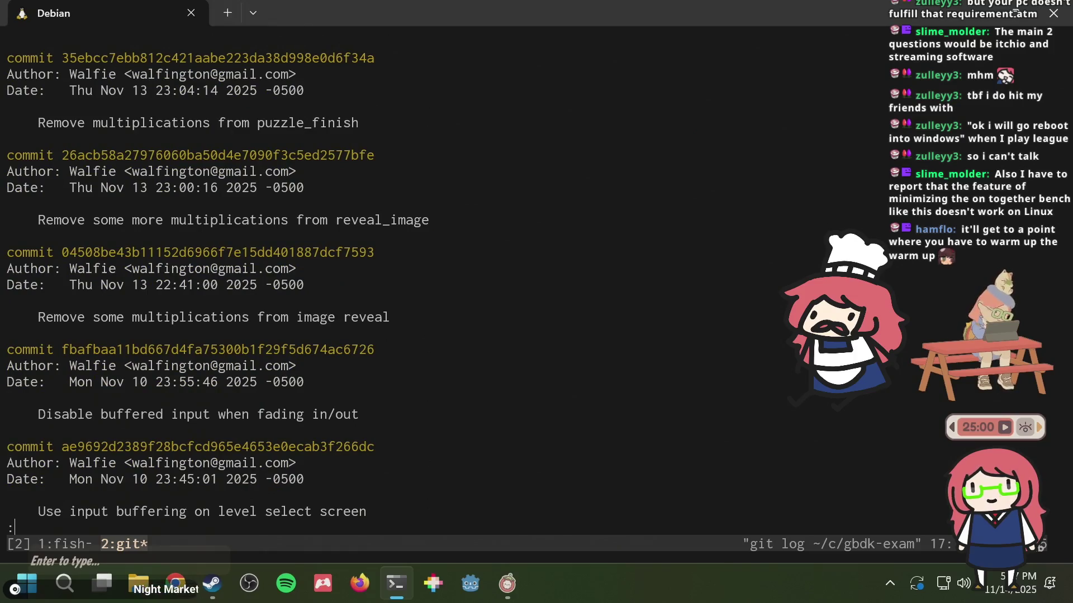
key("Down")
key("Down")
key("Down")
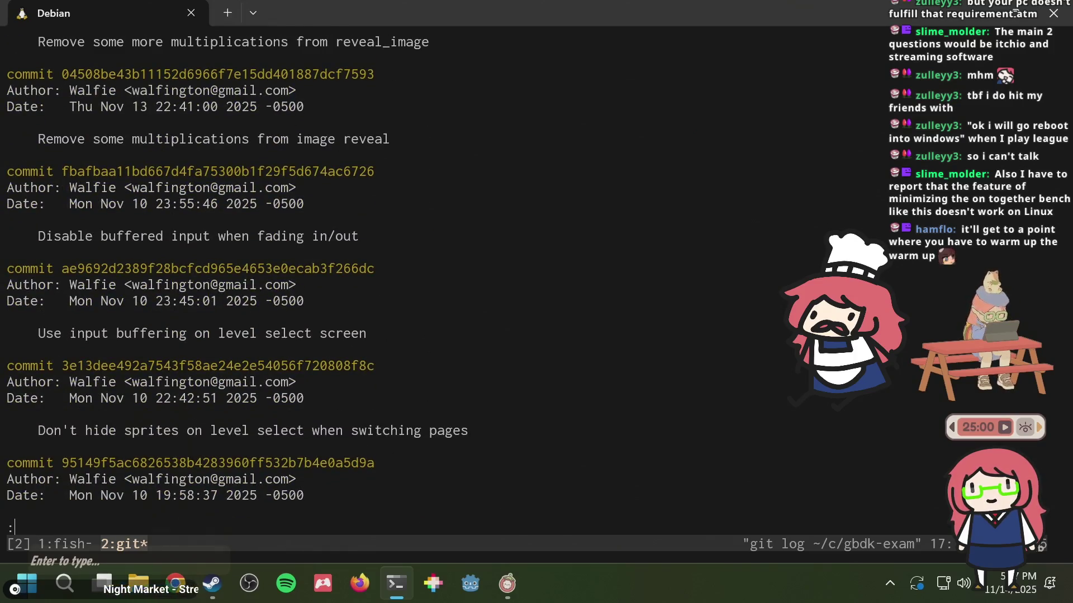
key("Up")
key("Up")
key("Up")
key("Up")
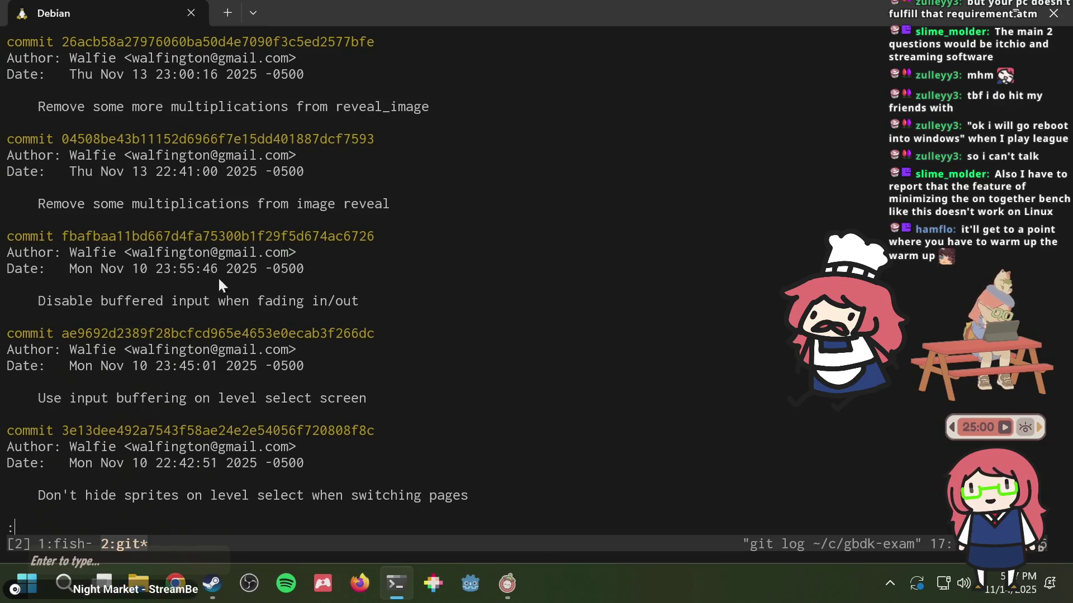
key("Up")
key("Up")
key("Up")
key("Up")
key("Up")
key("Up")
key("Up")
key("Up")
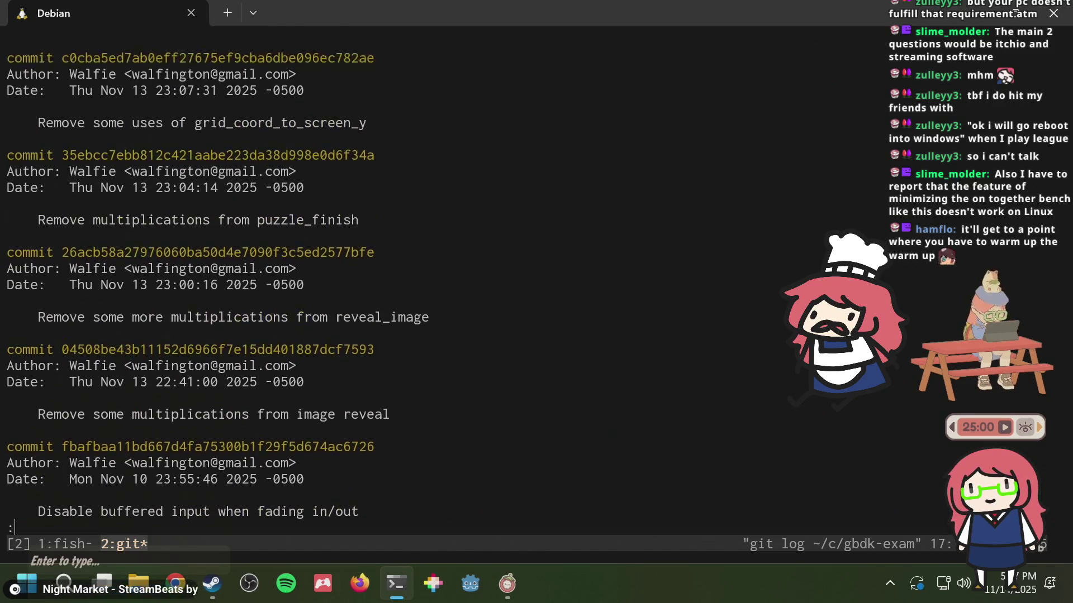
key("Up")
key("Up")
key("Up")
key("Up")
key("Up")
key("Up")
key("Up")
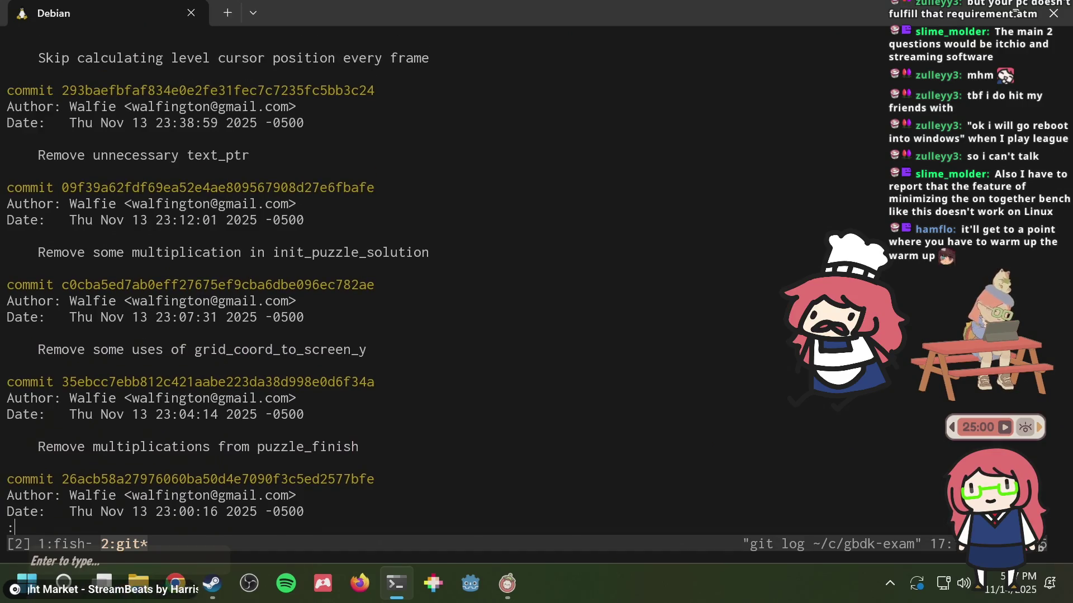
key("Up")
key("Up")
key("Up")
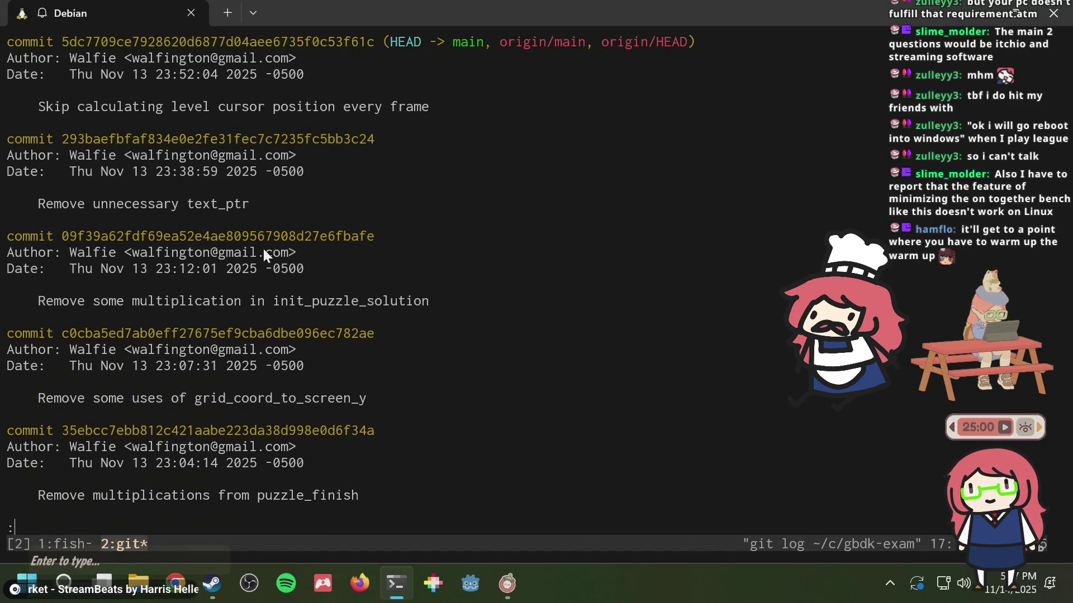
key("Down")
key("Down")
key("Down")
key("Down")
key("Down")
key("Down")
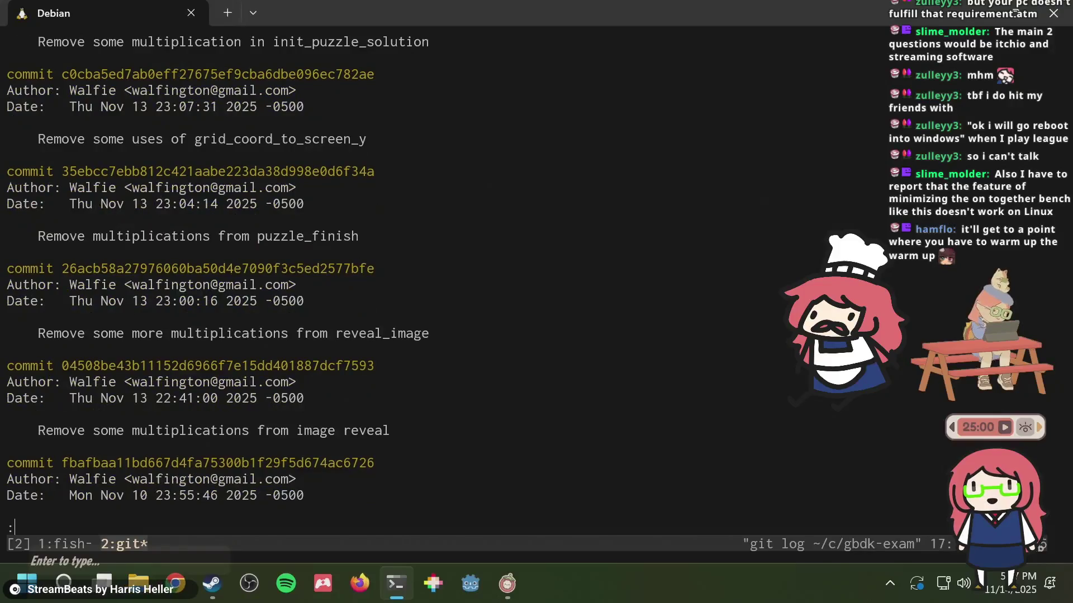
key("Down")
key("Down")
key("Down")
key("Down")
key("Down")
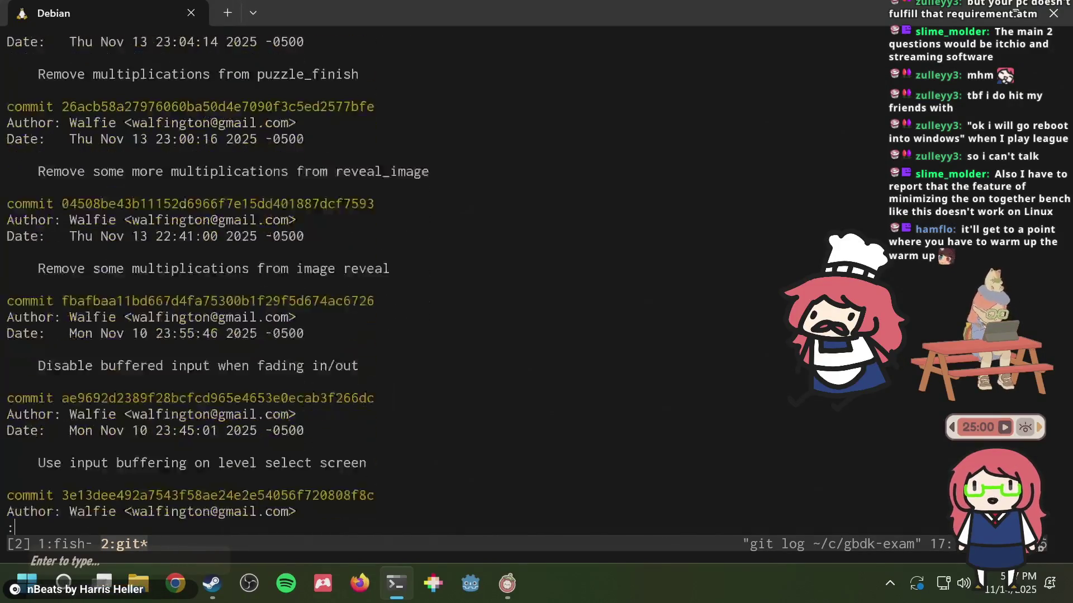
key("Down")
key("Down")
key("Down")
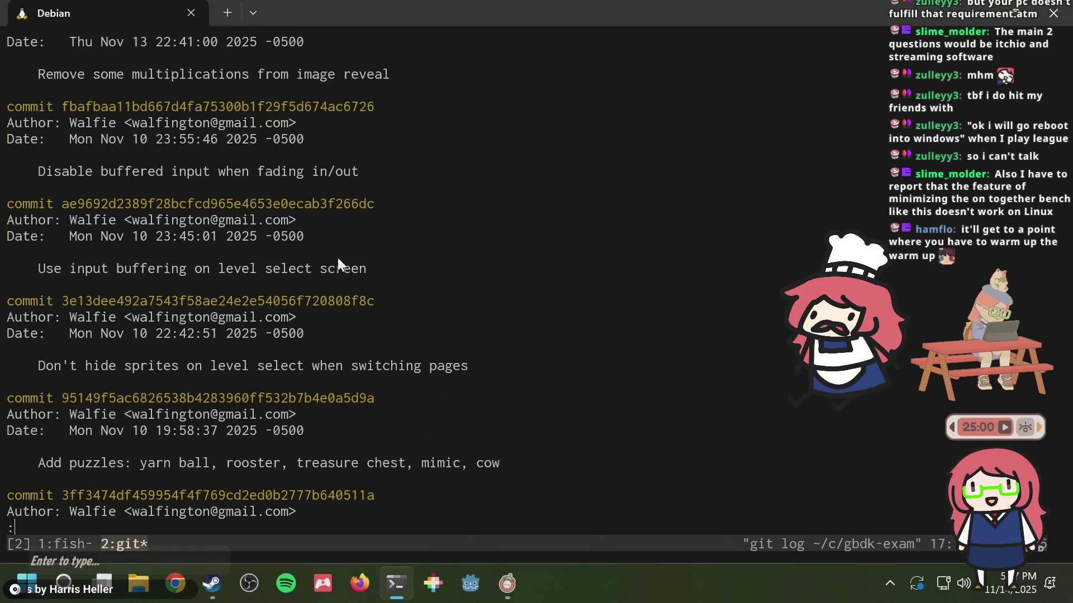
key("q")
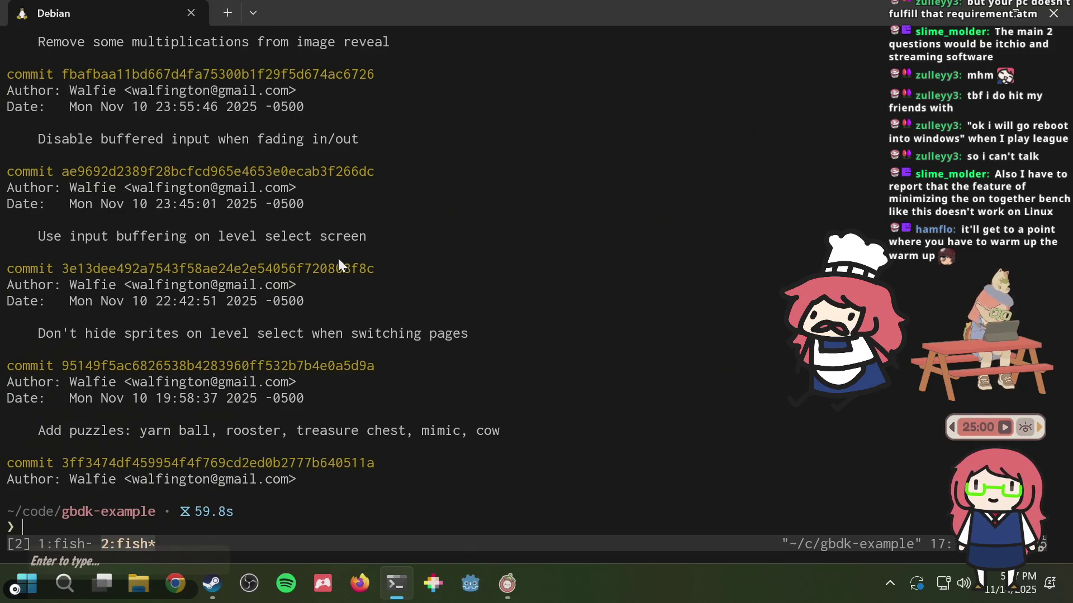
- Scroll back through earlier terminal output in tmux copy mode, then return to the prompt
key("ctrl+b")
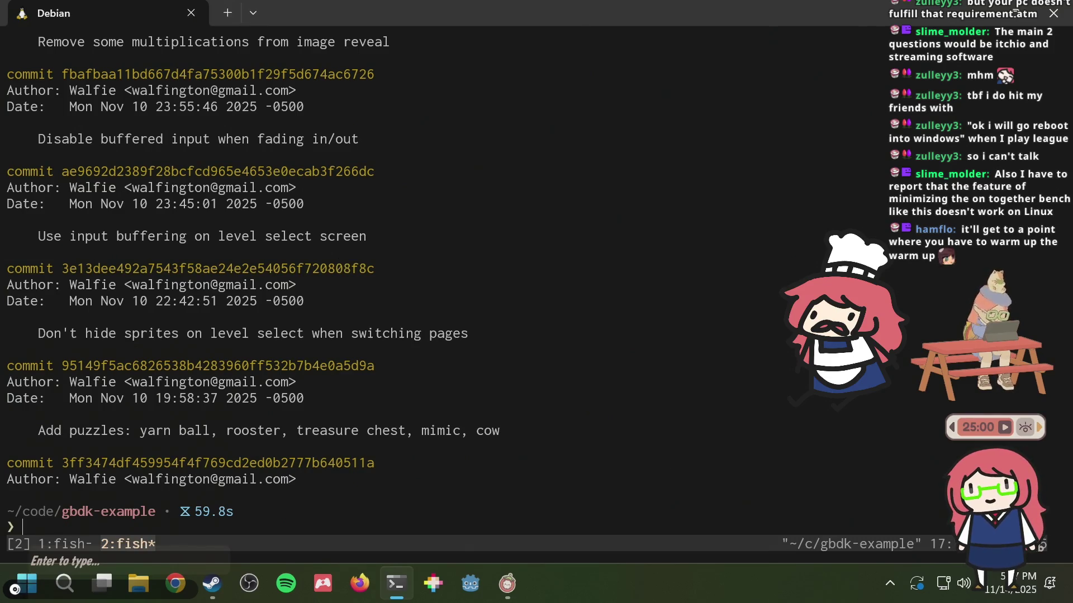
key("bracketleft")
scroll(357, 280, "up", 5)
scroll(357, 279, "up", 10)
scroll(358, 280, "up", 5)
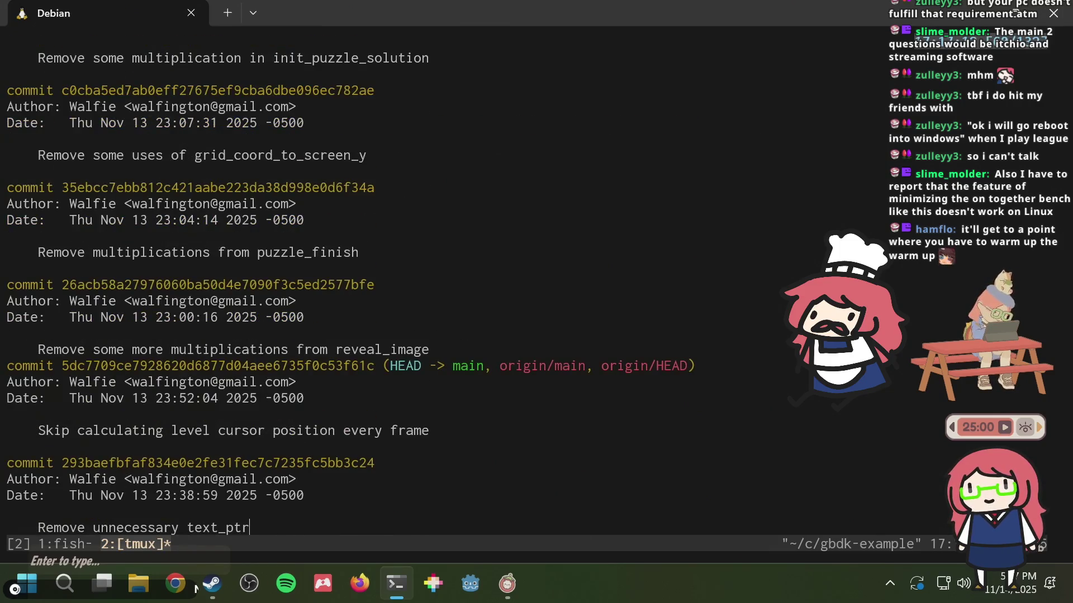
scroll(358, 279, "up", 5)
scroll(358, 280, "up", 5)
scroll(358, 279, "up", 3)
key("q")
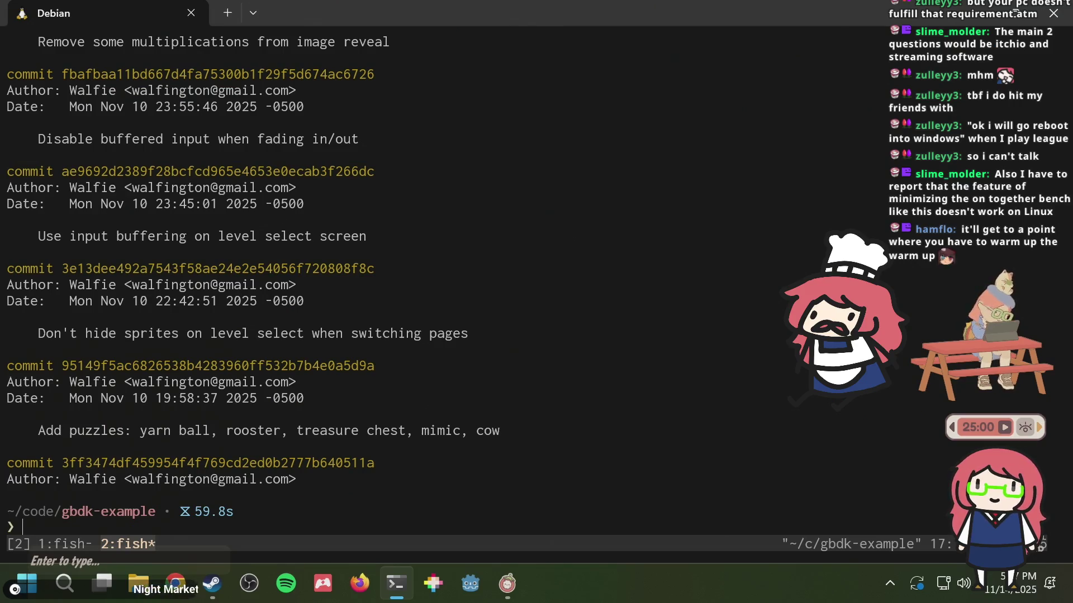
- Glance at tmux window 1, then page further back through older git log commits in window 2
key("ctrl+b")
key("1")
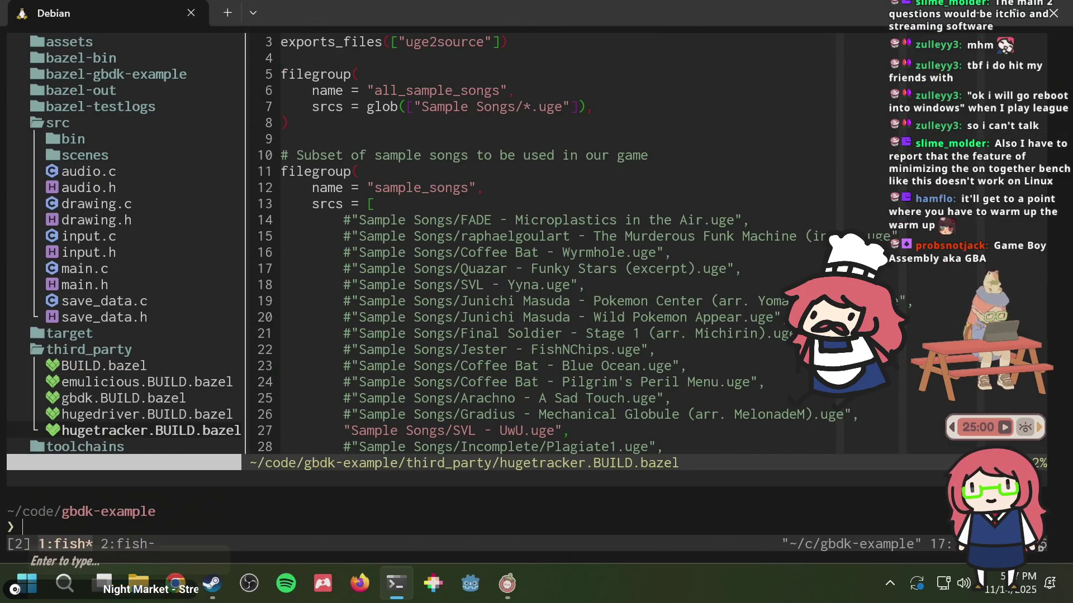
key("ctrl+b")
key("2")
key("ctrl+b")
key("[")
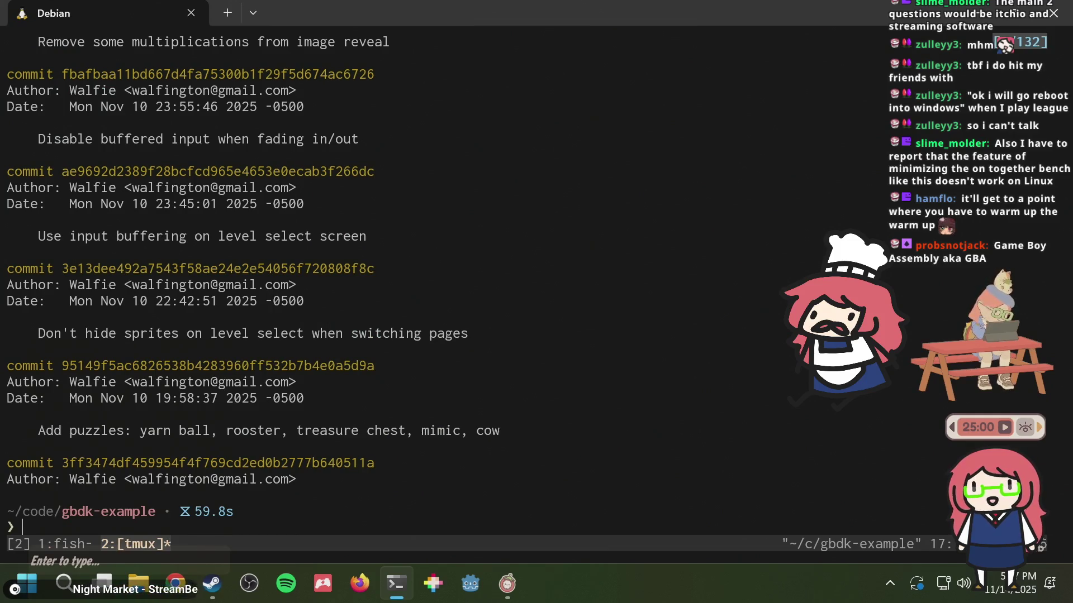
key("Page_Up")
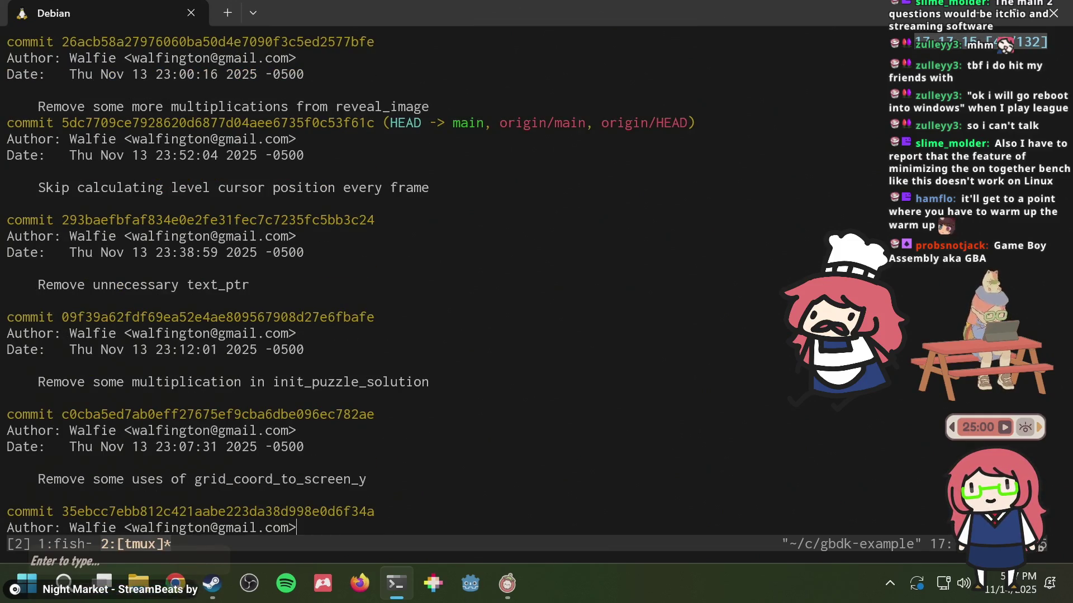
key("q")
key("ctrl+b")
key("[")
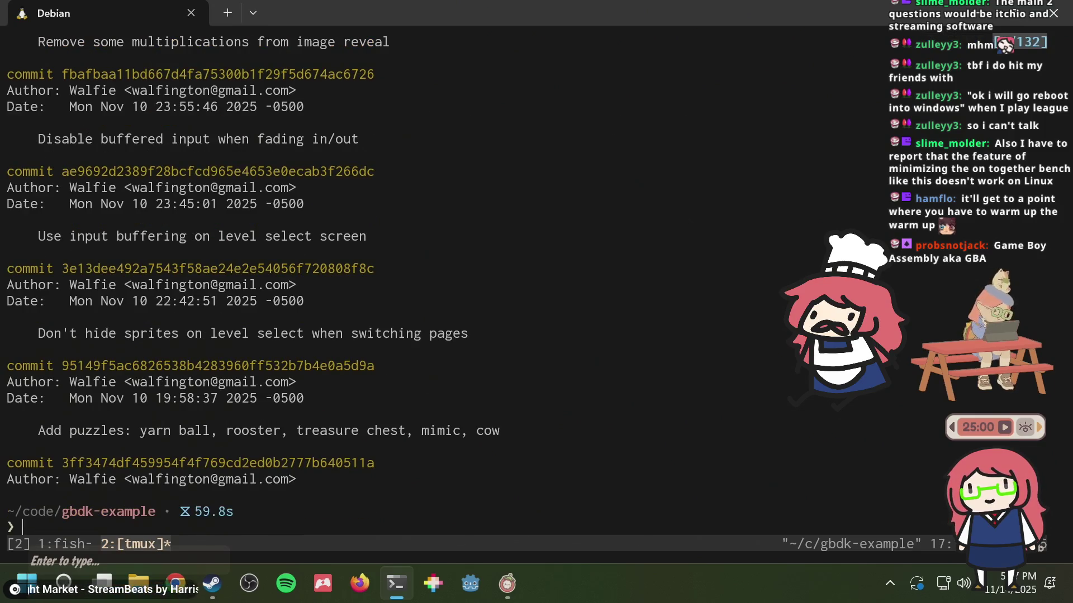
key("ctrl+u")
key("ctrl+u")
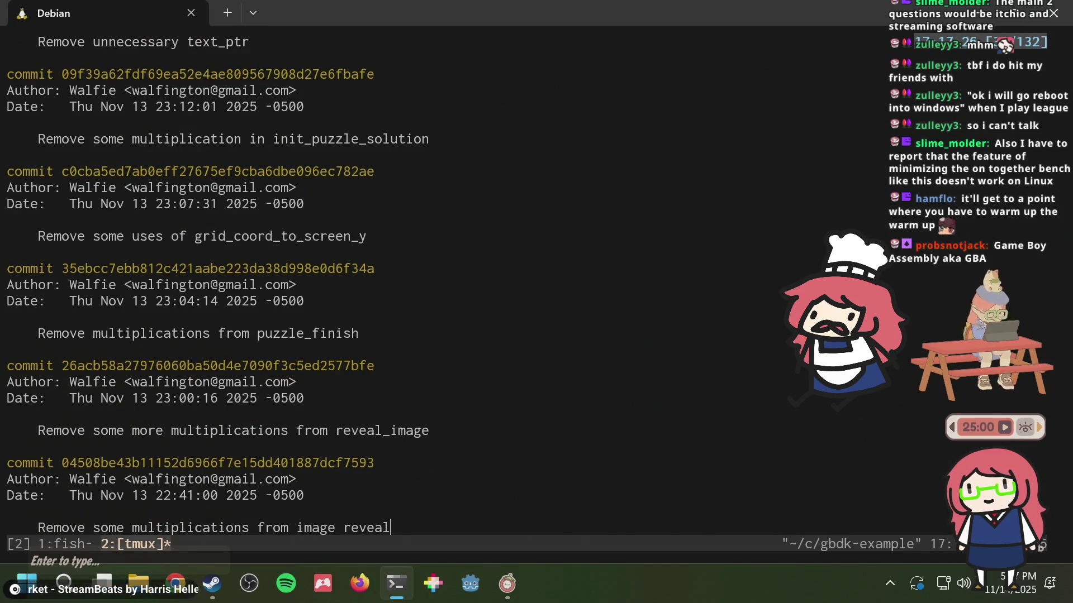
key("q")
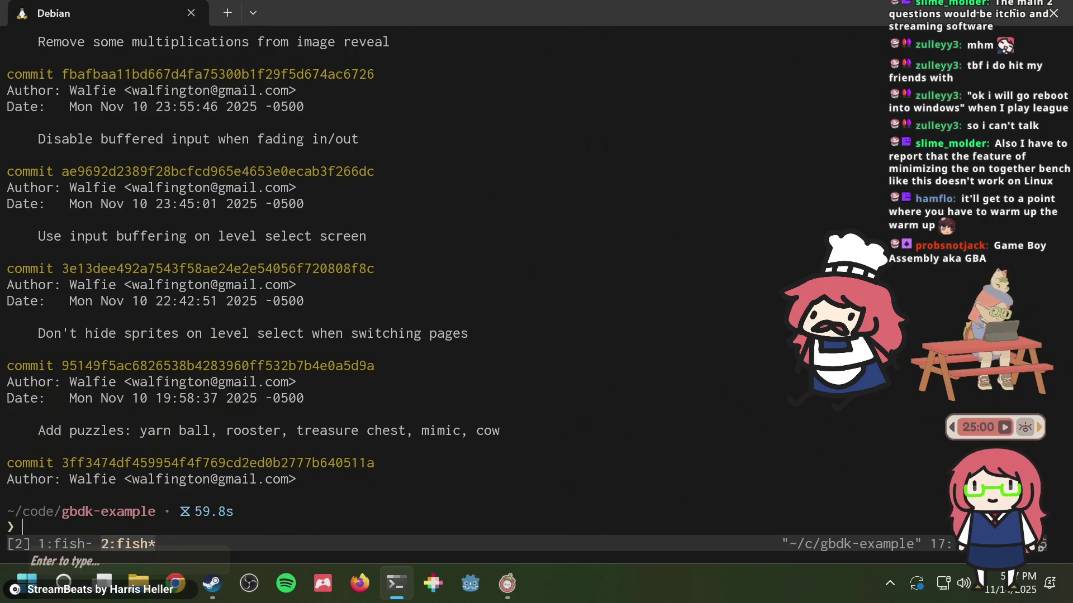
- Start Neovim with vi in tmux window 1 in the gbdk-example project
key("ctrl+b")
key("1")
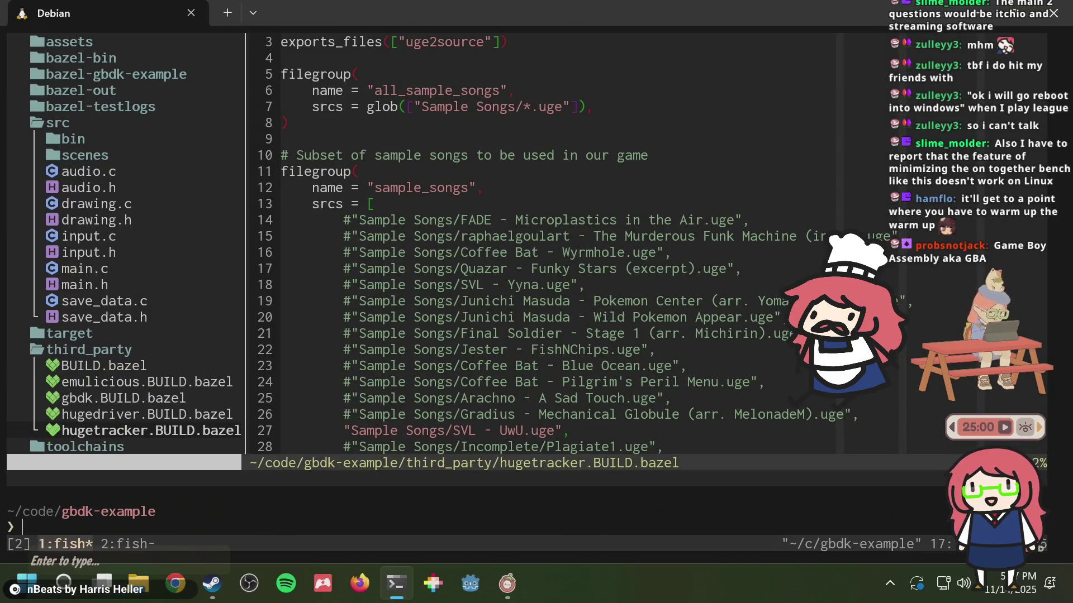
type("vi")
key("Return")
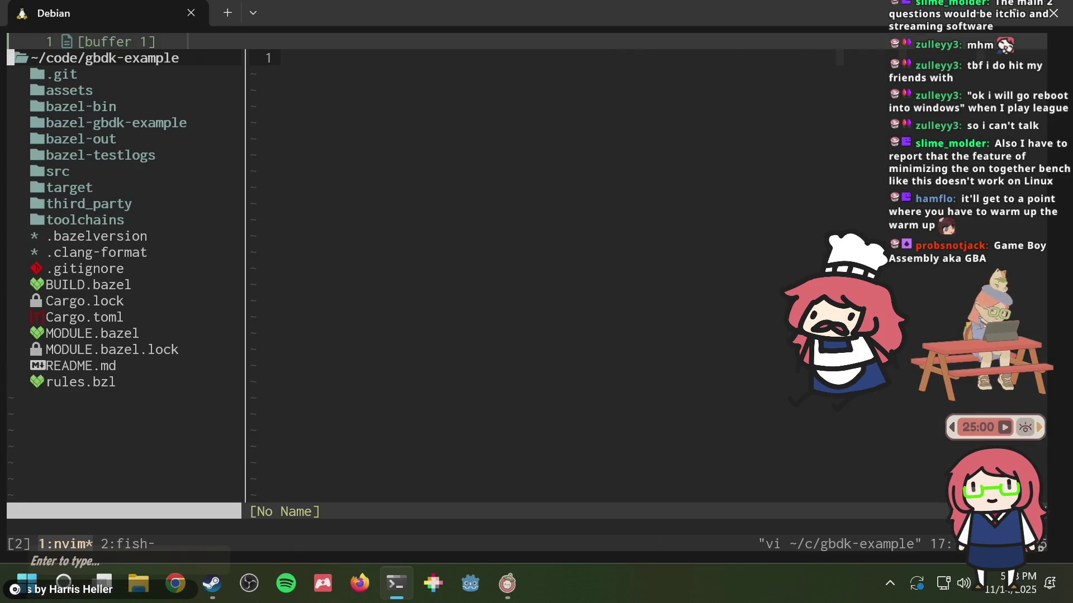
- Check tmux window 2, then return to the Neovim window
key("ctrl+b")
key("2")
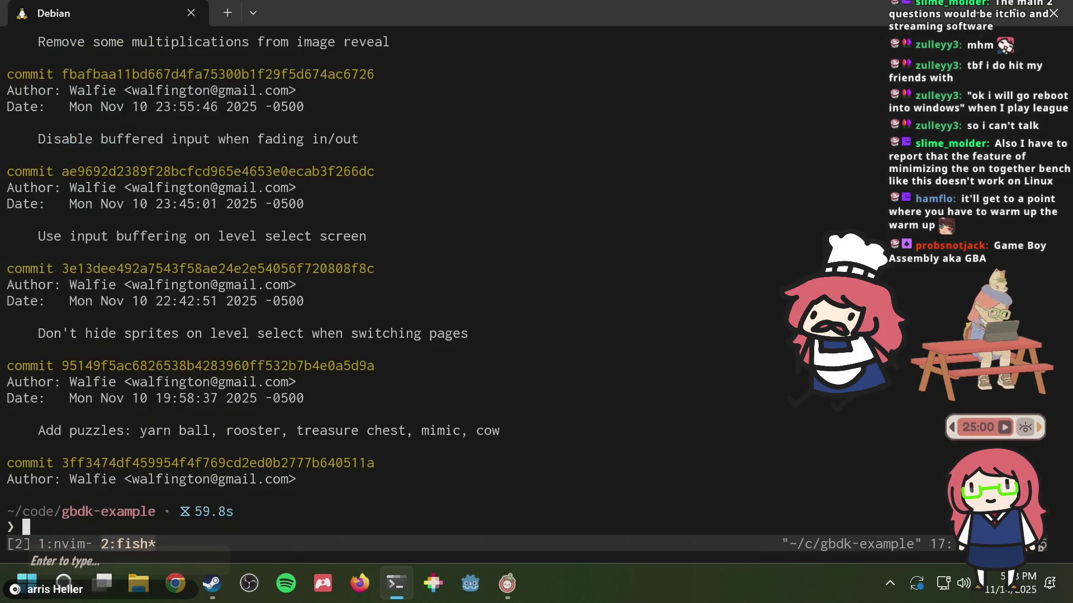
key("ctrl+b")
key("1")
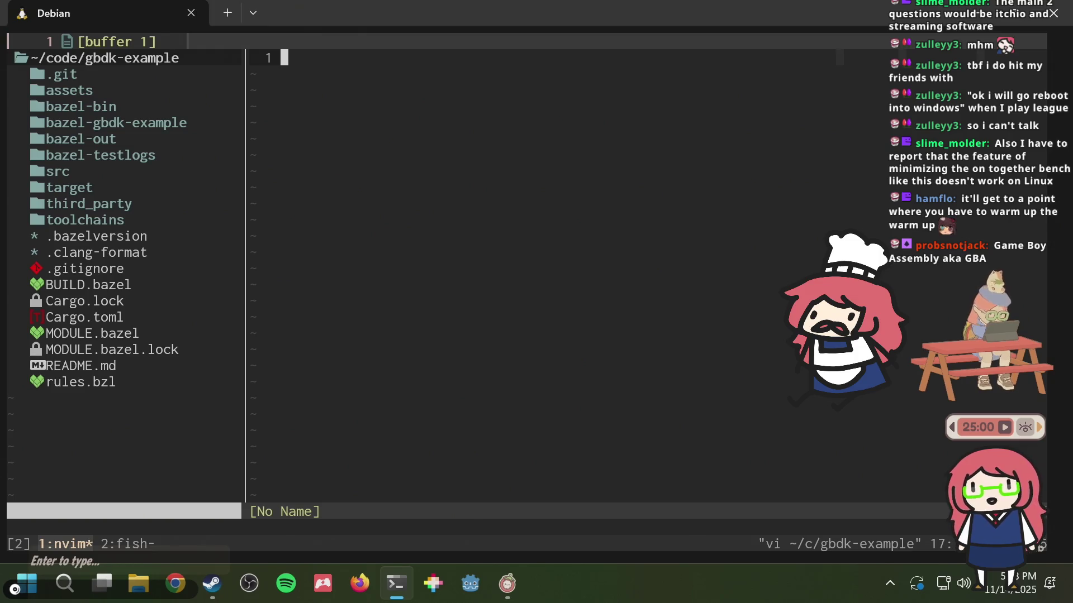
- Run git log in window 2 and scroll through the commit history, then return to Neovim
key("ctrl+b")
type("2")
type("git l")
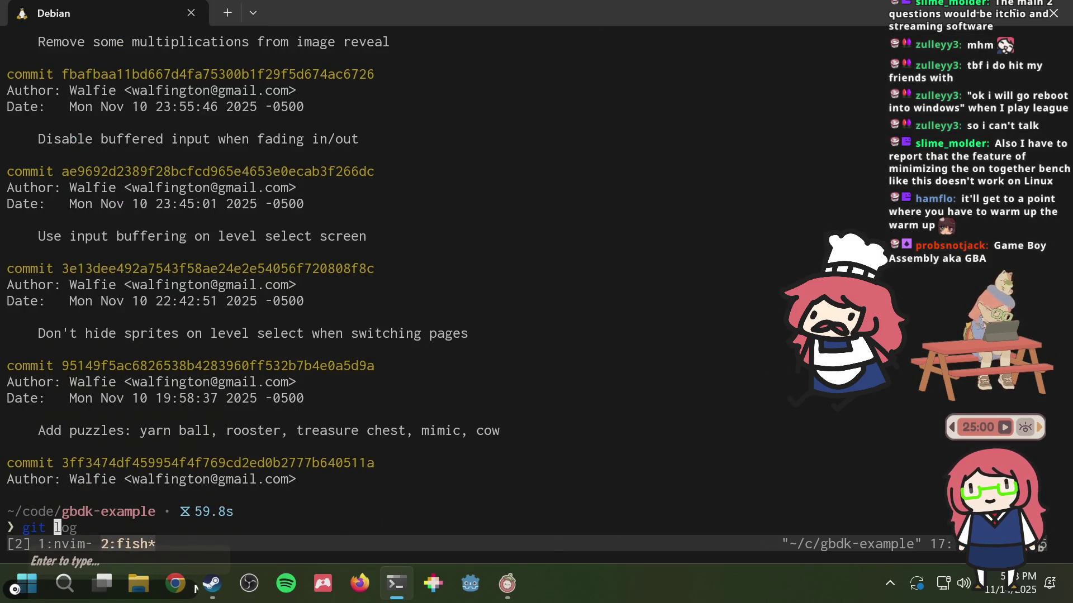
type("og")
key("Return")
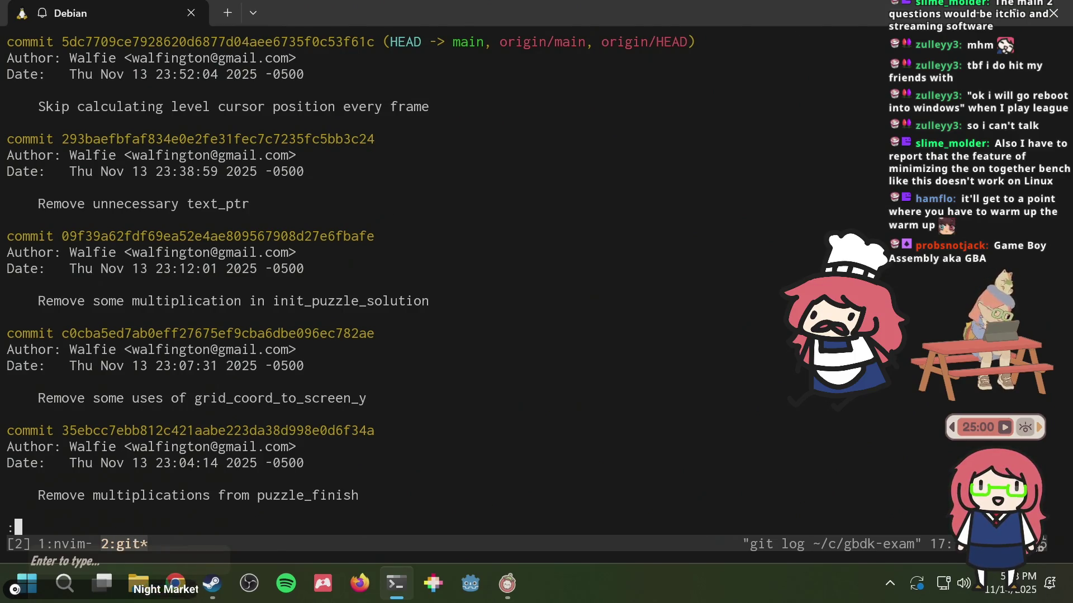
scroll(351, 276, "down", 1)
scroll(350, 276, "down", 4)
scroll(351, 275, "down", 1)
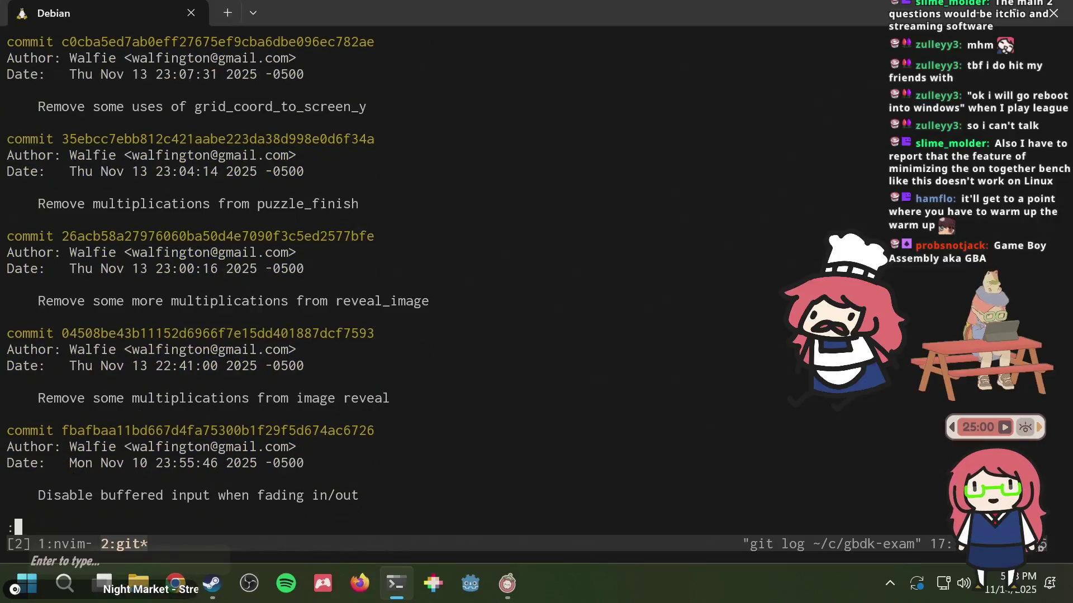
scroll(350, 276, "up", 1)
scroll(350, 275, "up", 5)
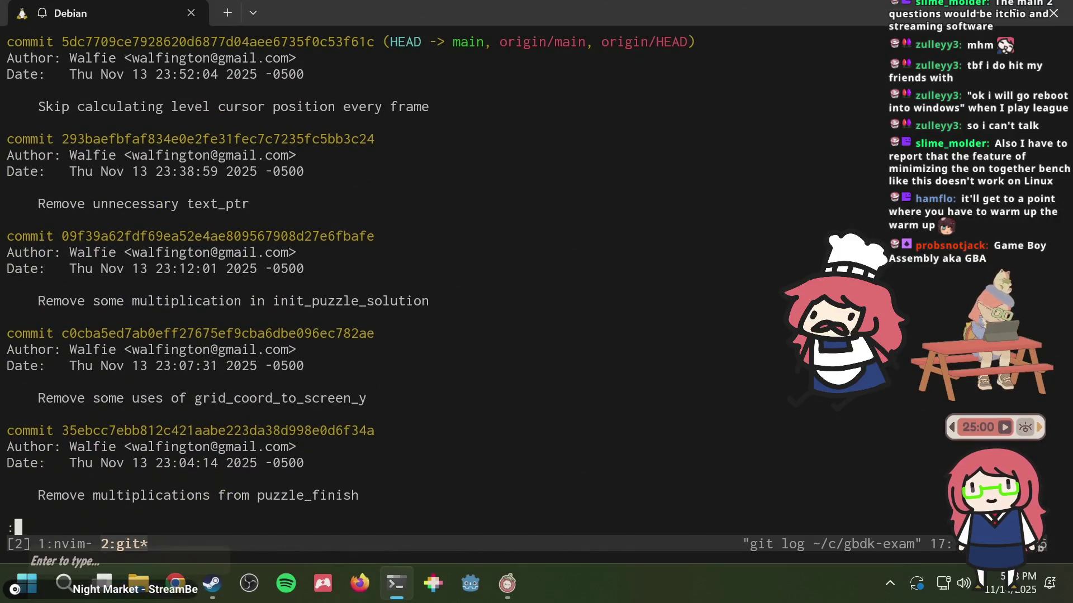
key("ctrl+b")
key("1")
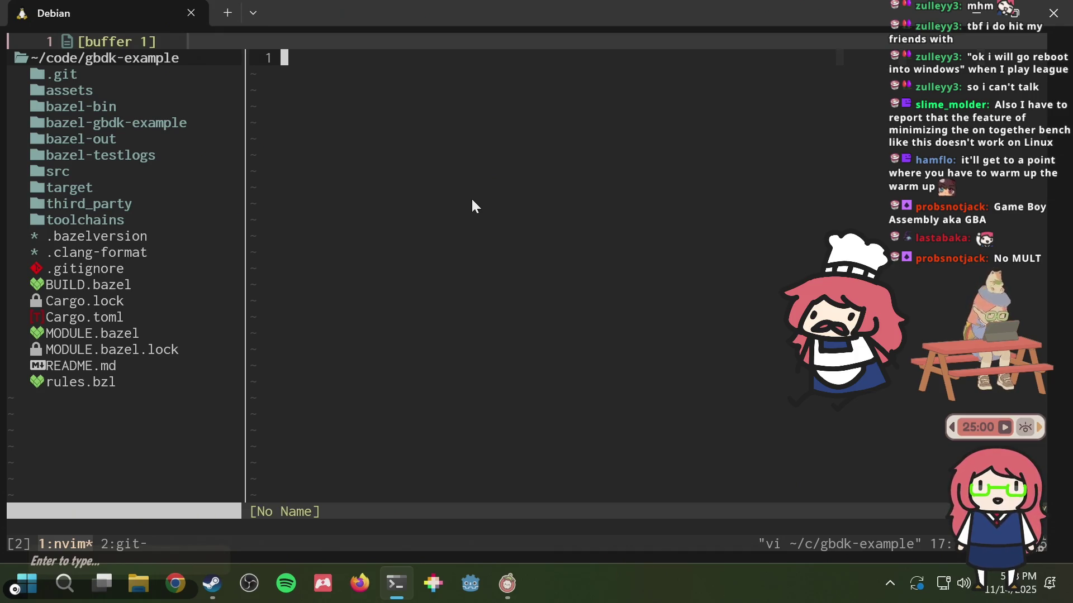
key("ctrl+b")
- Quit the git log pager and rerun 'bazel run //:emulator' from the history search
key("2")
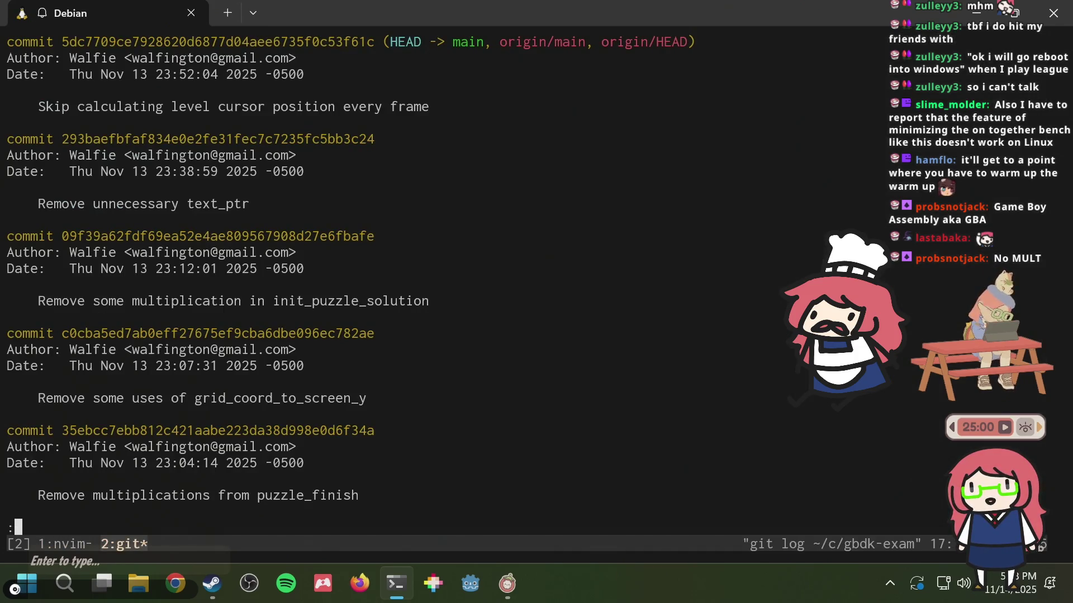
key("q")
key("ctrl+r")
type("run")
key("Return")
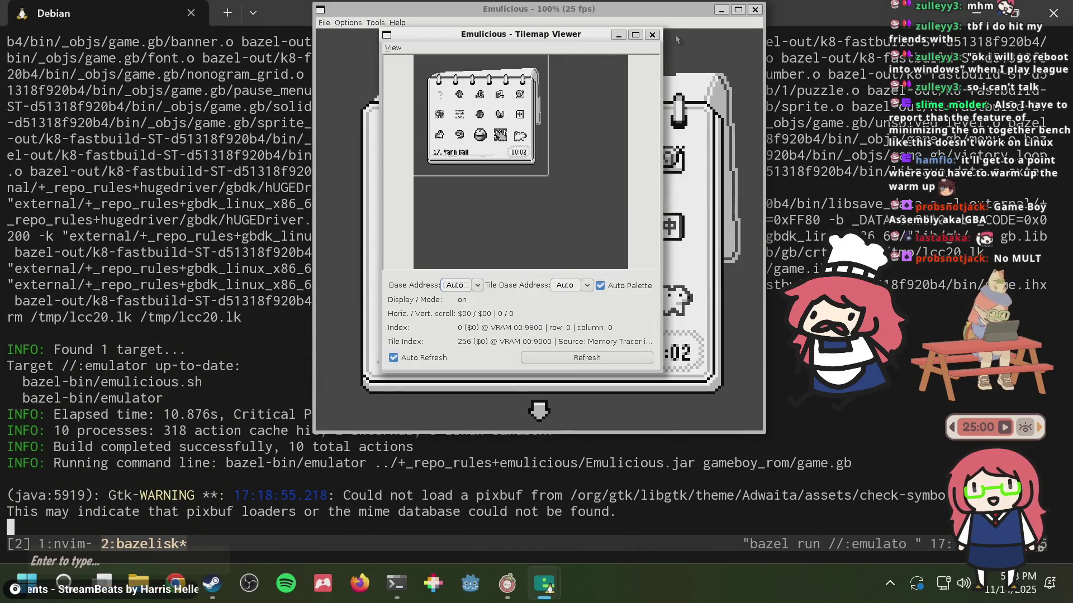
- Move the Emulicious window into view and browse the level-select pages to 27. Shrimp
left_click_drag(677, 14, 472, 60)
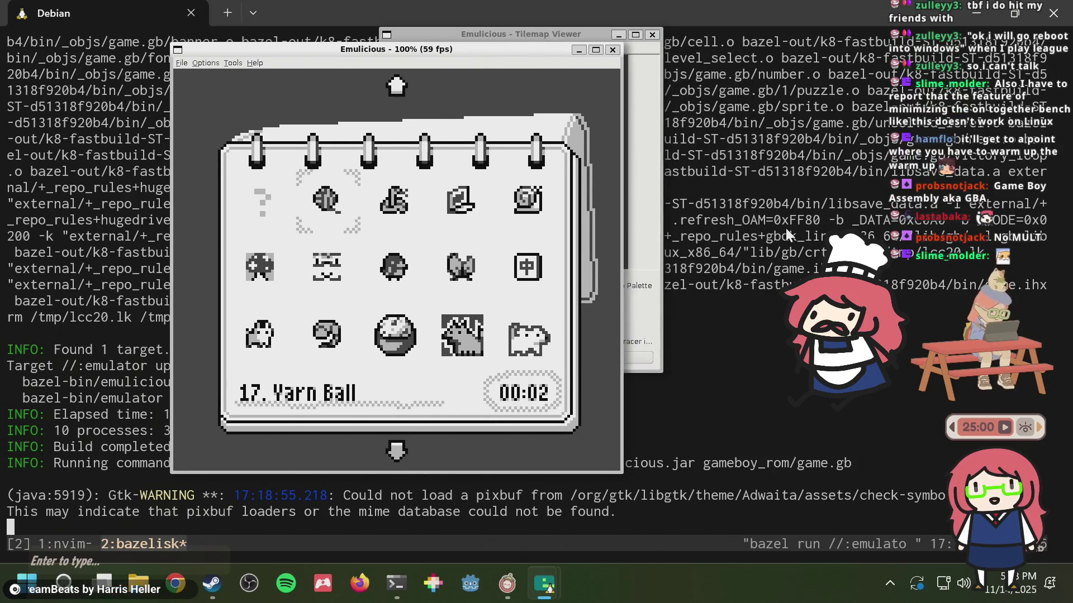
key("Down")
key("Down")
key("Down")
key("Down")
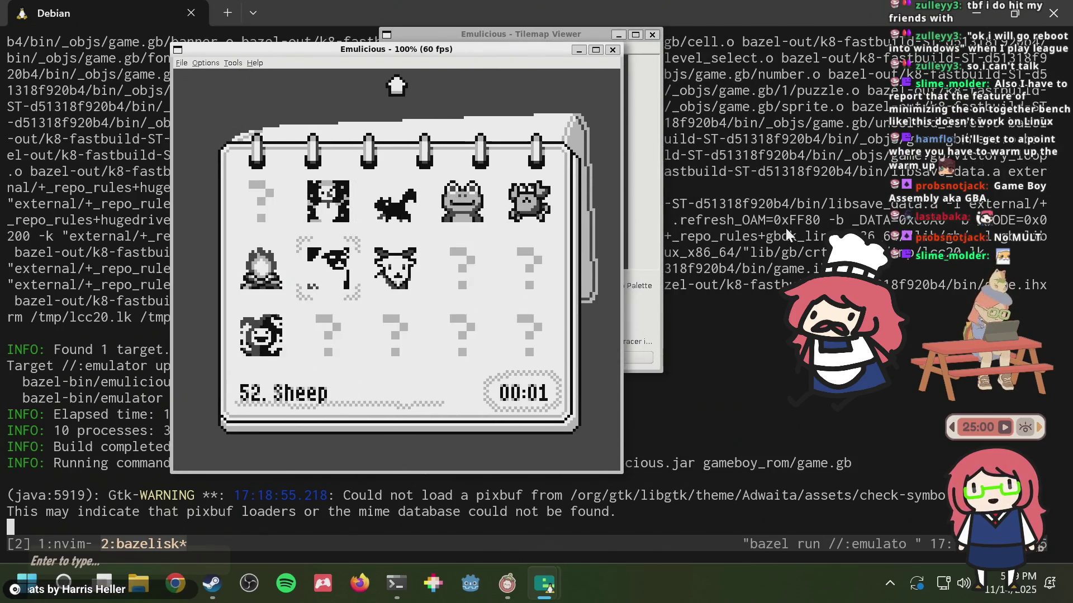
key("Up")
key("Up")
key("Up")
key("Up")
key("Up")
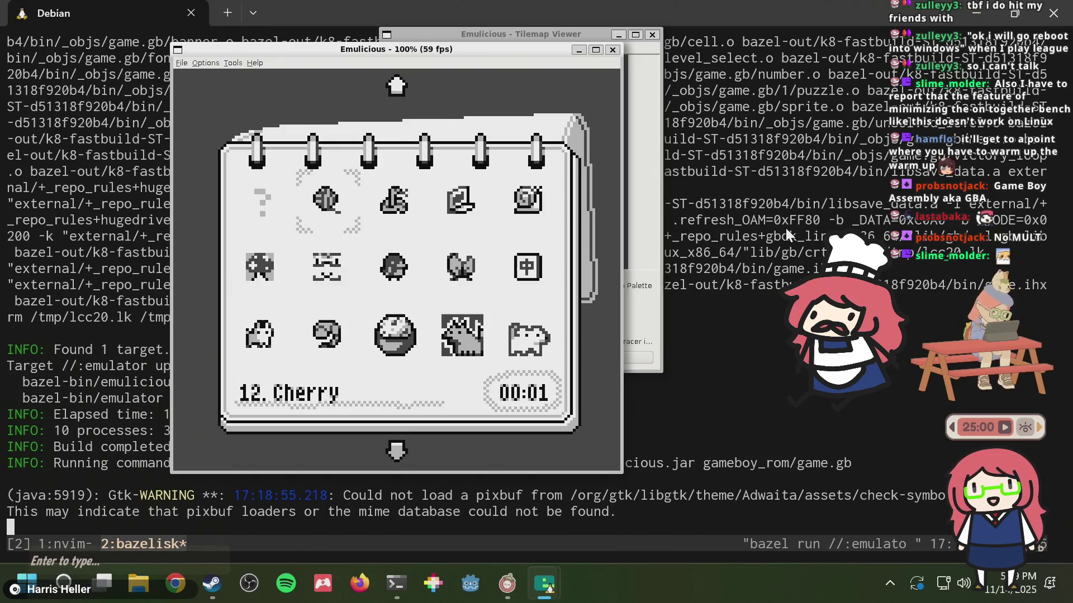
key("Down")
key("Down")
key("Down")
key("Down")
key("Down")
key("Down")
key("Down")
key("Down")
key("Down")
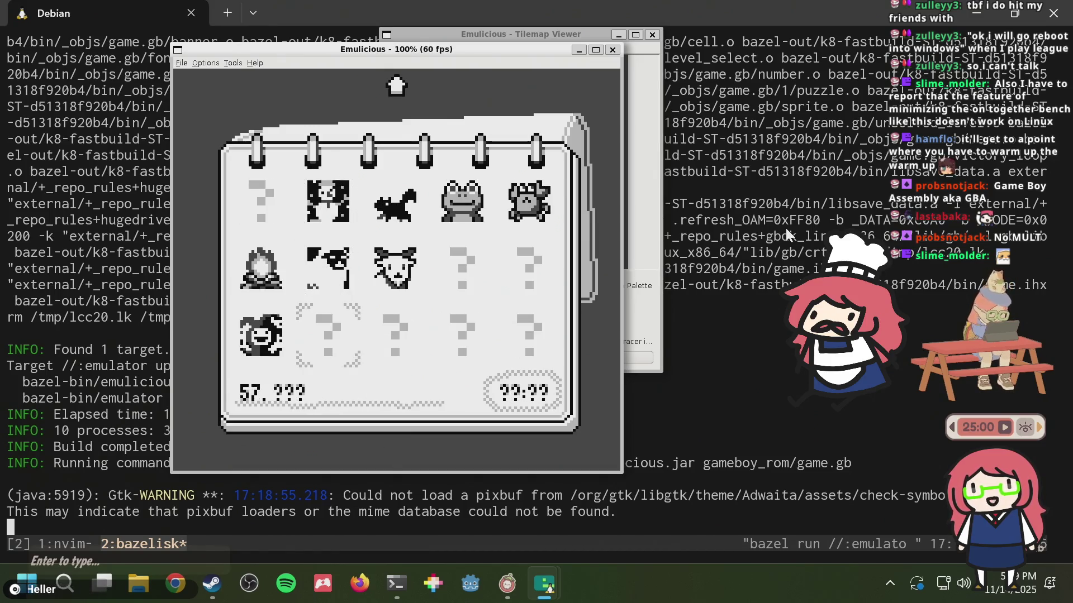
key("Up")
key("Up")
key("Up")
key("Up")
key("Up")
key("Up")
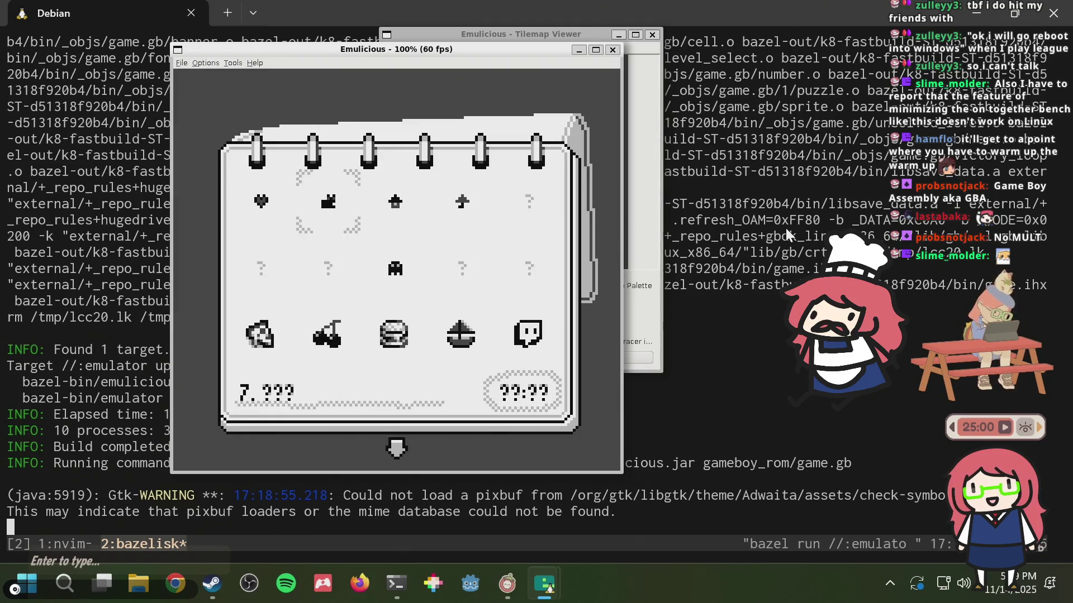
key("Up")
key("Down")
key("Down")
key("Down")
key("Down")
key("Down")
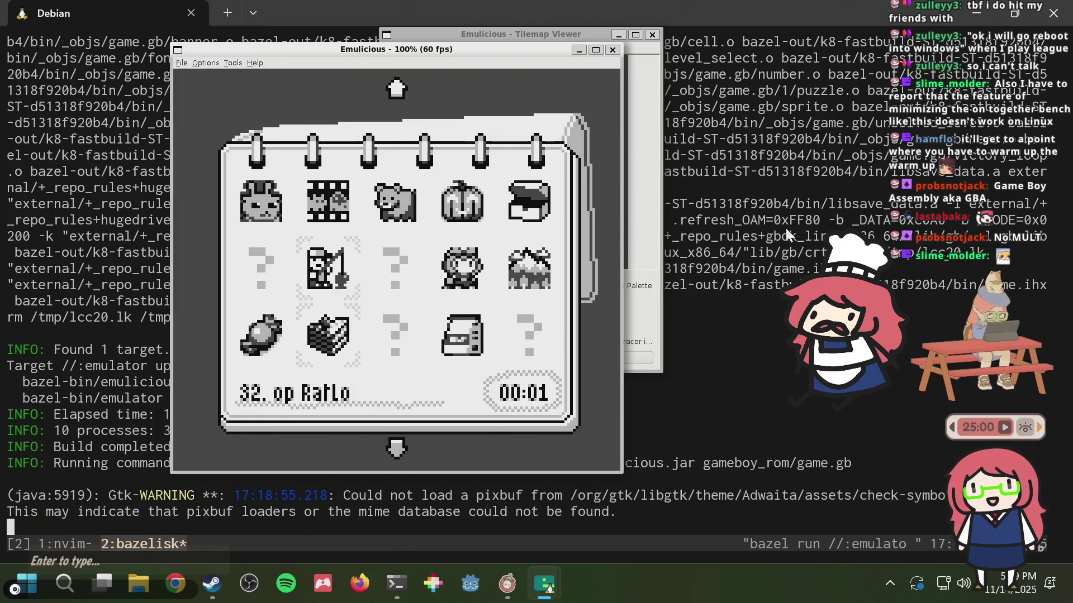
key("Down")
key("Down")
key("Down")
key("Down")
- Keep paging through puzzles such as 47. Snowman, 17. Yarn Ball and 12. Cherry
key("Up")
key("Up")
key("Up")
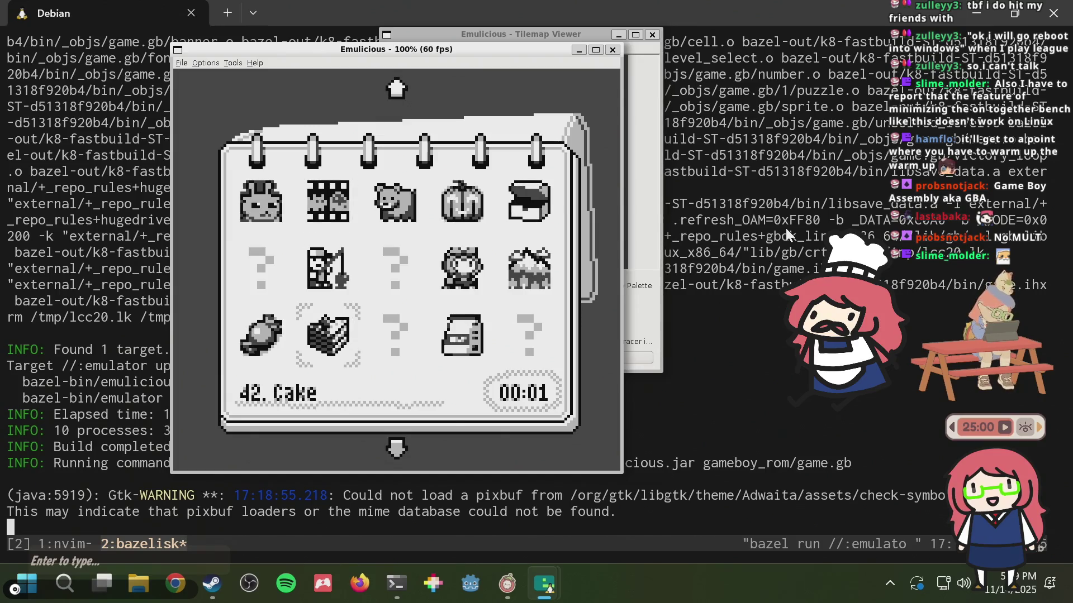
key("Up")
key("Up")
key("Up")
key("Up")
key("Up")
key("Up")
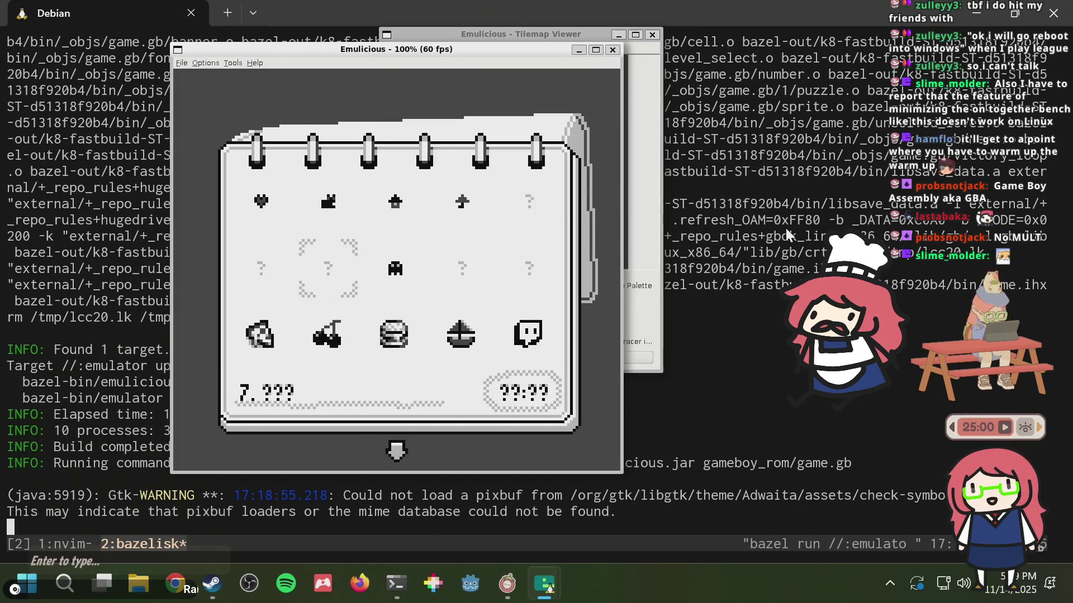
key("Up")
key("Down")
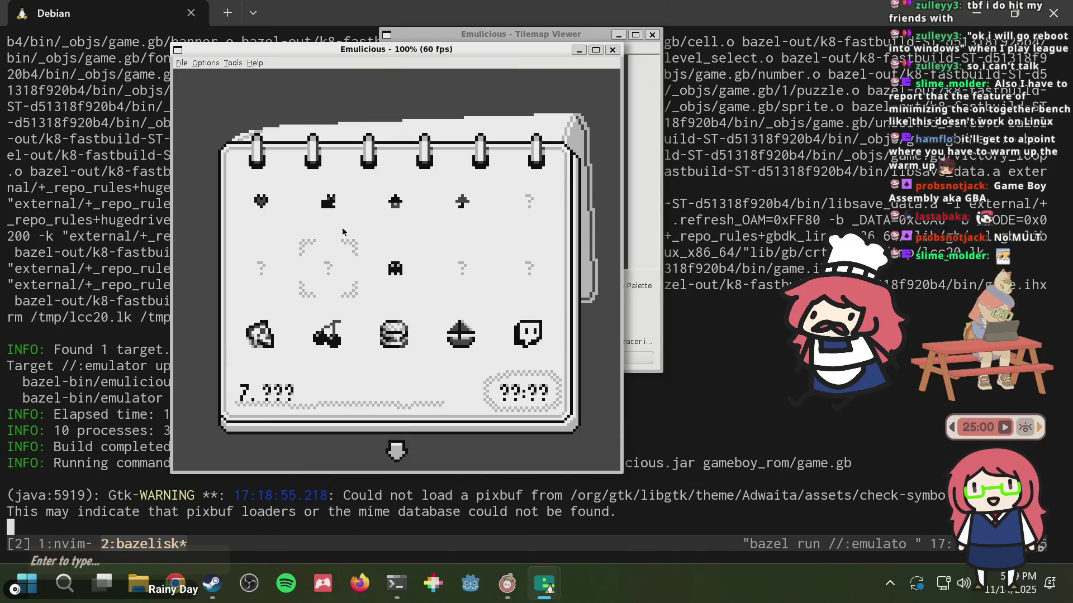
key("Down")
key("Down")
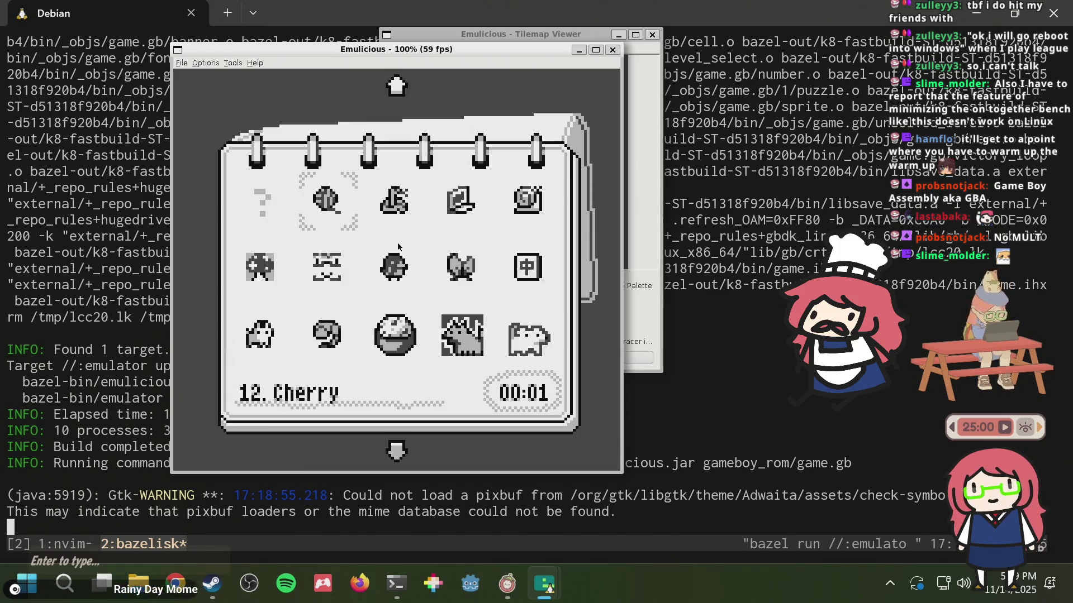
key("Down")
key("Down")
key("Down")
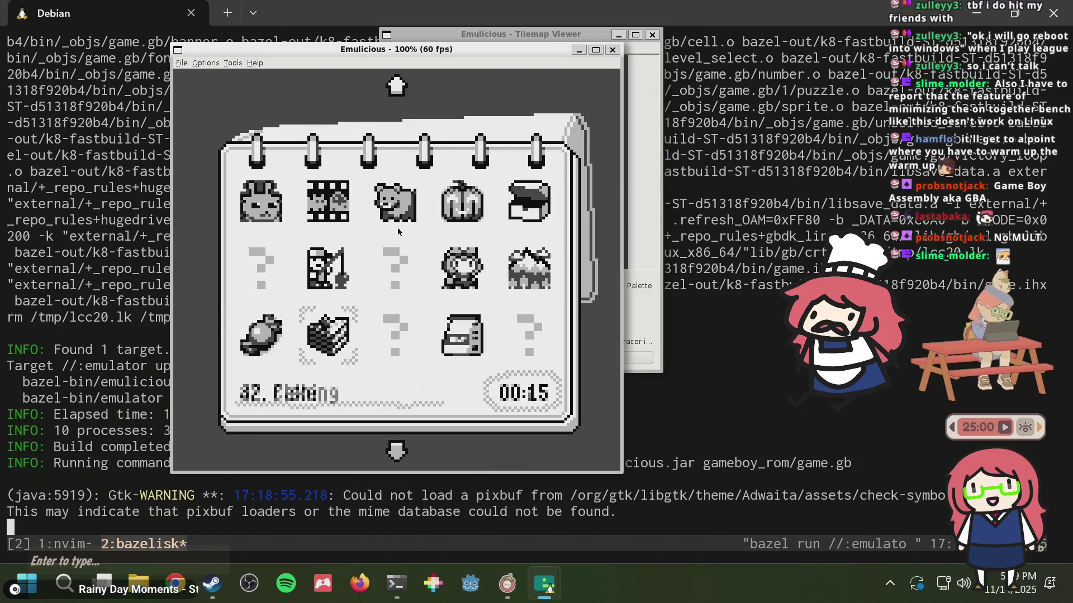
key("Down")
key("Down")
key("Down")
key("Down")
key("Down")
key("Right")
key("Right")
key("Up")
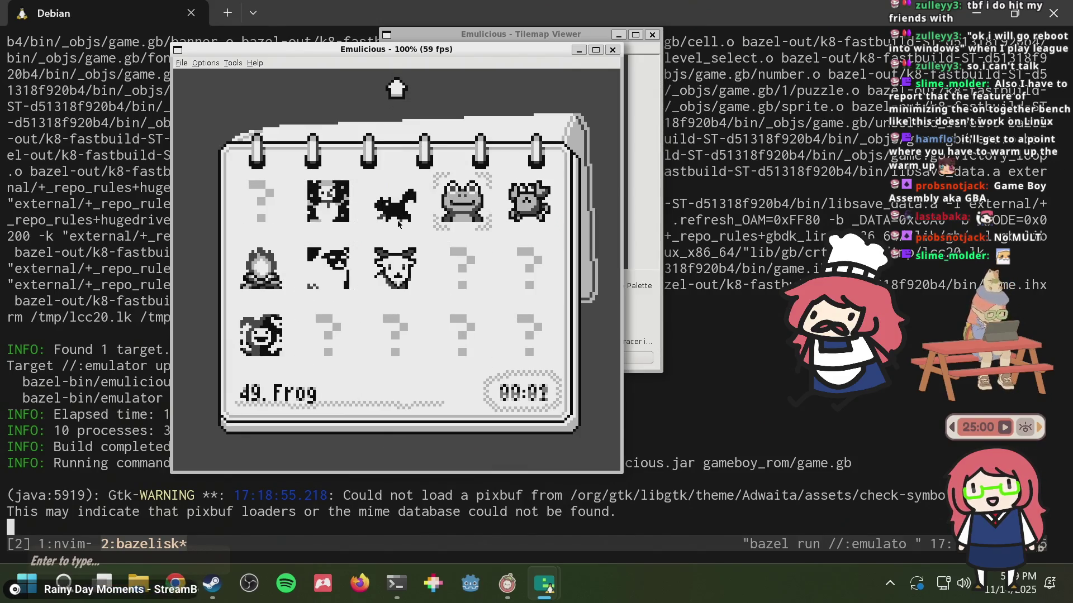
key("Up")
key("Up")
key("Up")
- Open the git log in a new tmux window and scroll to find the level-select sprites commit
left_click(703, 383)
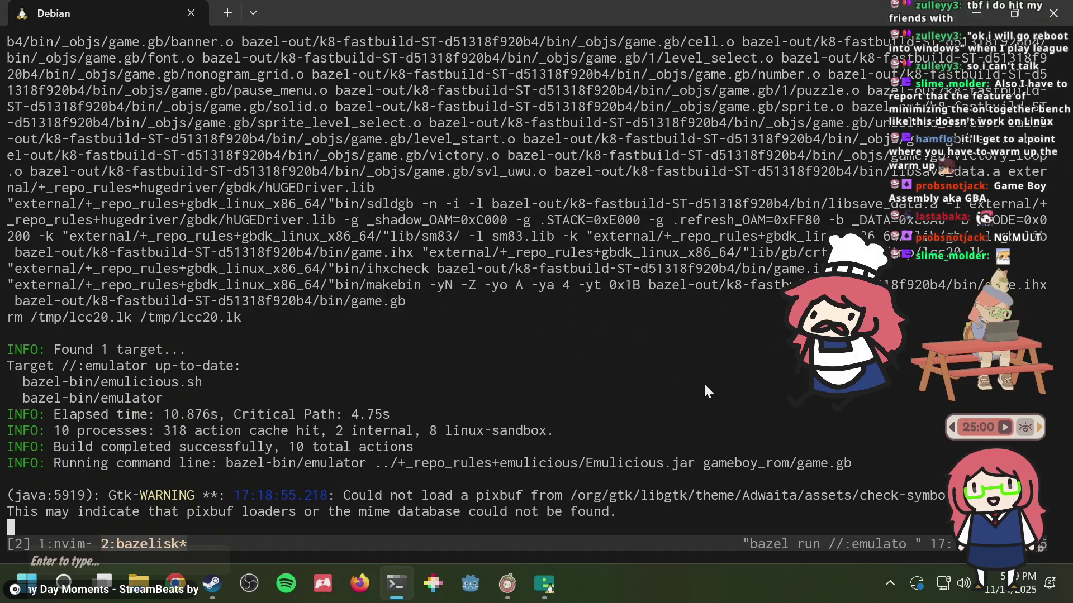
key("ctrl+b")
type("c")
type("log")
key("Return")
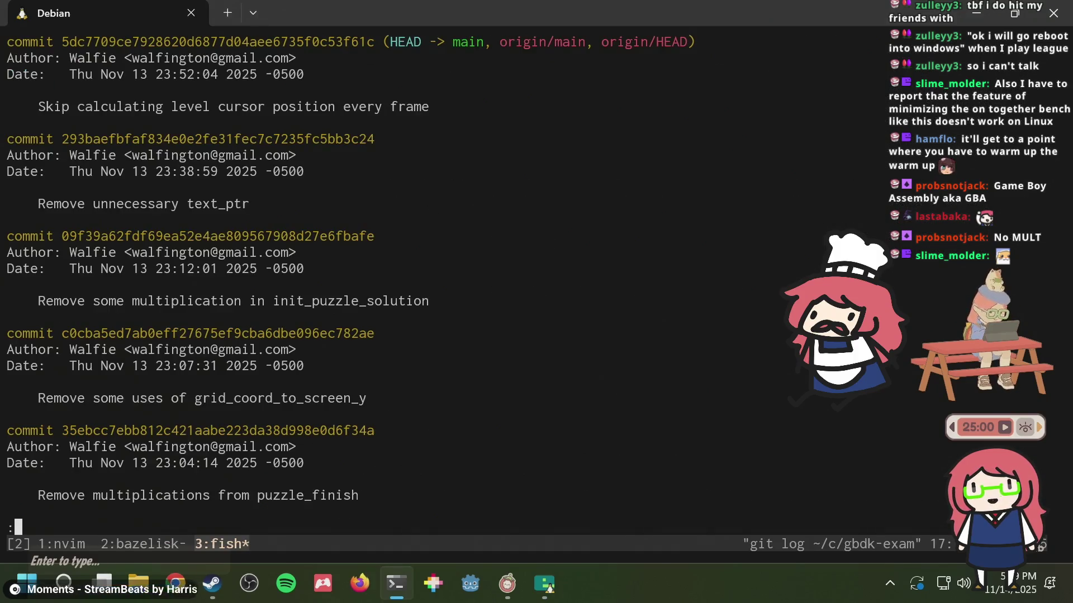
scroll(350, 292, "down", 3)
scroll(350, 292, "down", 5)
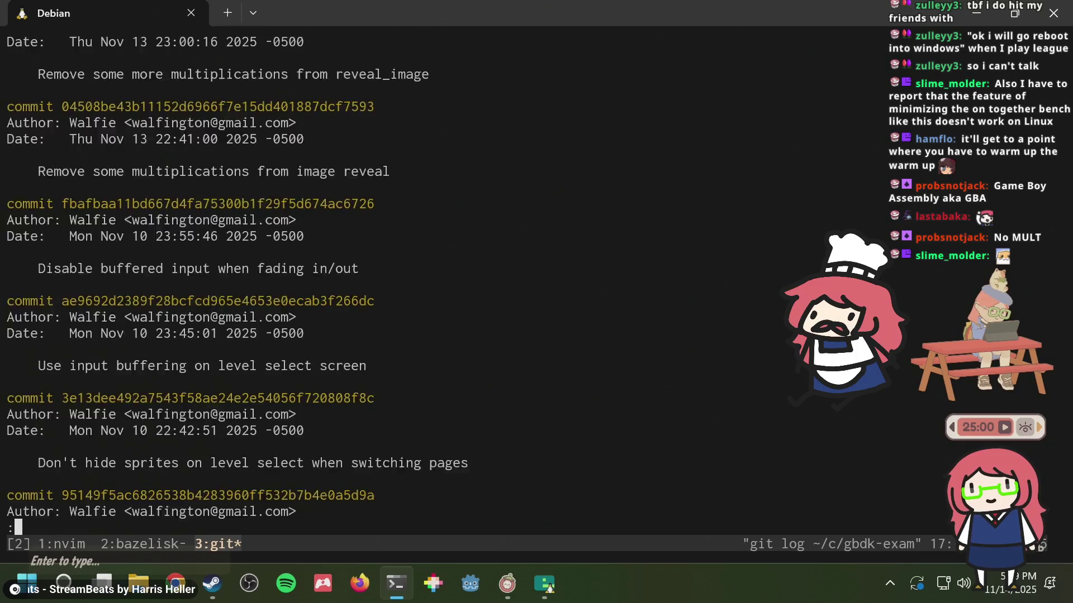
scroll(350, 292, "down", 5)
scroll(351, 293, "up", 2)
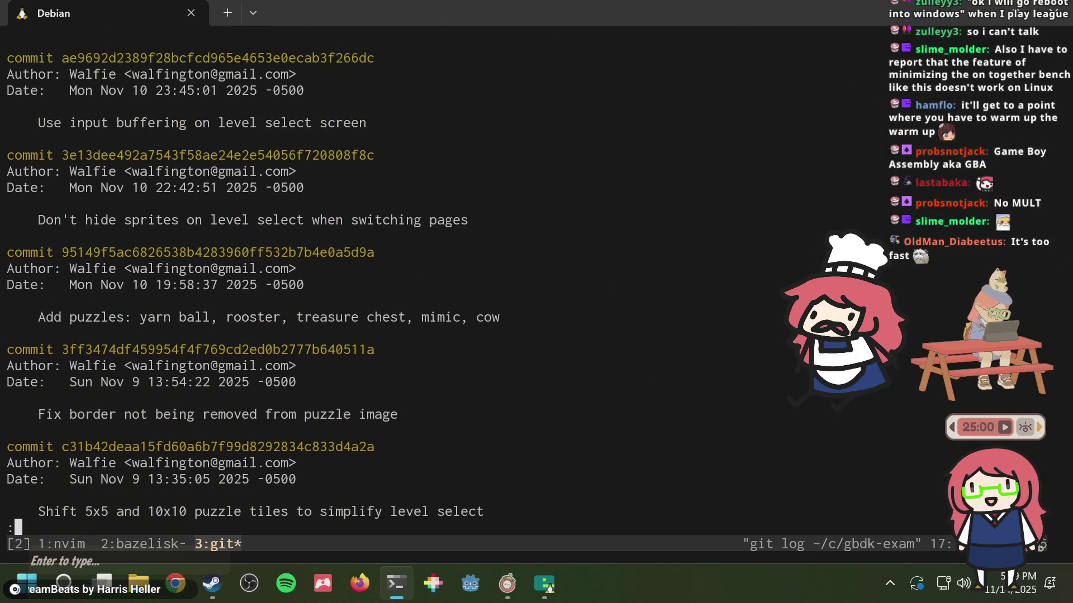
scroll(351, 292, "up", 3)
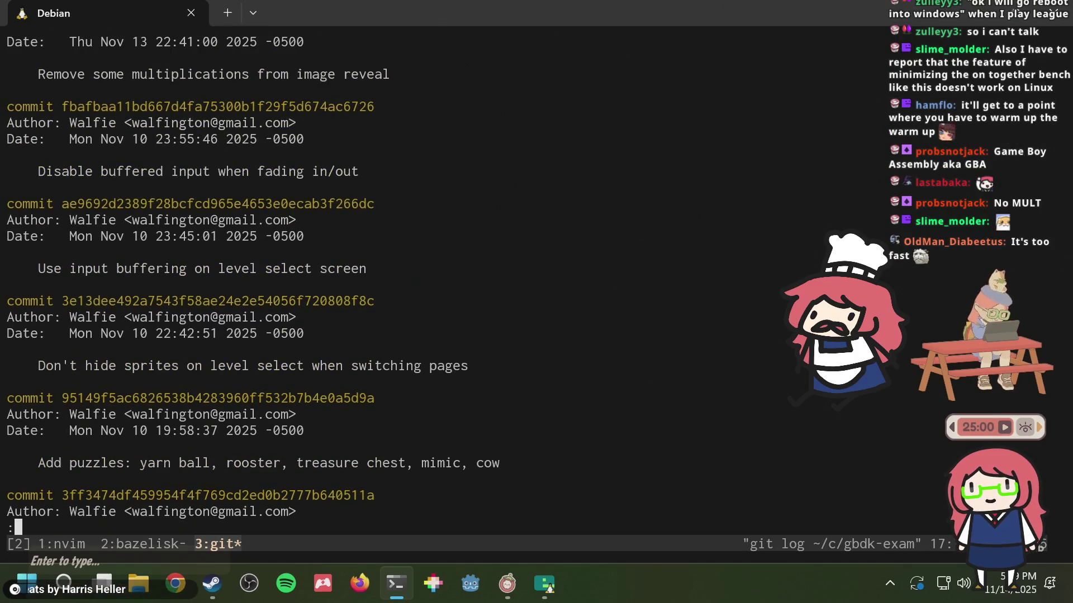
scroll(350, 292, "up", 1)
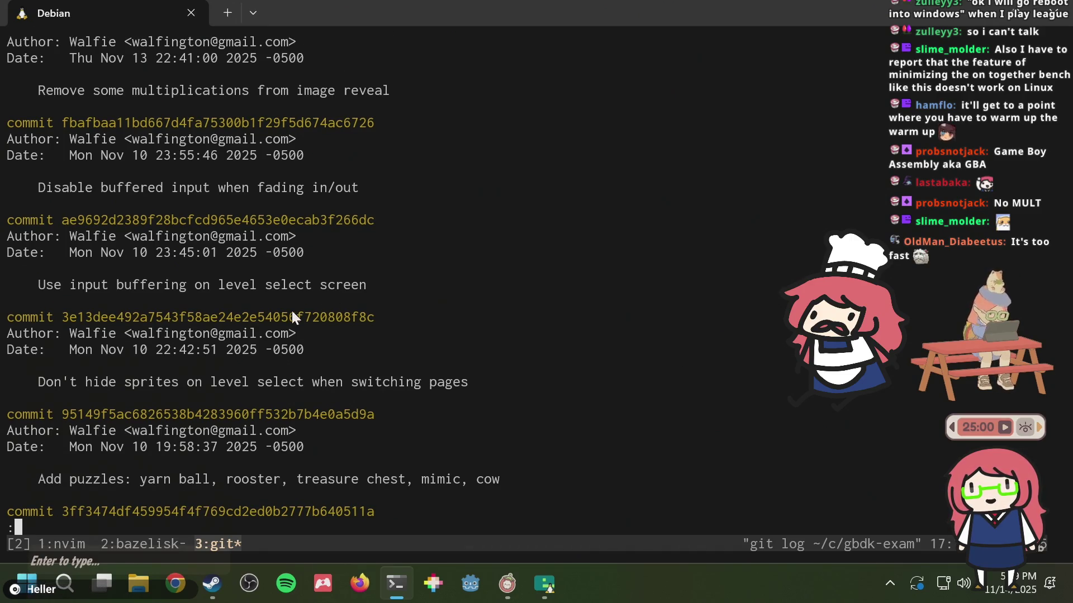
scroll(292, 312, "up", 1)
scroll(292, 311, "down", 1)
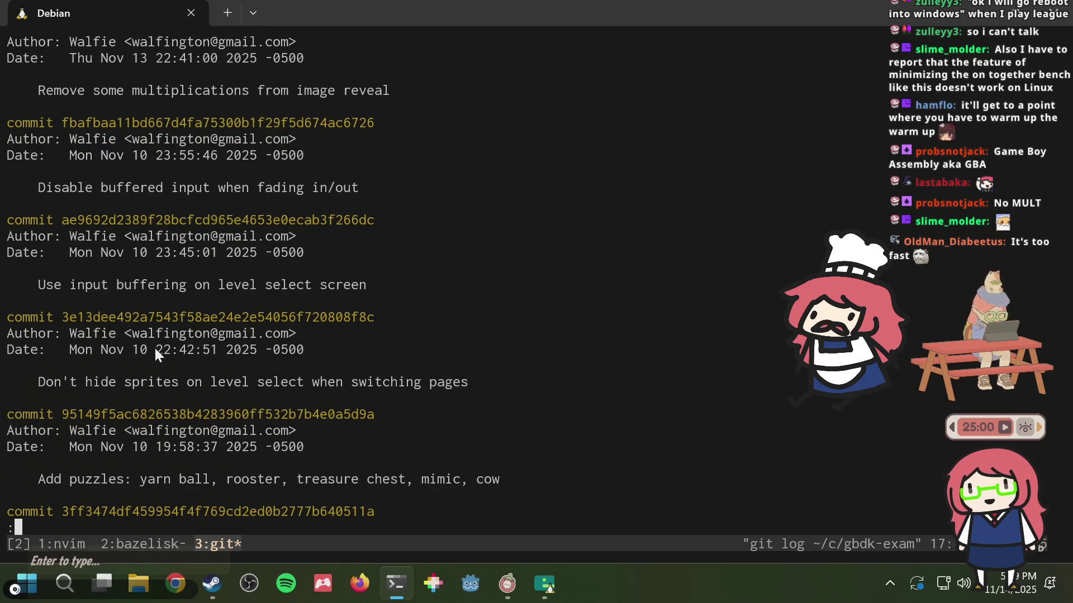
- Copy commit 3e13dee's hash and hard-reset the repository to it
left_click_drag(63, 316, 381, 316)
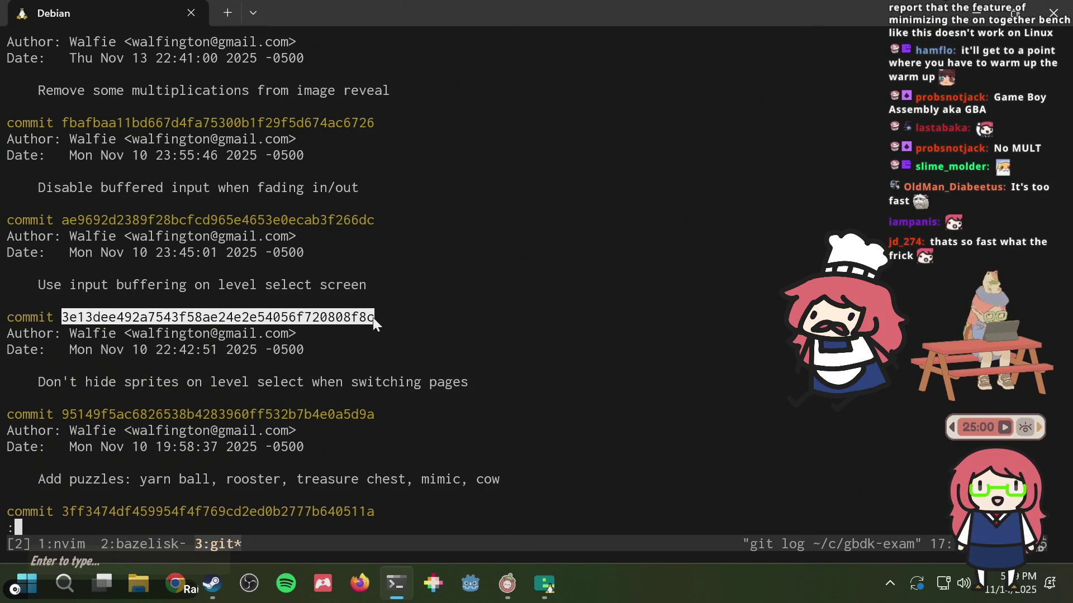
key("ctrl+c")
type("qg")
type("reset --hard")
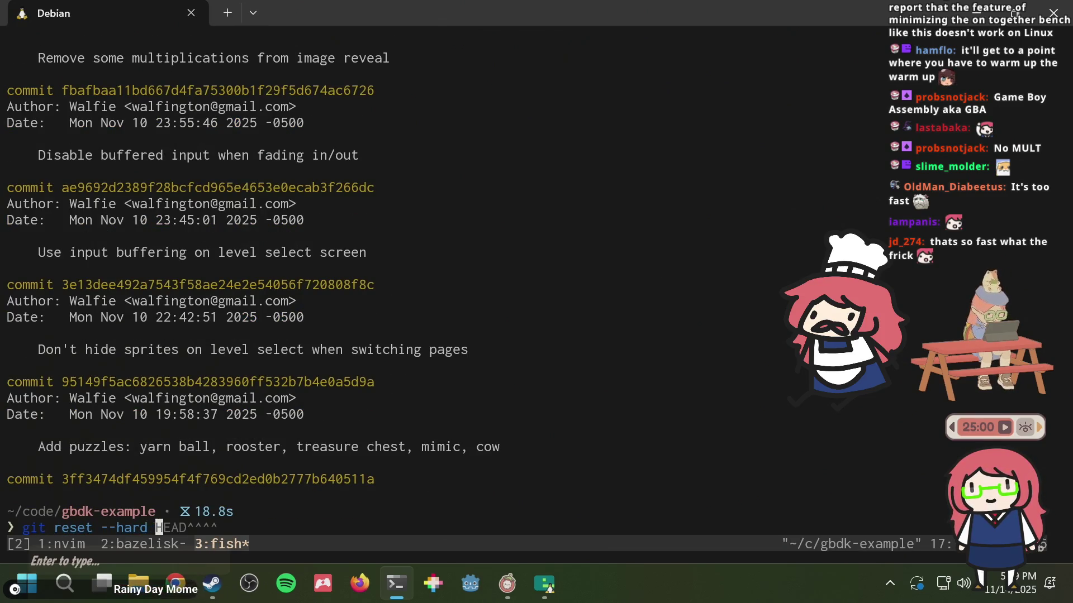
key("ctrl+v")
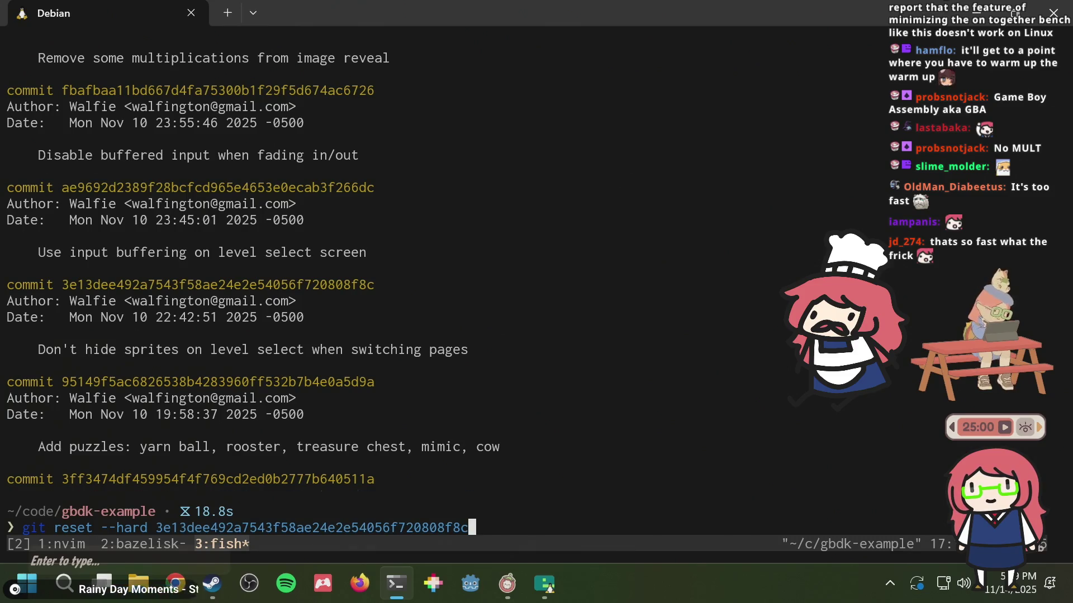
key("Return")
- Rerun 'bazel run //:emulator' from the command history
key("ctrl+r")
type("run")
key("Return")
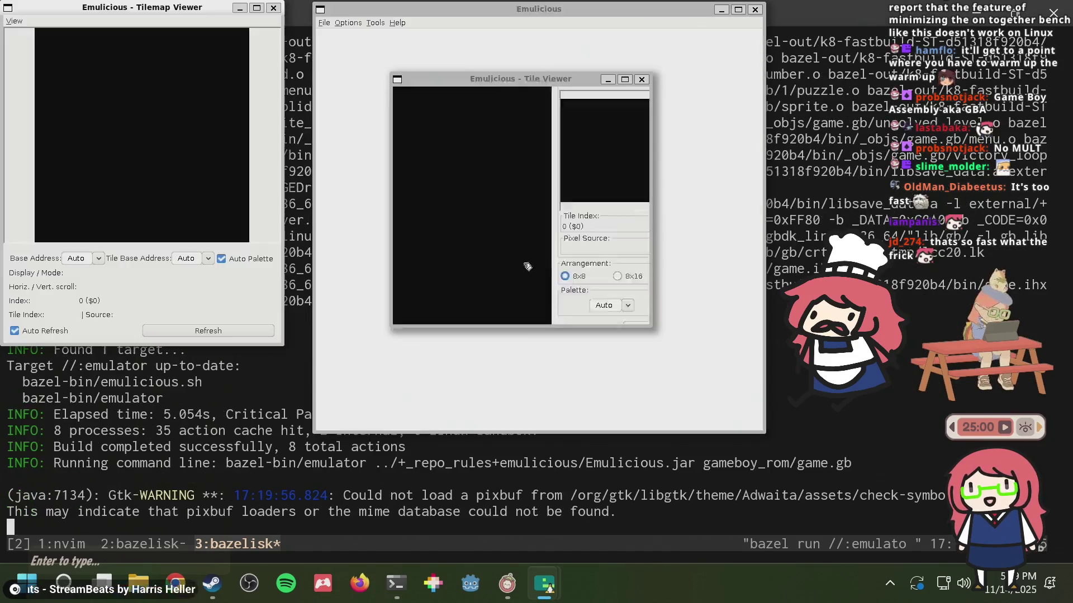
- Page through the rolled-back game's level select, visiting Cake, Snowman and level 32
left_click(703, 176)
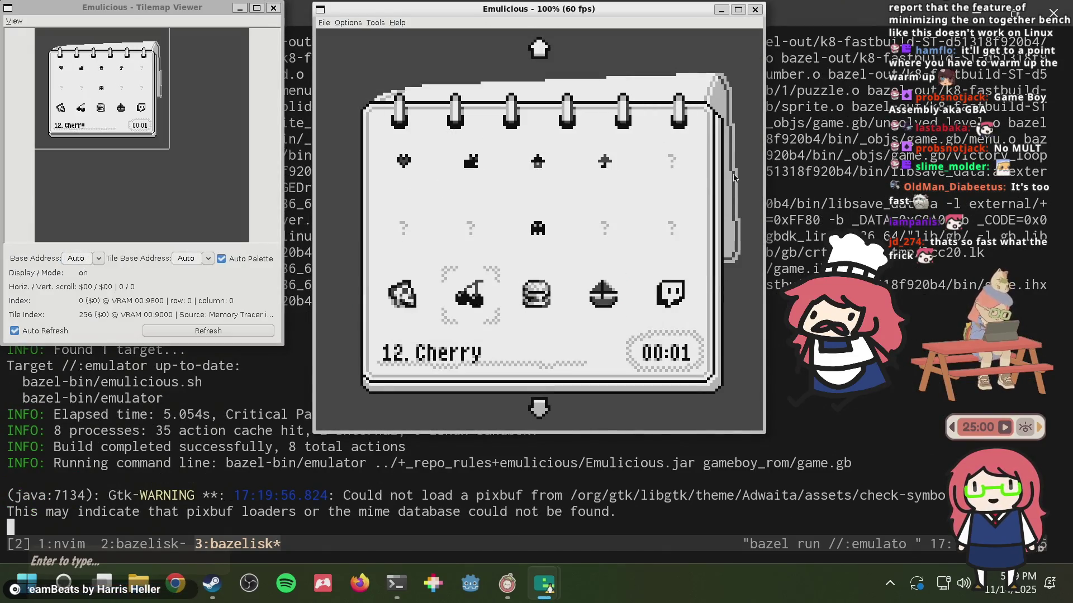
key("Down")
key("Down")
key("Down")
key("Down")
key("Down")
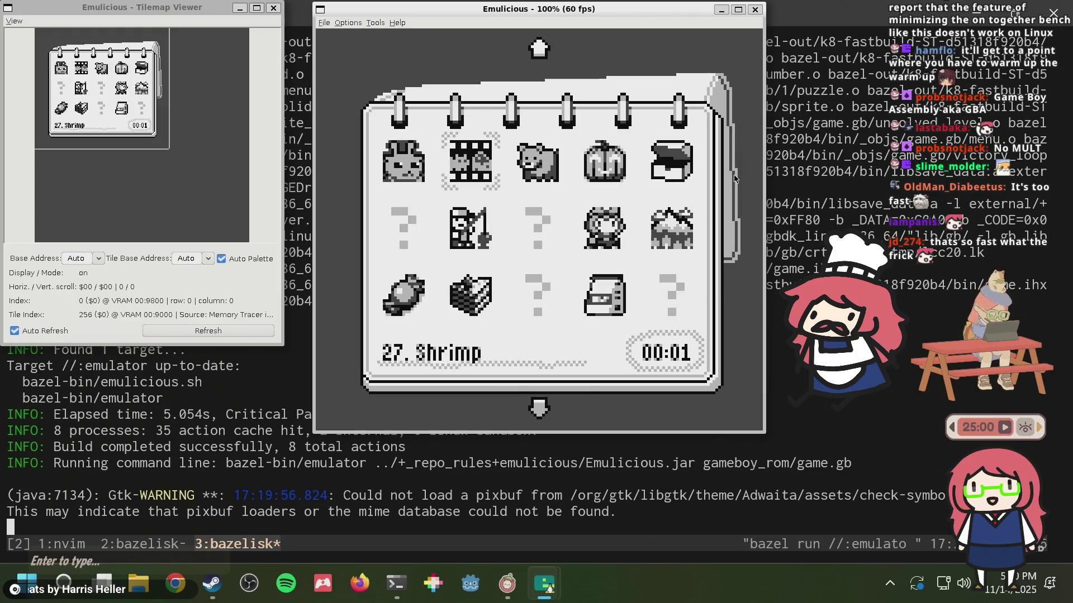
key("Down")
key("Down")
key("Down")
key("Down")
key("Down")
key("Down")
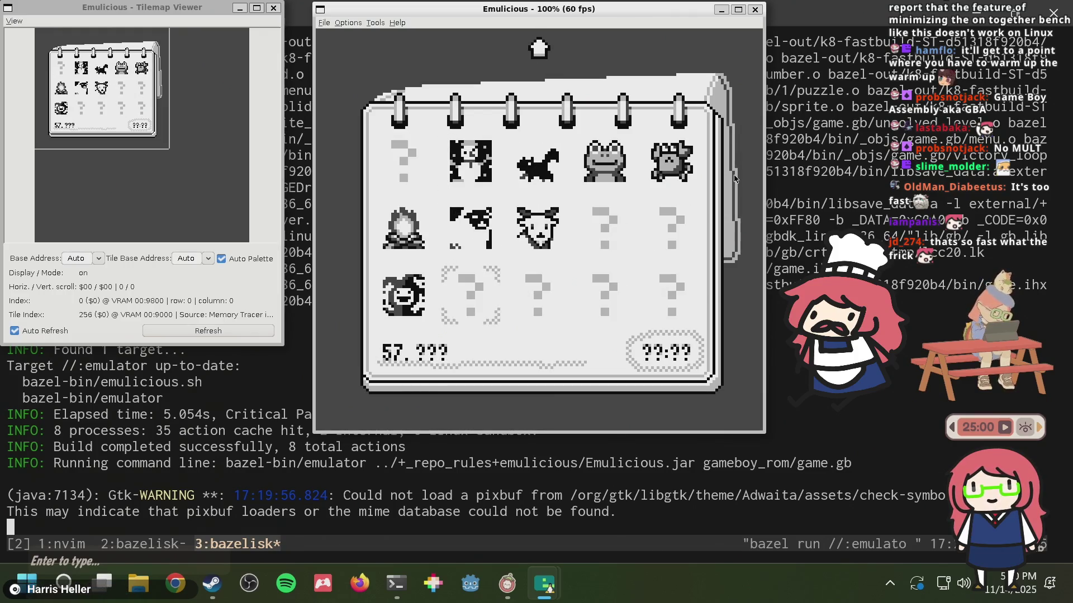
key("Up")
key("Up")
key("Up")
key("Up")
key("Up")
key("Up")
key("Up")
key("Up")
key("Up")
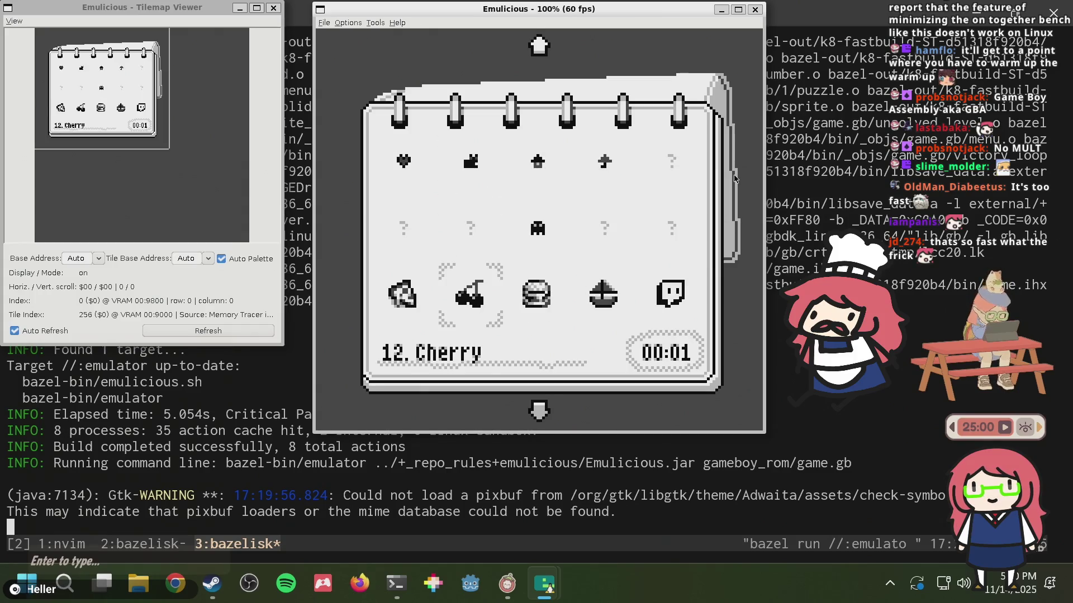
key("Down")
key("Down")
key("Down")
key("Down")
key("Down")
key("Down")
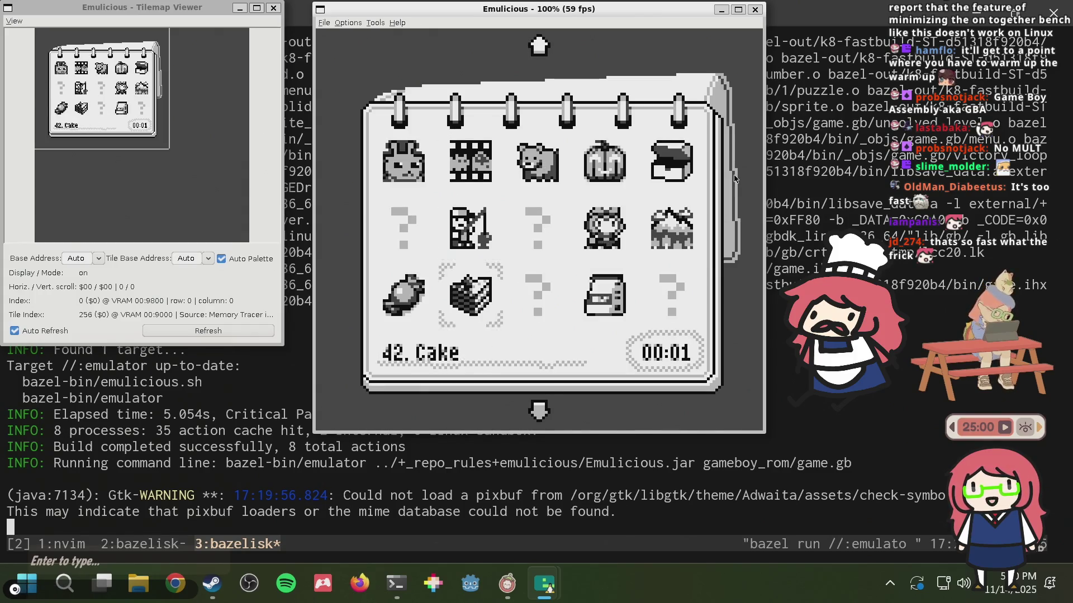
key("Down")
key("Down")
key("Up")
key("Up")
key("Up")
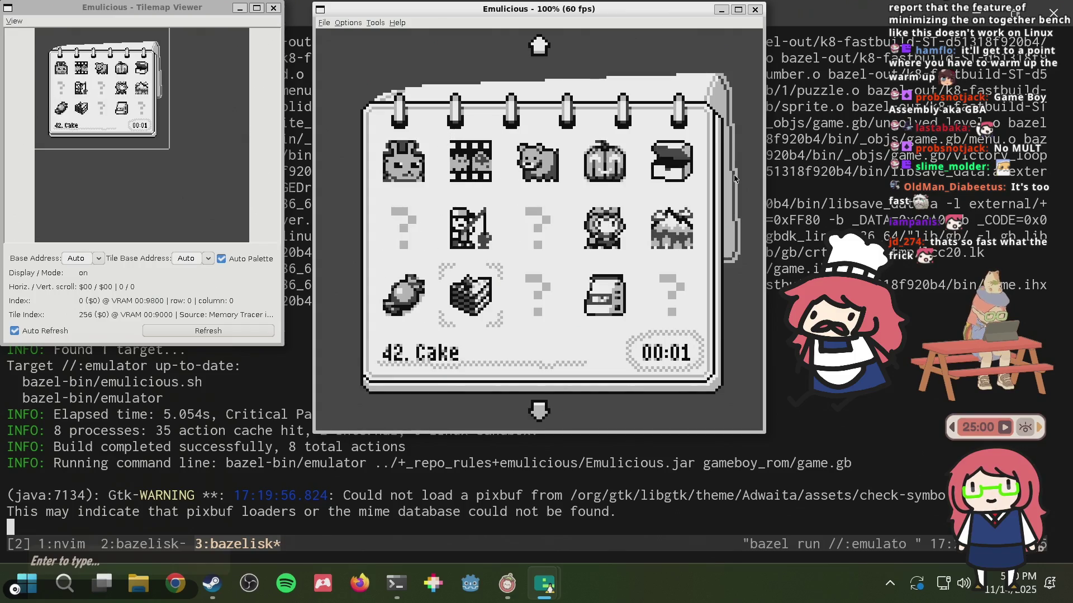
key("Up")
key("Up")
key("Up")
key("Up")
key("Up")
key("Up")
key("Up")
key("Up")
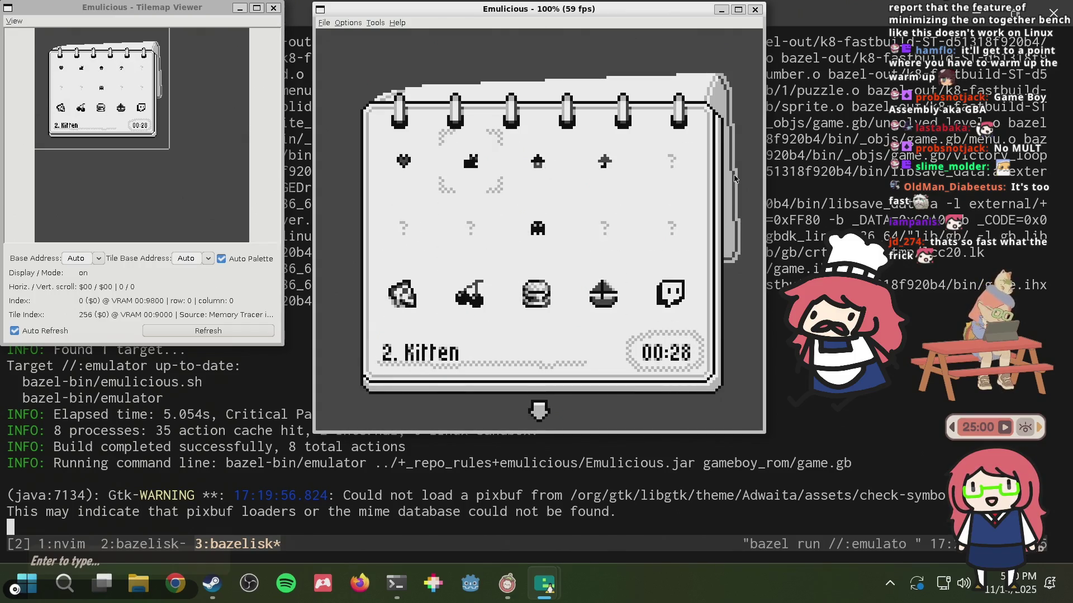
key("Down")
key("Down")
key("Down")
key("Down")
key("Down")
key("Down")
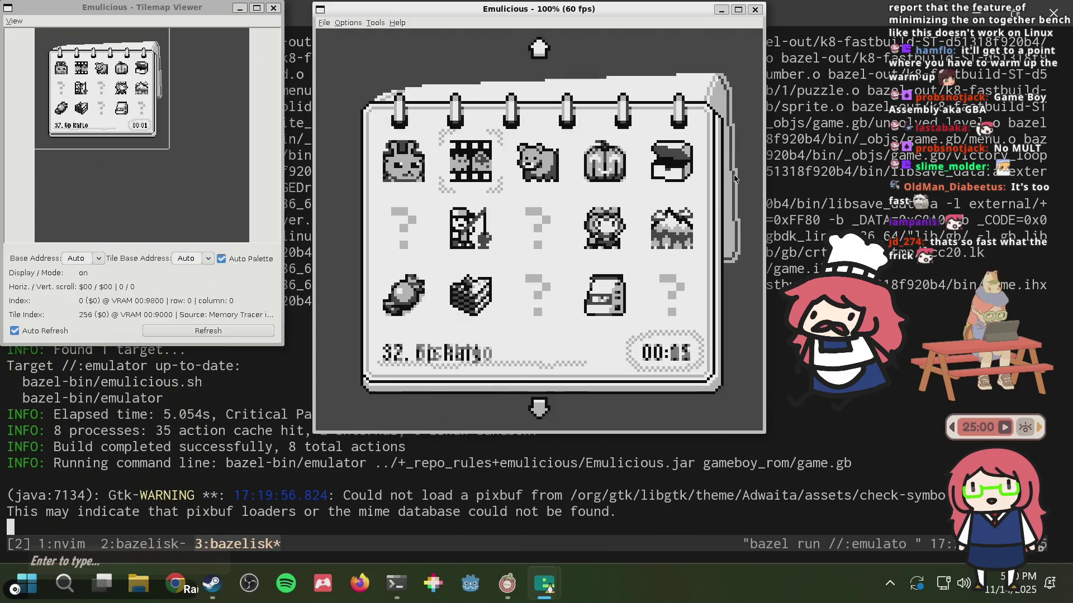
key("Down")
key("Down")
key("Down")
key("Down")
key("Down")
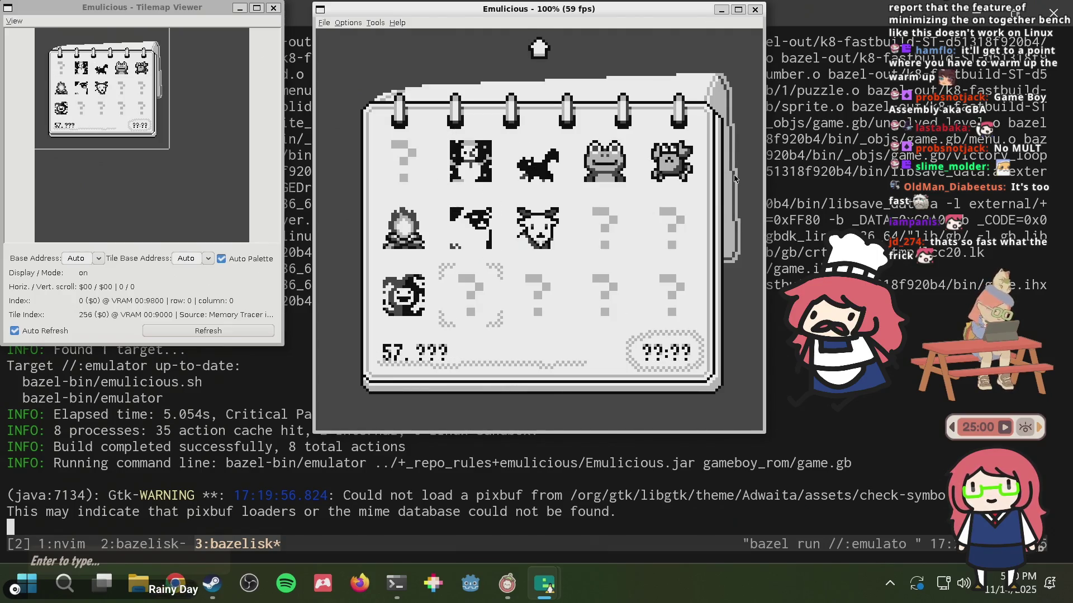
- Step through Walfie Face, Kitten, Shrimp and Fried Rice, ending on 33. Bear
key("Up")
key("Up")
key("Up")
key("Up")
key("Up")
key("Up")
key("Up")
key("Up")
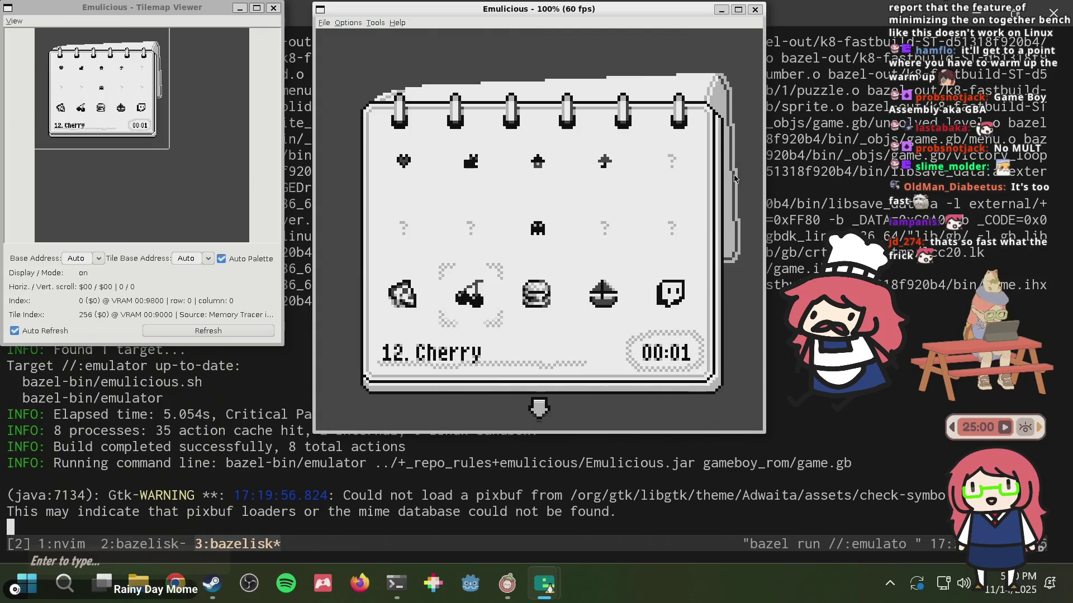
key("Up")
key("Down")
key("Down")
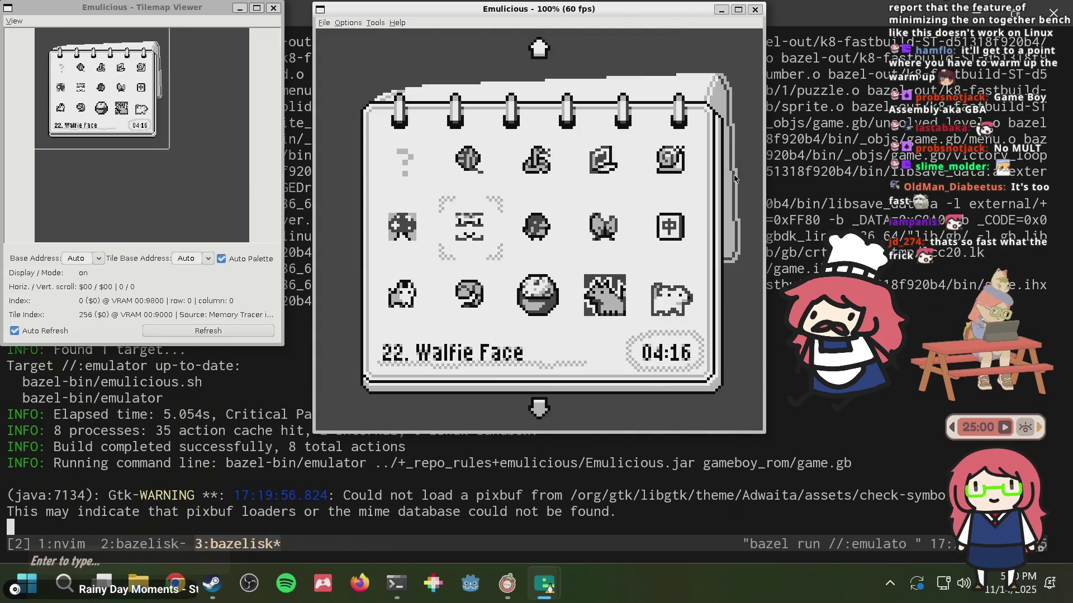
key("Down")
key("Right")
key("Left")
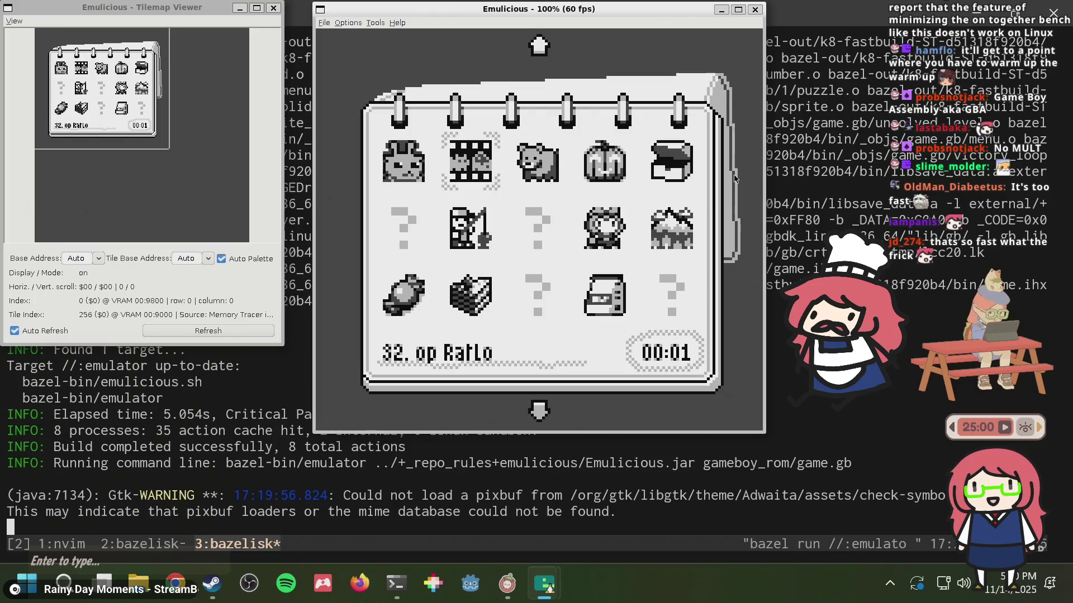
key("Up")
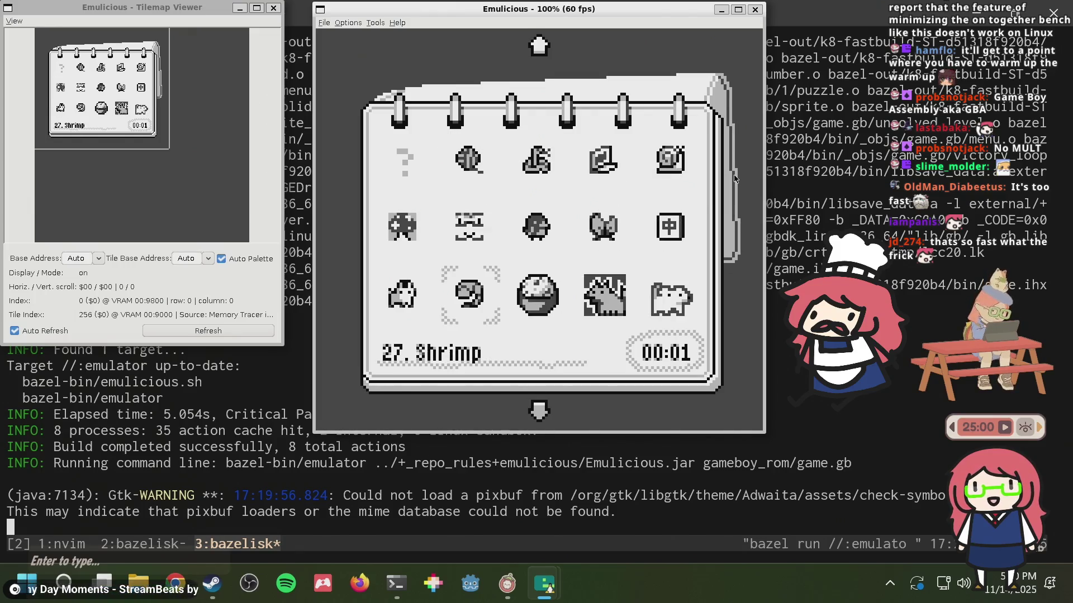
key("Right")
key("Down")
key("alt+Tab")
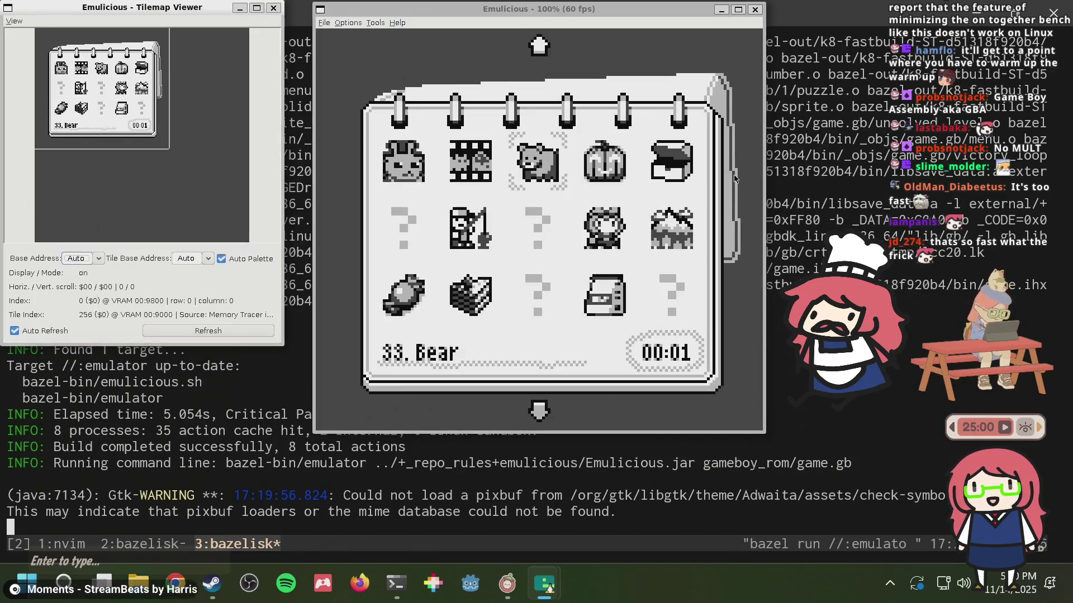
- Stop the running emulator and pull the latest main with git up
key("alt+Tab")
key("ctrl+c")
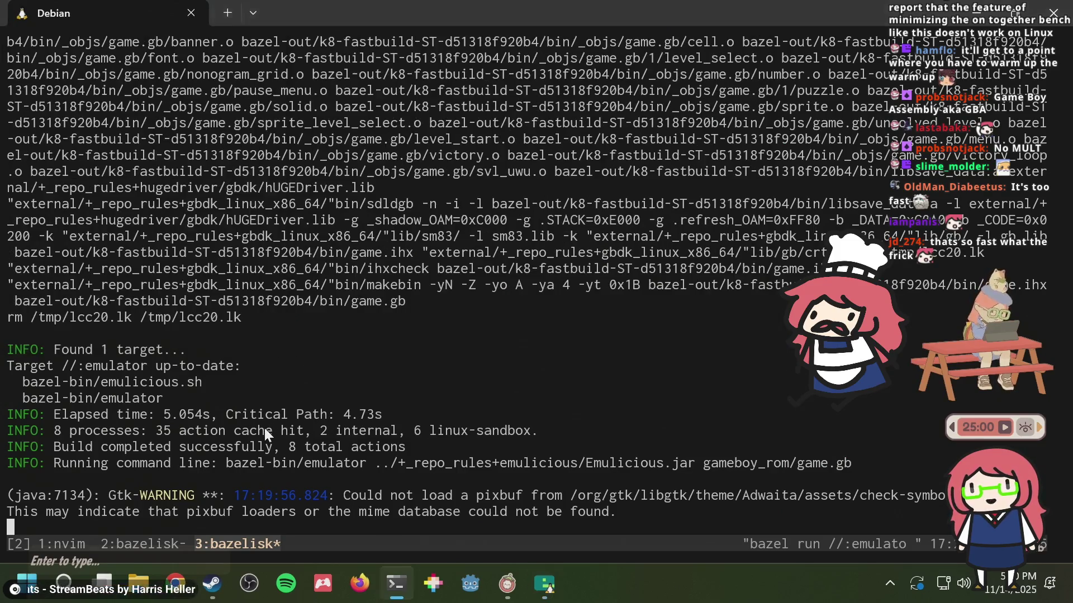
type("git up")
key("Return")
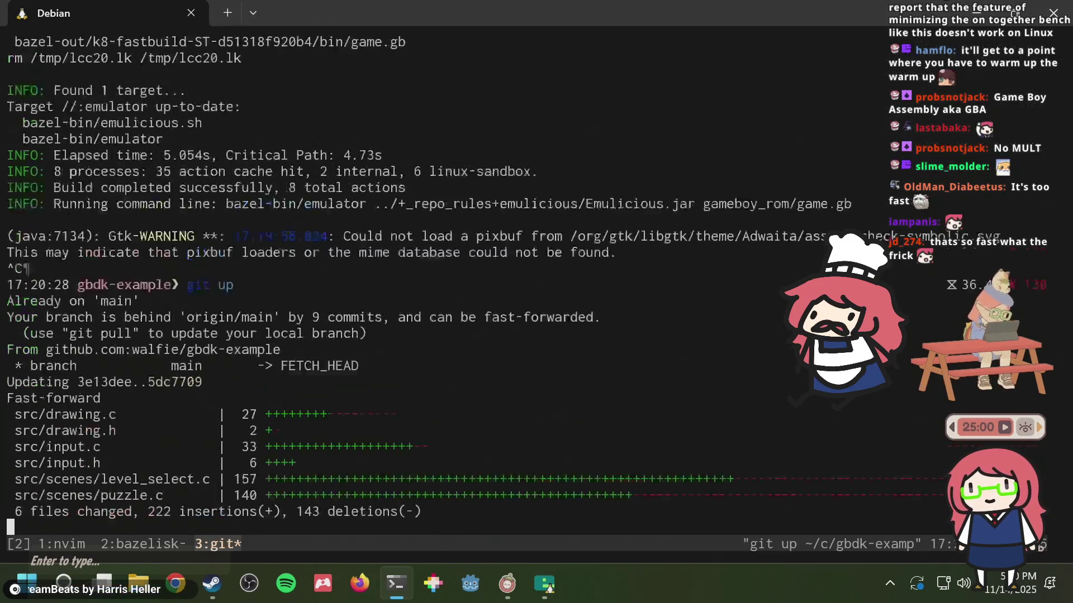
- Rerun 'bazel run //:emulator' from history and bring the game window forward
key("ctrl+r")
type("ru")
key("Return")
key("Return")
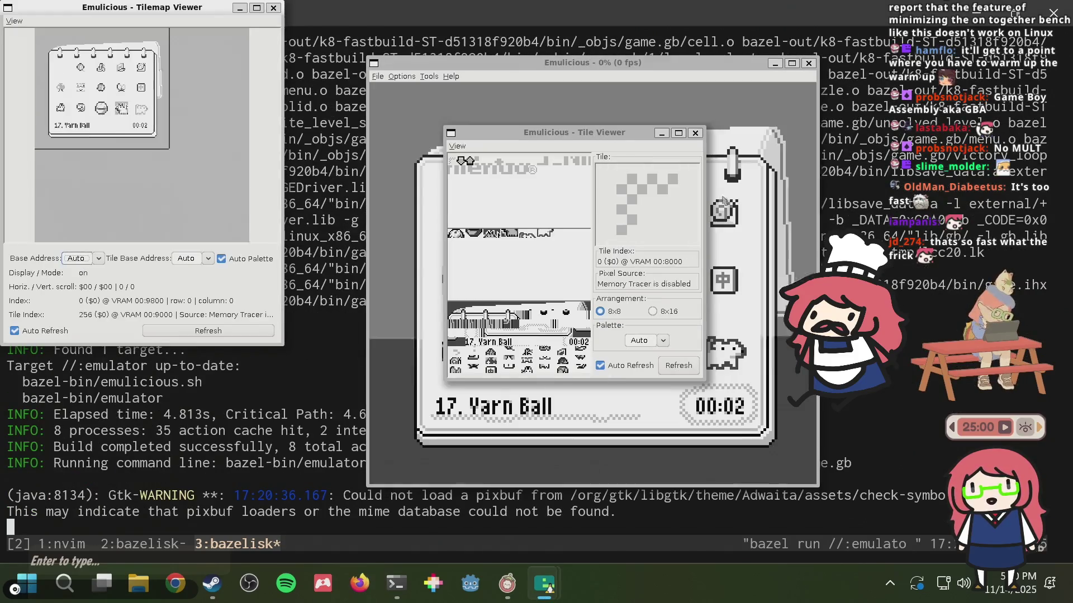
left_click(750, 203)
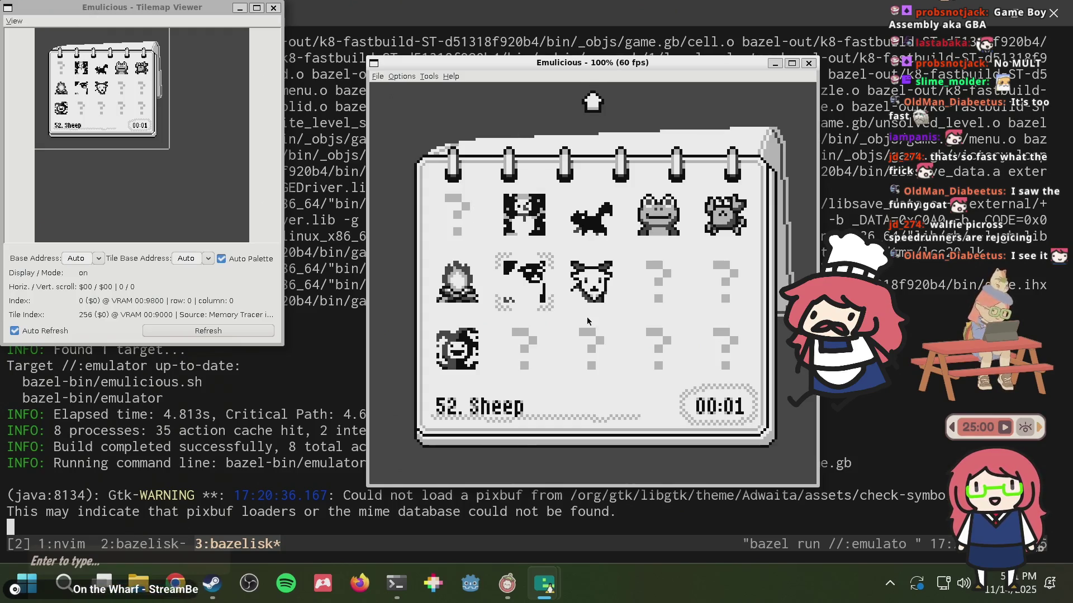
- Launch Firefox, approve its updater, and start then cancel a screen capture
left_click(359, 584)
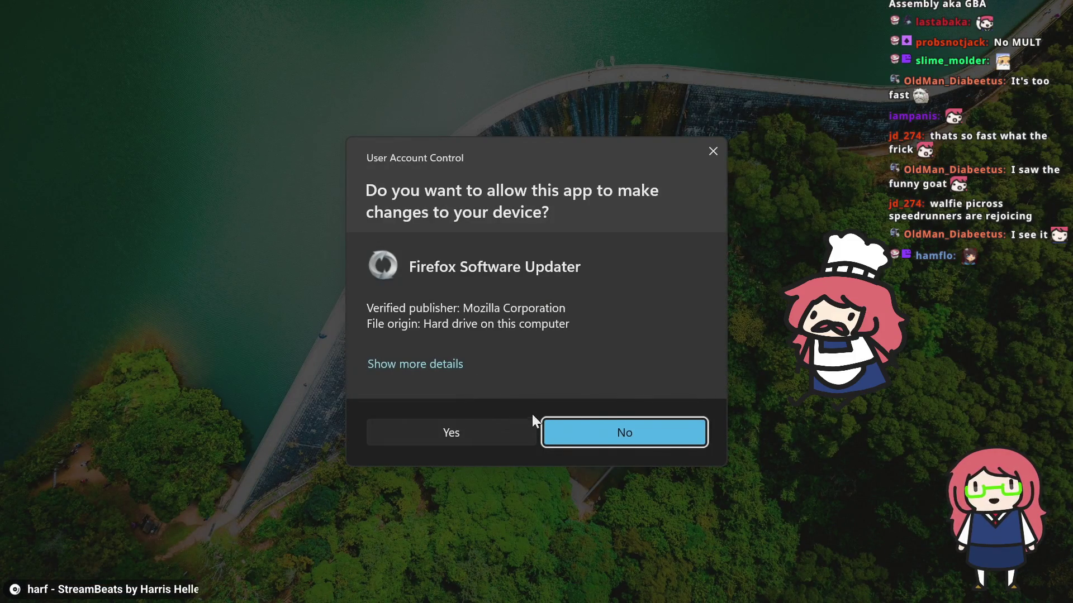
left_click(458, 428)
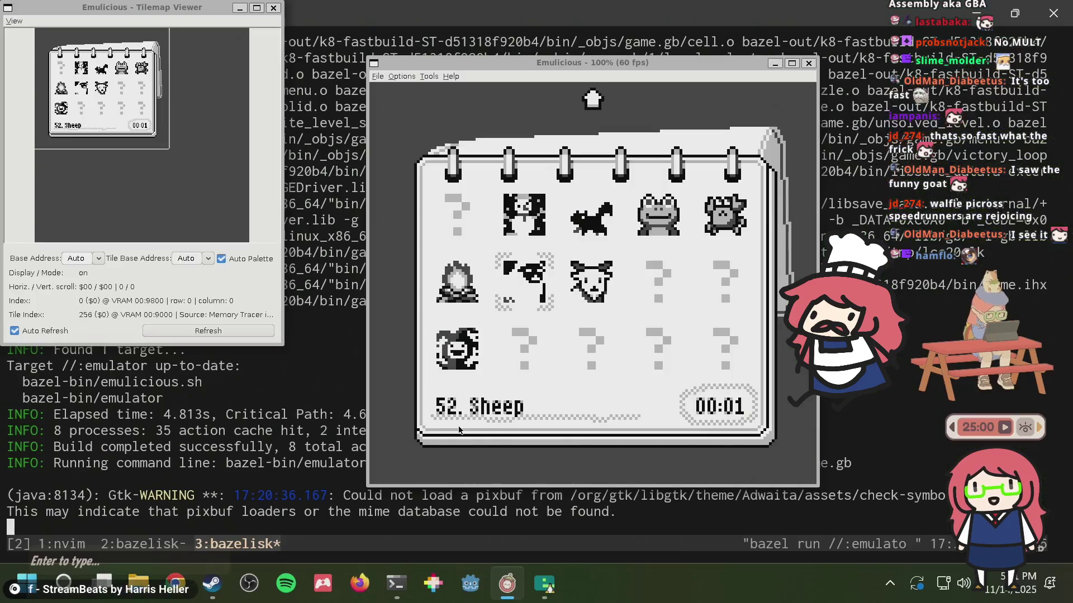
left_click(605, 313)
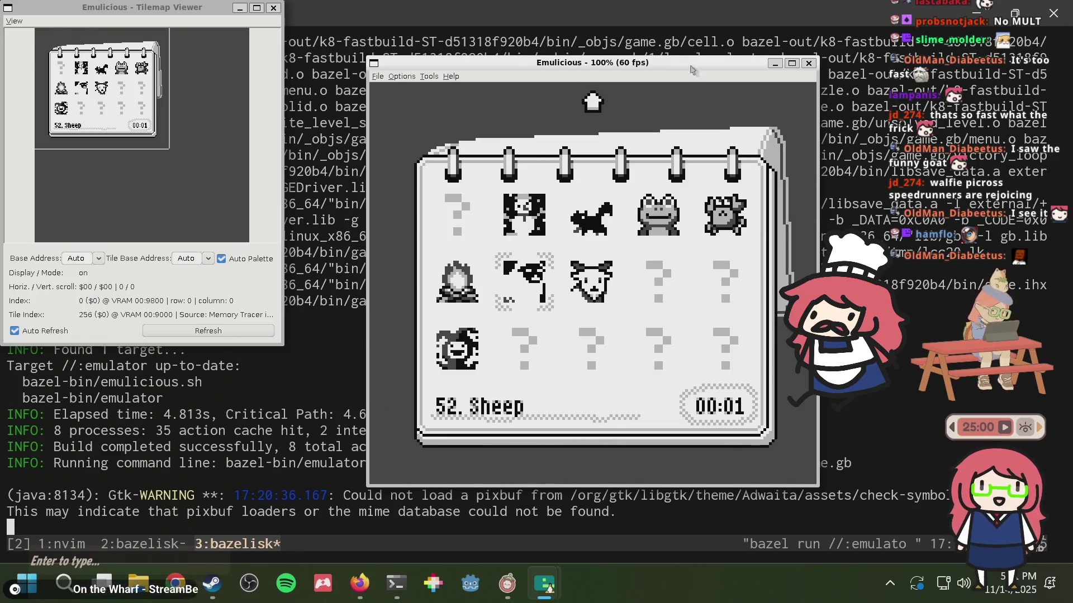
key("super+shift+s")
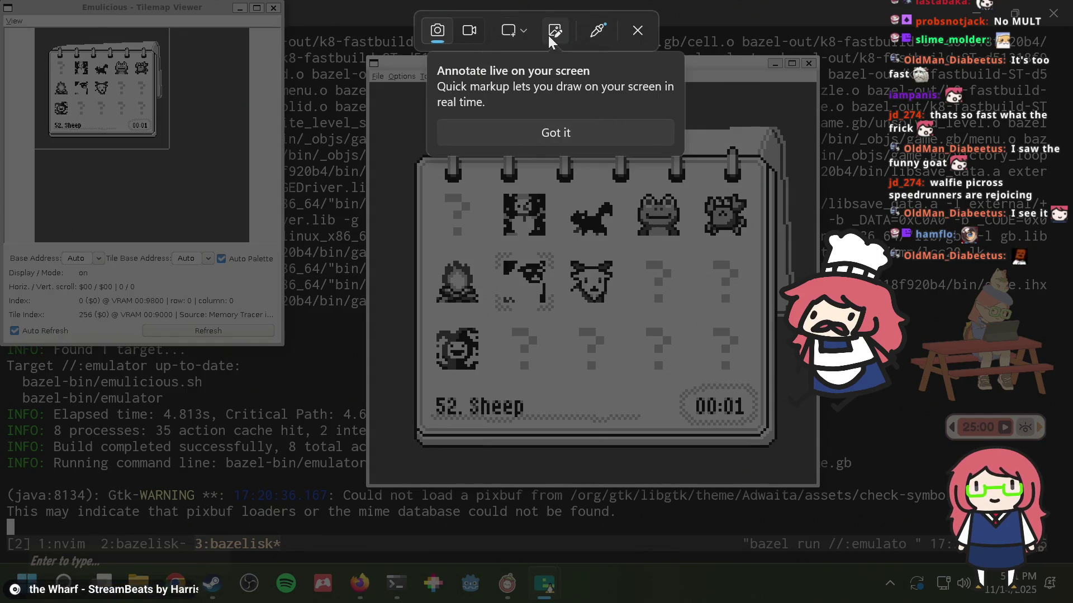
left_click(638, 31)
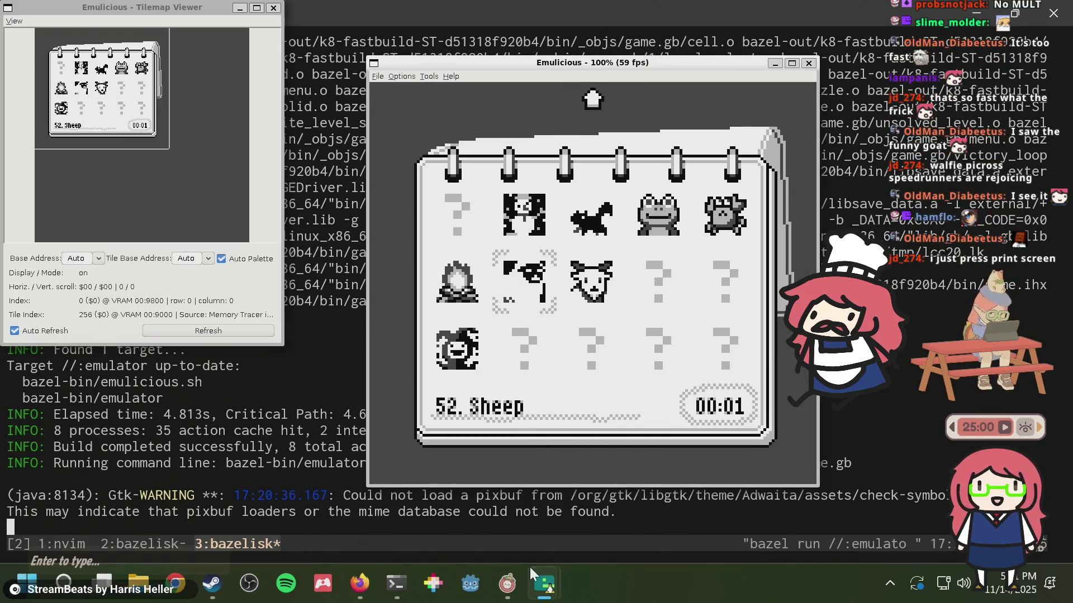
- Load jspaint.app in Firefox and dismiss the clipboard paste error
left_click(368, 574)
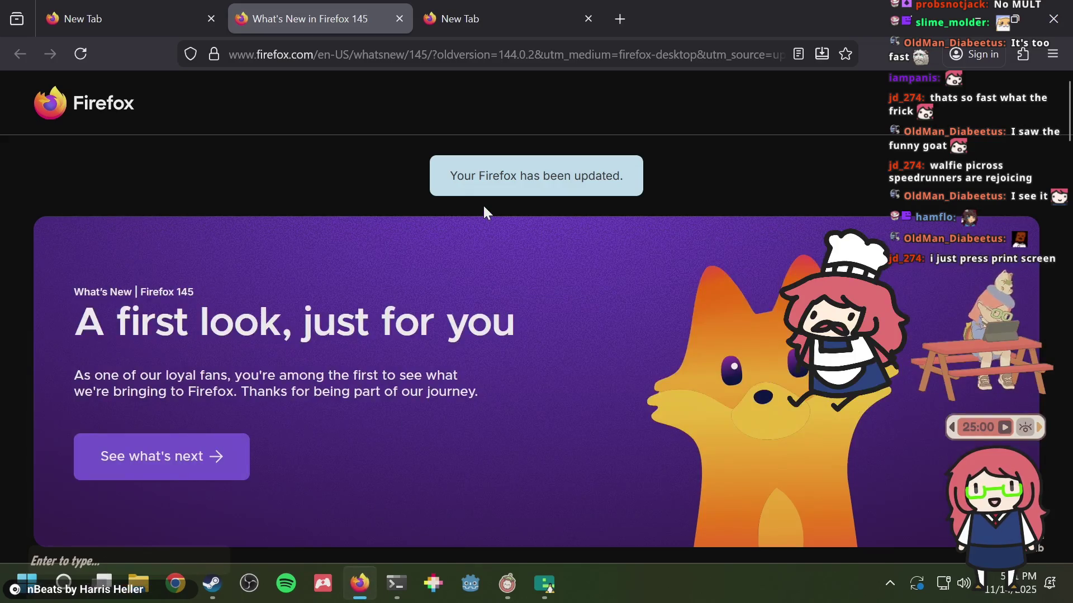
key("ctrl+l")
type("jspaint.app")
key("Return")
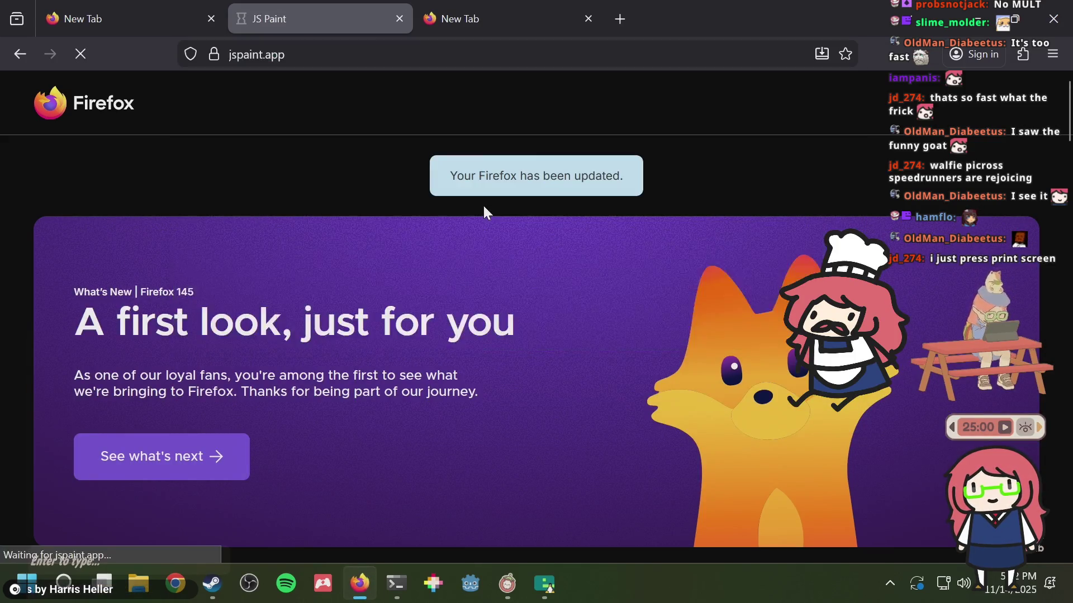
key("ctrl+v")
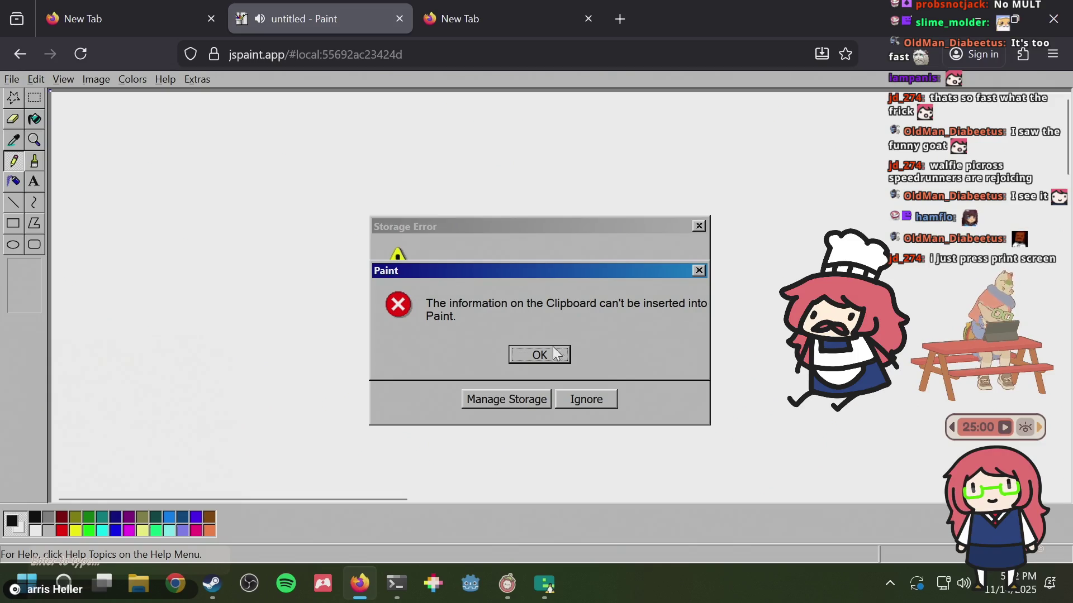
left_click(540, 358)
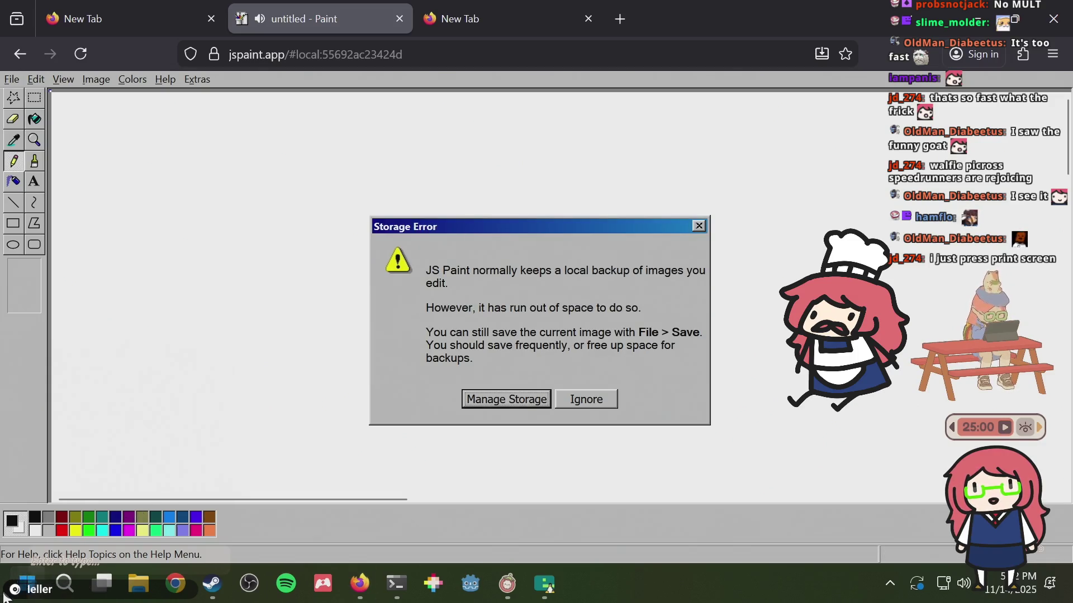
left_click(6, 596)
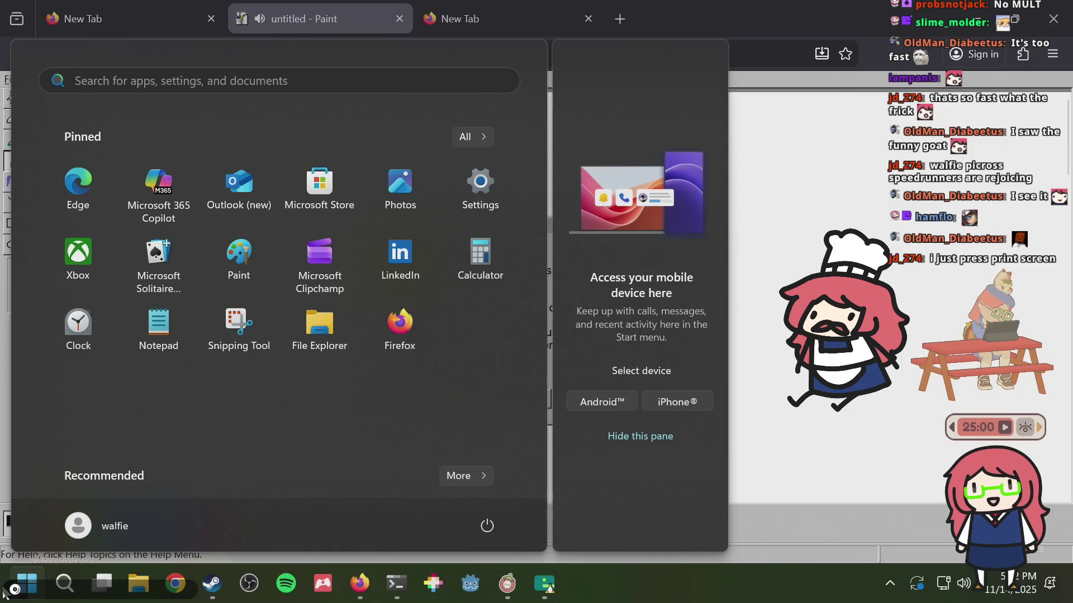
- Launch Microsoft Paint with a blank 1152×648 canvas
key("Escape")
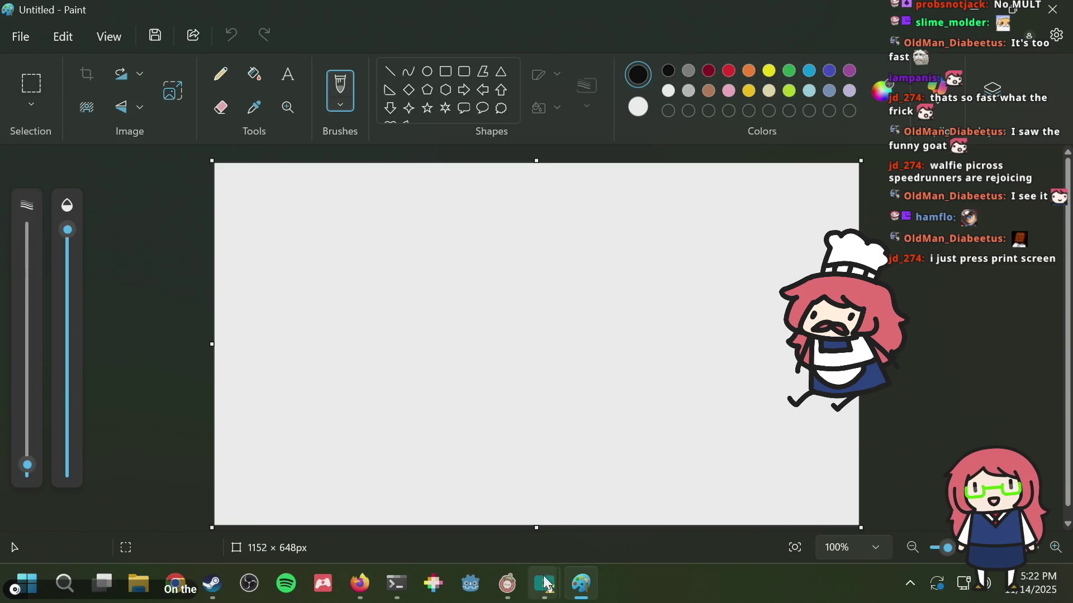
mouse_move(545, 583)
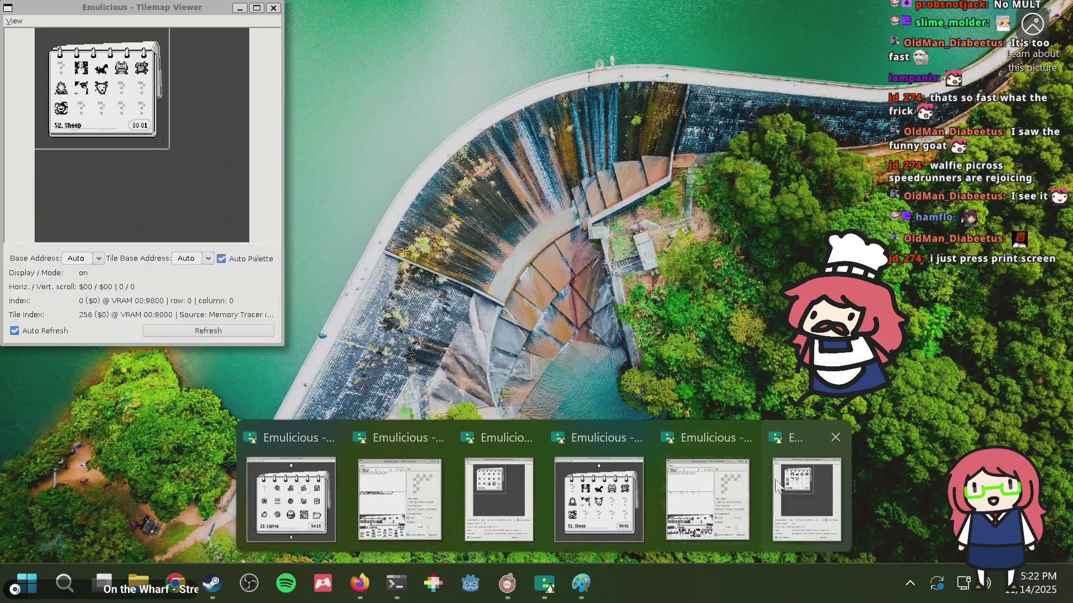
- Stop the emulator command with Ctrl+C and close all Emulicious windows from the taskbar
left_click(799, 486)
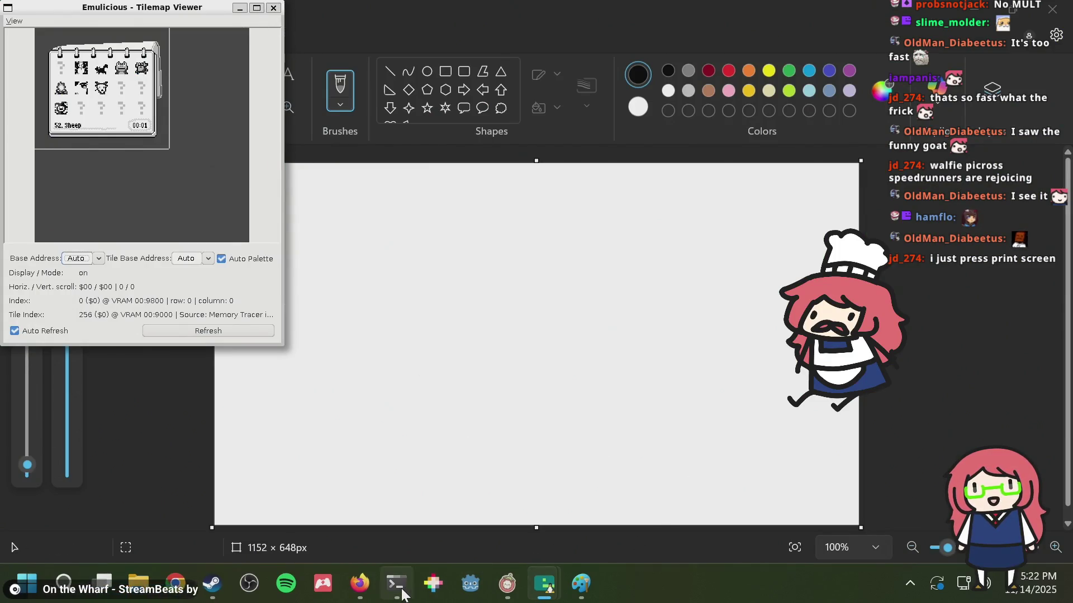
left_click(396, 583)
key("ctrl+c")
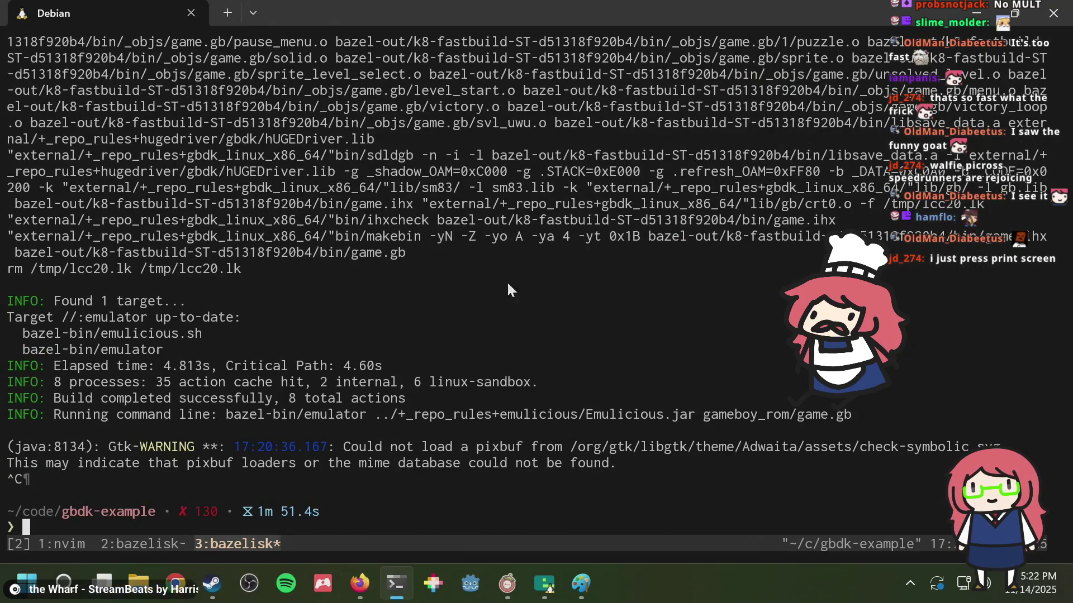
right_click(545, 583)
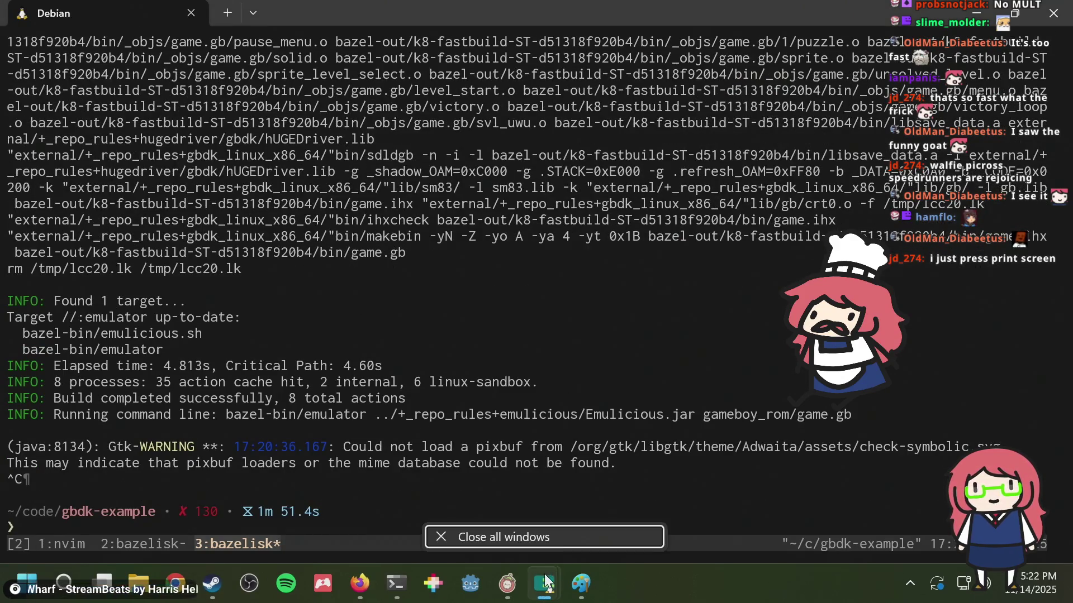
left_click(545, 527)
- Bring Paint forward, then return to the Debian terminal
mouse_move(555, 564)
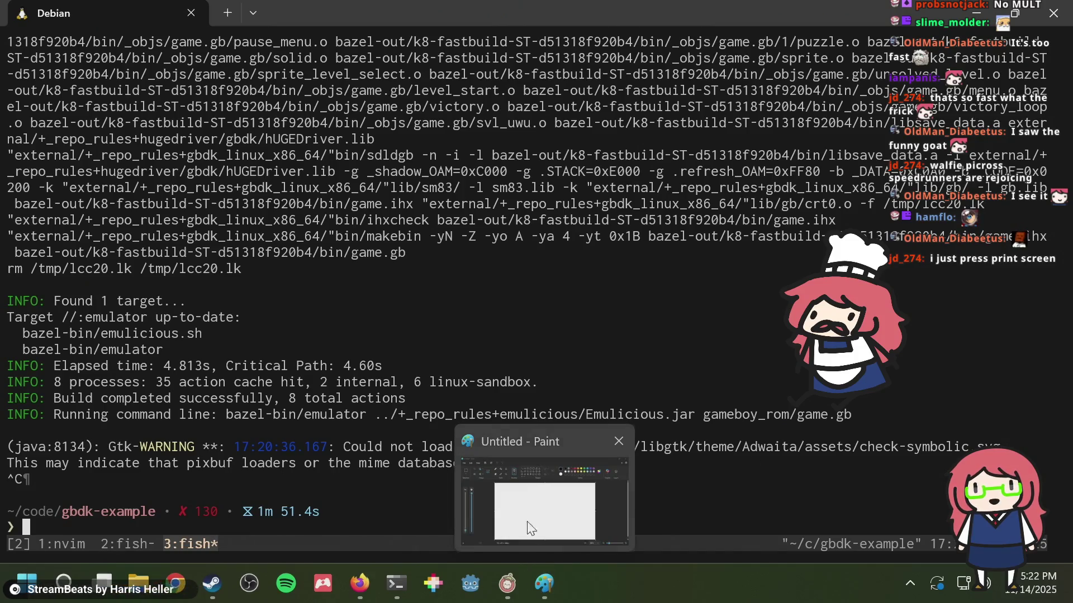
left_click(526, 510)
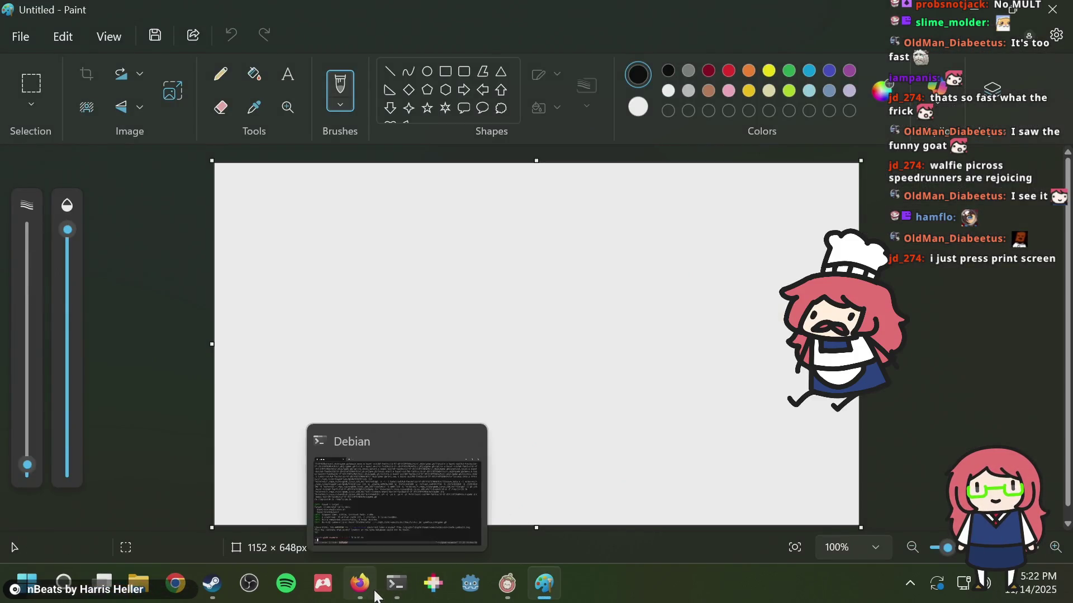
left_click(393, 594)
- Rerun bazel run //:emulator, page the level select to 52. Sheep, and start a screen capture
key("Return")
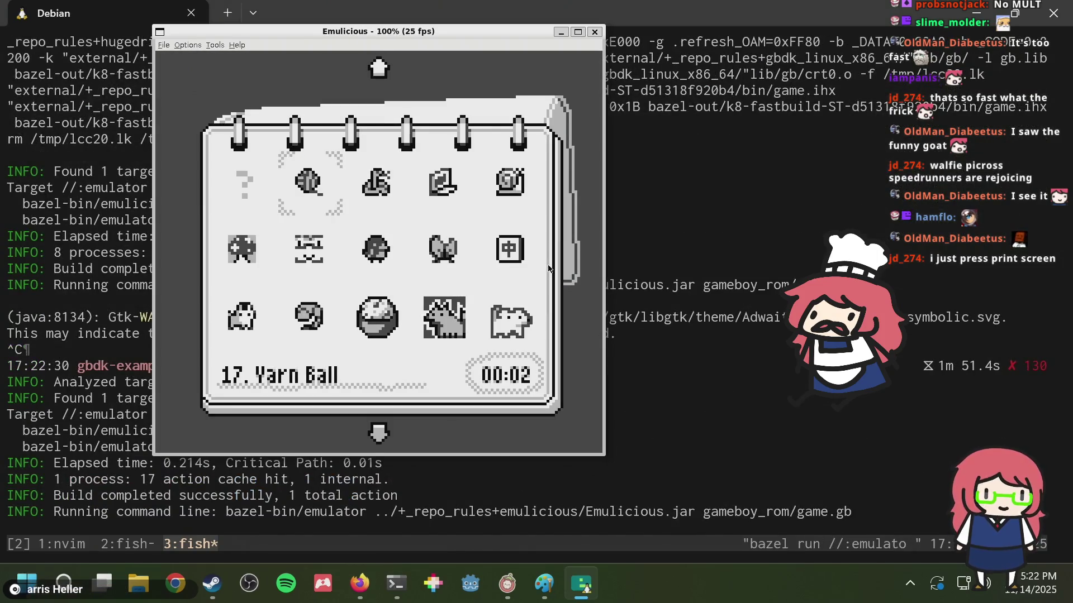
key("Down")
key("Down")
key("Down")
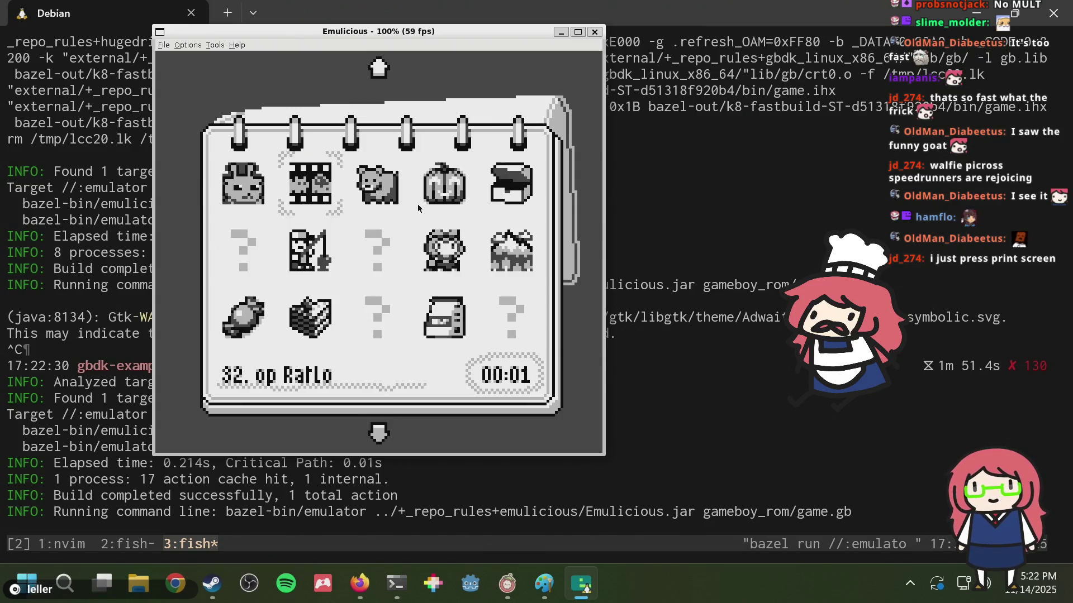
key("Down")
key("Right")
key("Right")
key("Right")
key("Left")
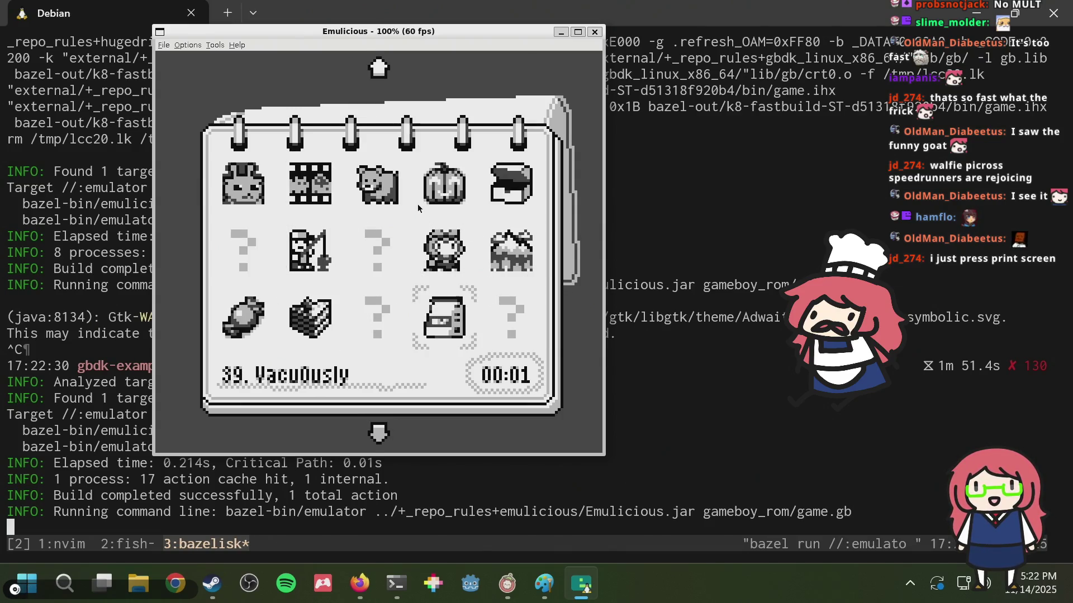
key("Down")
key("Down")
key("Left")
key("Left")
key("Down")
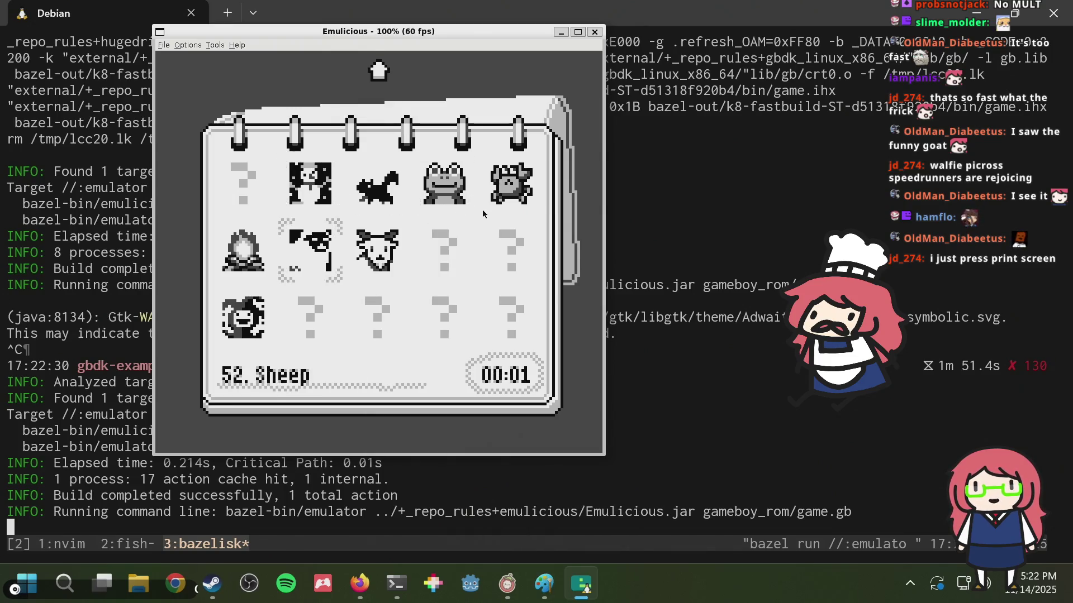
key("Print")
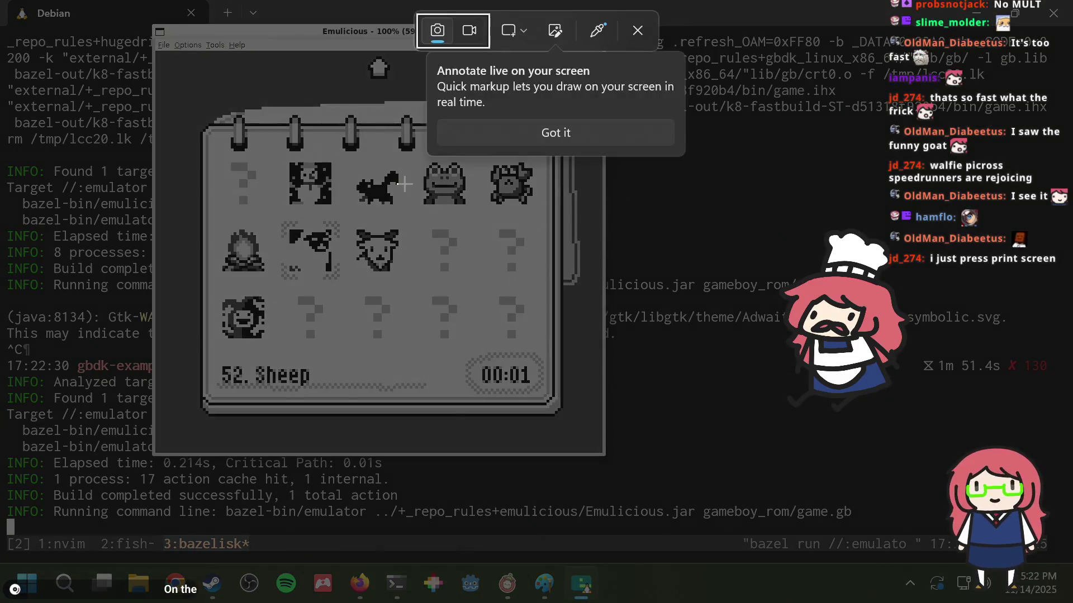
- Capture a Window-mode screenshot of the Emulicious level-select window to the clipboard
left_click(512, 32)
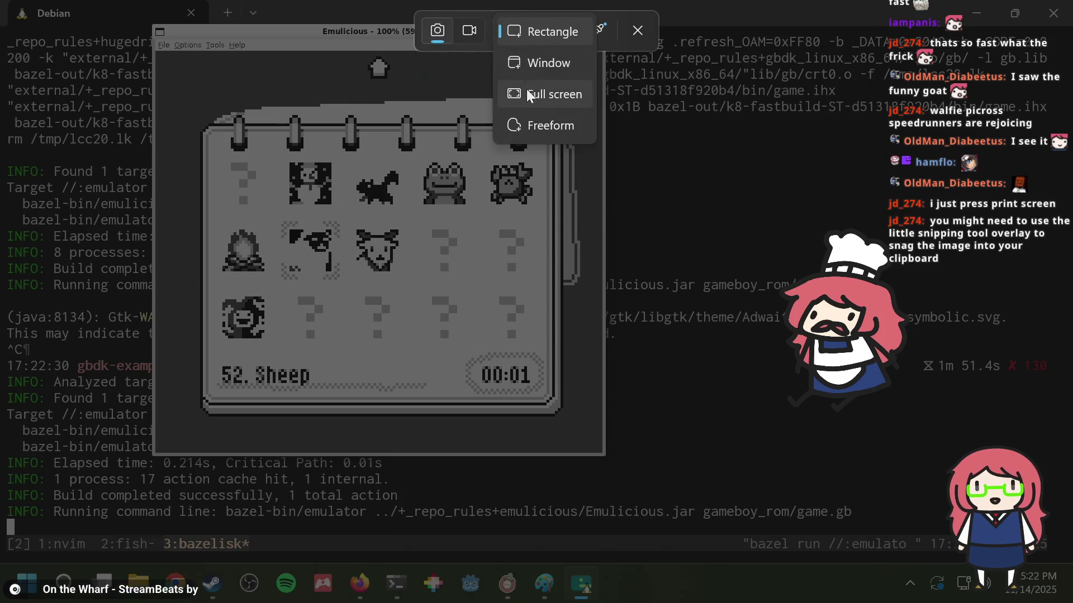
left_click(524, 68)
left_click(524, 69)
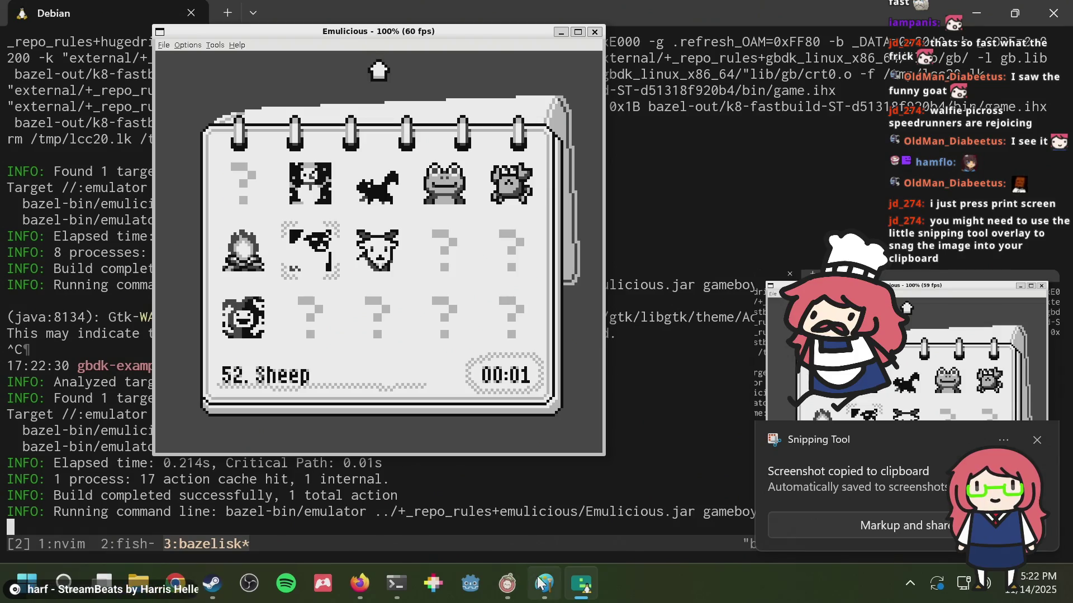
- Paste the screenshot into Paint, then undo the paste
left_click(515, 439)
key("ctrl+v")
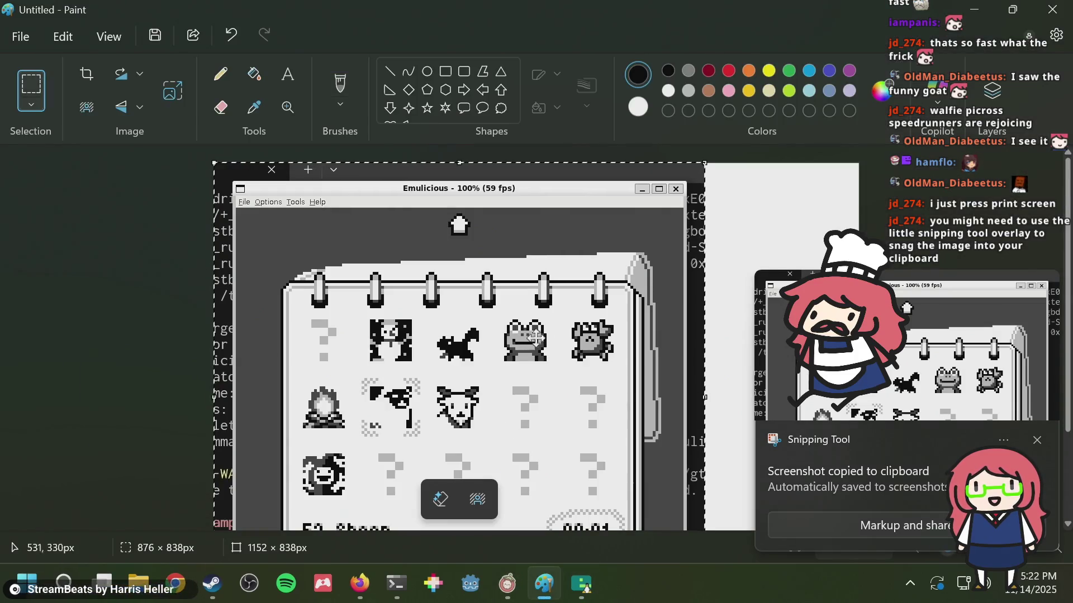
key("ctrl+z")
- Paste the Emulicious level-select screenshot into JS Paint and ignore the Storage Error warning
left_click(360, 584)
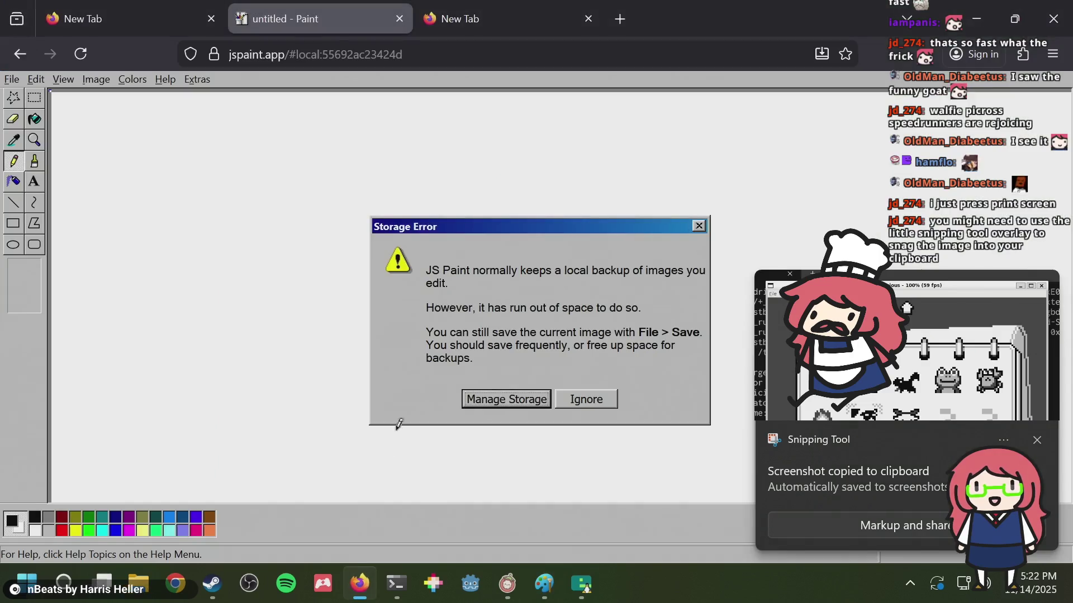
key("Escape")
key("ctrl+v")
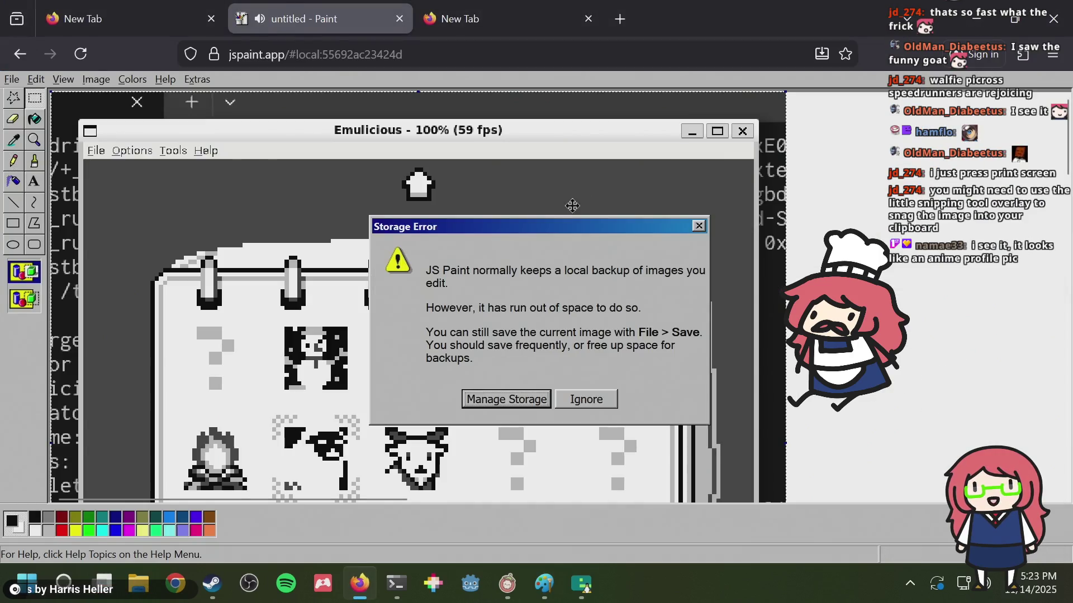
left_click(581, 398)
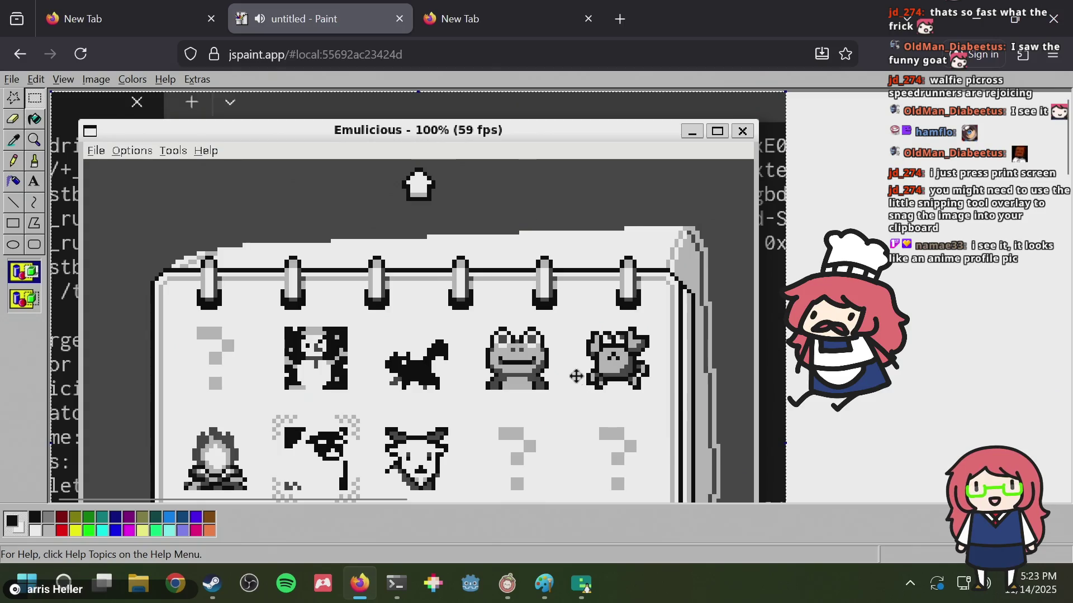
scroll(566, 332, "down", 3)
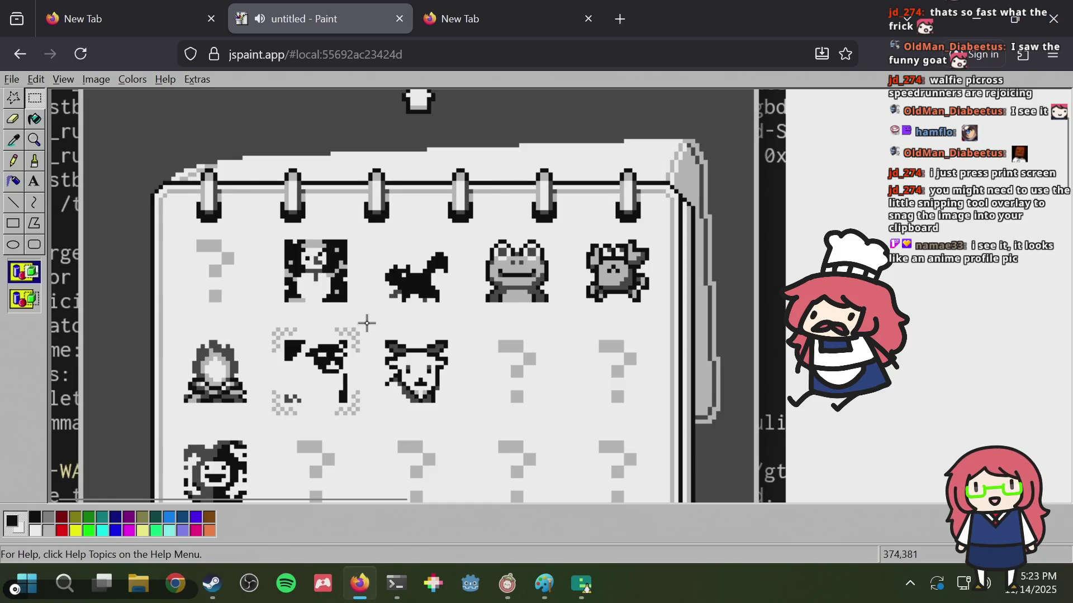
- Clear the goat and question-mark tiles, then brush a U-shaped face with a wavy line inside
left_click_drag(367, 323, 651, 426)
key("Delete")
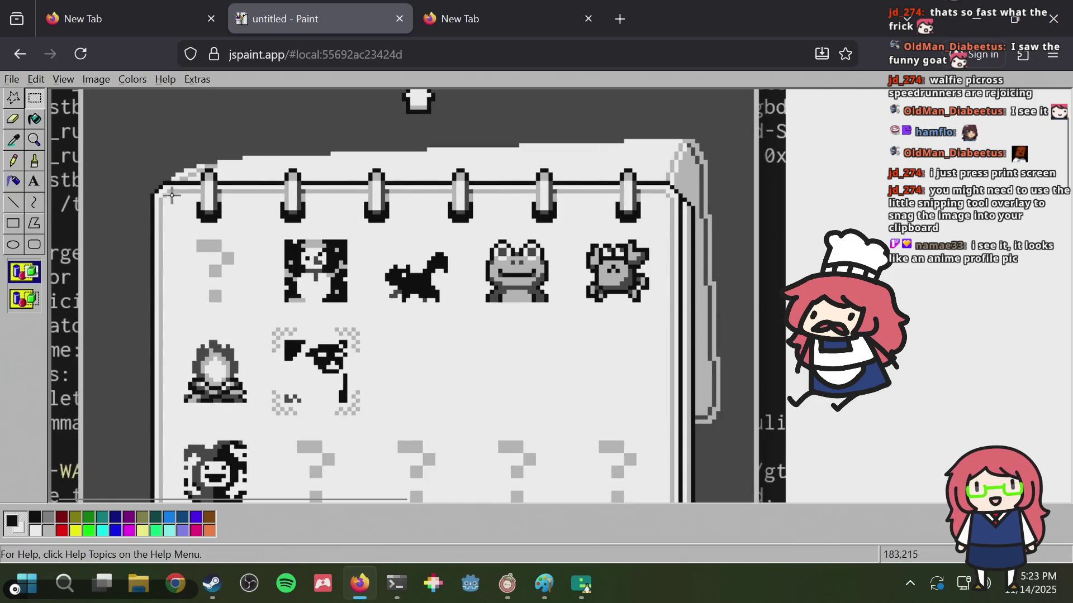
left_click(34, 161)
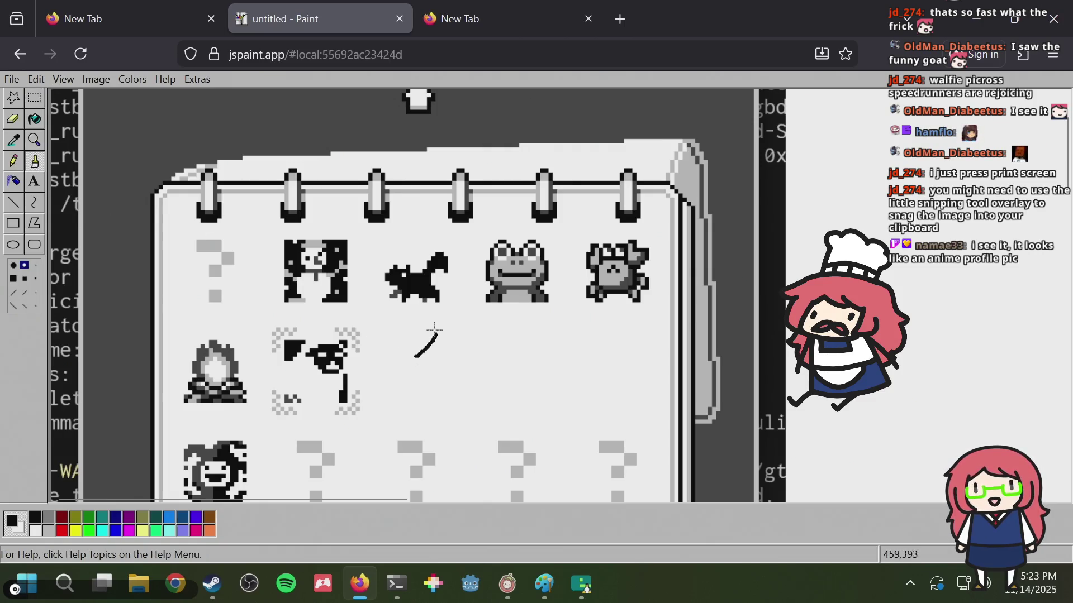
mouse_move(440, 337)
left_mouse_down()
mouse_move(431, 327)
mouse_move(507, 352)
mouse_move(503, 395)
left_mouse_up()
key("ctrl+z")
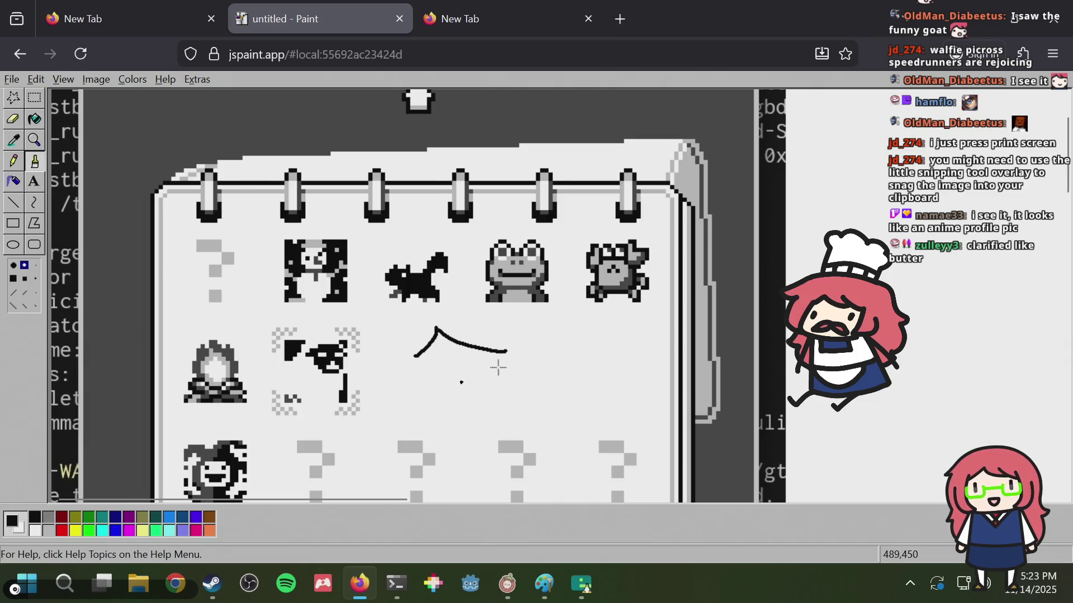
mouse_move(504, 349)
left_mouse_down()
mouse_move(503, 386)
mouse_move(479, 419)
mouse_move(522, 398)
mouse_move(523, 381)
left_mouse_up()
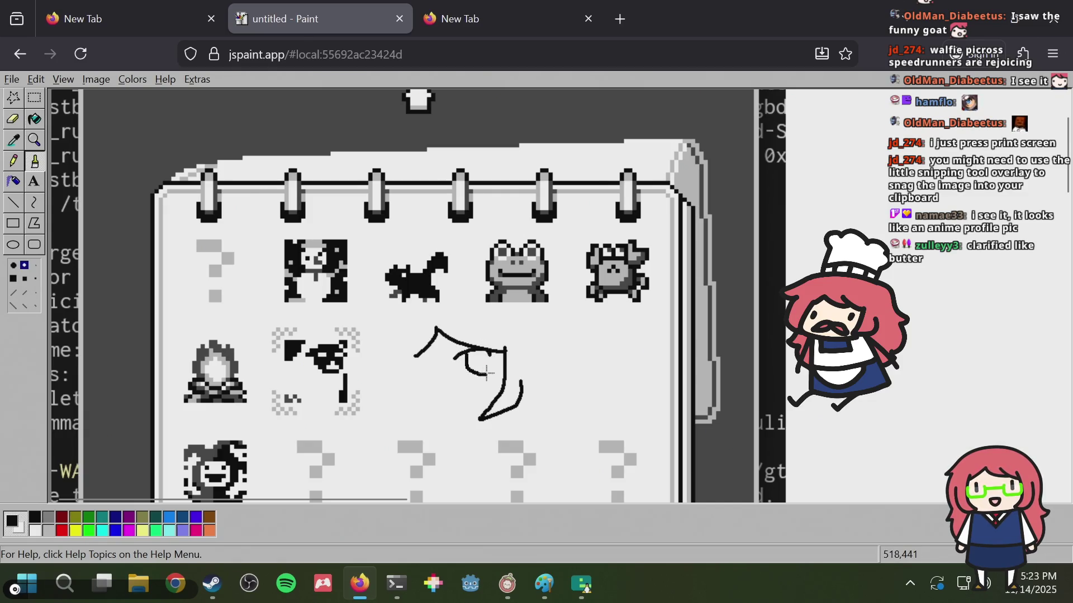
left_click_drag(486, 372, 489, 354)
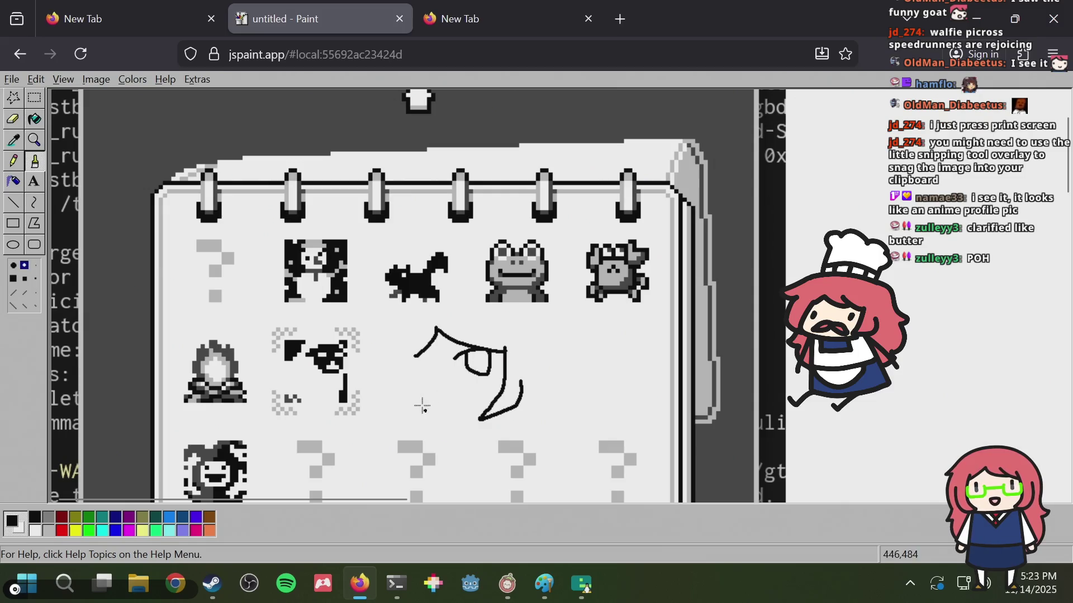
left_click_drag(424, 402, 451, 399)
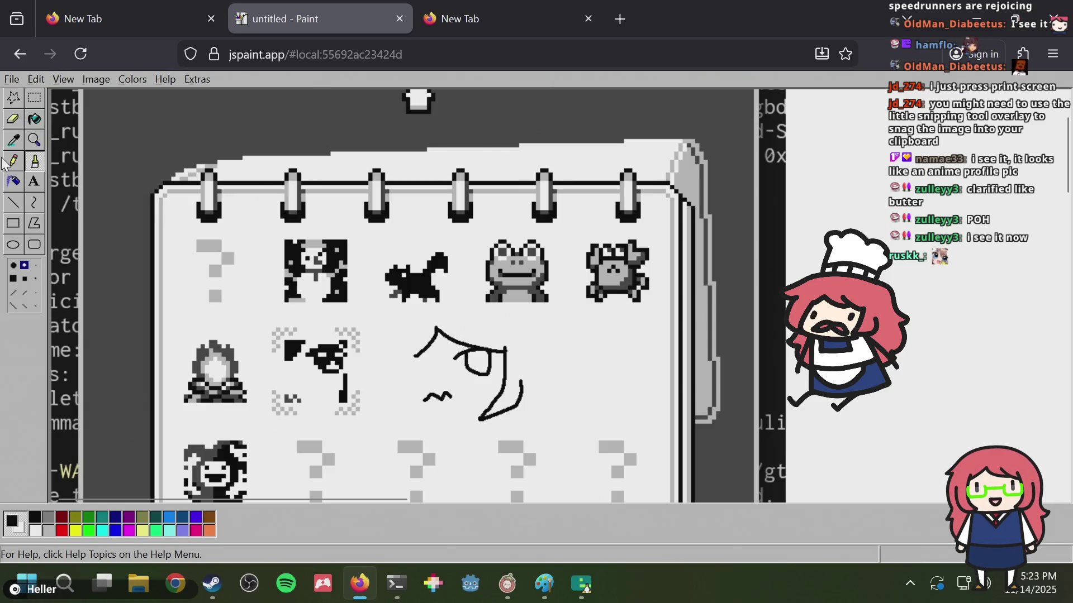
- Fill the face's eye solid black and undo the stray strokes left of the face
left_click(35, 119)
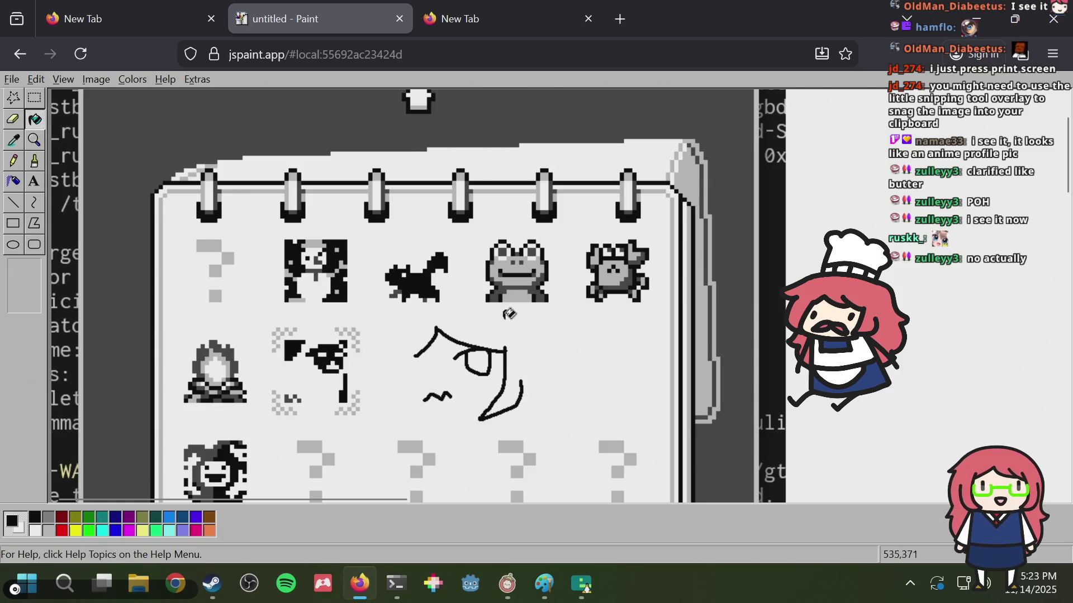
left_click(477, 362)
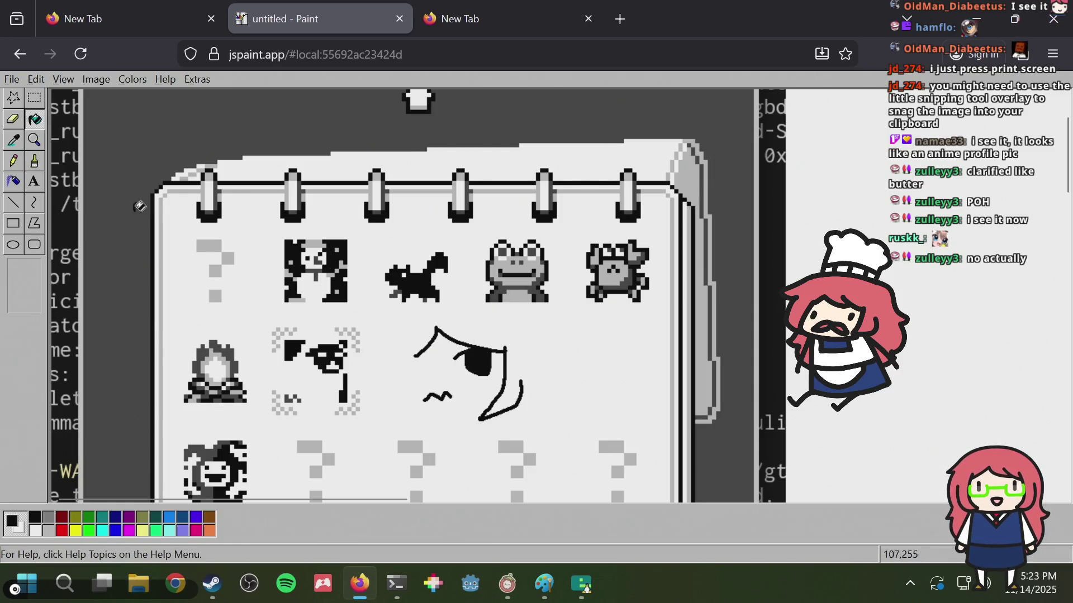
left_click(35, 162)
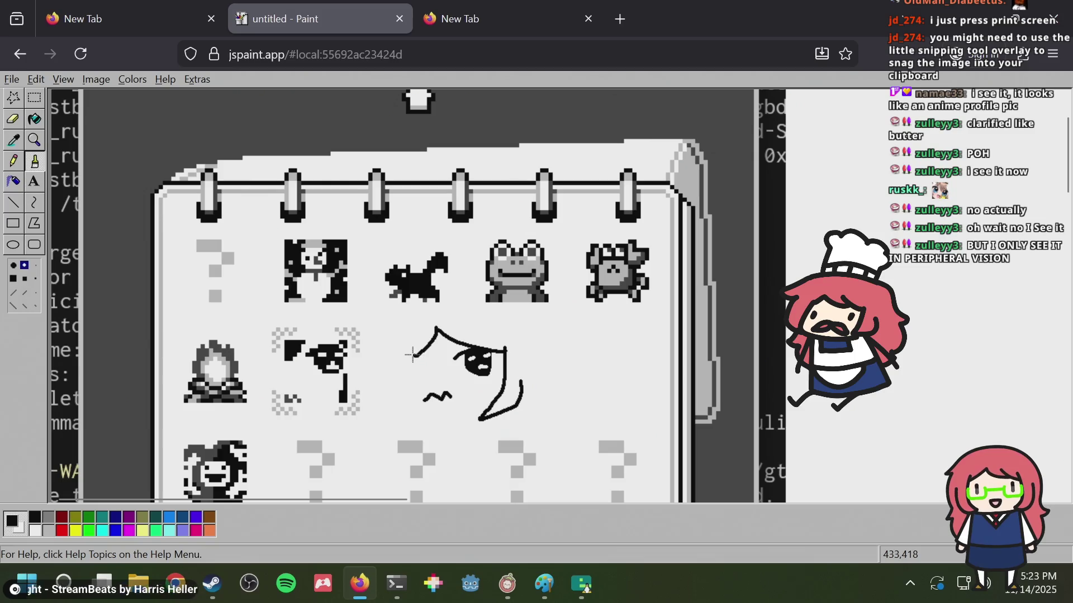
left_click_drag(412, 354, 420, 420)
key("ctrl+z")
mouse_move(394, 380)
left_mouse_down()
mouse_move(468, 428)
mouse_move(453, 433)
mouse_move(403, 381)
left_mouse_up()
key("ctrl+z")
key("ctrl+z")
key("ctrl+z")
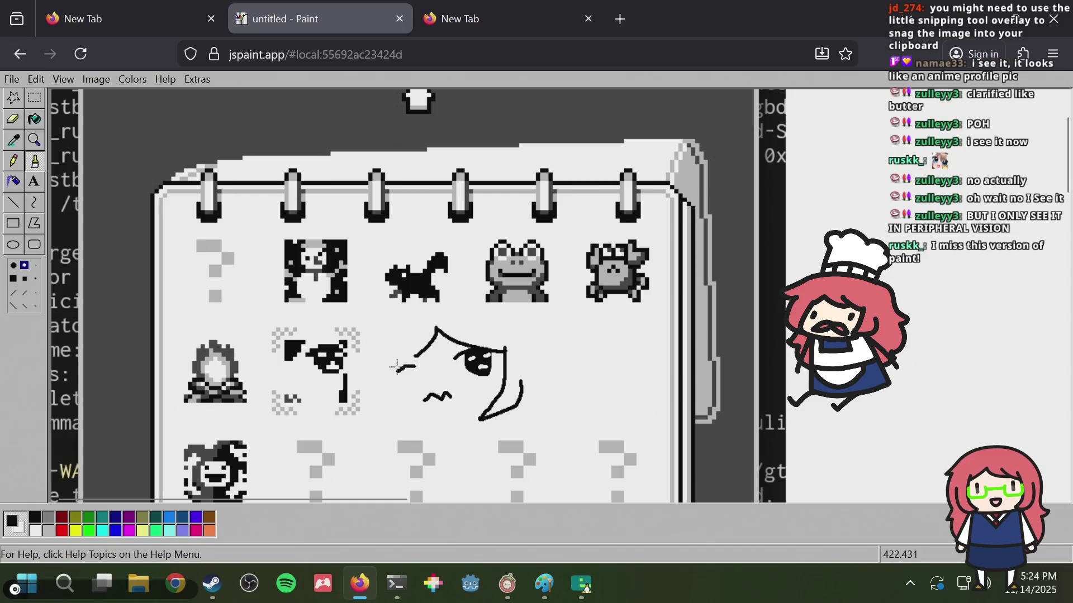
key("ctrl+z")
scroll(390, 370, "up", 2)
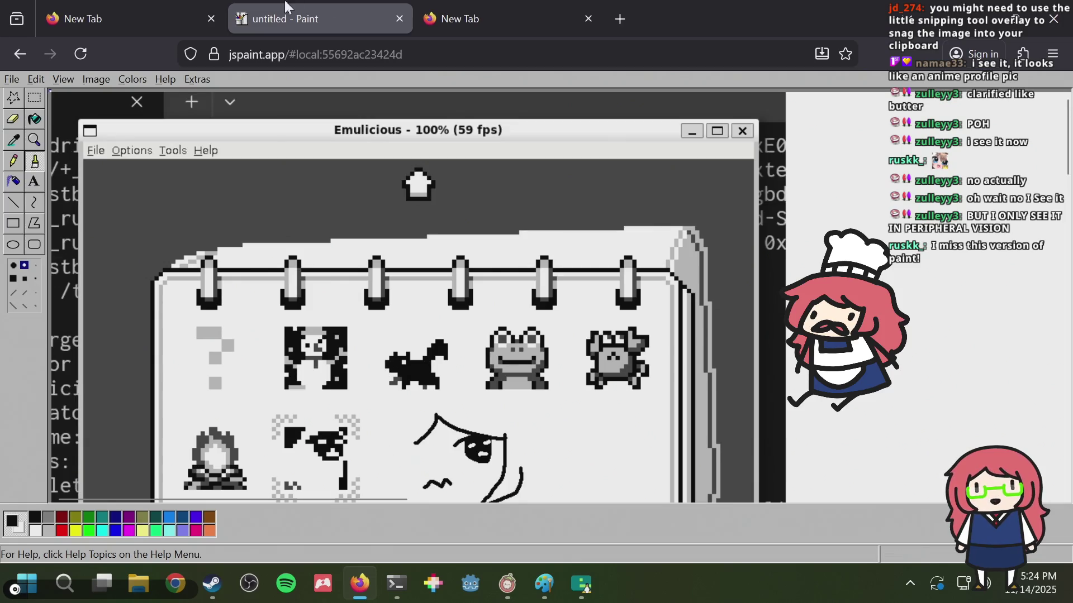
- Brush an outer cheek line, a hair arc over the head, and a line across the face's top
scroll(436, 275, "down", 2)
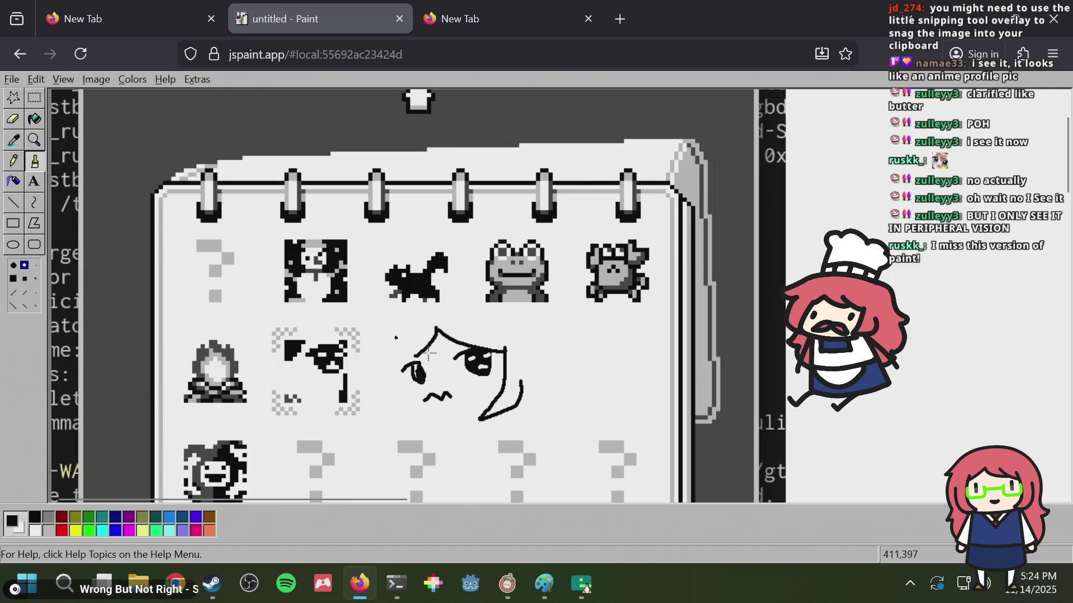
key("ctrl+z")
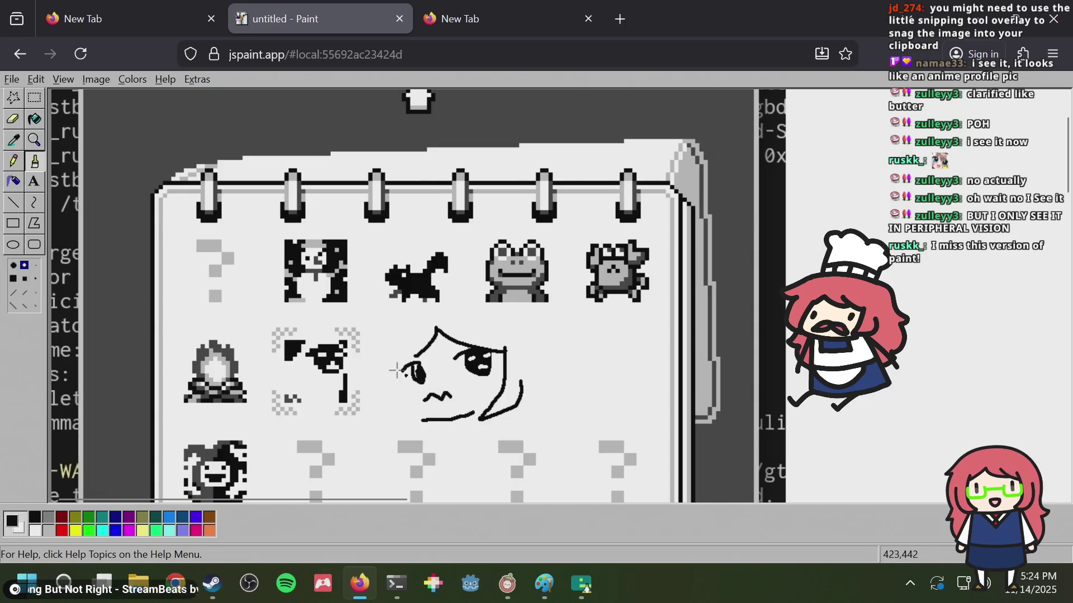
left_click_drag(427, 431, 385, 376)
left_click_drag(395, 316, 406, 306)
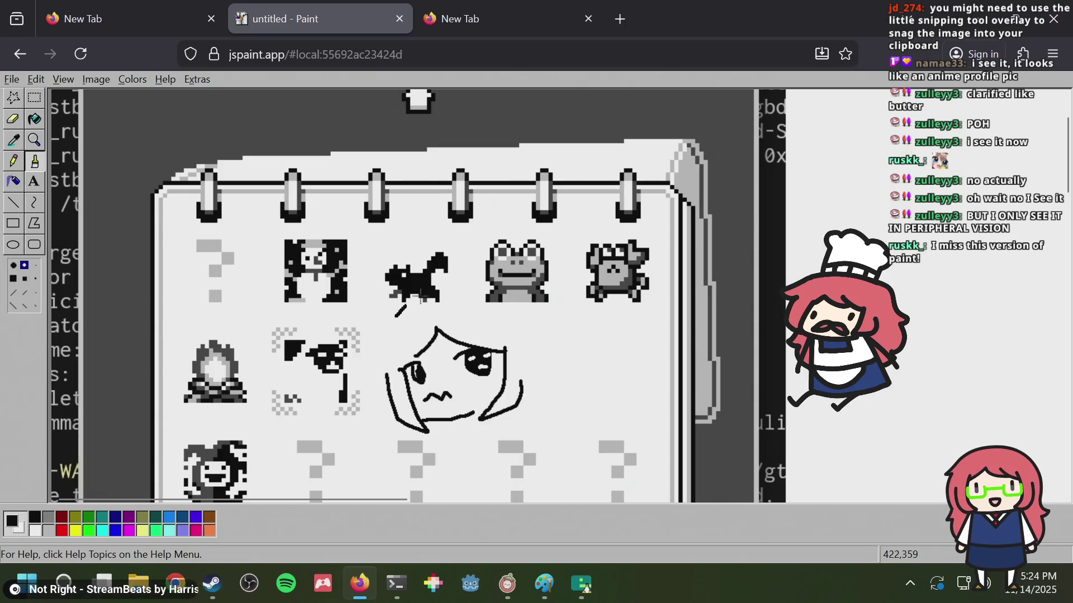
left_click_drag(496, 306, 514, 336)
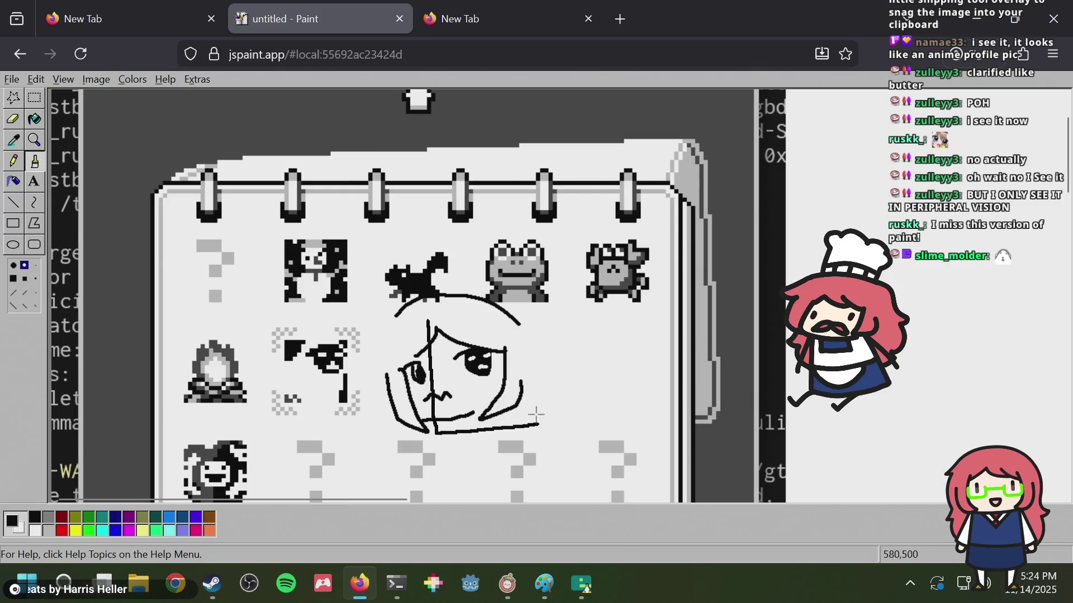
key("ctrl+z")
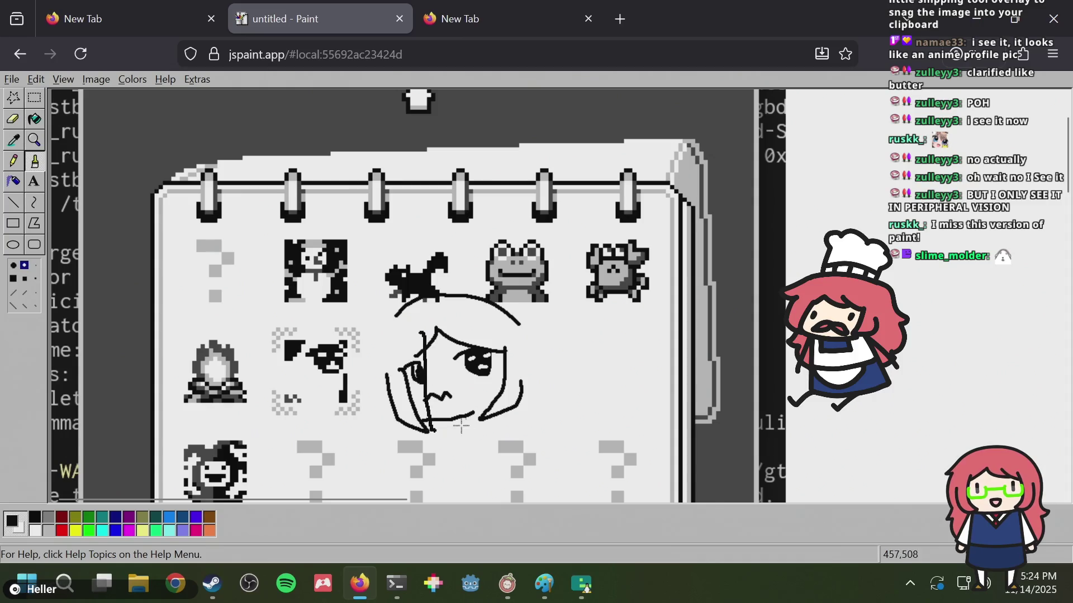
left_click_drag(452, 332, 495, 326)
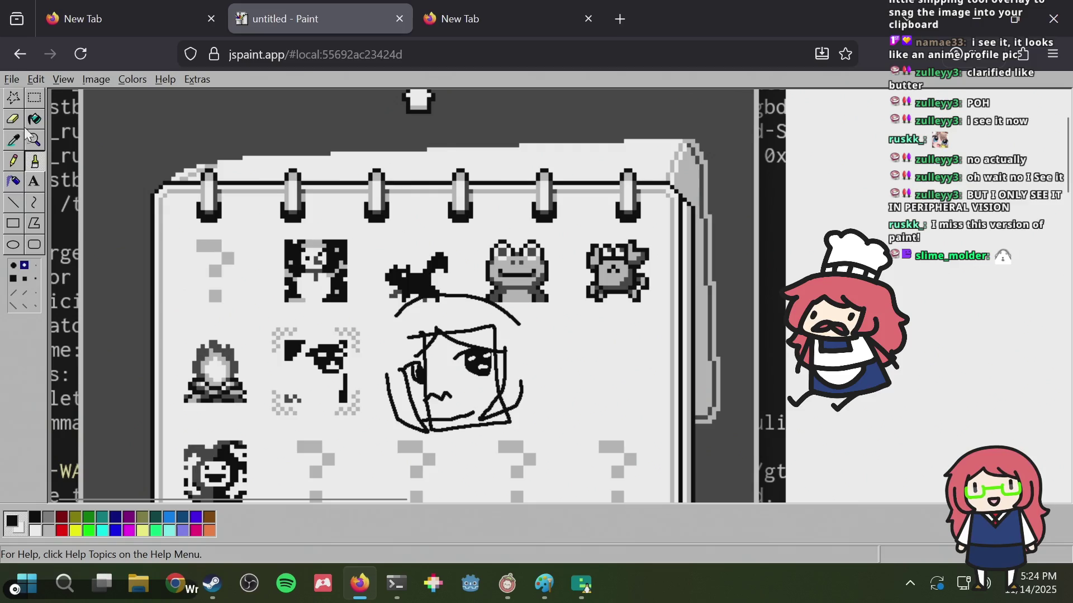
- Bucket-fill the lower-right triangle and a top hair section black, then switch to Microsoft Paint
left_click(35, 98)
left_click(33, 121)
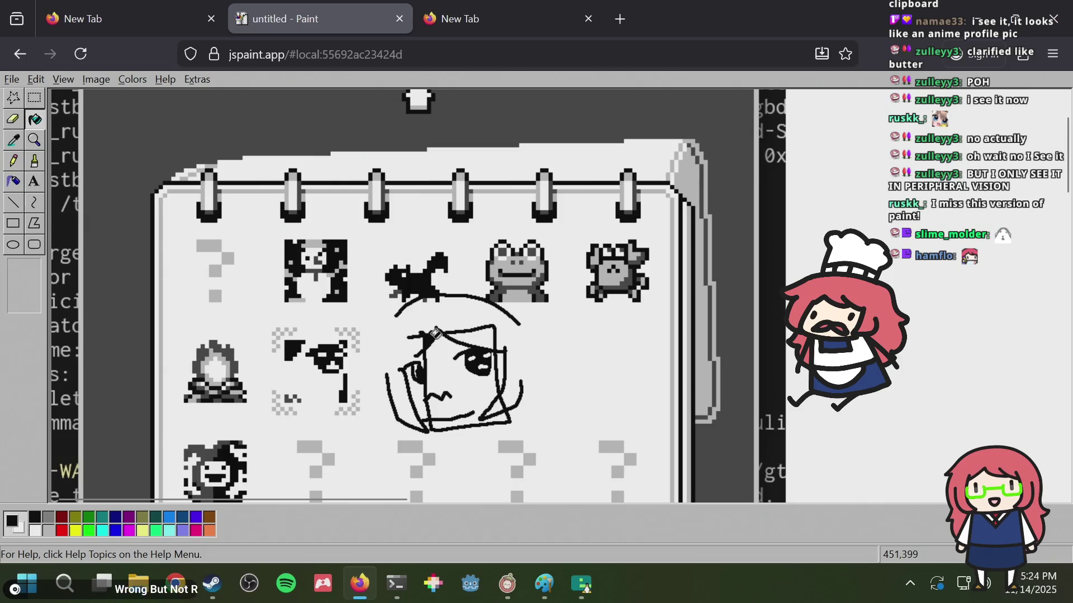
left_click(500, 403)
left_click(488, 333)
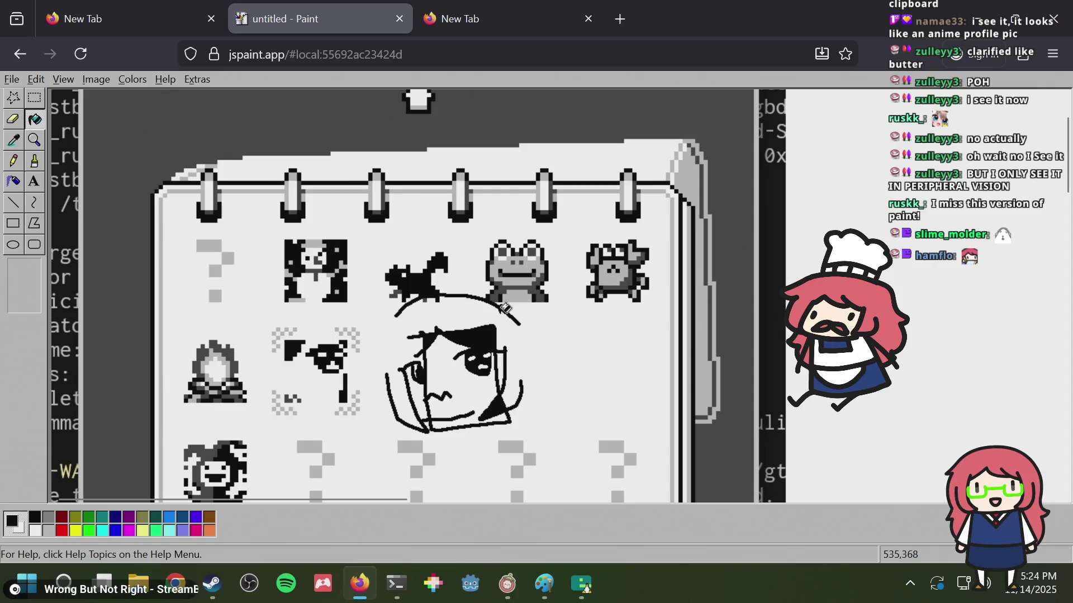
scroll(504, 308, "down", 3)
scroll(504, 307, "up", 5)
key("alt+Tab")
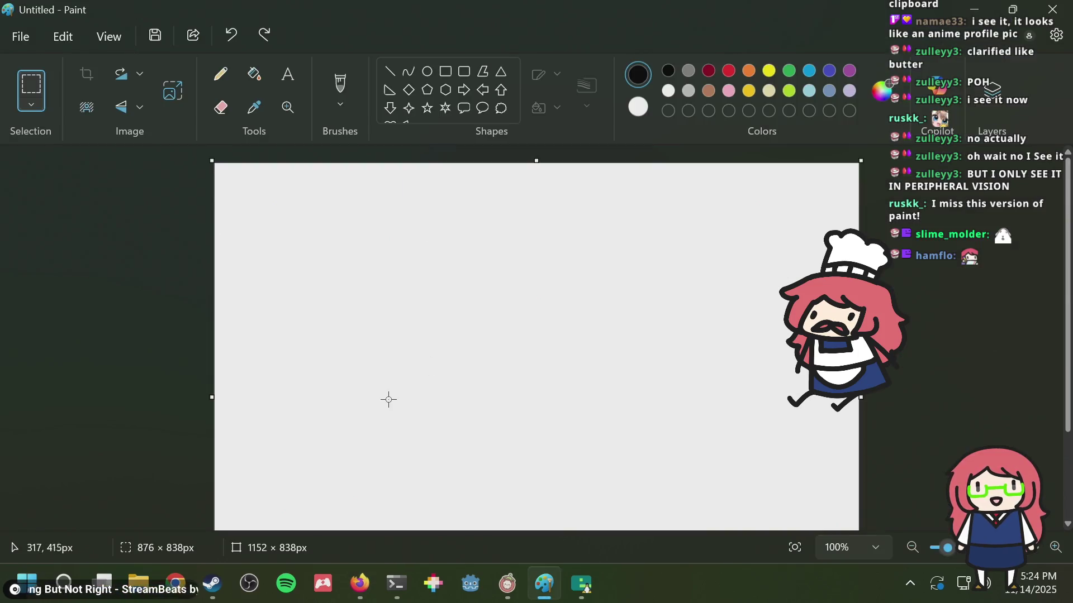
- Bring Emulicious forward and browse the puzzle collection past 42 Cake and 44 Bag of Sugar to puzzle 39
left_click(581, 585)
key("Right")
key("Left")
key("Left")
key("Down")
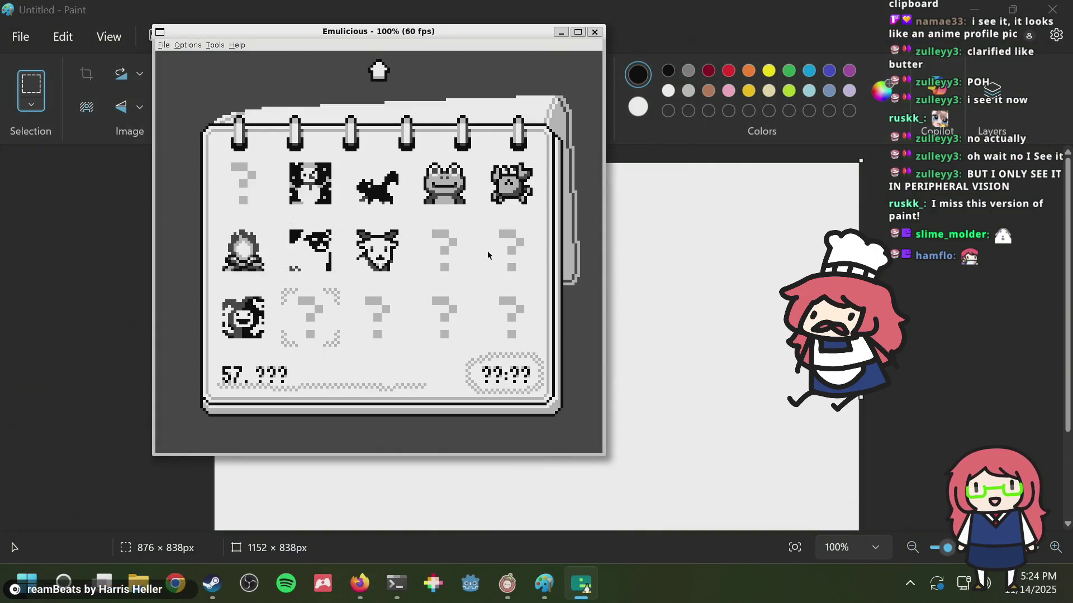
key("Up")
key("Up")
key("Up")
key("Up")
key("Up")
key("Up")
key("Down")
key("Right")
key("Right")
key("Down")
key("Down")
key("Left")
key("Left")
key("Right")
key("Right")
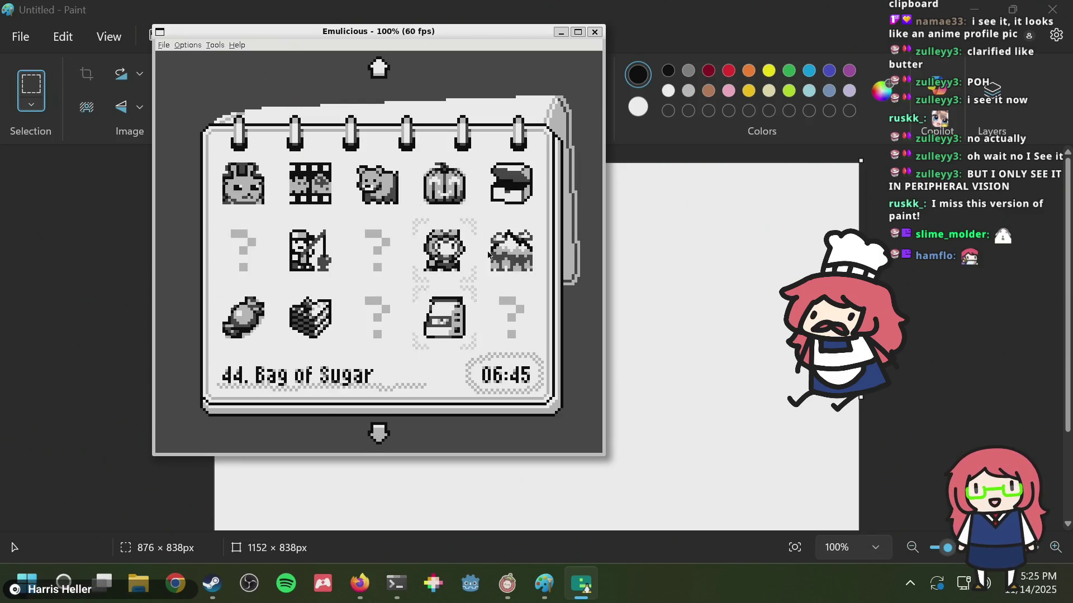
key("Up")
- Open Level 39, back out to the gallery, and move the selection to puzzle 60
key("x")
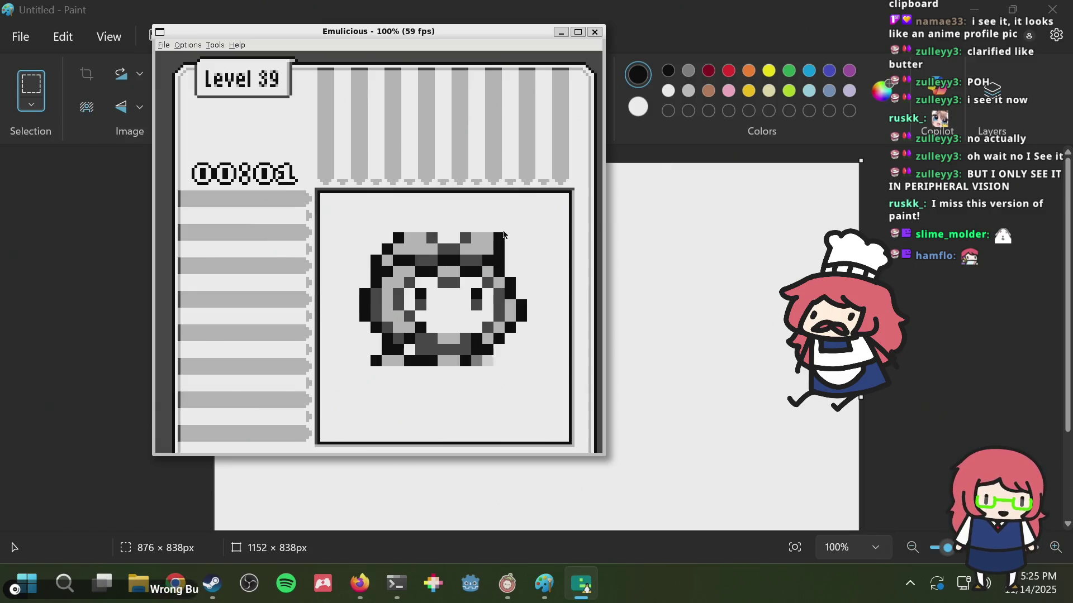
key("Left")
key("Up")
key("Up")
key("Up")
key("Down")
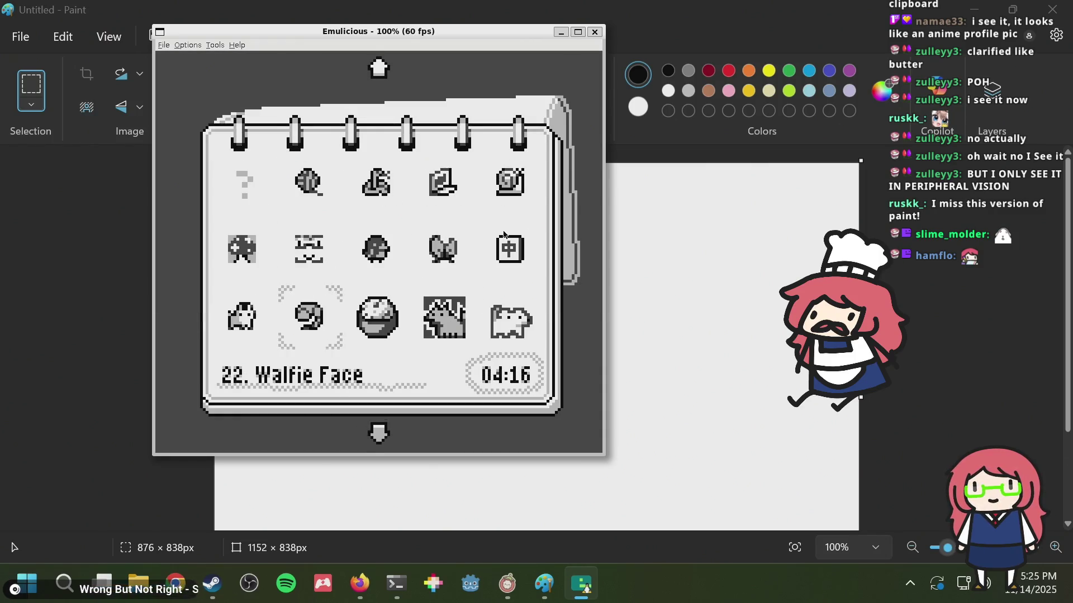
key("Down")
key("Down")
key("Down")
key("Down")
key("Down")
key("Down")
key("Right")
key("Right")
key("Right")
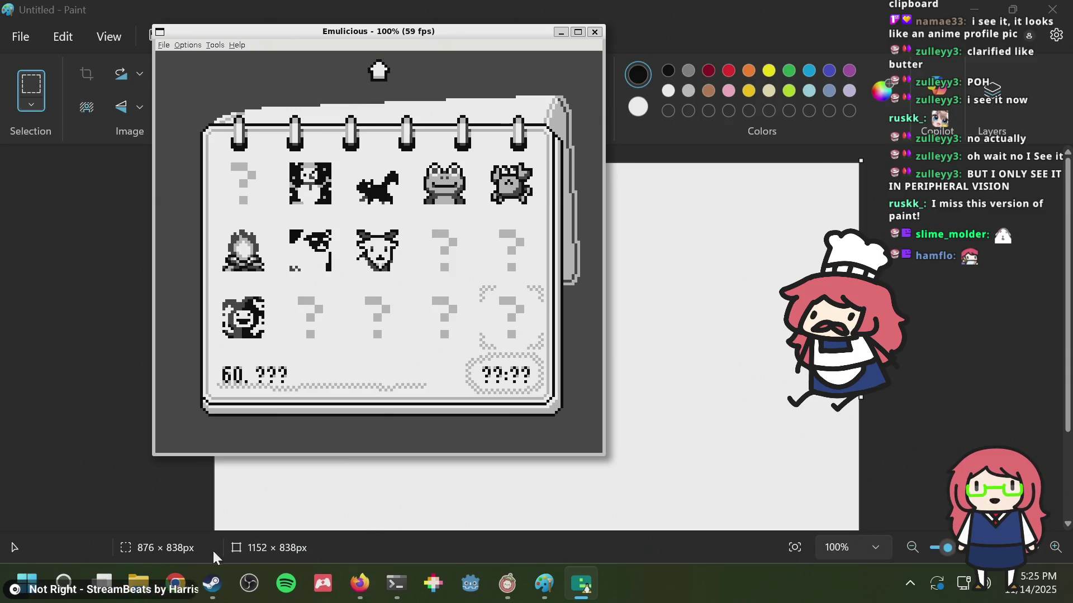
left_click(213, 584)
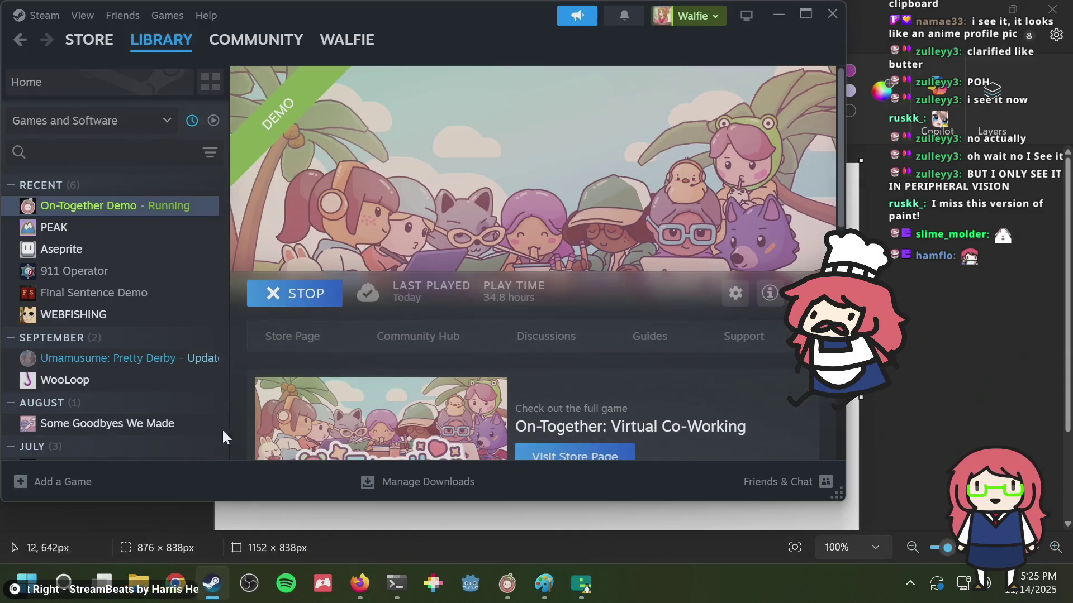
- Launch Aseprite from the Steam library, open puzzle.aseprite from Recent files, and zoom the 16x16 sprite
double_click(101, 250)
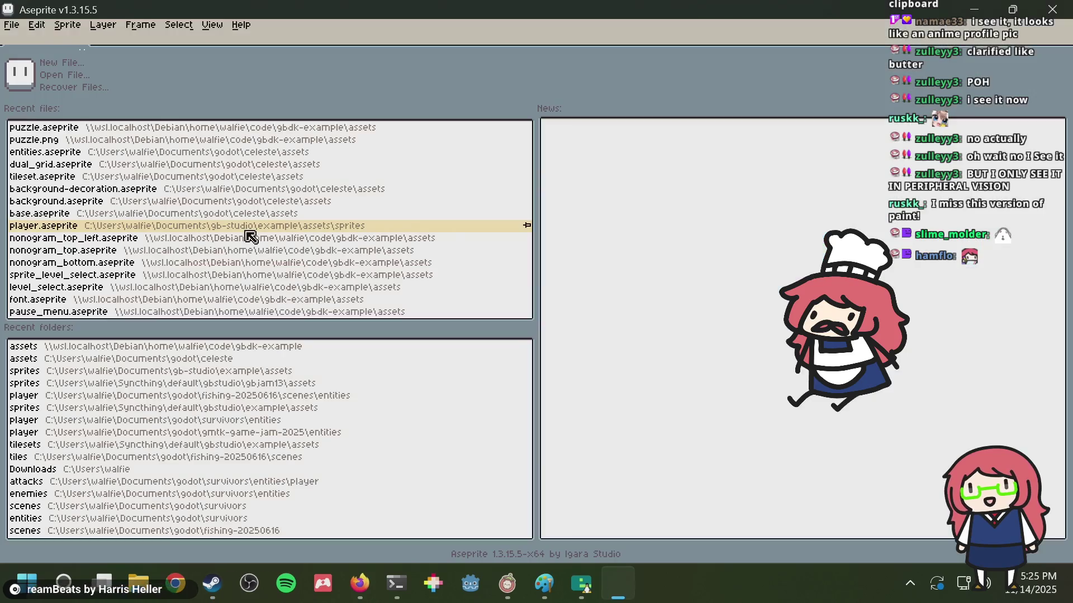
left_click(166, 133)
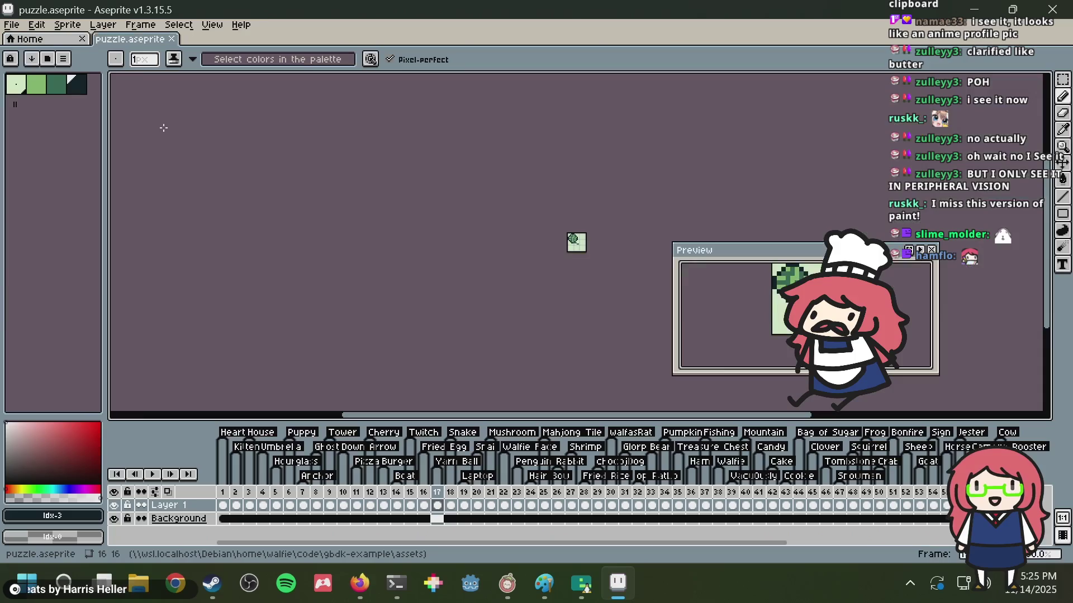
scroll(576, 240, "up", 2)
scroll(580, 245, "up", 4)
scroll(580, 246, "down", 2)
scroll(559, 257, "down", 1)
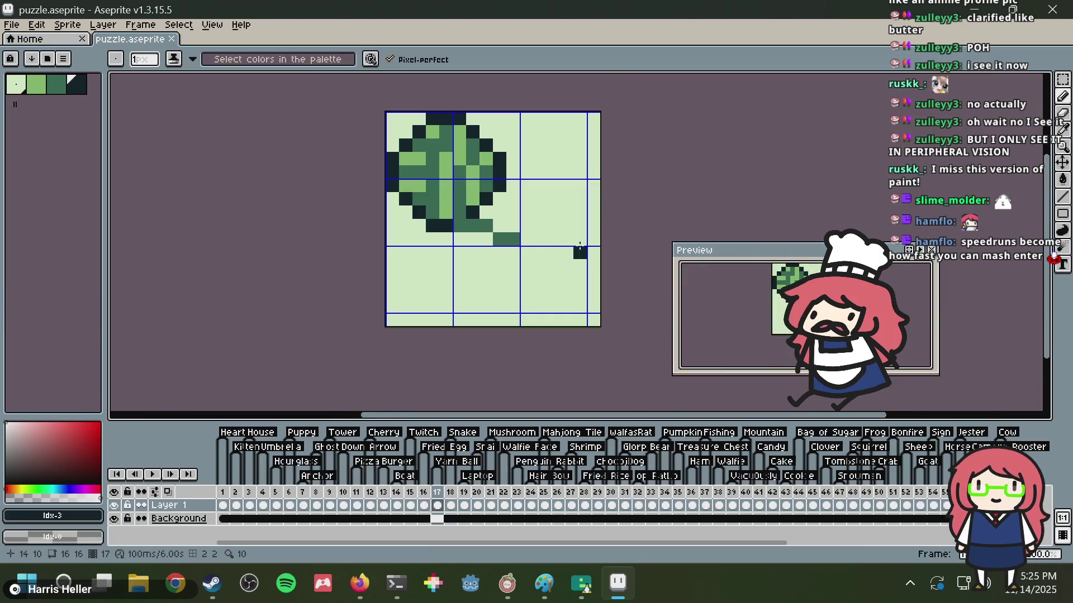
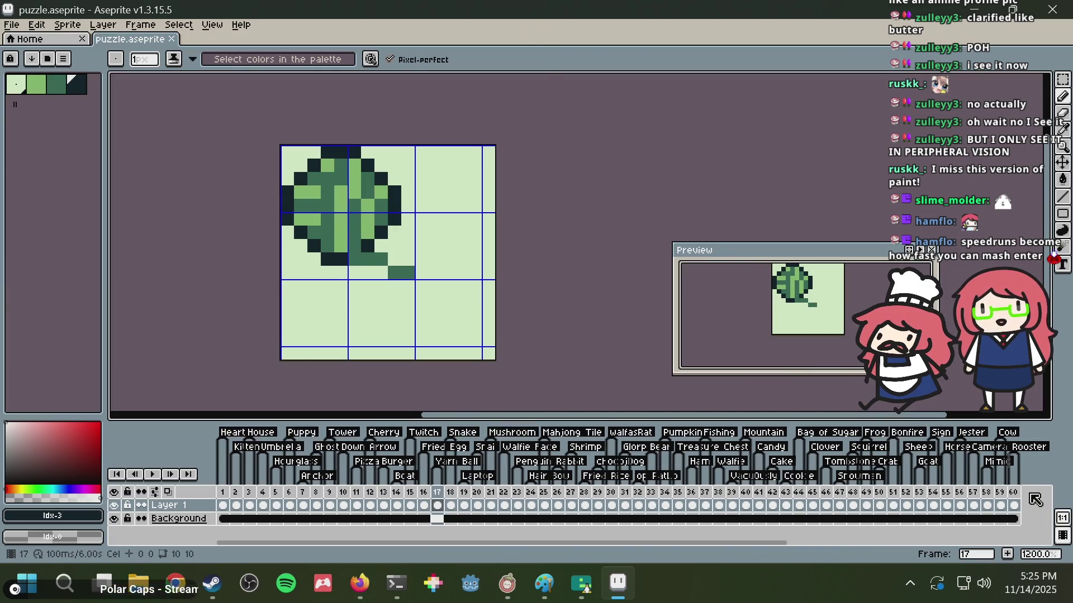
- Review the last puzzle frames 60, 59, 58 and 57 in the timeline
left_click(1013, 506)
scroll(531, 336, "down", 2)
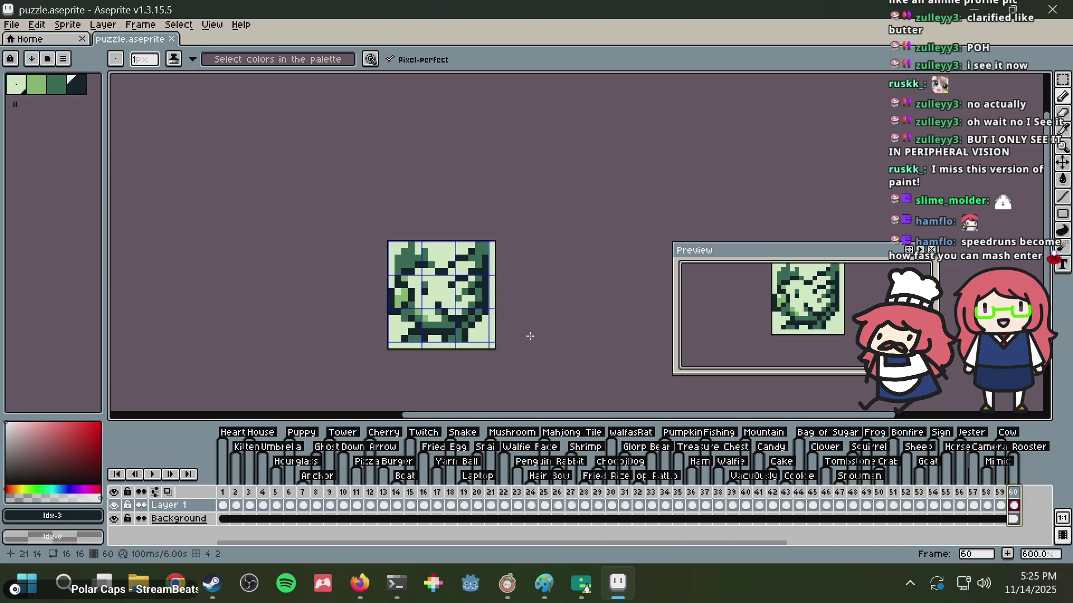
scroll(530, 336, "up", 4)
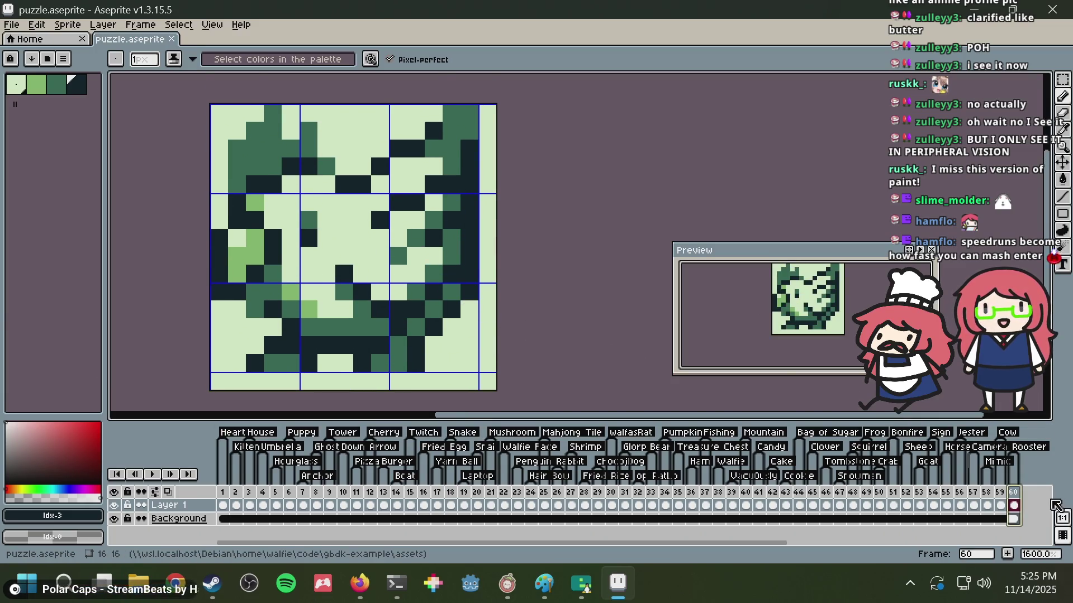
left_click(1002, 492)
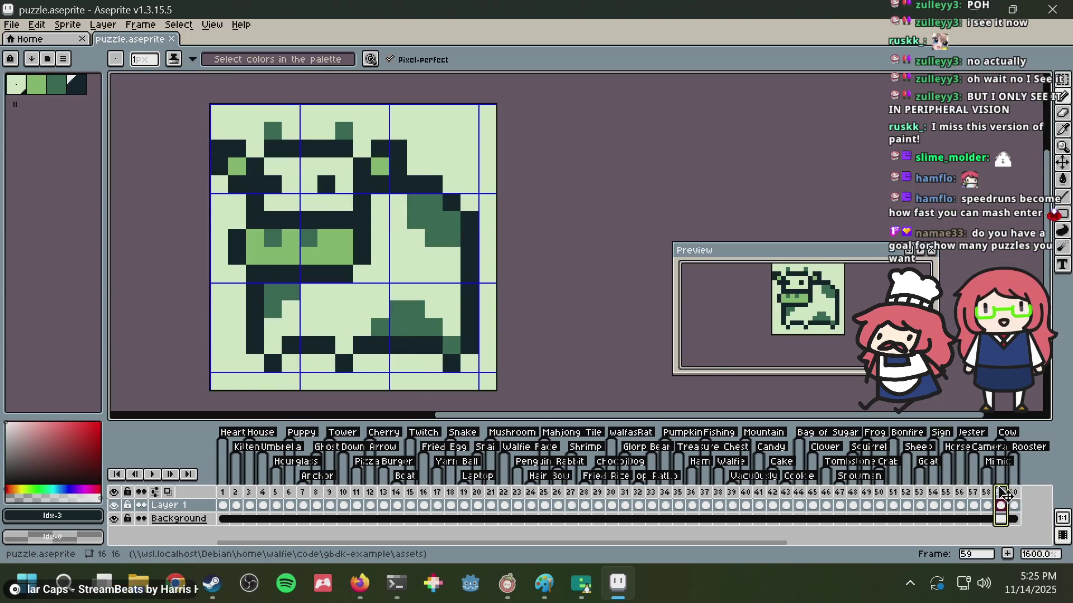
left_click(987, 493)
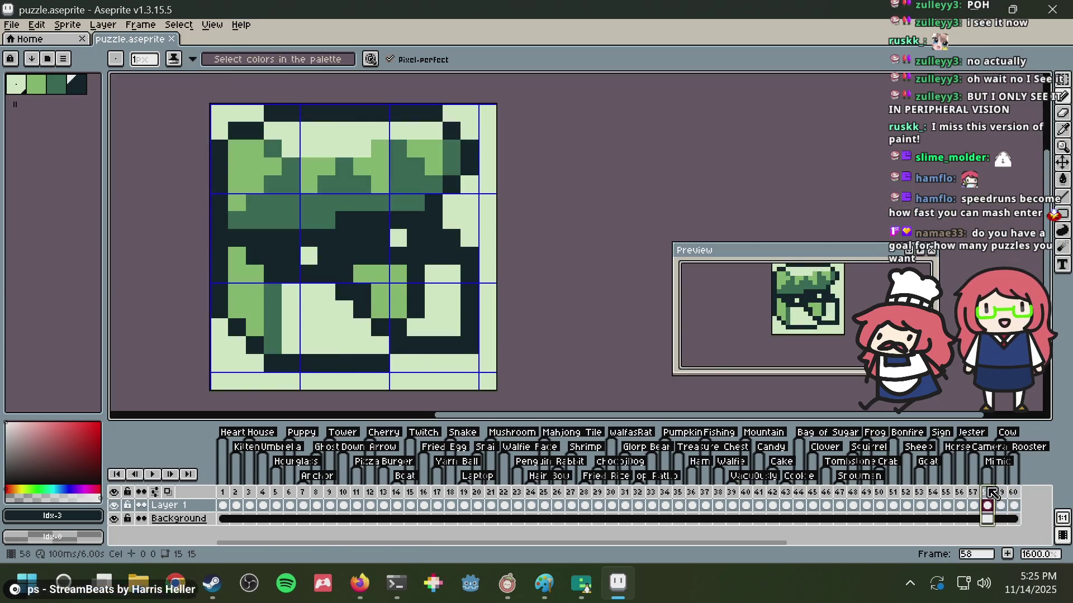
left_click(974, 493)
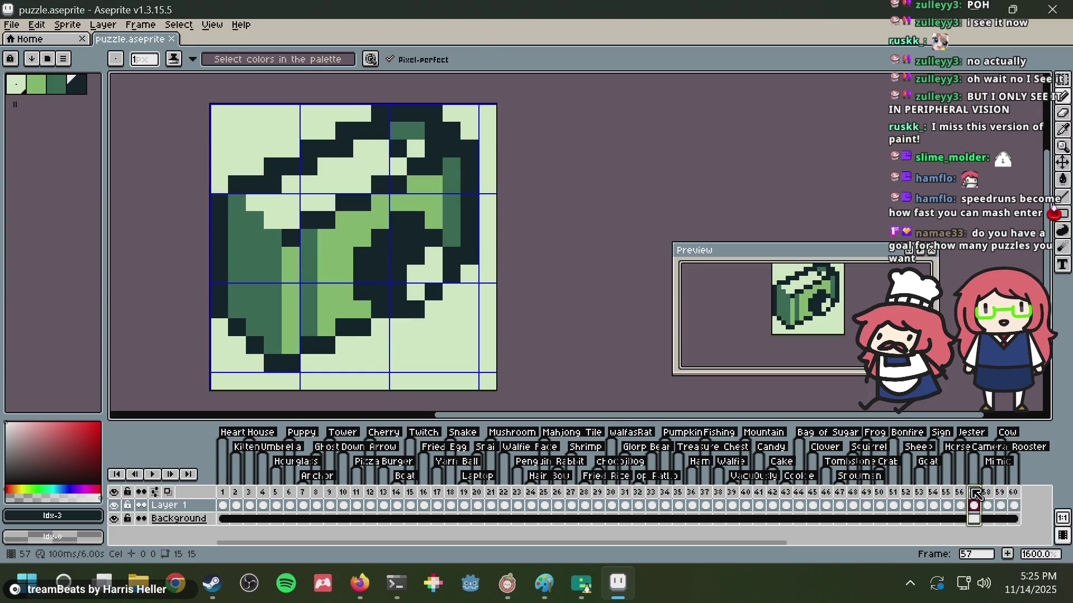
- Step through frames 18 to 21, settle on frame 20's swirl sprite, then bring Emulicious forward
left_click(452, 493)
left_click(465, 493)
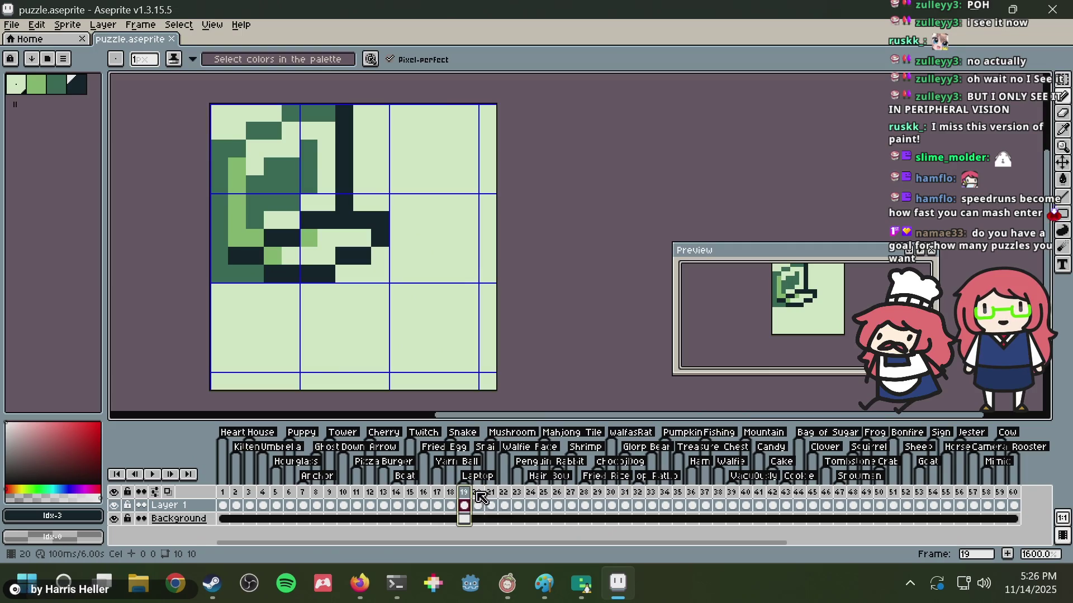
left_click(477, 493)
left_click(490, 493)
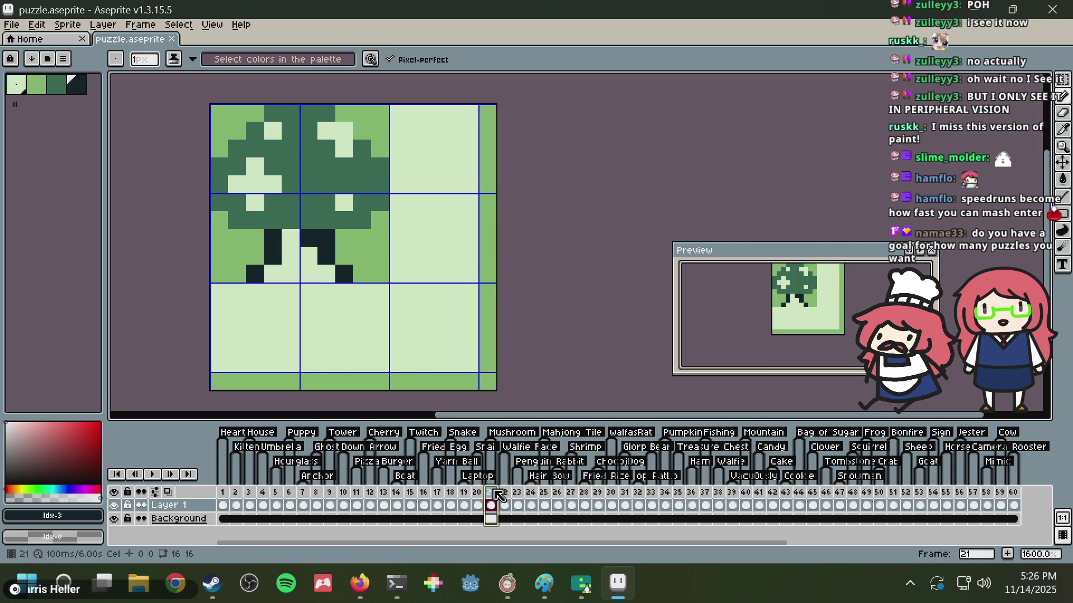
left_click(477, 493)
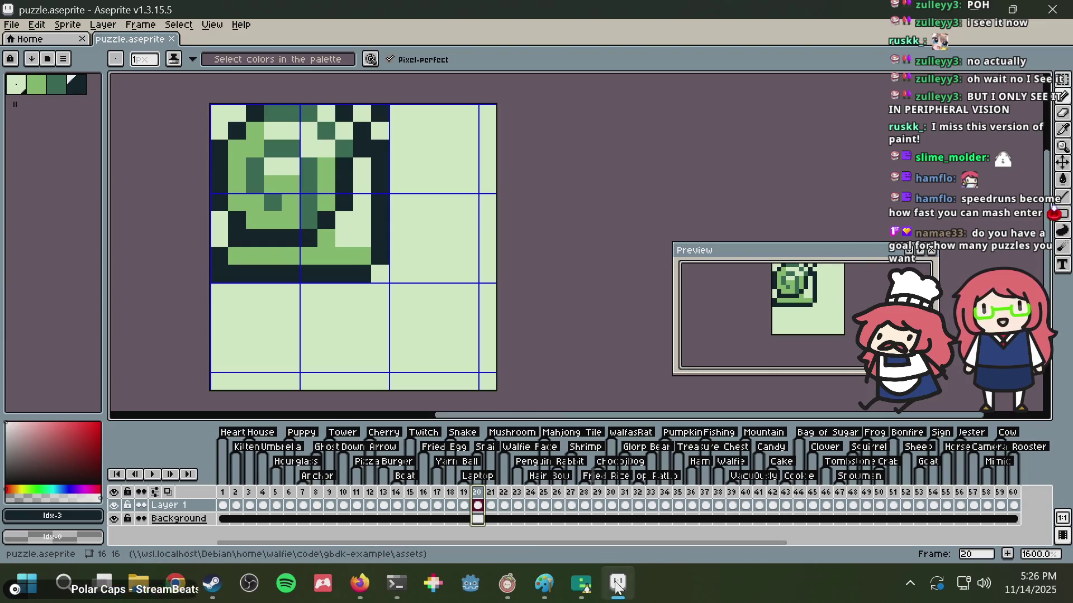
left_click(581, 584)
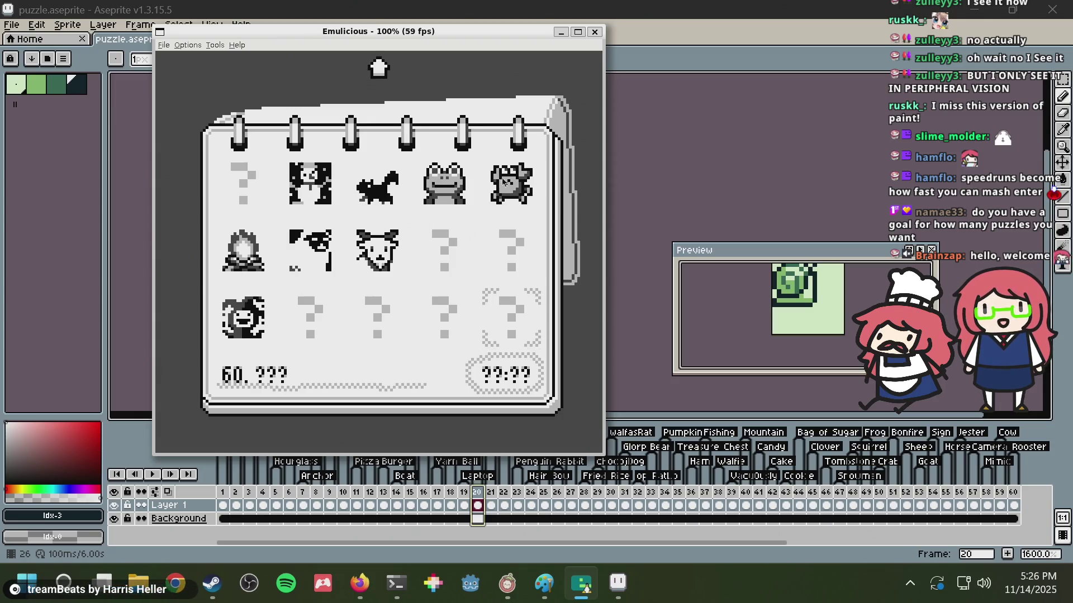
key("Up")
key("Up")
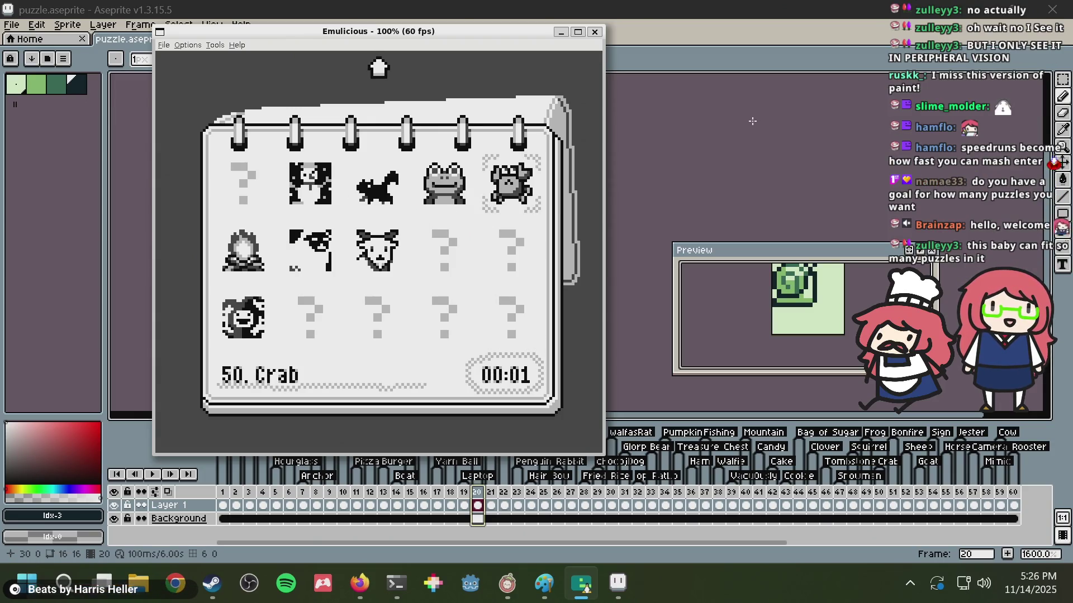
key("Up")
key("Up")
key("Up")
key("Up")
key("Up")
key("Up")
key("Left")
key("Left")
key("Left")
key("Up")
key("Up")
key("Up")
key("Down")
key("Down")
key("Down")
key("Down")
key("Down")
key("Down")
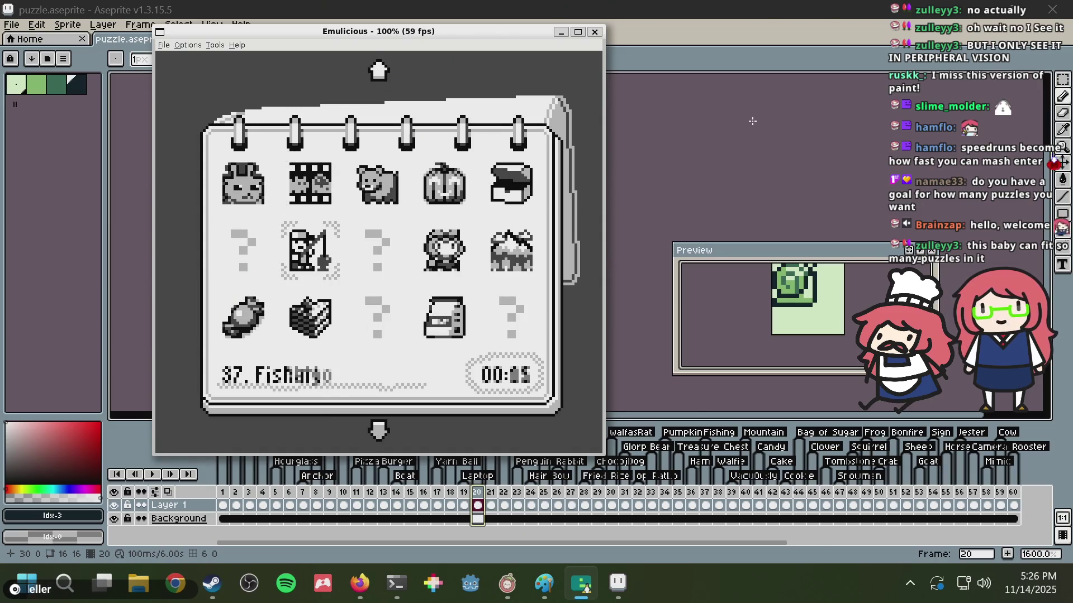
key("Down")
key("Down")
key("Down")
key("Down")
key("Down")
key("Up")
key("Up")
key("Up")
key("Up")
key("Up")
key("Up")
key("Up")
key("Up")
key("Up")
key("Up")
key("Up")
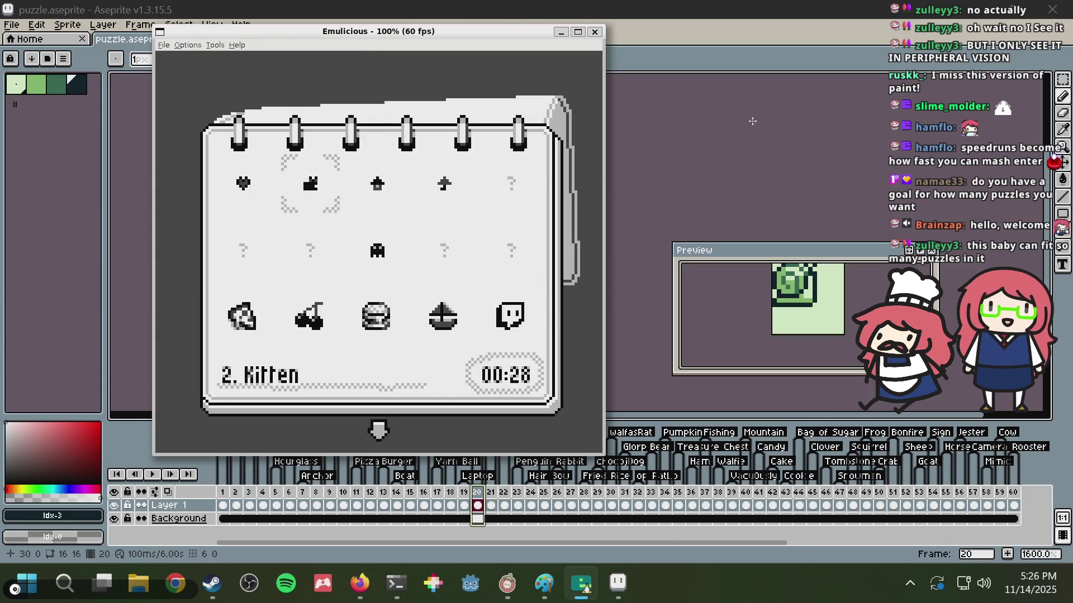
key("Down")
key("Down")
key("Down")
key("Down")
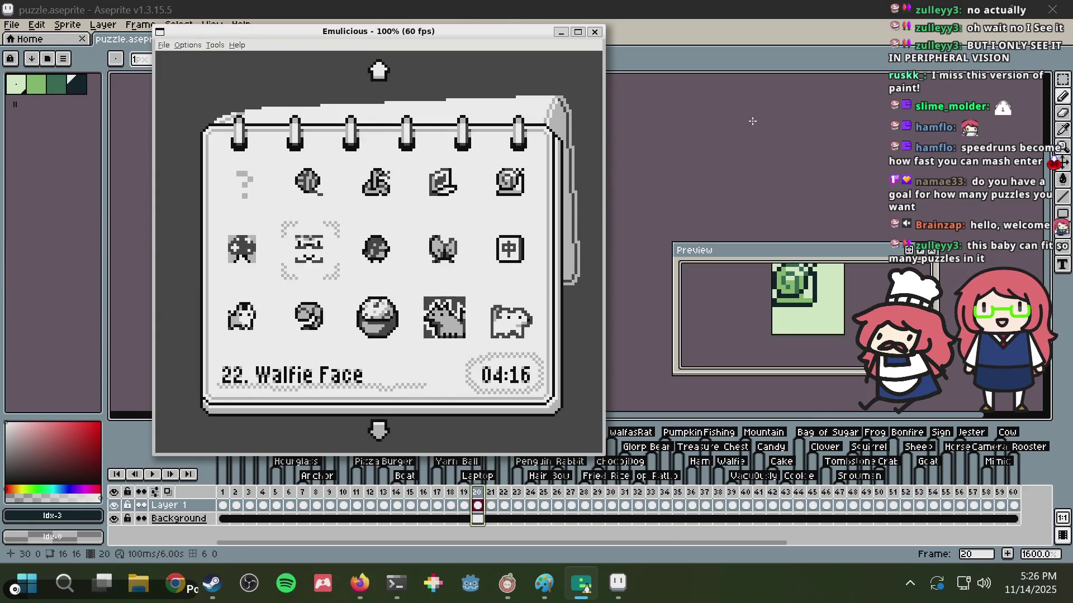
key("Down")
key("Down")
key("Down")
key("Down")
key("Down")
key("Down")
key("Down")
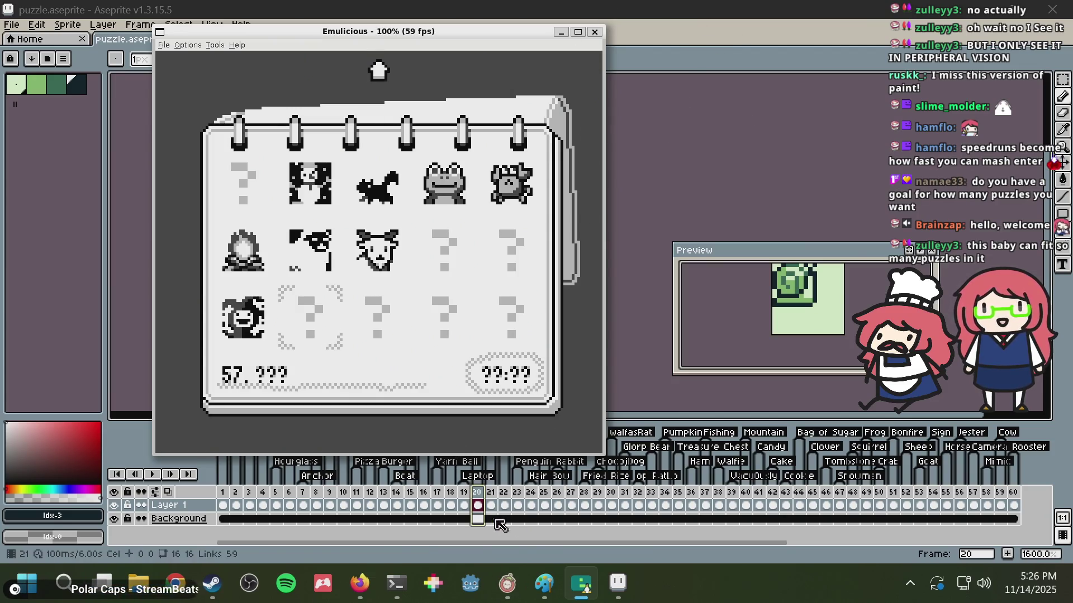
mouse_move(536, 543)
left_mouse_down()
mouse_move(697, 535)
mouse_move(532, 536)
left_mouse_up()
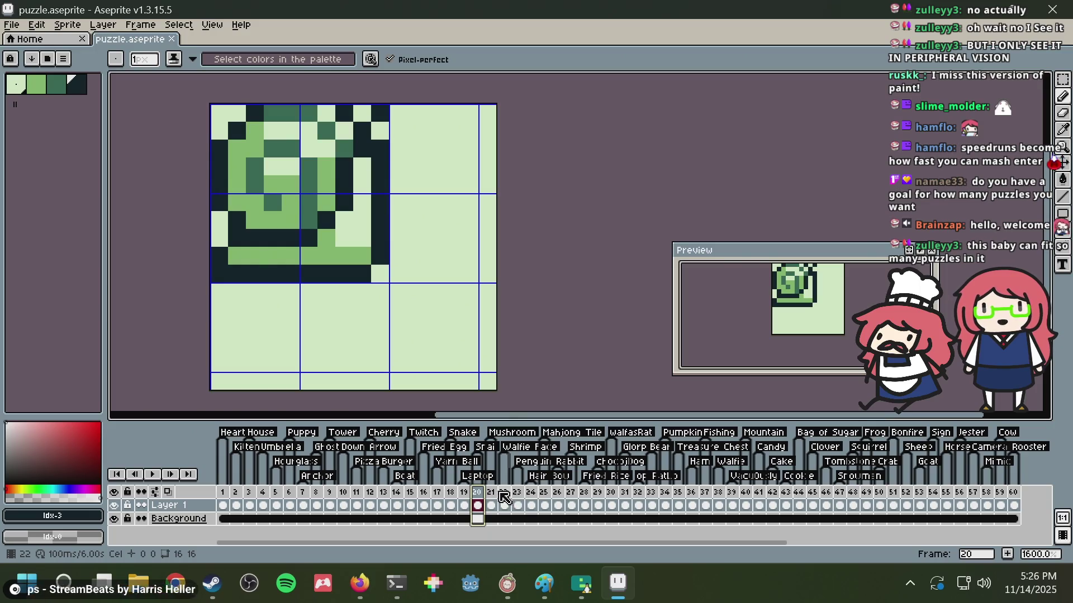
- Jump from frame 21 to frame 40's sprite and recenter it on the canvas
left_click(501, 495)
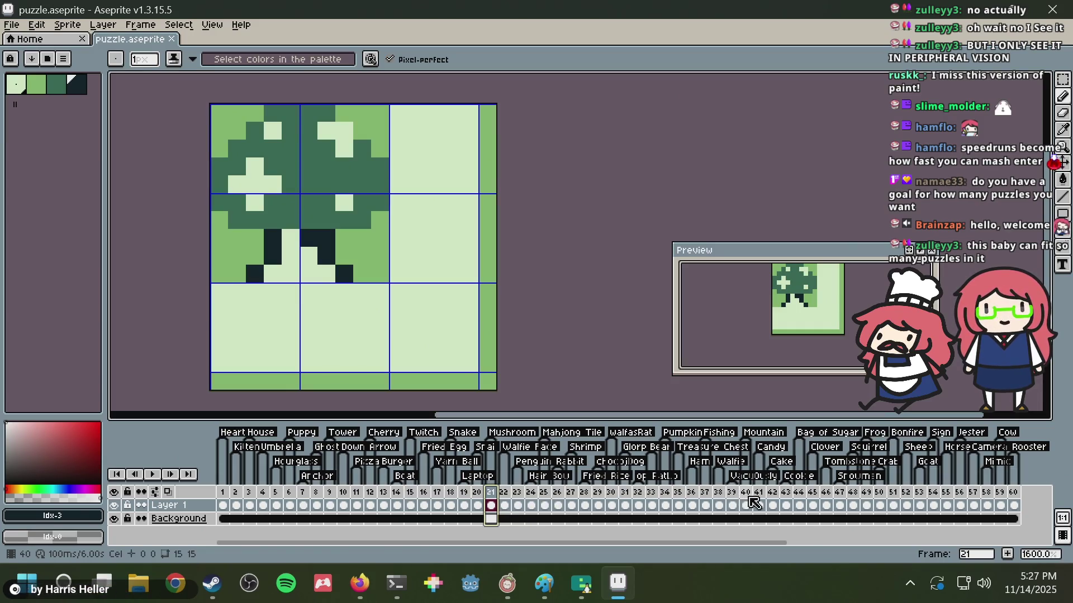
left_click(751, 500)
scroll(399, 220, "down", 1)
scroll(418, 228, "down", 1)
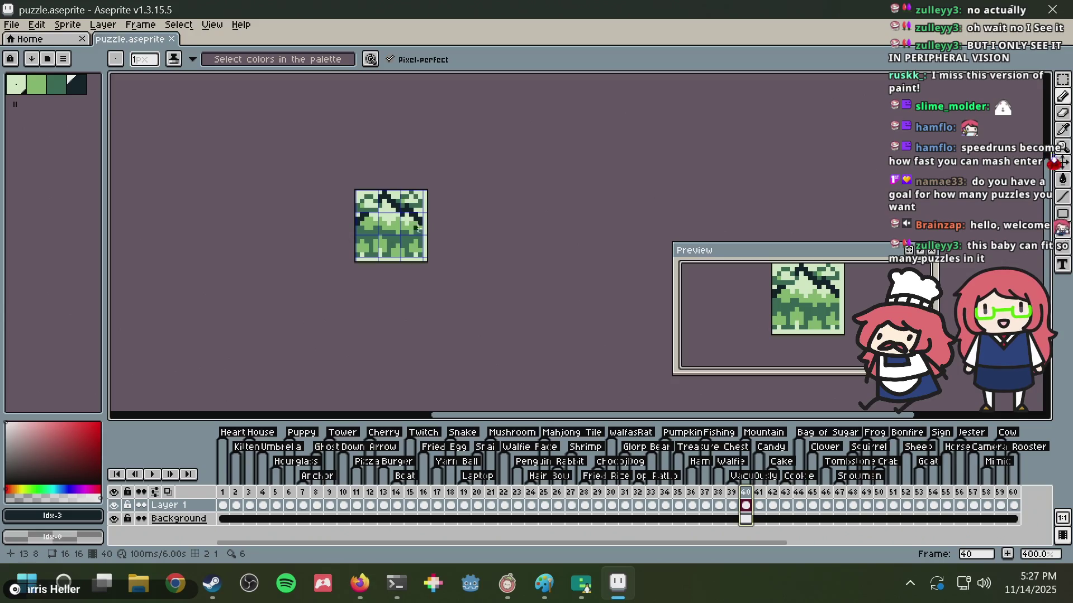
scroll(420, 228, "up", 1)
left_click_drag(395, 205, 407, 253)
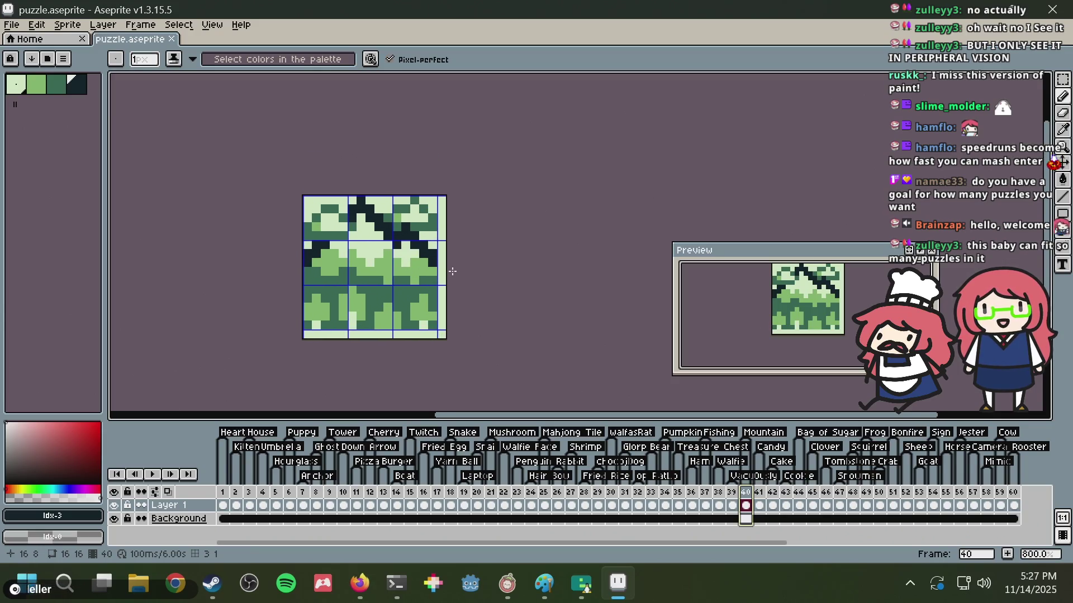
key("m")
scroll(453, 272, "up", 3)
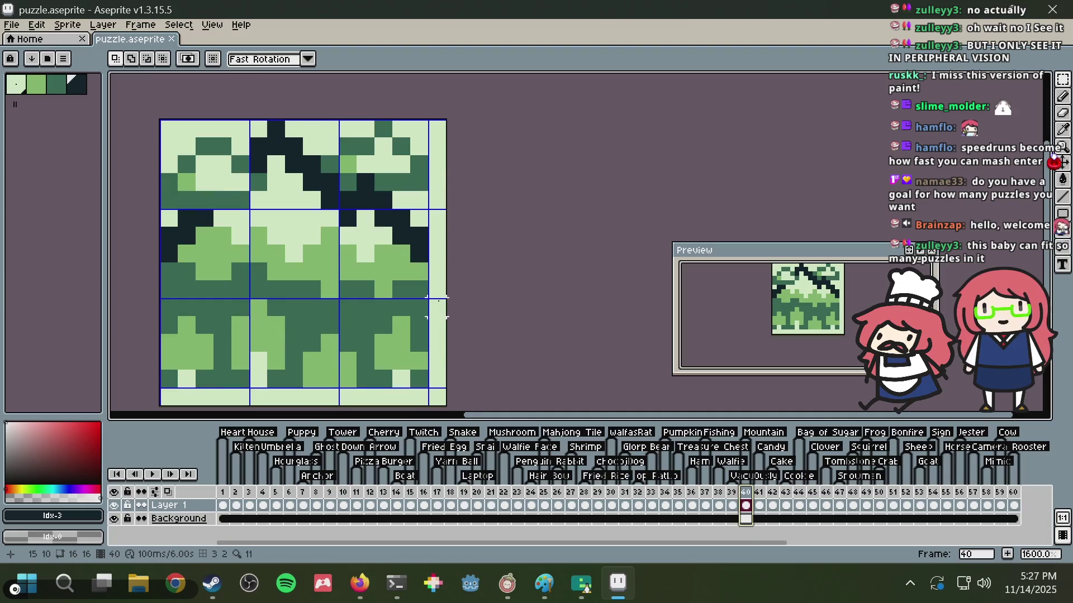
scroll(453, 258, "down", 1)
left_click_drag(453, 258, 457, 271)
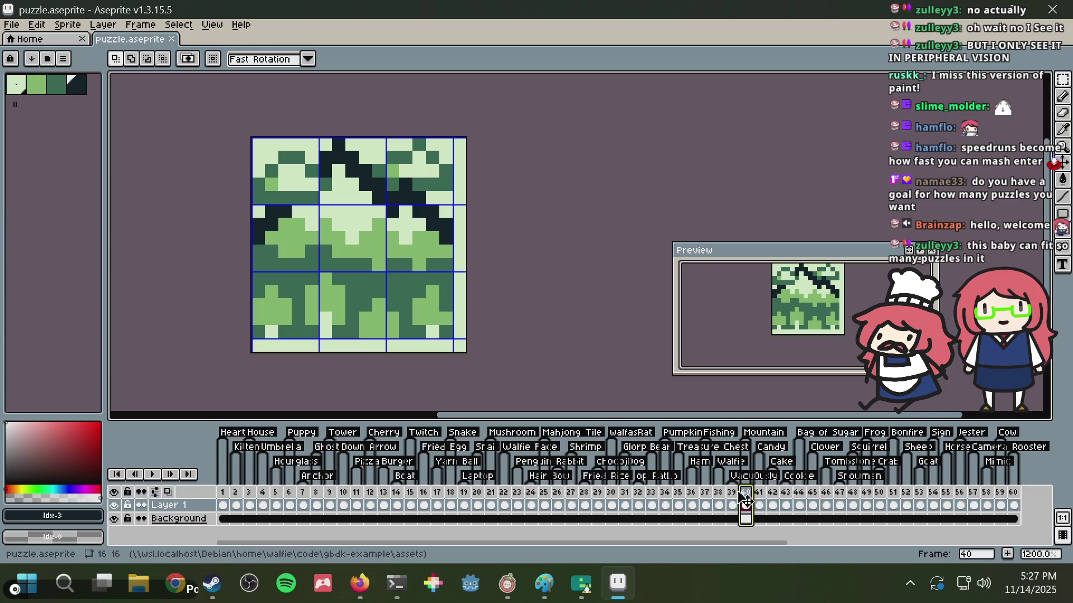
- Browse frames 41, 47, 54 and 58, briefly toggling canvas-only view
left_click(761, 503)
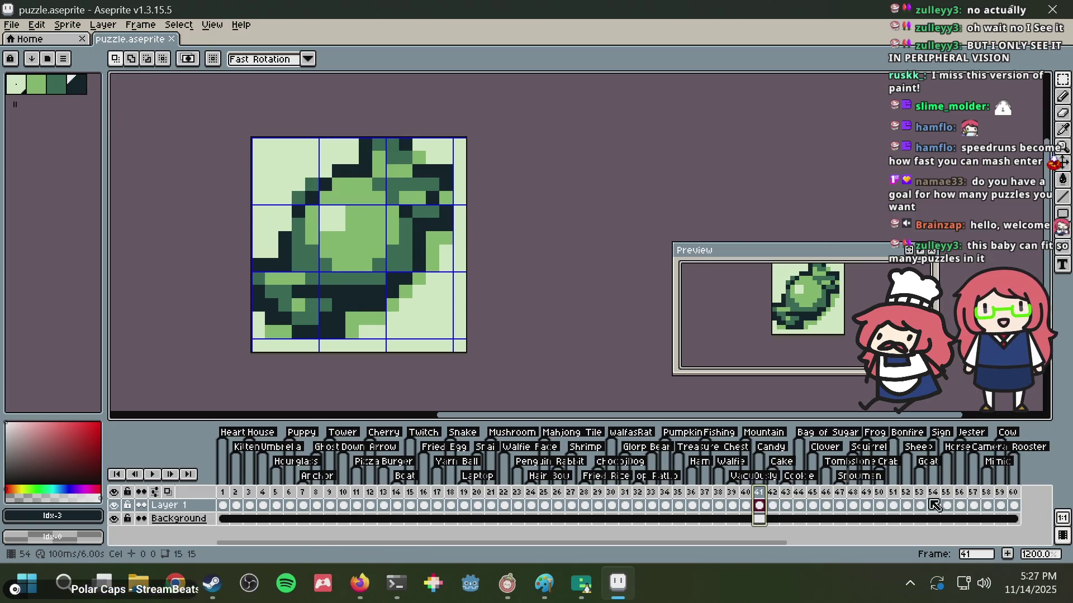
left_click(842, 504)
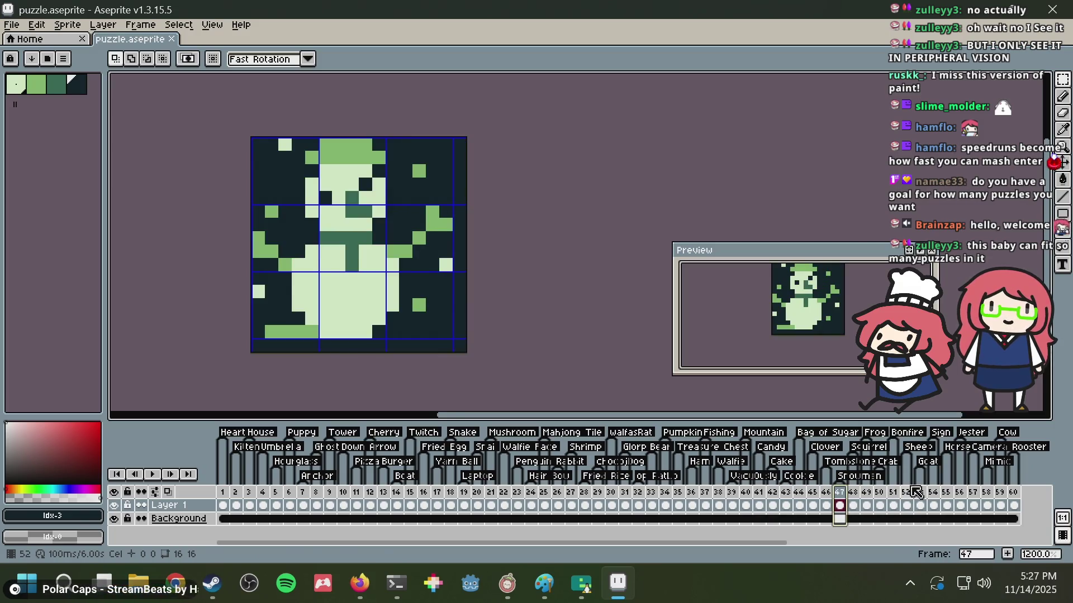
left_click(933, 505)
left_click(988, 503)
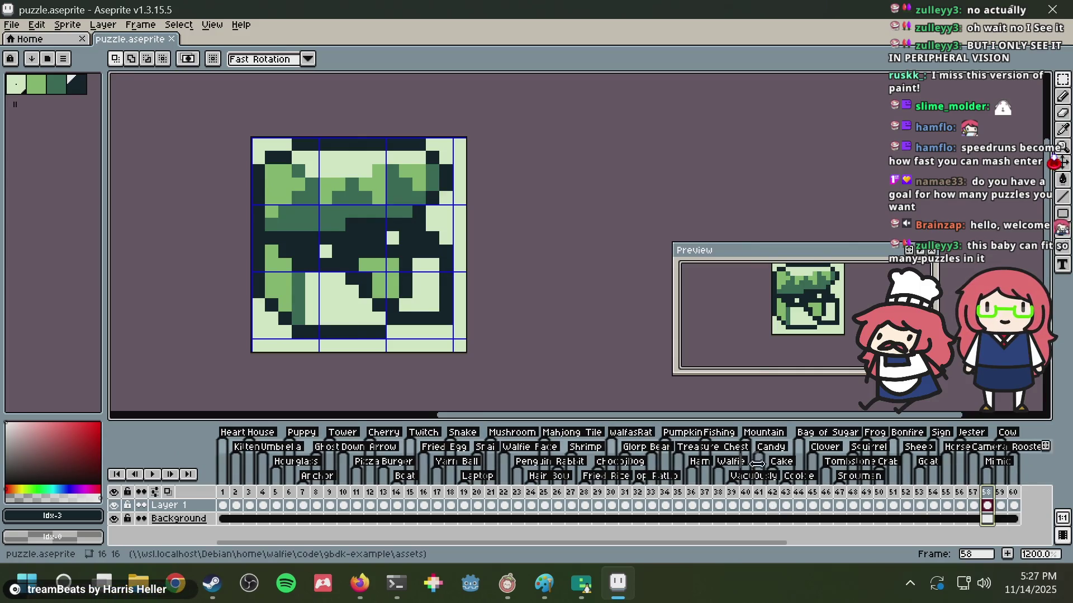
key("ctrl+f")
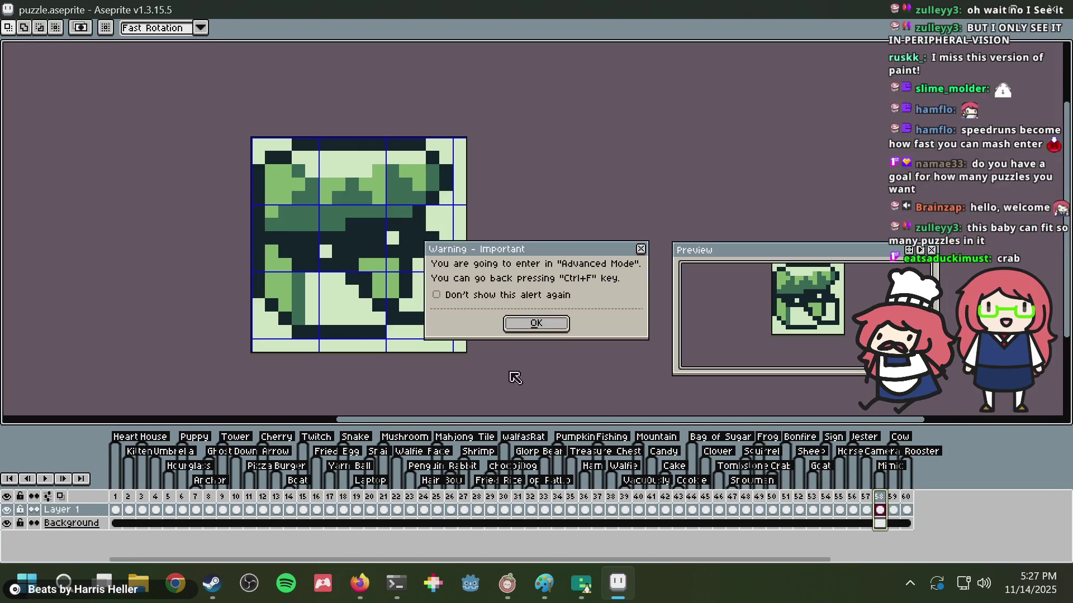
left_click(532, 324)
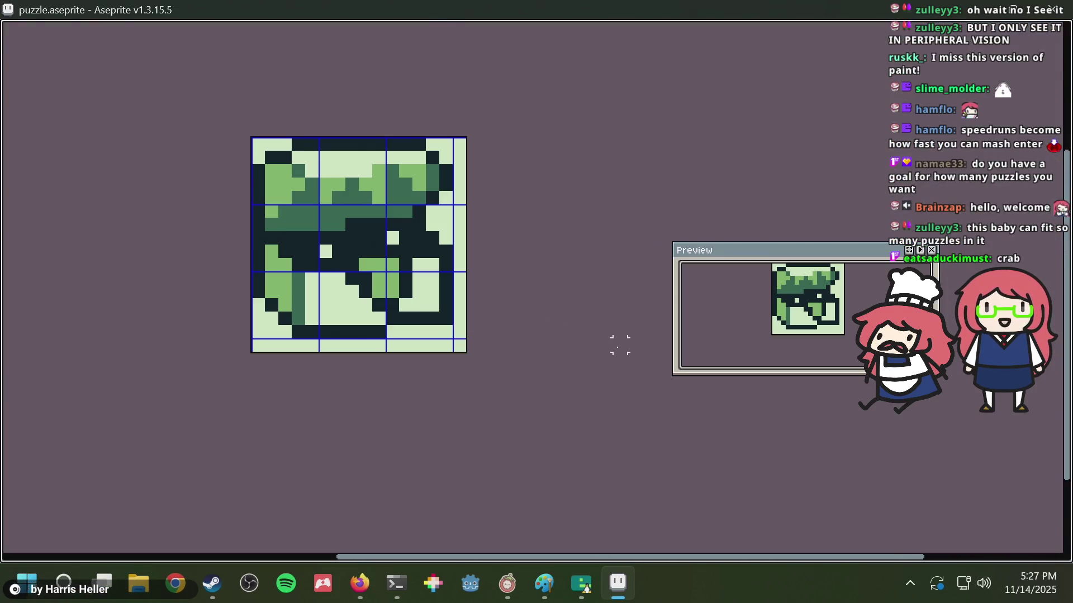
key("ctrl+f")
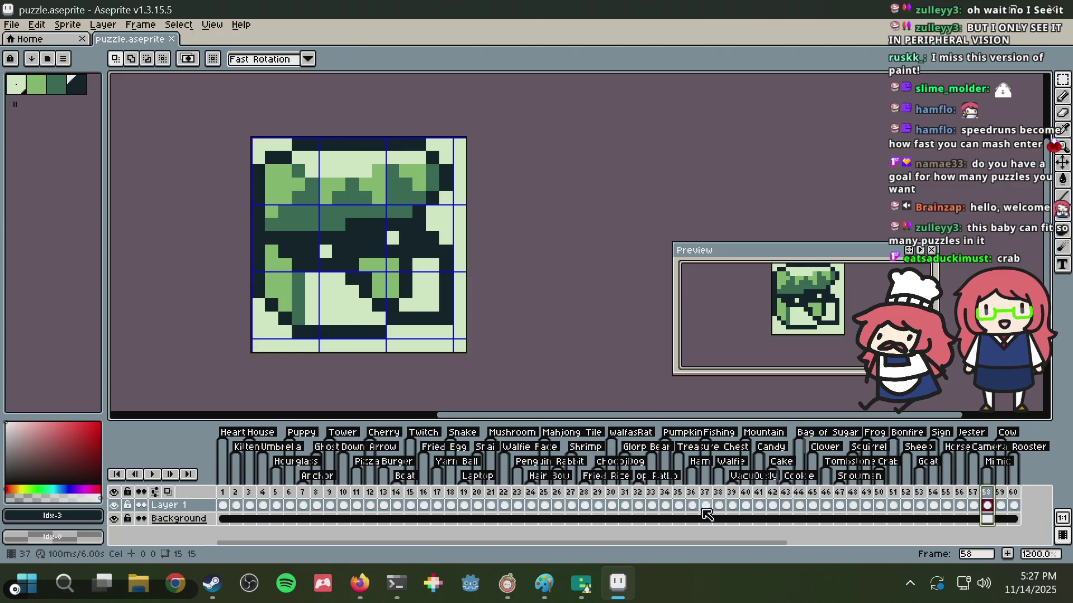
left_click_drag(699, 543, 884, 550)
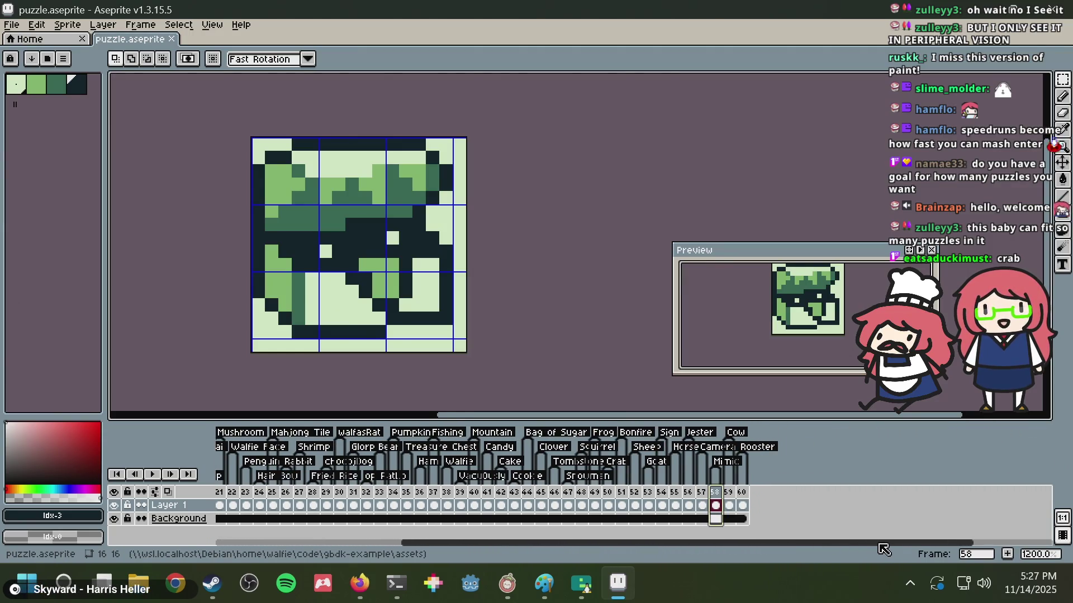
left_click_drag(607, 562, 925, 553)
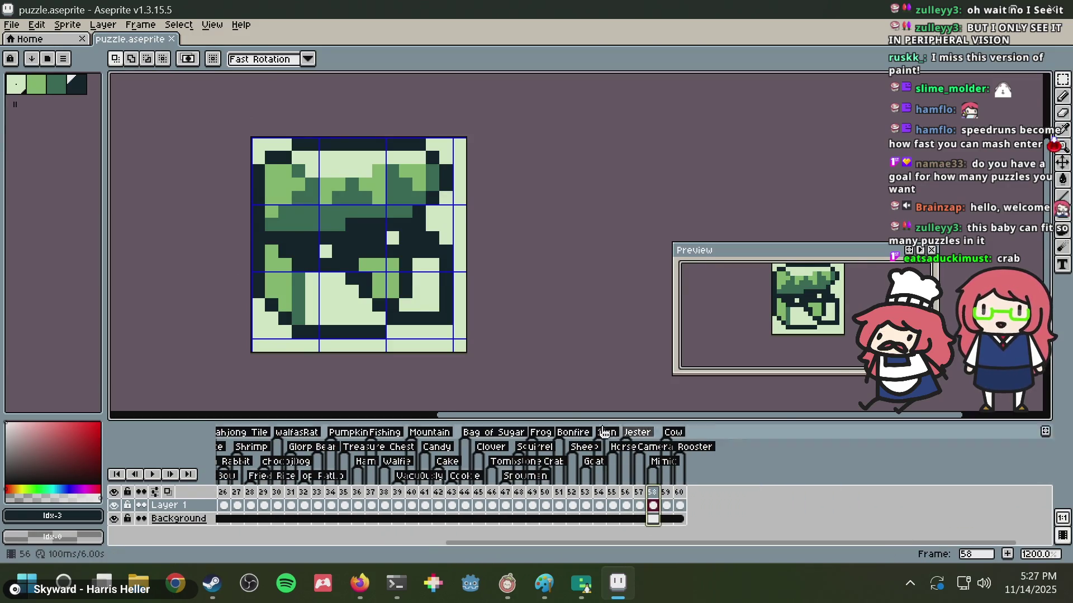
- Step back from frame 57 to frame 48, then show frame 50's crab sprite zoomed in
left_click(638, 497)
left_click(627, 500)
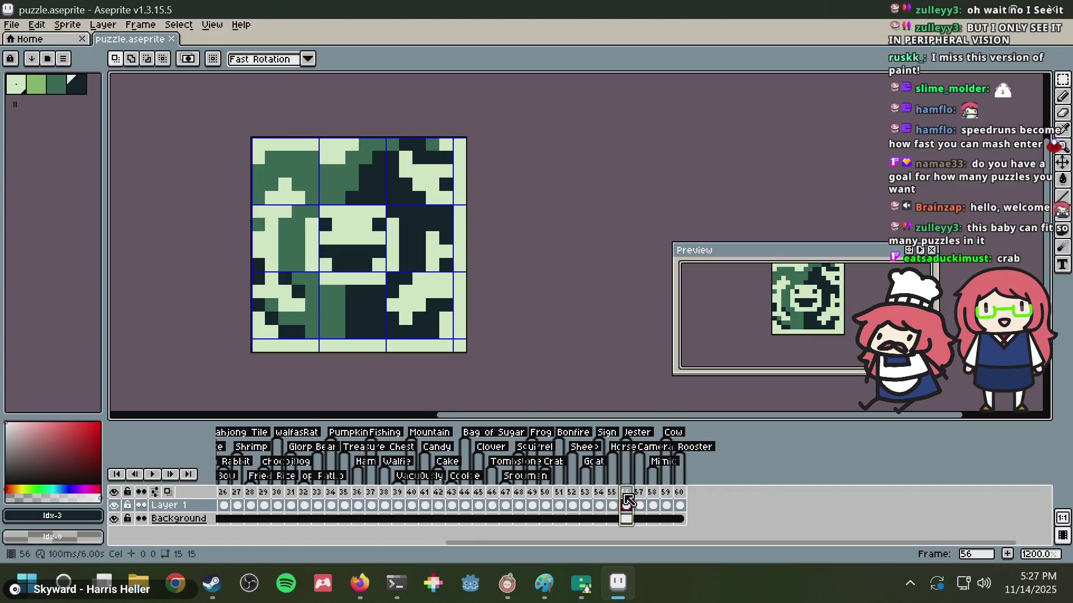
left_click(601, 502)
left_click(585, 502)
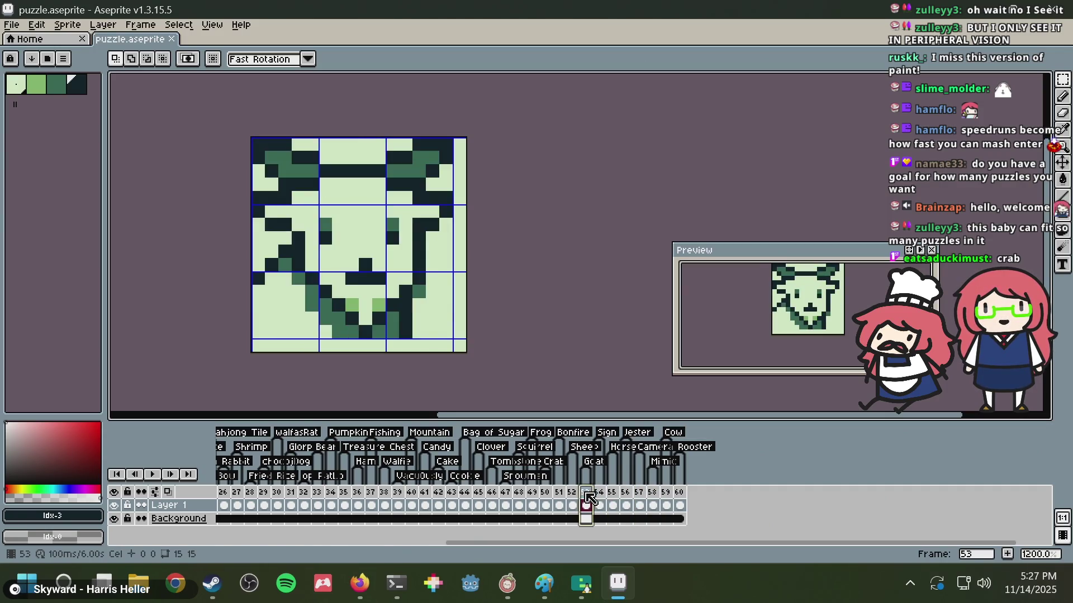
left_click(559, 500)
left_click(519, 497)
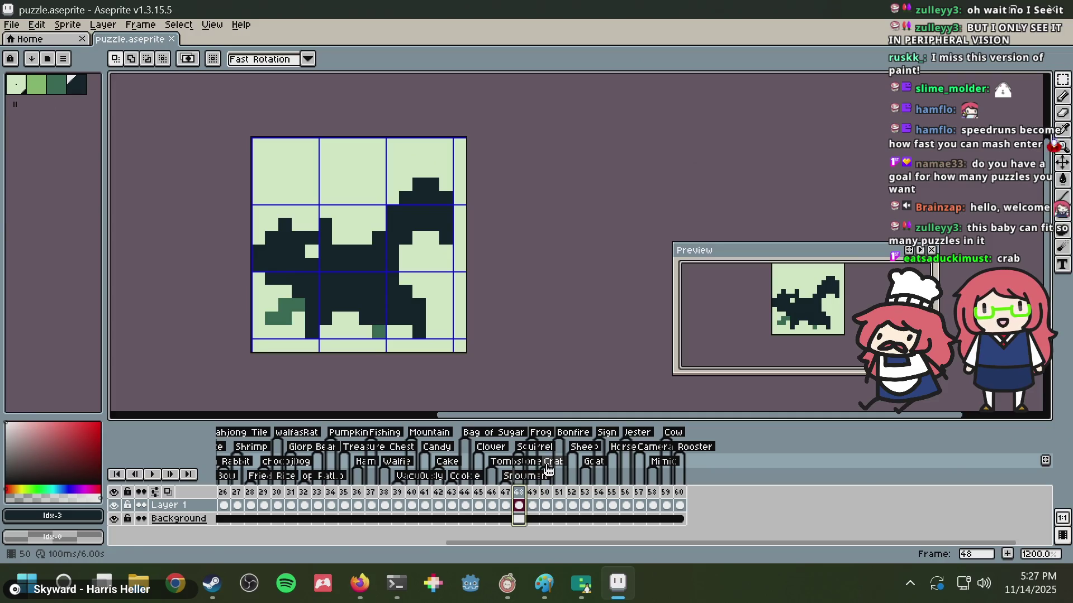
left_click(545, 505)
scroll(433, 263, "down", 2)
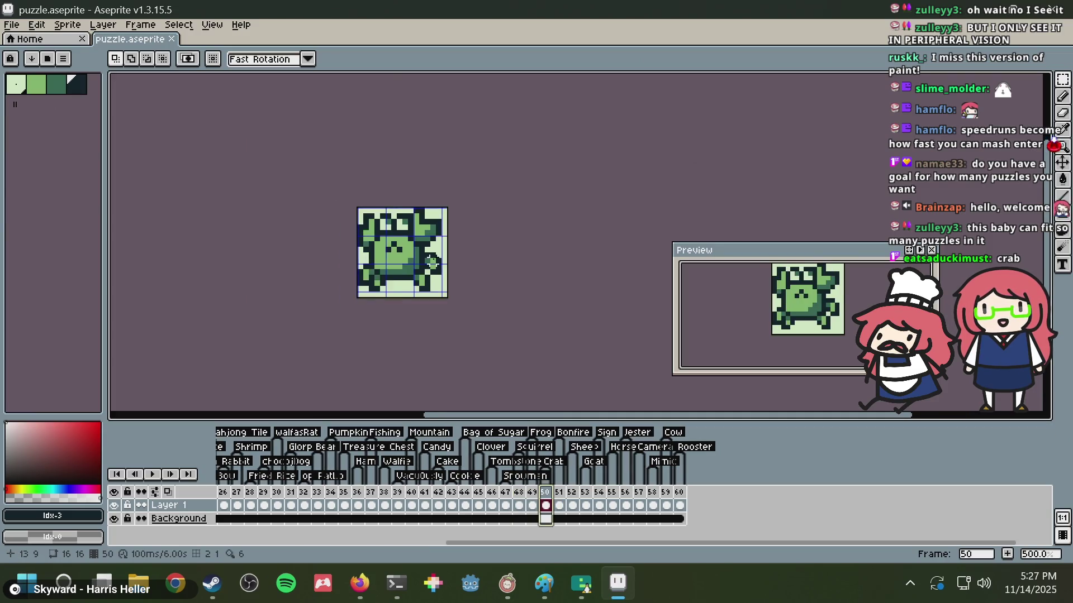
scroll(420, 309, "up", 5)
scroll(419, 309, "down", 5)
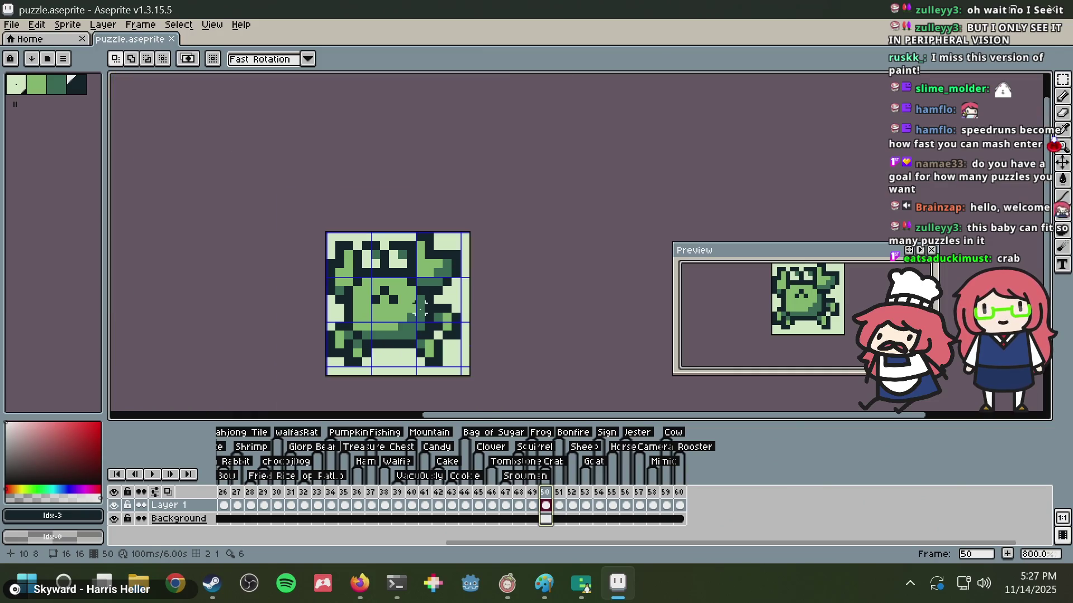
- Add frame 61 after frame 60 and link the Background cels of frames 60 and 61
right_click(683, 493)
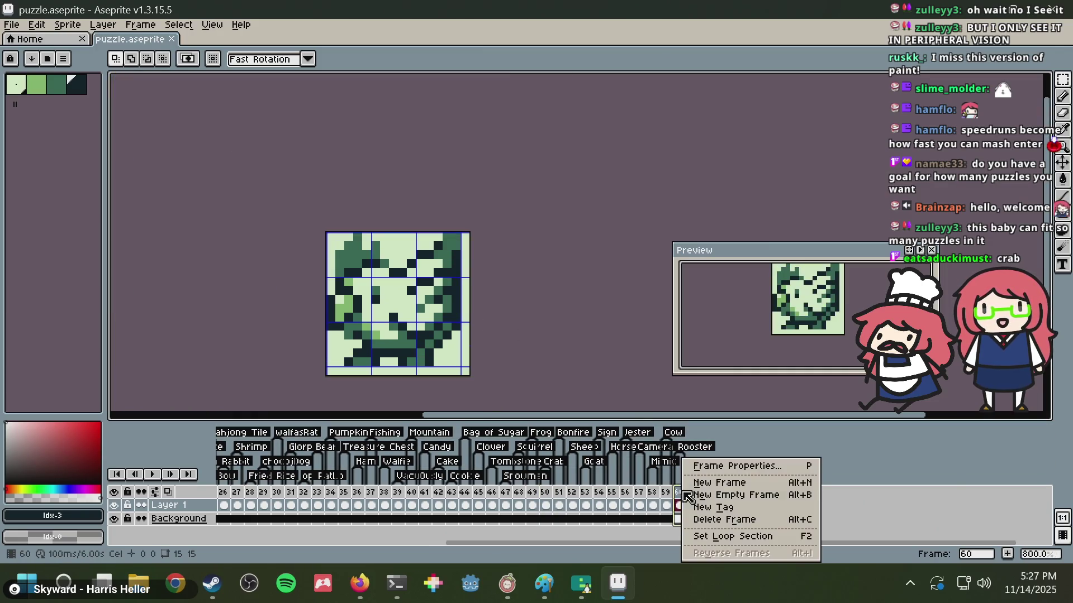
left_click(727, 484)
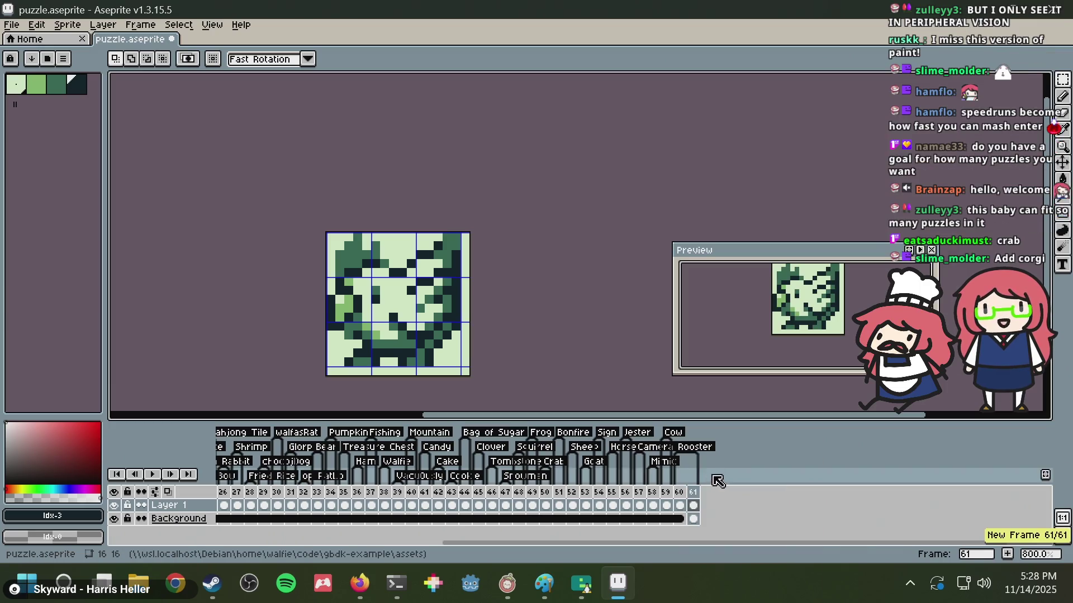
left_click_drag(688, 505, 685, 523)
right_click(684, 522)
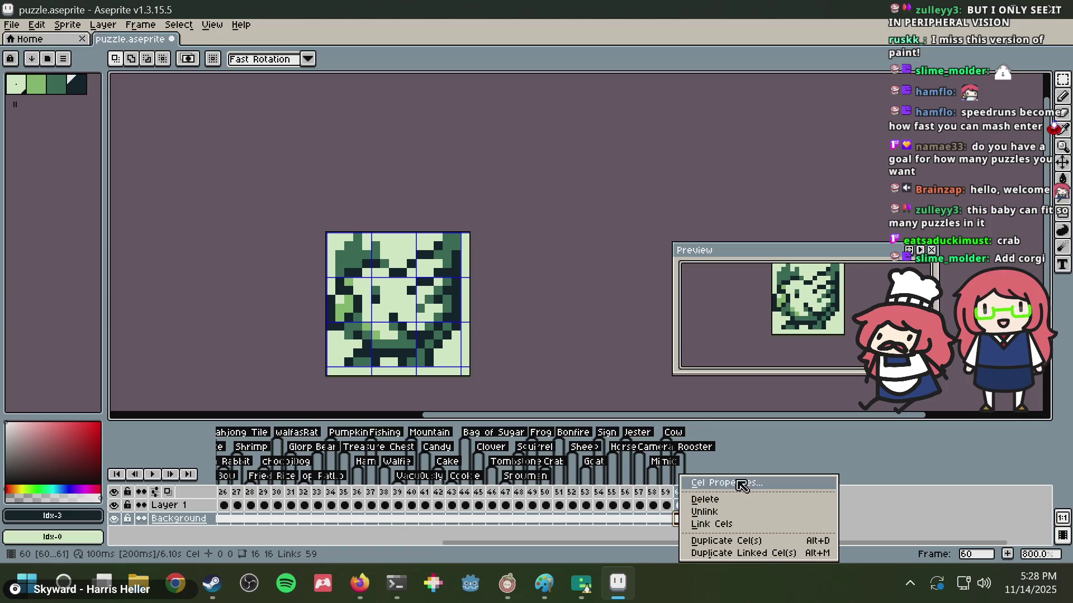
left_click(723, 526)
mouse_move(472, 543)
left_mouse_down()
mouse_move(242, 538)
mouse_move(508, 541)
left_mouse_up()
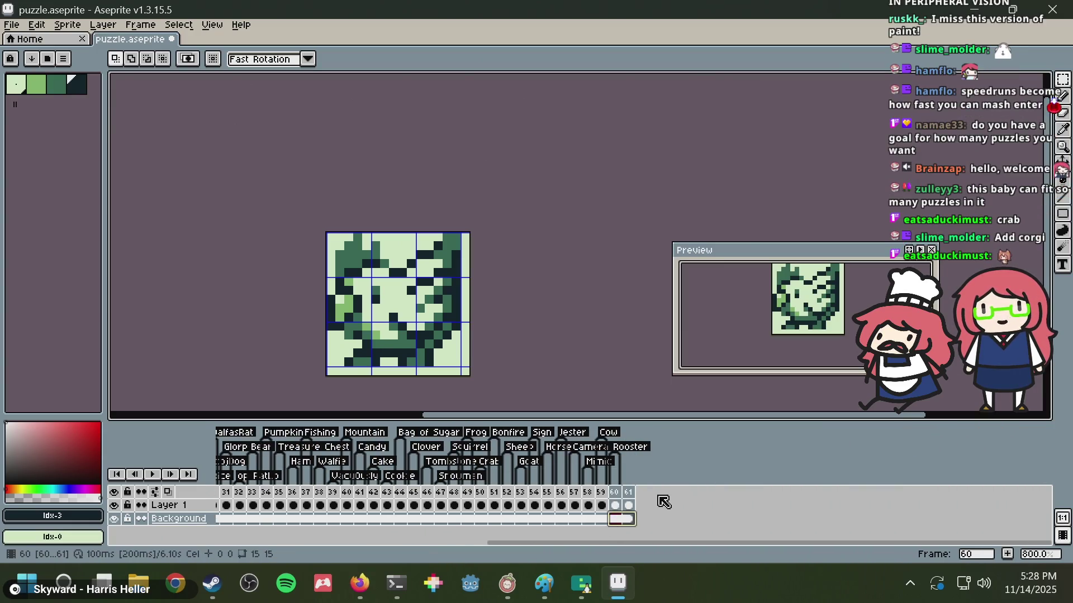
- Go to frame 61's empty drawing layer with the Pencil and bring the canvas into view
left_click(630, 505)
scroll(376, 288, "up", 1)
key("b")
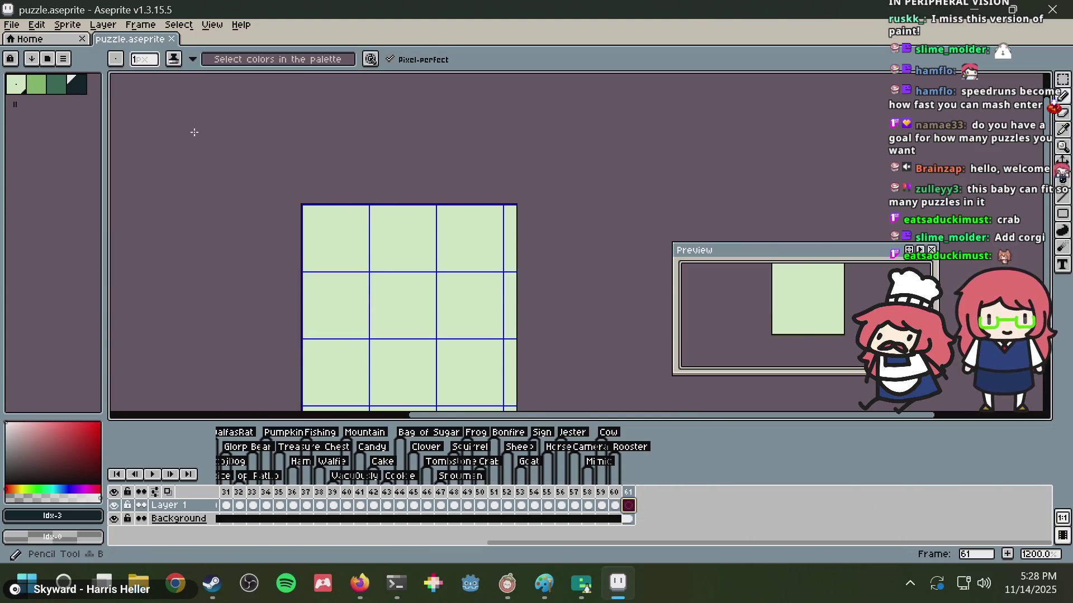
scroll(321, 210, "up", 1)
left_click_drag(318, 209, 304, 120)
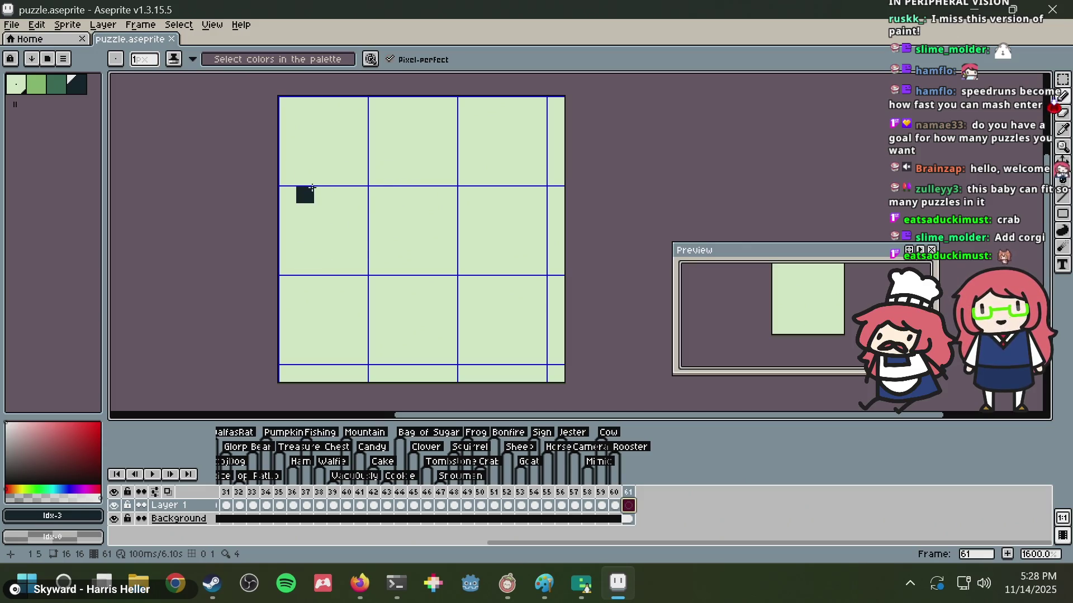
- Sketch ring and inner-arc outlines, then clear and undo them to leave frame 61 blank
mouse_move(323, 248)
left_mouse_down()
mouse_move(395, 123)
mouse_move(519, 224)
mouse_move(341, 273)
mouse_move(332, 235)
mouse_move(469, 147)
left_mouse_up()
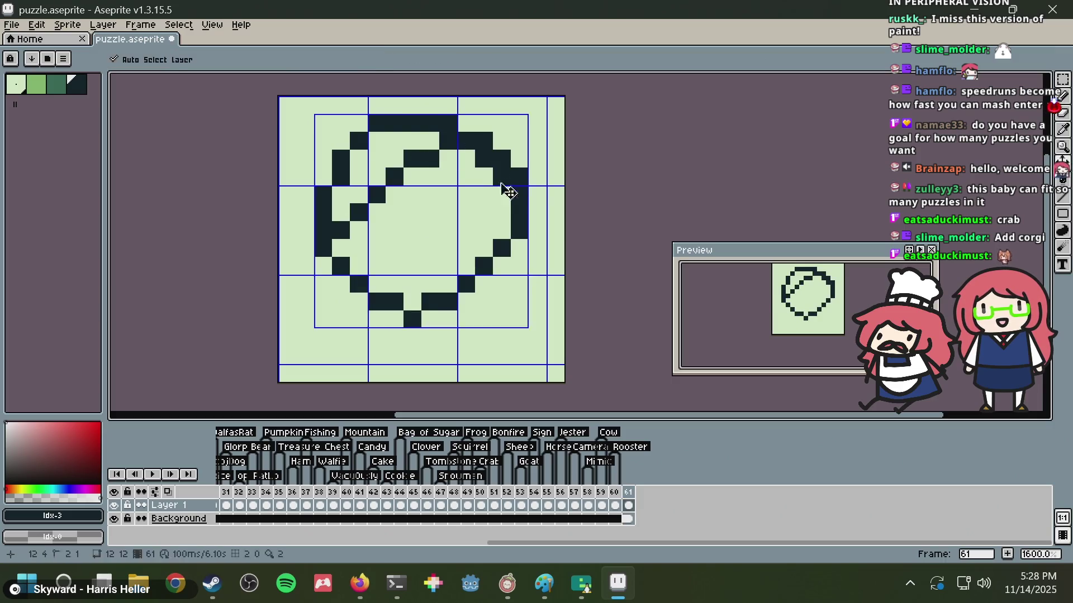
key("ctrl+a")
key("Delete")
mouse_move(394, 123)
left_mouse_down()
mouse_move(533, 241)
mouse_move(411, 308)
mouse_move(467, 320)
left_mouse_up()
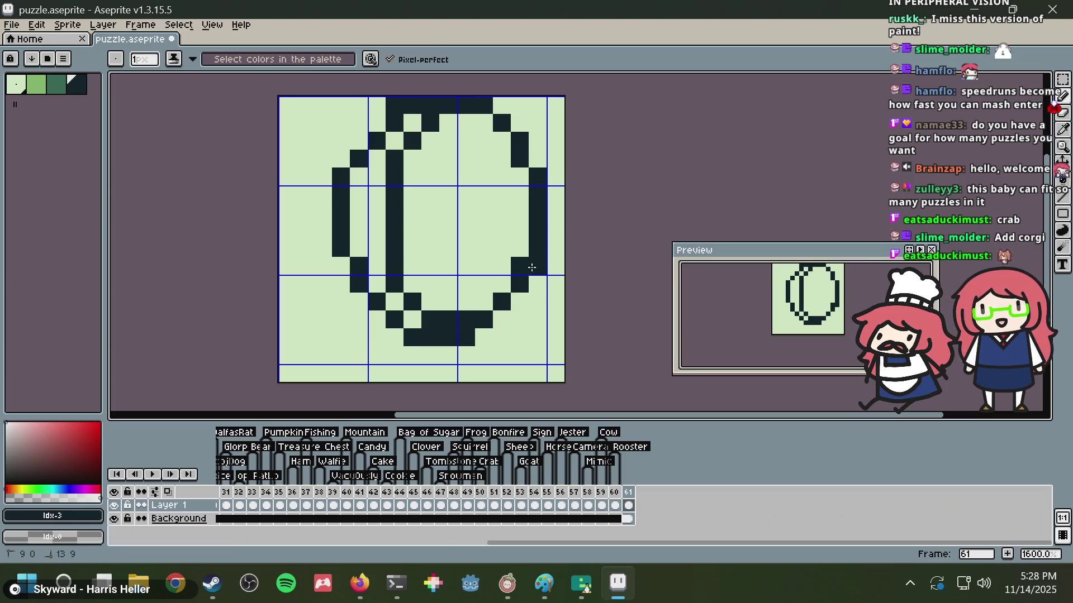
key("ctrl+z")
mouse_move(447, 140)
left_mouse_down()
mouse_move(433, 111)
mouse_move(394, 338)
left_mouse_up()
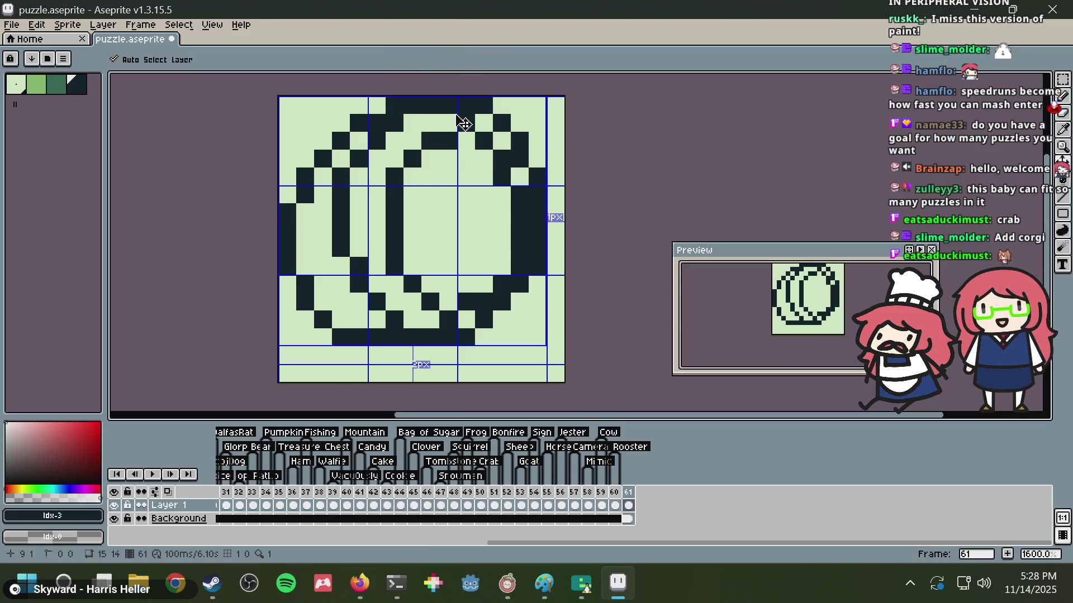
key("ctrl+z")
key("ctrl+z")
key("ctrl+z")
key("ctrl+z")
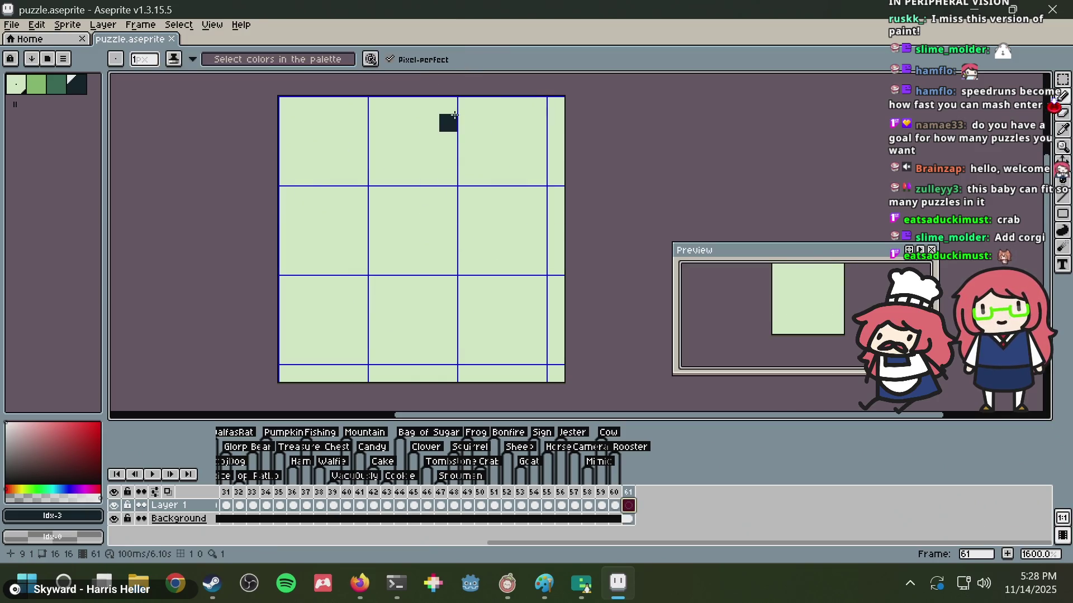
- Search 'peak items' in a new Firefox tab and open the Items - PEAK Wiki page
left_click(366, 594)
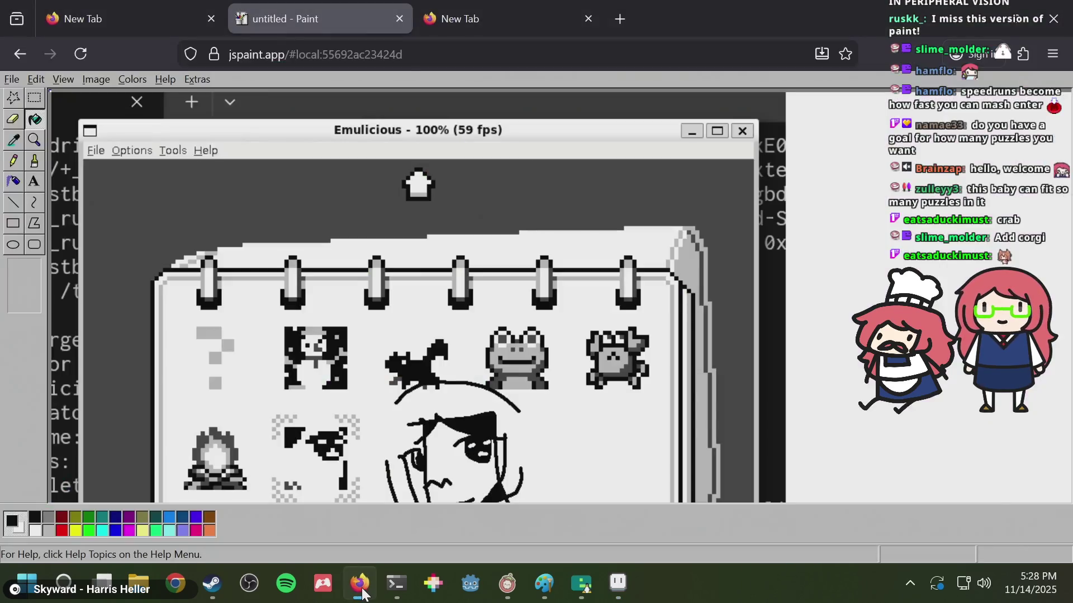
key("ctrl+t")
type("peak items")
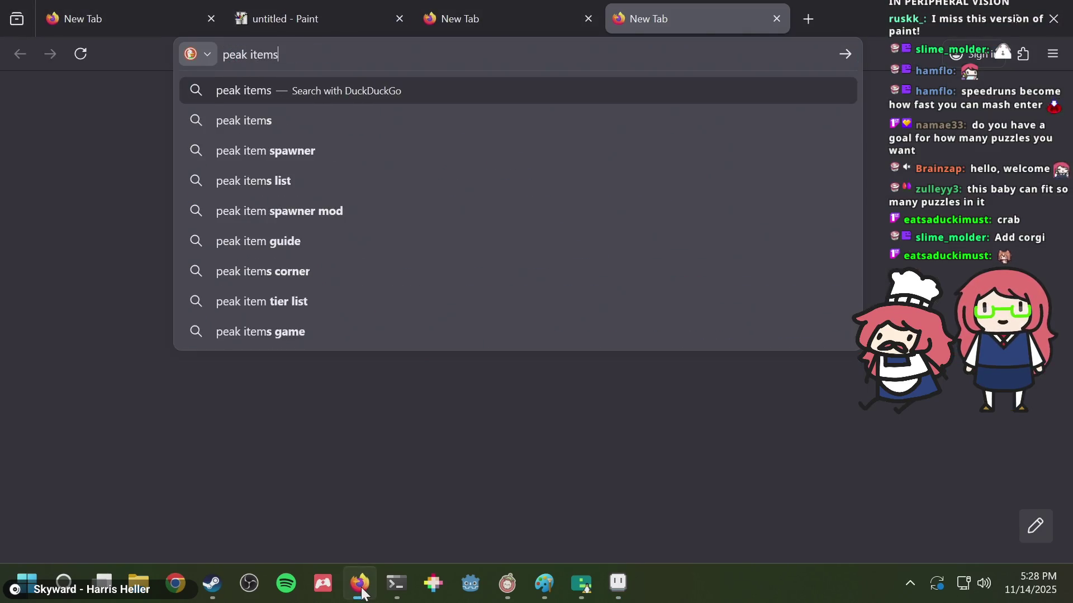
key("Return")
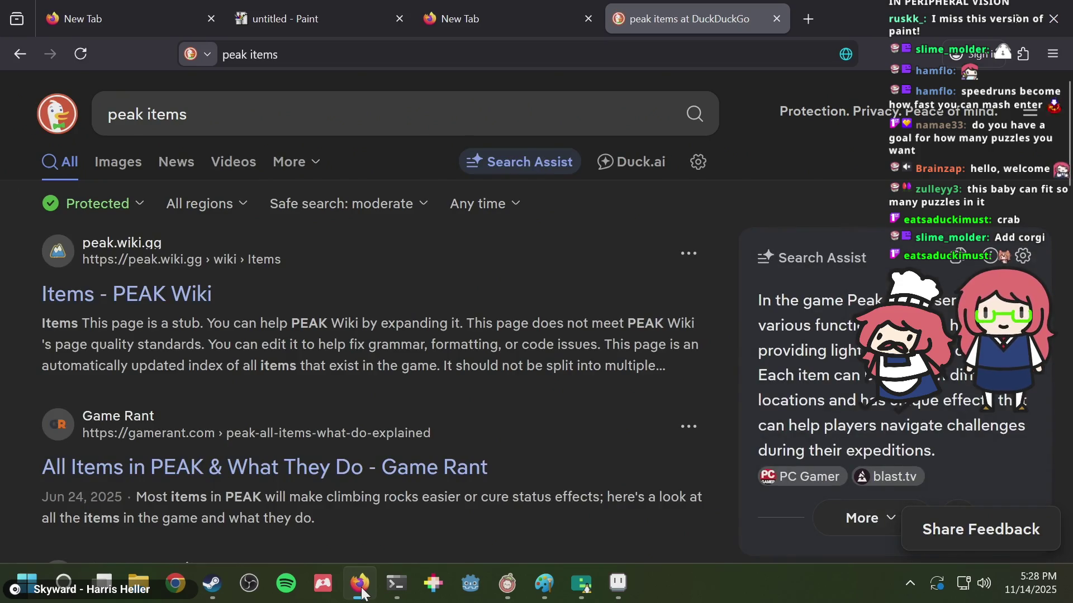
left_click(112, 293)
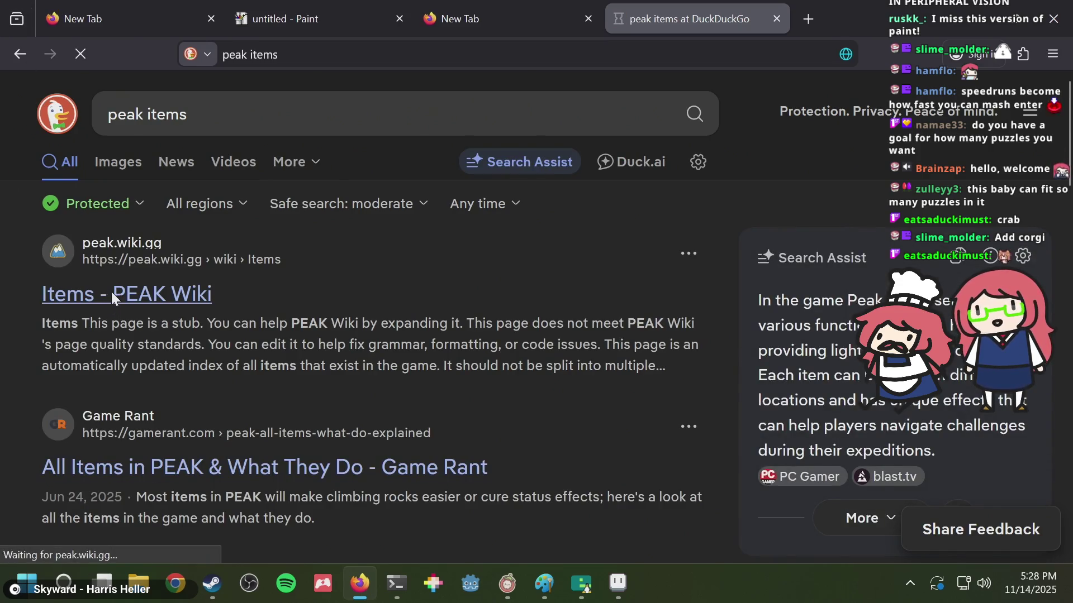
- Scroll through the wiki's items table for sprite ideas, then return to Aseprite
scroll(396, 377, "down", 3)
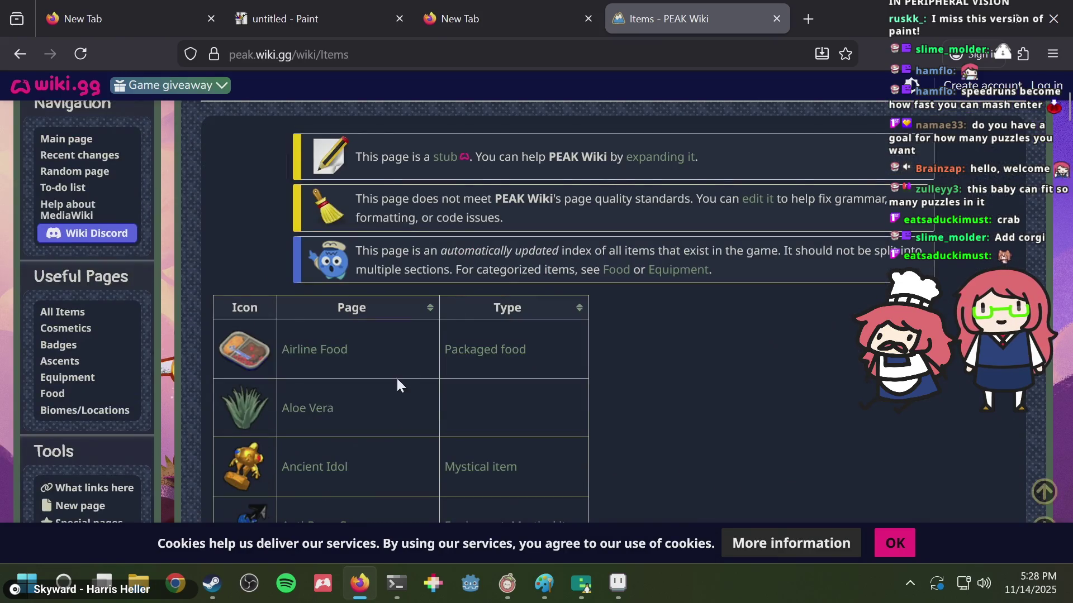
scroll(397, 375, "down", 2)
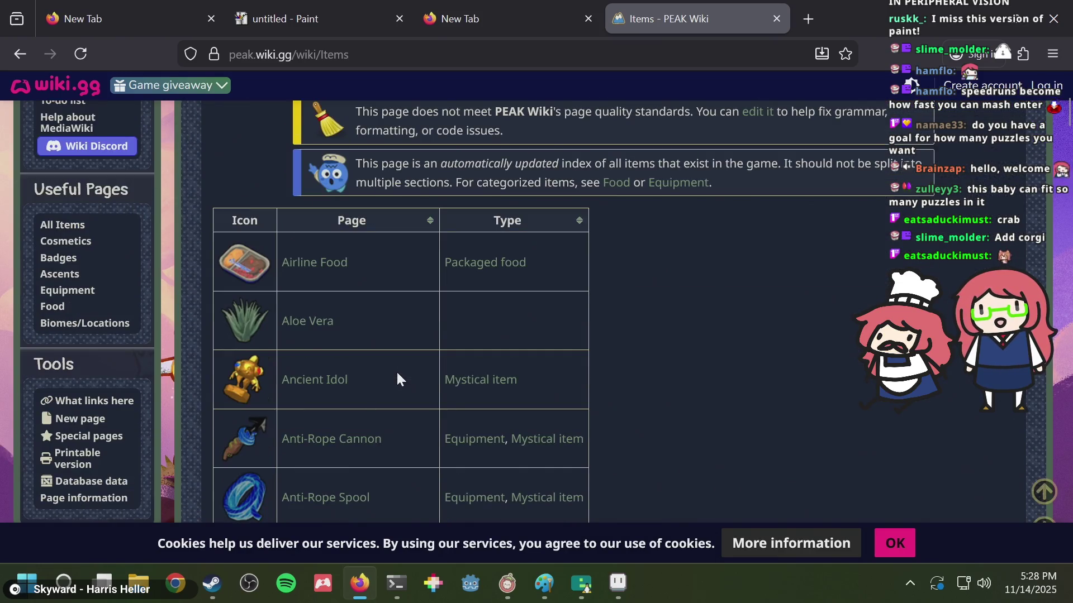
scroll(397, 371, "down", 2)
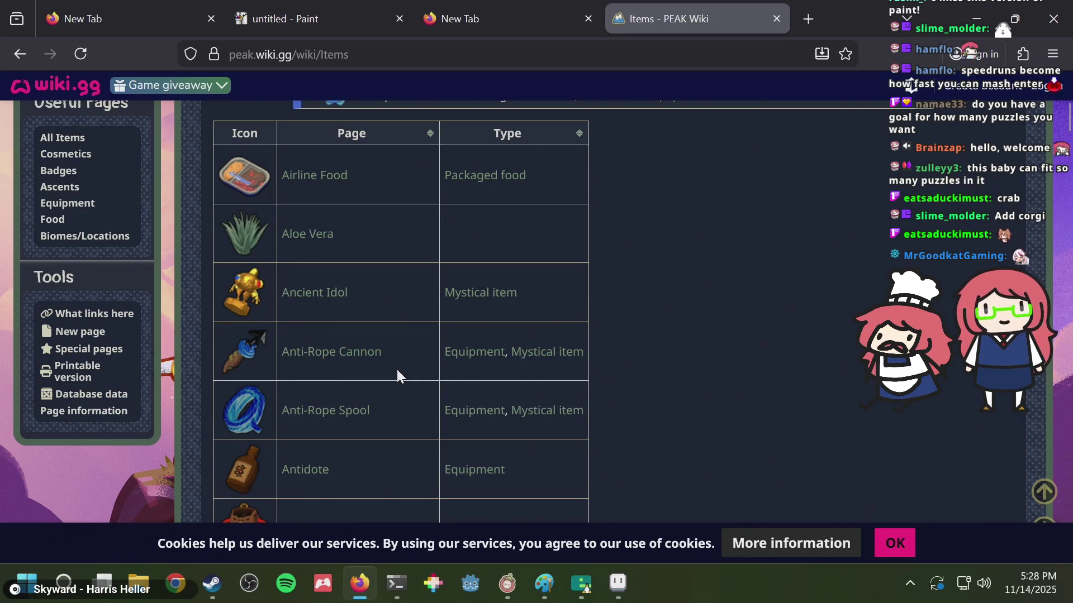
scroll(397, 371, "down", 2)
scroll(397, 371, "down", 2)
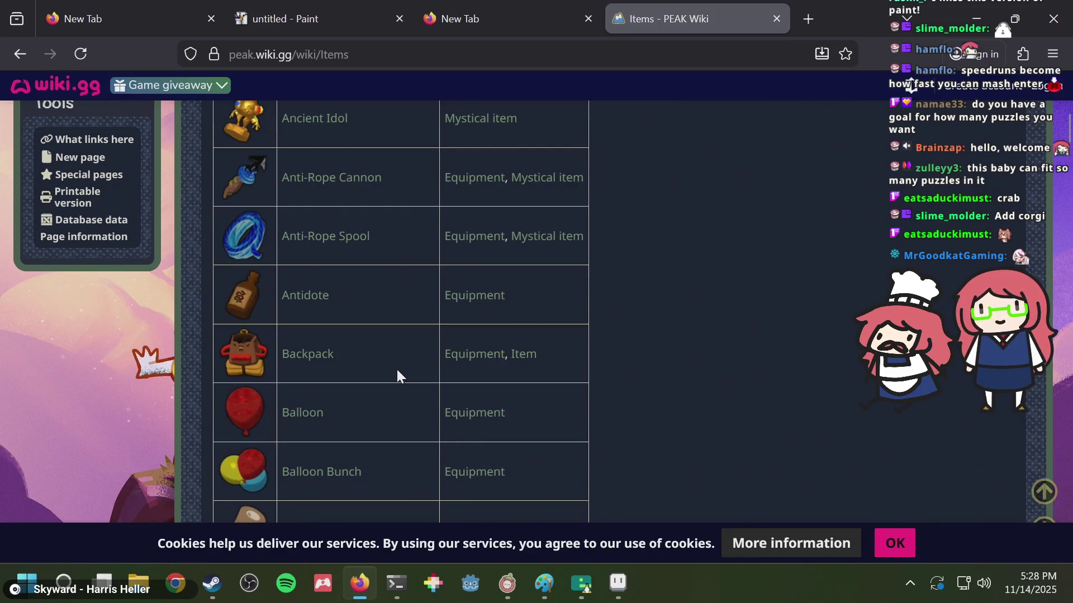
scroll(397, 368, "down", 2)
key("alt+Tab")
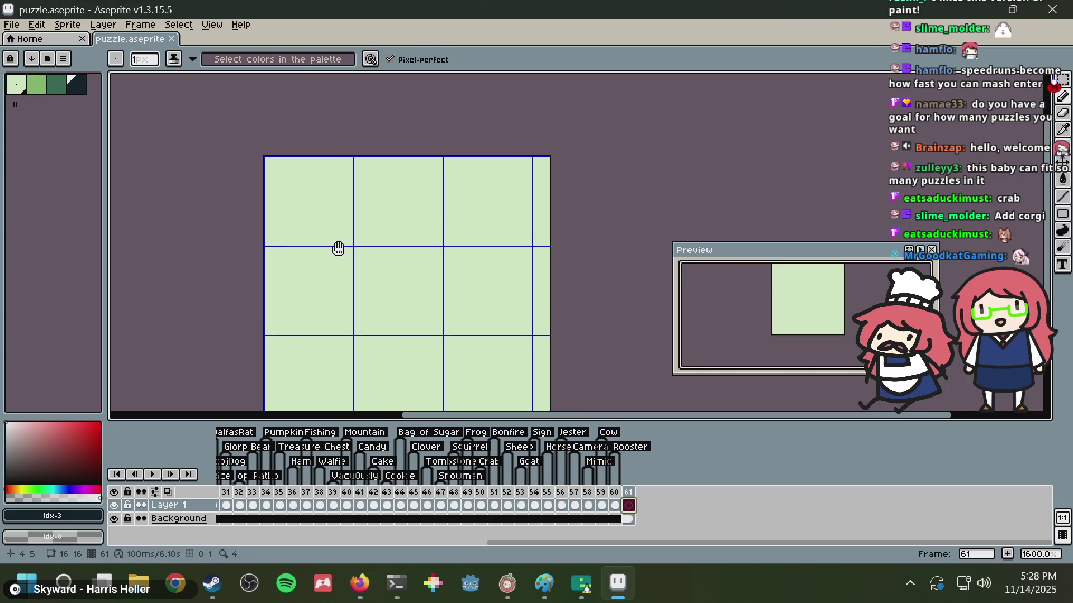
- Try an outline stroke, undo it, and place dark pixels including one at sprite (3,9)
scroll(397, 280, "down", 3)
scroll(343, 208, "up", 1)
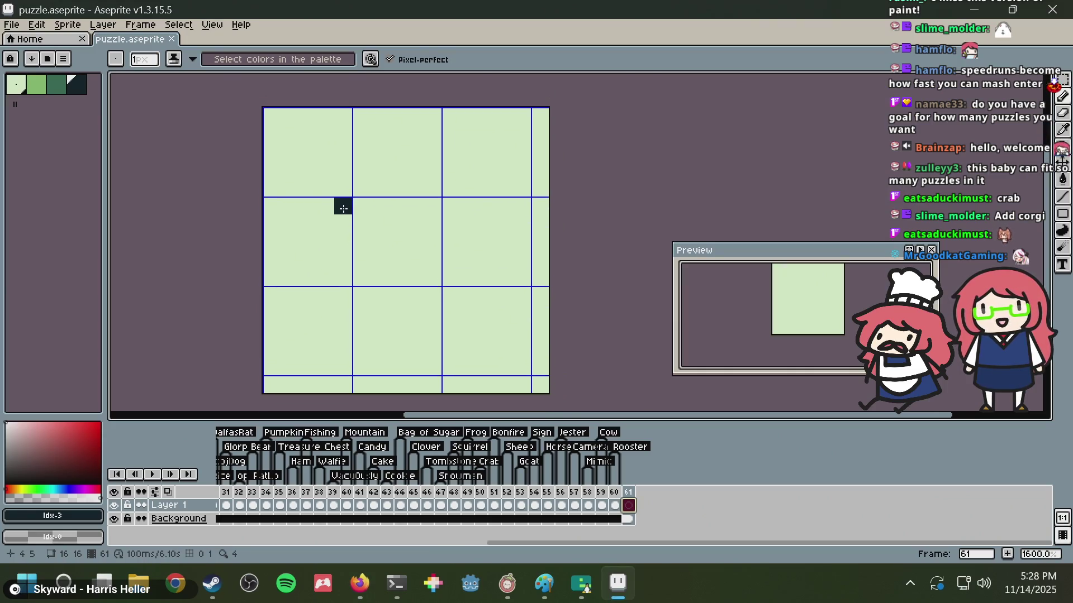
scroll(343, 208, "up", 1)
mouse_move(297, 313)
left_mouse_down()
mouse_move(242, 152)
mouse_move(327, 313)
left_mouse_up()
key("ctrl+z")
left_click(353, 300)
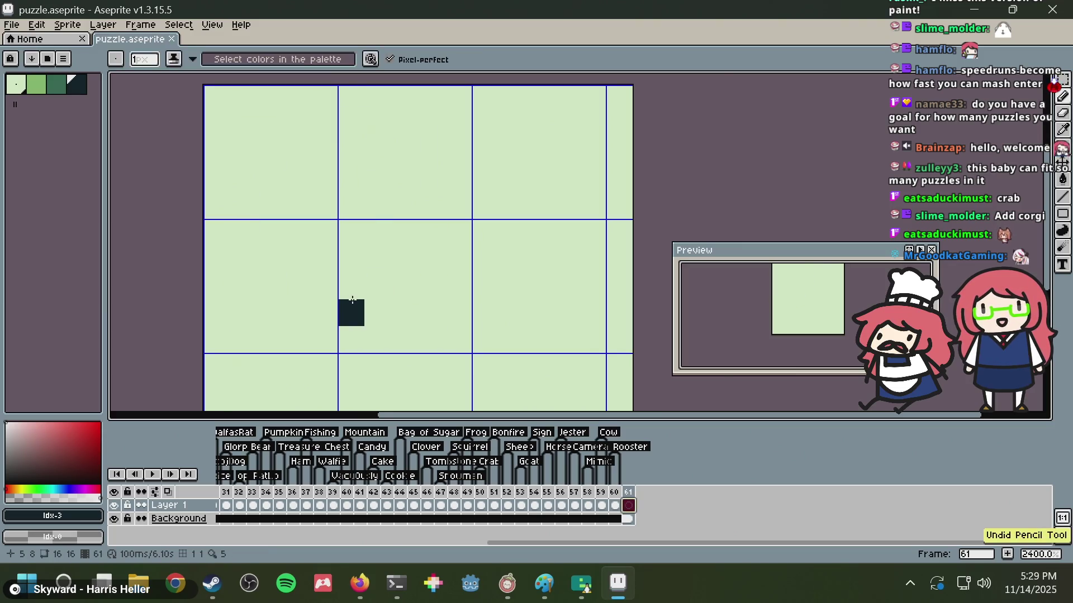
scroll(346, 249, "down", 1)
scroll(345, 251, "down", 2)
scroll(307, 283, "up", 1)
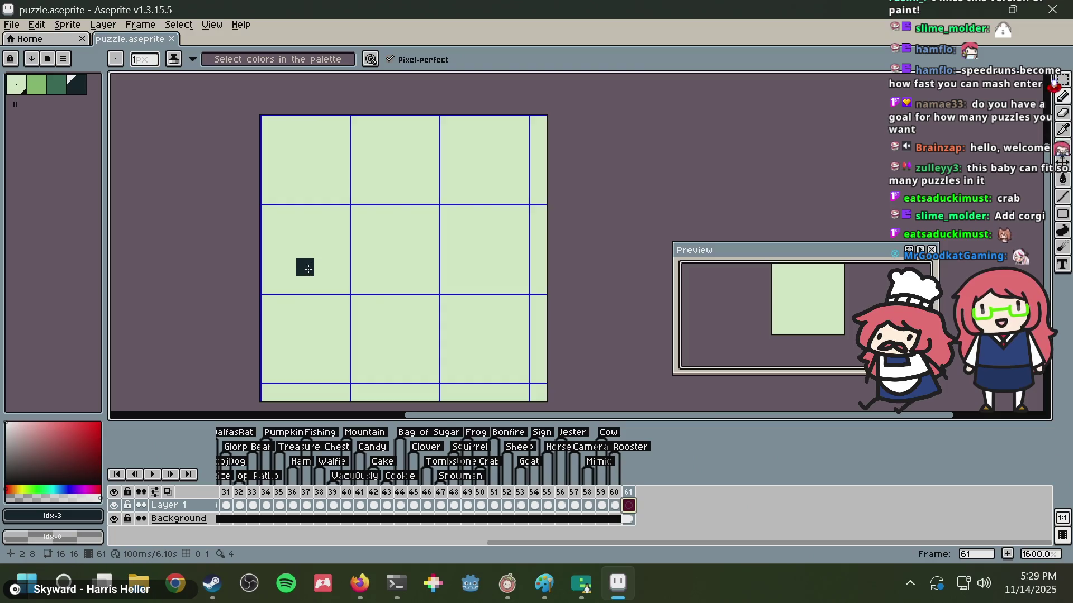
left_click_drag(308, 269, 303, 245)
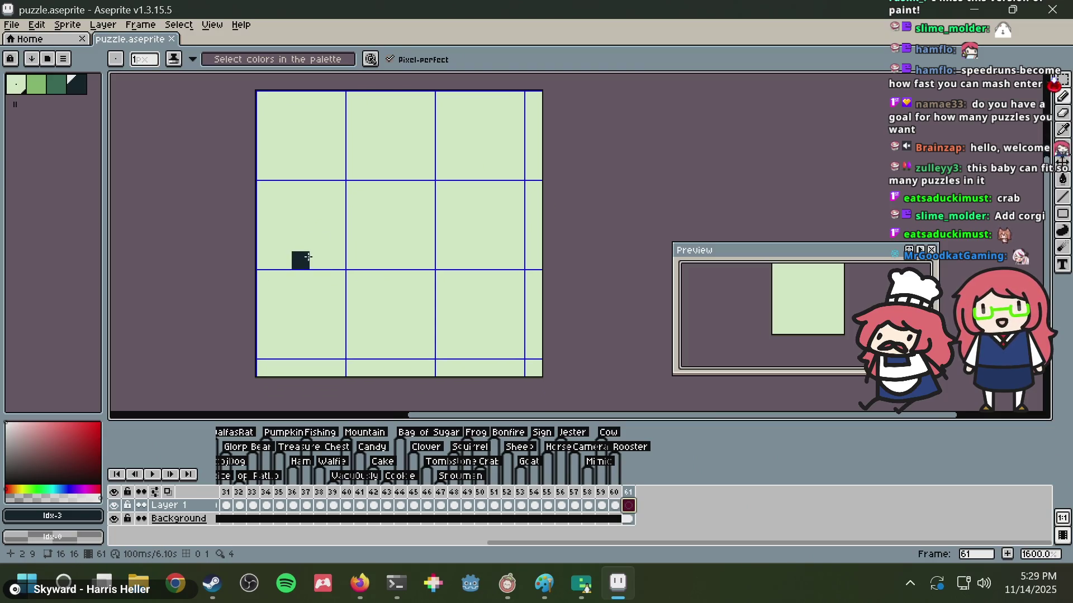
left_click(311, 257)
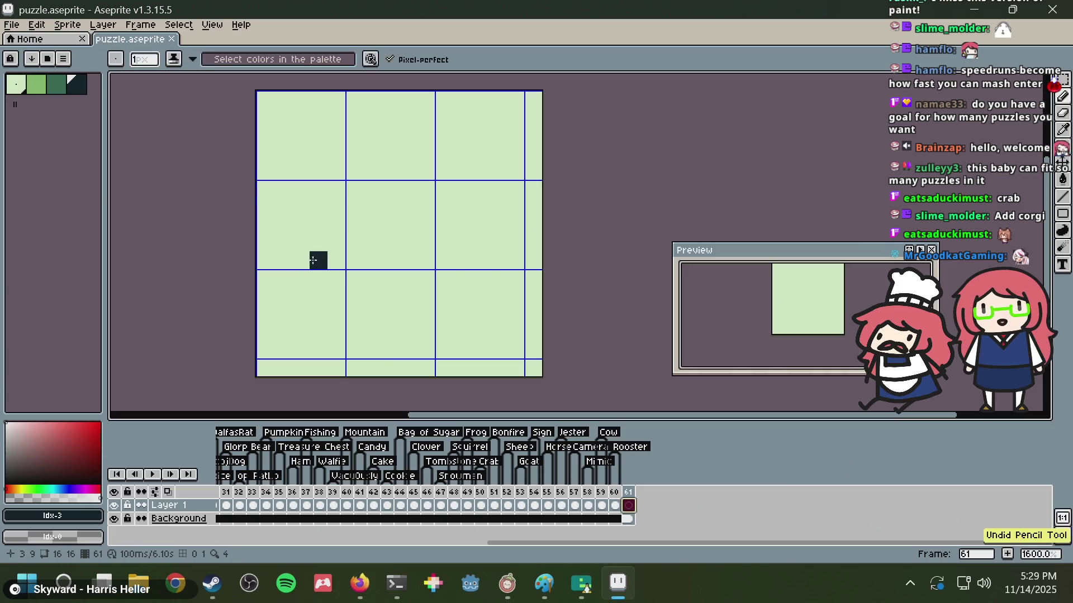
- Draw the ring outline up the left side and down the right side
left_click_drag(294, 247, 280, 225)
mouse_move(275, 181)
left_mouse_down()
mouse_move(300, 149)
mouse_move(344, 136)
left_mouse_up()
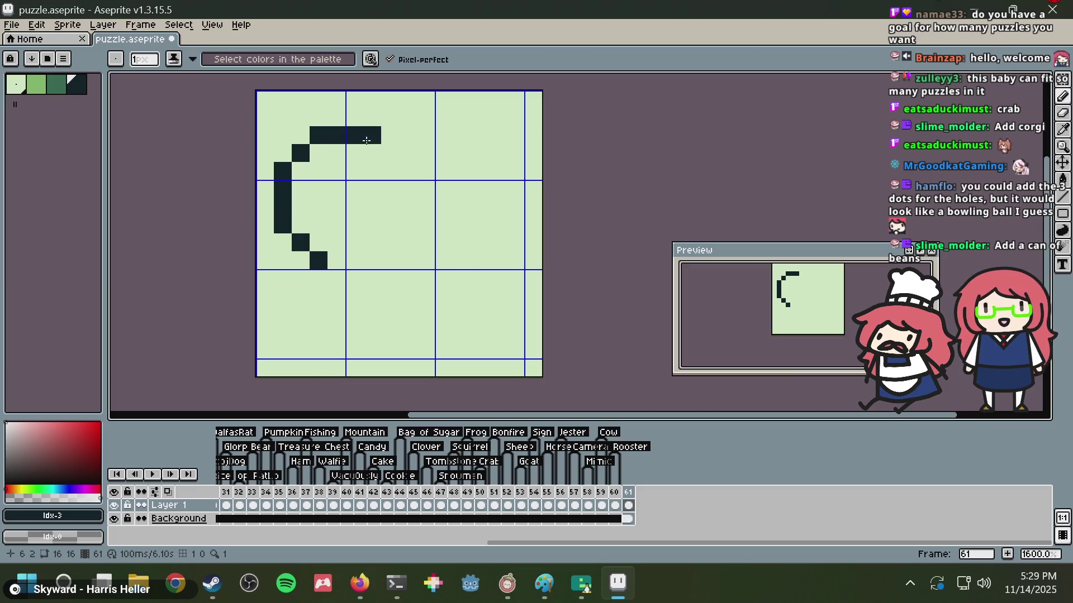
left_click_drag(390, 189, 390, 207)
key("ctrl+z")
mouse_move(405, 171)
left_mouse_down()
mouse_move(383, 257)
mouse_move(347, 284)
left_mouse_up()
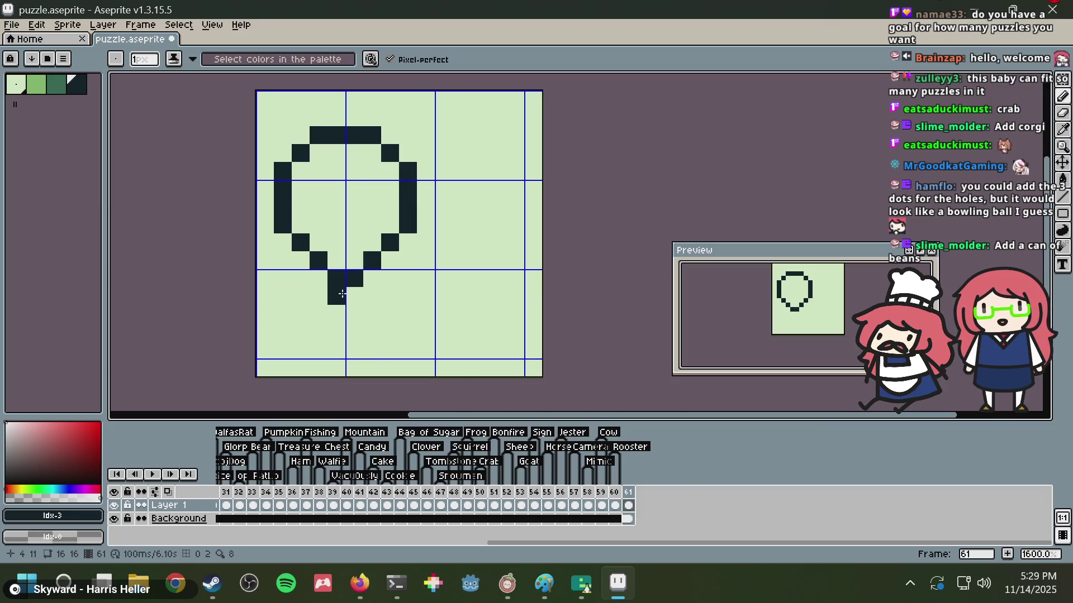
- Shift the ring's right side one pixel left using a rectangular selection
key("m")
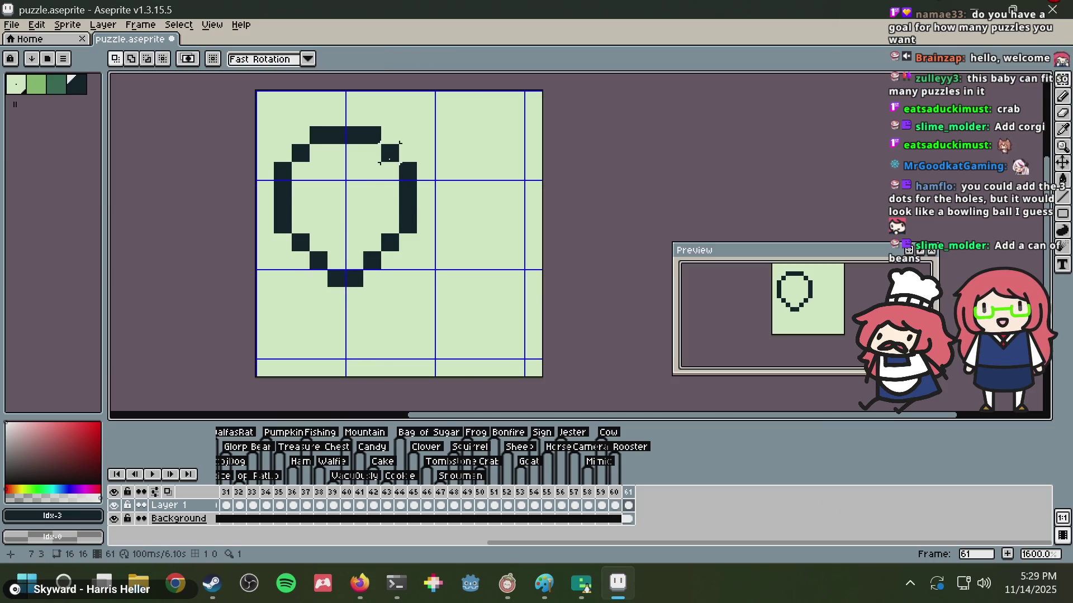
left_click_drag(426, 118, 349, 299)
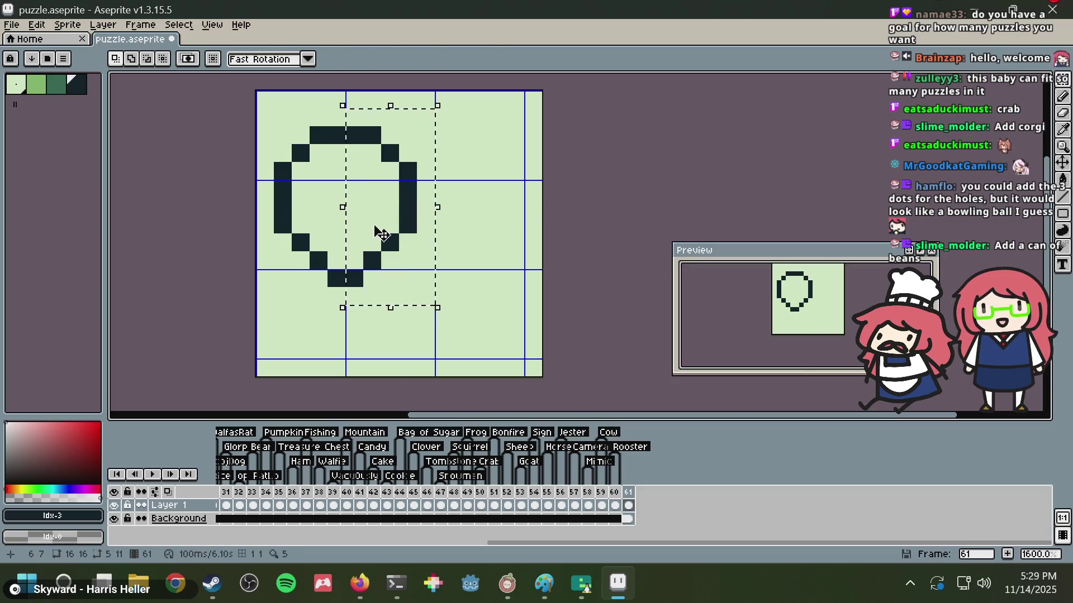
left_click_drag(375, 232, 363, 234)
key("ctrl+d")
key("b")
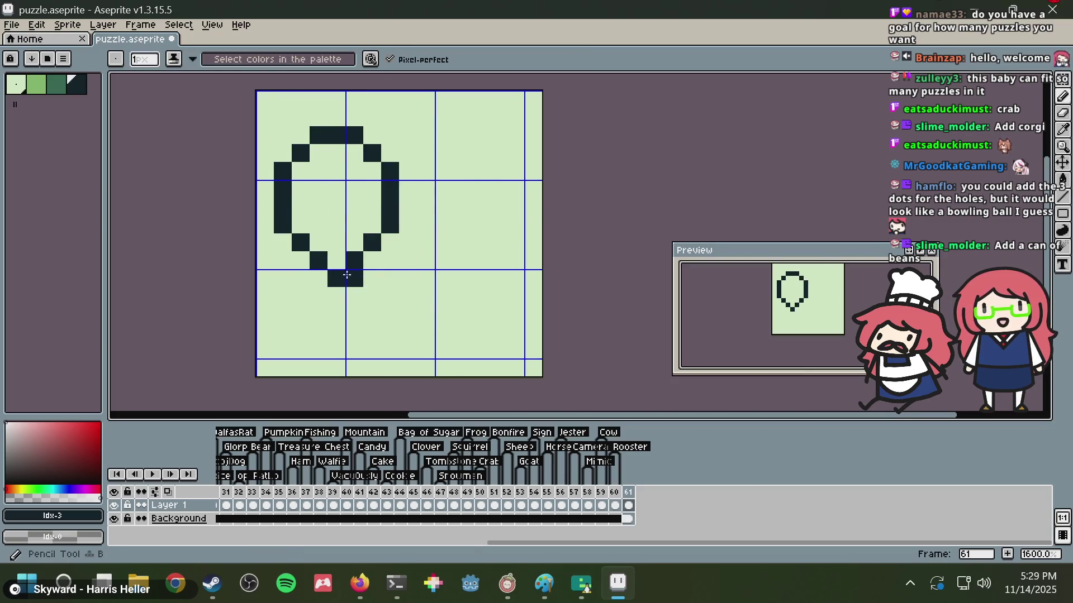
- Add a diagonal string down-left from the ring and move the whole drawing 7 pixels right
left_click_drag(327, 293, 292, 357)
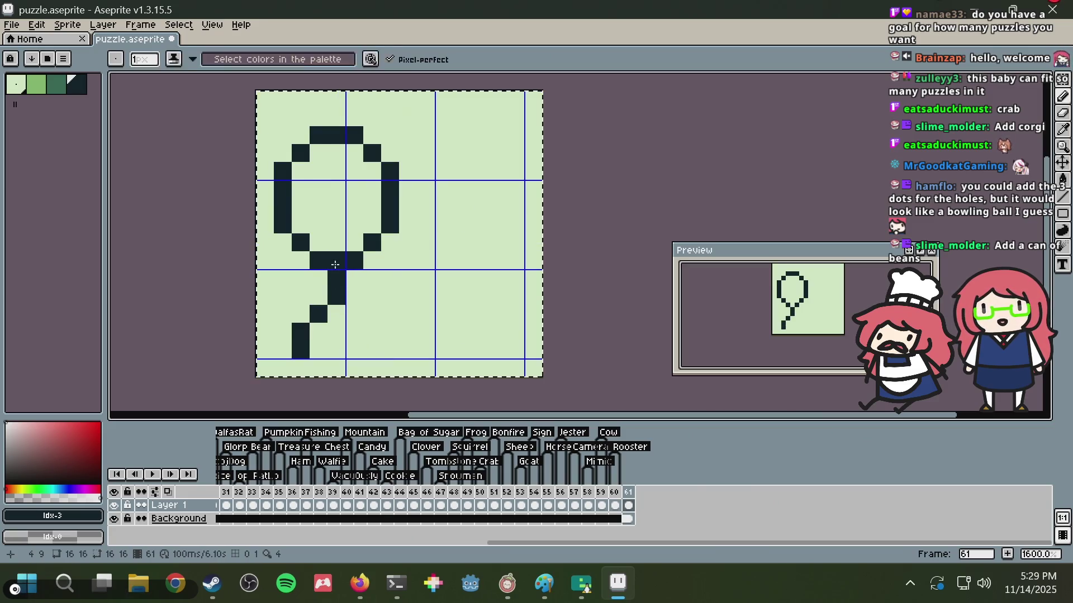
key("m")
key("ctrl+a")
left_click_drag(333, 251, 458, 251)
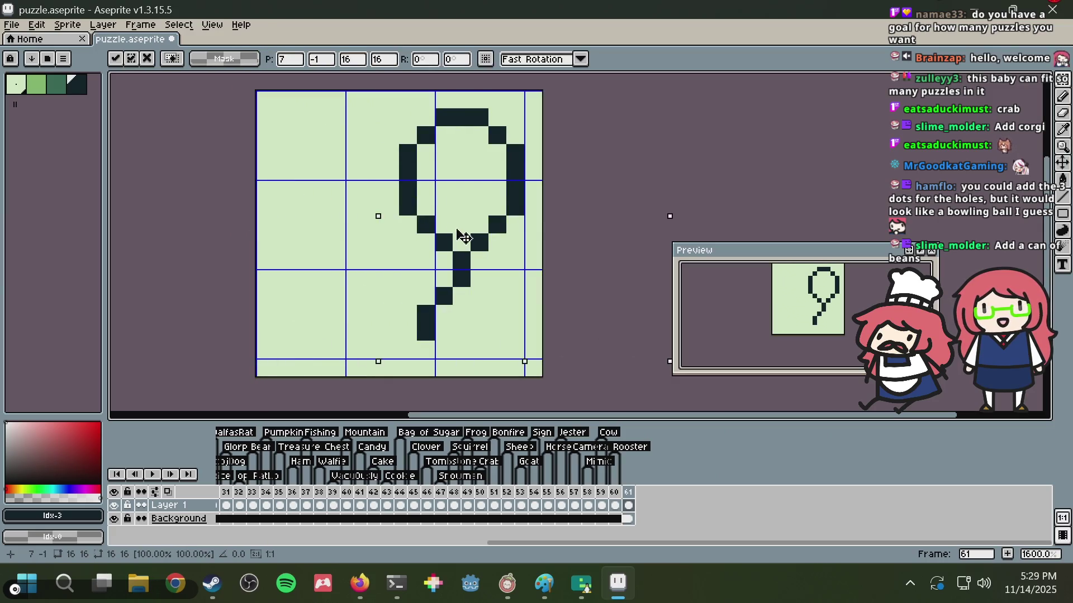
key("ctrl+d")
key("b")
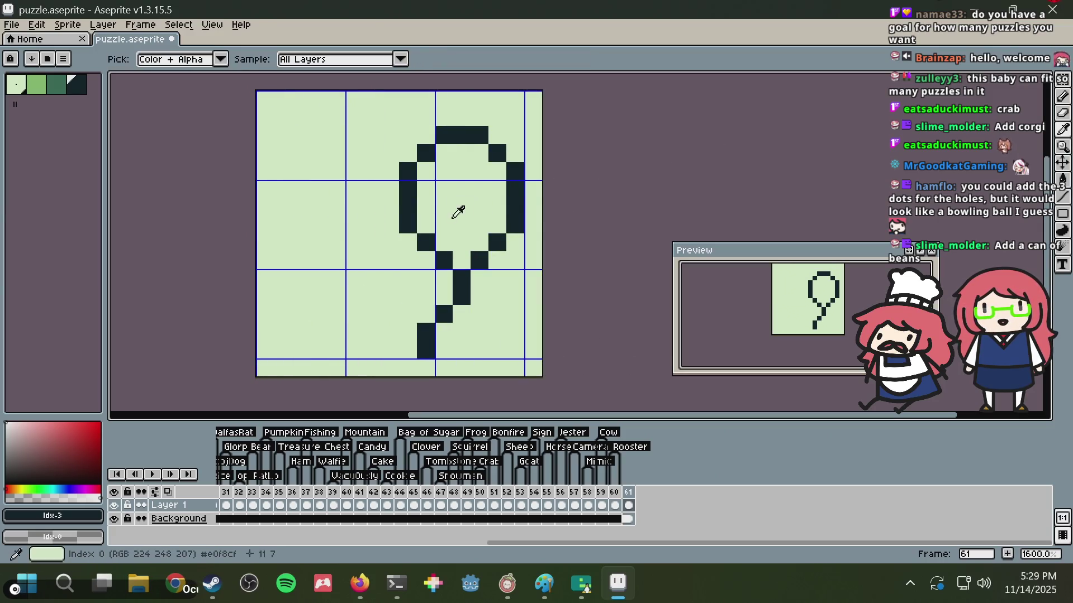
- Try dark pixels on the string and below the ring, undoing each one
left_click(444, 280)
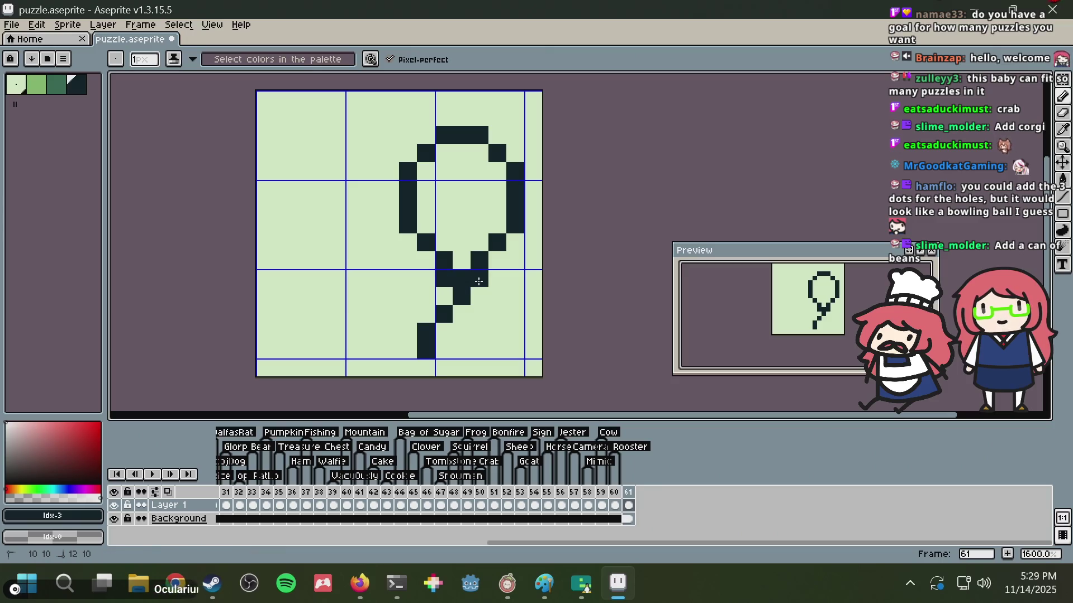
key("ctrl+z")
left_click(447, 295)
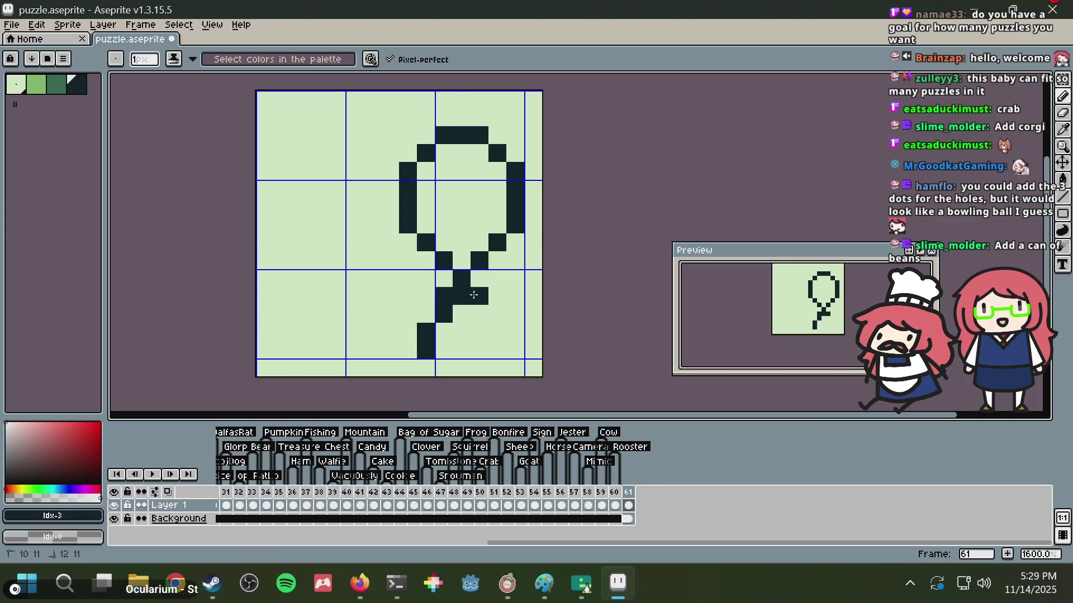
key("ctrl+z")
left_click(466, 265)
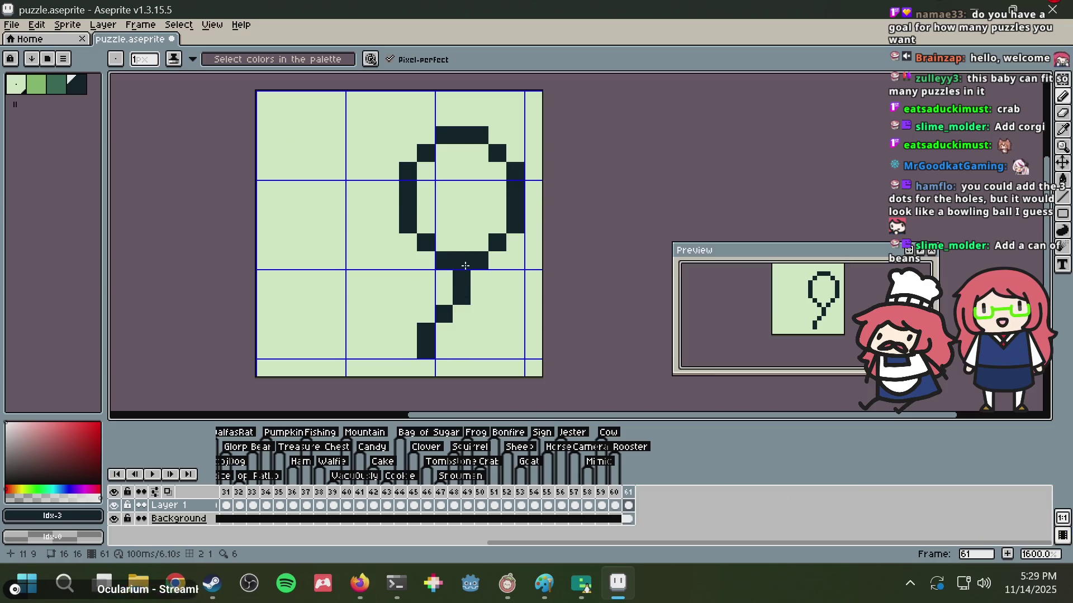
key("ctrl+z")
key("ctrl+z")
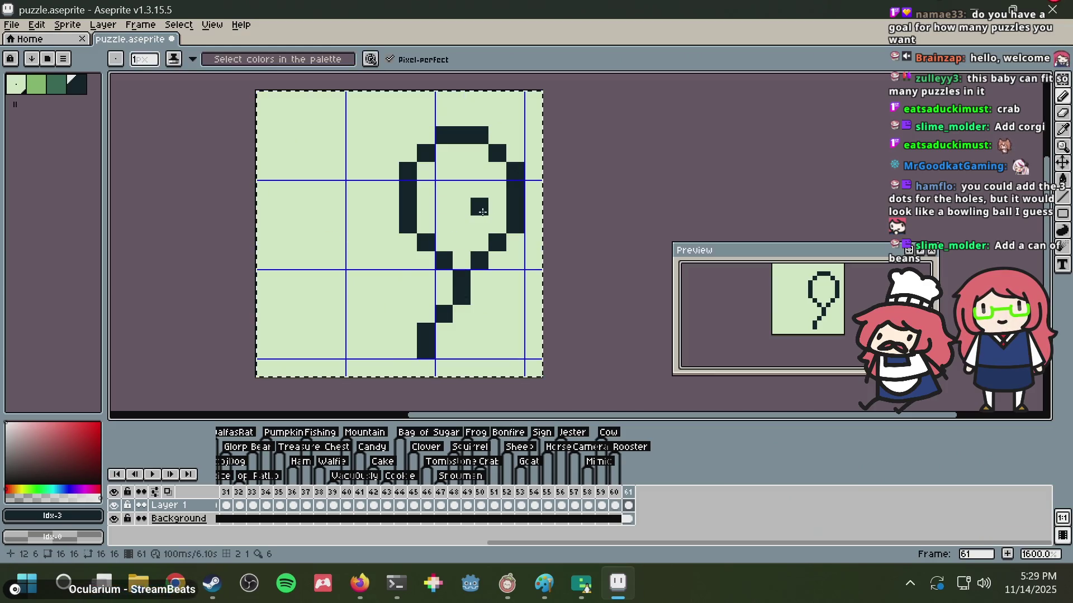
- Clear frame 61, save puzzle.aseprite, and place a single dark pixel
key("Delete")
key("ctrl+s")
key("b")
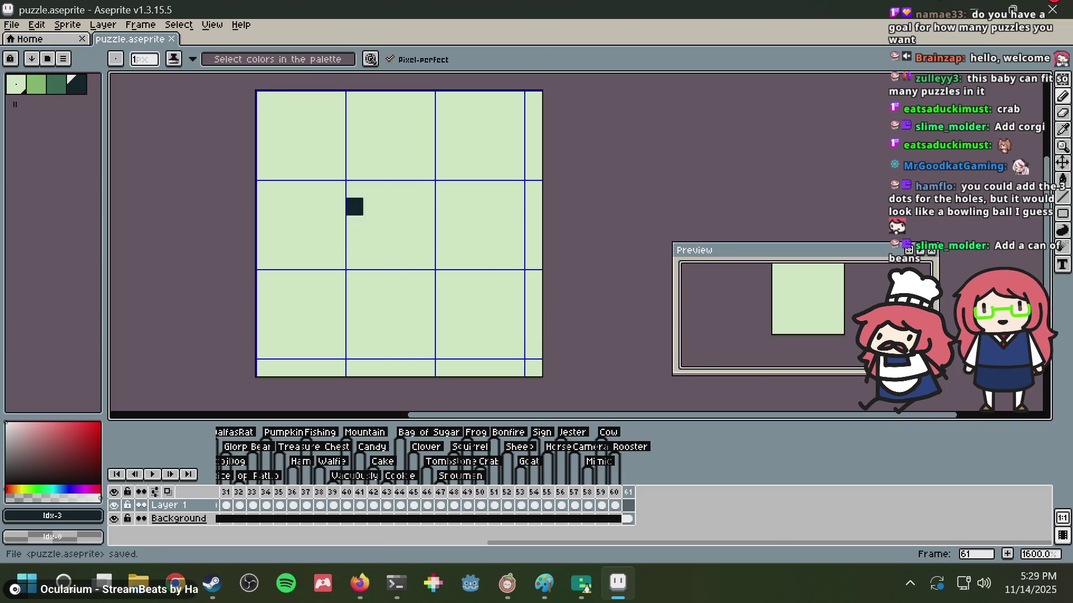
left_click_drag(318, 243, 333, 256)
- Check the PEAK Wiki items page again, then start sketching a new loop outline
key("alt+Tab")
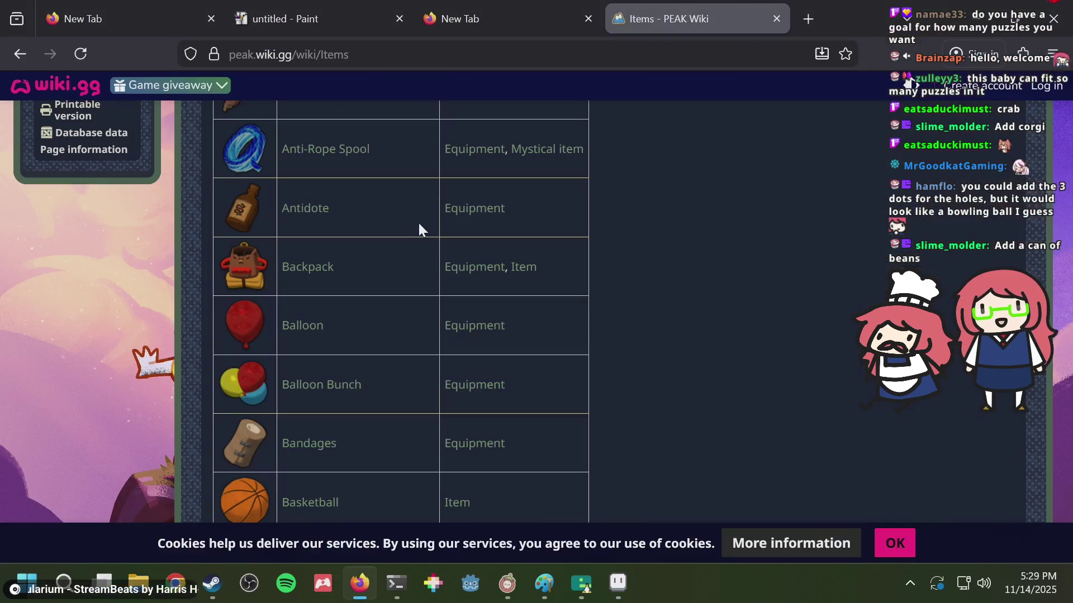
scroll(292, 360, "down", 2)
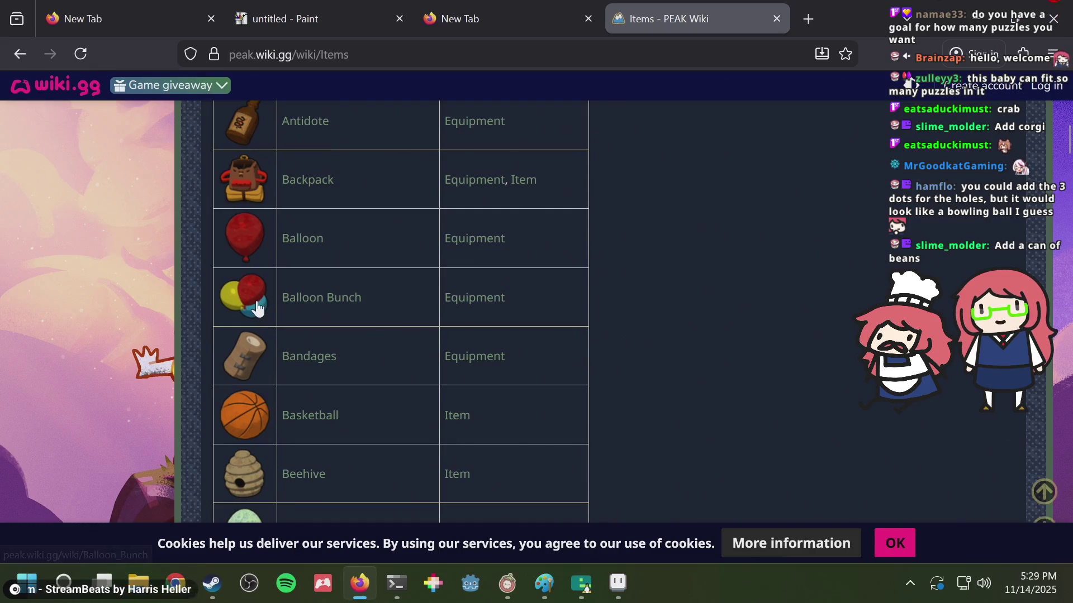
key("alt+Tab")
mouse_move(354, 271)
left_mouse_down()
mouse_move(480, 200)
mouse_move(366, 285)
mouse_move(338, 128)
left_mouse_up()
- Extend the loop outline with its right side and tail, then undo the loop strokes
left_click(484, 162)
left_click_drag(487, 155, 335, 366)
scroll(588, 211, "down", 4)
scroll(589, 211, "up", 4)
left_click(508, 216)
scroll(507, 216, "down", 4)
scroll(508, 219, "up", 3)
key("ctrl+z")
key("ctrl+z")
key("ctrl+z")
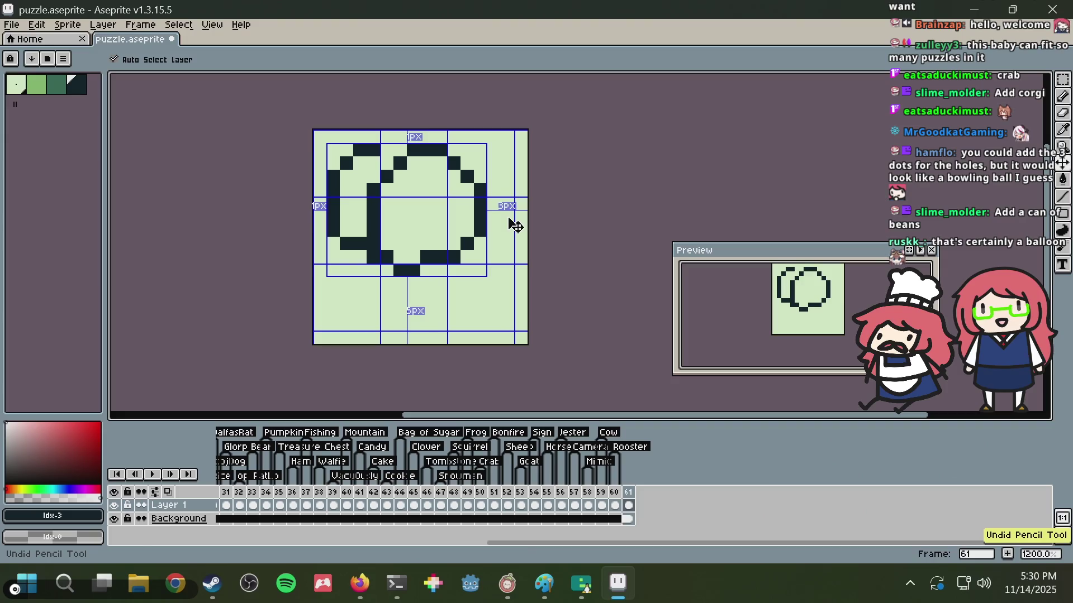
key("ctrl+z")
key("ctrl+z")
key("ctrl+z")
scroll(515, 224, "up", 2)
scroll(515, 223, "down", 1)
- Scroll through the PEAK Wiki Items list again and return to Aseprite
key("alt+Tab")
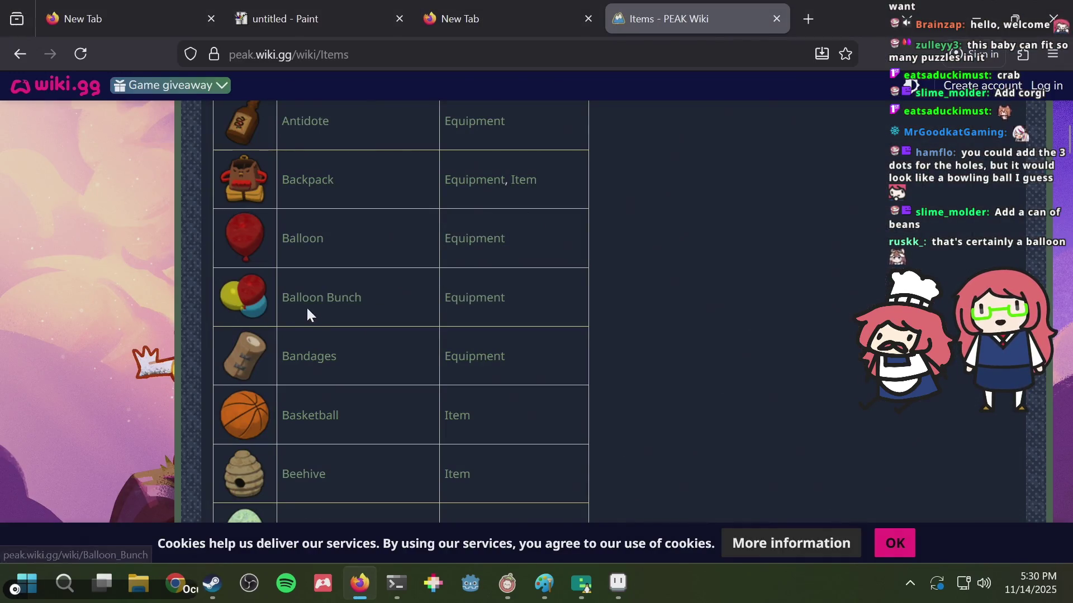
scroll(374, 313, "down", 2)
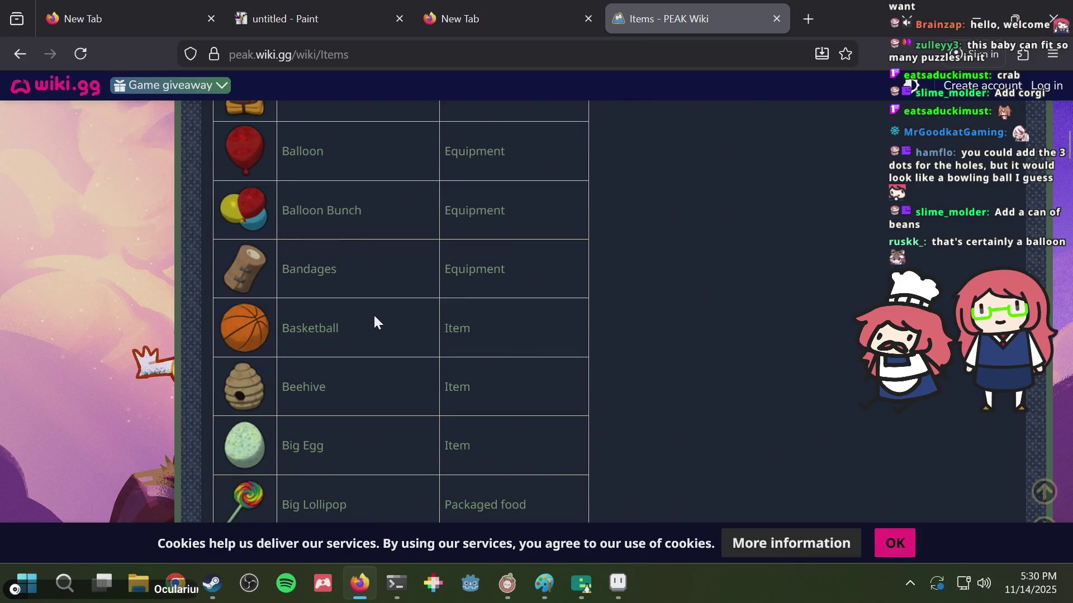
scroll(373, 314, "down", 2)
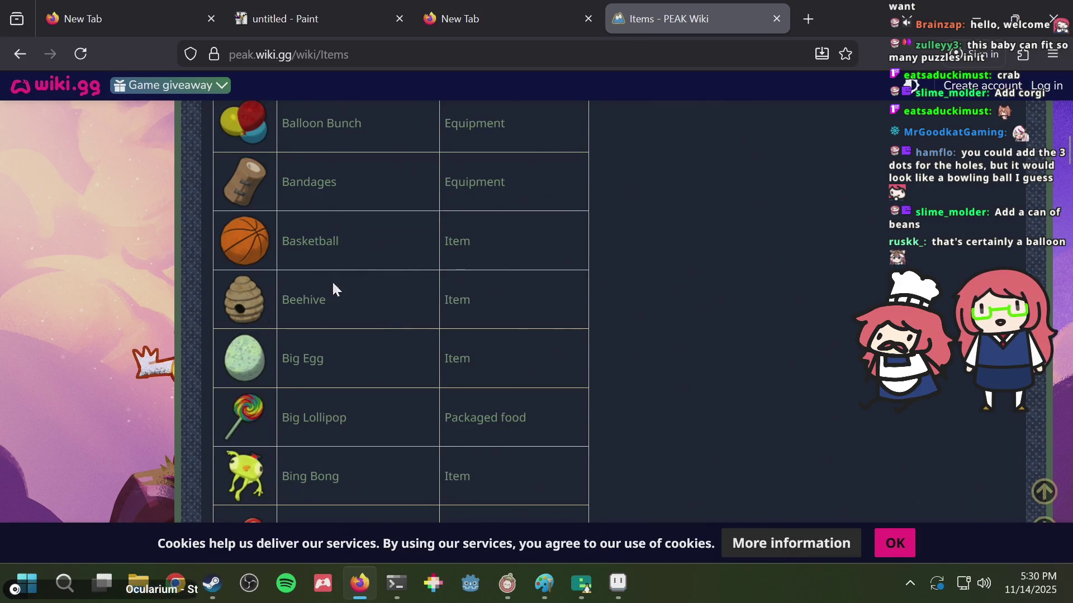
key("alt+Tab")
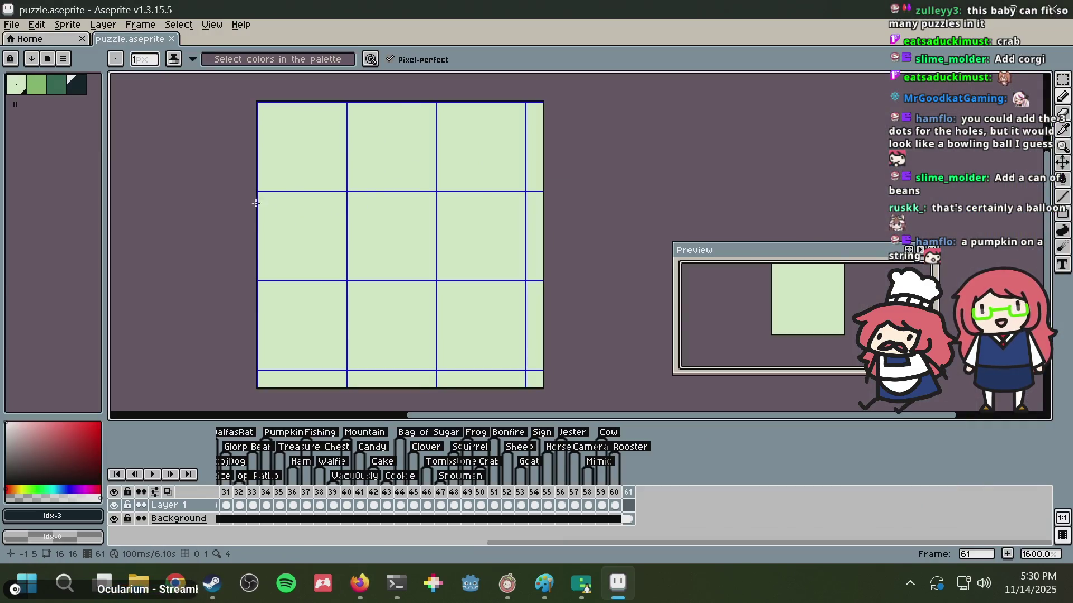
- Undo a stray curved stroke, then draw a large solid dark circle with the Filled Ellipse tool
left_click_drag(267, 237, 481, 167)
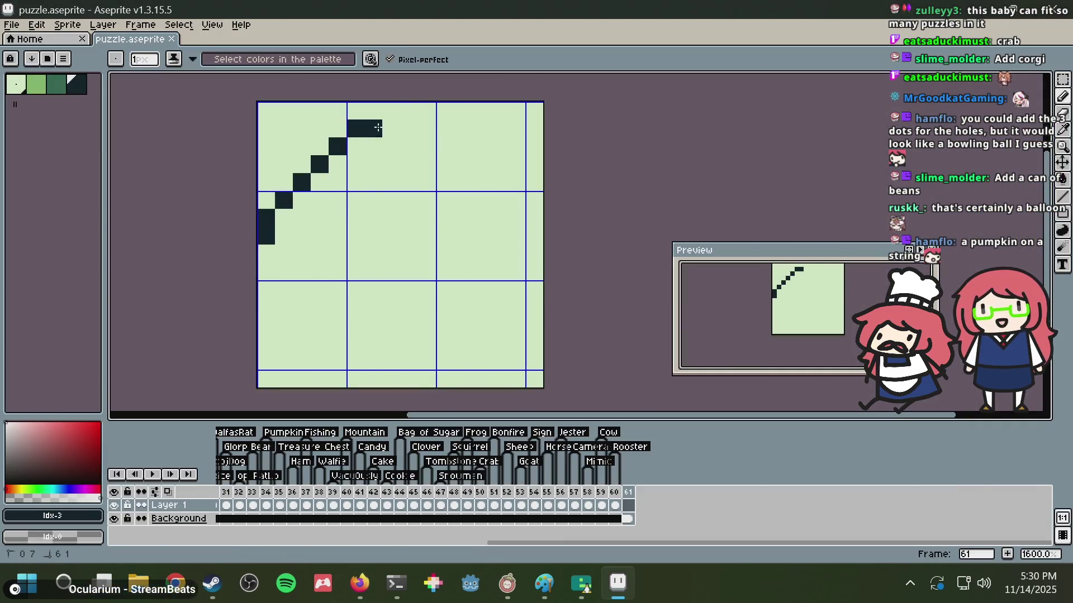
key("ctrl+z")
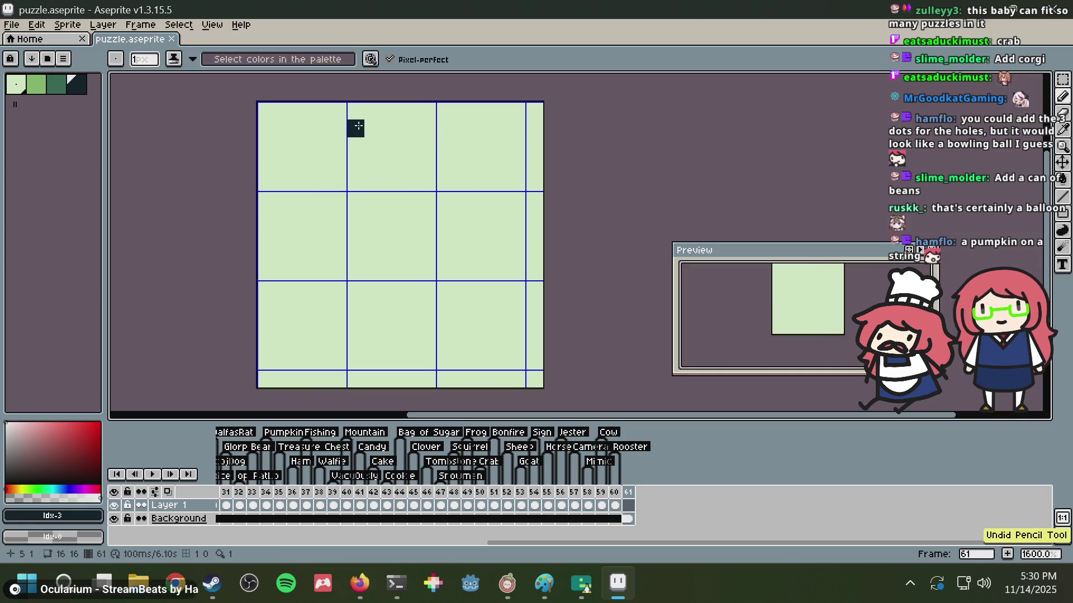
key("alt+Tab")
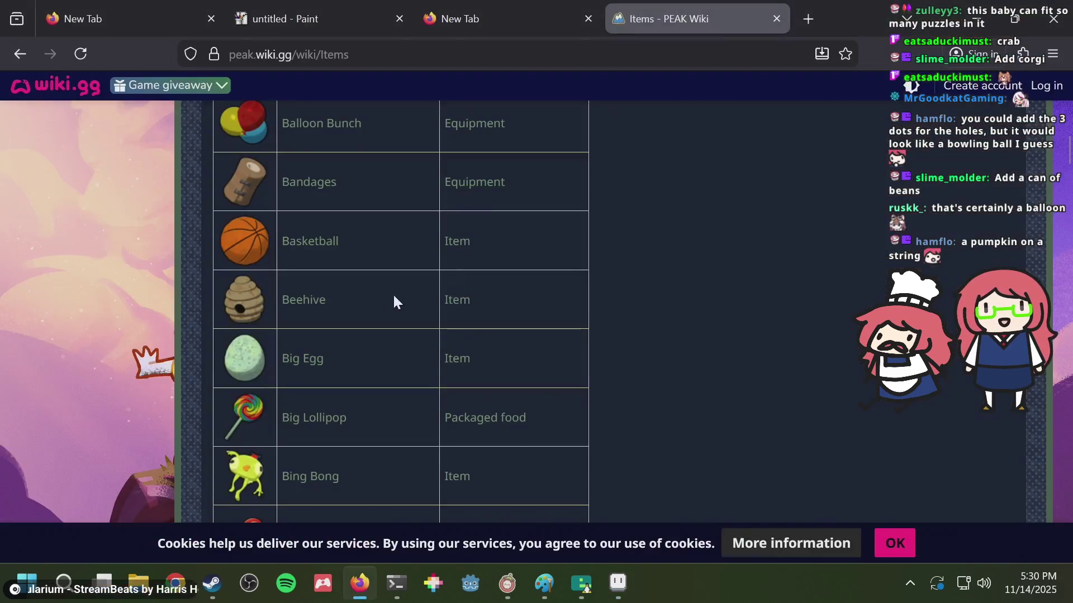
key("alt+Tab")
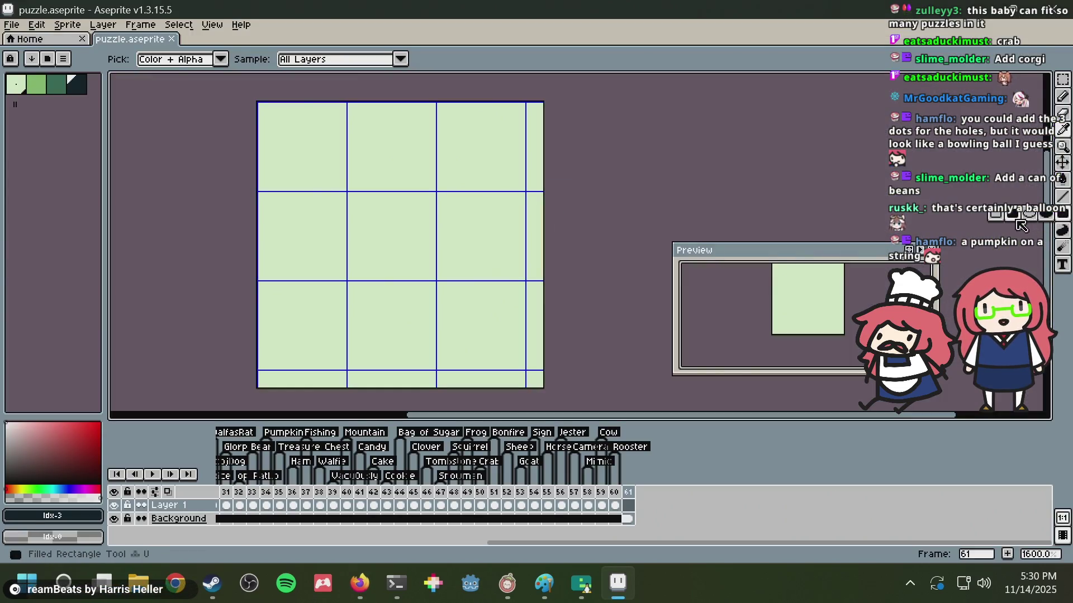
left_click(1053, 215)
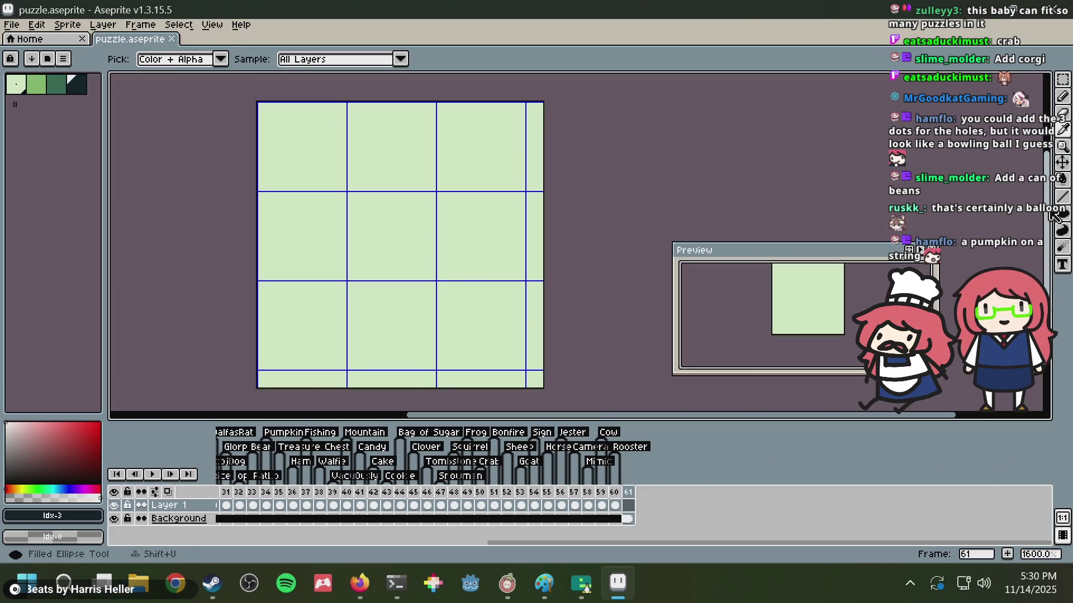
left_click_drag(268, 113, 521, 368)
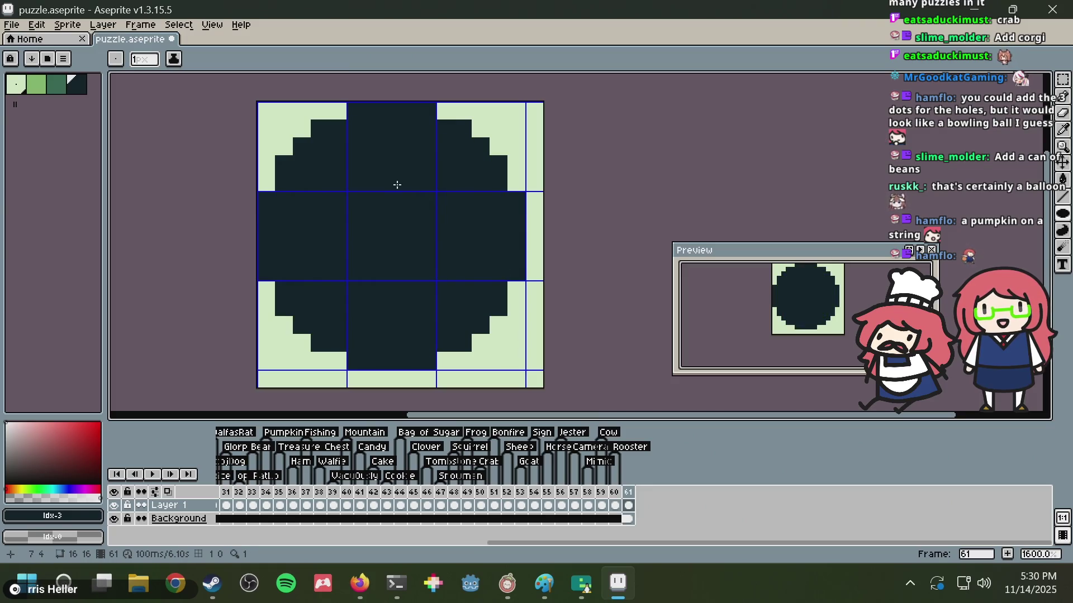
- Flood-fill the dark circle with the medium green
key("i")
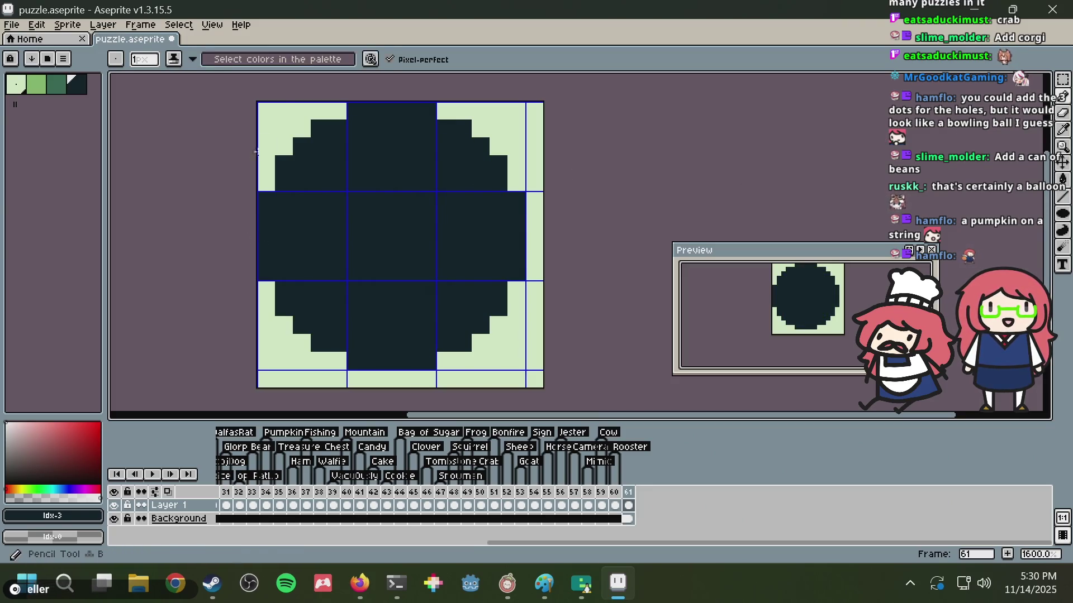
left_click(272, 118)
key("b")
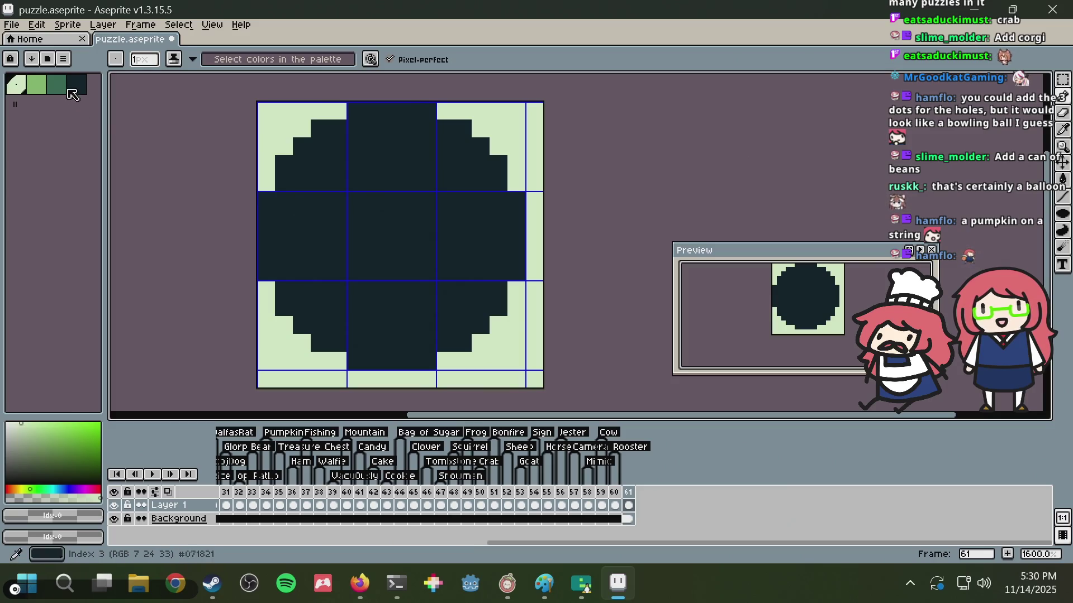
left_click(67, 91)
left_click(372, 217)
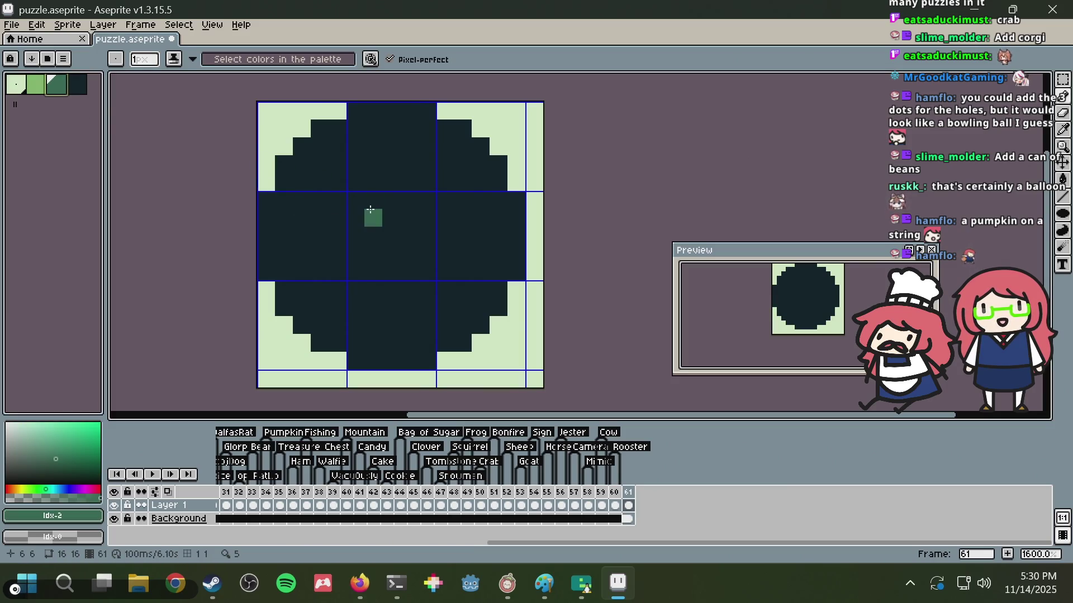
key("g")
key("ctrl+z")
left_click(362, 183)
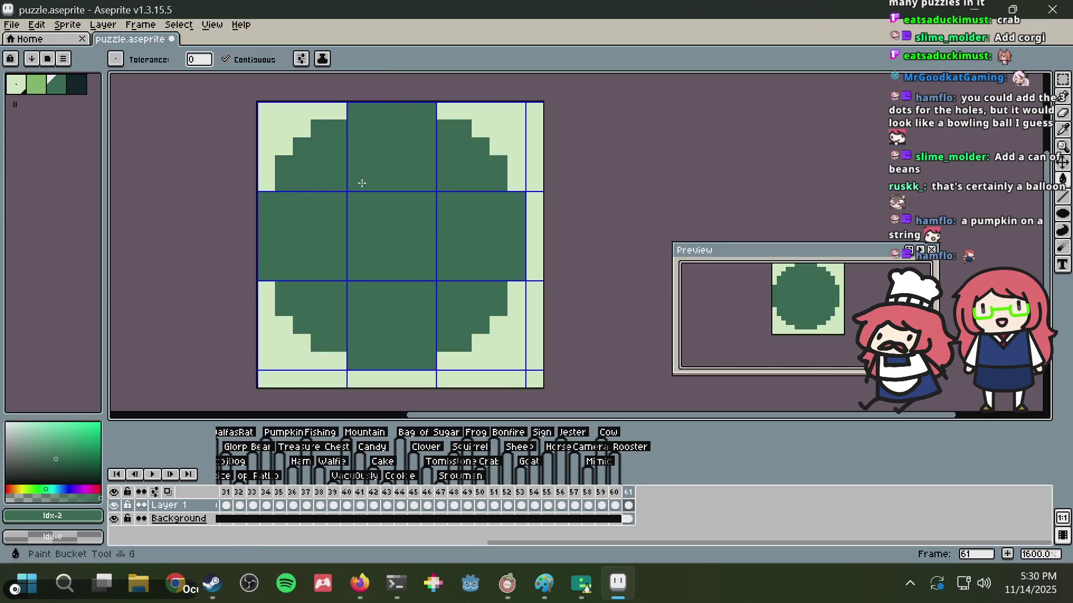
- Draw the darkest-green outline along the circle's left edge and lower-left diagonal
left_click(77, 84)
key("b")
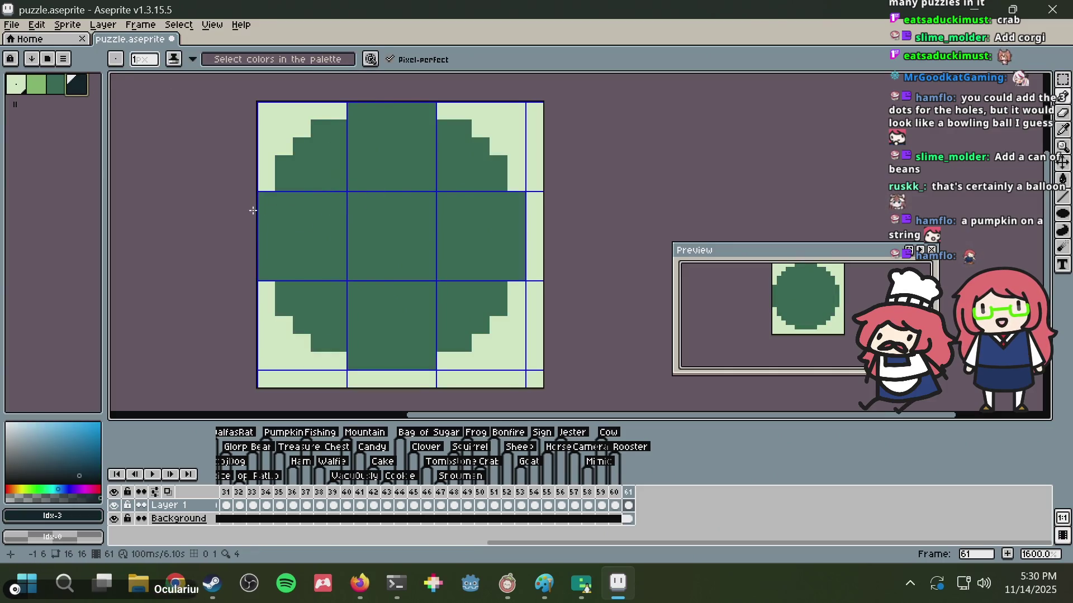
left_click_drag(264, 199, 262, 241)
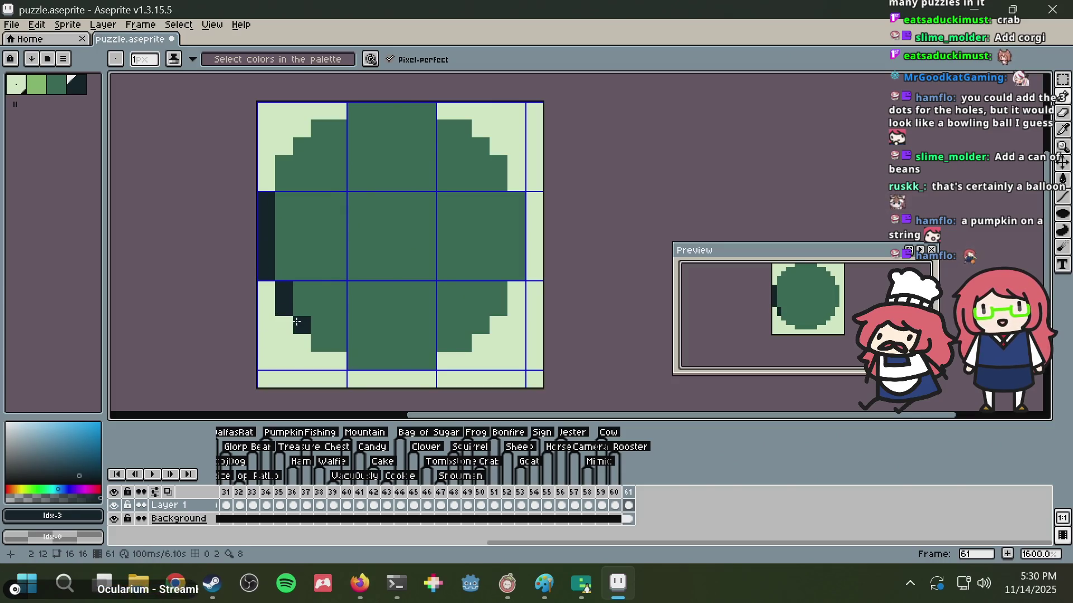
left_click_drag(320, 344, 426, 356)
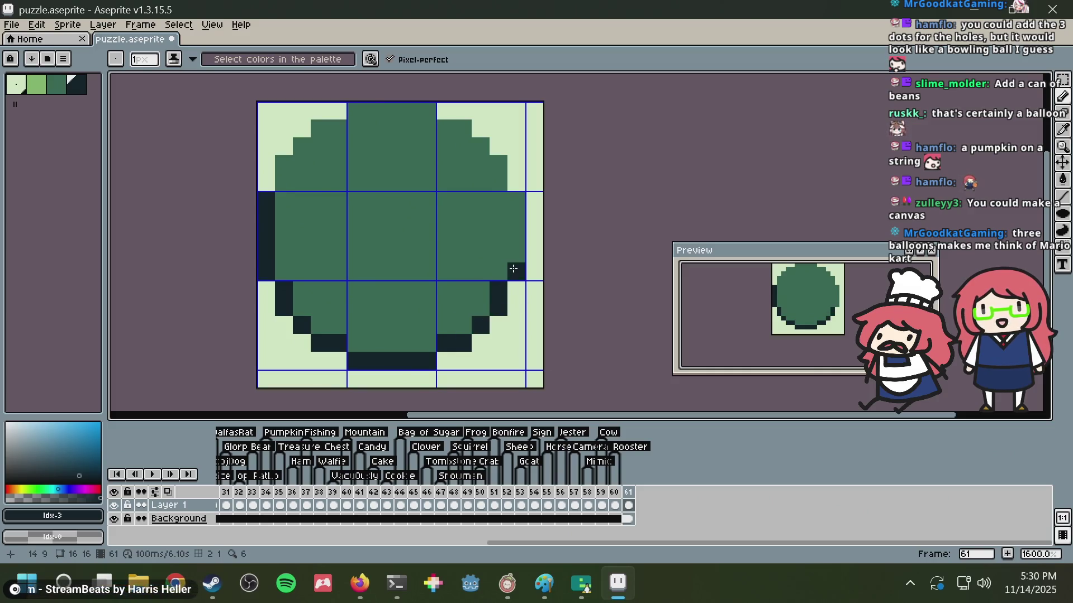
- Close the dark outline down the right edge, across the top row and top-left curve
left_click_drag(513, 269, 504, 210)
key("ctrl+z")
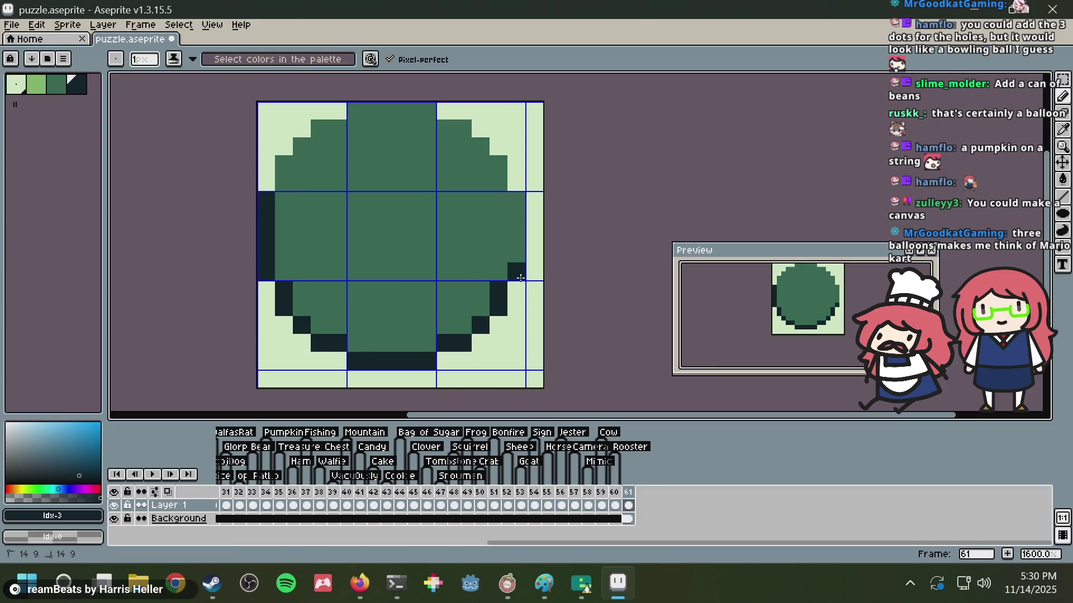
left_click(513, 219, "shift")
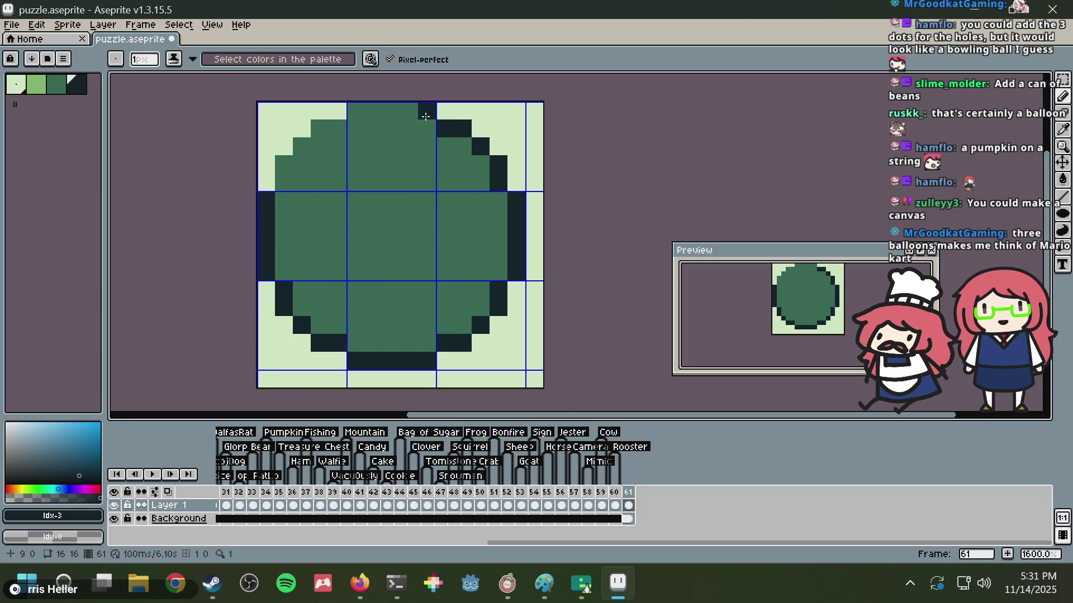
mouse_move(423, 104)
left_mouse_down()
mouse_move(332, 102)
mouse_move(418, 105)
left_mouse_up()
key("ctrl+z")
key("ctrl+z")
left_click(338, 125)
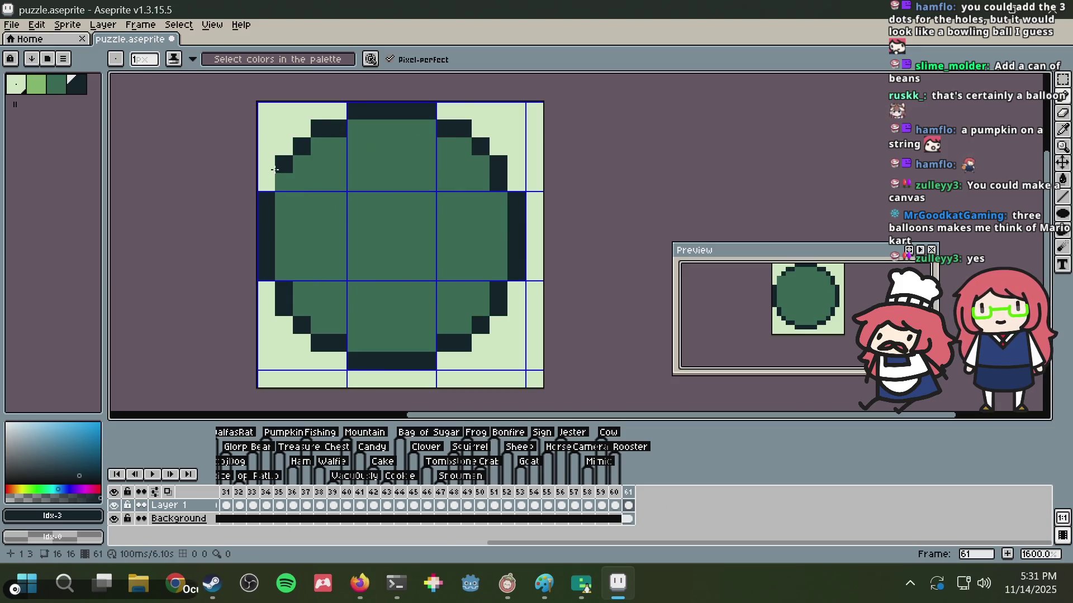
left_click(36, 85)
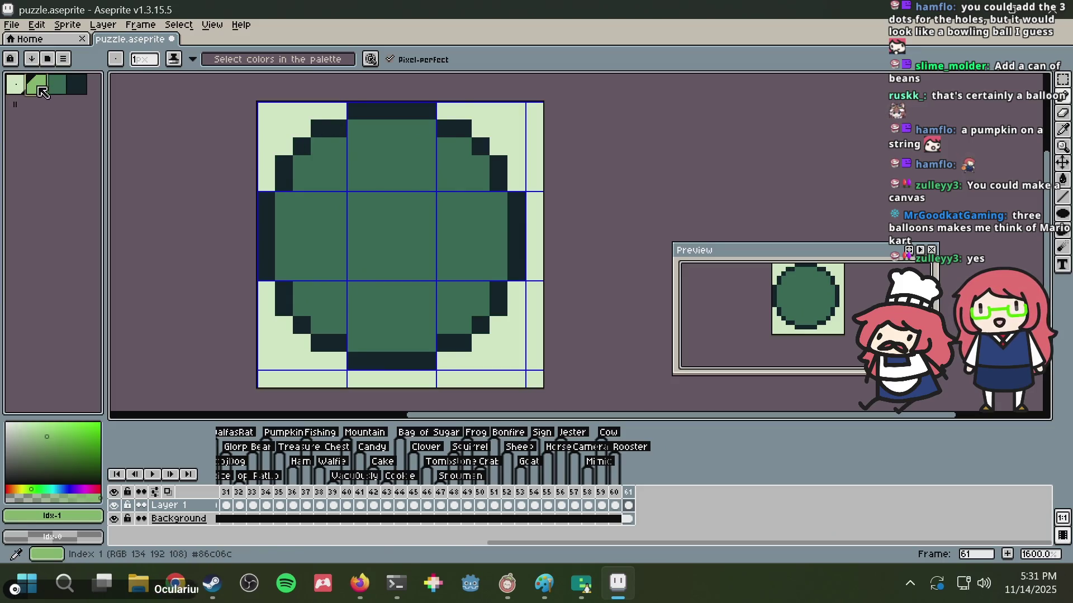
- Fill the circle's interior with light green, then test dark teal inside the left outline
key("g")
left_click(352, 215)
left_click(56, 85)
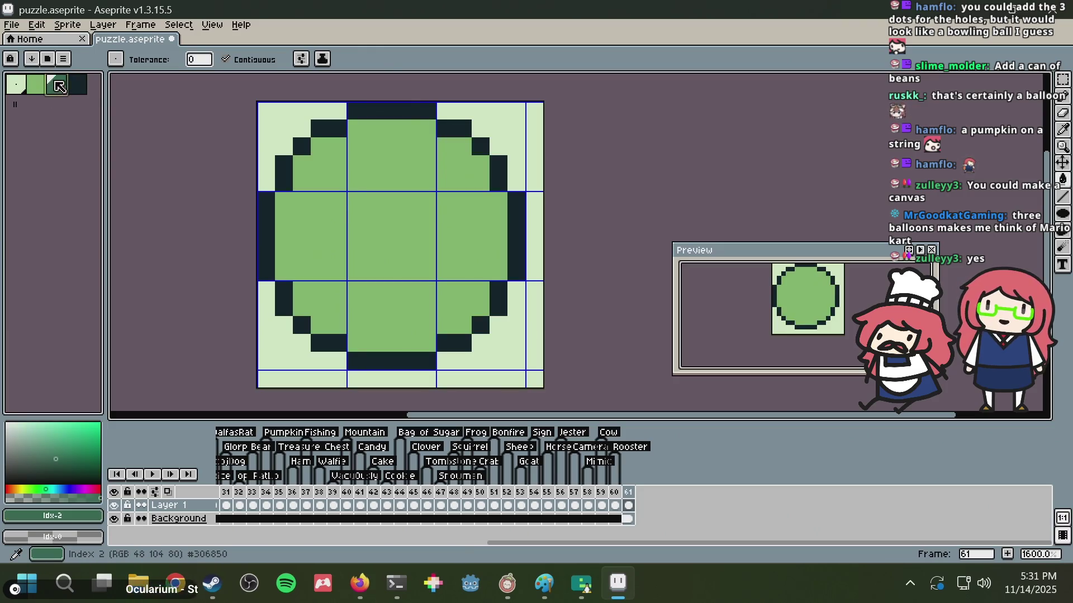
key("alt+Tab")
key("alt+Tab")
left_click(284, 181)
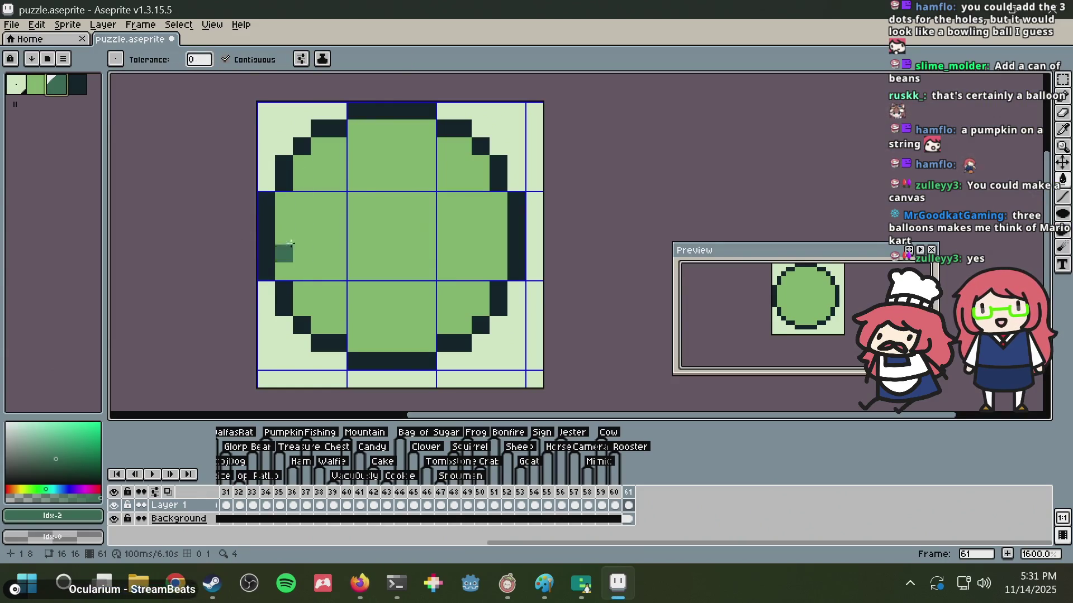
left_click(282, 199)
key("ctrl+z")
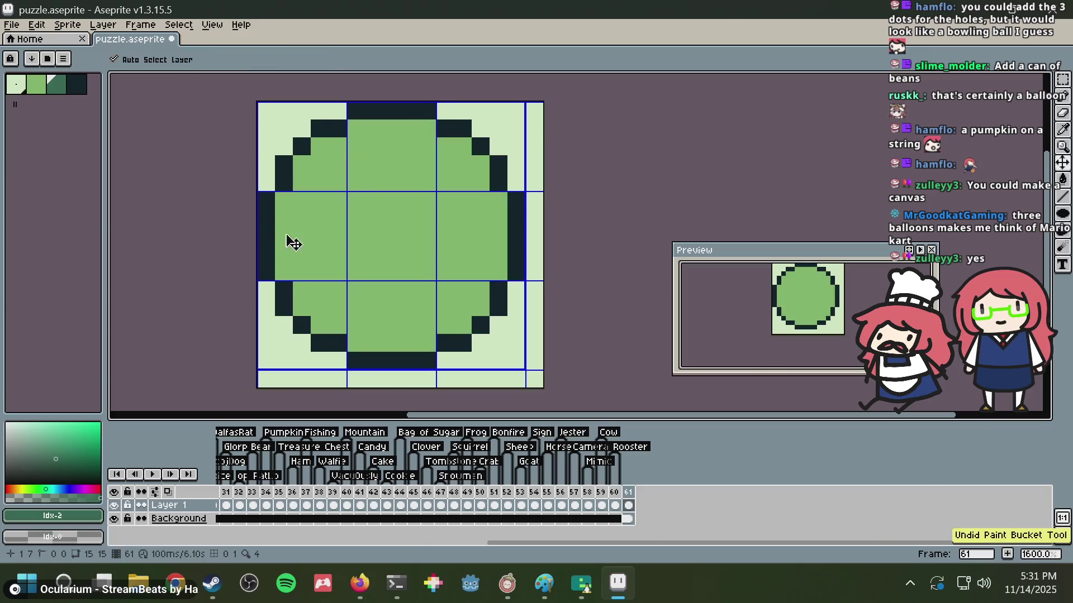
- Shade a dark-teal rim inside the left, top, lower-right and bottom outline
key("b")
left_click_drag(281, 266, 284, 223)
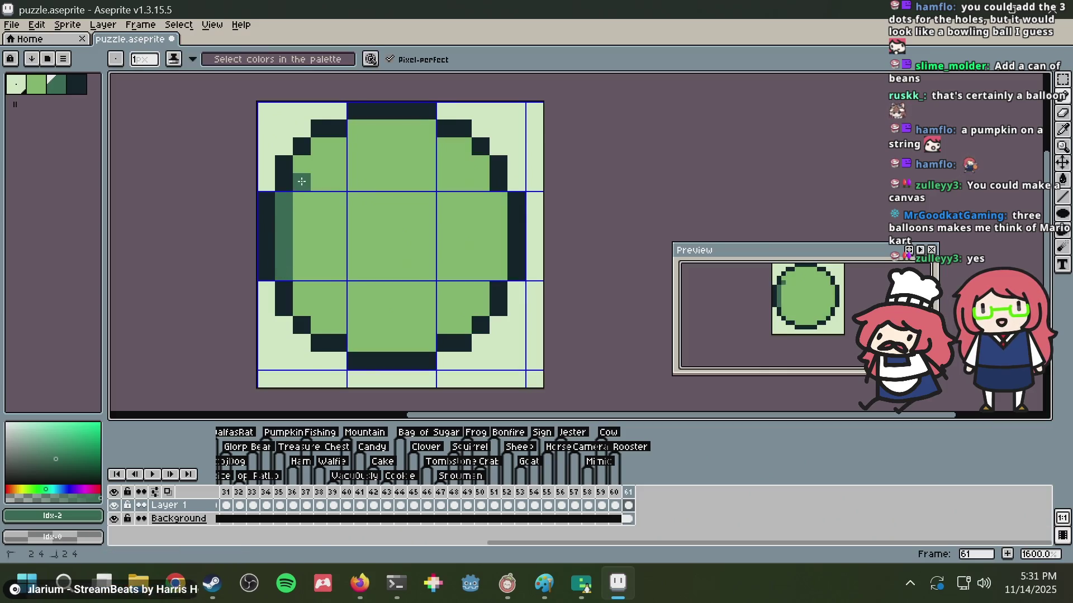
left_click_drag(328, 142, 335, 142)
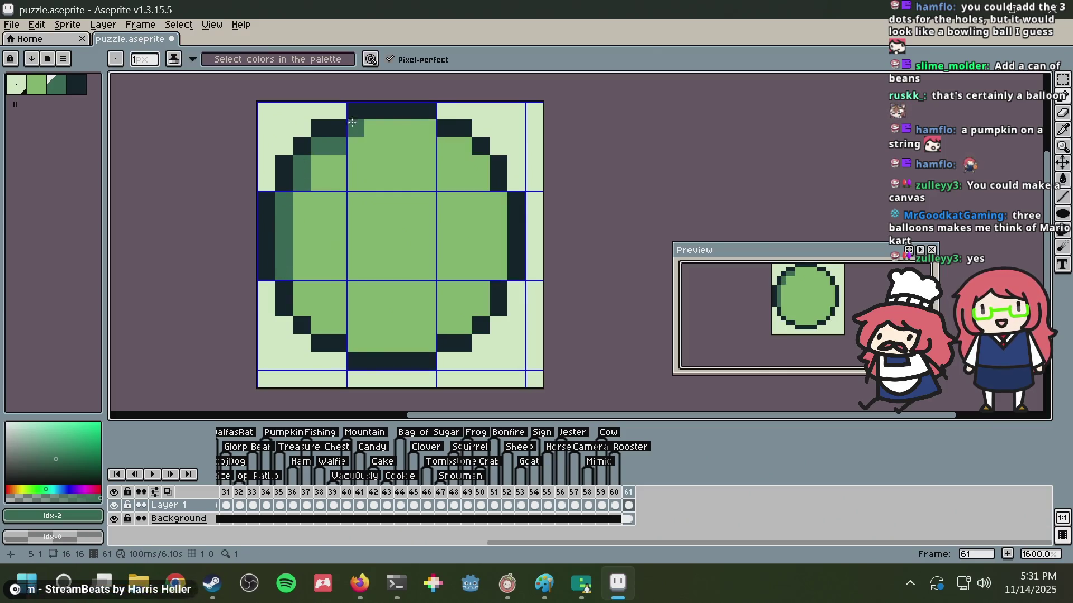
mouse_move(422, 125)
left_mouse_down()
mouse_move(483, 178)
mouse_move(494, 206)
mouse_move(480, 307)
mouse_move(355, 341)
left_mouse_up()
left_click(463, 323)
left_click(318, 325)
left_click(338, 307)
- Add more dark-teal pixels along the lower-left rim, removing a stray one
key("v")
key("b")
left_click(320, 325)
left_click(302, 308)
left_click(302, 290)
left_click(338, 254)
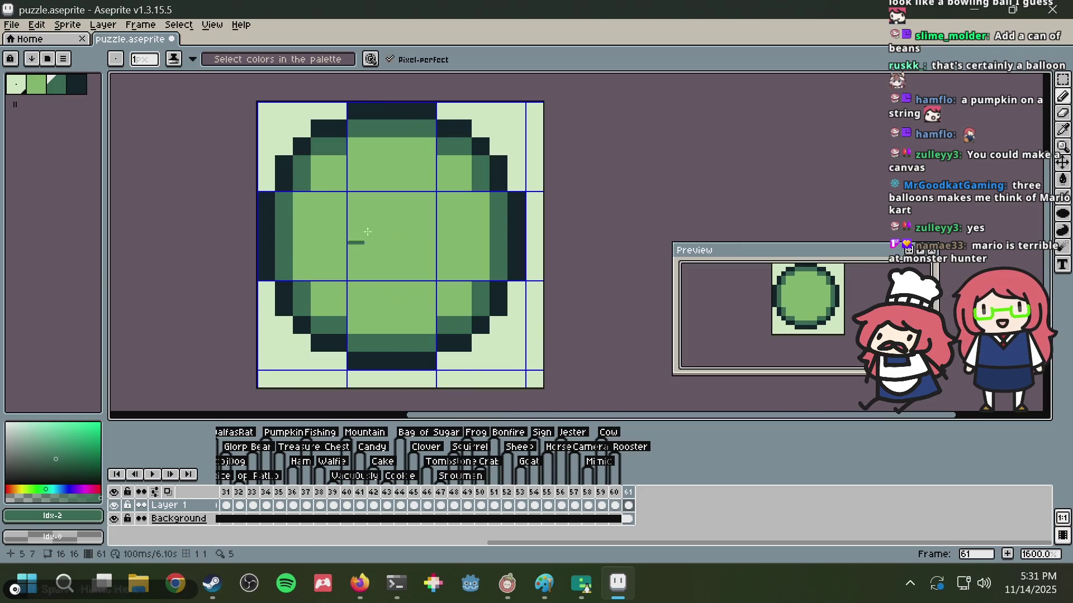
scroll(354, 243, "down", 3)
scroll(354, 242, "up", 3)
key("ctrl+z")
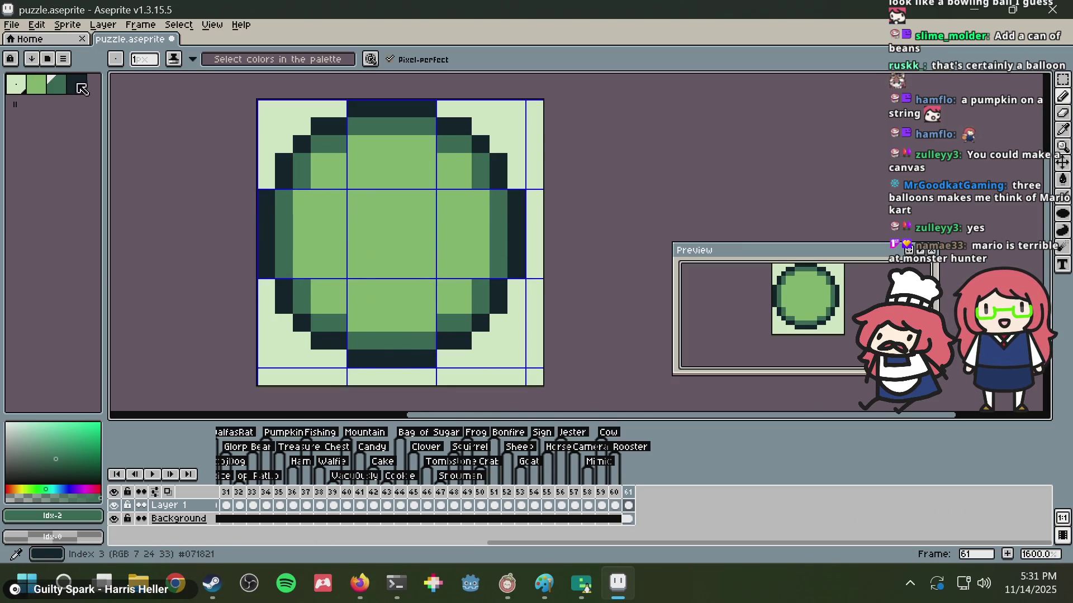
- Flood-fill the upper-left, left, bottom and right teal rim sections with the darkest green
left_click(81, 89)
key("g")
left_click(324, 145)
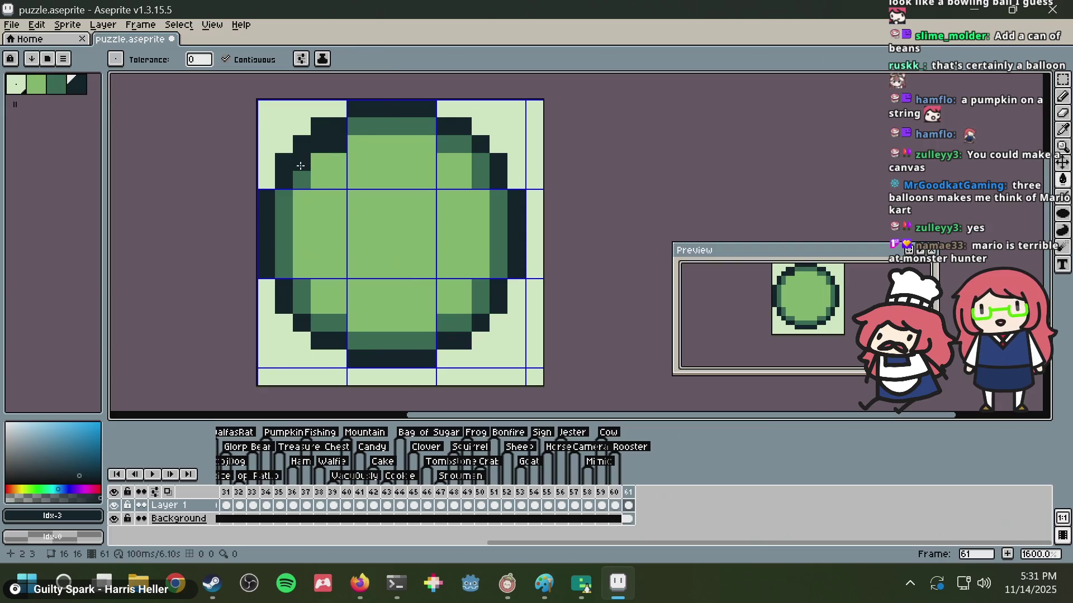
left_click(285, 208)
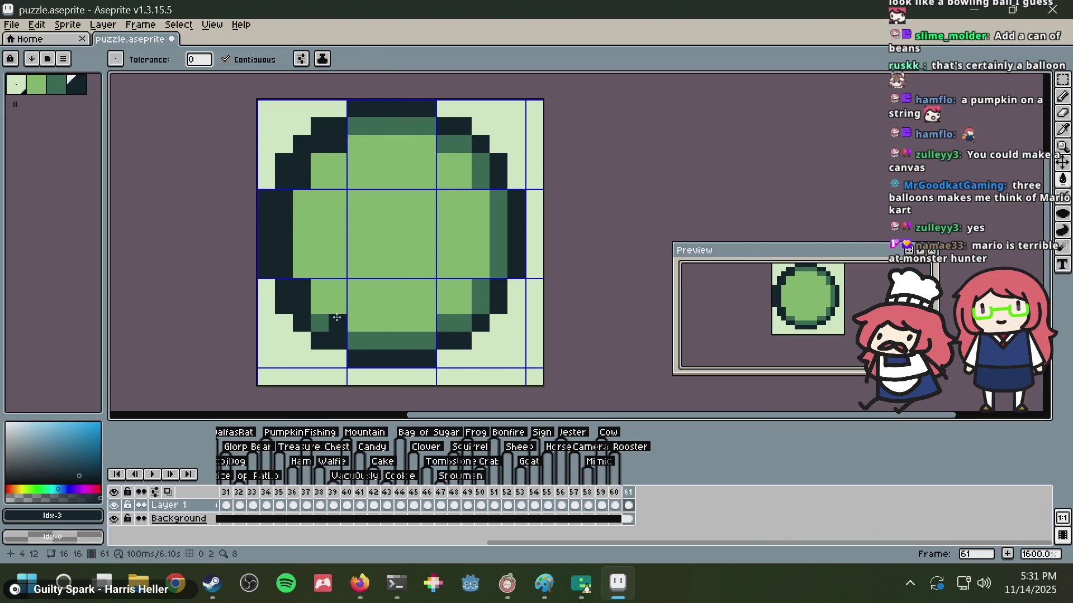
left_click(379, 345)
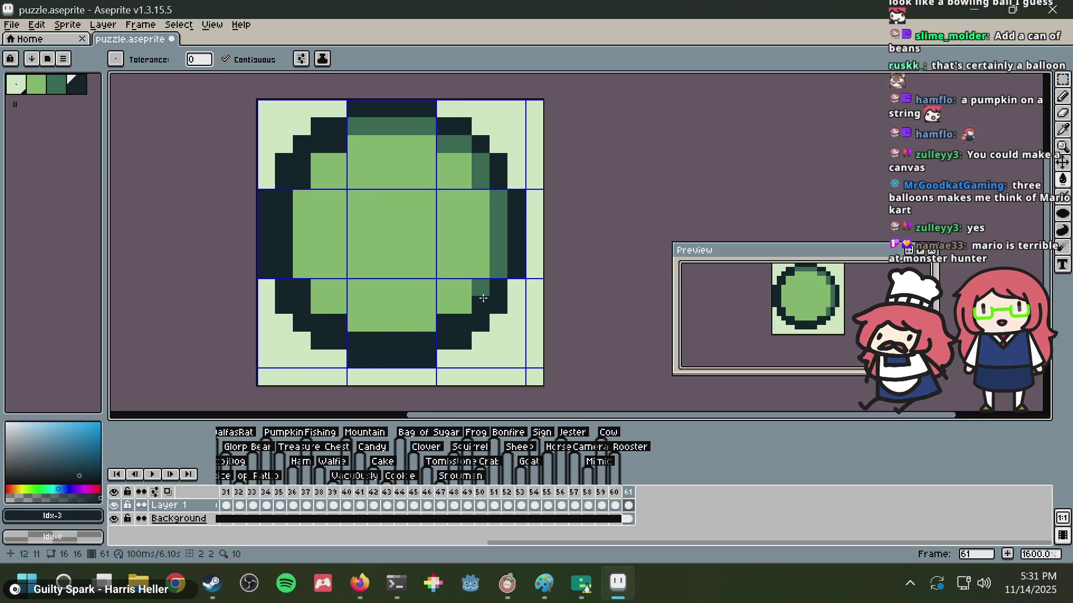
left_click(492, 238)
- Paint the upper-right teal rim dark and add one dark upper-left interior pixel
key("b")
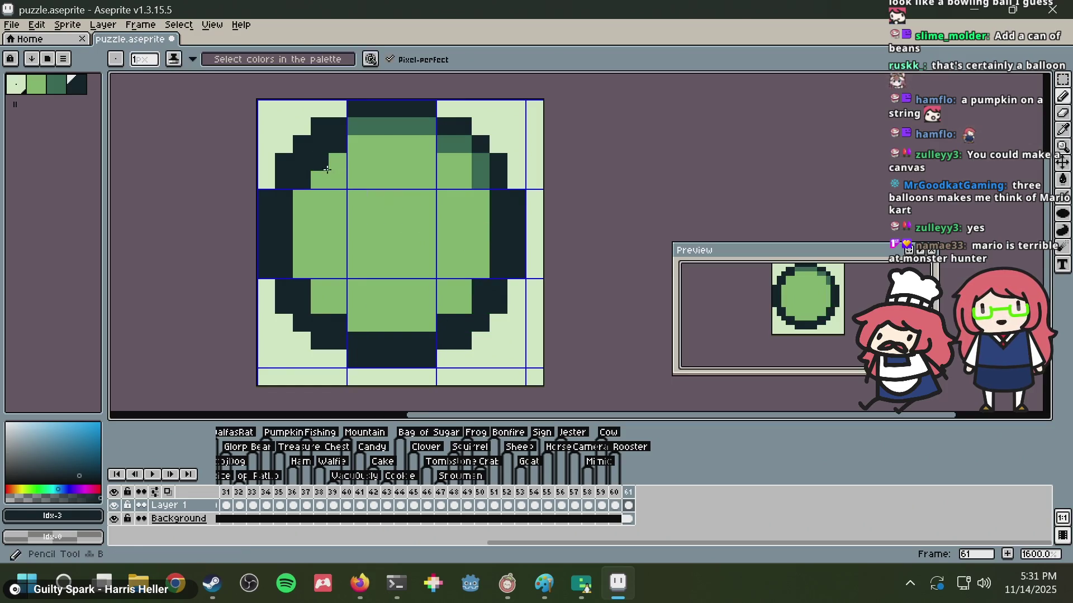
left_click_drag(338, 180, 411, 238)
key("ctrl+z")
left_click_drag(337, 215, 360, 233)
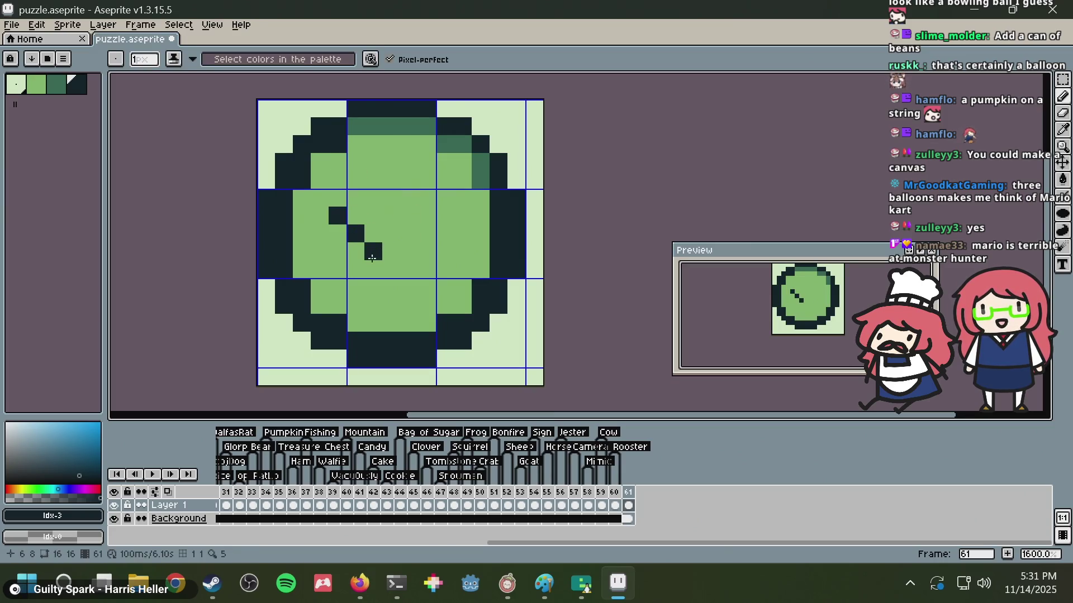
key("ctrl+z")
mouse_move(488, 174)
left_mouse_down()
mouse_move(436, 118)
mouse_move(379, 128)
left_mouse_up()
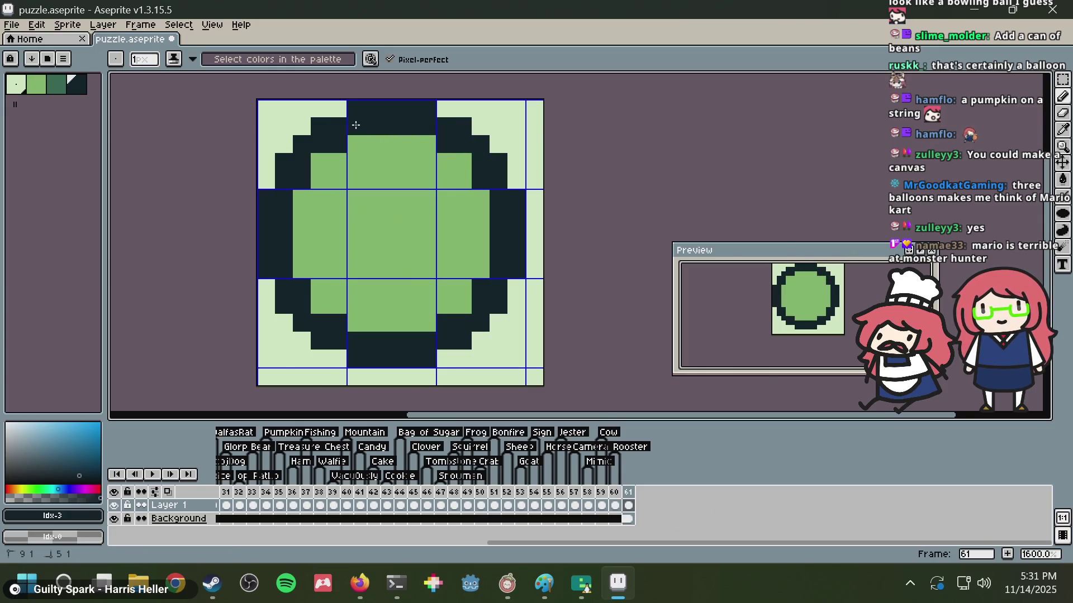
key("alt+Tab")
key("alt+Tab")
left_click(316, 186)
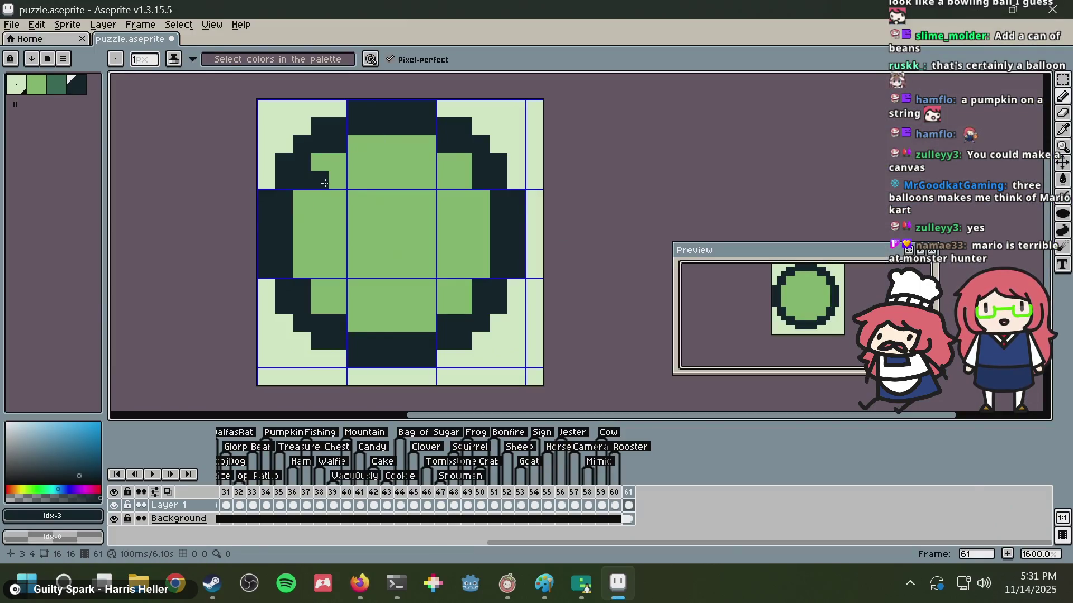
- Try a diagonal dark line across the circle, then undo it and restore the dark top rim
key("alt+Tab")
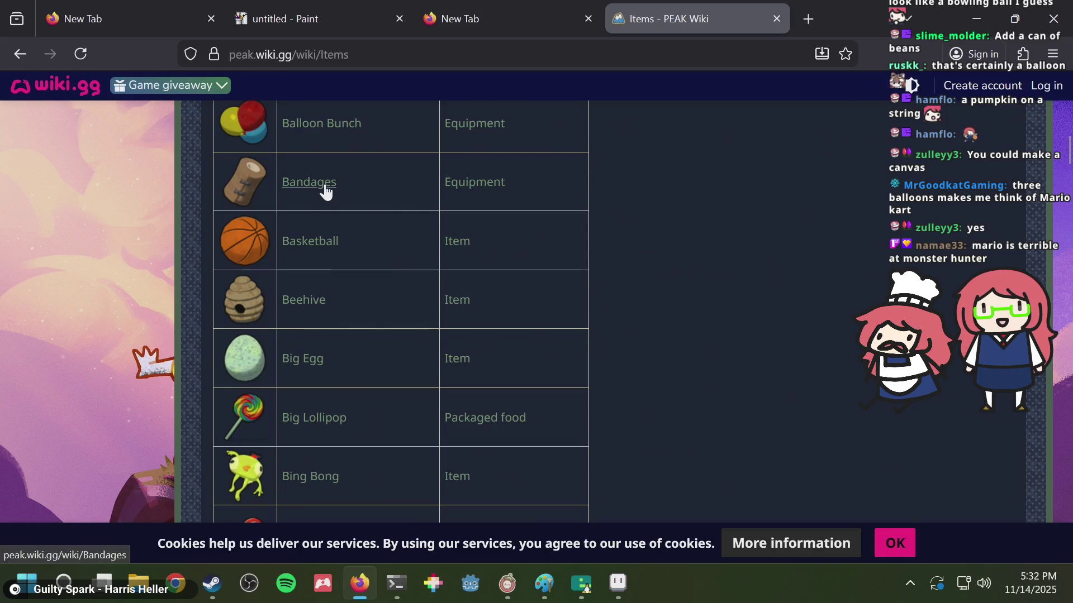
key("alt+Tab")
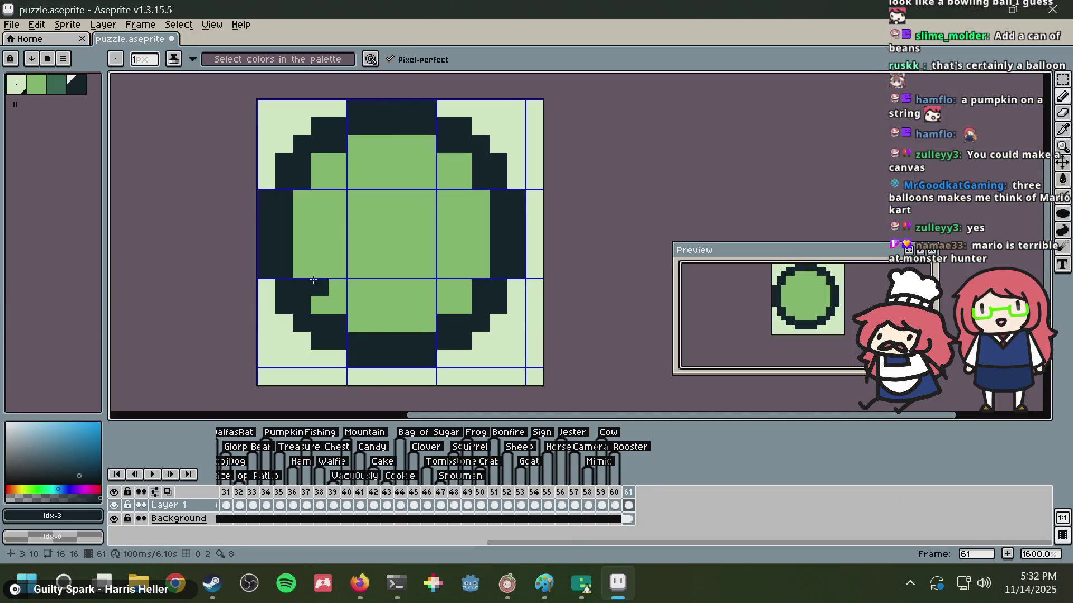
left_click_drag(306, 289, 447, 151)
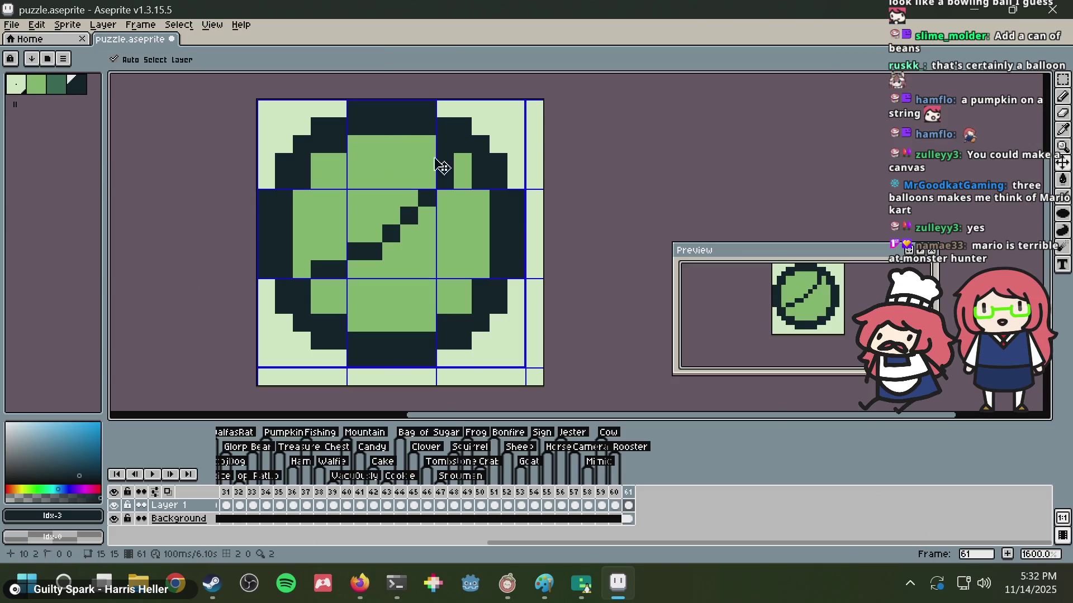
key("ctrl+z")
key("ctrl+z")
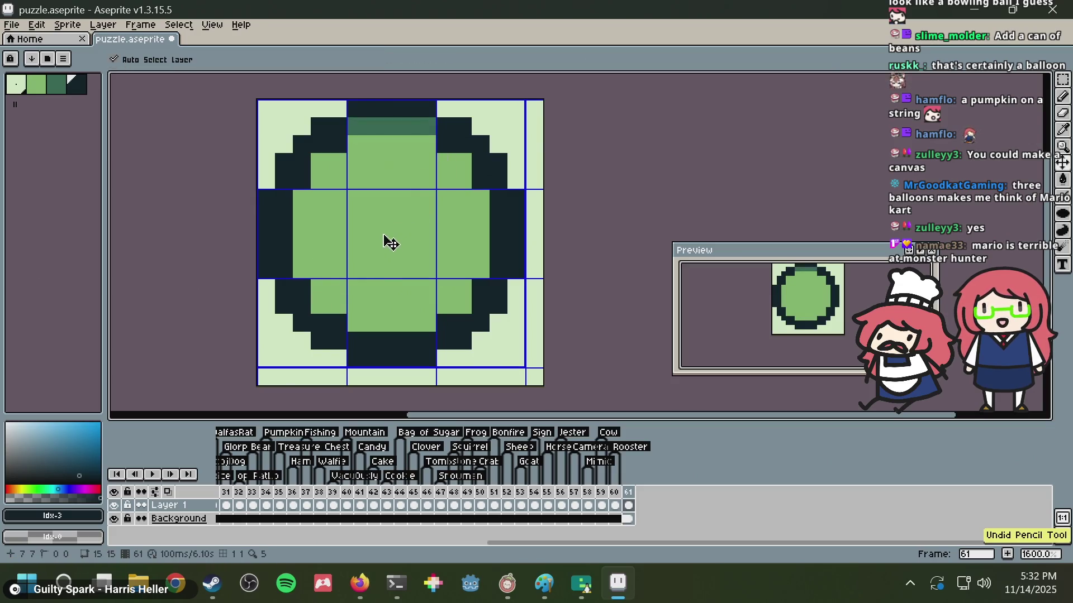
key("ctrl+y")
key("alt+Tab")
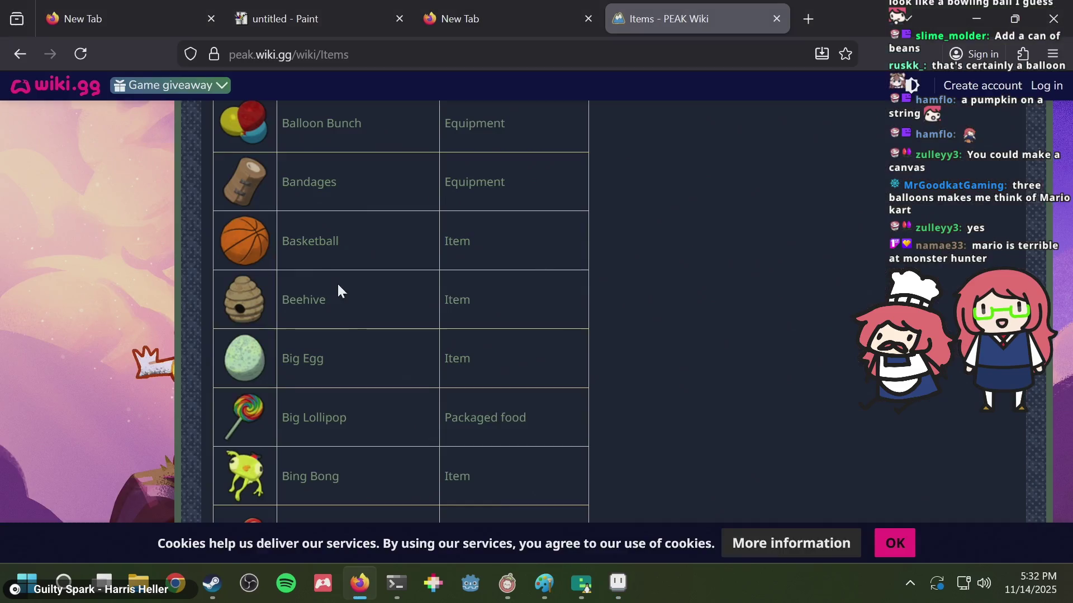
key("alt+Tab")
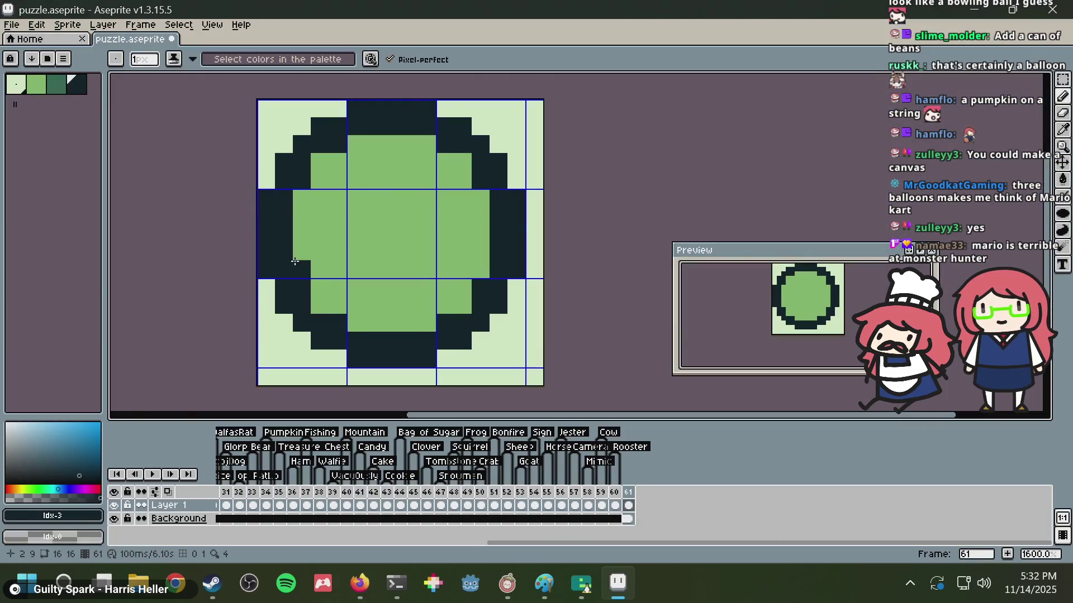
- Draw a dark-teal line down through the circle's middle, discarding stray teal strokes
key("9")
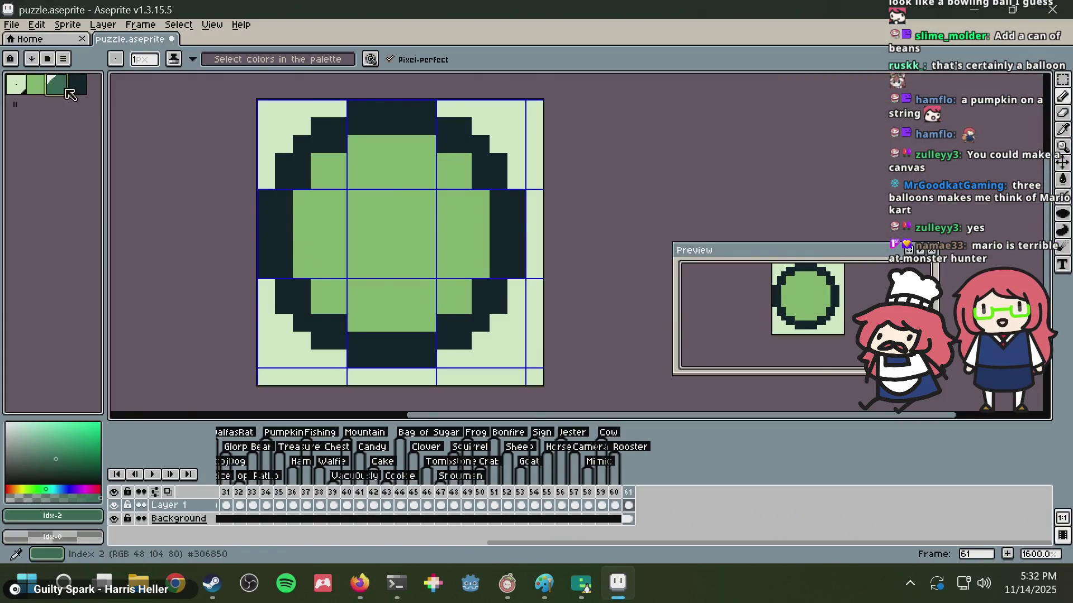
left_click_drag(320, 251, 476, 195)
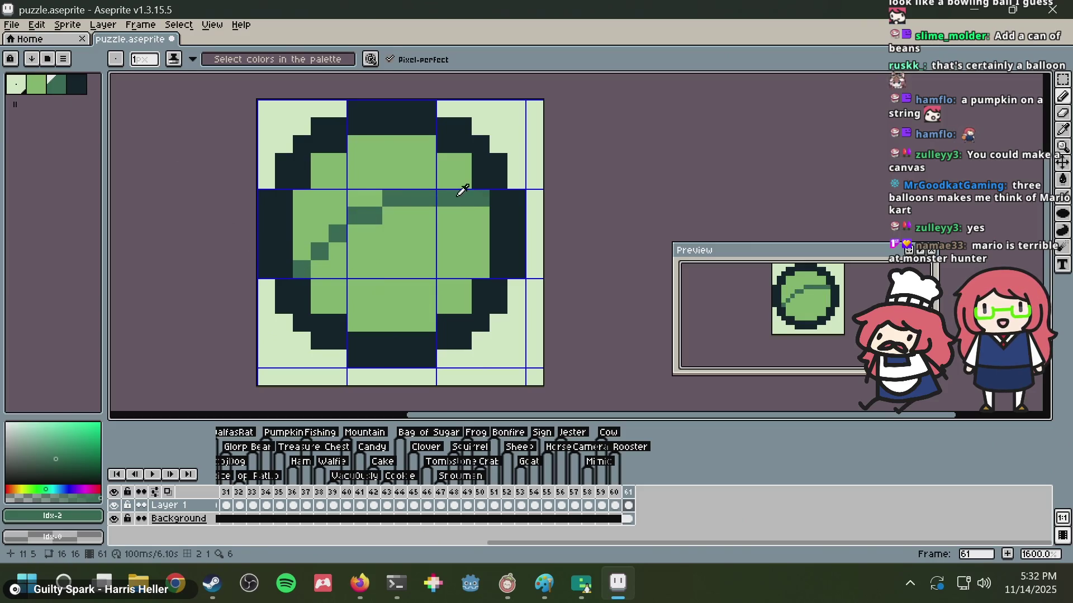
key("alt+Tab")
key("alt+Tab")
left_click(343, 150)
key("ctrl+z")
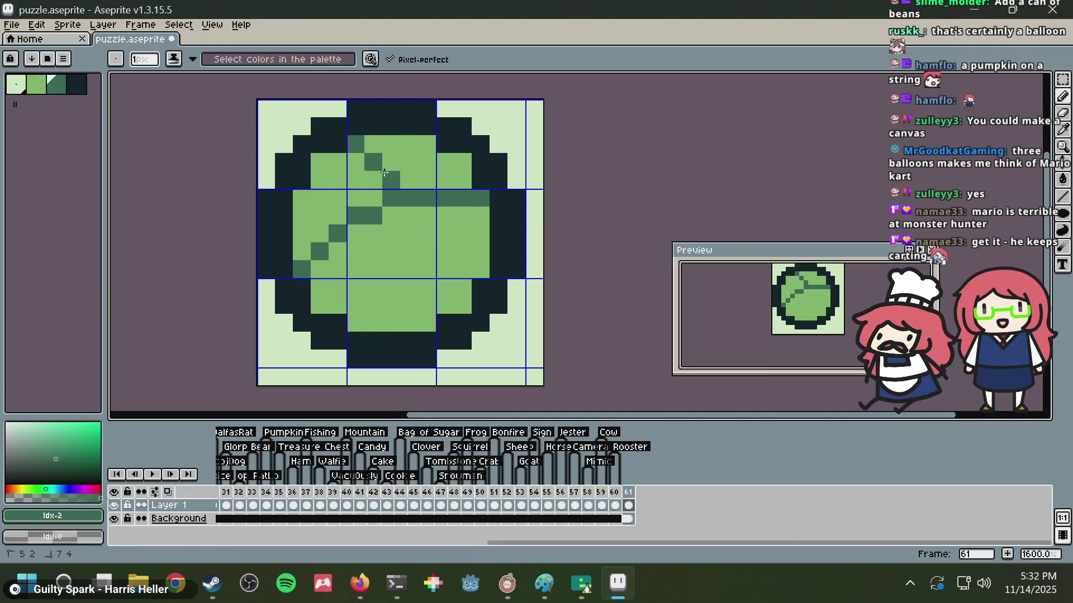
left_click_drag(383, 171, 411, 287)
key("ctrl+z")
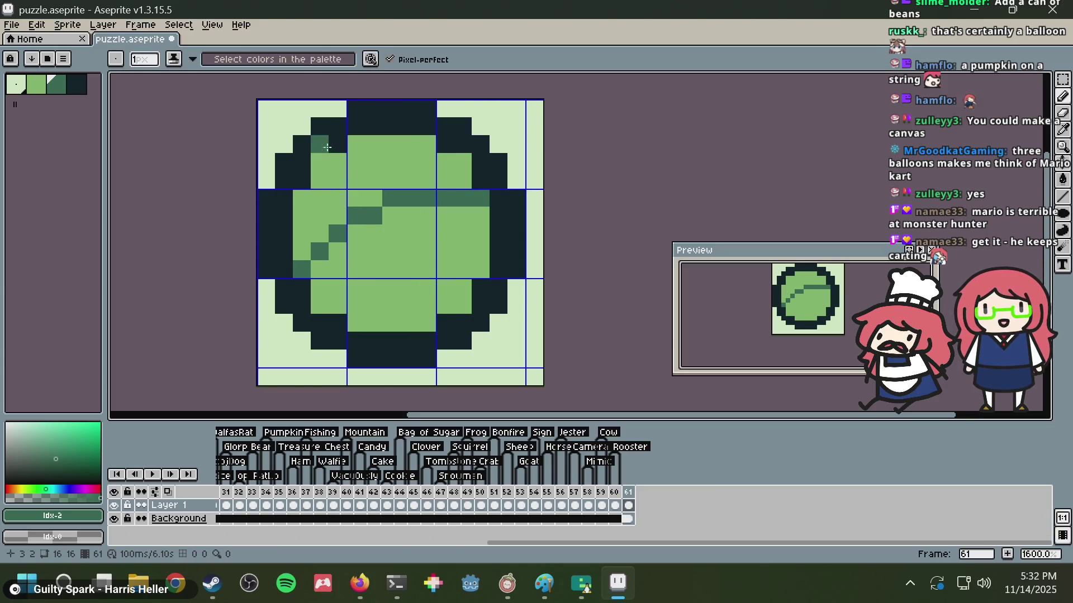
left_click_drag(354, 142, 430, 303)
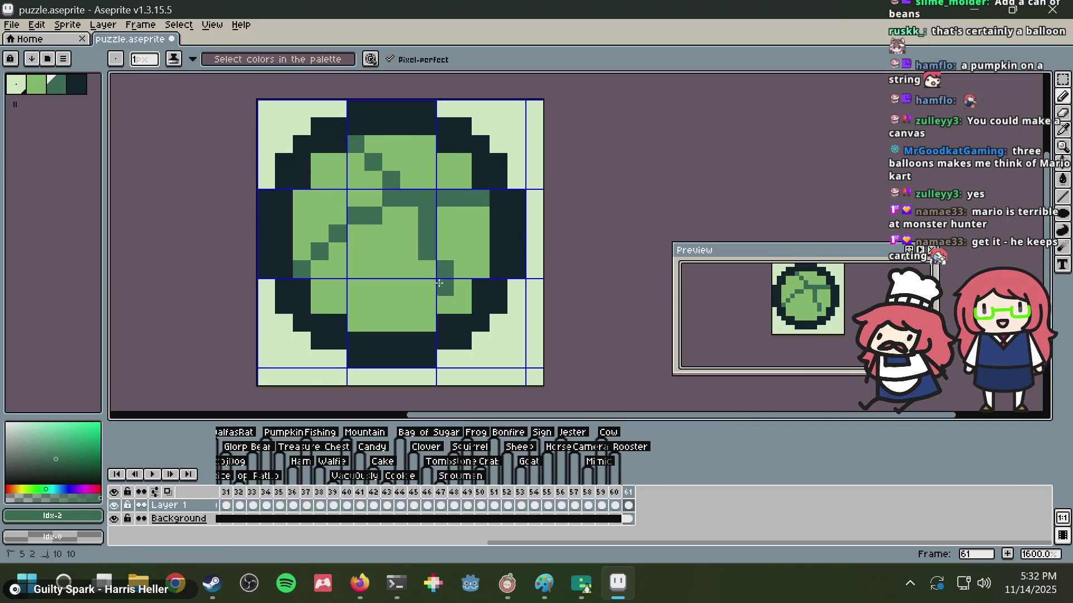
- Try diagonal dark veins across the cabbage, then undo the recent vein strokes
key("alt+Tab")
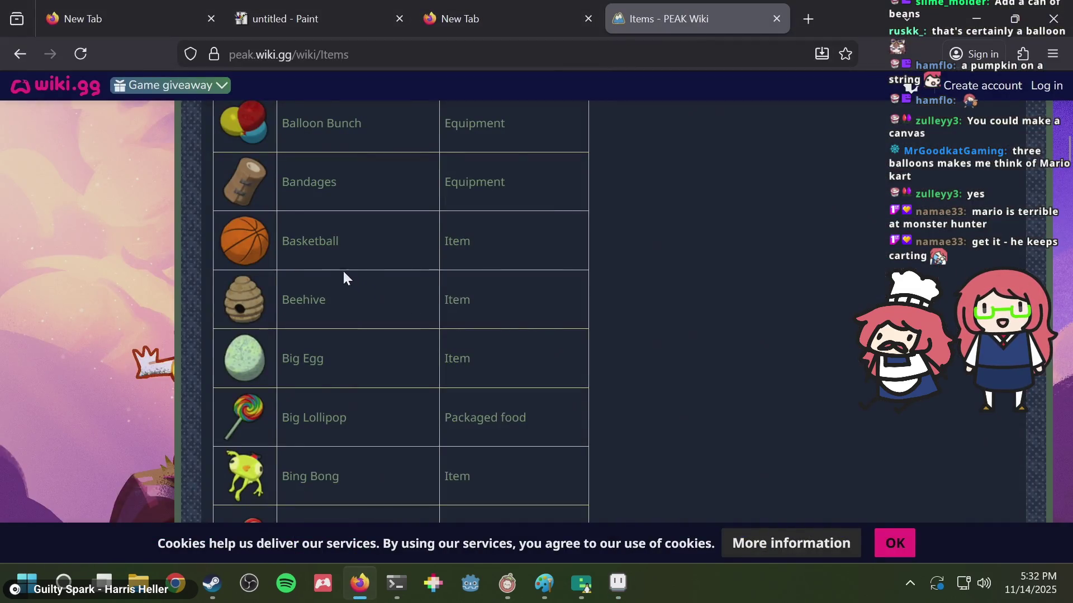
key("alt")
key("alt+Tab")
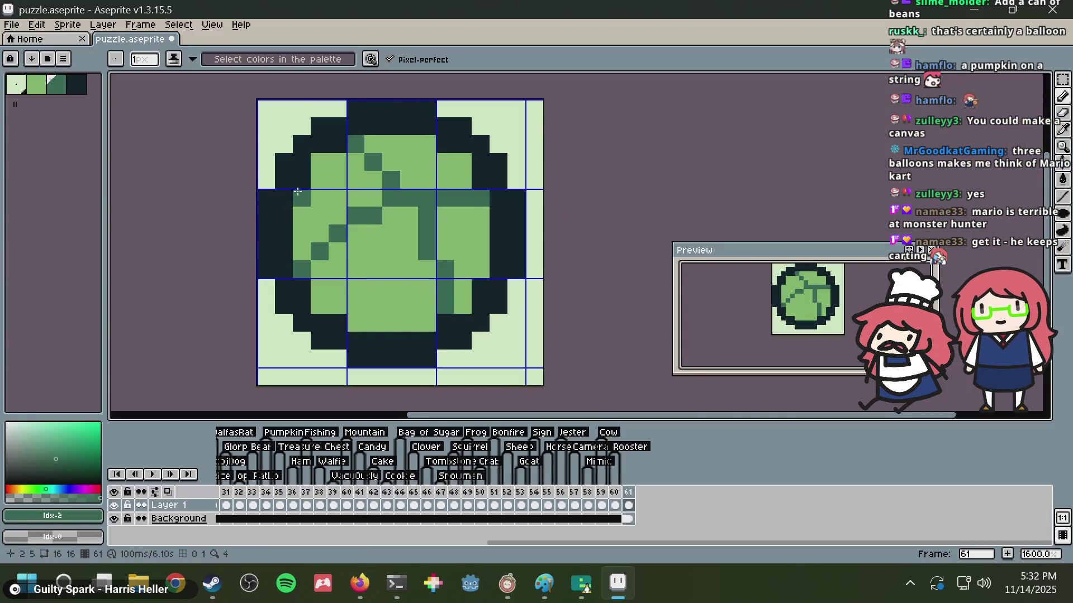
left_click_drag(362, 330, 483, 252)
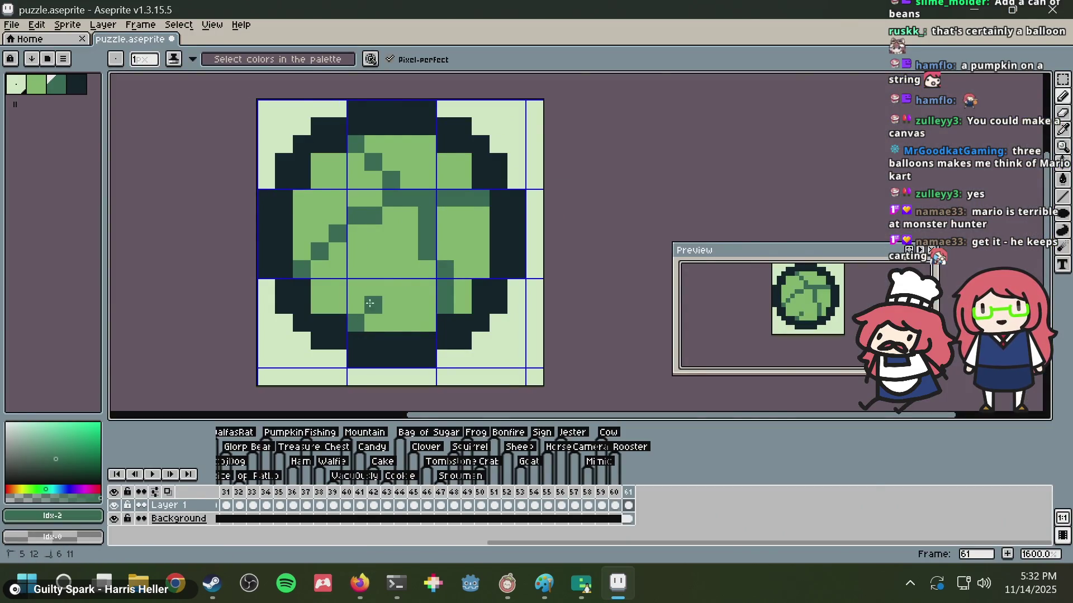
key("ctrl+z")
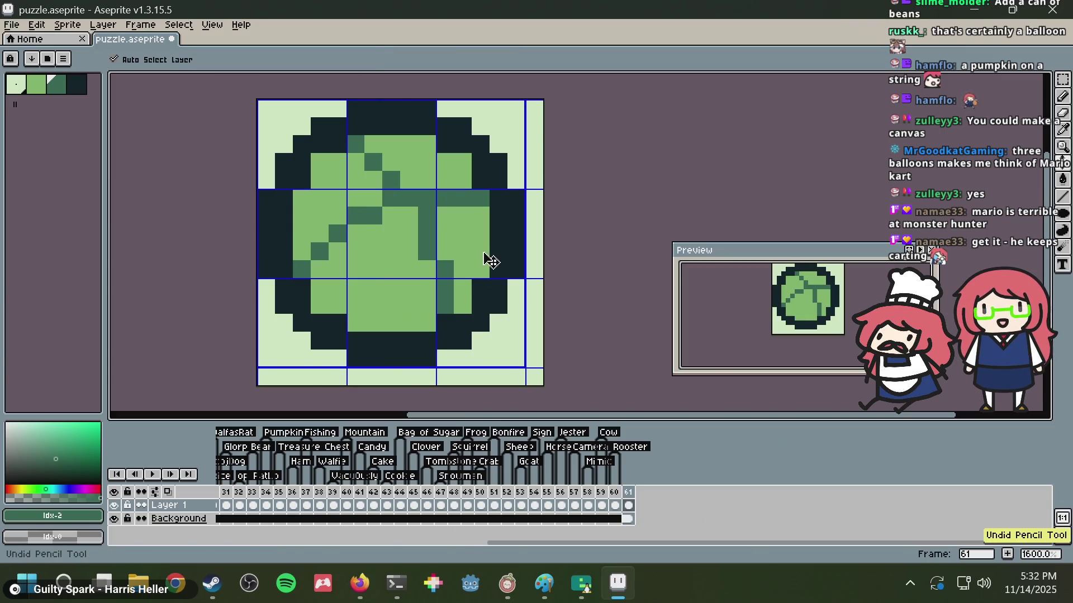
mouse_move(373, 324)
left_mouse_down()
mouse_move(373, 308)
mouse_move(422, 256)
mouse_move(437, 247)
mouse_move(477, 257)
left_mouse_up()
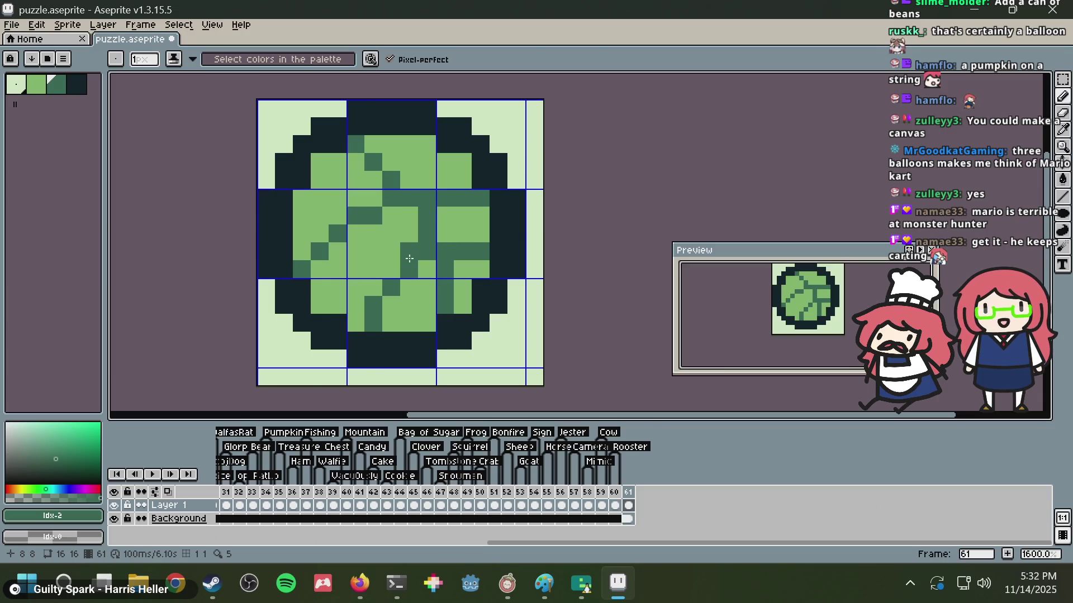
key("alt+Tab")
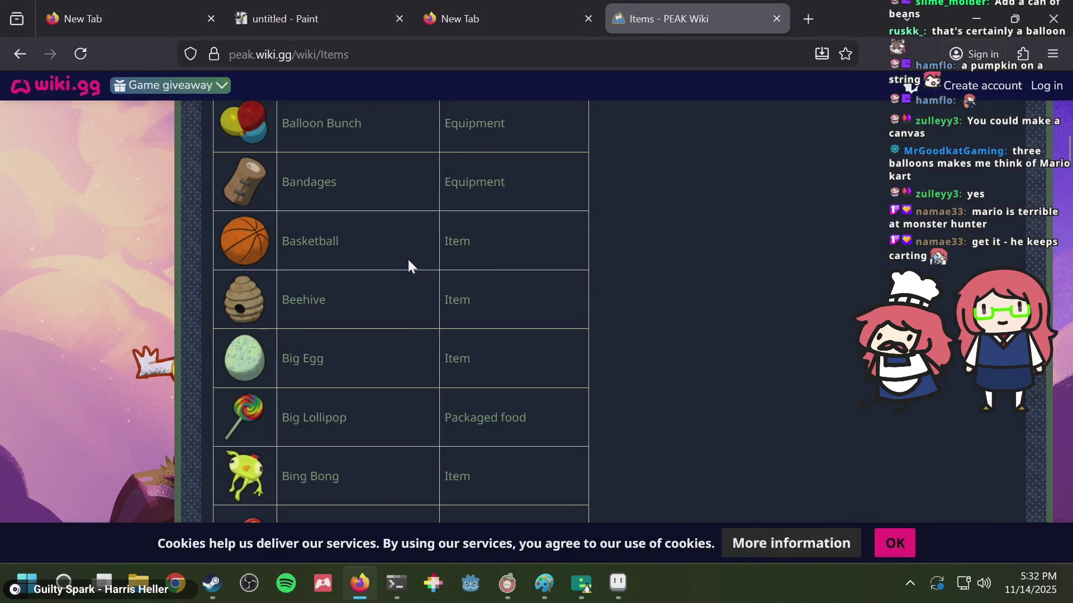
key("alt+Tab")
key("ctrl+z")
key("ctrl+z")
key("ctrl+z")
key("ctrl+z")
key("ctrl+z")
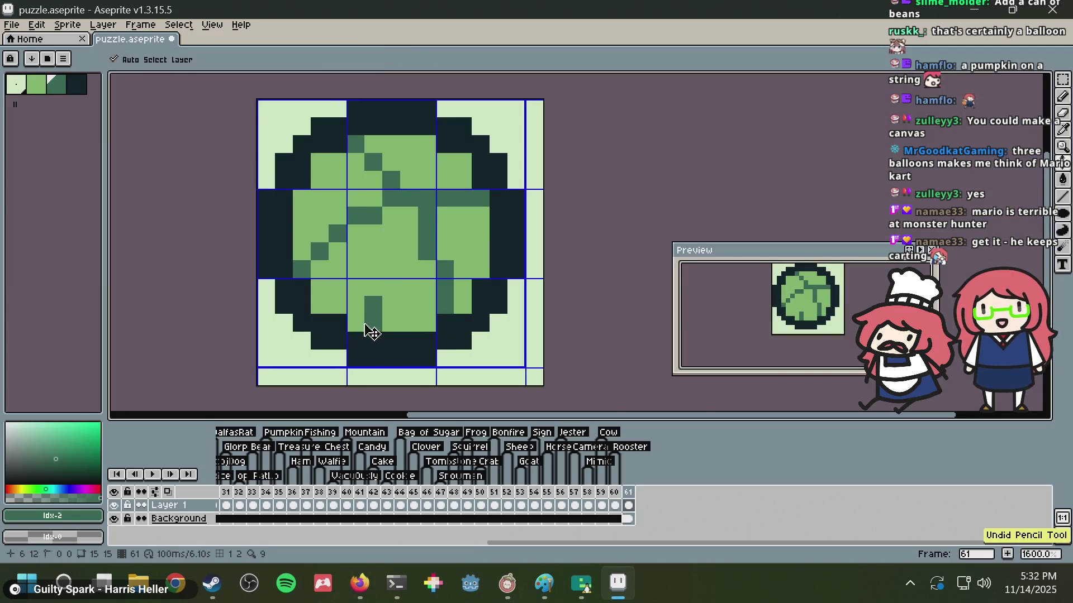
key("ctrl+z")
key("ctrl+z")
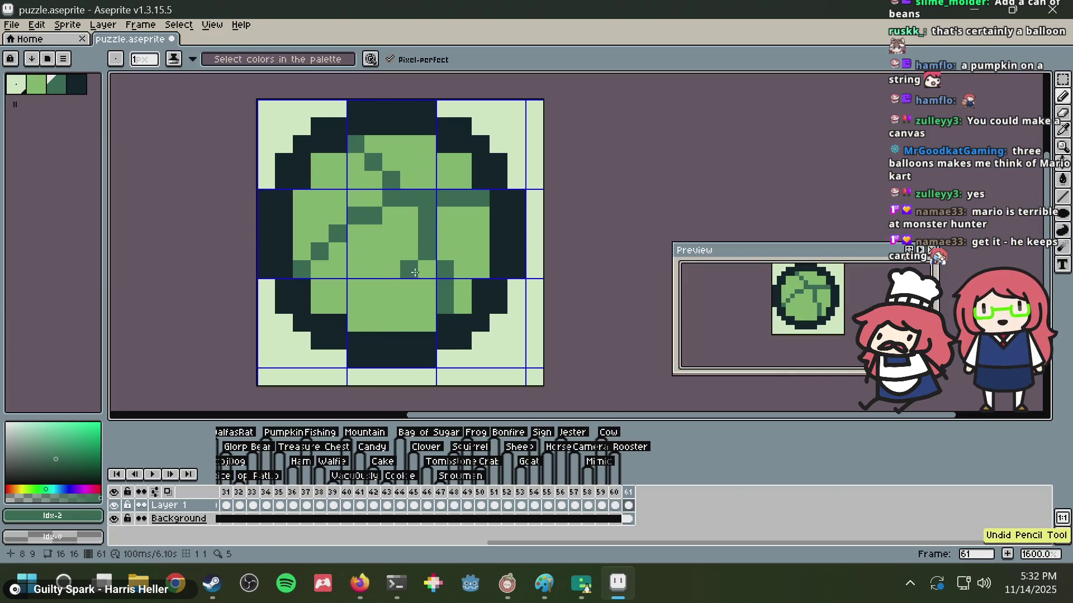
key("ctrl+z")
- Rebuild the vein pixel by pixel, extending it downward and to the left
left_click(416, 280)
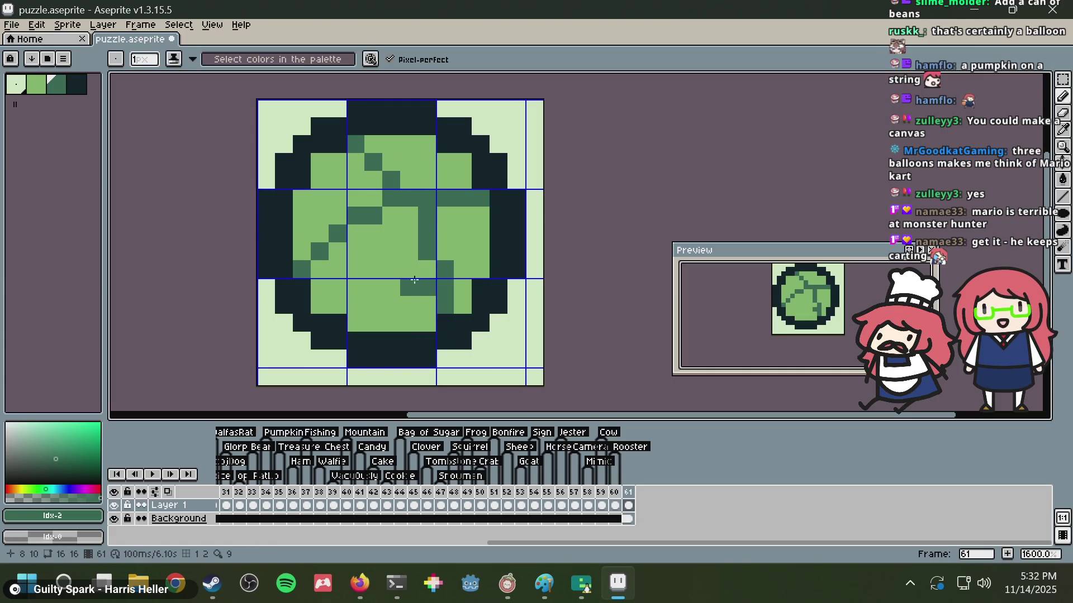
left_click(391, 287)
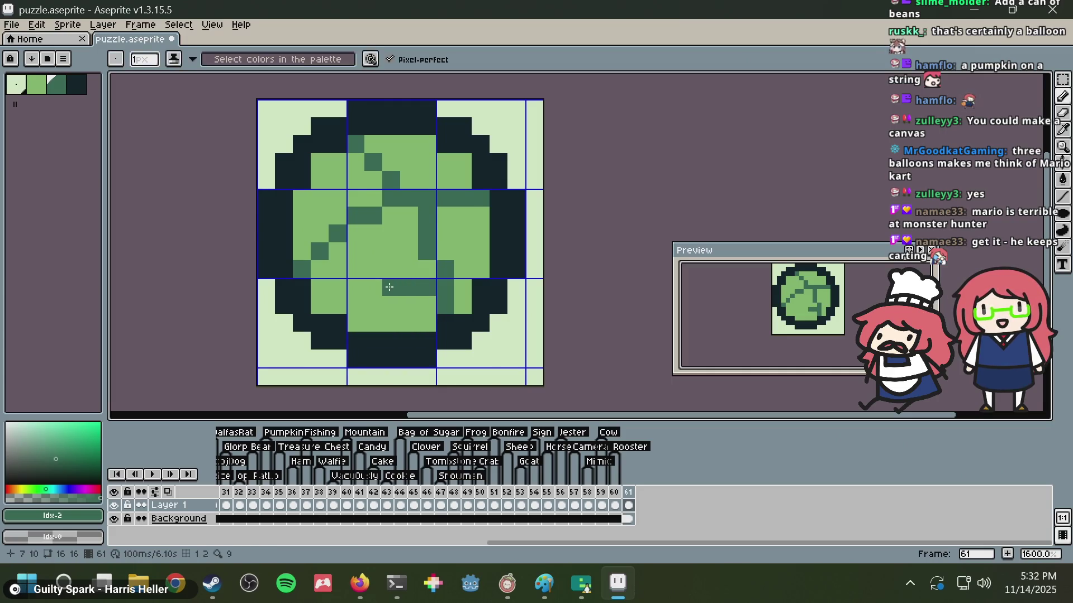
left_click(372, 305)
left_click(369, 319)
left_click_drag(365, 319, 356, 322)
- Cover a stray pixel with light green and add dark vein pixels above, right and near the top
left_click(421, 296, "alt")
left_click(421, 295)
left_click(443, 268, "alt")
left_click(425, 271)
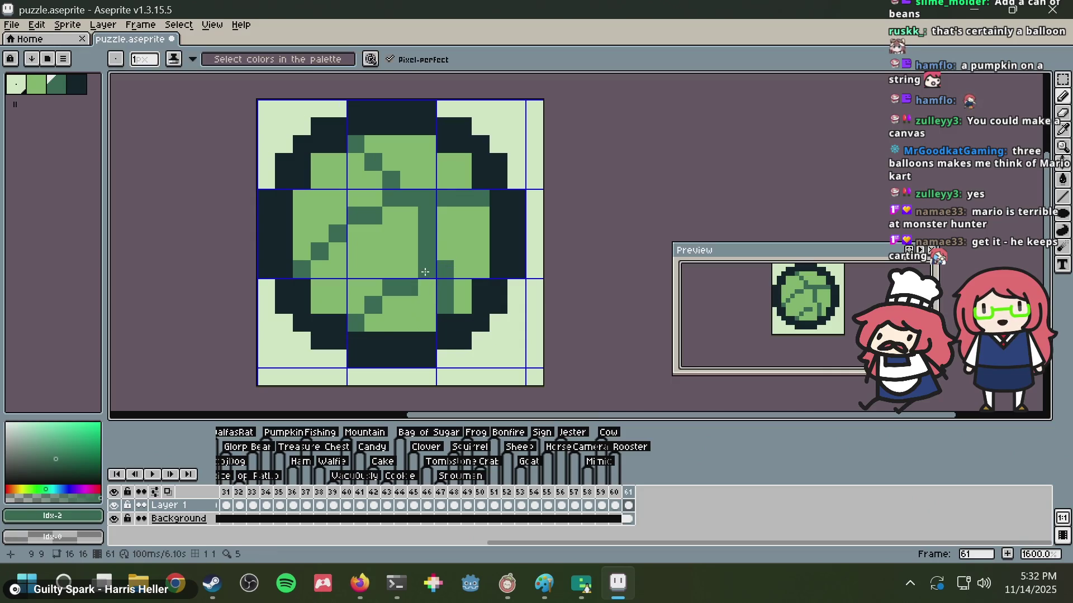
left_click(476, 269)
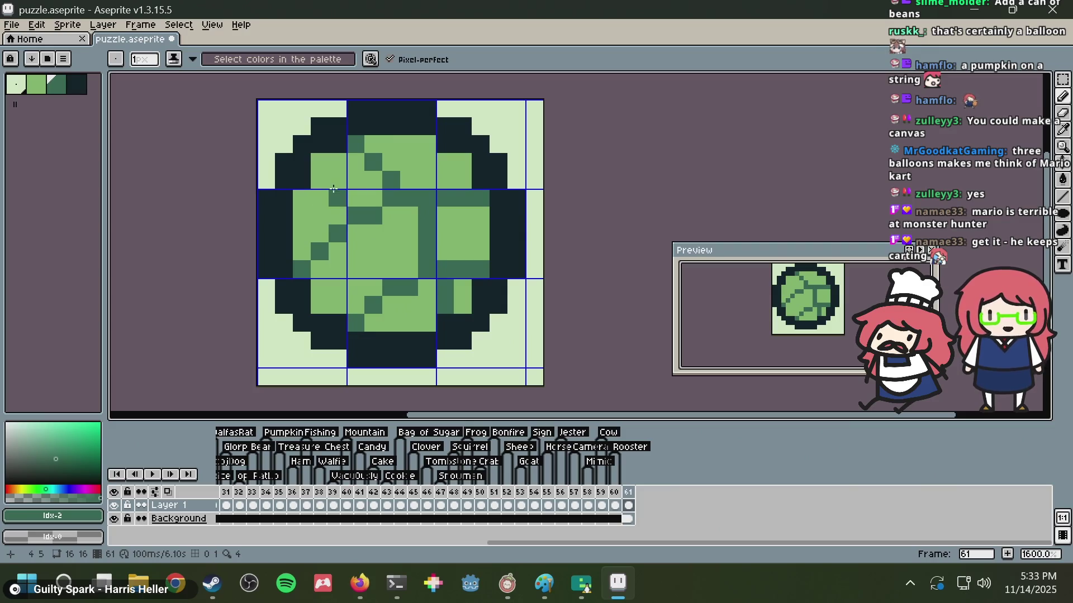
left_click_drag(324, 182, 340, 180)
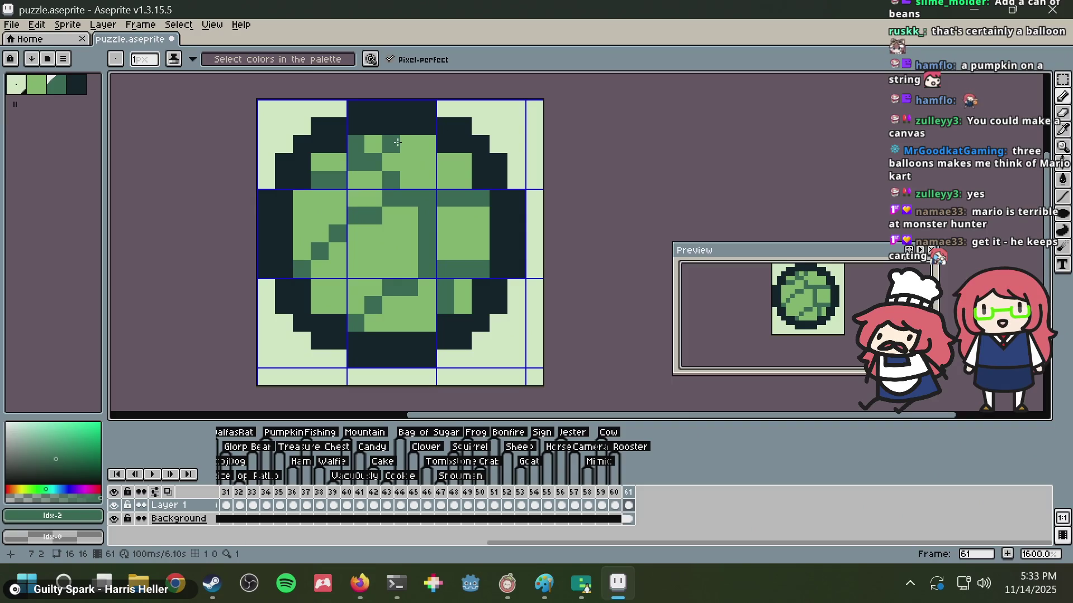
- Draw a diagonal dark stroke into the cabbage's centre and darken nearby pixels, undoing the last ones
scroll(397, 143, "down", 2)
scroll(427, 176, "down", 2)
scroll(456, 208, "up", 2)
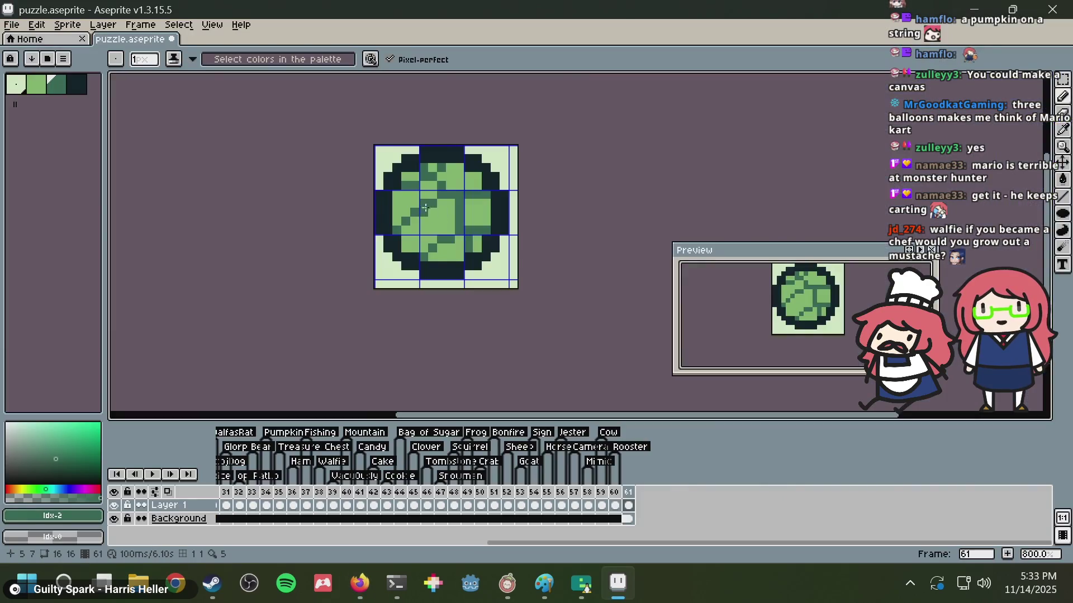
scroll(427, 209, "up", 1)
mouse_move(427, 173)
left_mouse_down()
mouse_move(466, 203)
mouse_move(474, 274)
left_mouse_up()
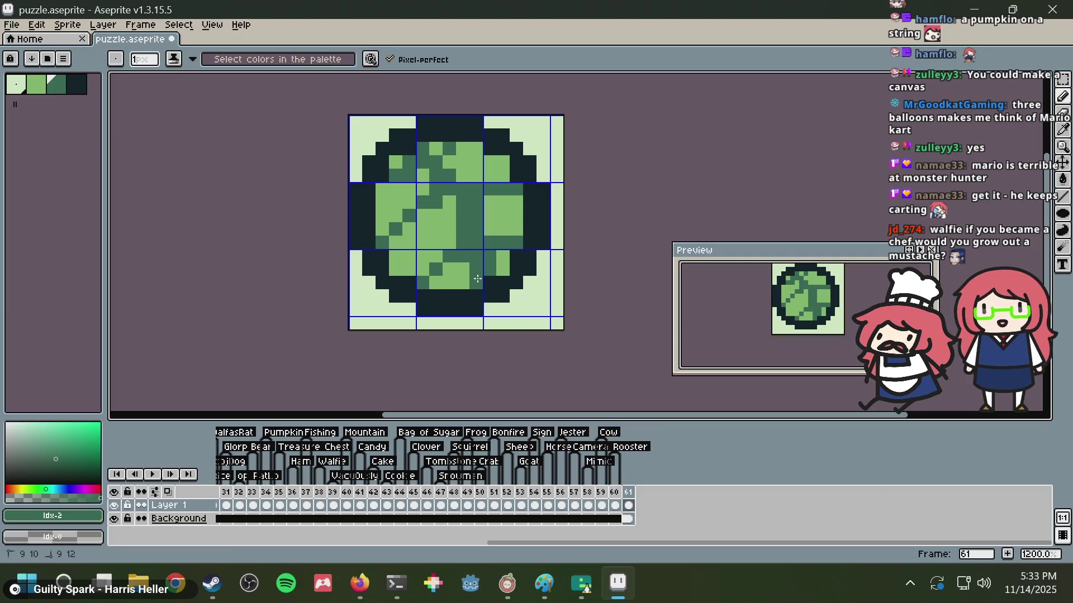
left_click(451, 205)
left_click(385, 233)
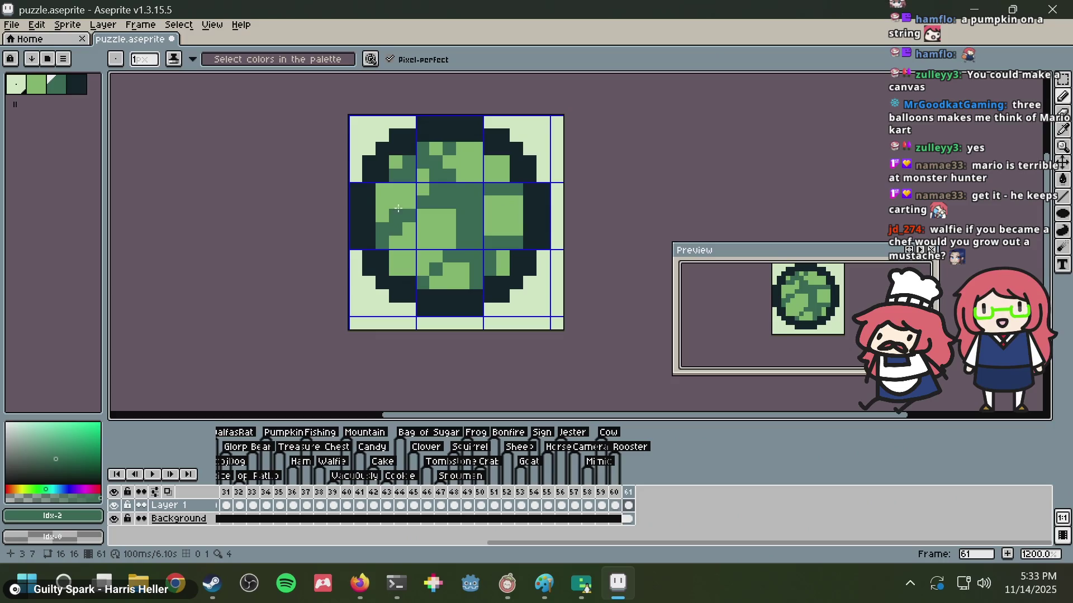
key("ctrl+z")
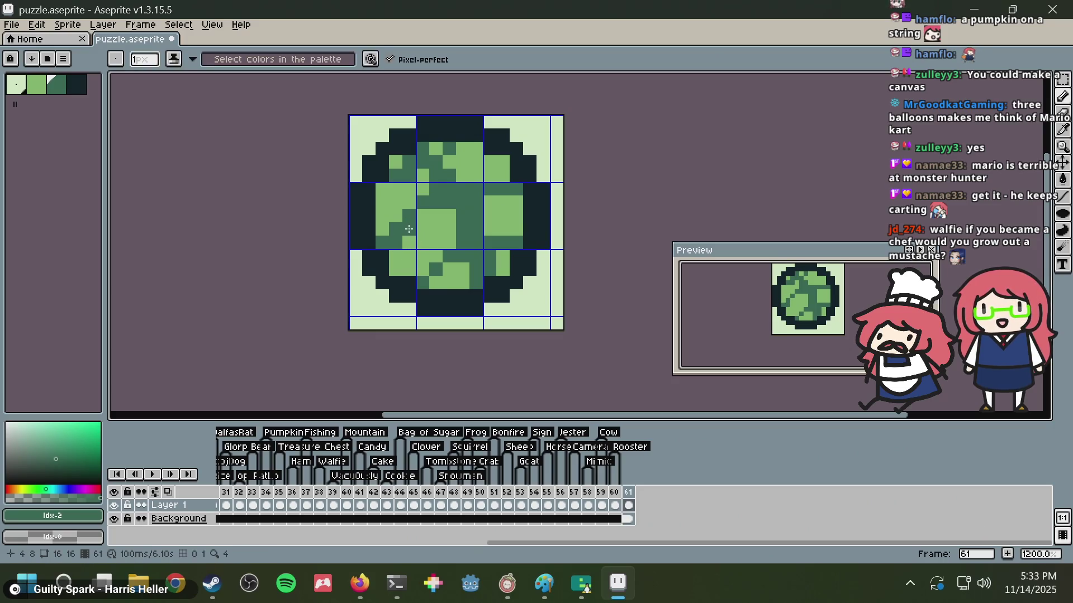
- Darken centre pixels and the upper-right leaf, resampling dark green from the canvas
left_click(423, 215)
left_click(436, 215)
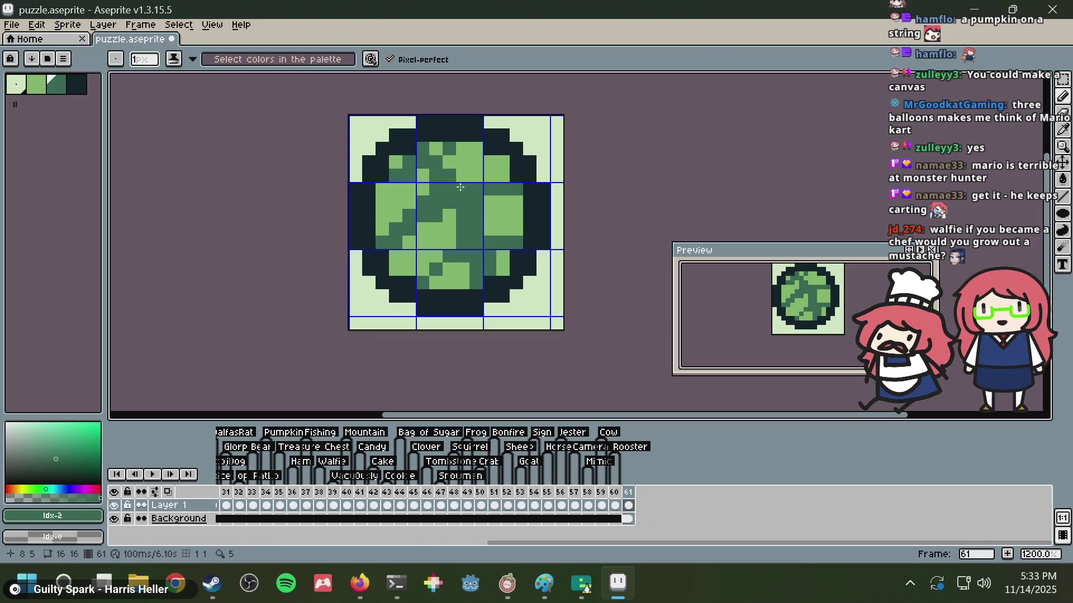
left_click(483, 175)
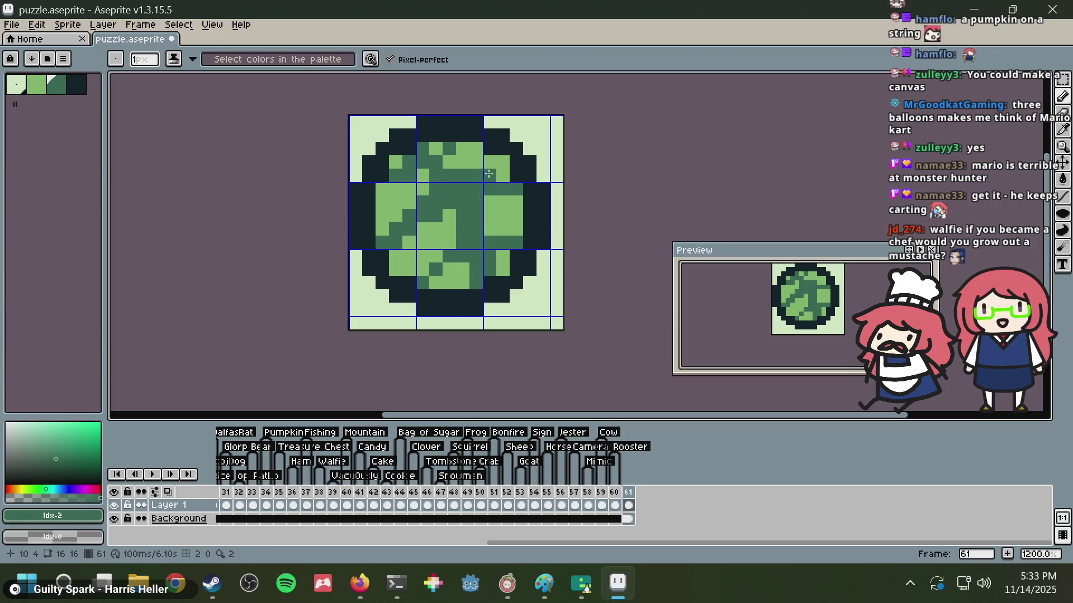
left_click_drag(502, 162, 503, 176)
key("i")
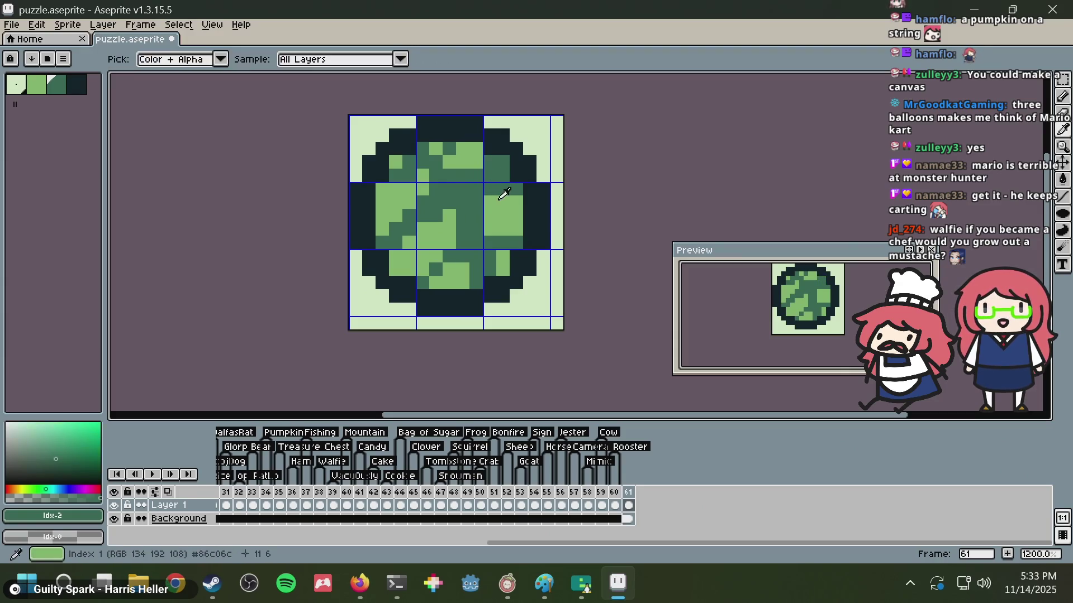
left_click(501, 197, "alt")
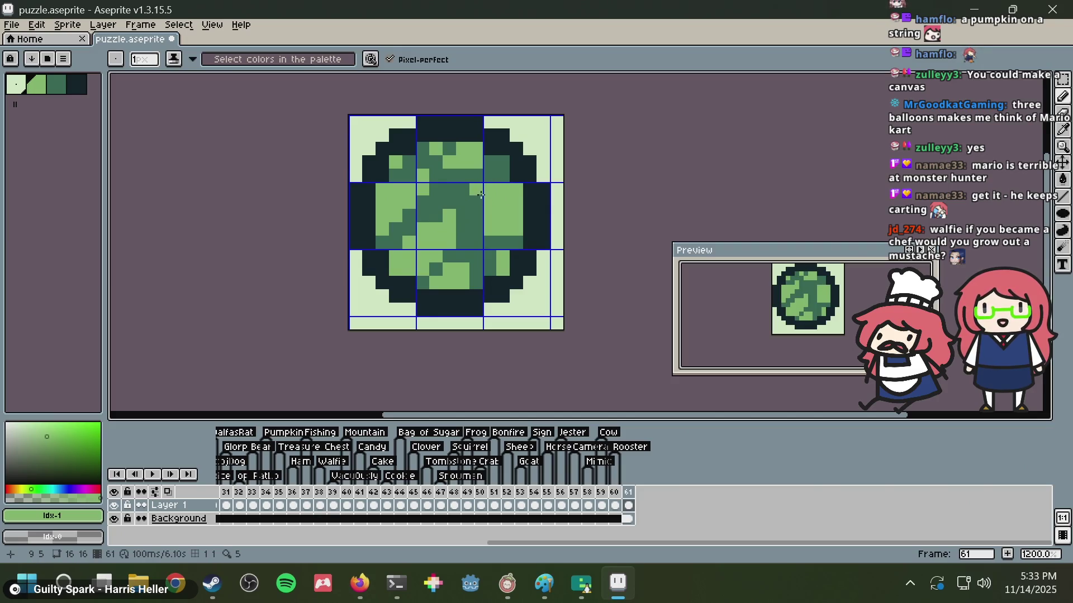
left_click(484, 173, "alt")
left_click(464, 162)
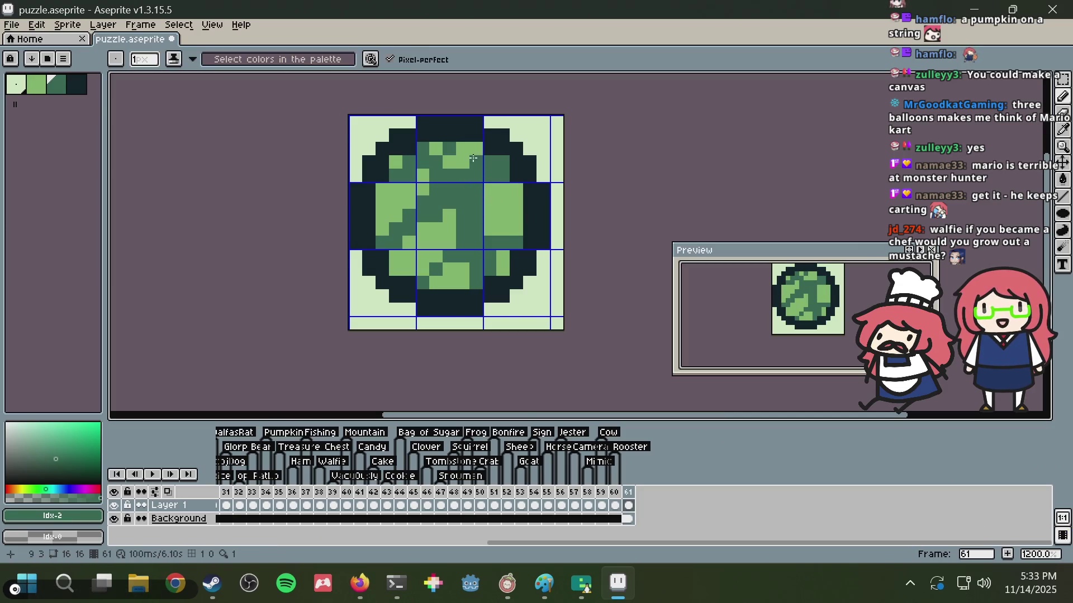
- Eyedrop the light leaf green and dark shading green from the canvas with Alt
key("alt")
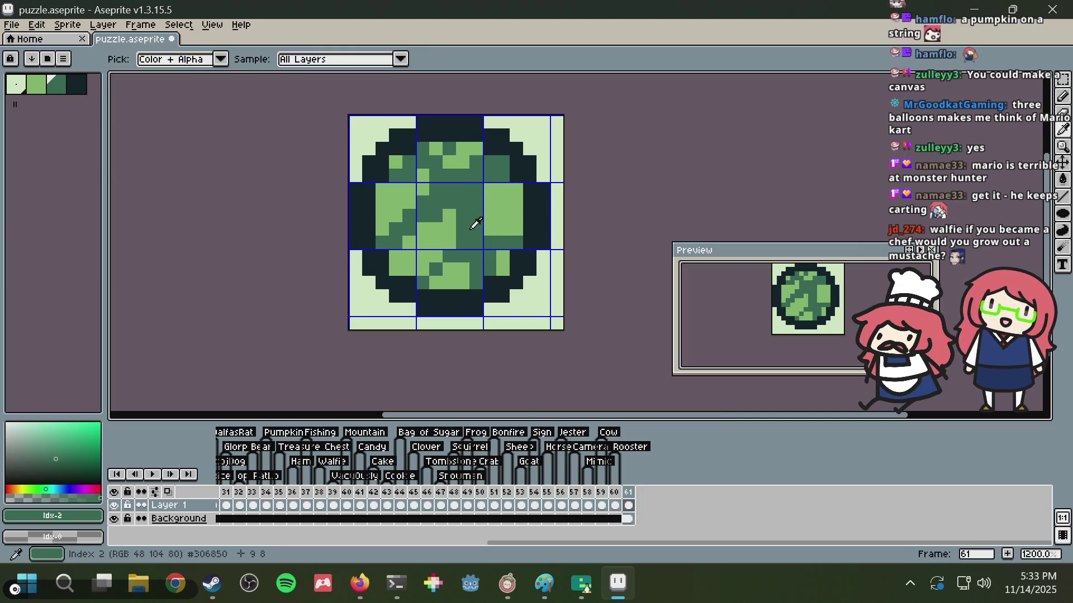
left_click(457, 222, "alt")
key("alt")
left_click(487, 240, "alt")
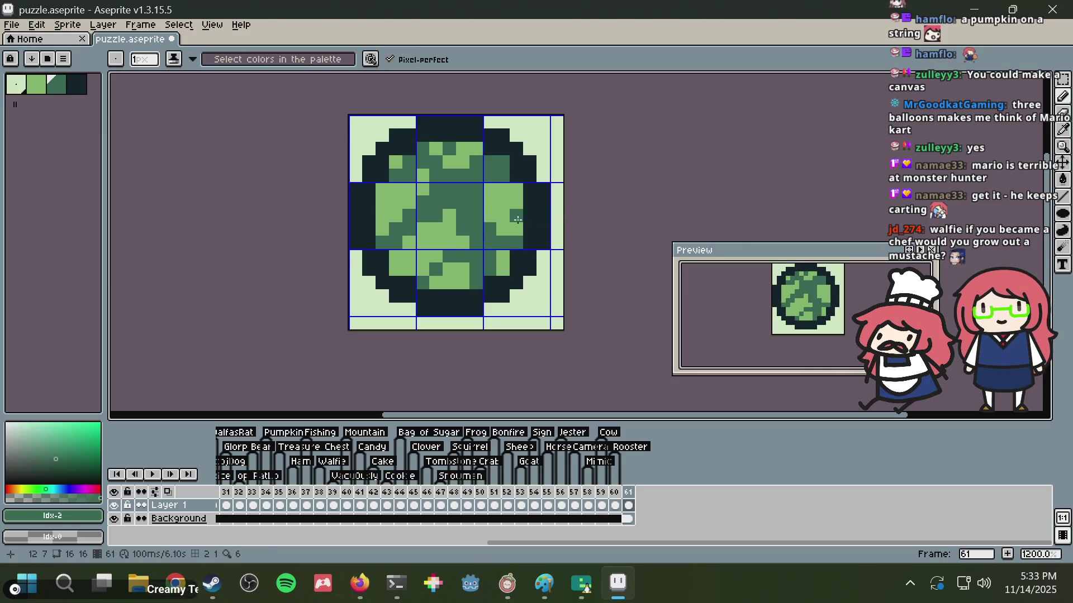
scroll(477, 223, "up", 1)
left_click(497, 188, "alt")
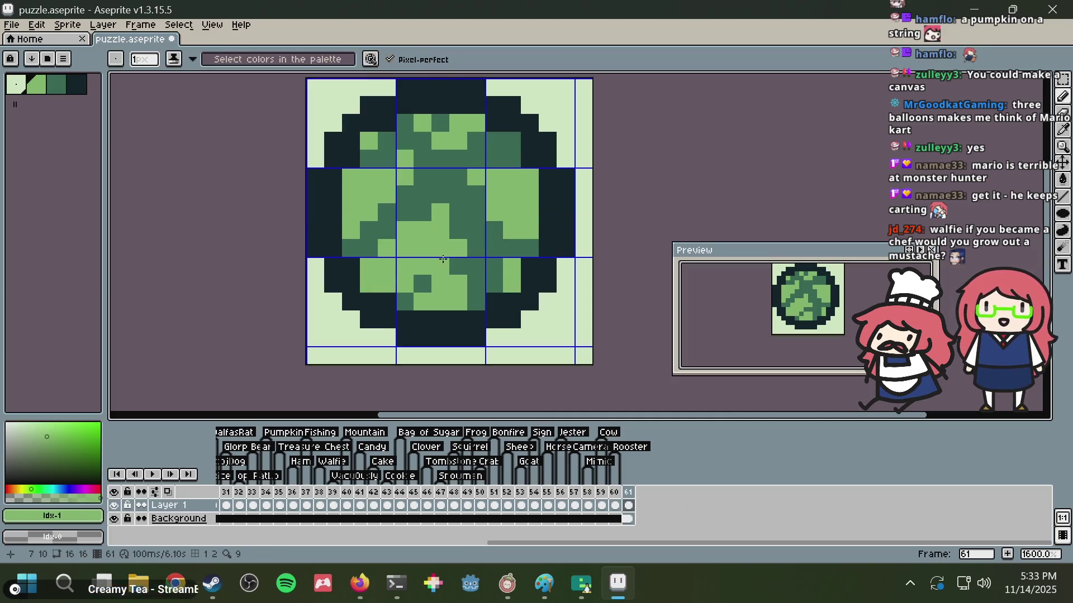
key("alt")
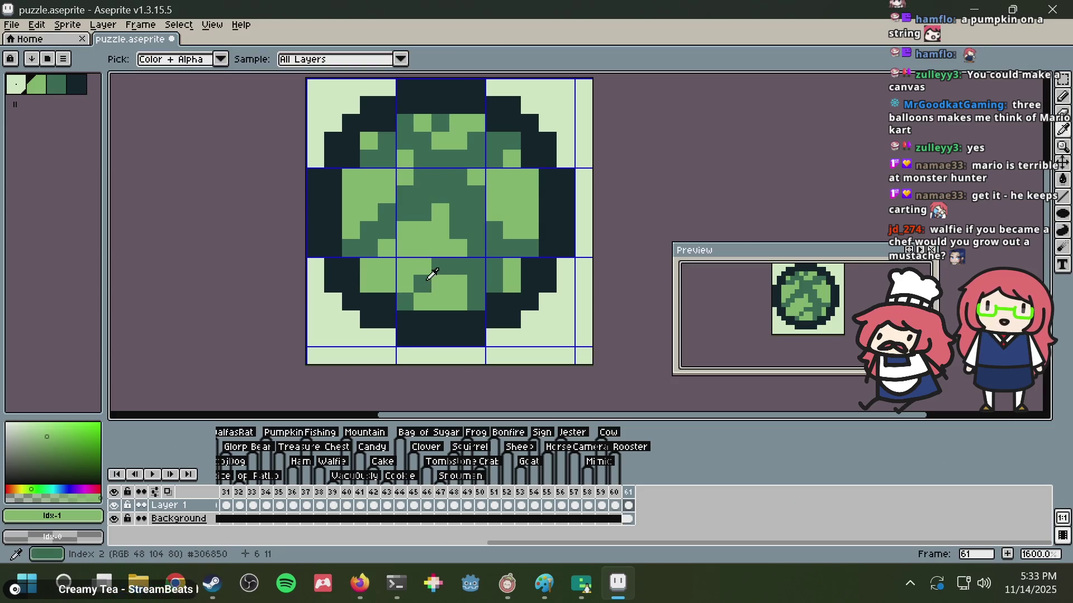
left_click(427, 277, "alt")
- Darken pixels 6,12, 8,9 and 11,8 and turn pixel 6,2 medium green
left_click(421, 295)
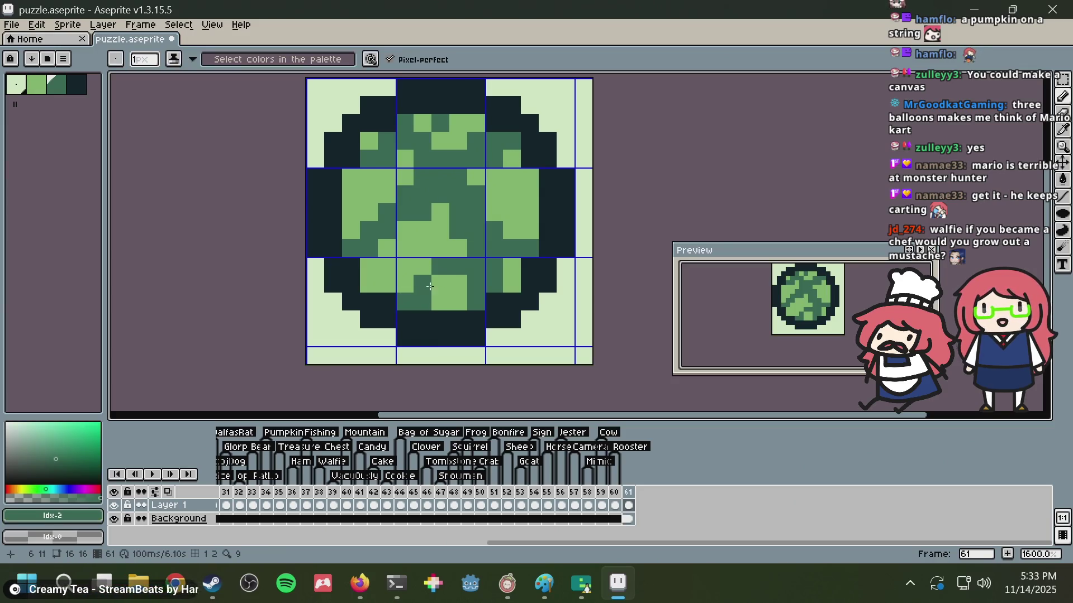
left_click(454, 256)
left_click(519, 238)
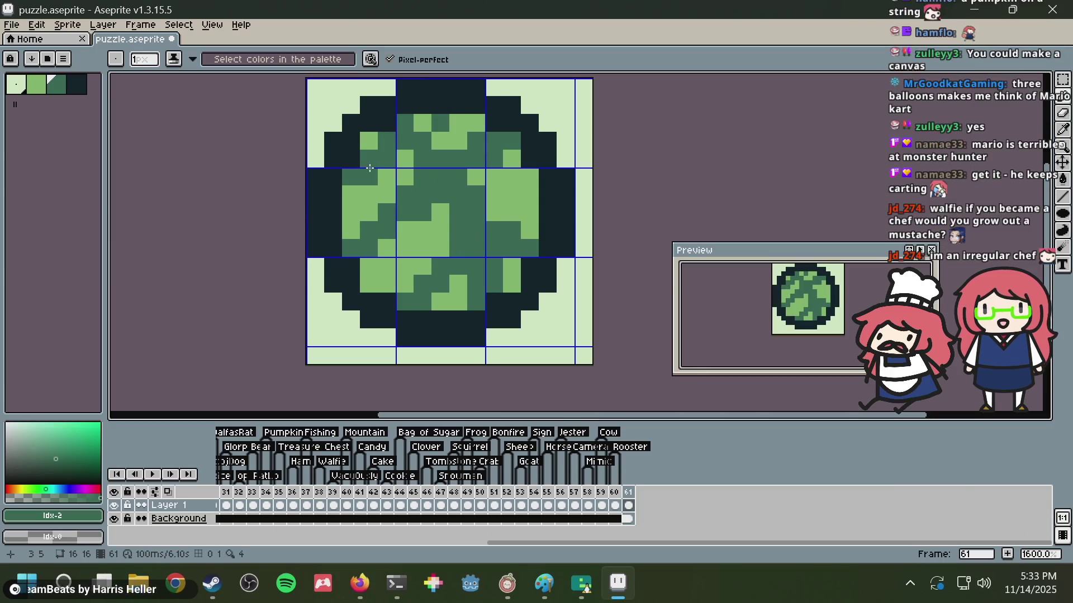
left_click(418, 121)
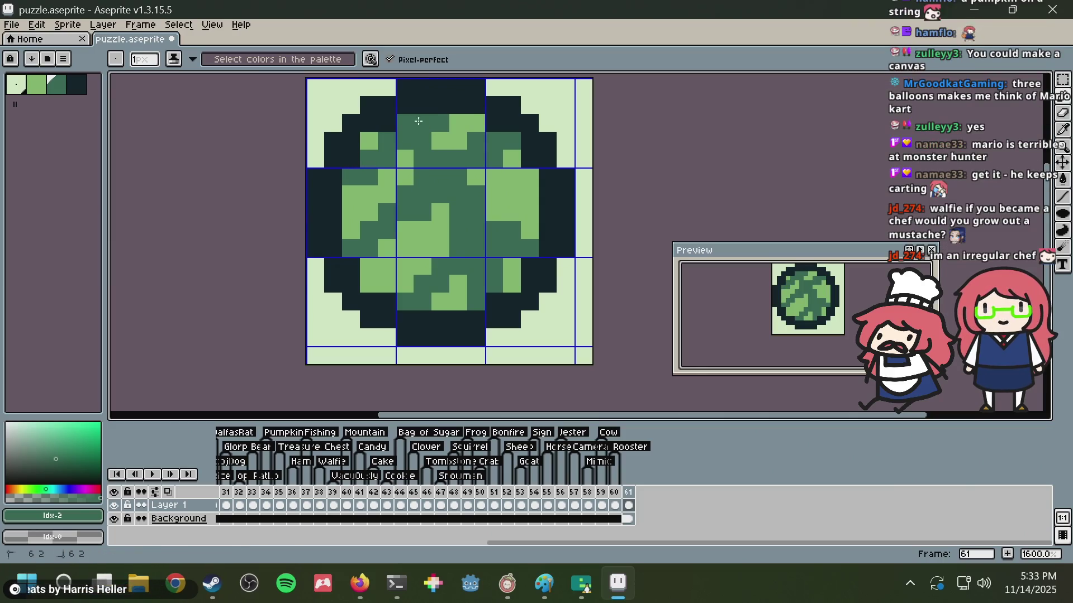
scroll(385, 134, "down", 9)
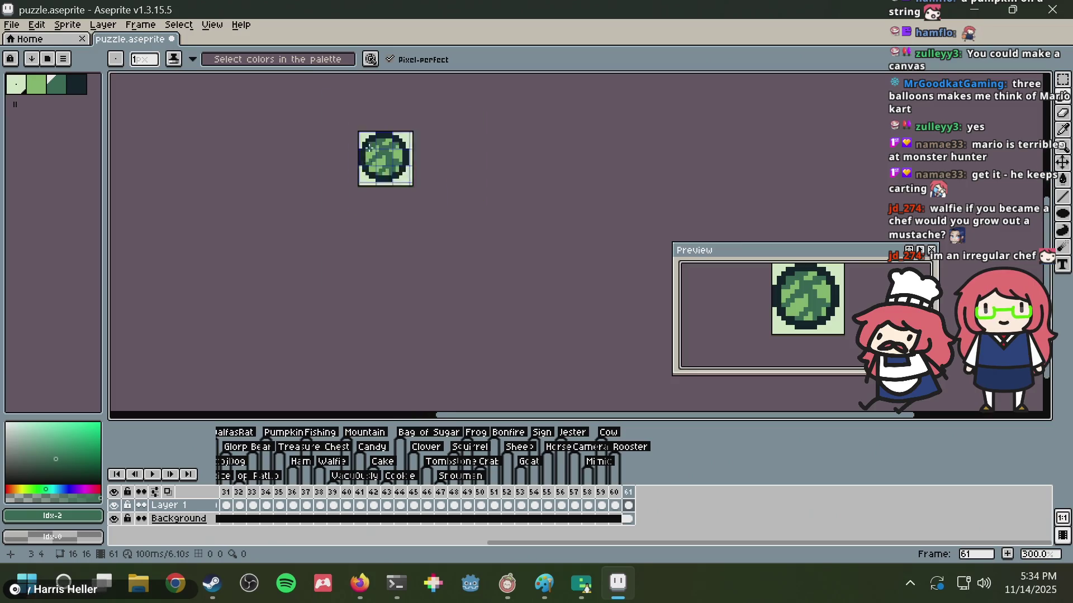
scroll(380, 146, "up", 4)
scroll(380, 146, "up", 4)
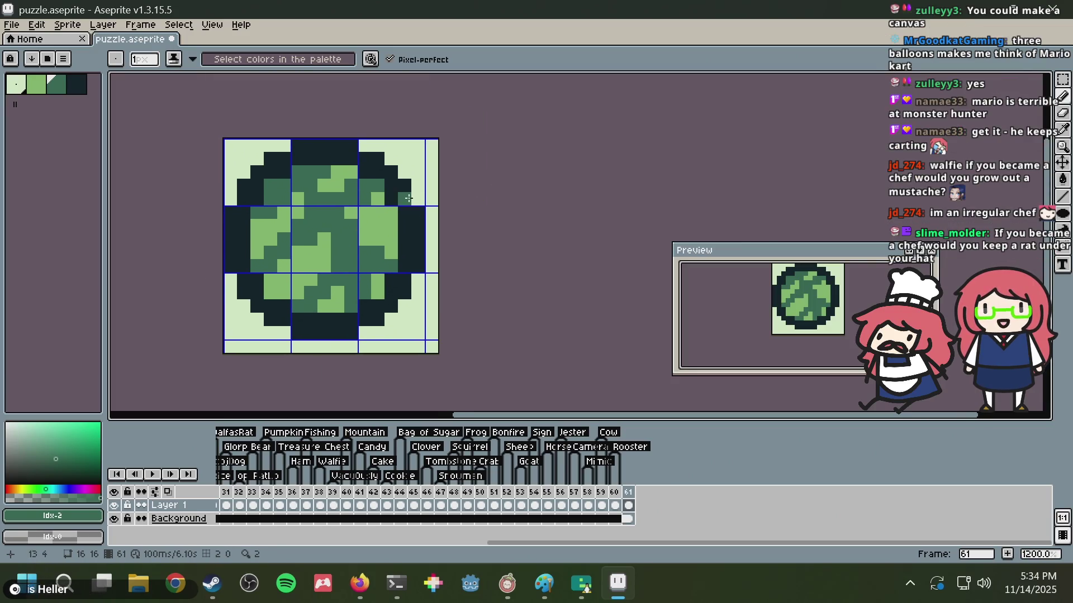
- Undo the last stroke and check the PEAK Wiki Items table down to Big Lollipop
key("ctrl+z")
key("alt+Tab")
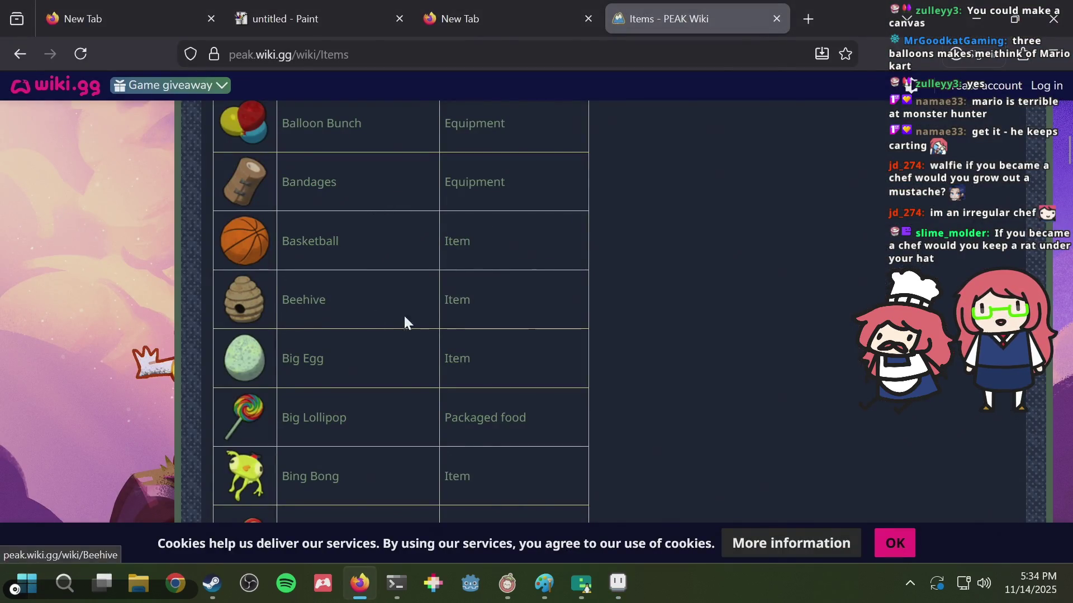
scroll(368, 335, "down", 3)
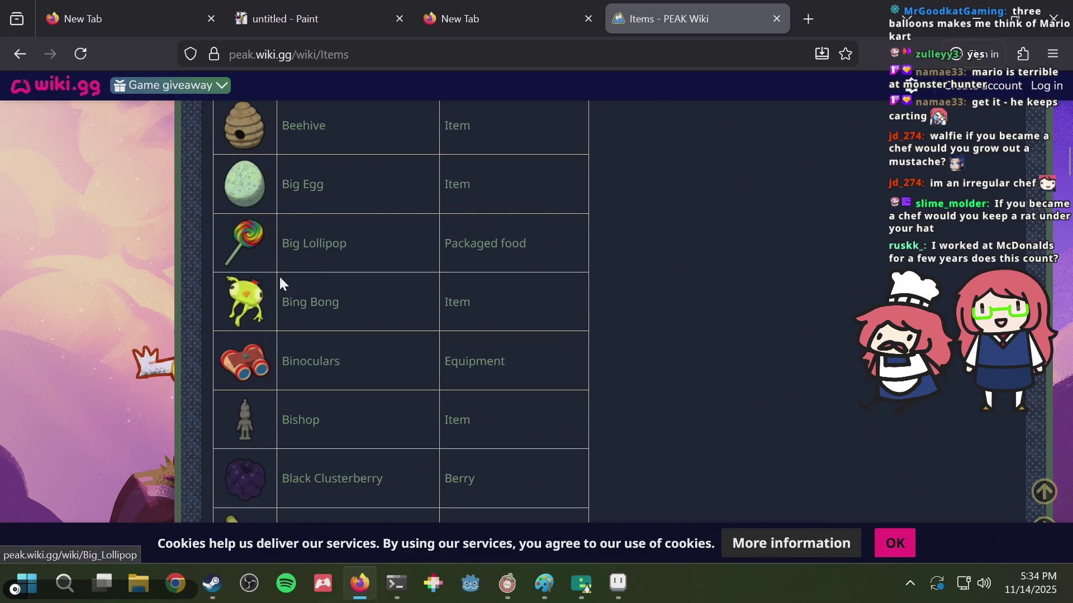
scroll(279, 274, "down", 2)
scroll(278, 273, "up", 2)
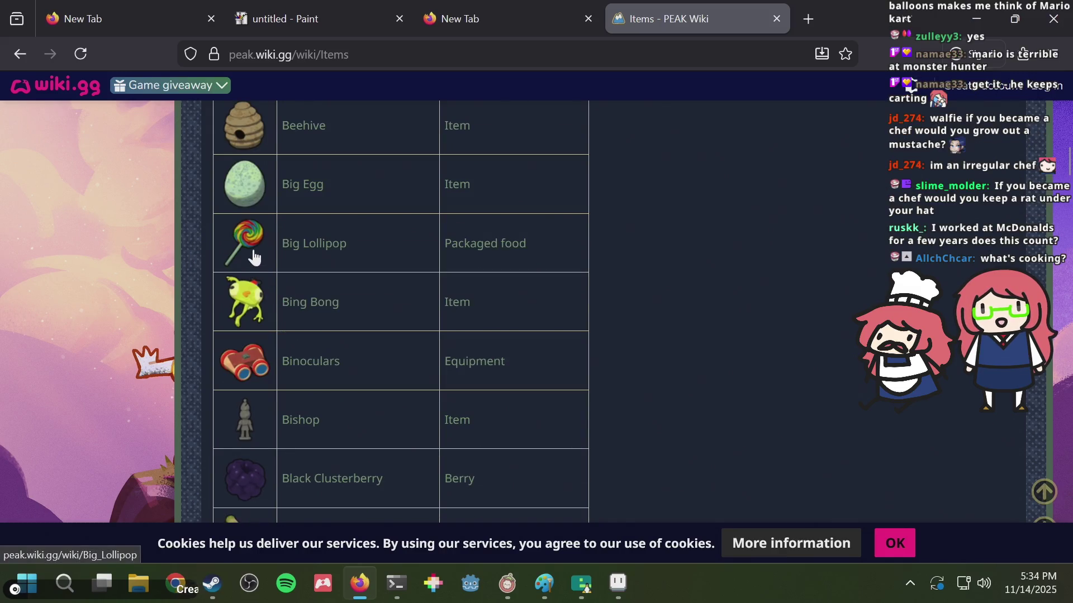
key("alt+Tab")
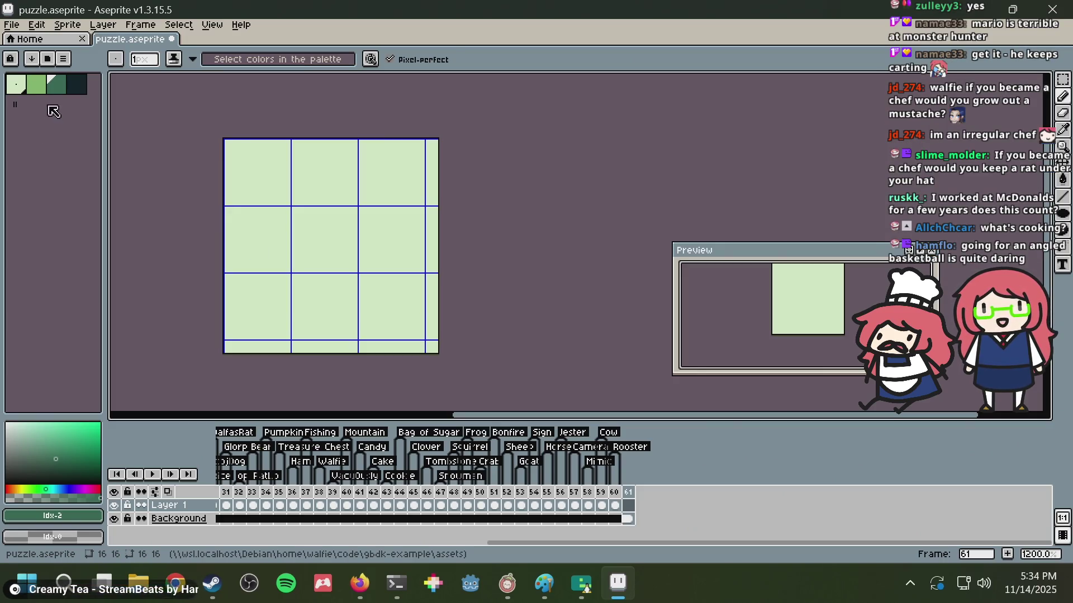
- Undo the stray dark strokes to restore the round sprite, then add one dark pixel at its centre
left_click(78, 94)
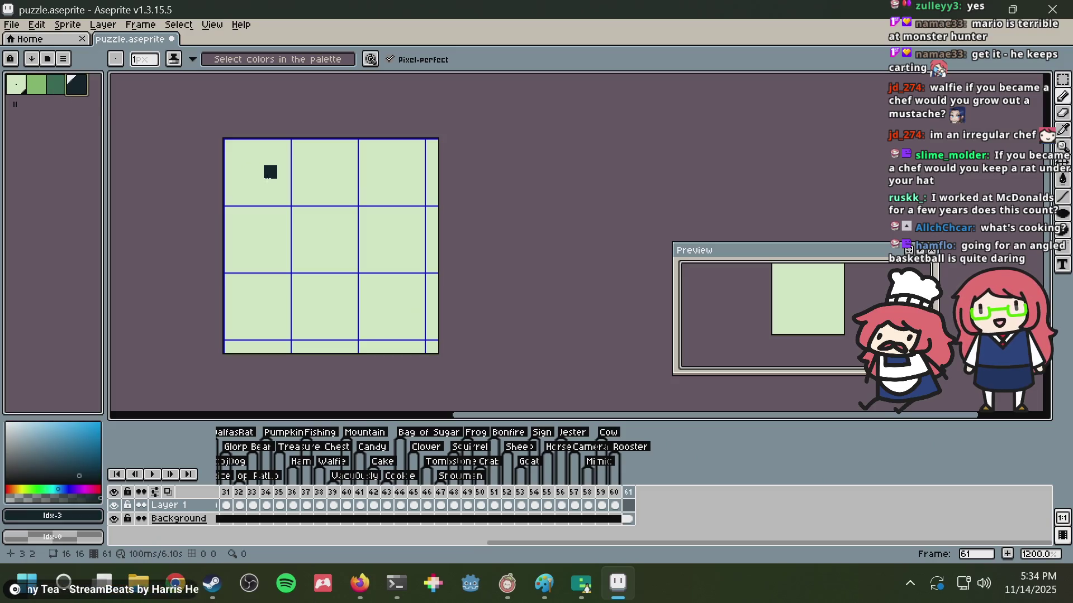
left_click_drag(231, 218, 232, 241)
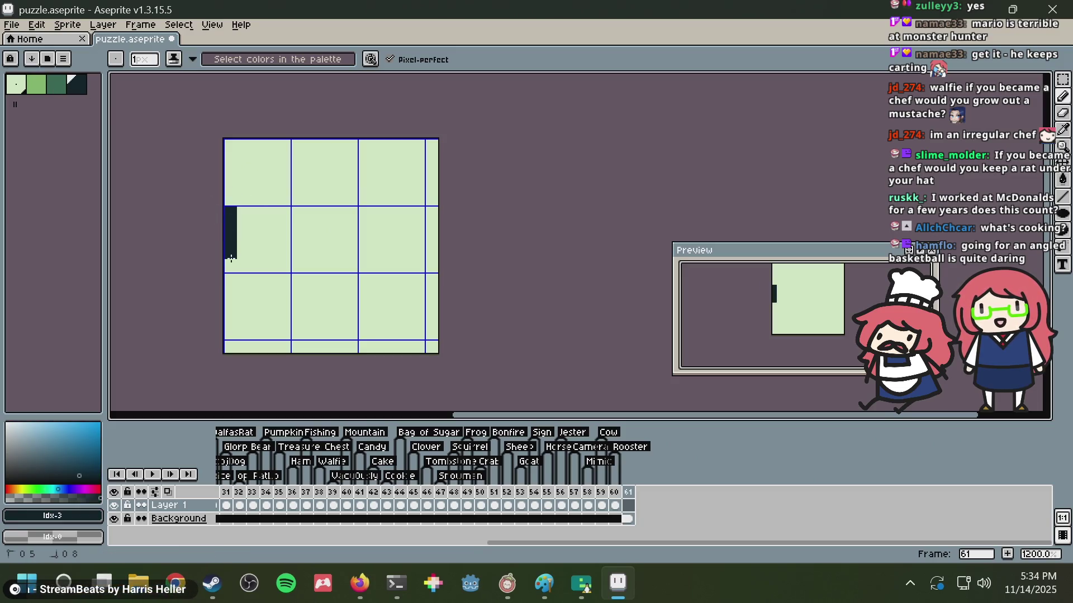
key("ctrl+z")
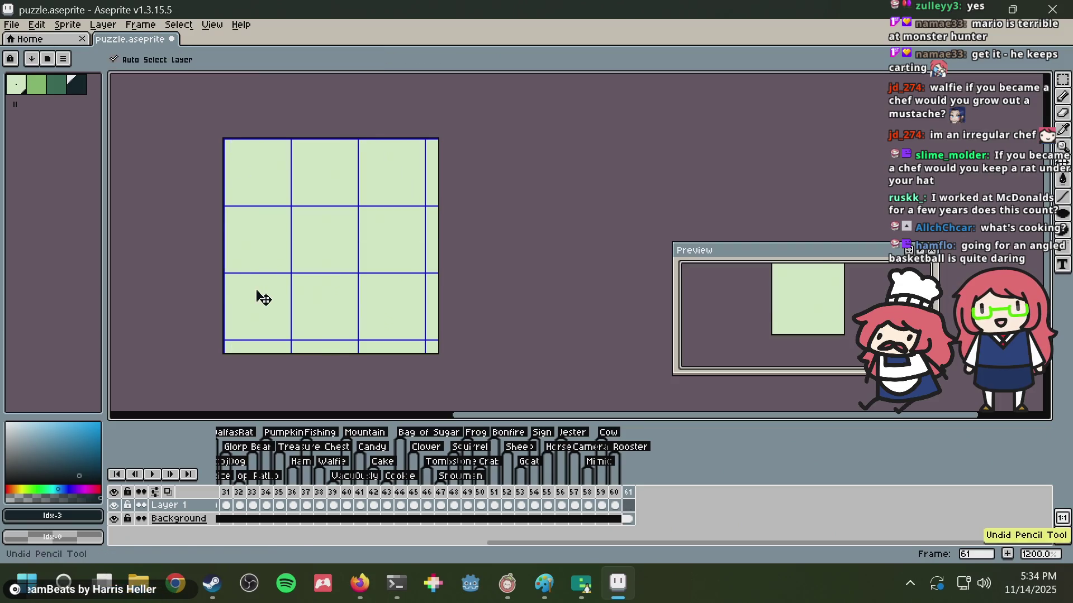
key("ctrl+z")
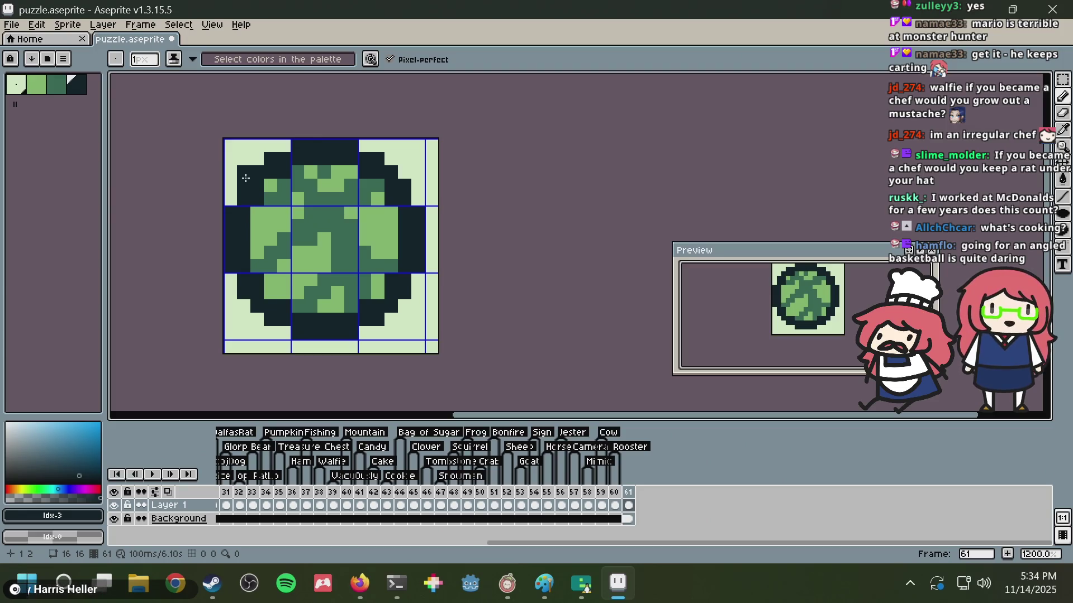
left_click_drag(246, 178, 224, 169)
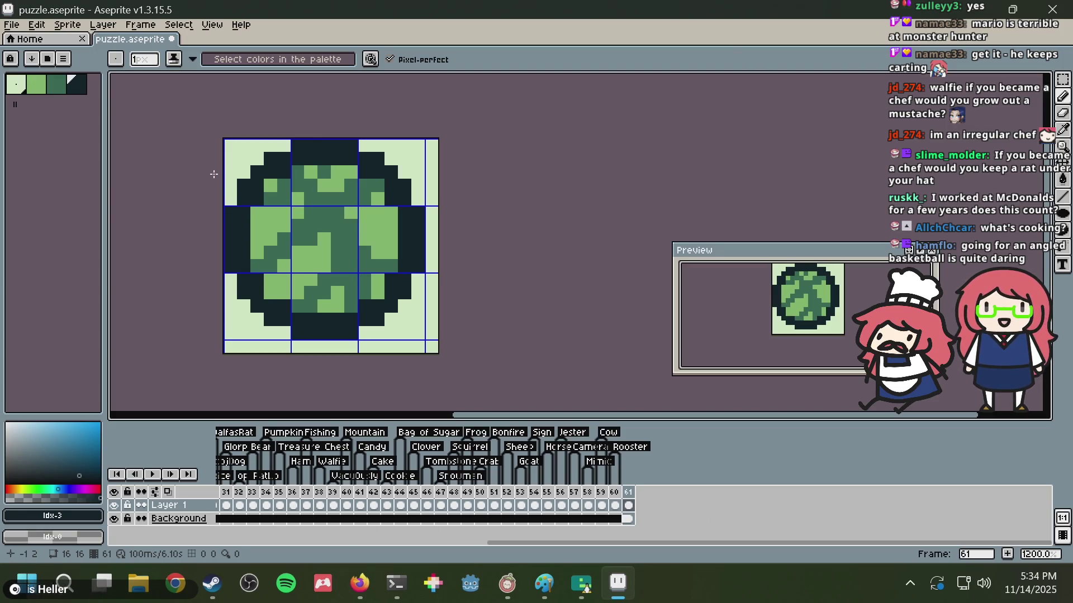
scroll(266, 209, "up", 3)
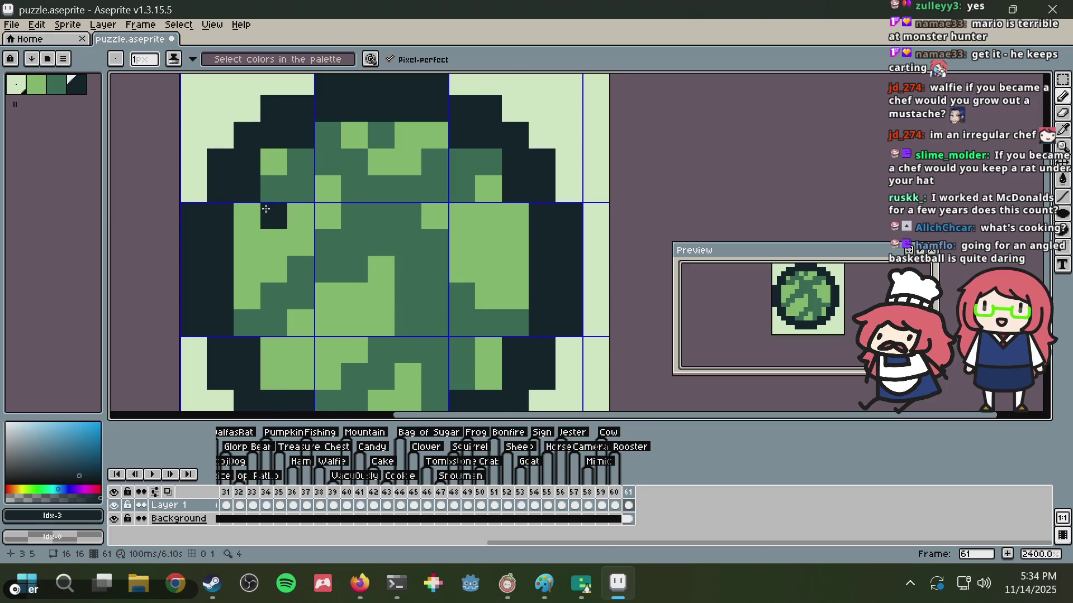
scroll(267, 209, "down", 2)
key("ctrl+z")
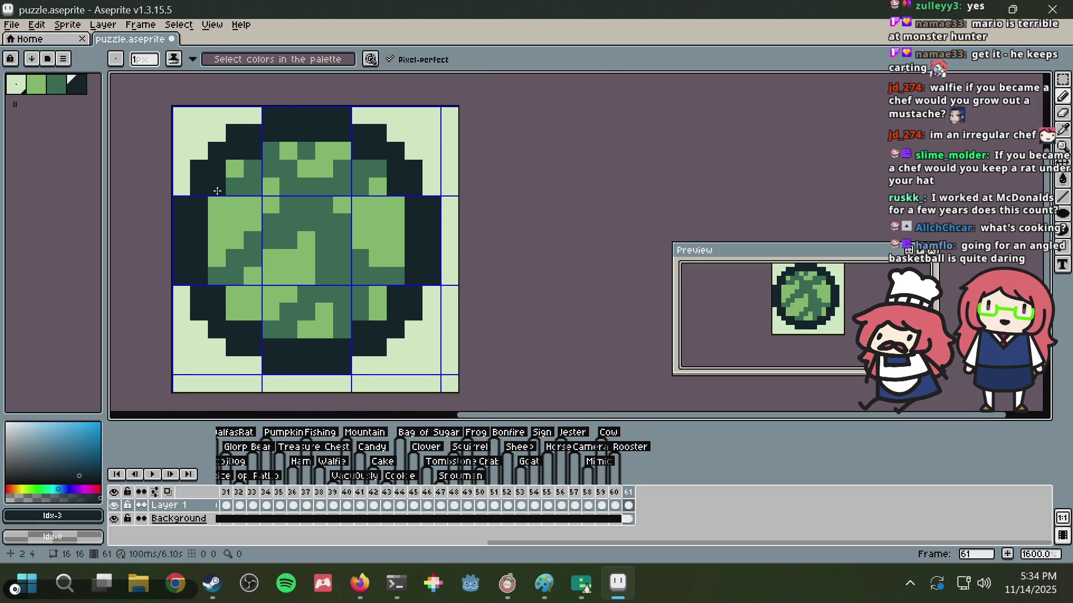
left_click(287, 227)
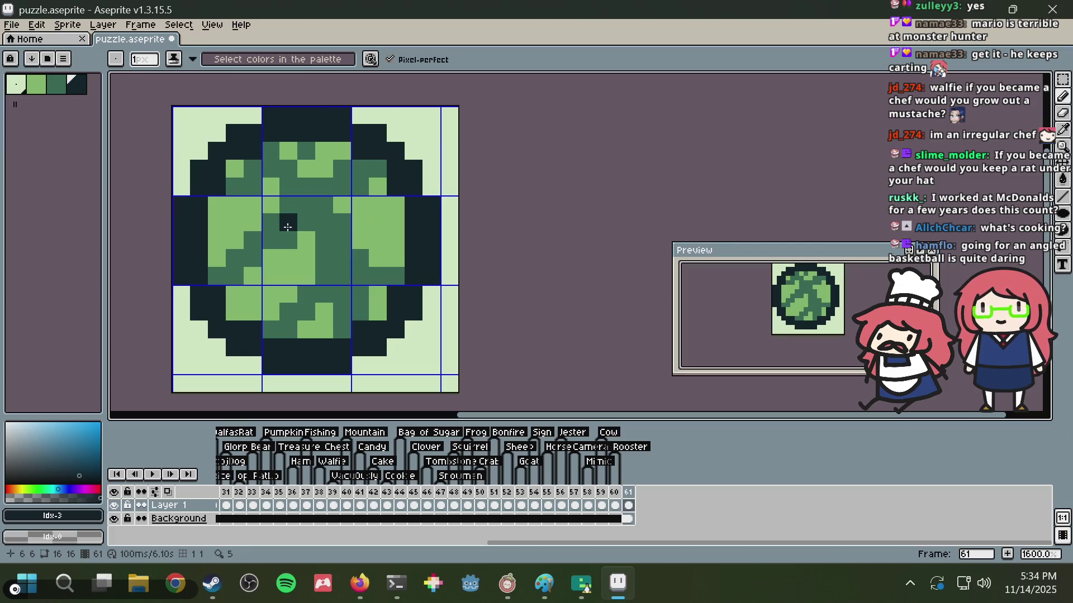
key("g")
left_click(37, 91)
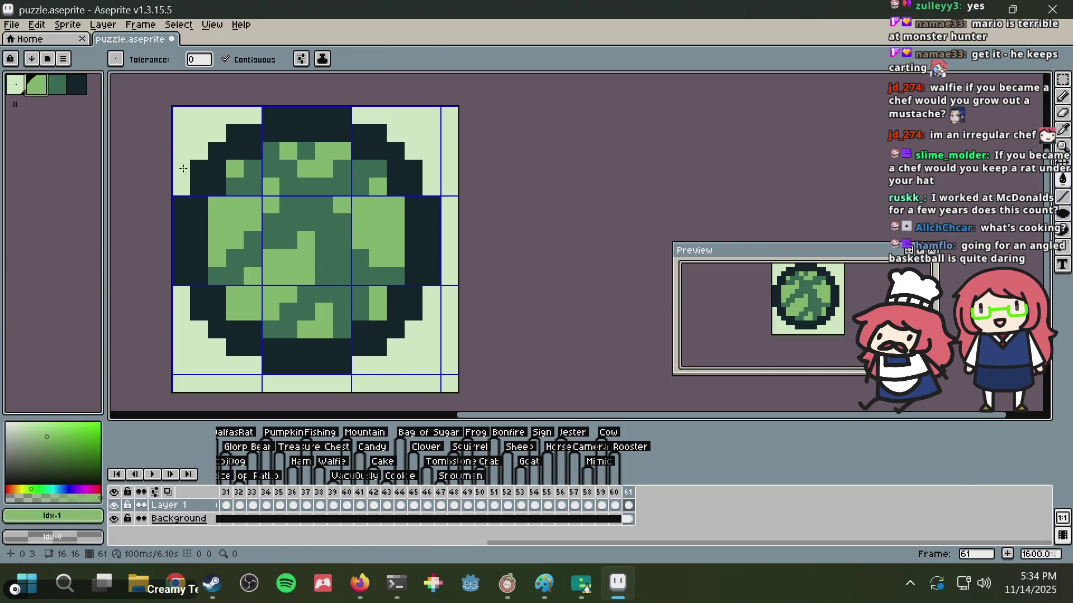
- Fill the circle's medium-green interior with light green
left_click(291, 204)
key("b")
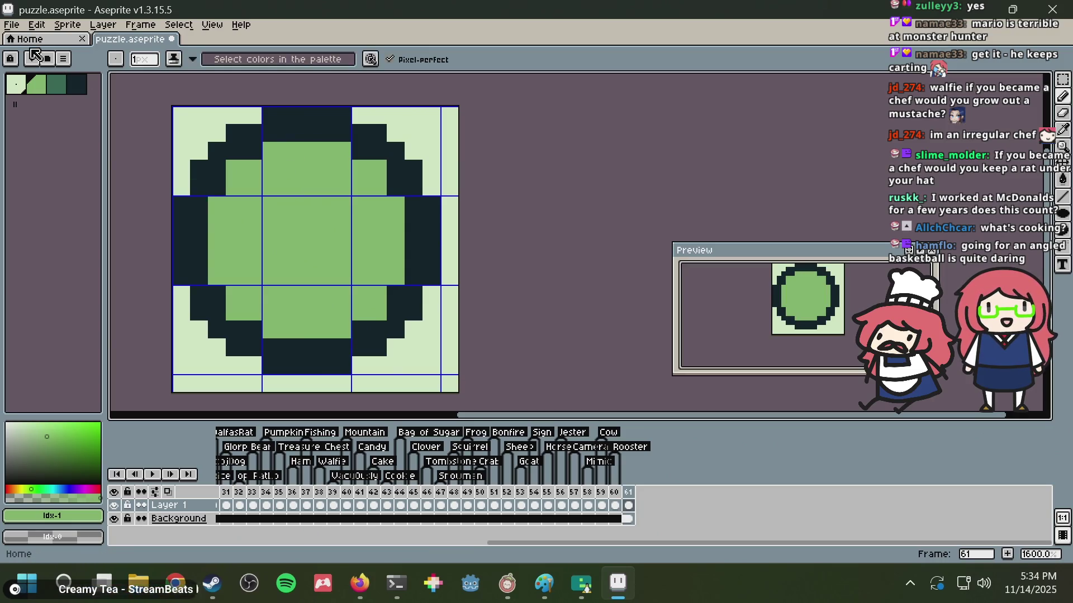
left_click(56, 85)
mouse_move(234, 294)
left_mouse_down()
mouse_move(385, 180)
mouse_move(230, 296)
mouse_move(389, 187)
left_mouse_up()
key("ctrl+z")
key("ctrl+z")
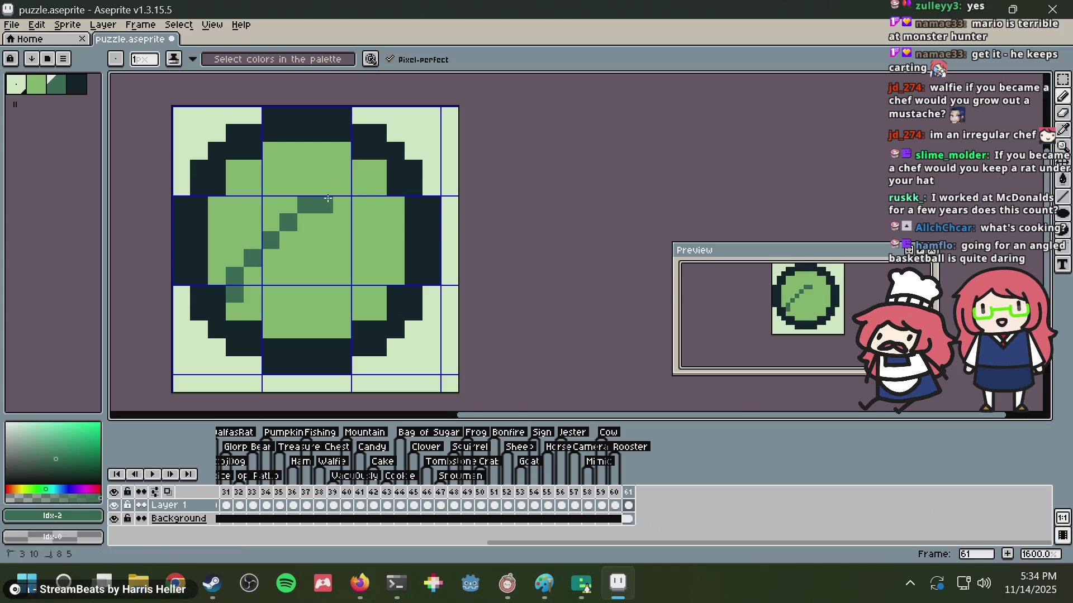
- Sample the outline colour and add shading pixels near the upper-right and upper-left rim
key("alt")
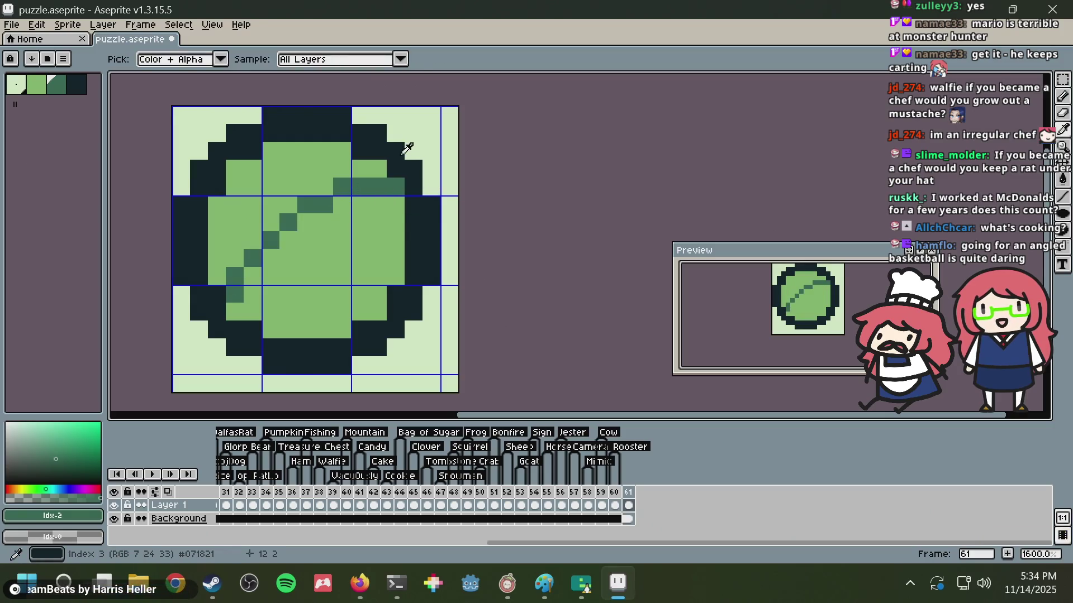
left_click(405, 150, "alt")
left_click(396, 186)
left_click(369, 187, "alt")
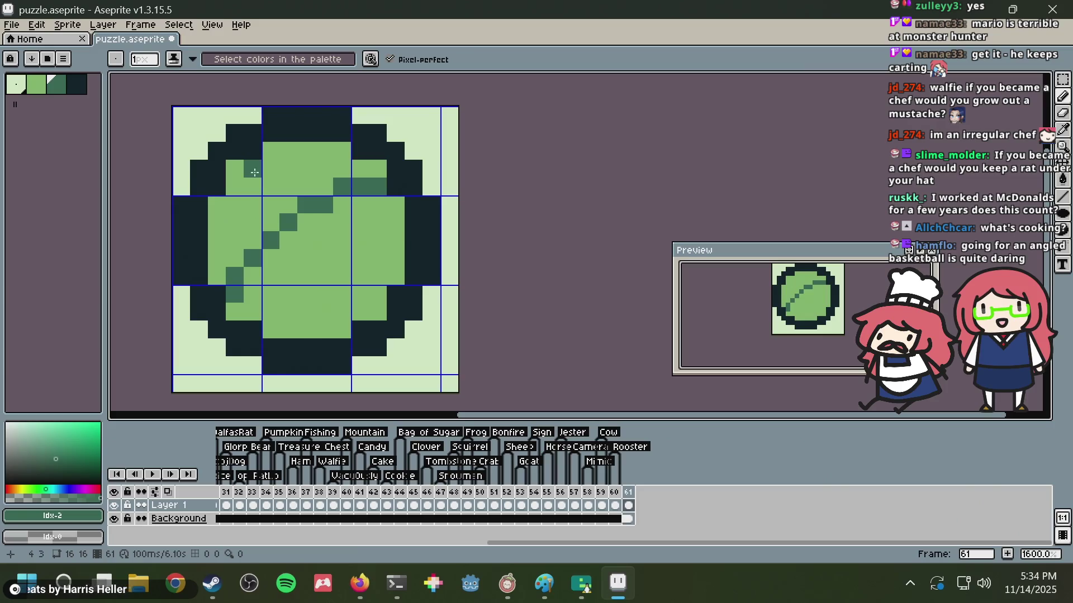
left_click_drag(255, 172, 360, 322)
key("ctrl+z")
- Place darker-green shading pixels in the upper-left interior, undoing misplaced ones
key("v")
key("b")
left_click_drag(253, 168, 378, 323)
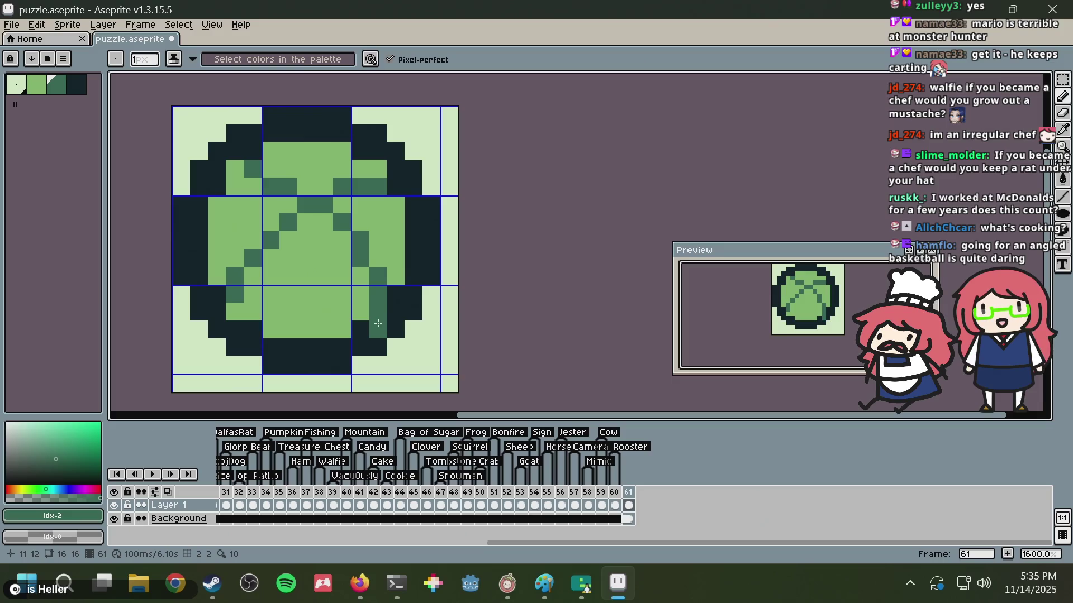
key("ctrl+z")
left_click(272, 171)
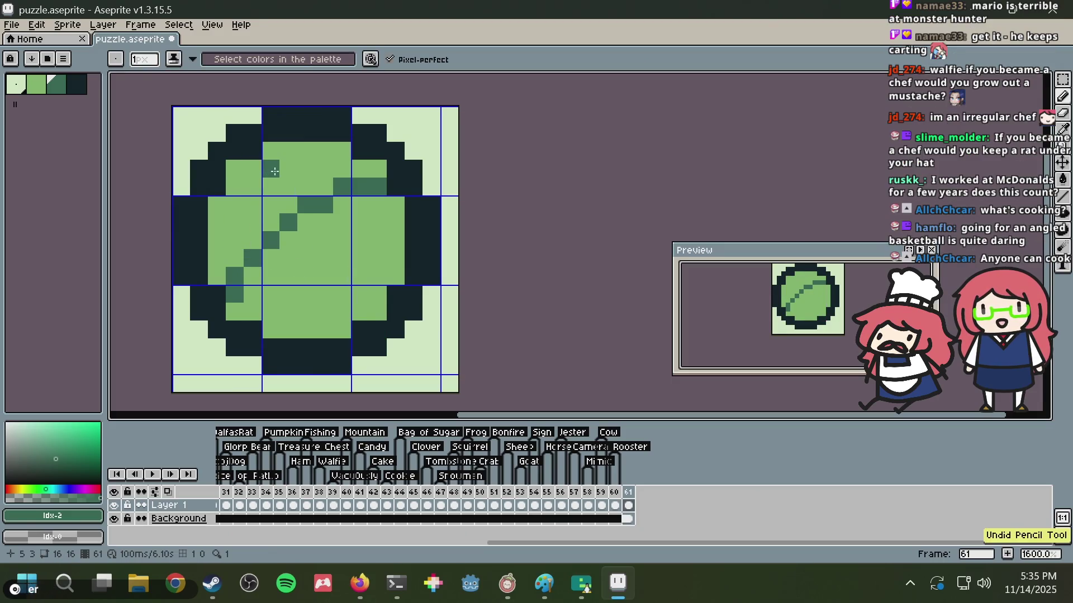
key("ctrl+z")
left_click(275, 186)
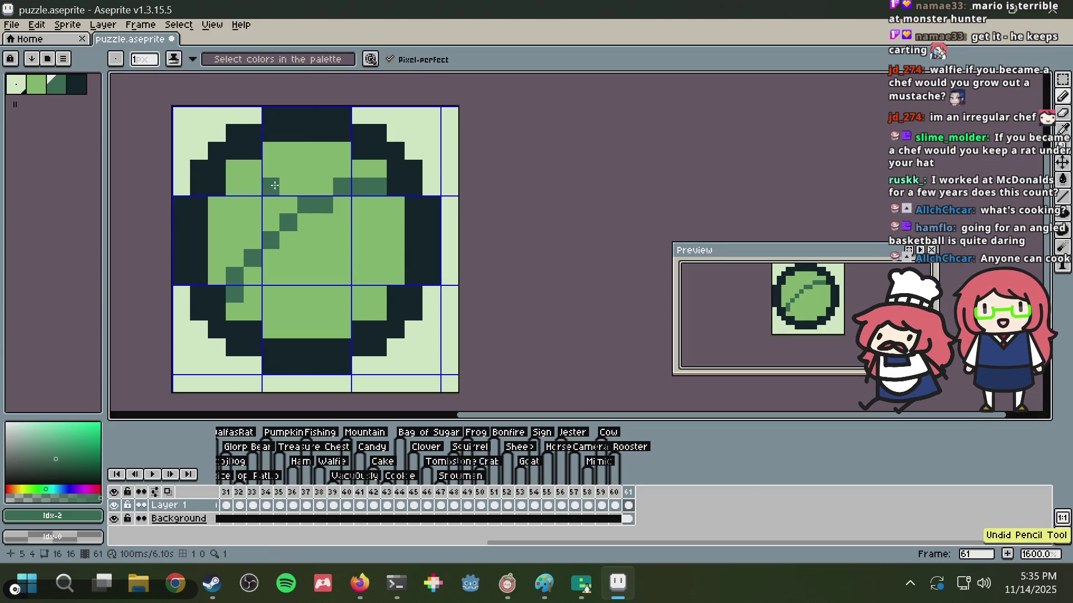
left_click(275, 164)
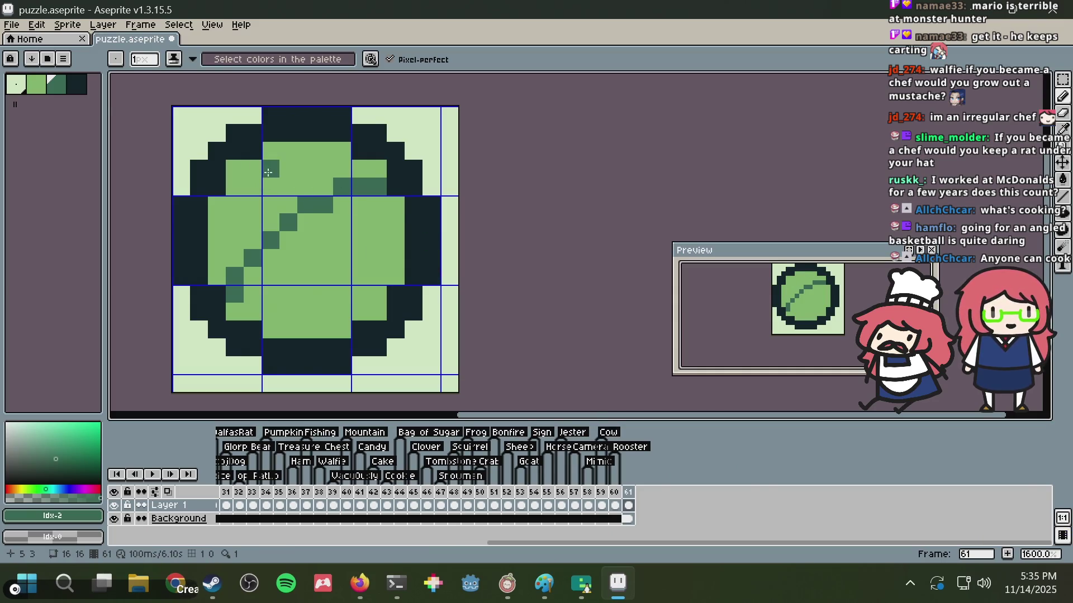
key("ctrl+z")
- Draw a diagonal shading band from the top interior down toward the right side
key("v")
key("b")
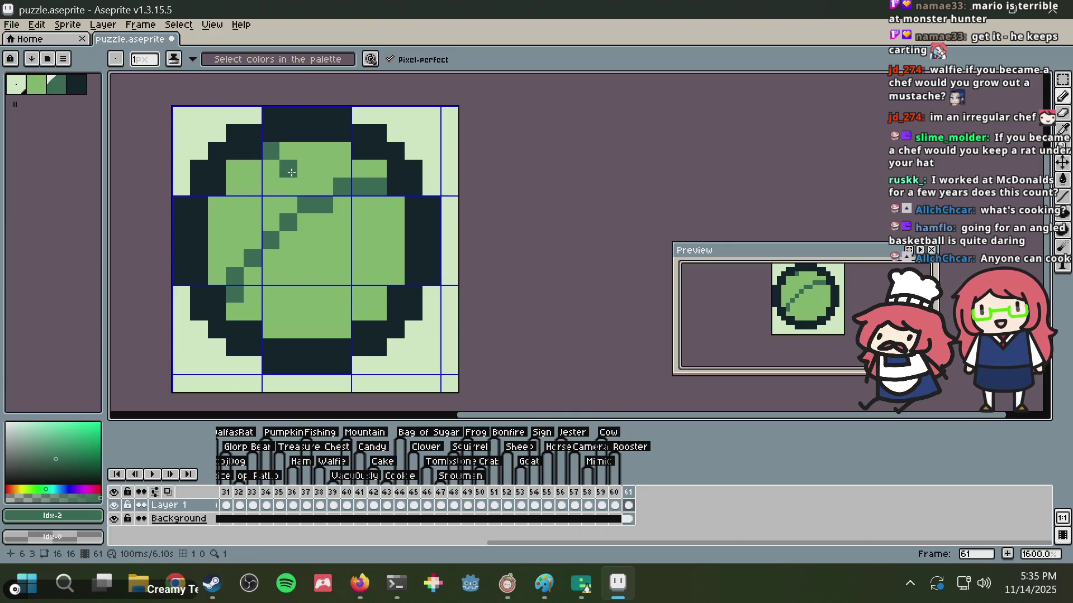
left_click(287, 153)
left_click_drag(286, 153, 328, 193)
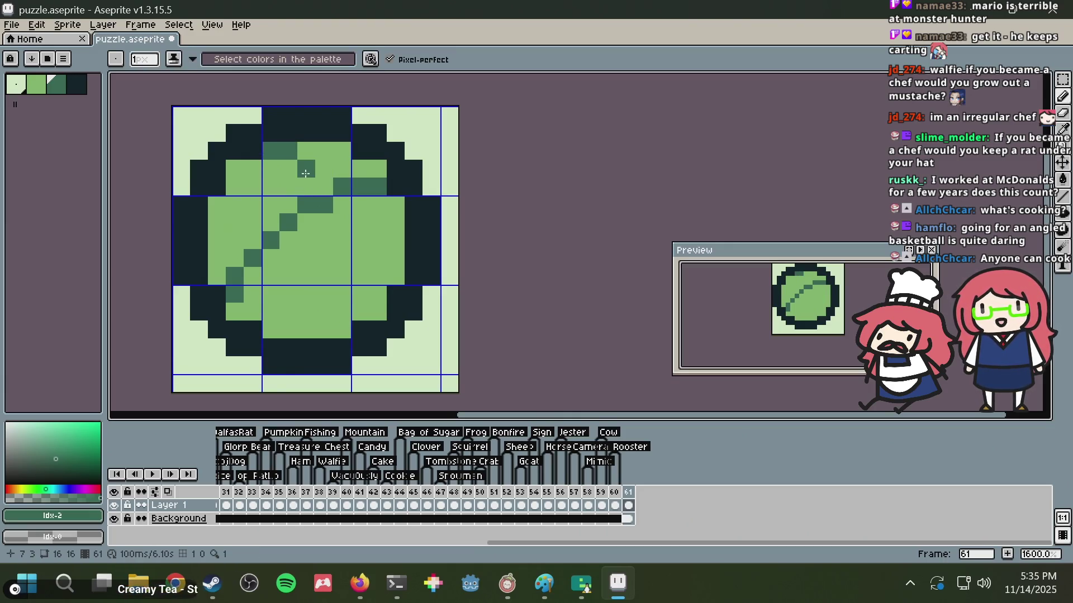
left_click(342, 222)
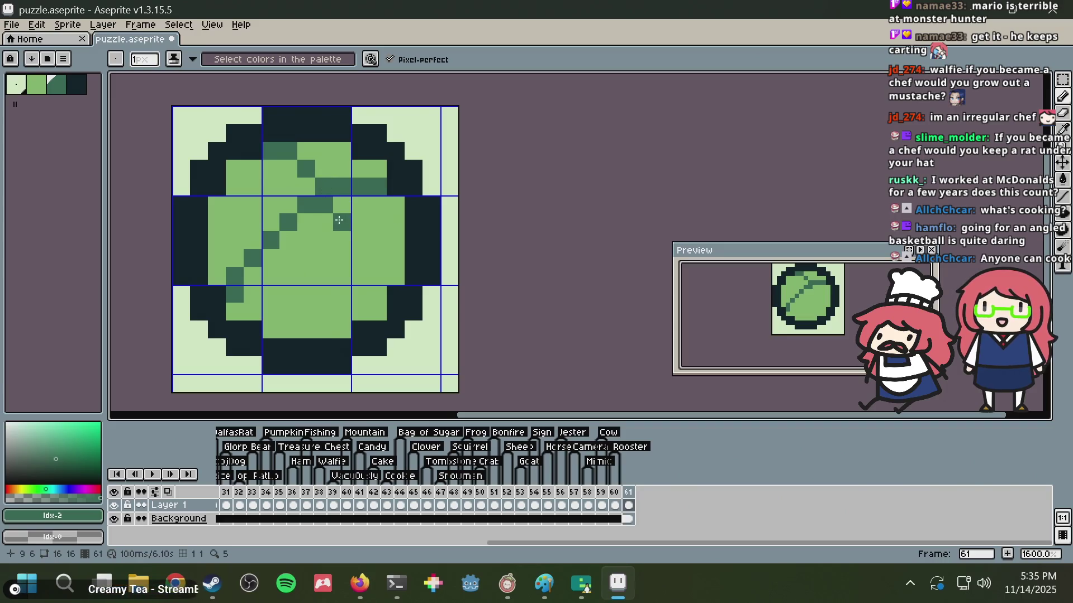
left_click(360, 241)
left_click_drag(377, 258, 375, 278)
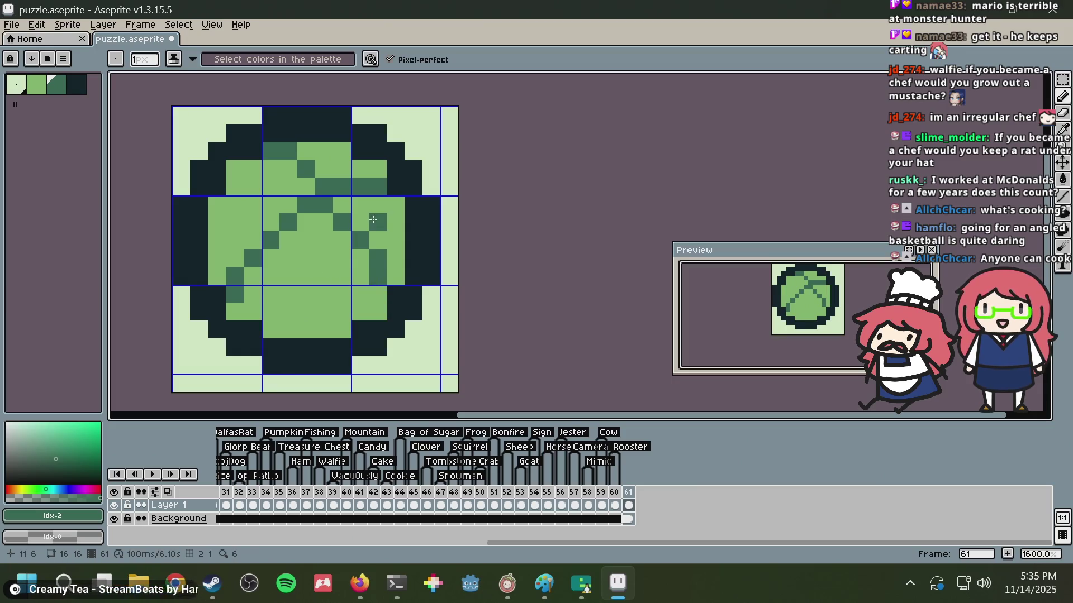
key("ctrl+z")
key("ctrl+z")
key("ctrl+z")
- Add shading right of centre, a two-pixel column on the right, and across the left
left_click(356, 222)
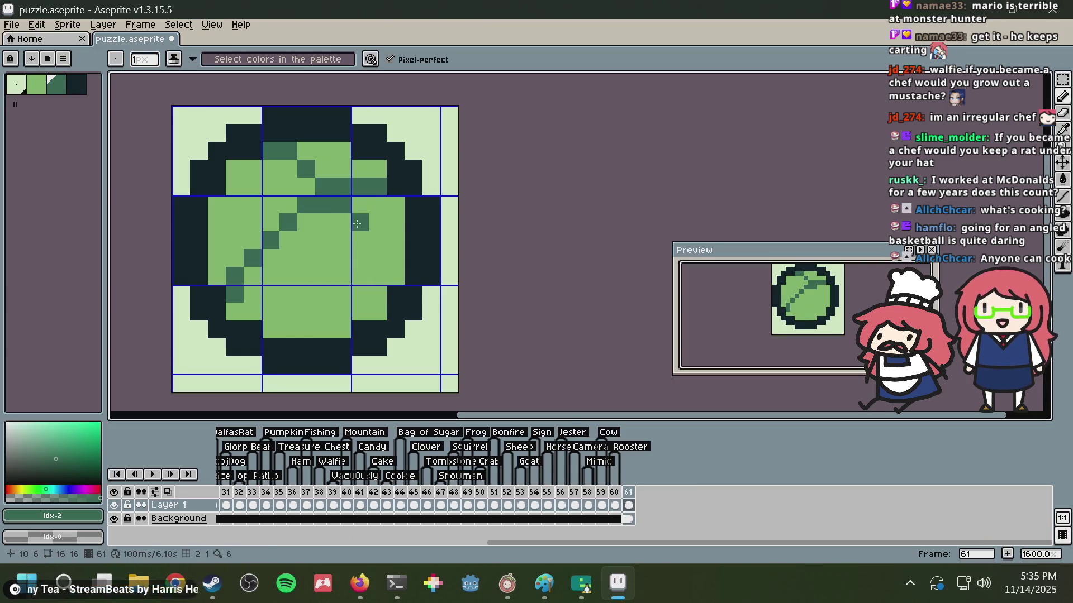
left_click(378, 258)
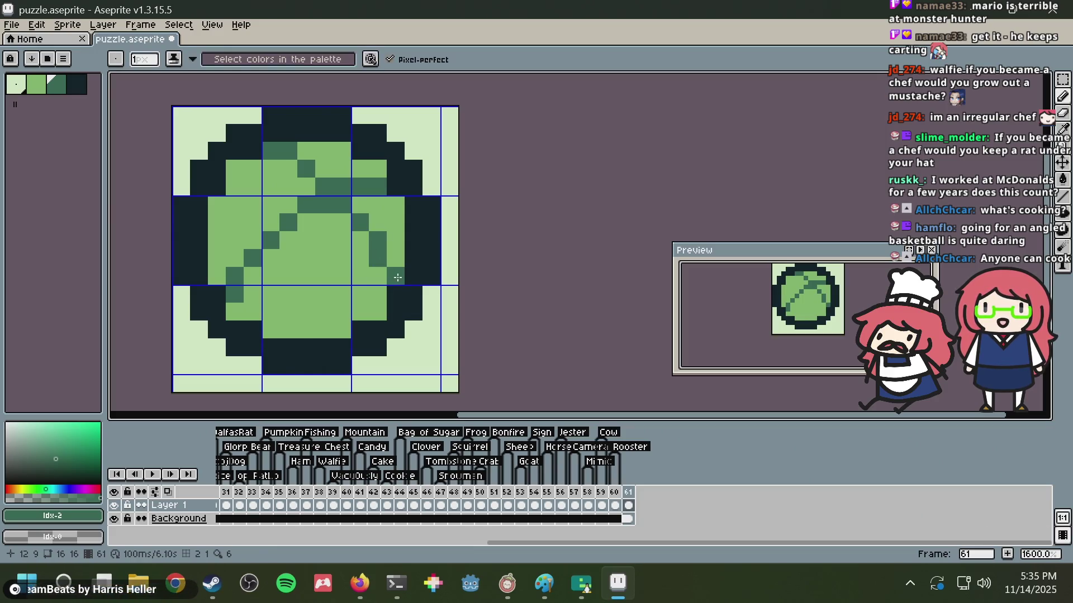
left_click_drag(393, 263, 396, 276)
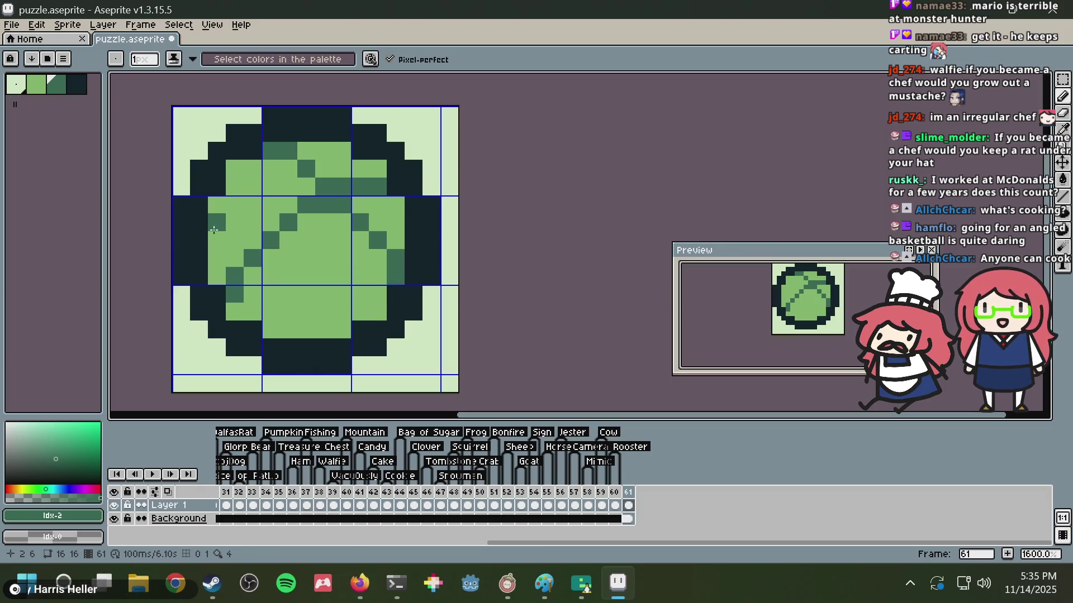
left_click_drag(217, 222, 323, 319)
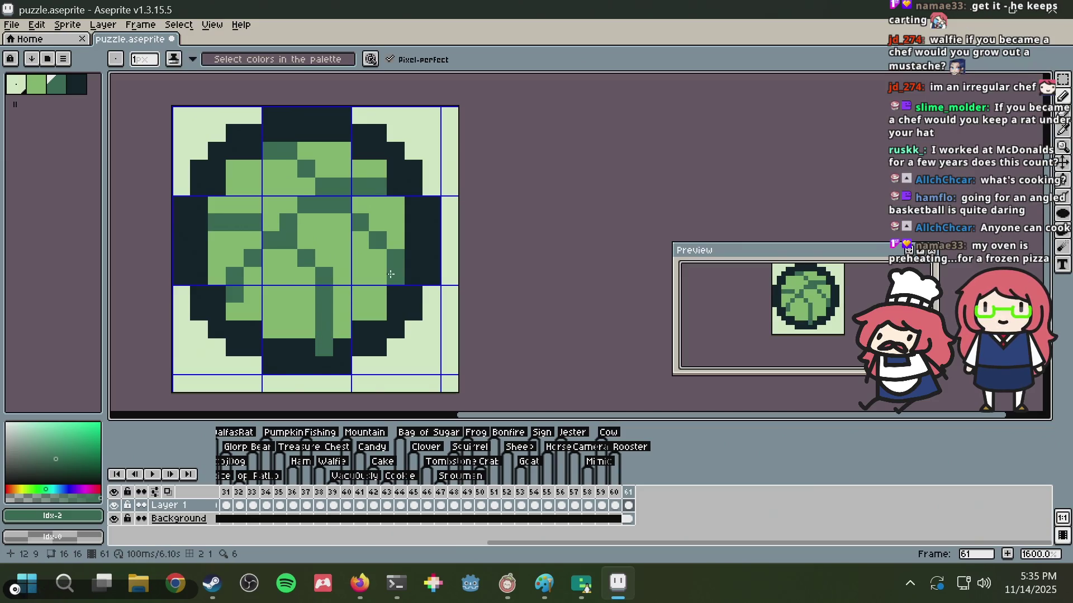
- Touch up pixels along the ball's dark stripe using greens sampled from the sprite
scroll(390, 274, "down", 5)
scroll(390, 274, "down", 3)
scroll(385, 276, "up", 3)
scroll(374, 288, "up", 4)
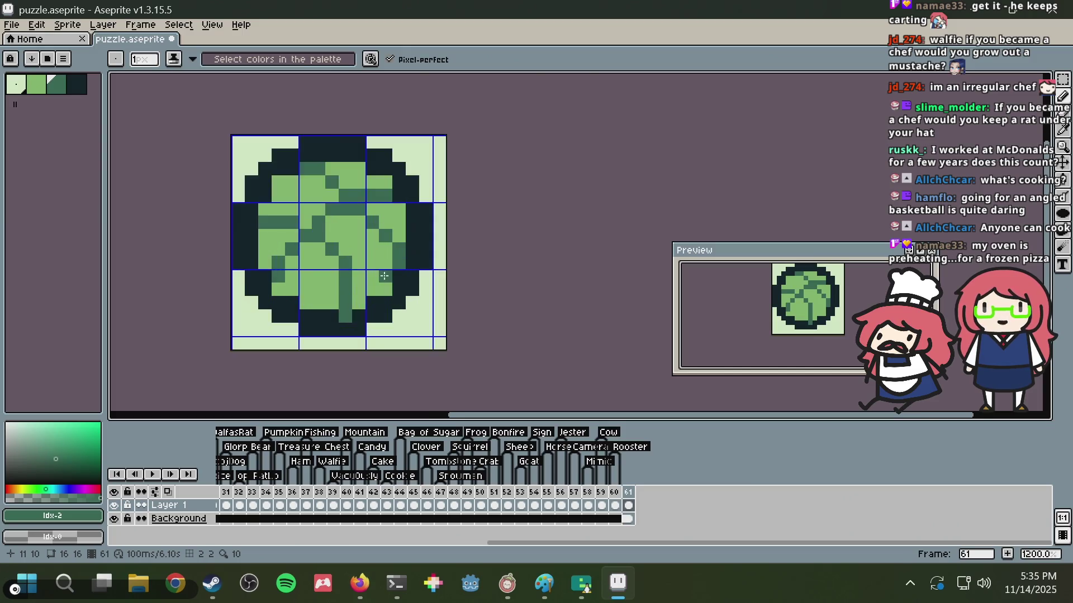
scroll(360, 302, "up", 3)
scroll(361, 302, "down", 2)
left_click(361, 302)
left_click(330, 342, "alt")
left_click(346, 342)
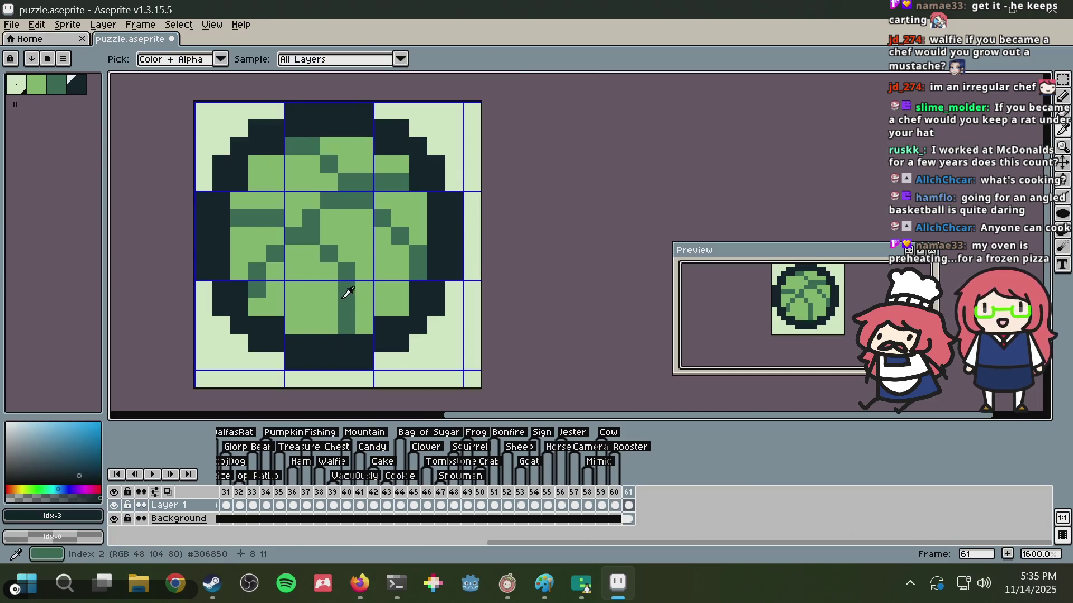
left_click(348, 279, "alt")
scroll(348, 279, "up", 2)
scroll(380, 263, "down", 7)
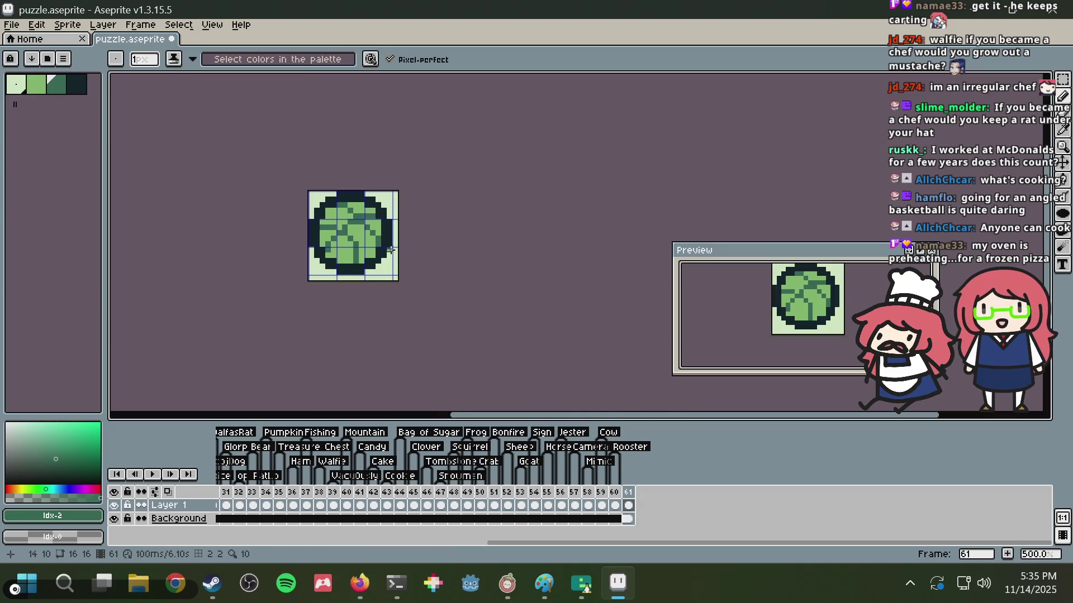
scroll(390, 251, "up", 5)
key("ctrl+z")
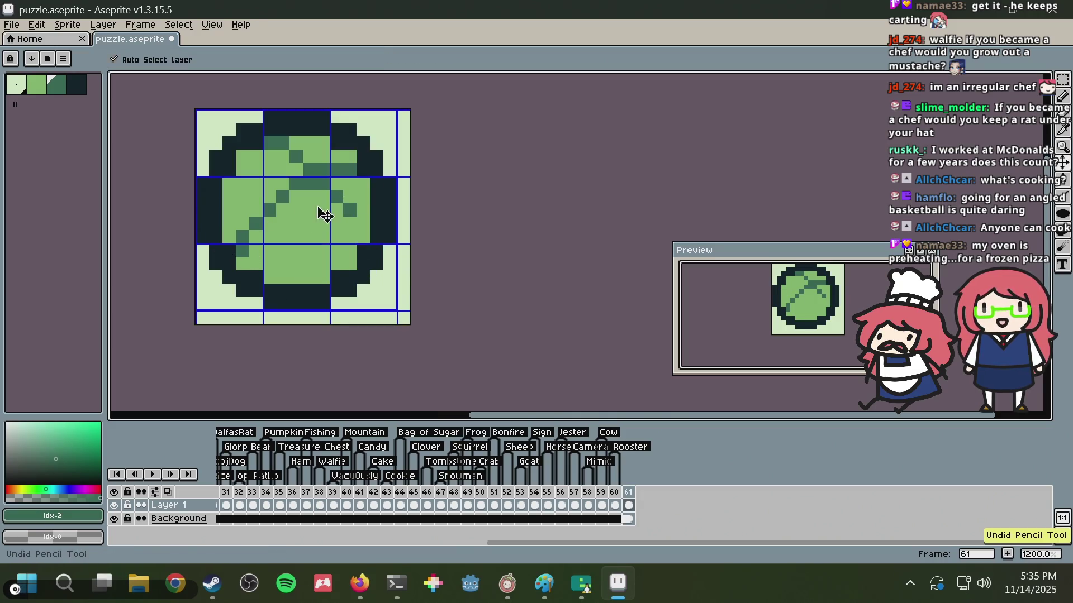
- Try a dark teal pixel on the ball, then undo until the ball drawing is gone
left_click(269, 217)
scroll(265, 218, "up", 2)
scroll(264, 217, "down", 1)
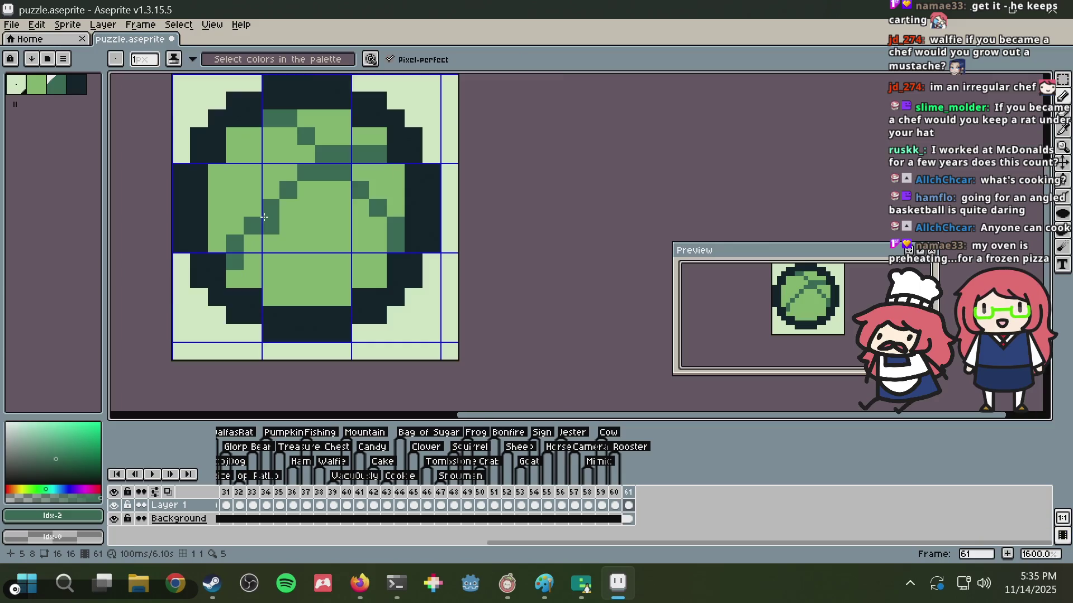
key("ctrl+z")
left_click(232, 199)
key("ctrl+z")
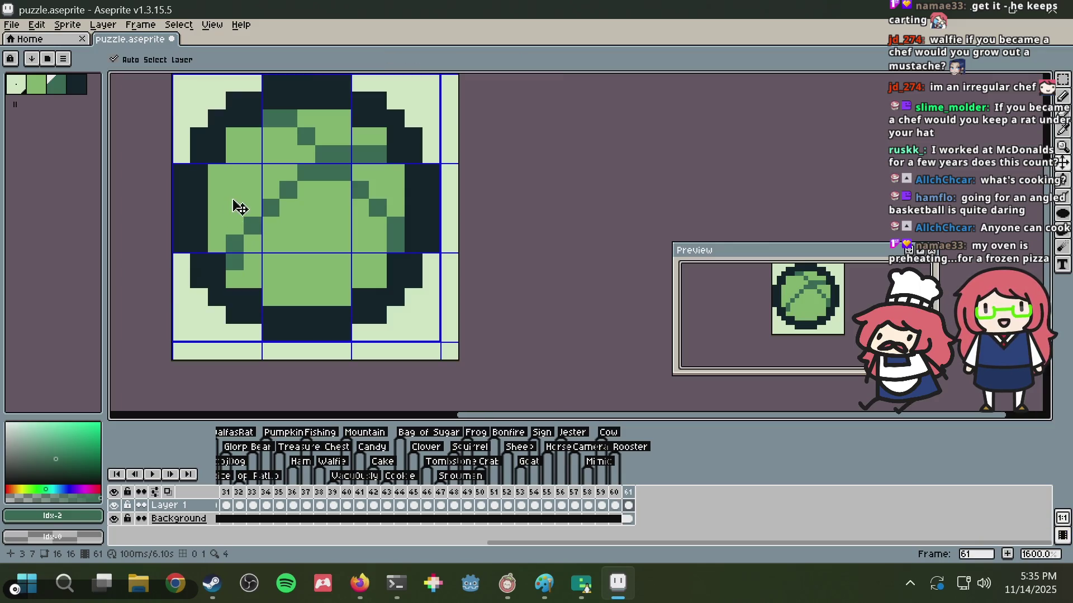
key("ctrl+z")
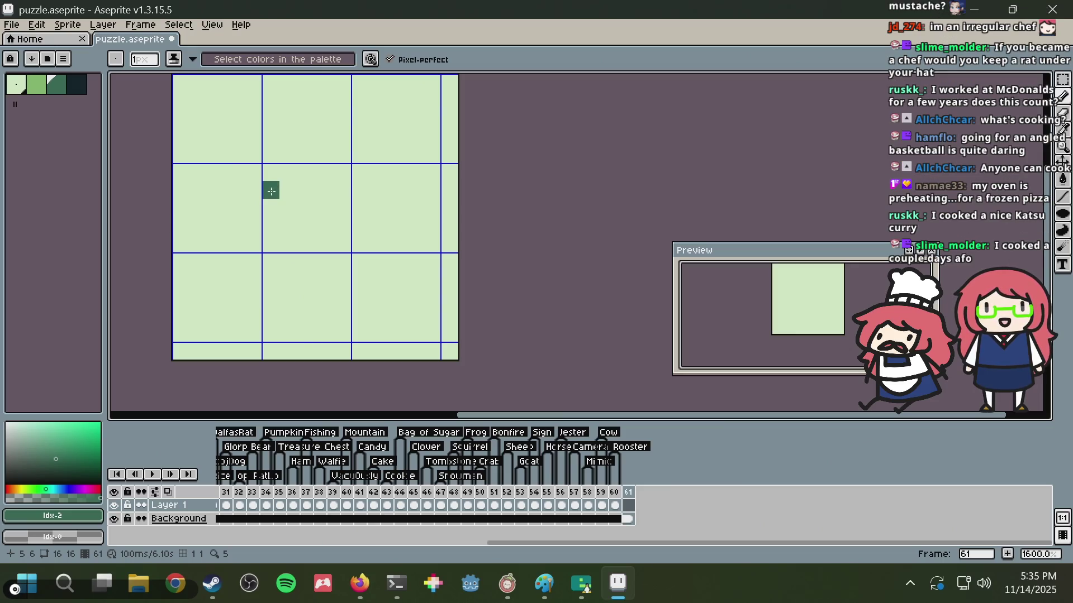
- Save puzzle.aseprite and make the darkest green the drawing colour
key("b")
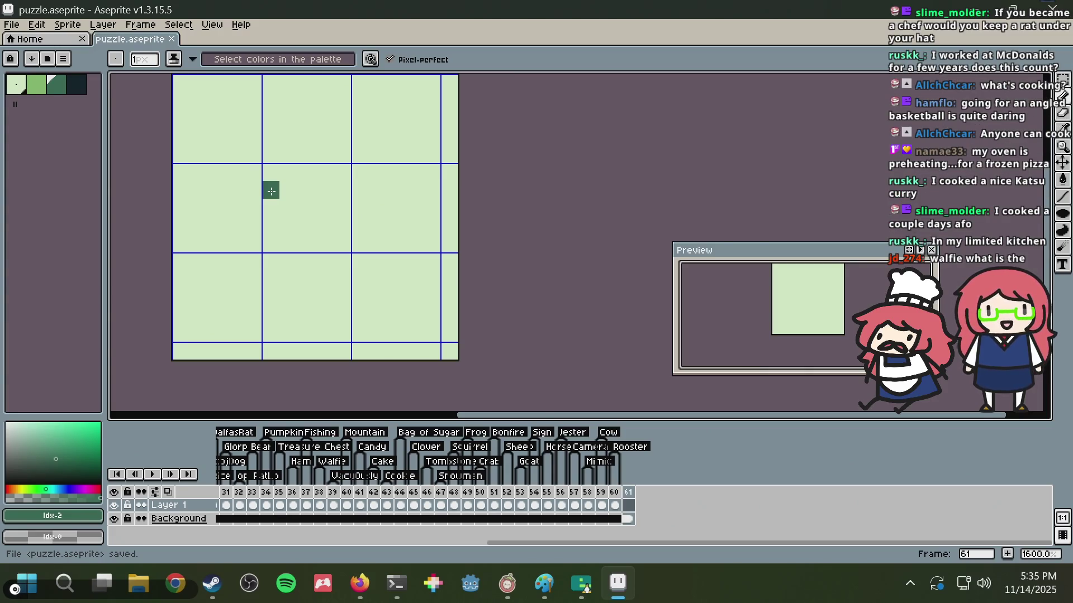
scroll(271, 191, "down", 1)
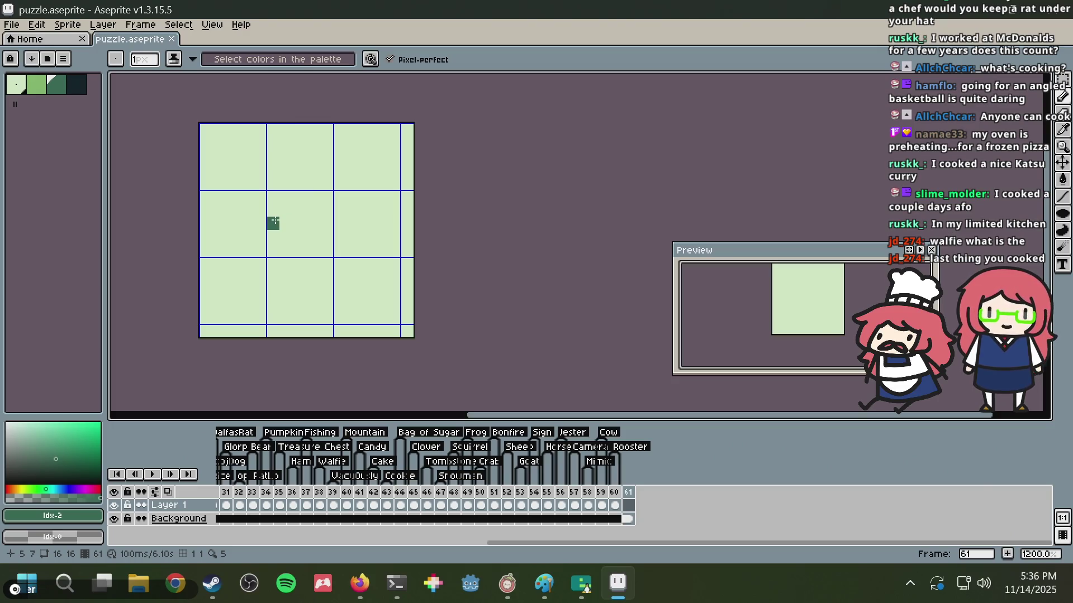
scroll(274, 221, "up", 1)
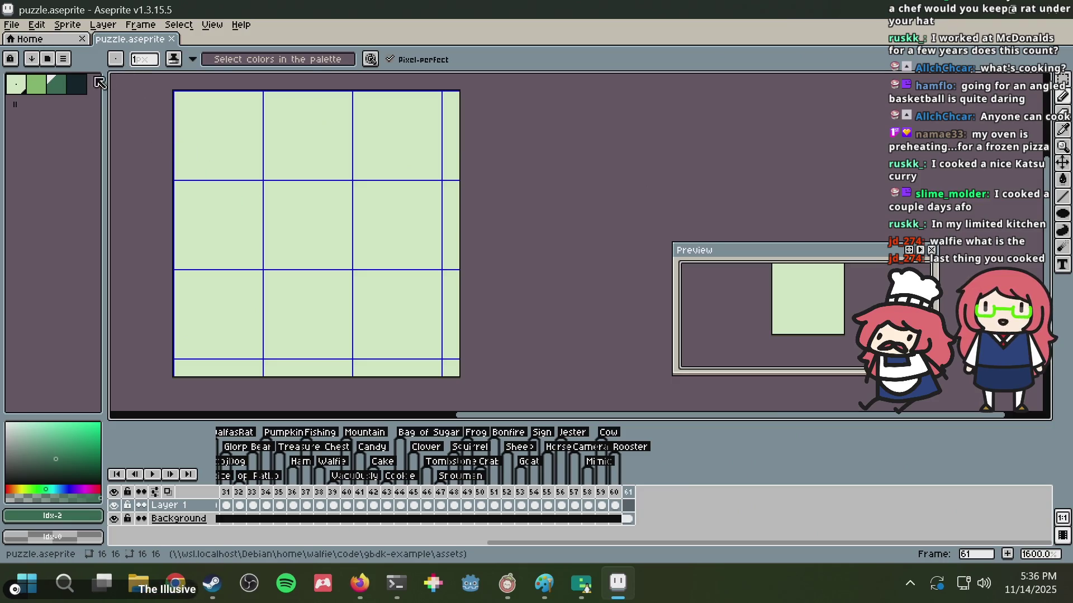
left_click(78, 86)
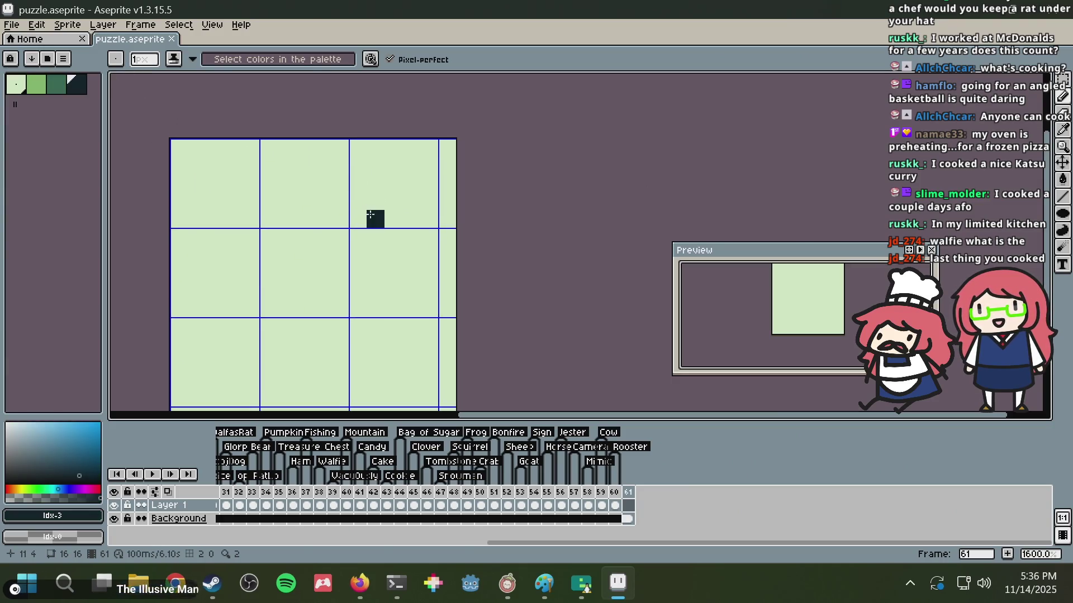
- Test dark strokes on the left edge and top row, keeping one dark pixel in the upper left
left_click_drag(376, 170, 399, 162)
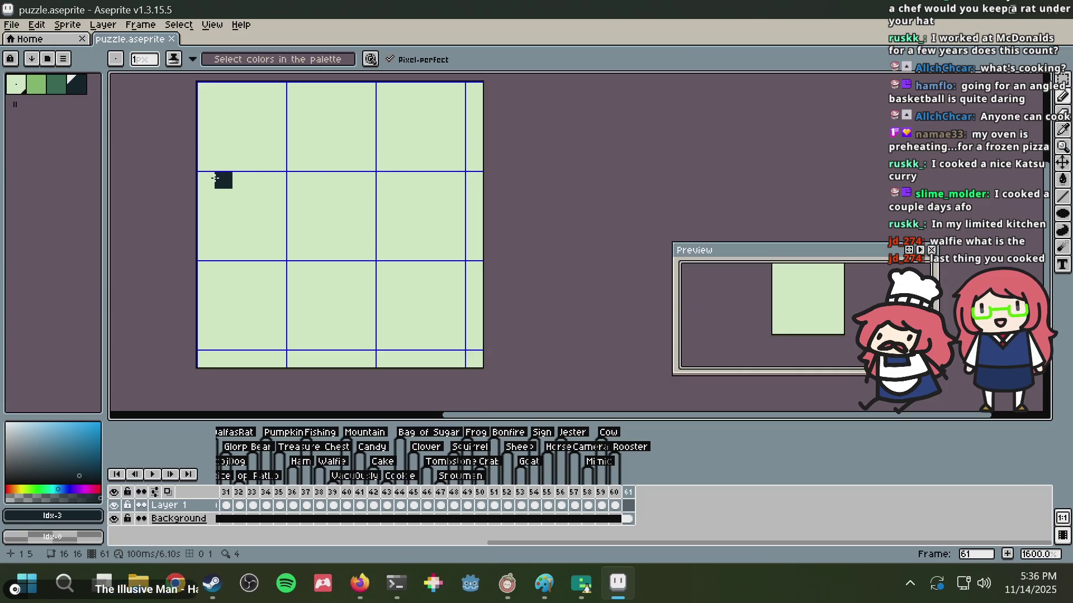
left_click_drag(199, 254, 205, 176)
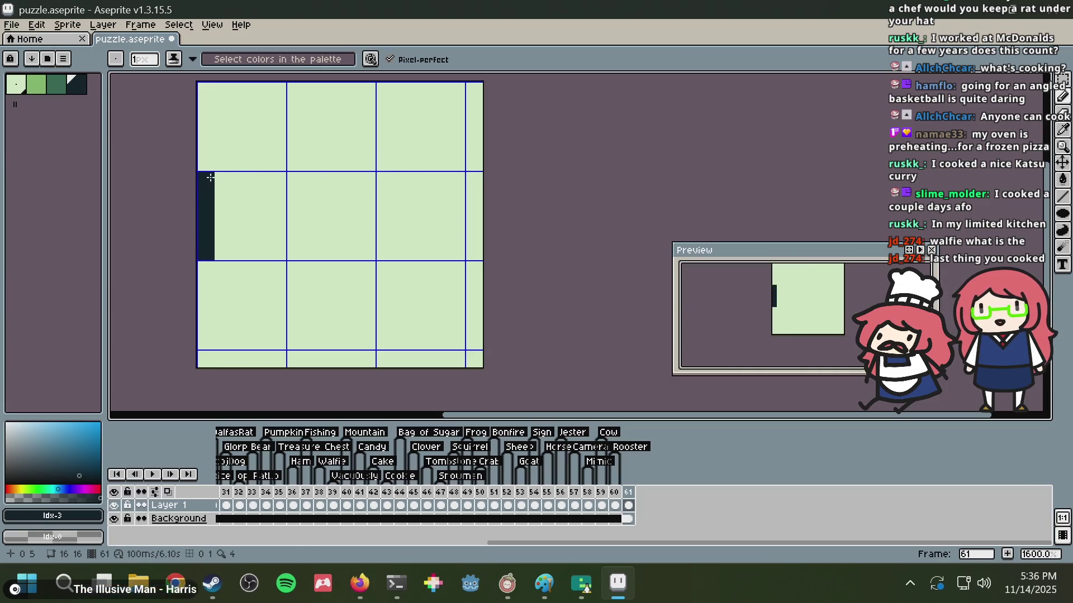
key("ctrl+z")
scroll(291, 111, "up", 1)
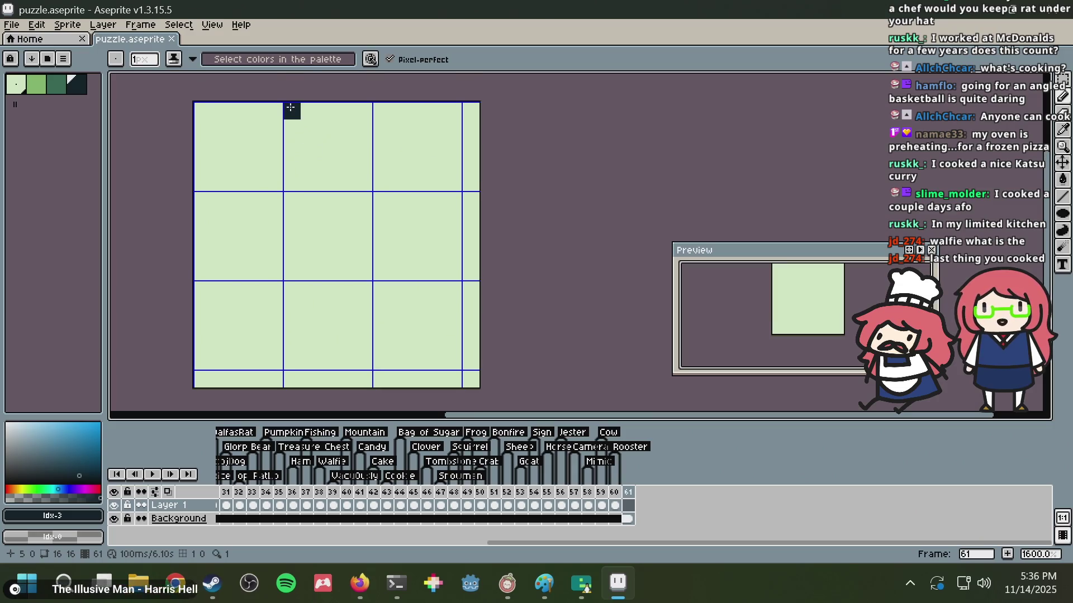
left_click_drag(298, 106, 364, 111)
key("ctrl+z")
left_click(311, 112)
key("ctrl+z")
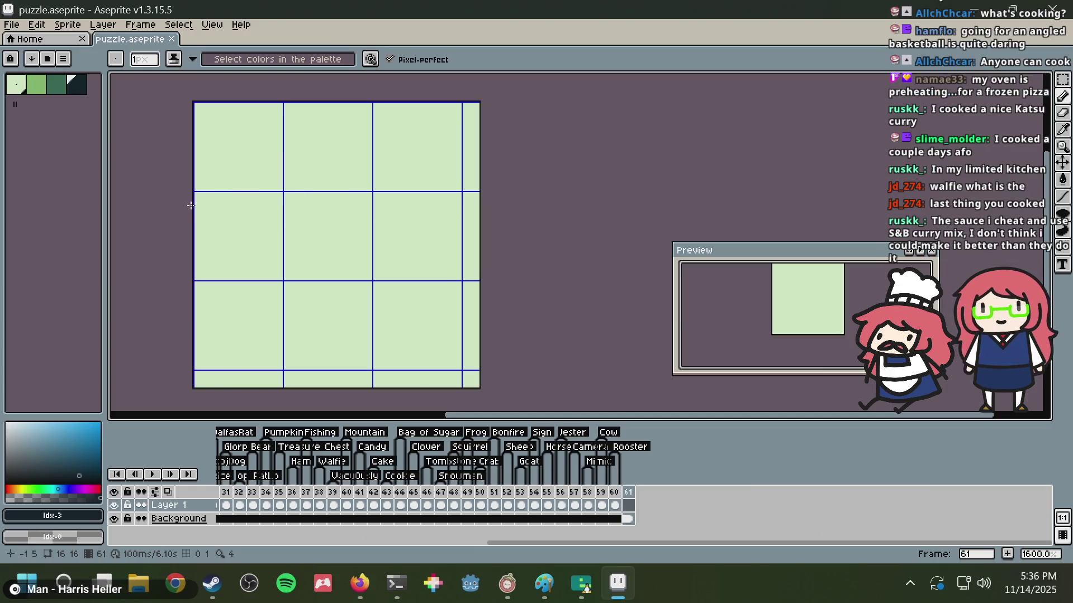
mouse_move(212, 203)
left_mouse_down()
mouse_move(216, 267)
mouse_move(206, 191)
mouse_move(226, 170)
left_mouse_up()
key("ctrl+z")
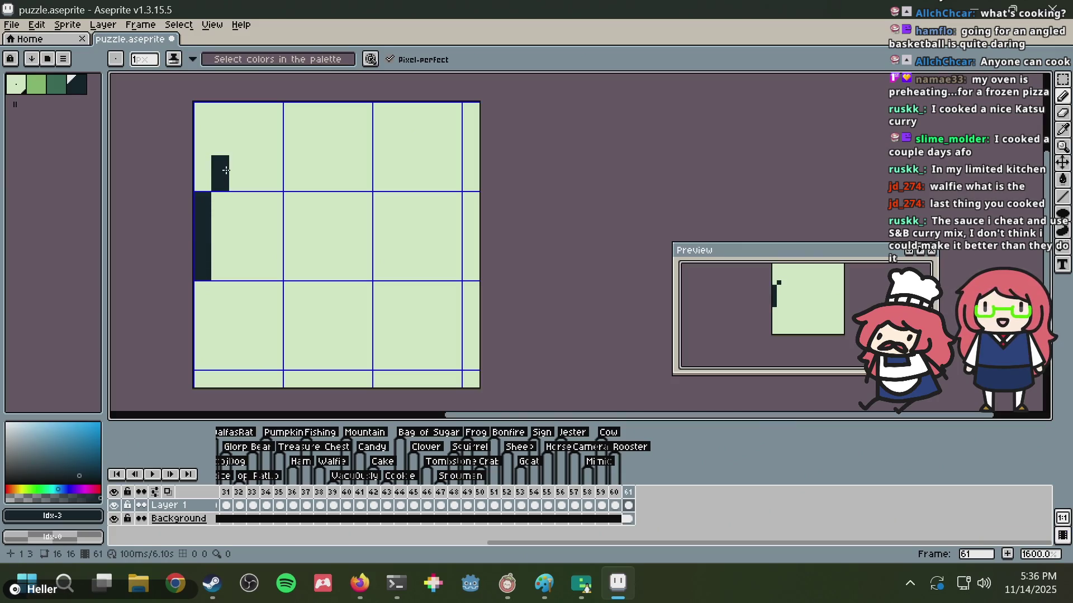
key("ctrl+z")
key("ctrl+z")
left_click(291, 163)
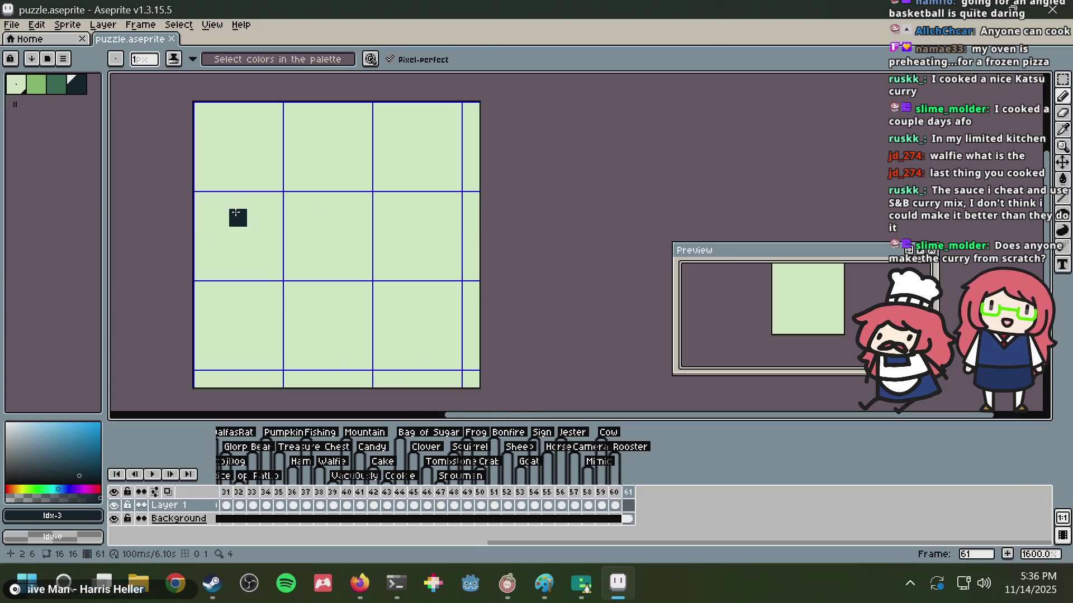
- Try and undo dark lines down the left column, then return to the PEAK Wiki page
mouse_move(202, 198)
left_mouse_down()
mouse_move(220, 268)
mouse_move(201, 196)
left_mouse_up()
key("ctrl+z")
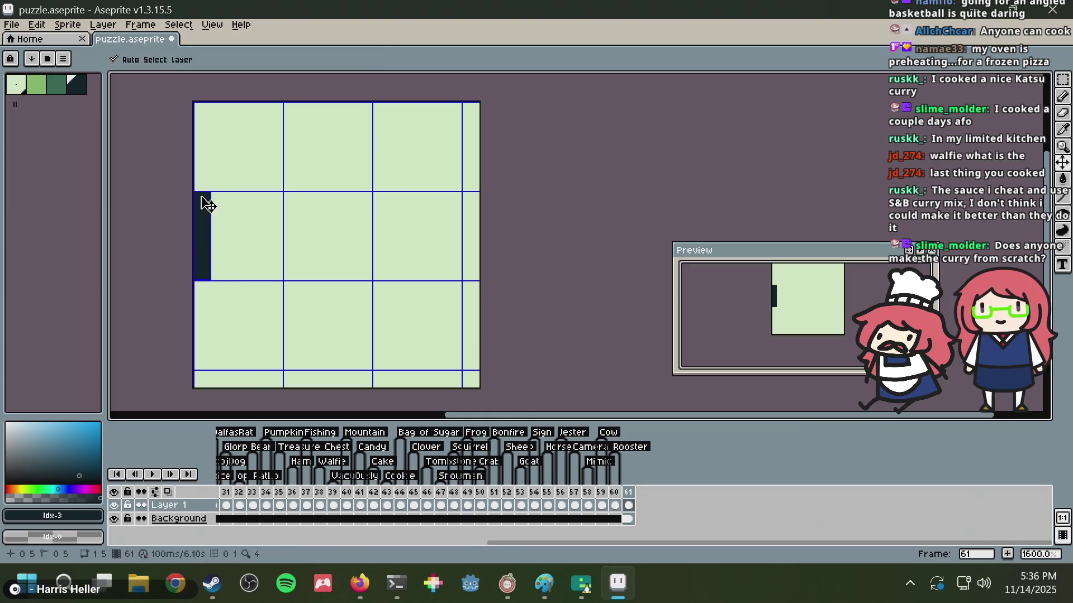
key("ctrl+z")
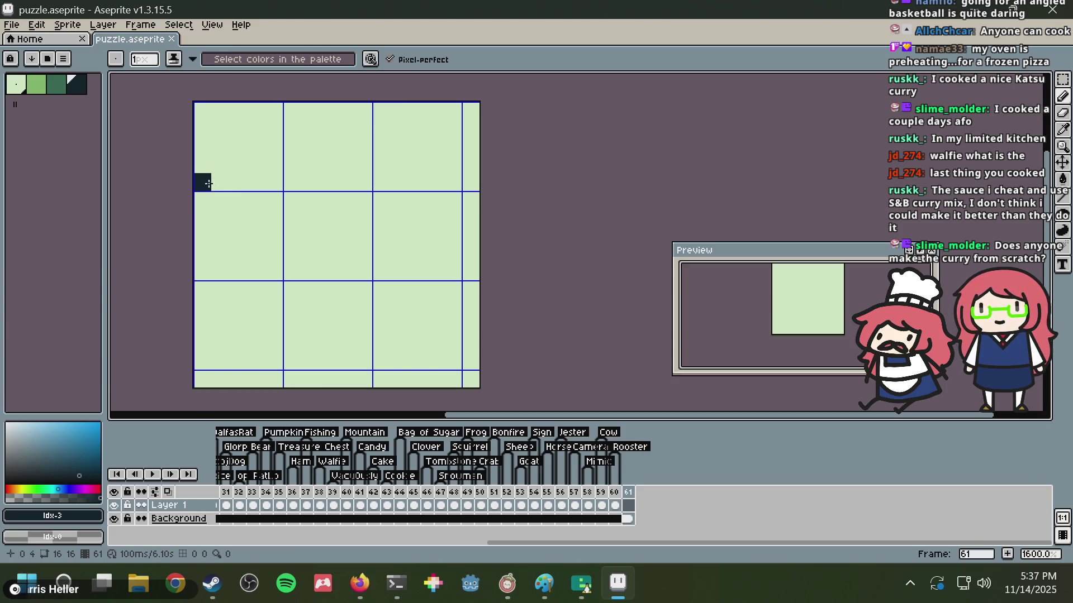
left_click_drag(202, 184, 204, 276)
key("ctrl+z")
key("alt+Tab")
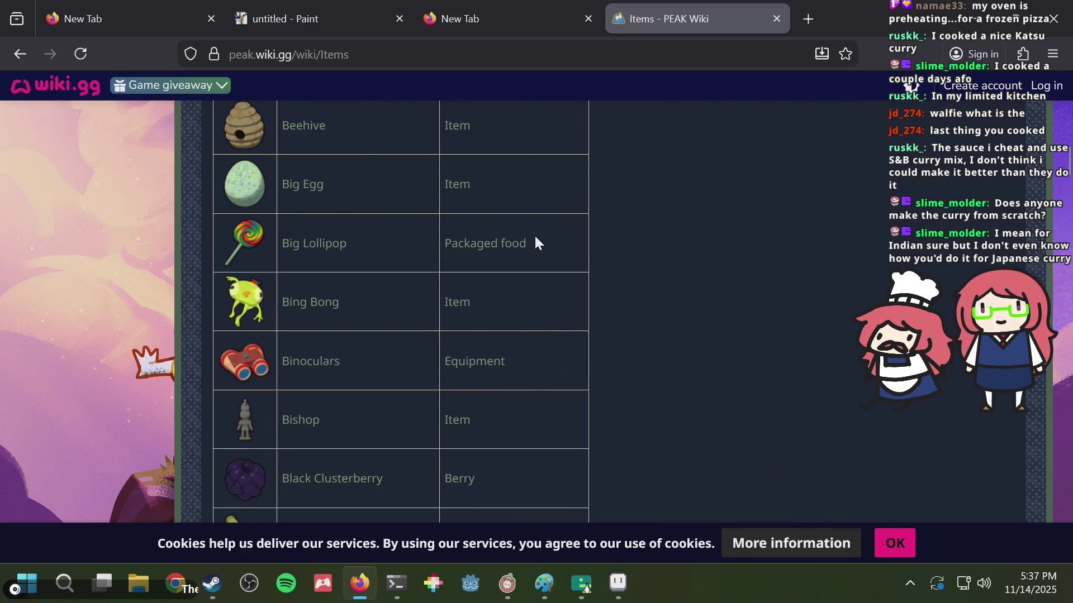
- Close the empty New Tab and scroll down the Items table
left_click(589, 19)
scroll(495, 358, "down", 1)
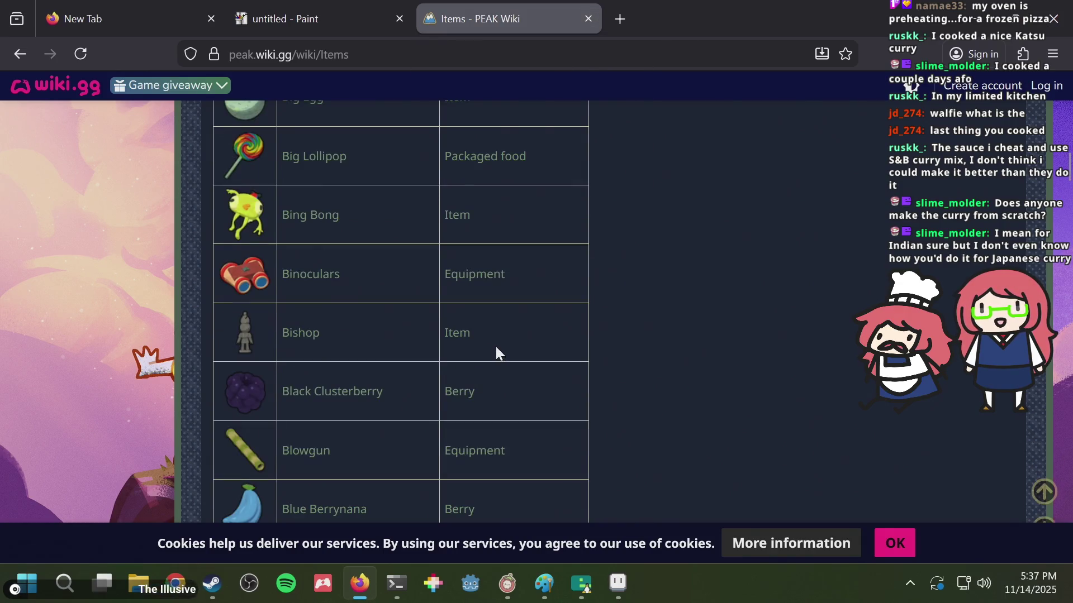
scroll(495, 344, "down", 1)
scroll(495, 345, "down", 1)
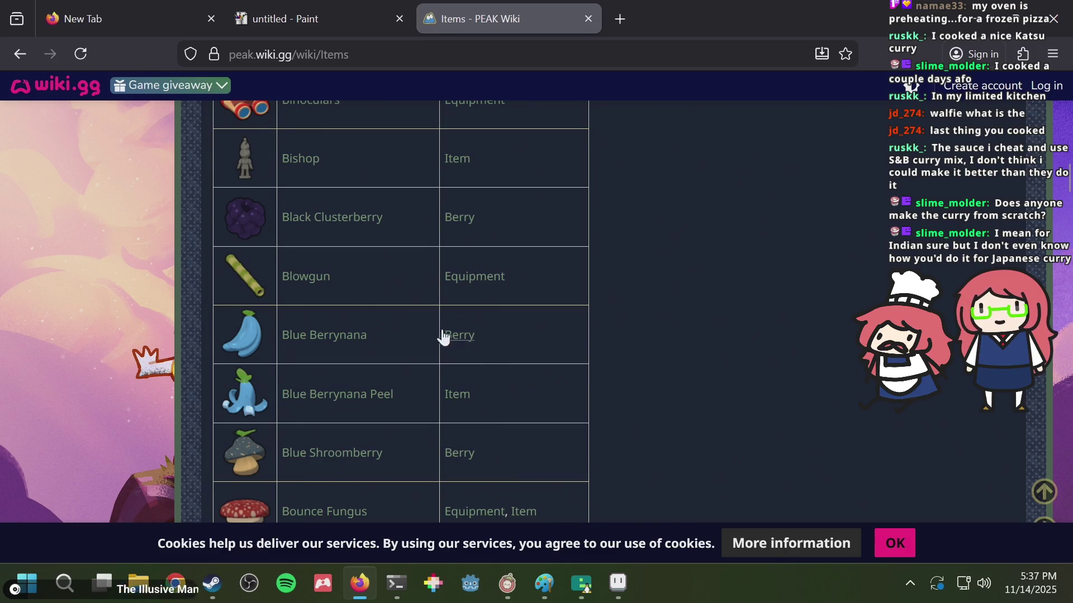
scroll(428, 328, "down", 1)
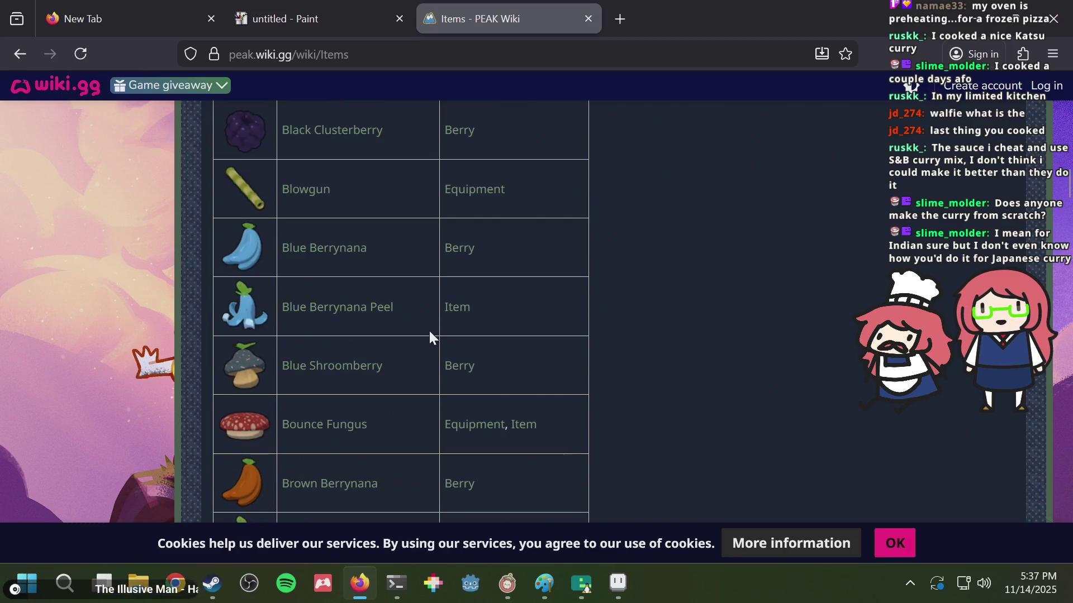
- Open the Blue Berrynana Peel article in its own tab and enlarge its item picture
middle_click(324, 312)
left_click(664, 18)
scroll(454, 390, "down", 1)
scroll(454, 391, "down", 1)
scroll(456, 394, "up", 1)
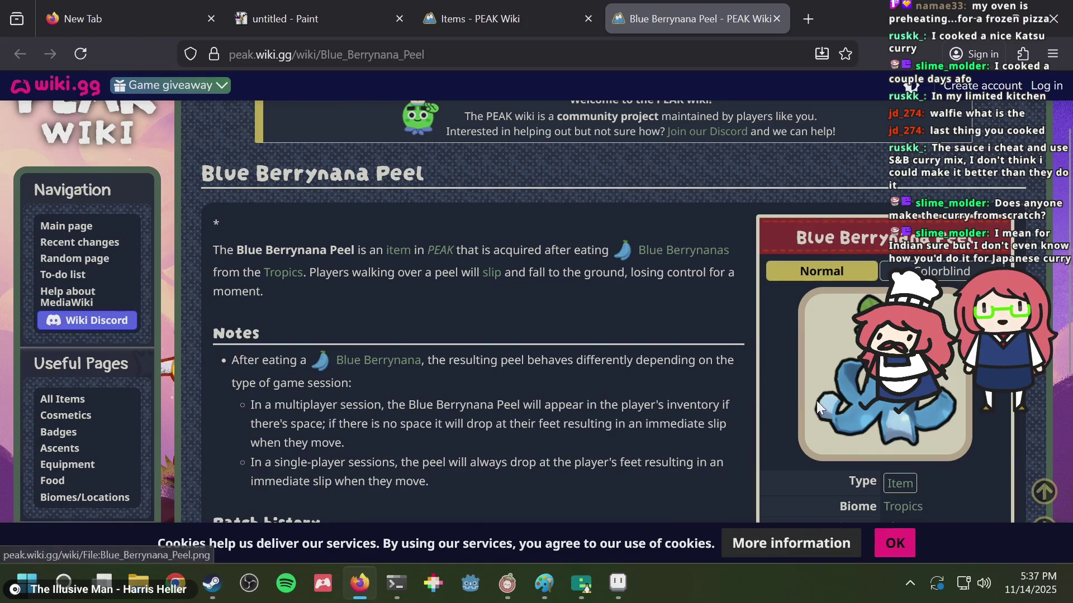
left_click(817, 408)
- Back in Aseprite, try several left-side and lower-left outline strokes, undoing each
key("alt+Tab")
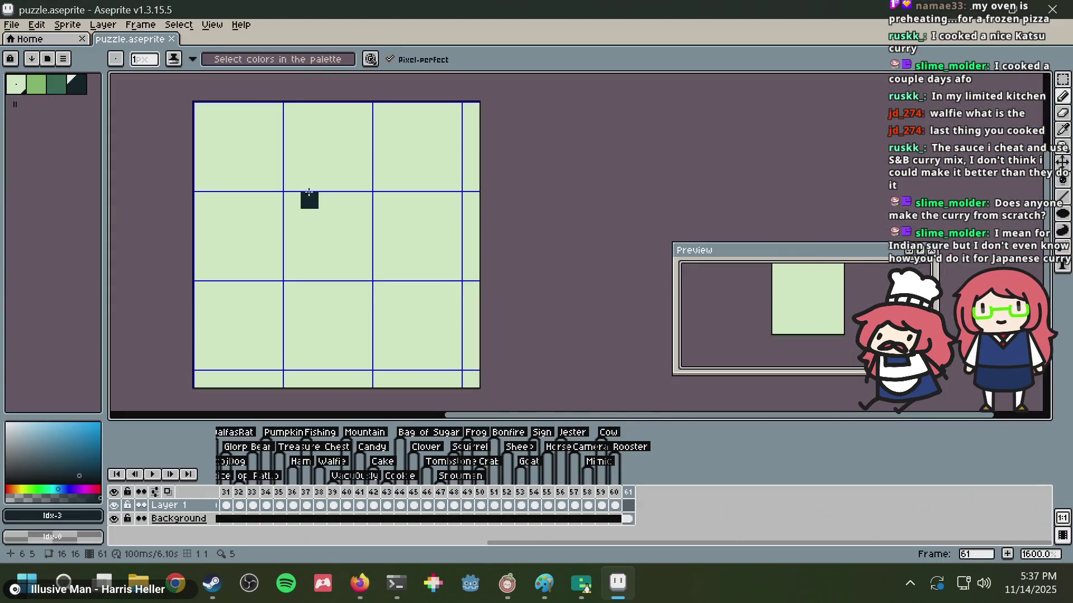
left_click_drag(220, 289, 268, 347)
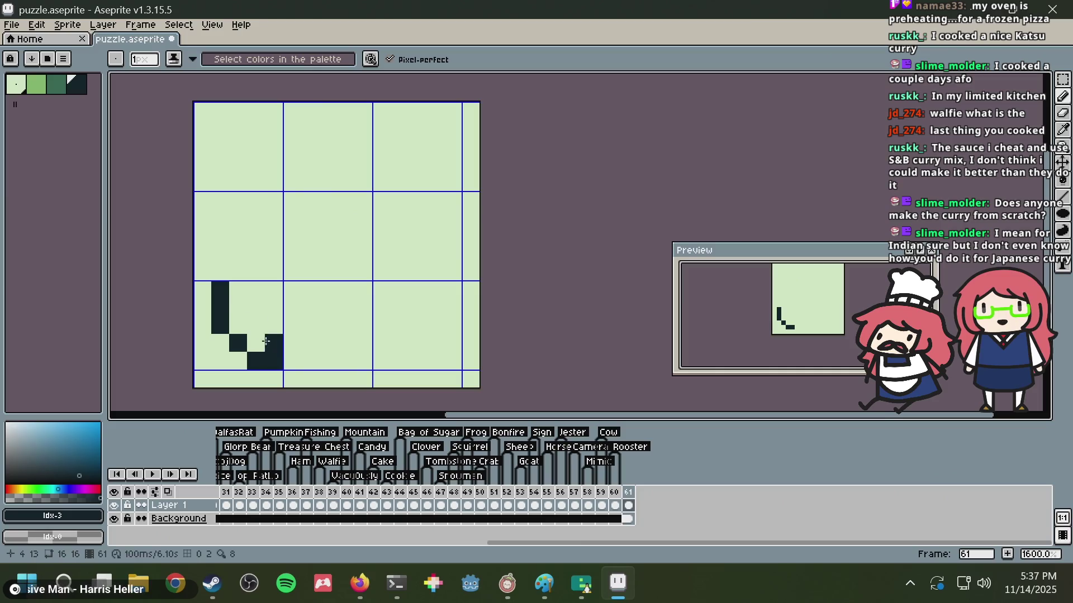
key("ctrl+z")
left_click_drag(197, 342, 227, 342)
key("ctrl+z")
left_click_drag(203, 309, 282, 375)
key("ctrl+z")
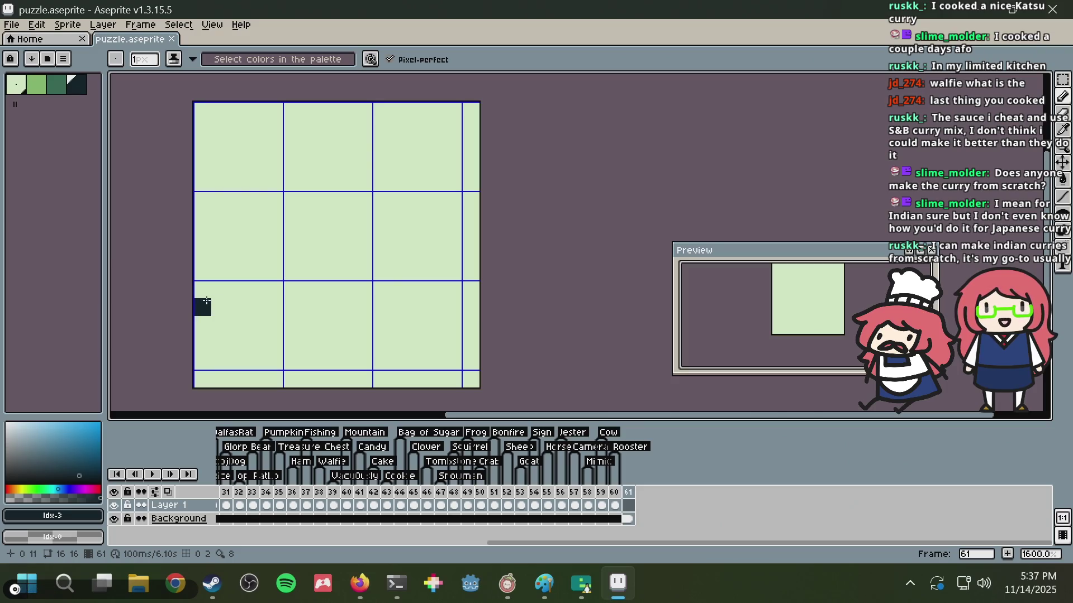
left_click_drag(207, 301, 221, 330)
key("ctrl+z")
mouse_move(202, 289)
left_mouse_down()
mouse_move(202, 334)
mouse_move(274, 361)
left_mouse_up()
key("ctrl+z")
- Extend the peel's left edge upward, run the outline along row 10, and add a rising diagonal
left_click_drag(203, 290, 202, 272)
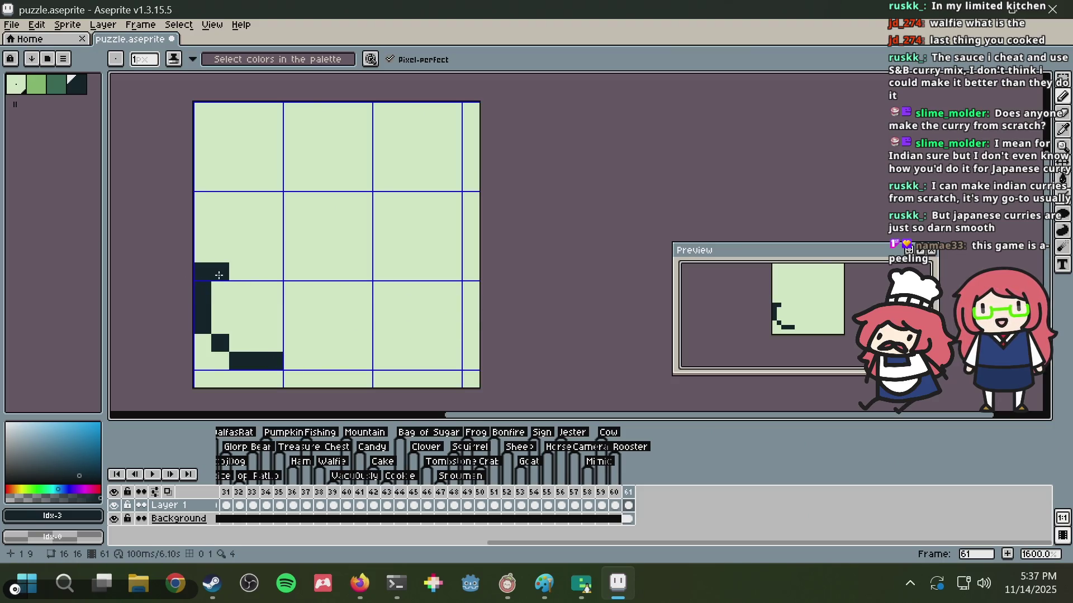
left_click_drag(218, 275, 261, 293)
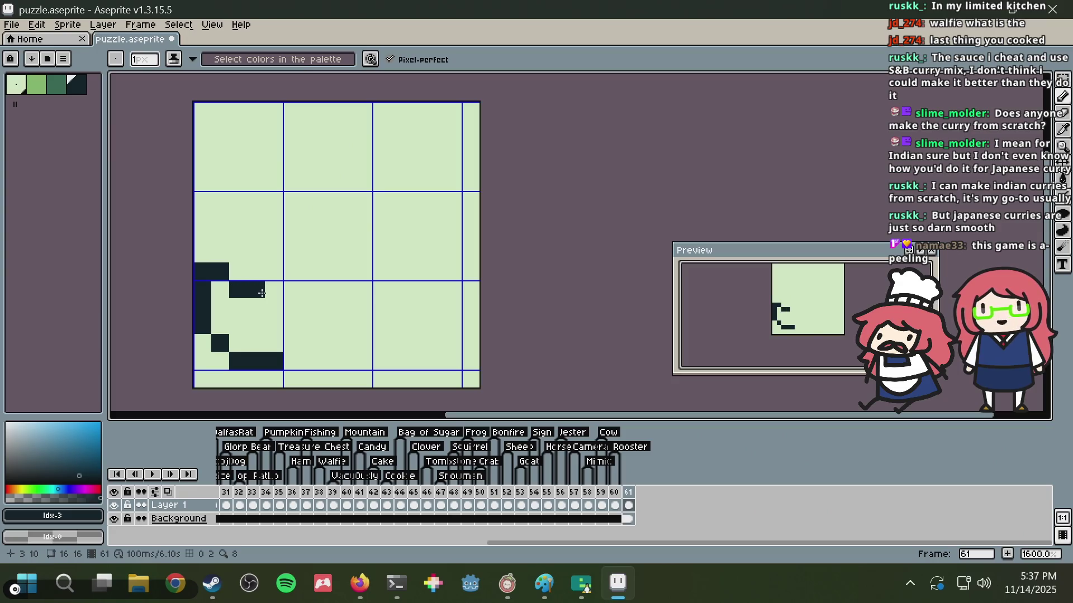
left_click(274, 289)
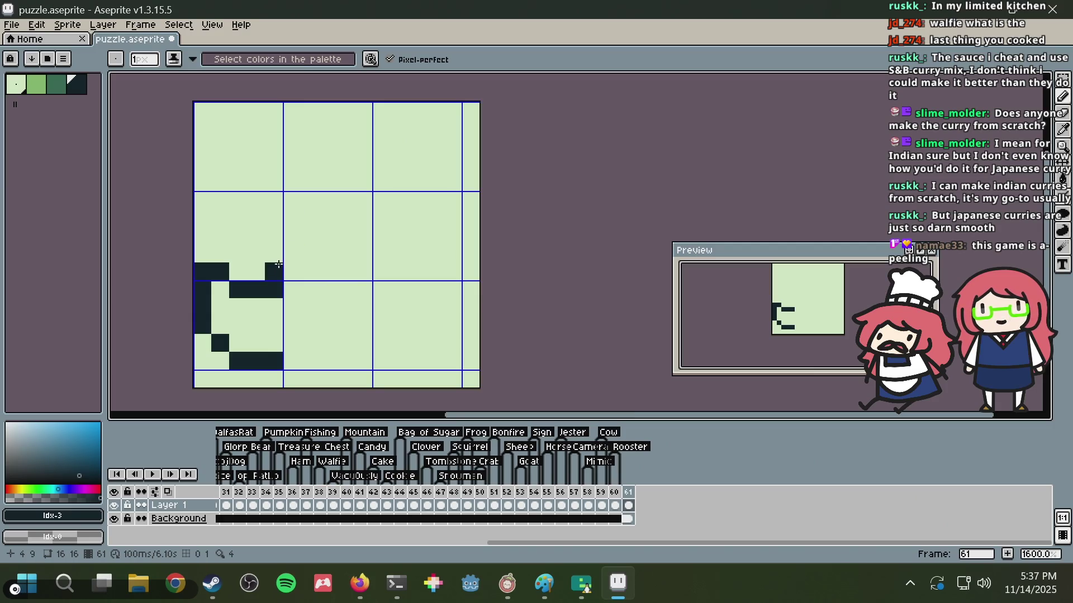
mouse_move(292, 272)
left_mouse_down()
mouse_move(320, 210)
mouse_move(326, 155)
mouse_move(345, 146)
mouse_move(345, 165)
mouse_move(385, 106)
mouse_move(387, 147)
left_mouse_up()
- Clean up the hook with the background colour and draw the stem's right side down from it
left_click(360, 167, "alt")
left_click(352, 147, "alt")
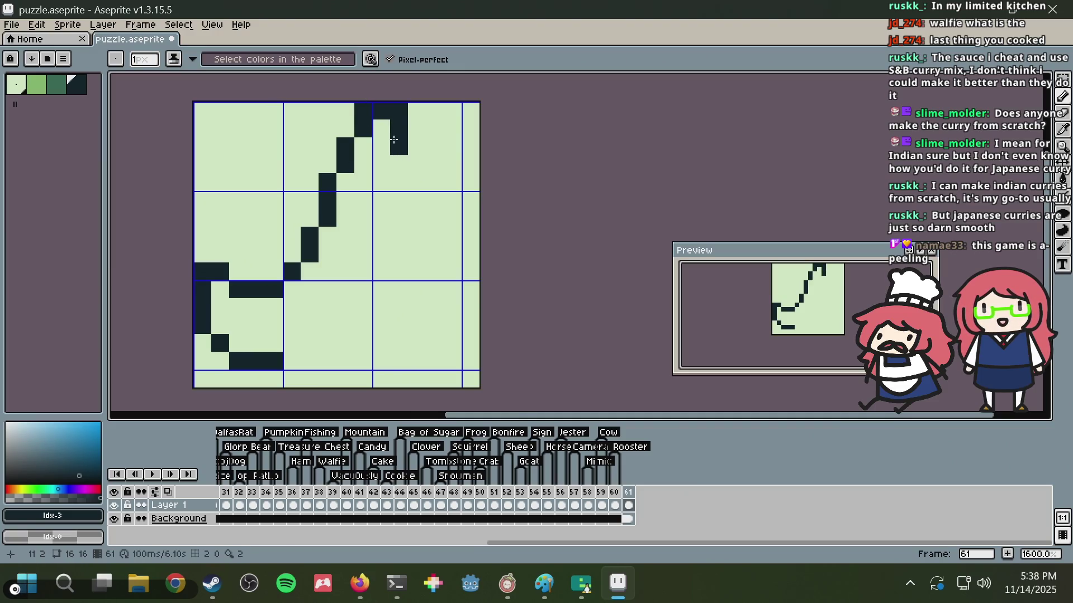
left_click(363, 146)
mouse_move(399, 164)
left_mouse_down()
mouse_move(412, 252)
mouse_move(453, 271)
left_mouse_up()
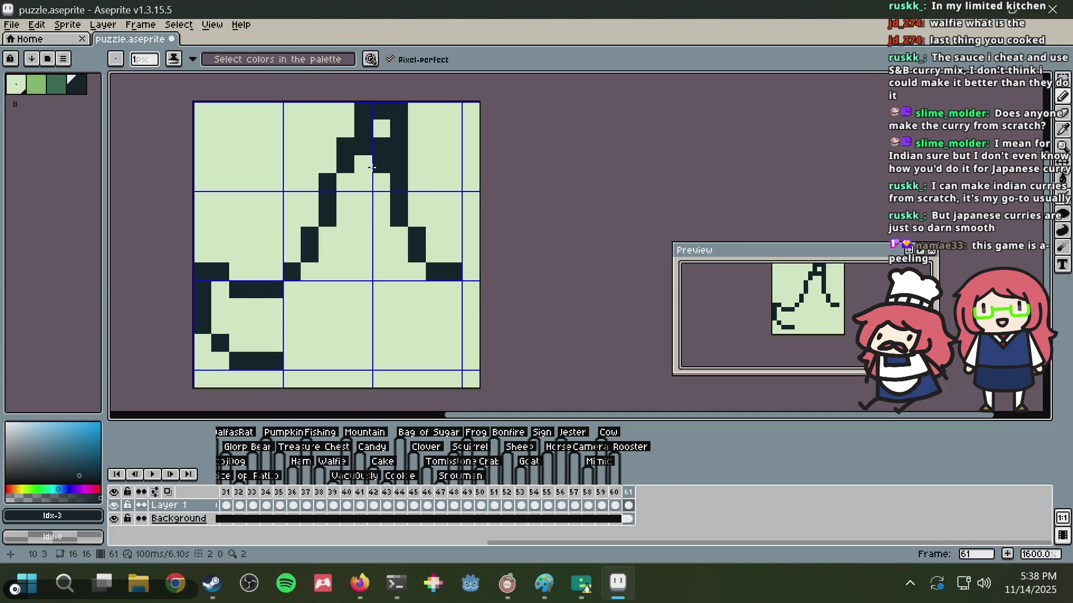
- Draw outline strokes down from the hook for the right flap, checking the reference image
left_click_drag(382, 163, 345, 314)
key("ctrl+z")
mouse_move(363, 164)
left_mouse_down()
mouse_move(327, 322)
mouse_move(290, 363)
left_mouse_up()
left_click_drag(363, 313, 358, 281)
key("alt+Tab")
key("alt+Tab")
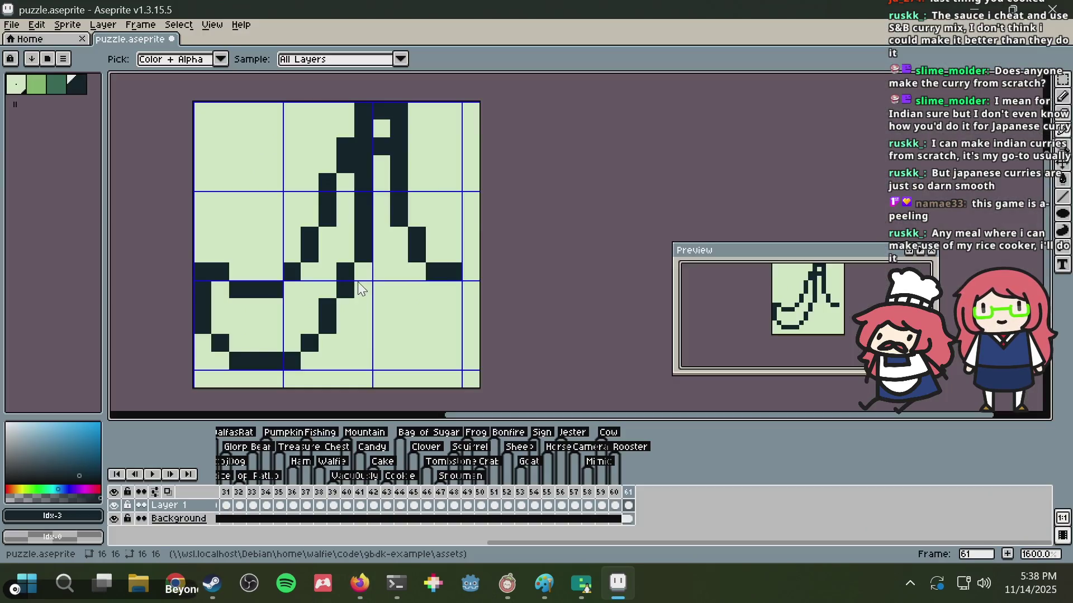
key("ctrl+z")
- Place outline pixels toward the bottom curve and draw the middle flap's vertical stroke
left_click(357, 275)
left_click_drag(347, 285, 292, 362)
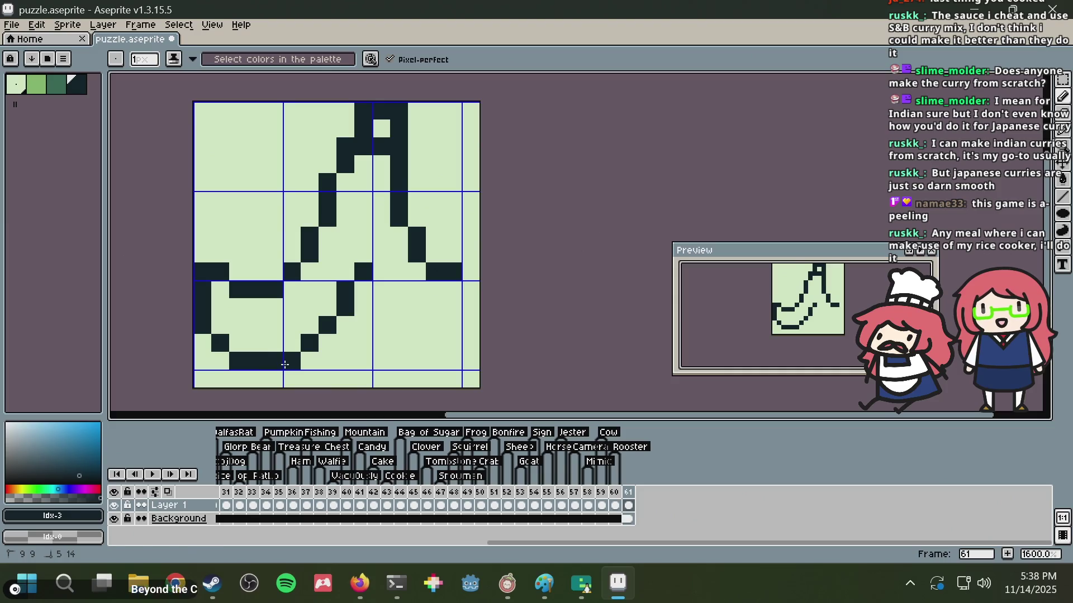
key("ctrl+z")
left_click_drag(334, 277, 342, 372)
key("ctrl+z")
key("alt+Tab")
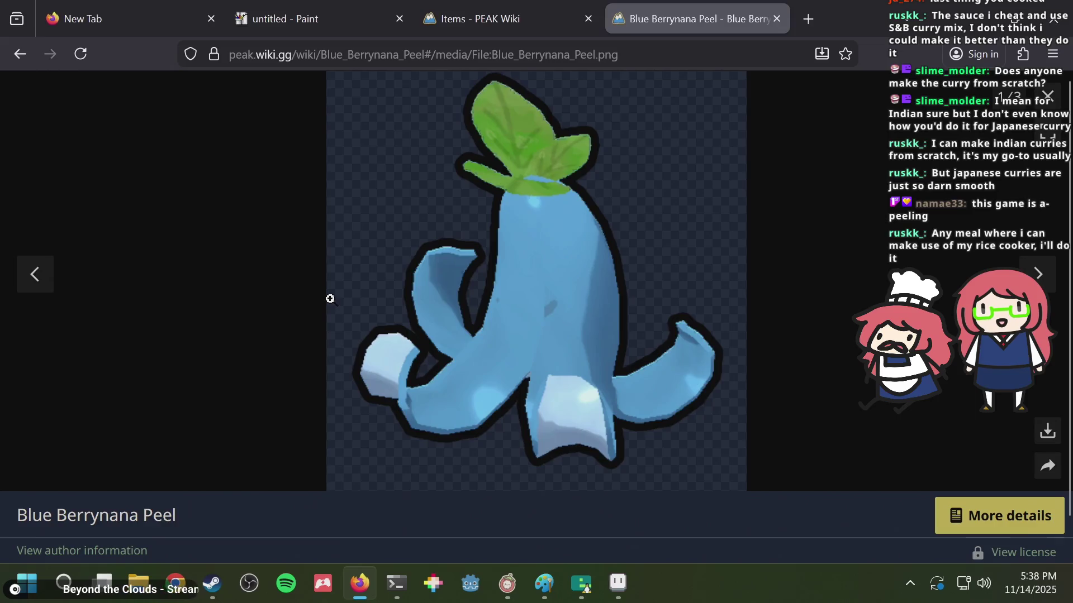
key("alt+Tab")
mouse_move(328, 285)
left_mouse_down()
mouse_move(335, 334)
mouse_move(392, 361)
mouse_move(399, 305)
left_mouse_up()
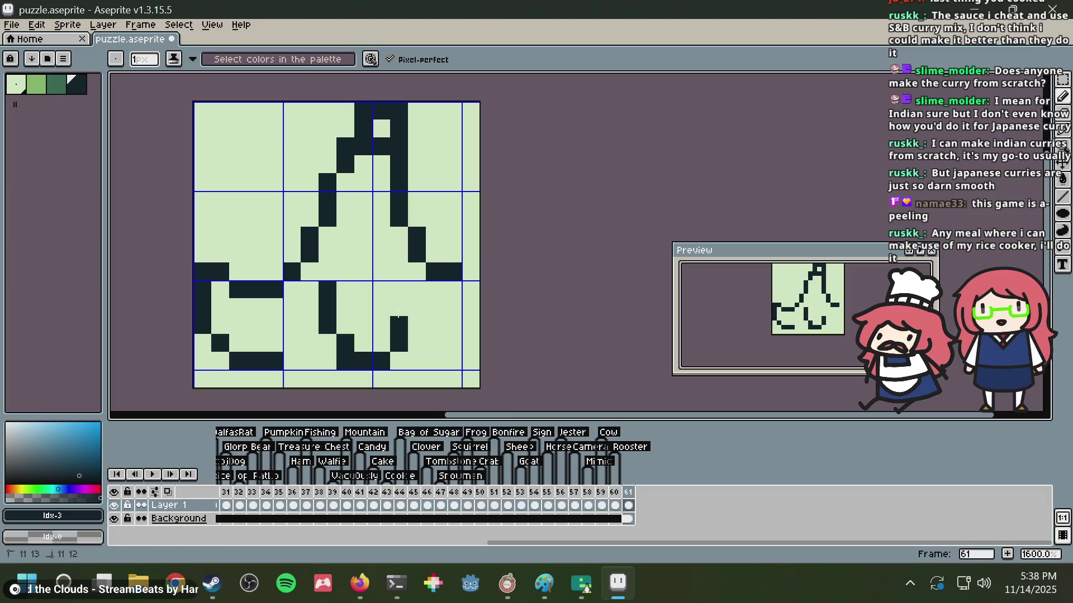
- Extend the middle flap's bottom edge, shift the upper-right outline one pixel left, and add a dark pixel
left_click_drag(305, 346, 291, 344)
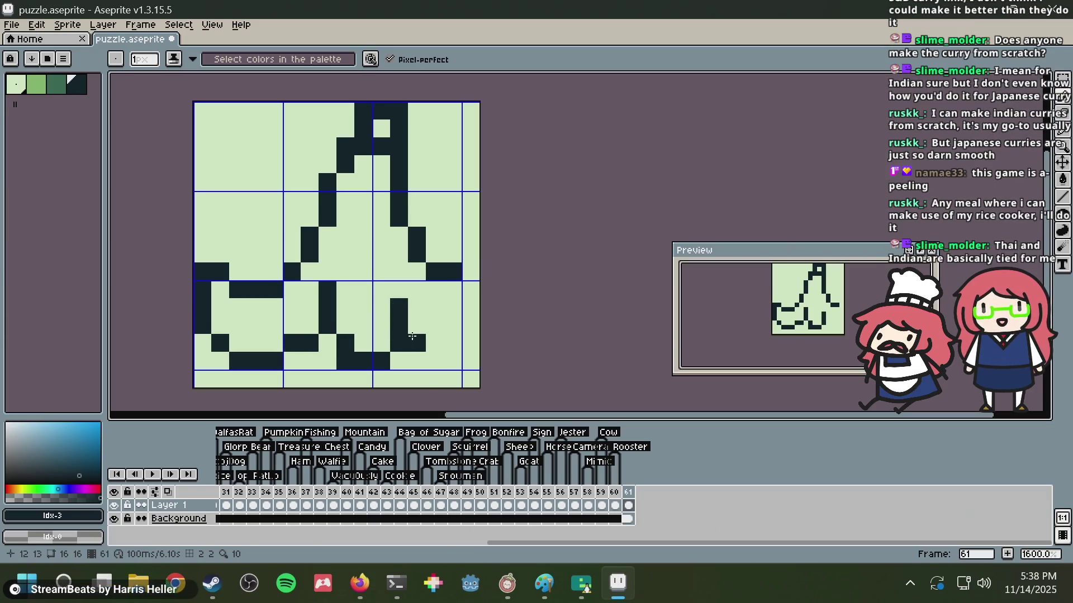
key("m")
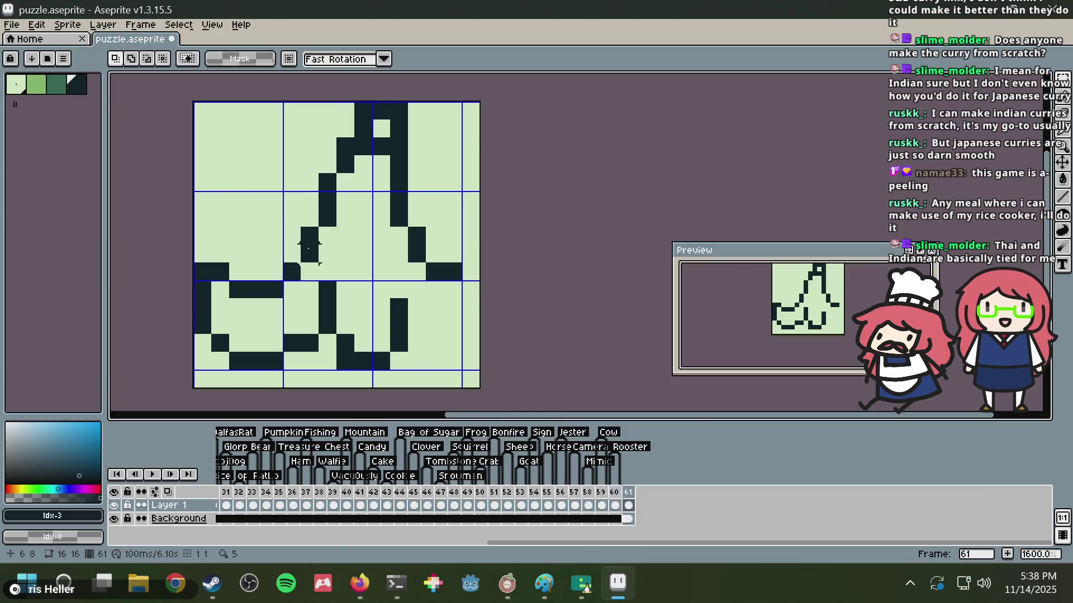
left_click_drag(314, 289, 310, 246)
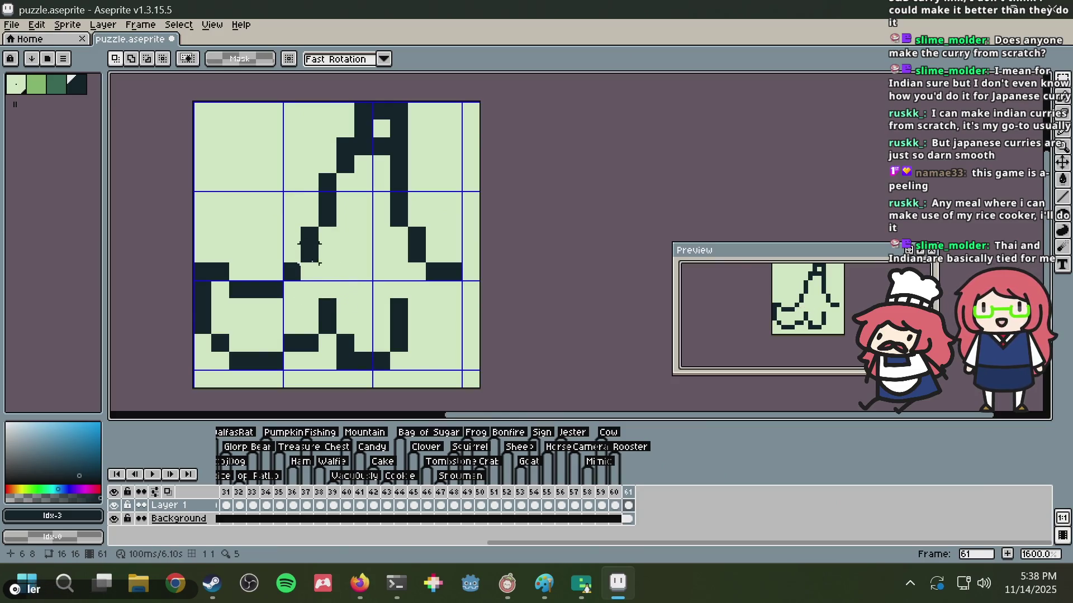
left_click_drag(264, 288, 484, 99)
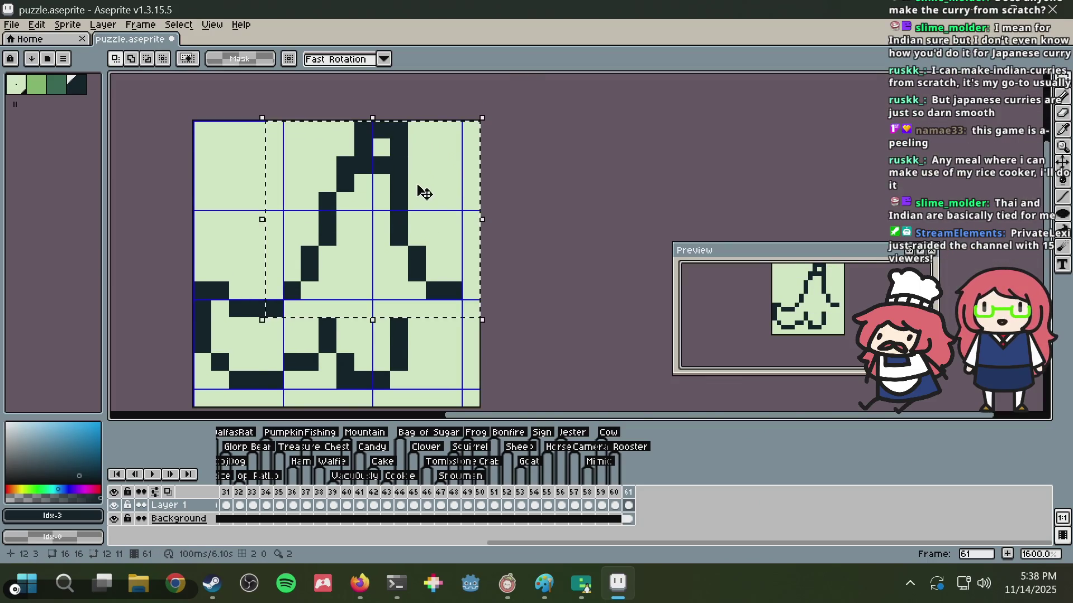
left_click_drag(419, 191, 407, 196)
key("ctrl+d")
key("b")
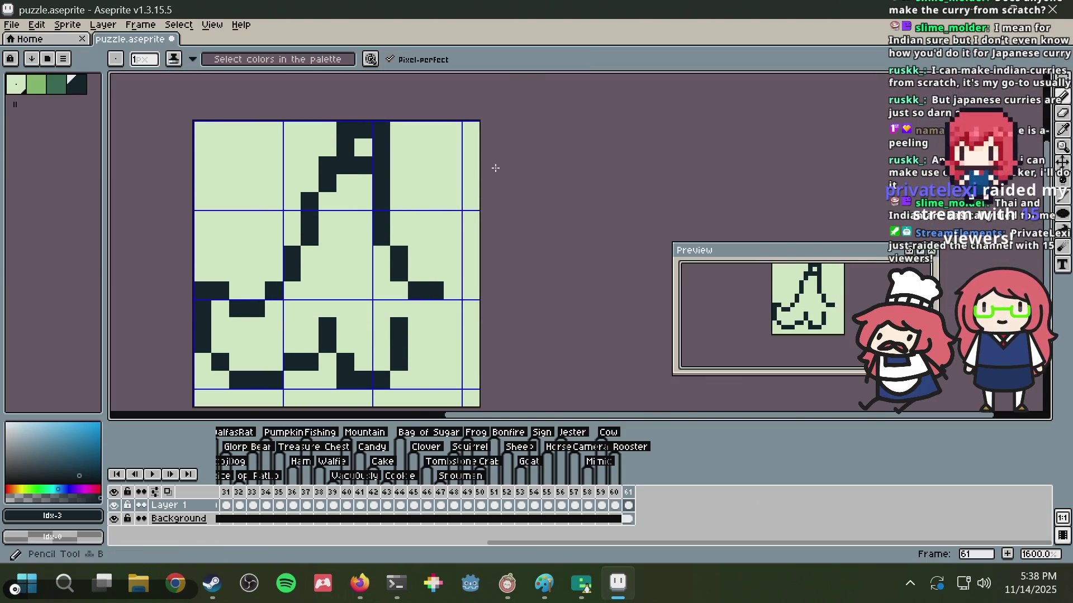
left_click(423, 190)
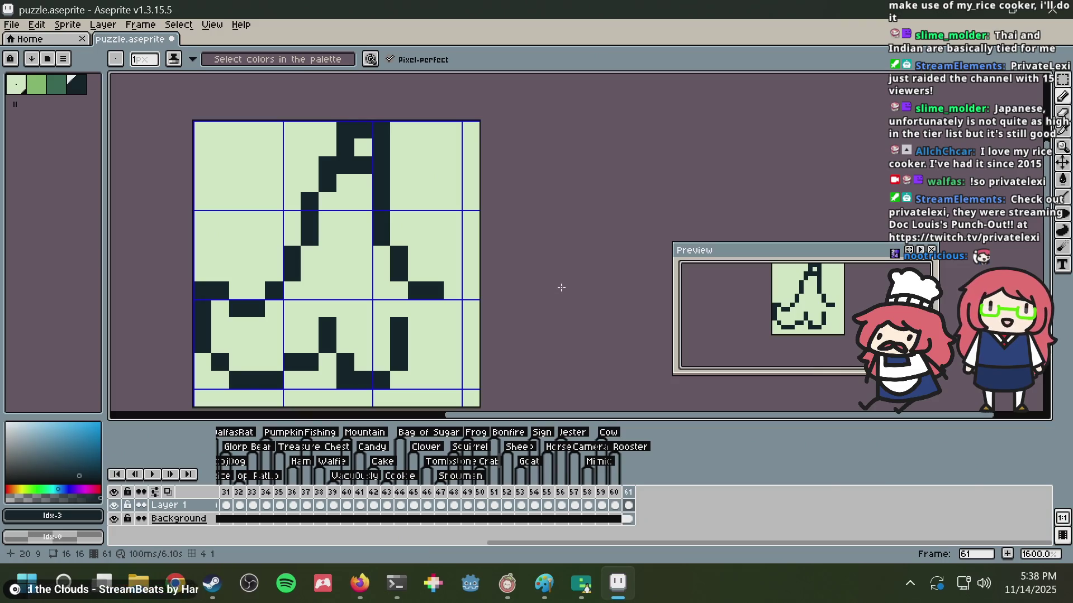
- Erase two outline pixels near the stem and paint two dark pixels to their right
left_click(318, 138, "alt")
left_click_drag(327, 164, 327, 201)
left_click(313, 196)
left_click(337, 170, "alt")
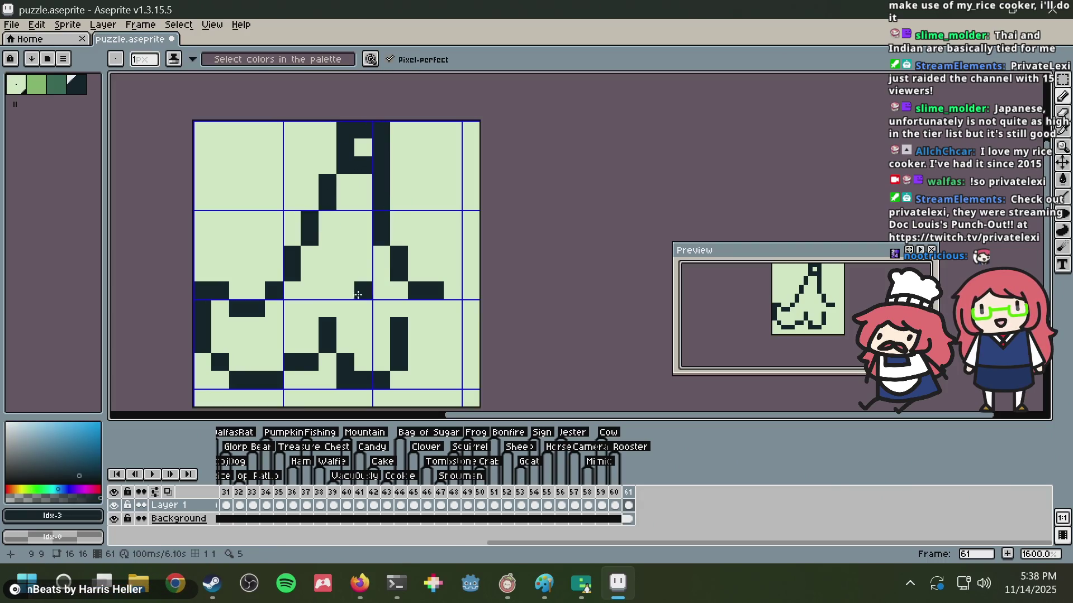
- Select the lower flaps with a rectangular marquee and shift them one pixel left
key("m")
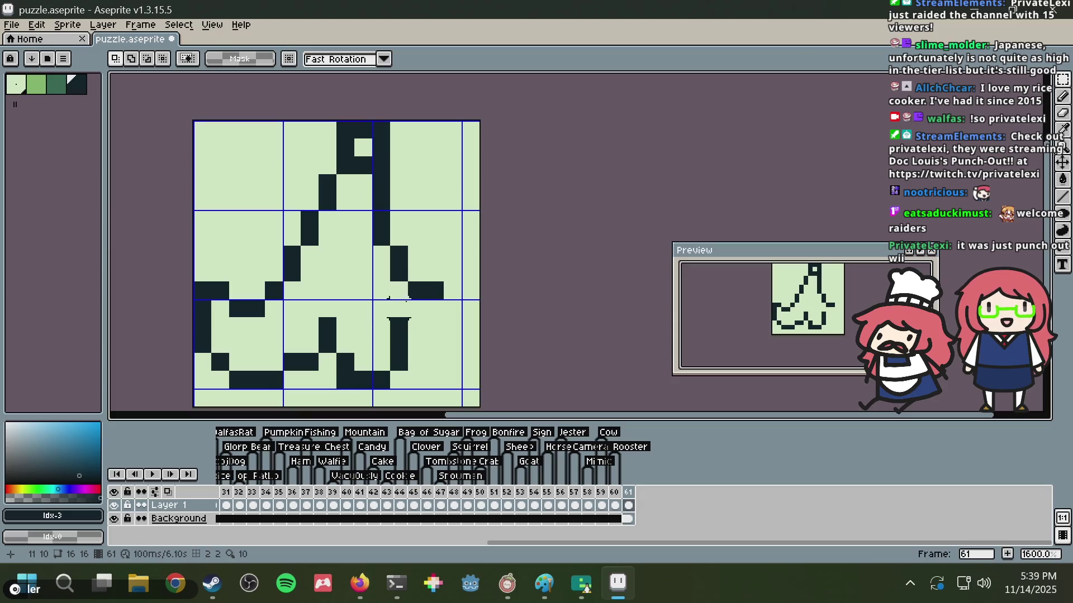
mouse_move(301, 318)
left_mouse_down()
mouse_move(444, 391)
mouse_move(383, 368)
left_mouse_up()
left_click(452, 326)
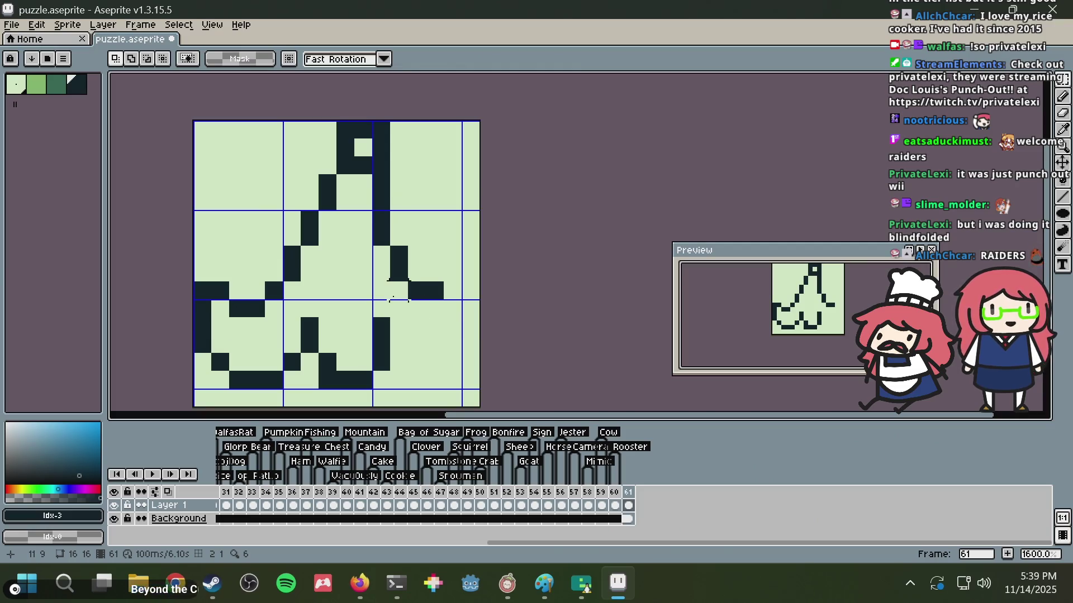
- Draw the right flap's bottom edge from cell 11,13, undoing the stray stroke up column 14
key("b")
left_click(403, 357)
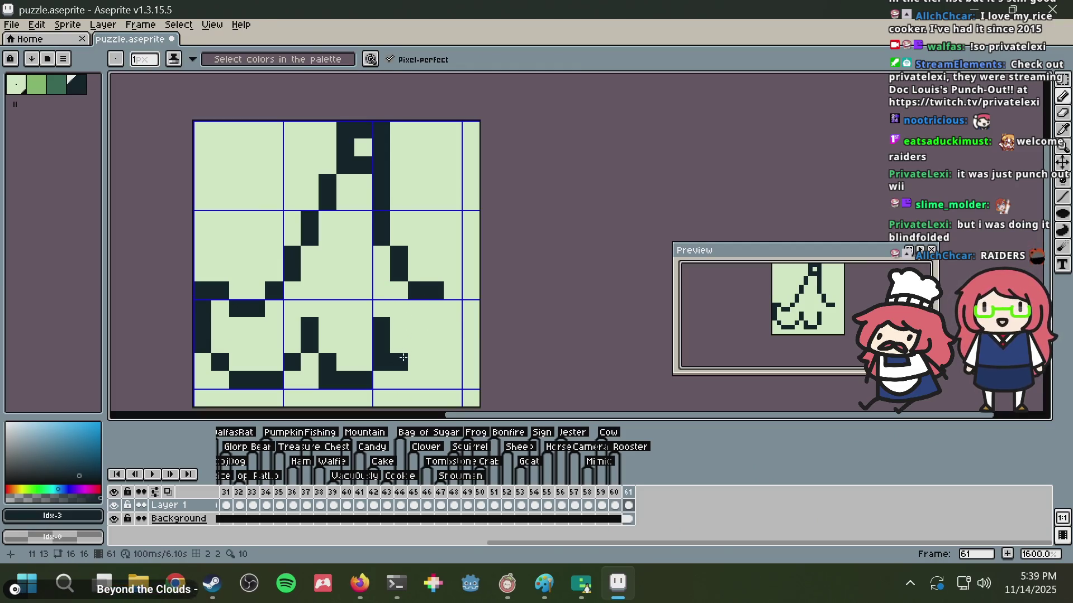
mouse_move(403, 358)
left_mouse_down()
mouse_move(448, 368)
mouse_move(449, 288)
left_mouse_up()
key("ctrl+z")
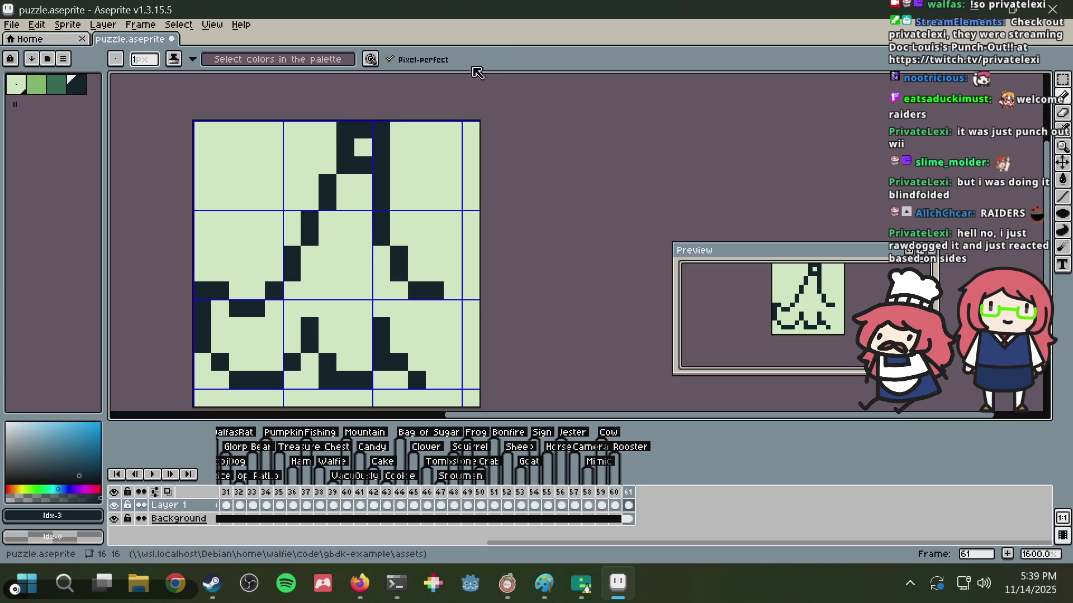
- Repaint the hook pixels in light and dark green to move the stem tip's gap down a cell
left_click(400, 144, "alt")
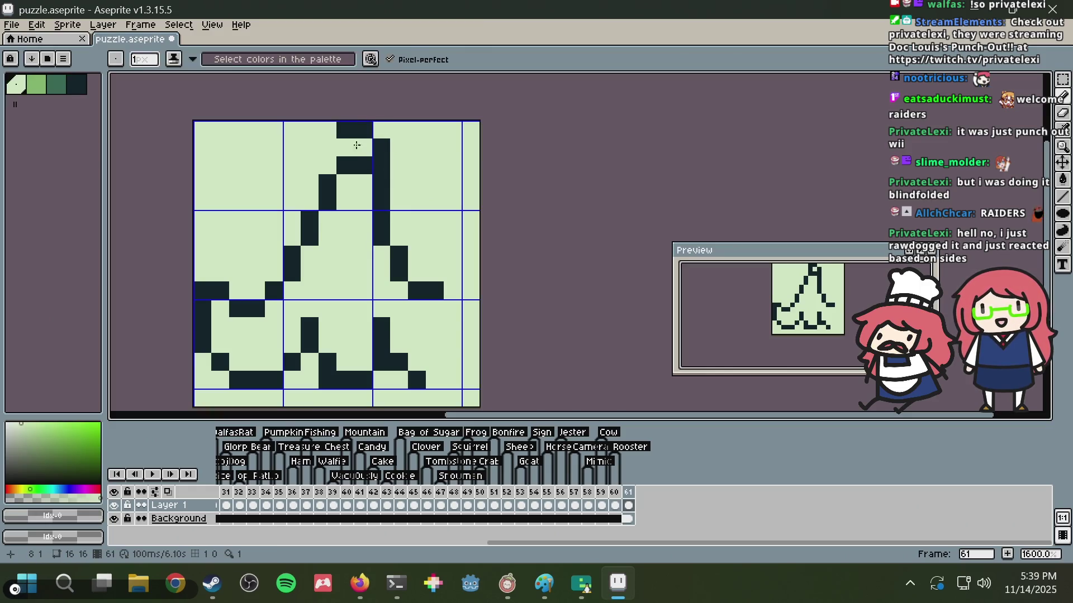
left_click(371, 166, "alt")
left_click(363, 183)
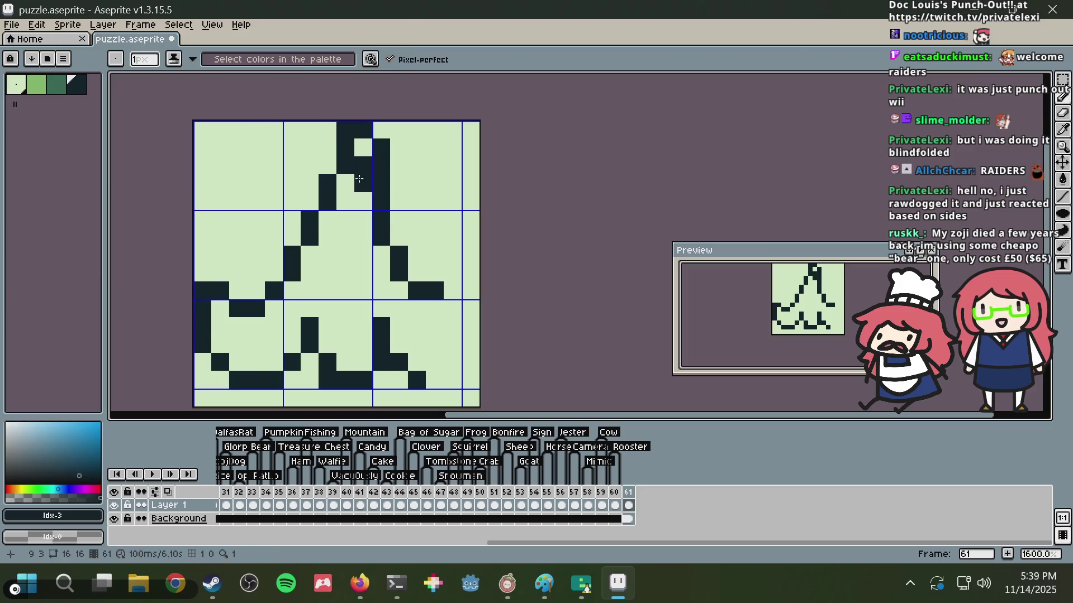
left_click(364, 148, "alt")
left_click(364, 162)
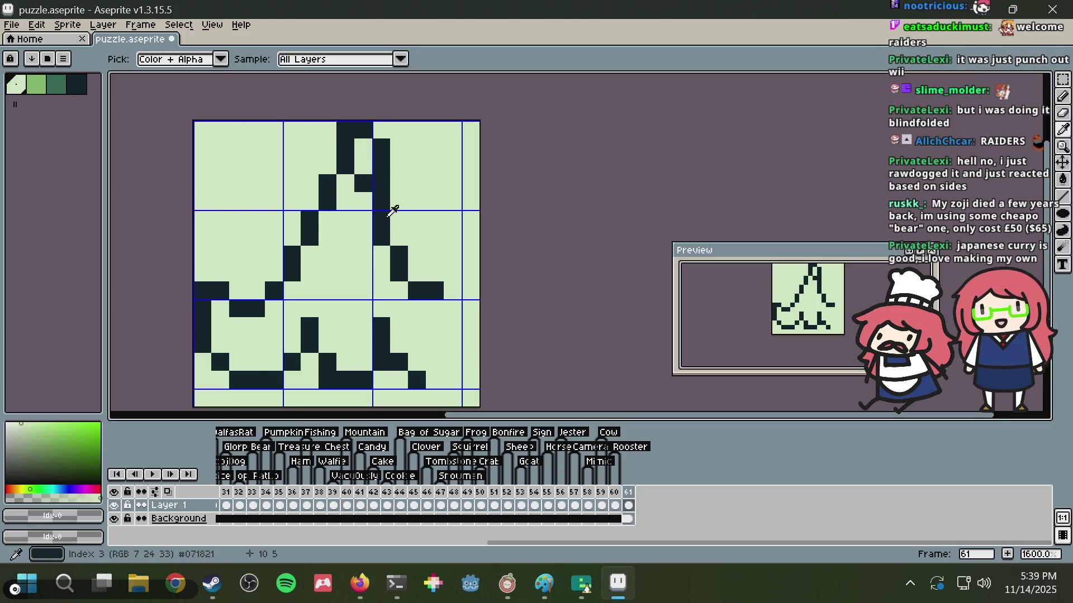
- Add dark pixels beside the stem, on the bottom row and at cell 14,13
left_click(385, 210, "alt")
left_click(412, 251)
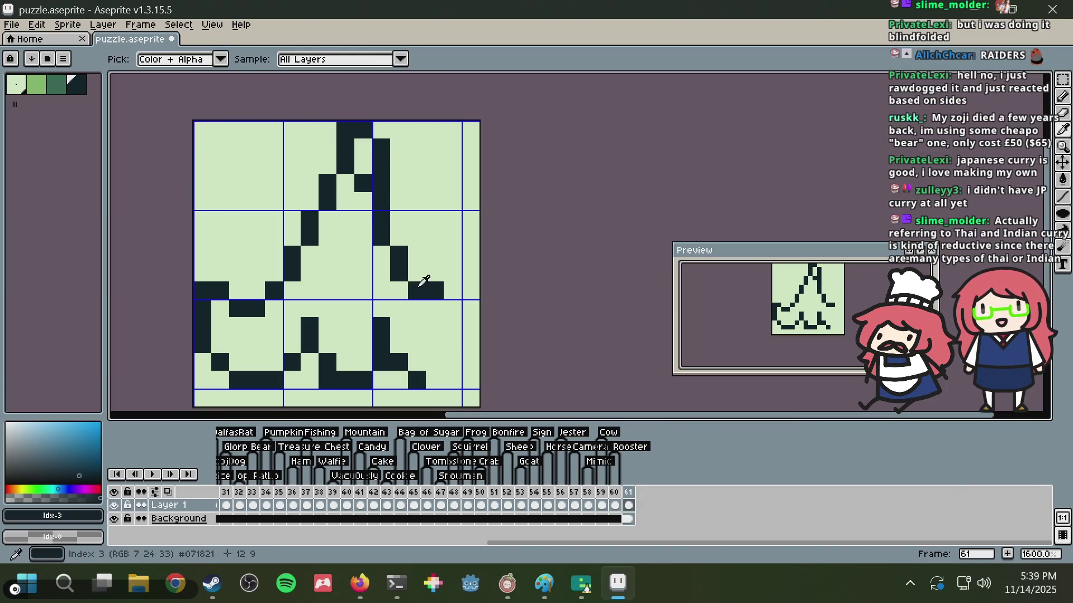
left_click(435, 381)
left_click(445, 367)
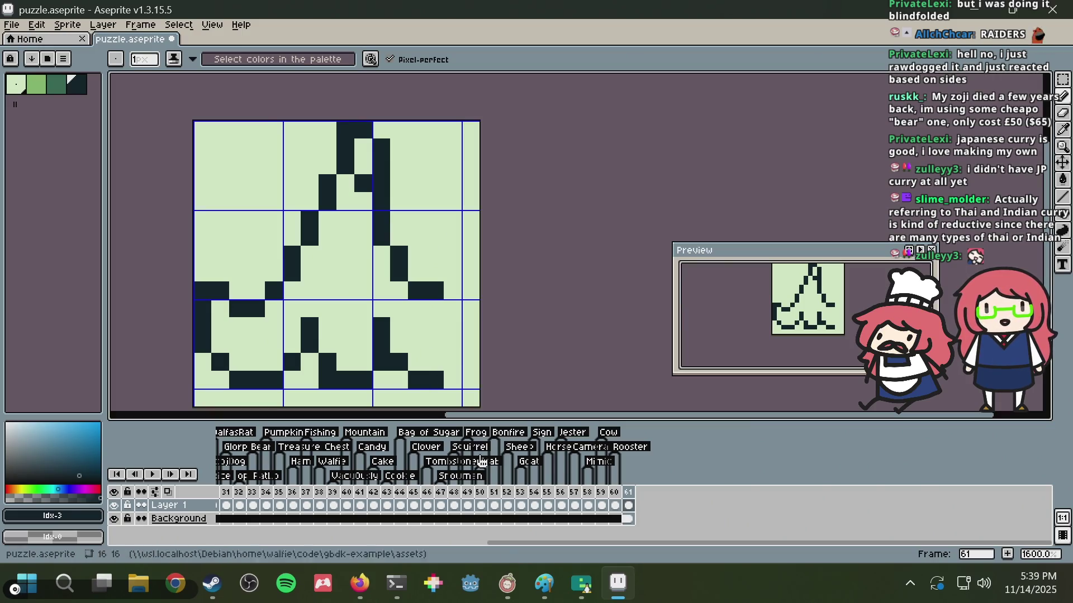
mouse_move(507, 583)
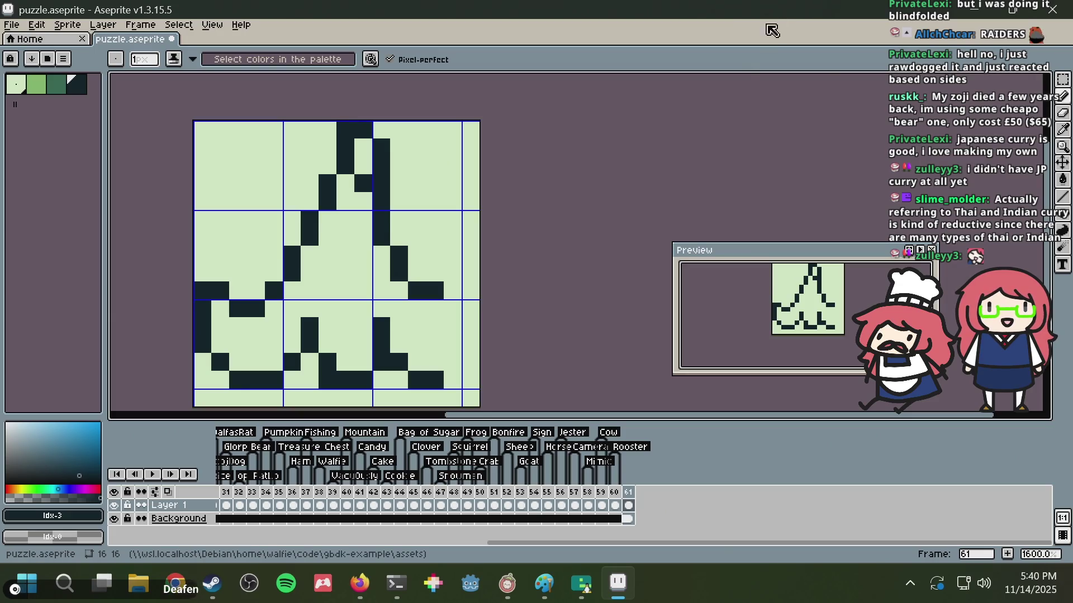
- Undo stray pixels accidentally painted in the canvas's top-left corner
mouse_move(255, 166)
left_mouse_down()
mouse_move(232, 173)
mouse_move(310, 185)
mouse_move(256, 165)
left_mouse_up()
right_click(238, 166)
left_click(238, 129)
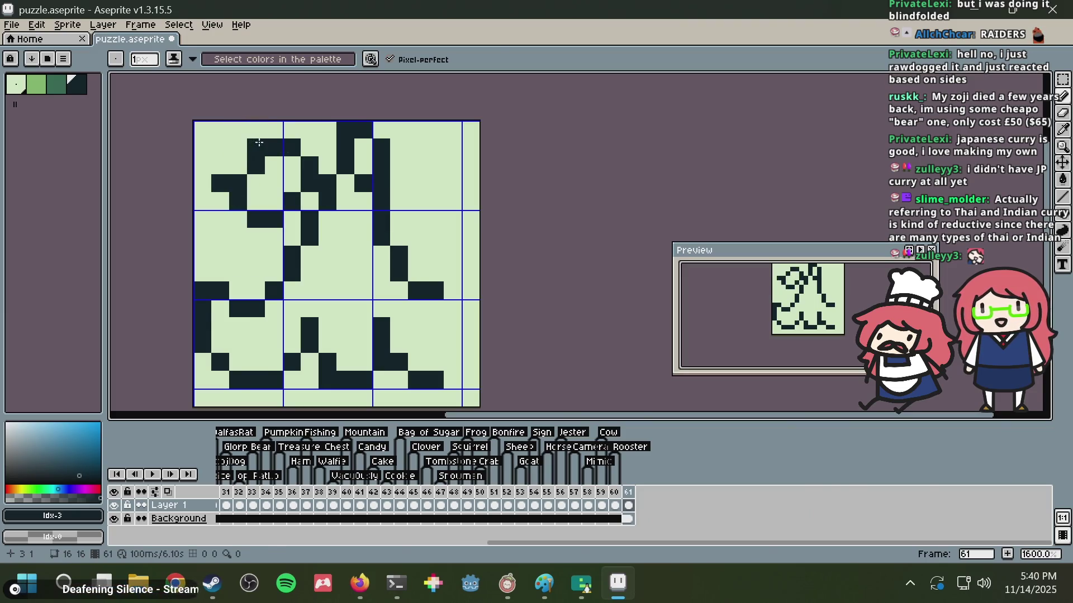
key("ctrl+z")
key("ctrl+z")
key("ctrl+z")
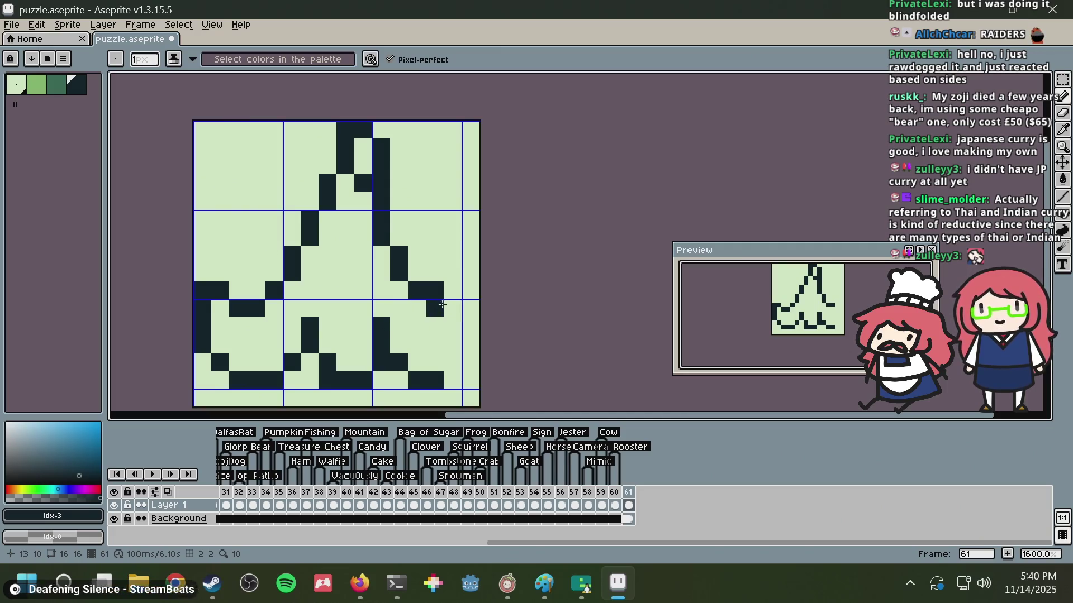
- Darken column 14 from row 8 to 11 and lighten the right flap's corner pixels
left_click_drag(452, 273, 460, 385)
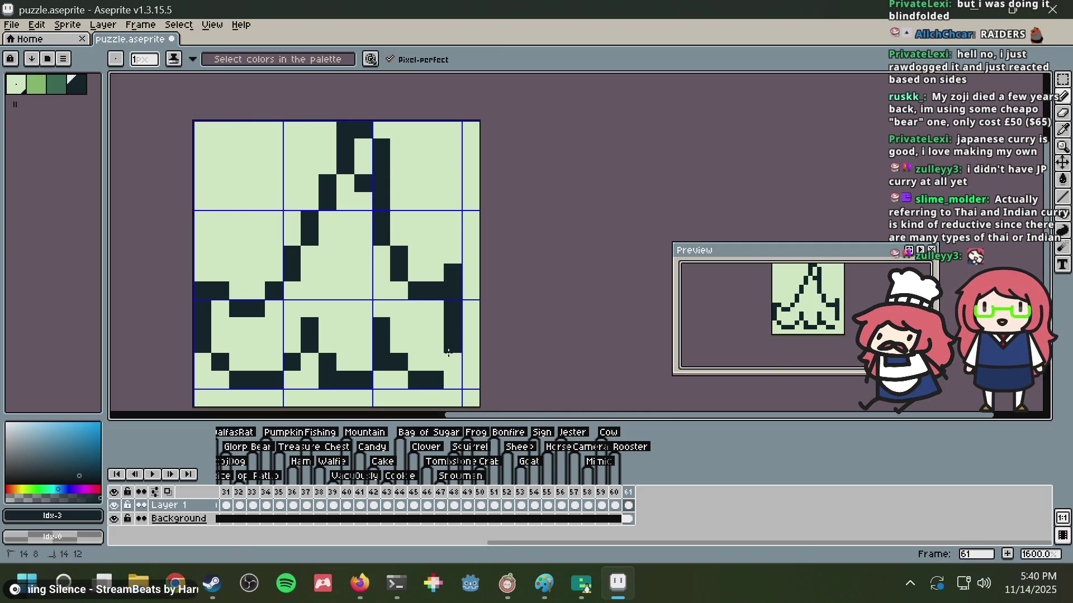
left_click(469, 380, "alt")
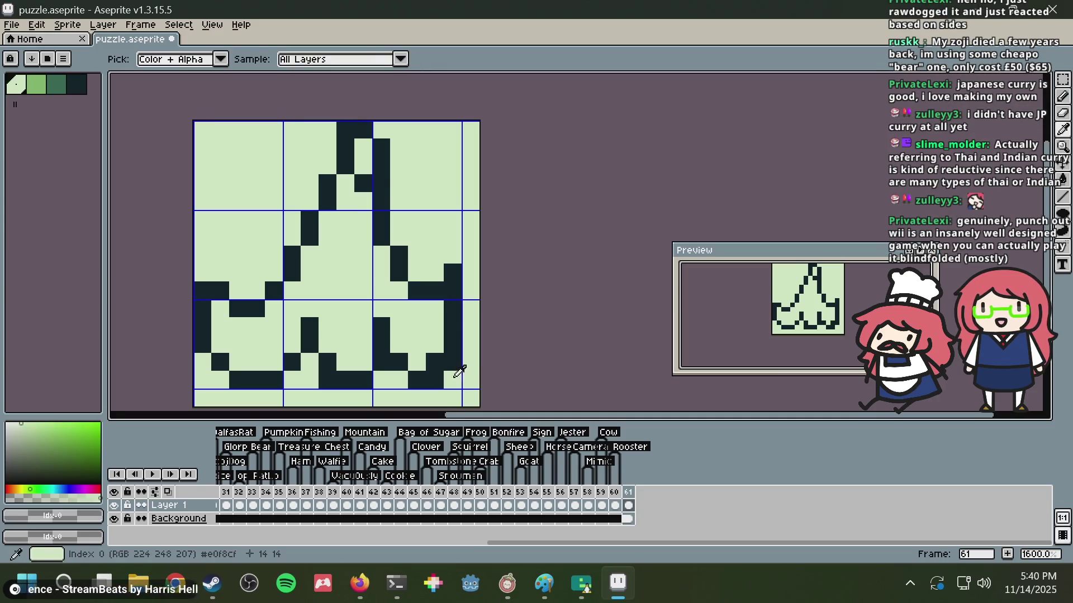
left_click_drag(435, 379, 453, 362)
left_click(453, 326)
right_click(455, 323)
left_click(386, 332)
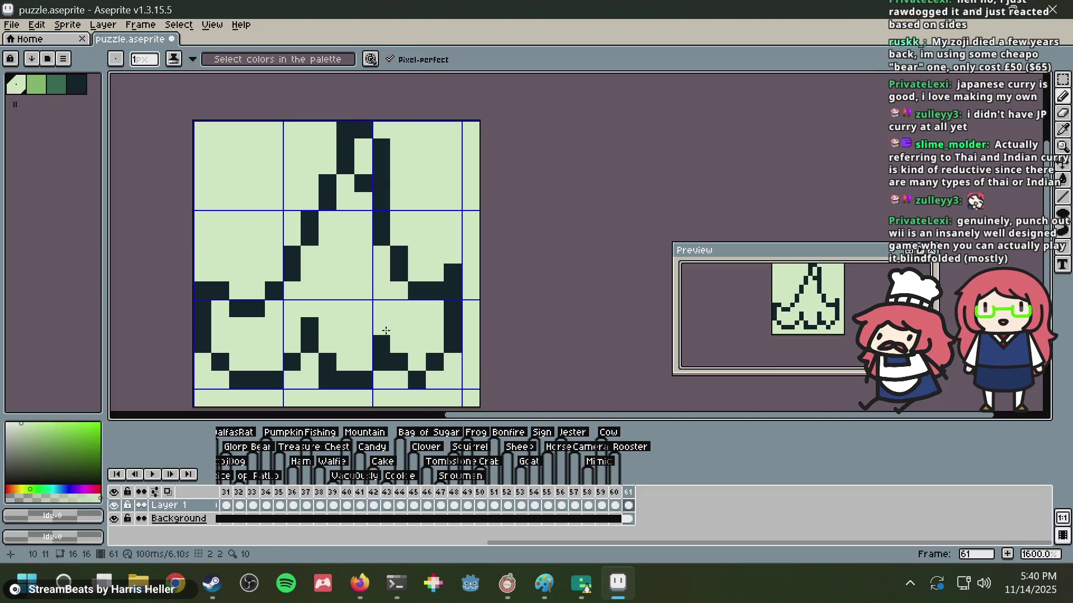
right_click(376, 323)
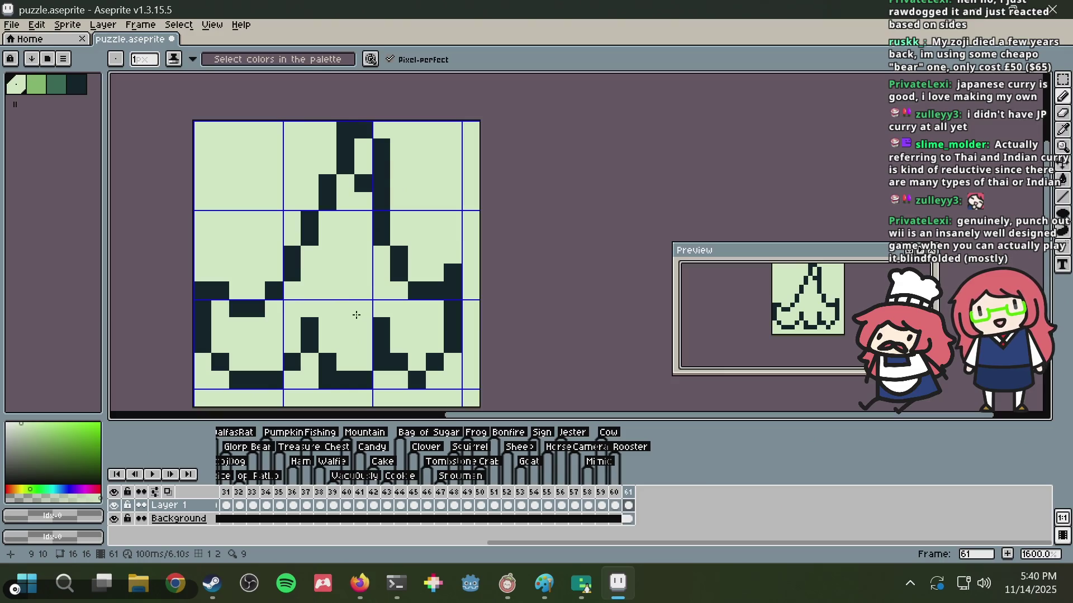
- Move the selected lower block of peel pixels down into place with a rectangular marquee
key("m")
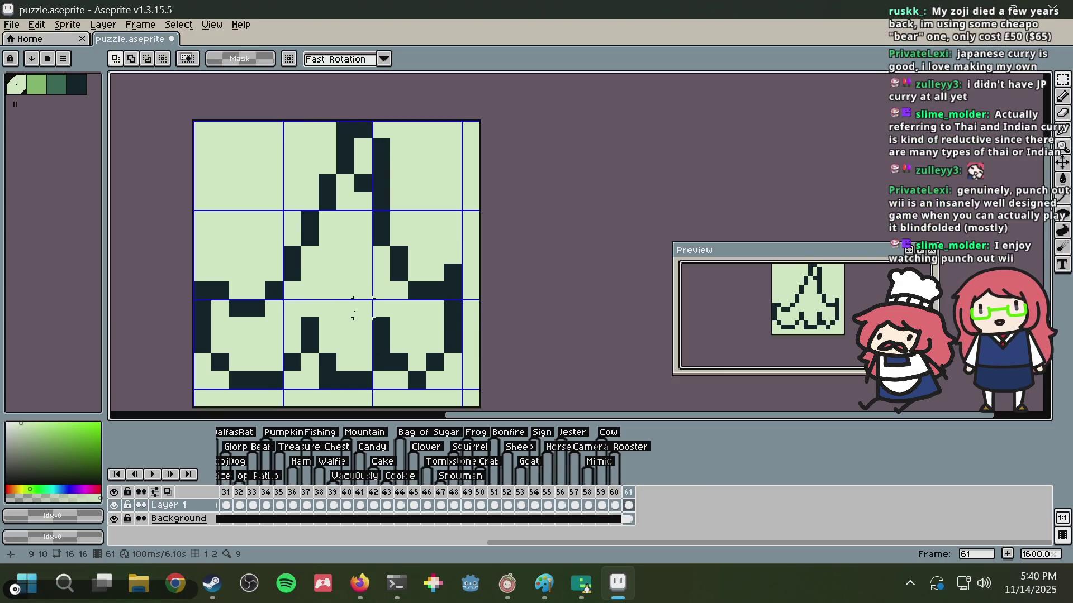
left_click_drag(298, 297, 393, 392)
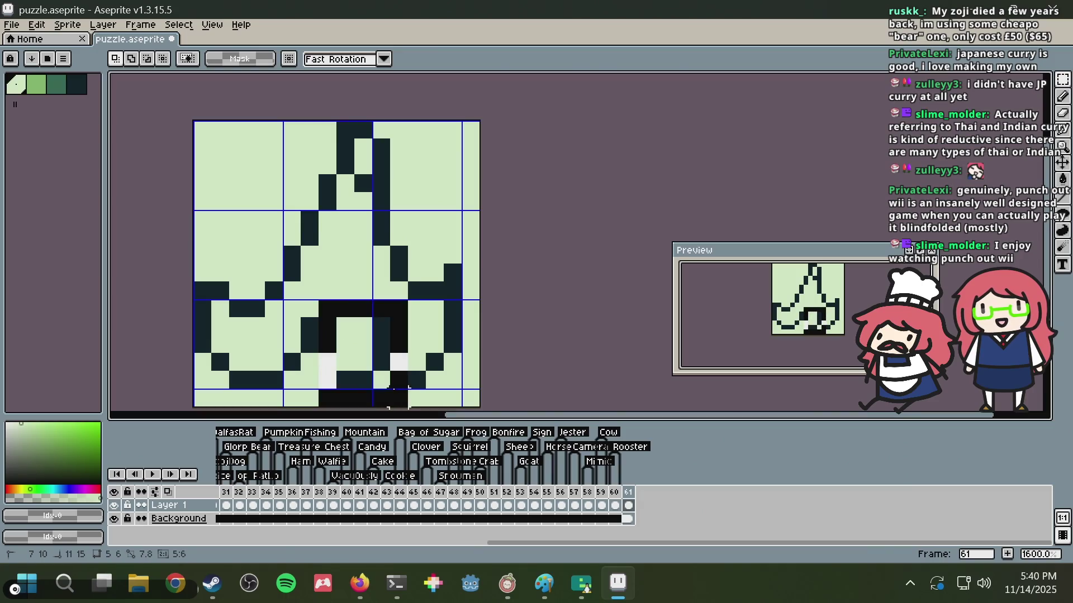
left_click_drag(335, 335, 358, 369)
key("ctrl+d")
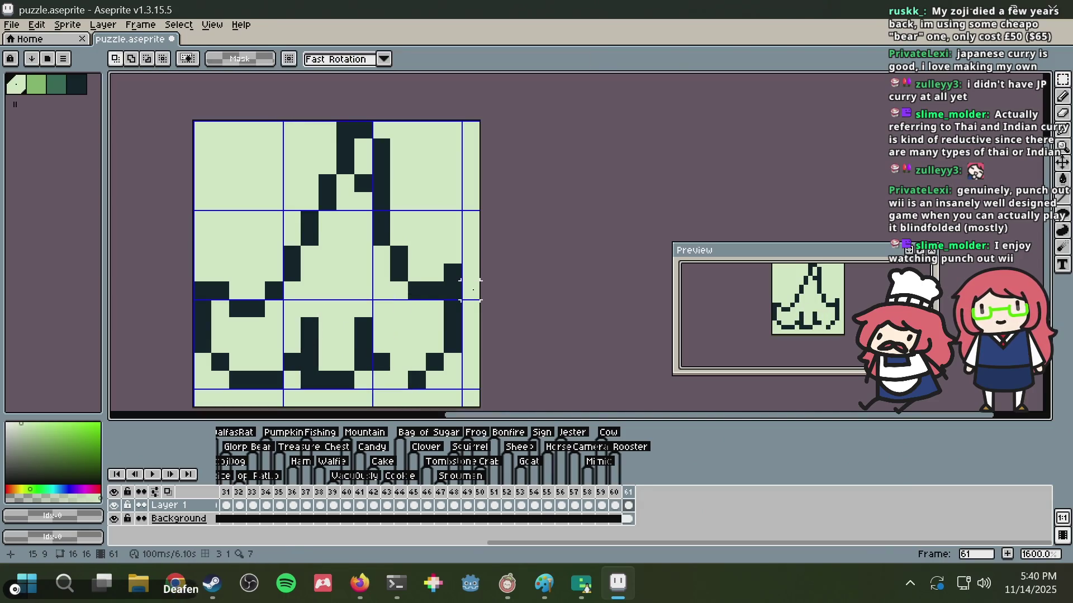
key("b")
- Add a dark pixel at the peel's bottom, undoing two misplaced inner pixels
key("i")
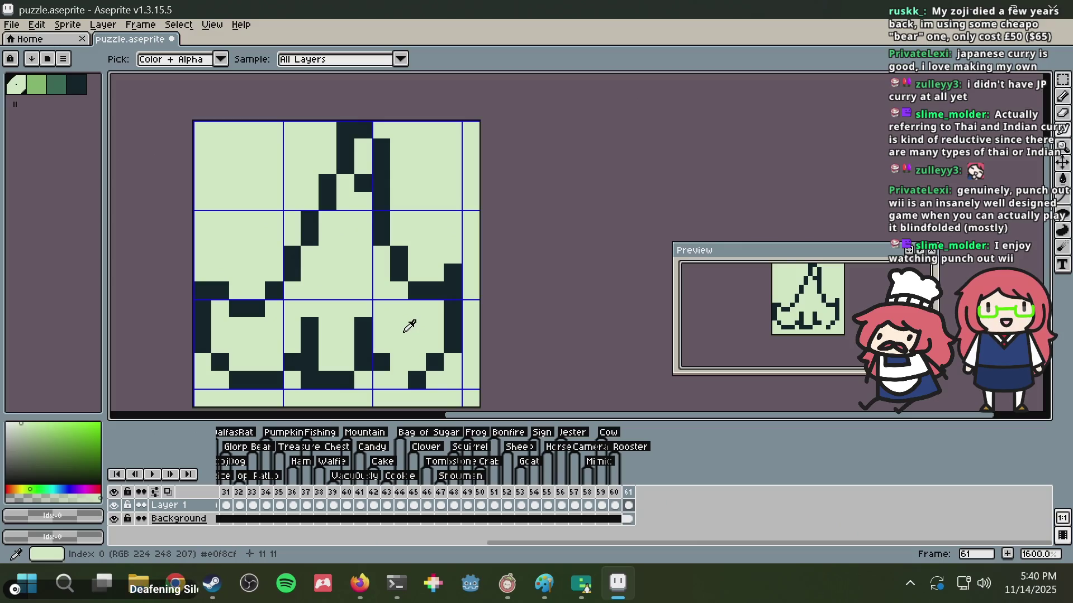
left_click(369, 333)
key("b")
left_click(395, 374)
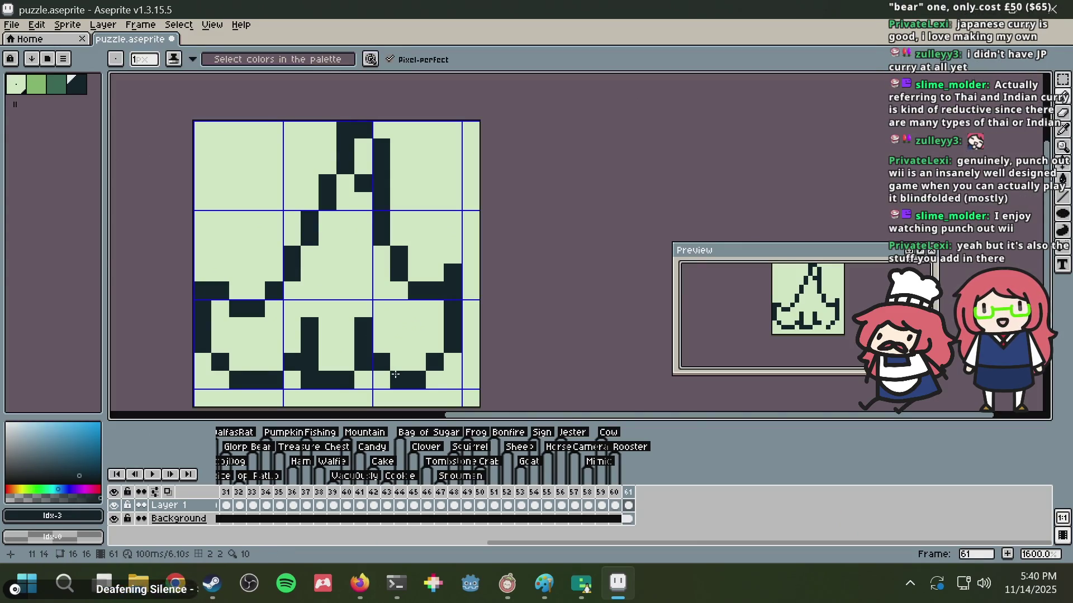
key("i")
key("b")
left_click(395, 340)
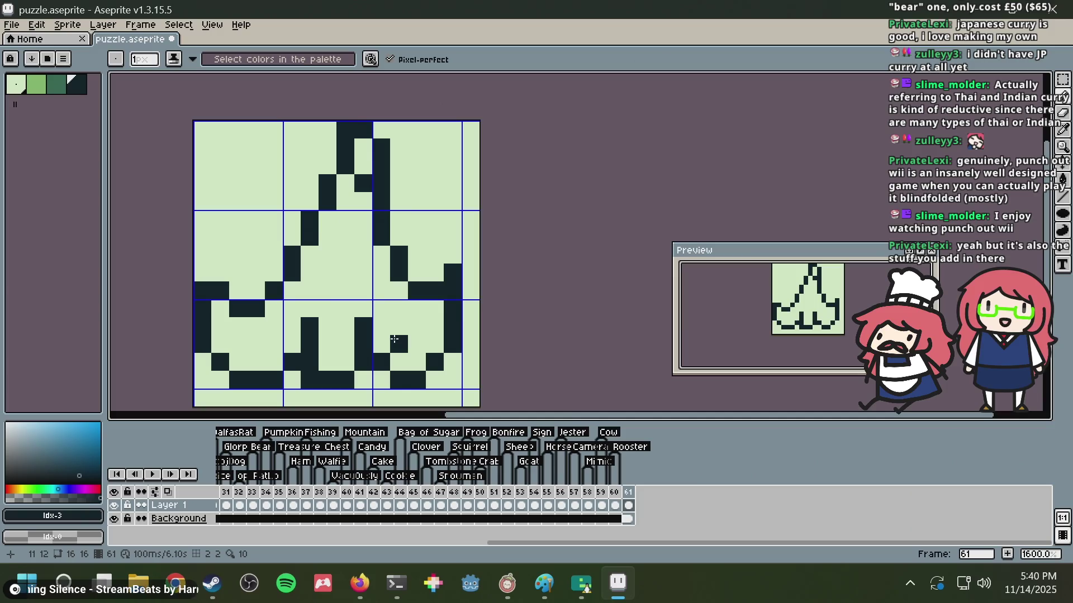
key("ctrl+z")
left_click(374, 339)
key("ctrl+z")
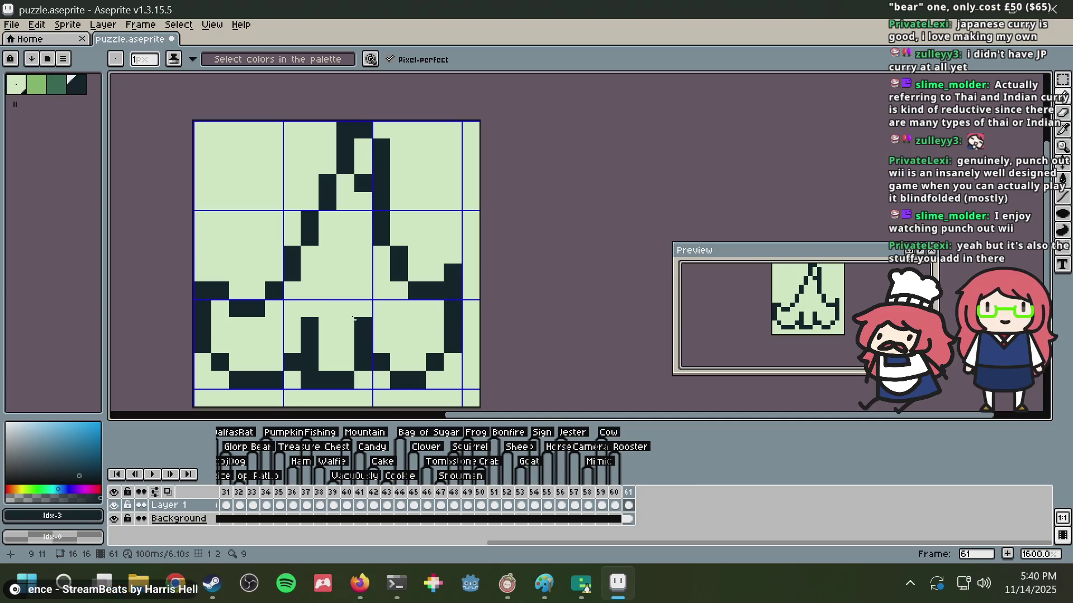
- Draw a dark pixel on the inner fold and turn the two dark pixels beside it light green
key("i")
left_click(342, 336)
key("b")
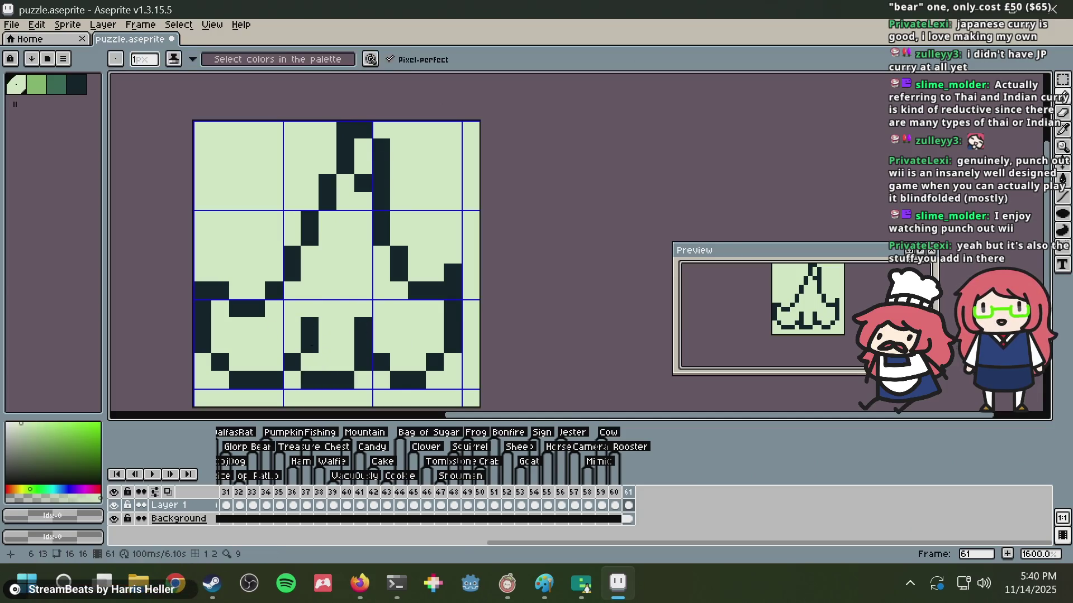
left_click(312, 324, "alt")
left_click(295, 343)
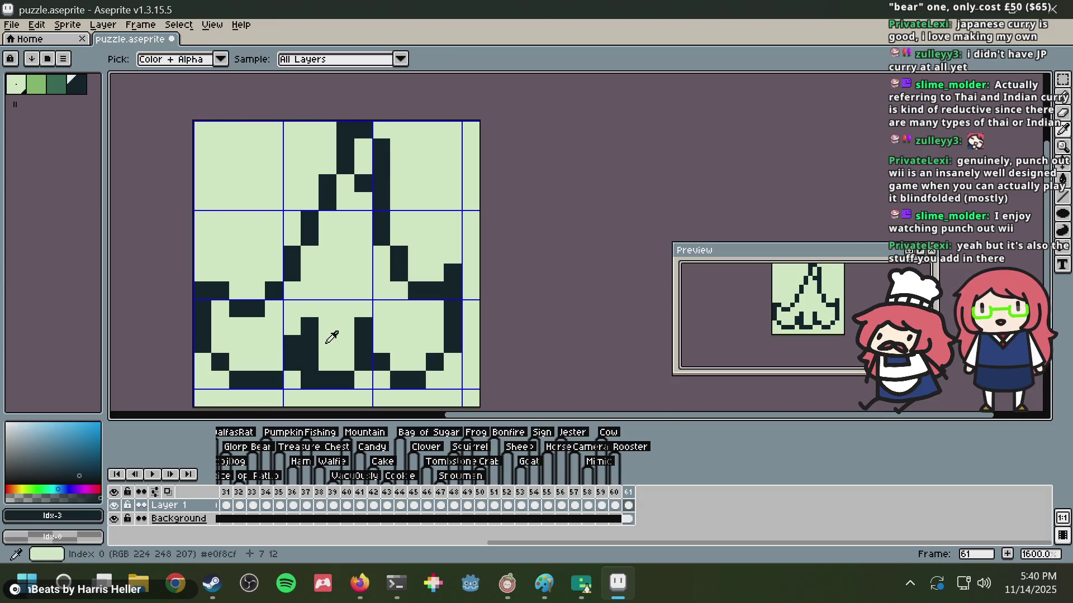
left_click(330, 335, "alt")
left_click(310, 344)
left_click(311, 358)
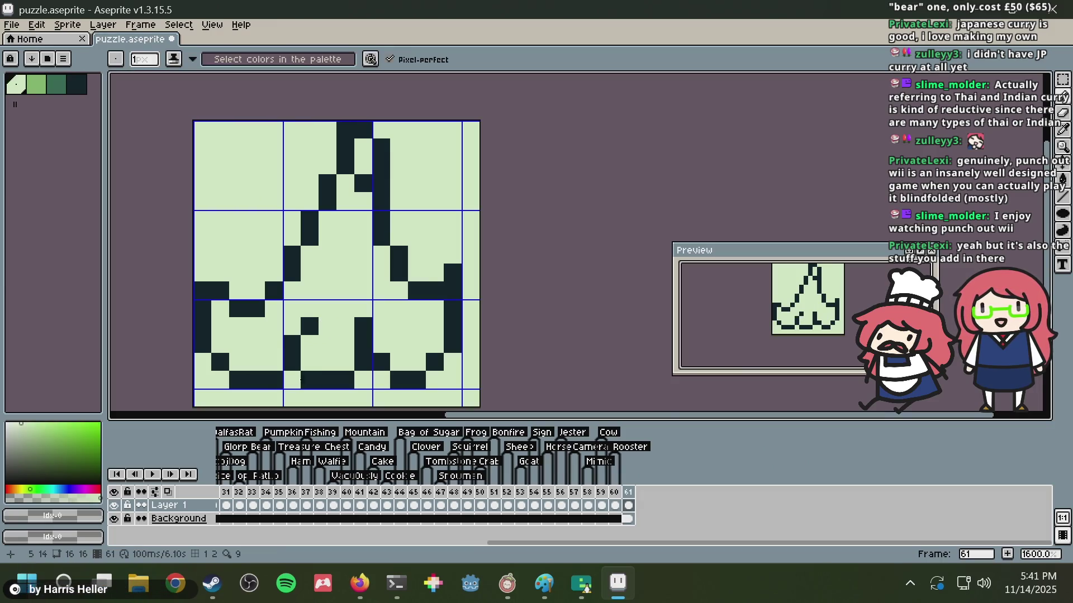
- Lighten one inner-fold pixel, then restore it to the dark outline colour
key("alt")
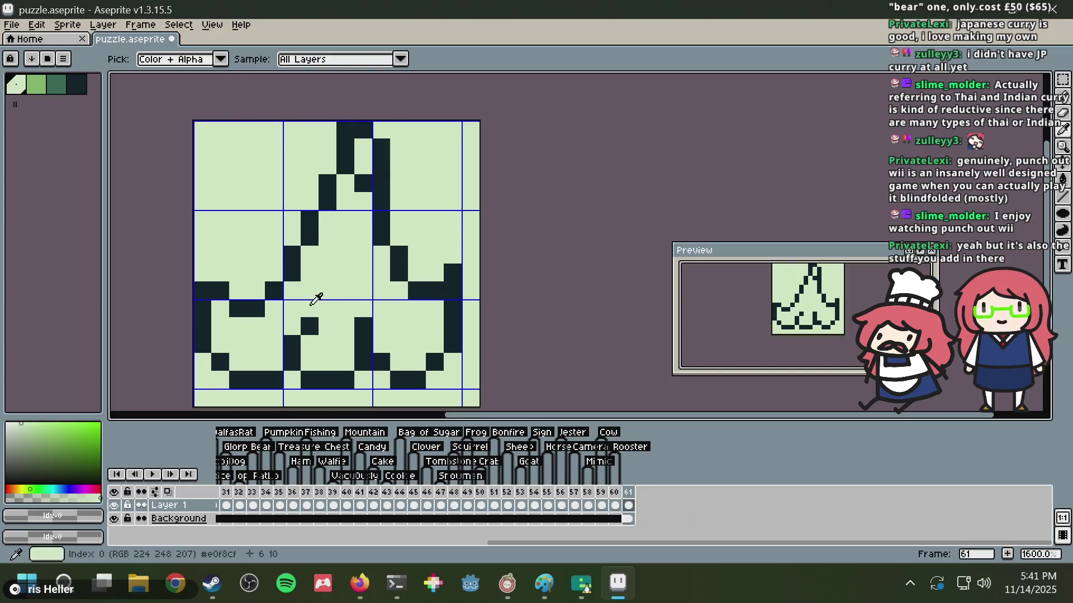
left_click(314, 297, "alt")
left_click(305, 325)
left_click(299, 335, "alt")
left_click(310, 326)
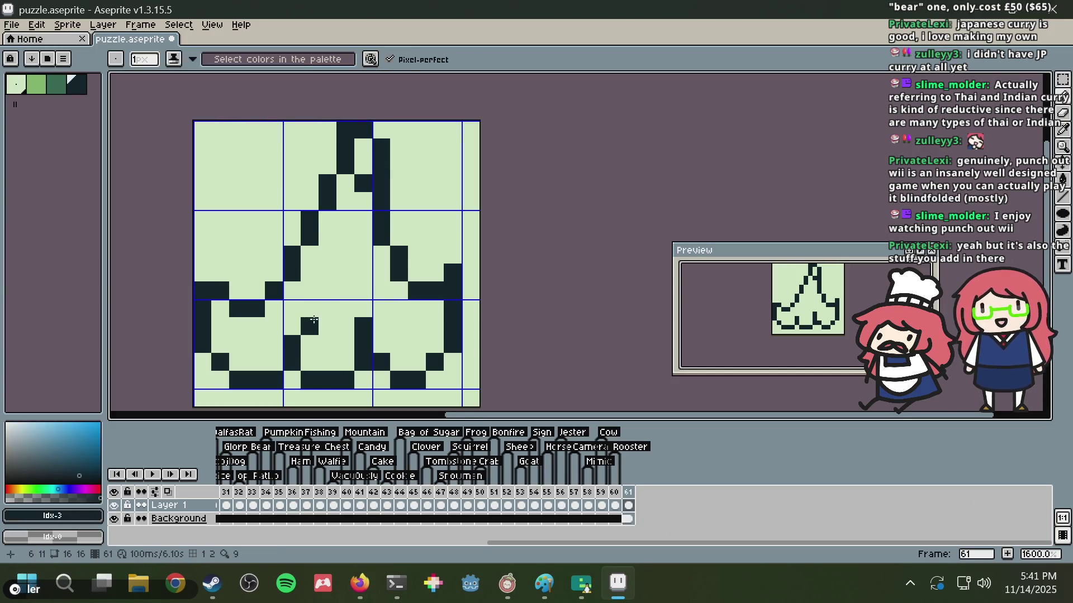
- Reshape the central dark column: extend it up, clear its lower pixel, then extend it down
left_click(363, 308)
left_click(381, 344)
left_click(363, 380)
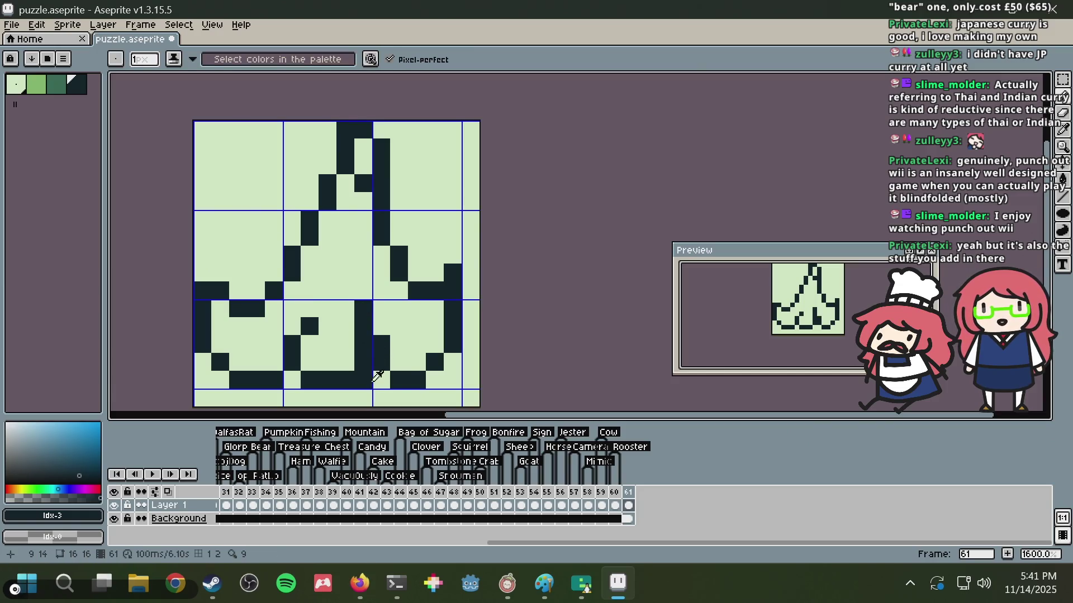
key("ctrl+z")
left_click(363, 380, "alt")
left_click(381, 362)
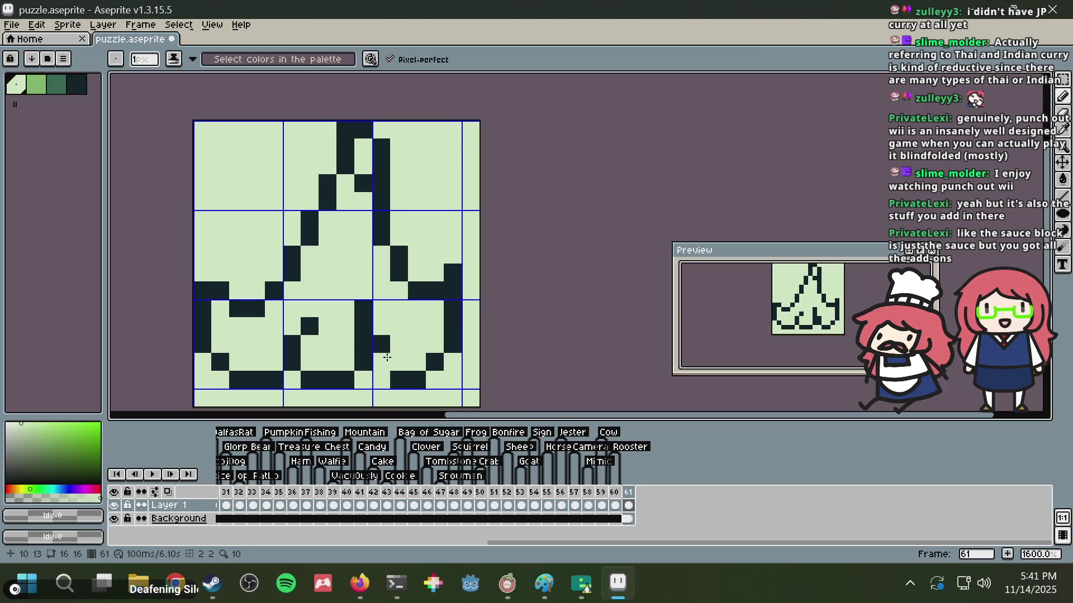
left_click(387, 357)
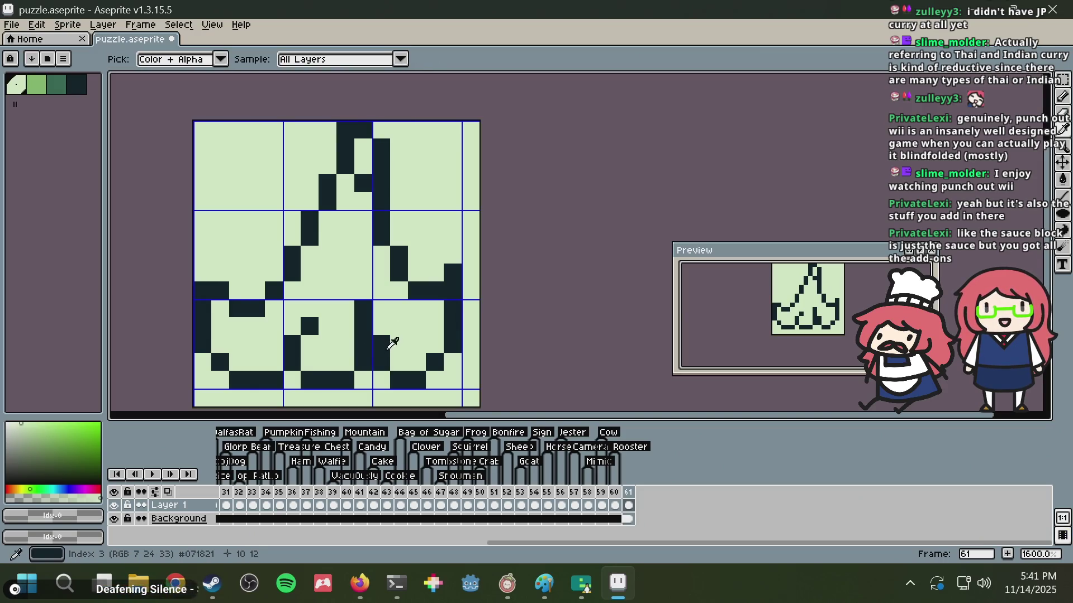
- Fill the gap in the bottom outline and add a dark pixel beside the dark column
key("alt")
left_click(385, 343, "alt")
left_click(386, 362)
key("ctrl+z")
key("alt")
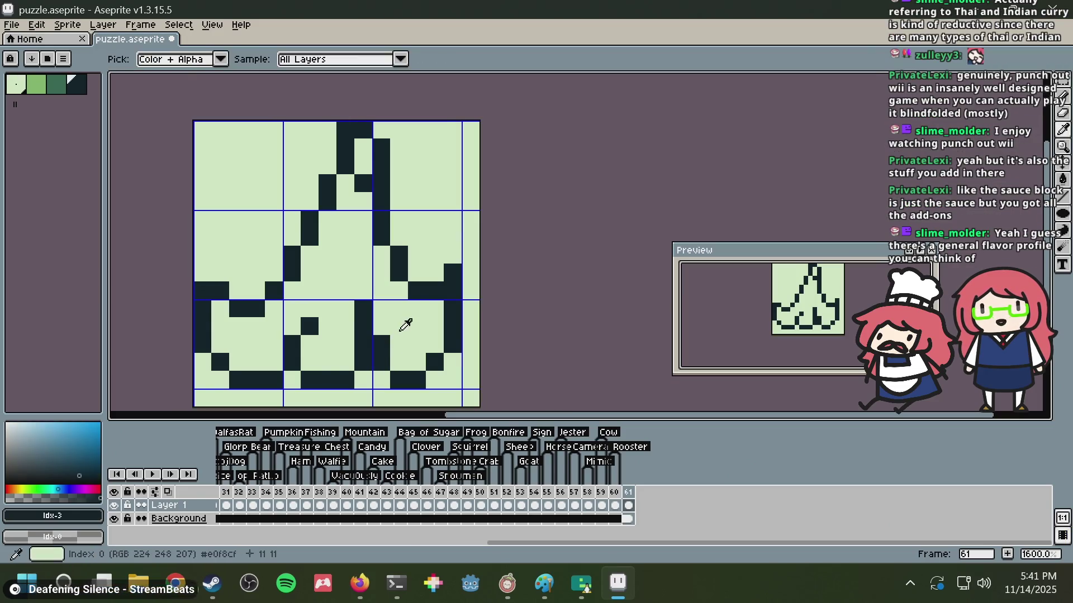
key("alt")
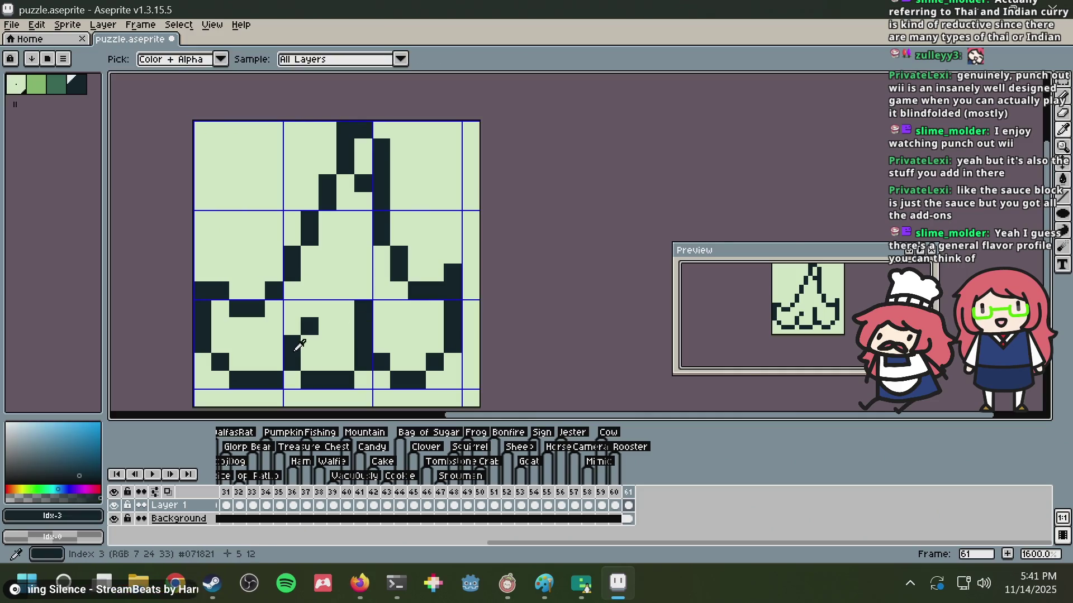
left_click(298, 378)
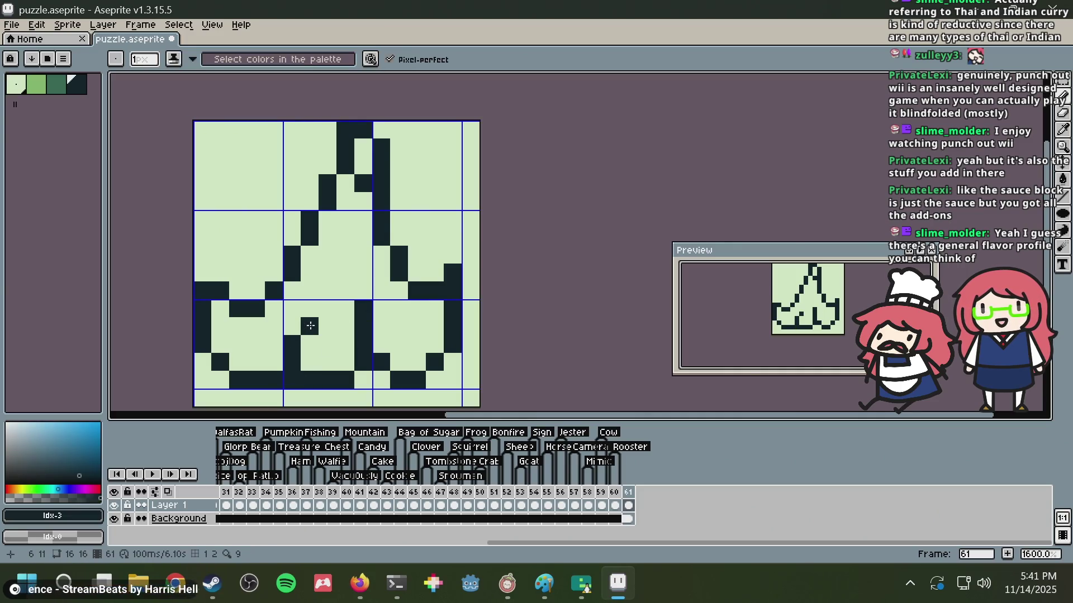
left_click(344, 365)
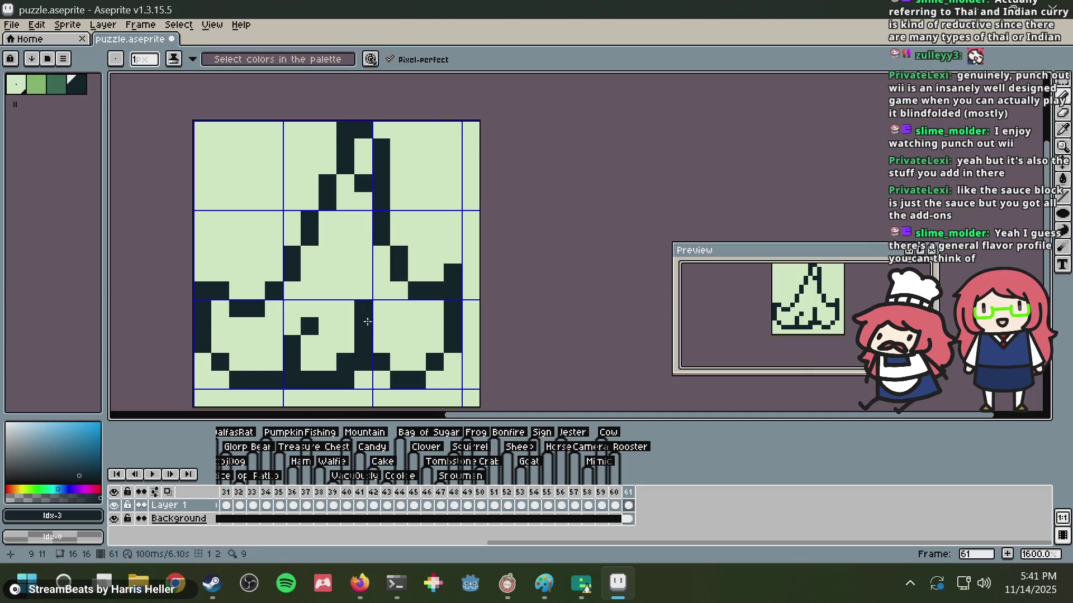
- Turn one dark pixel light green and draw dark pixels at 6,10 and 6,11
left_click(343, 330, "alt")
left_click(310, 326)
key("alt")
left_click(295, 339, "alt")
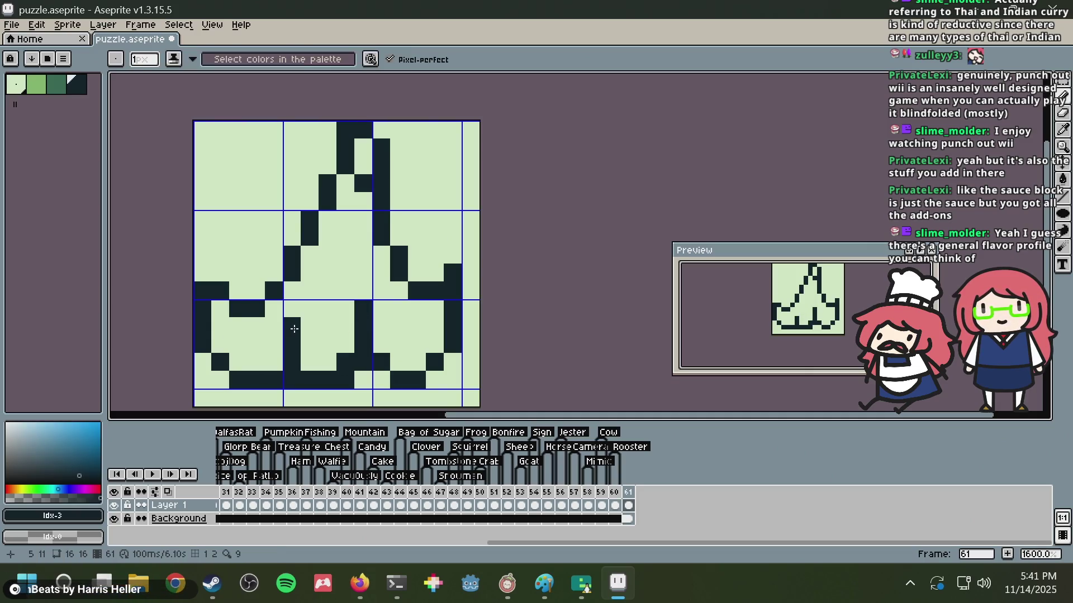
left_click_drag(309, 309, 306, 326)
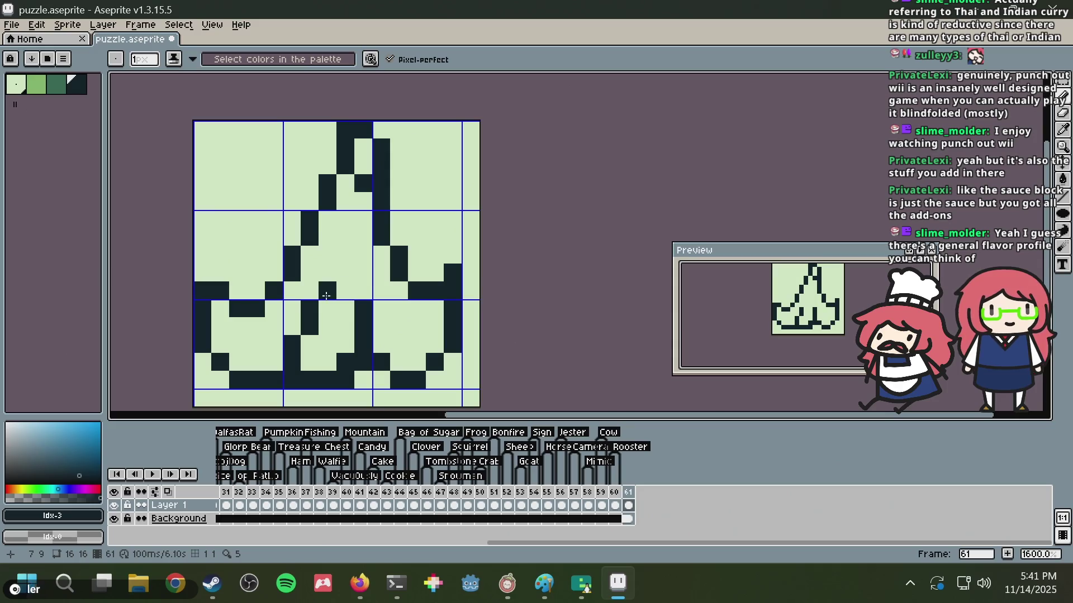
- Clear pixel 5,14 in the bottom outline and paint pixels 8,13 and 8,14 dark
left_click(256, 344, "alt")
left_click(292, 379)
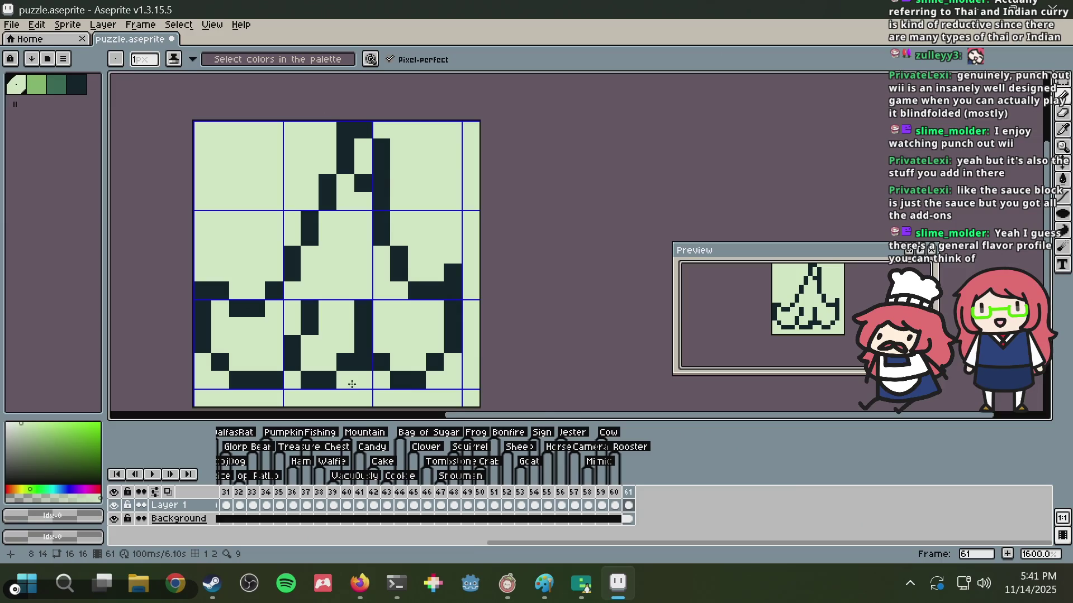
left_click(343, 360)
left_click(363, 350, "alt")
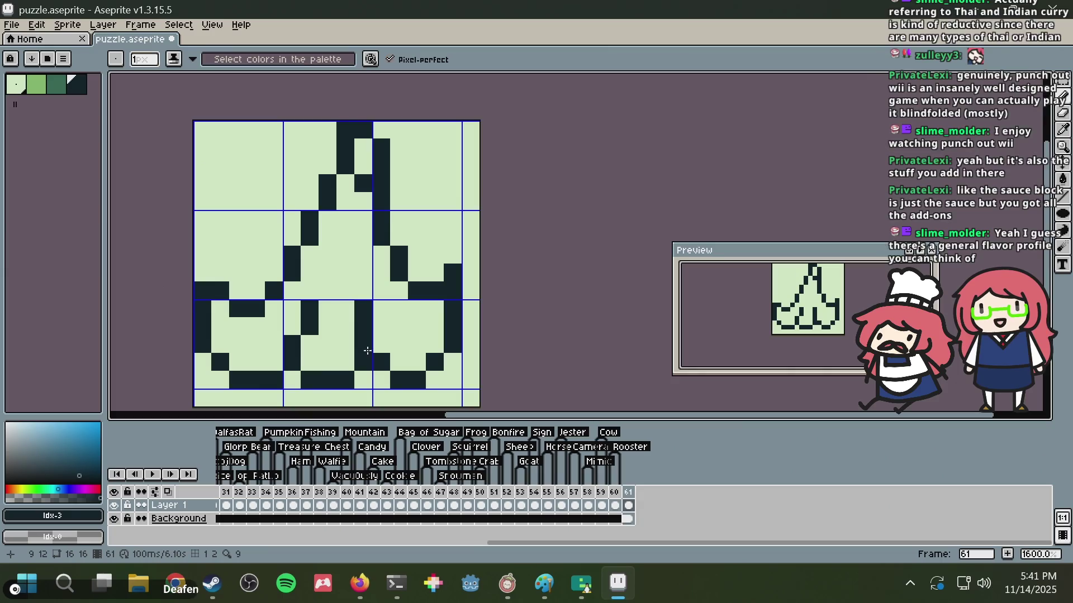
left_click(351, 357)
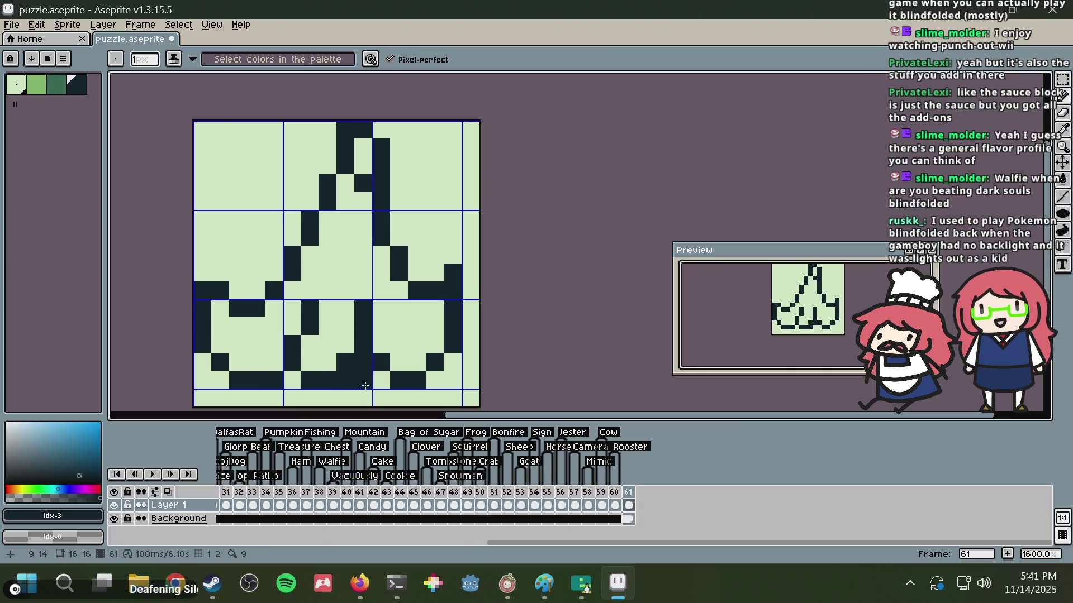
left_click(363, 380, "alt")
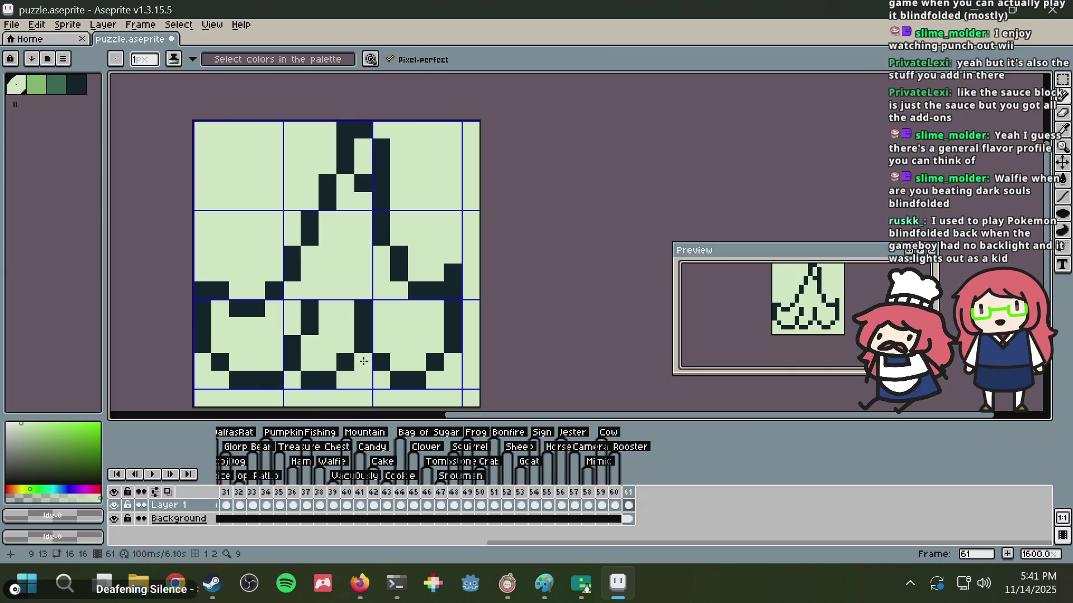
left_click(343, 369, "alt")
left_click(346, 378)
- Keep pixel 5,12 dark and lighten pixels 6,11 and 6,10, undoing a dark 5,11
left_click(360, 364, "alt")
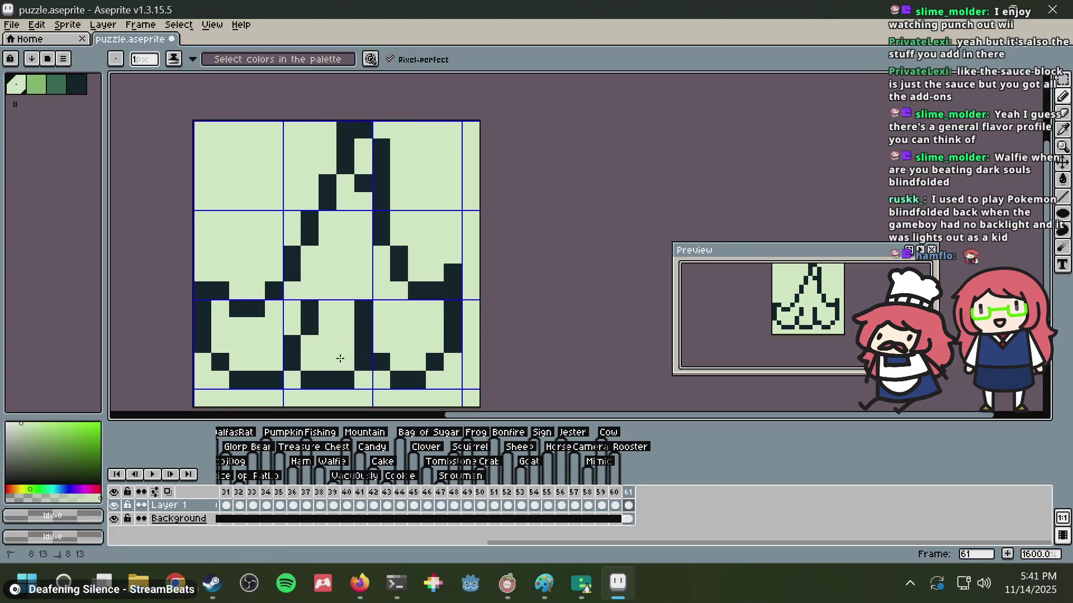
left_click(284, 340)
key("ctrl+z")
left_click(287, 336, "alt")
left_click(296, 319, "alt")
left_click(315, 330)
left_click(309, 308)
left_click(296, 350, "alt")
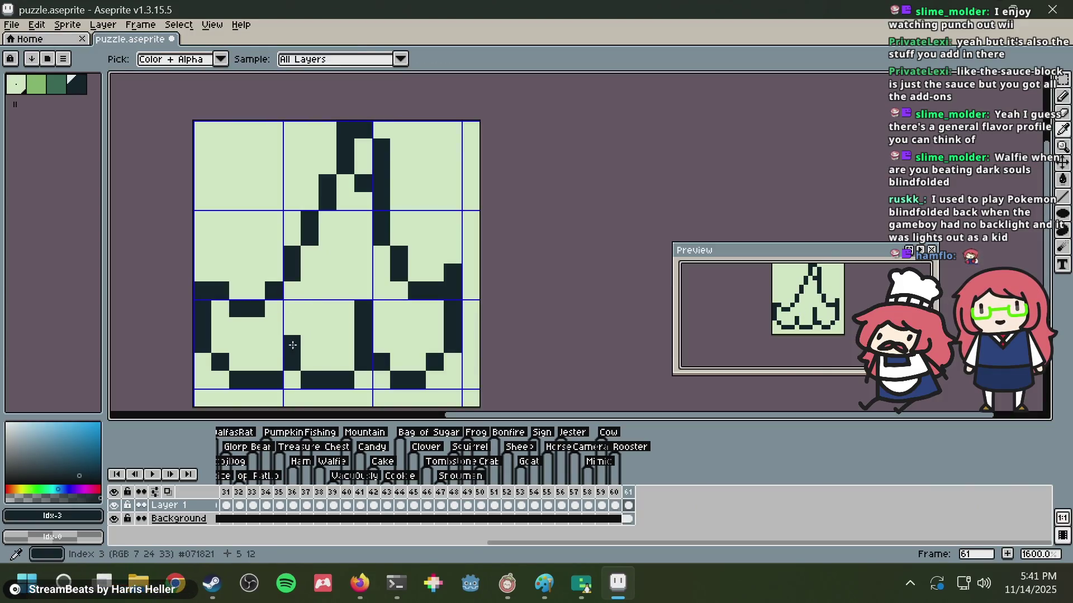
left_click(296, 332)
key("ctrl+z")
- Repaint pixels 6,11 and 6,10 dark and add a dark pixel at 6,13
left_click(309, 313)
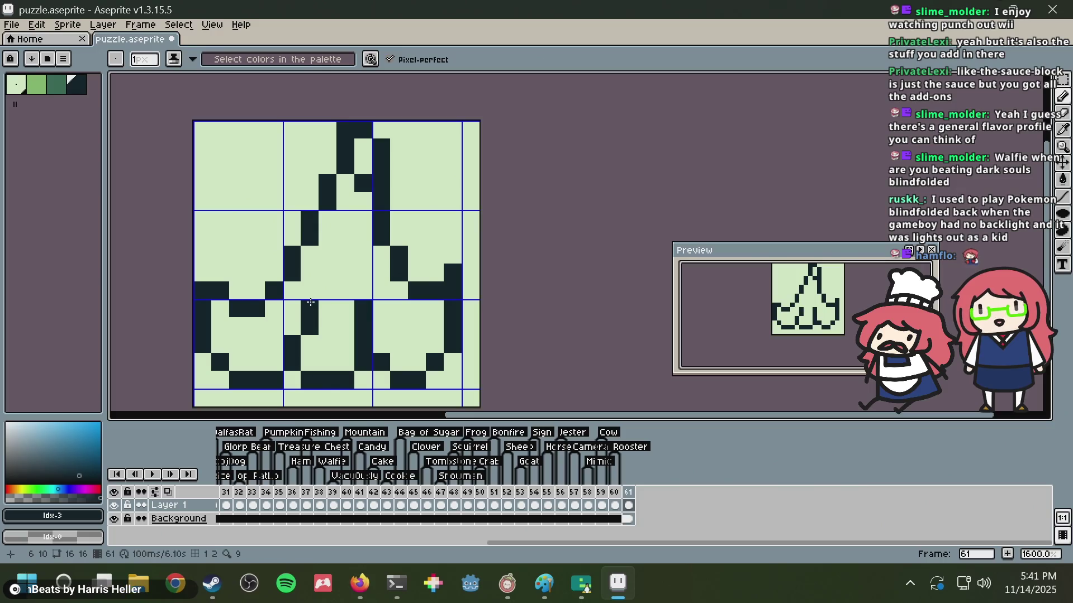
key("ctrl+z")
left_click(309, 325)
left_click(308, 312)
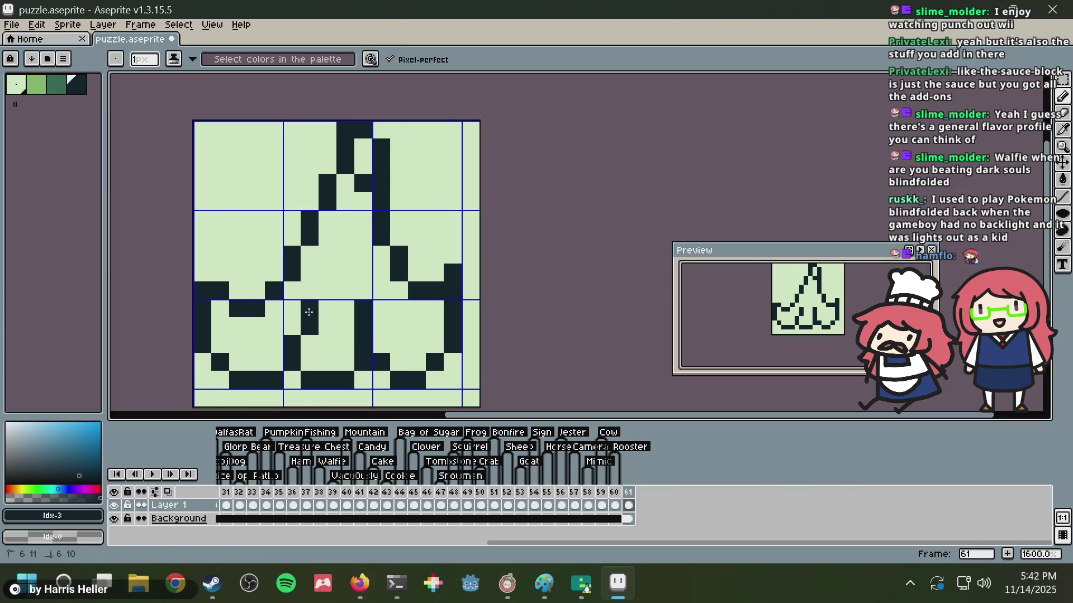
left_click(327, 310)
key("ctrl+z")
left_click(310, 360)
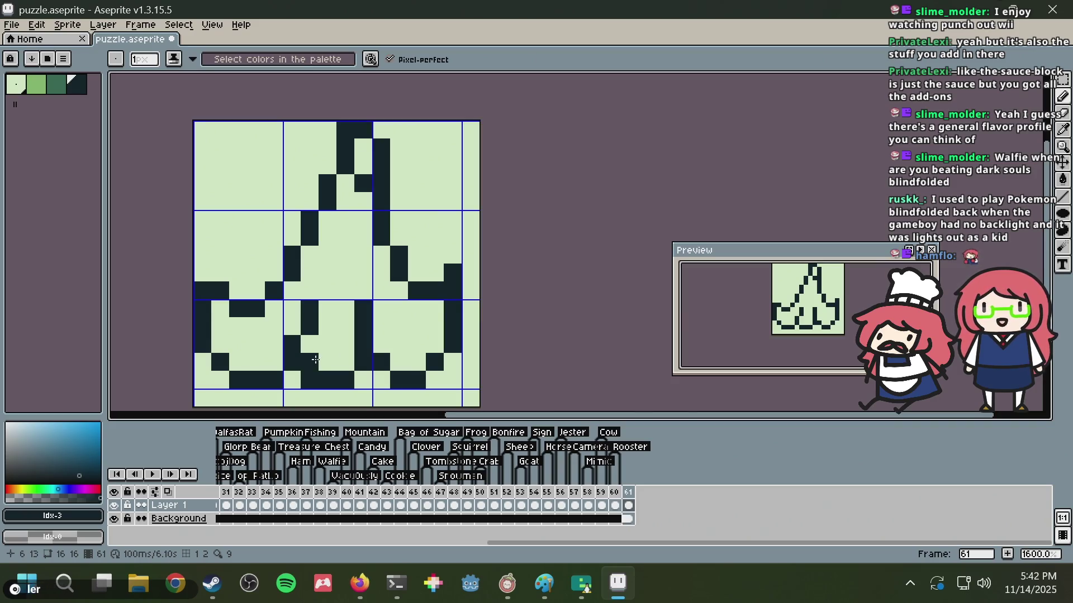
- Paint pixel 10,12 dark and relocate a misplaced dark pixel inside the right flap
left_click(392, 335, "alt")
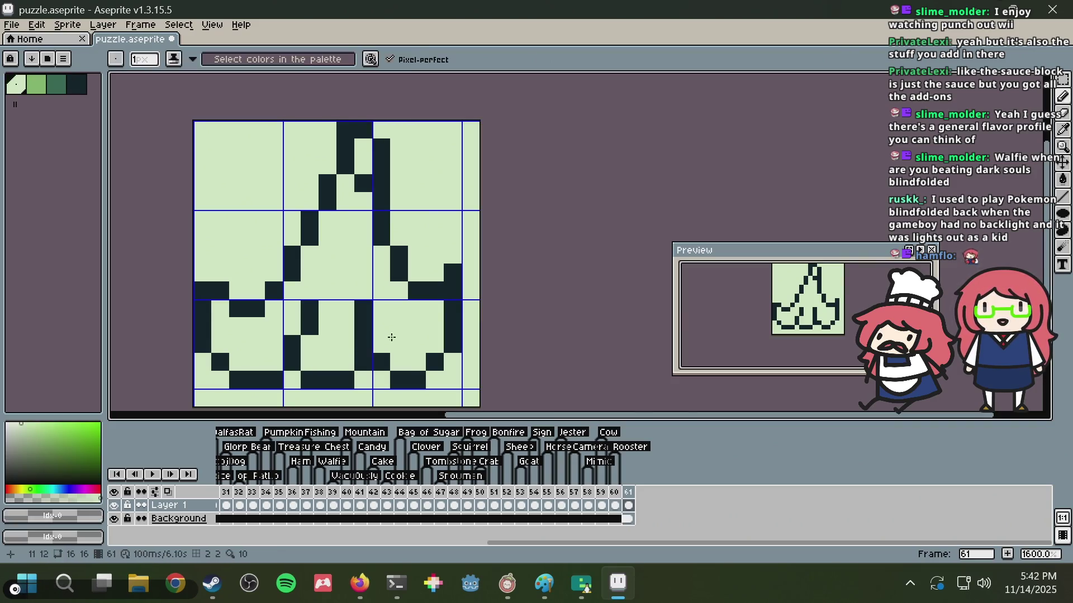
left_click(377, 358, "alt")
left_click(382, 349)
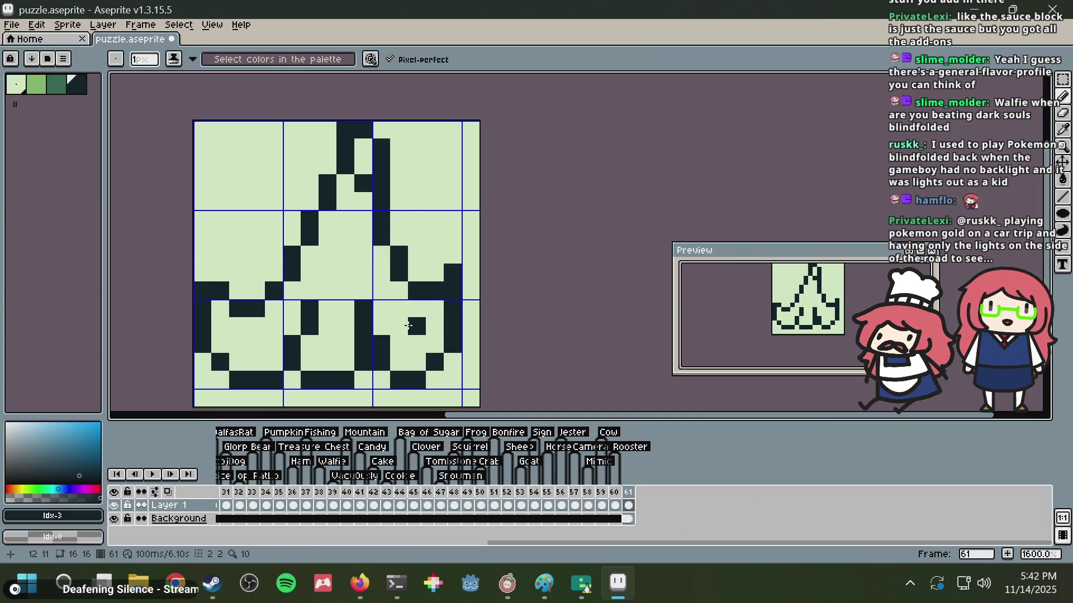
right_click(408, 326)
left_click(383, 323)
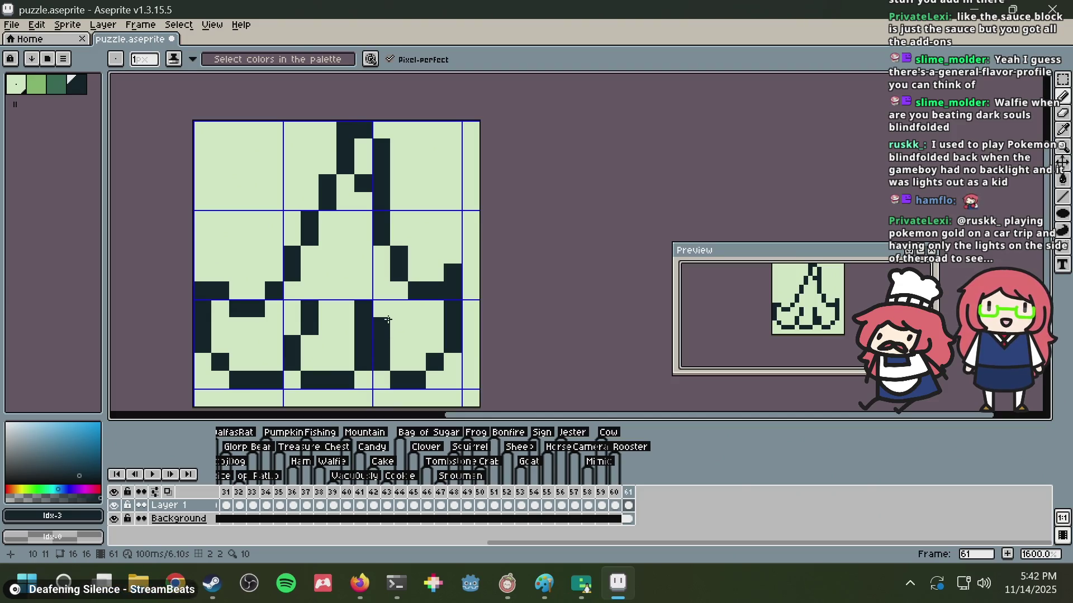
- Erase stray dark pixels in the right and middle flaps and add one inside the middle flap
right_click(378, 317)
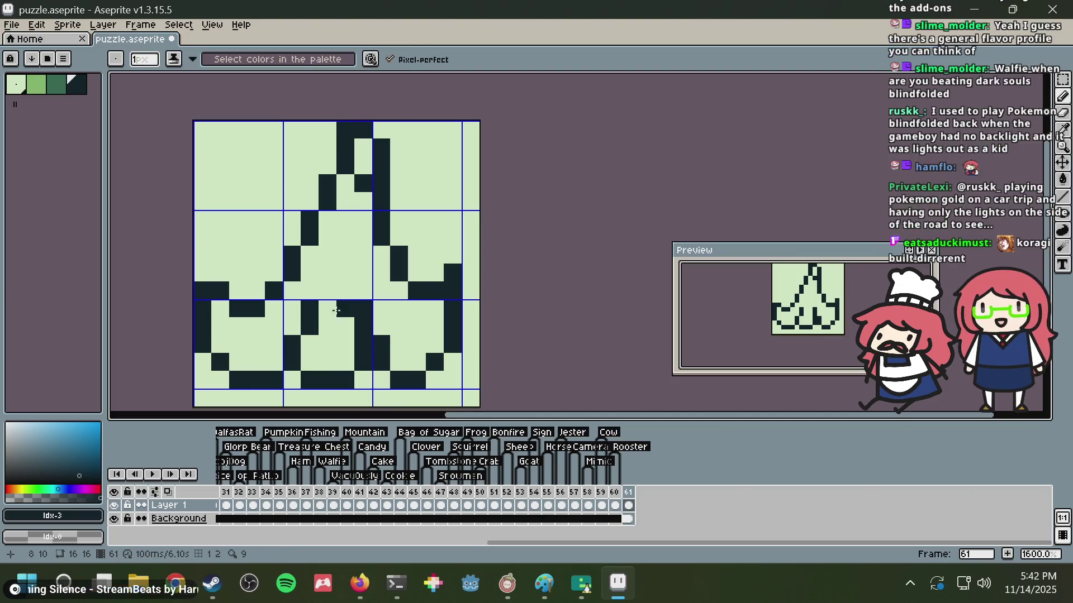
right_click(309, 308)
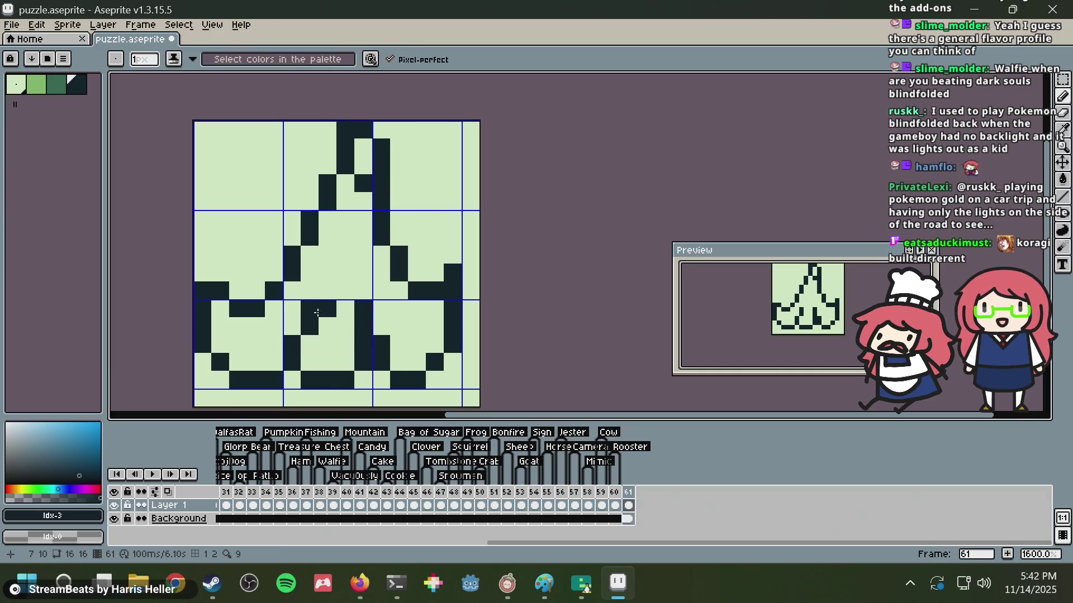
key("alt")
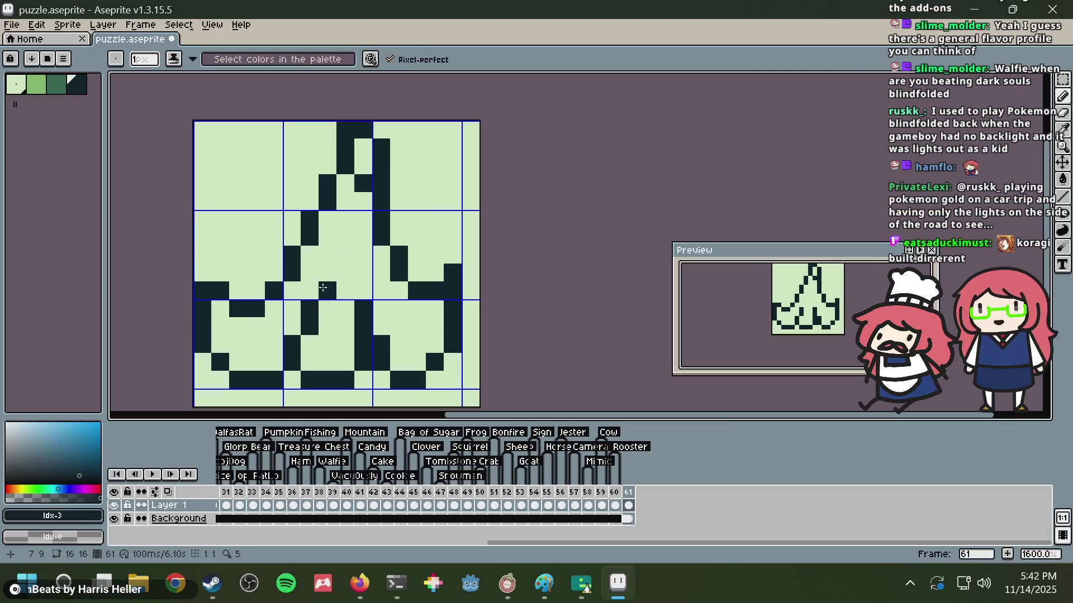
left_click(328, 291)
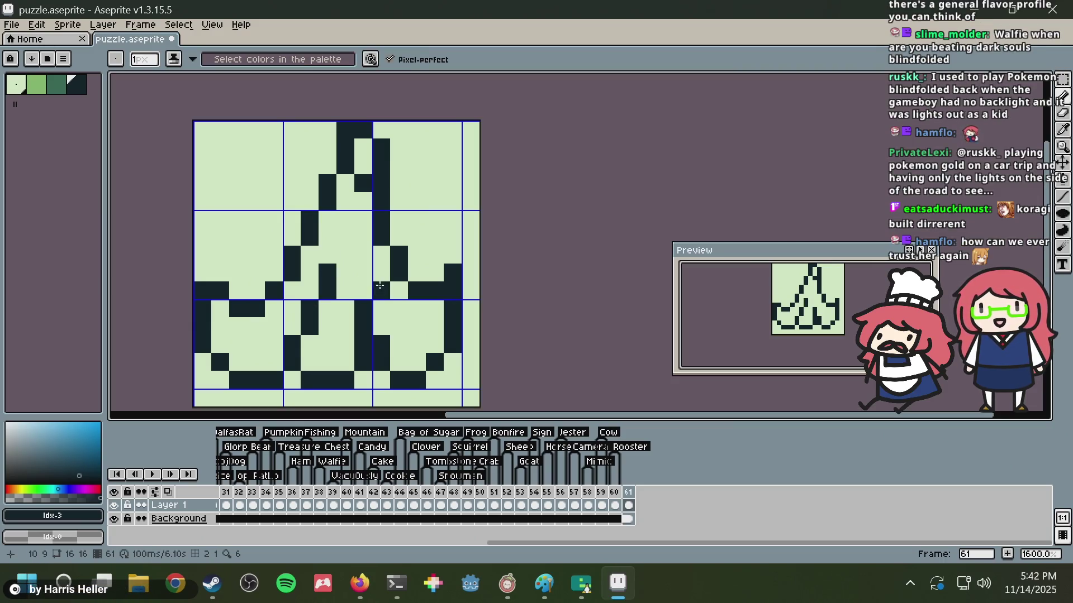
- Draw a short dark crease inside the peel, adjusting its pixels and undoing the last strokes
left_click_drag(367, 291, 363, 273)
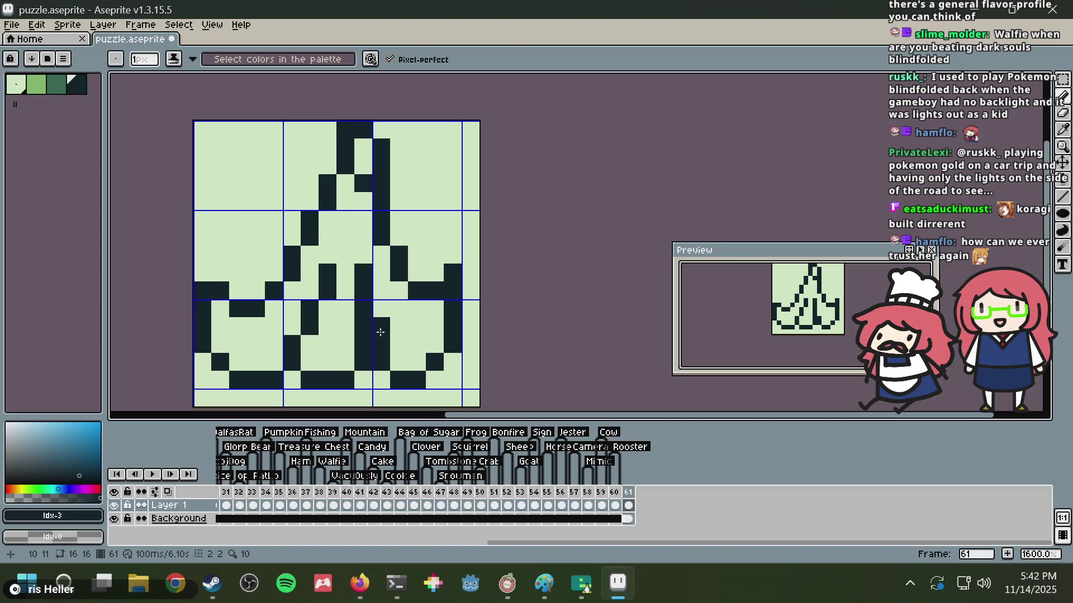
right_click(350, 257)
left_click(350, 268)
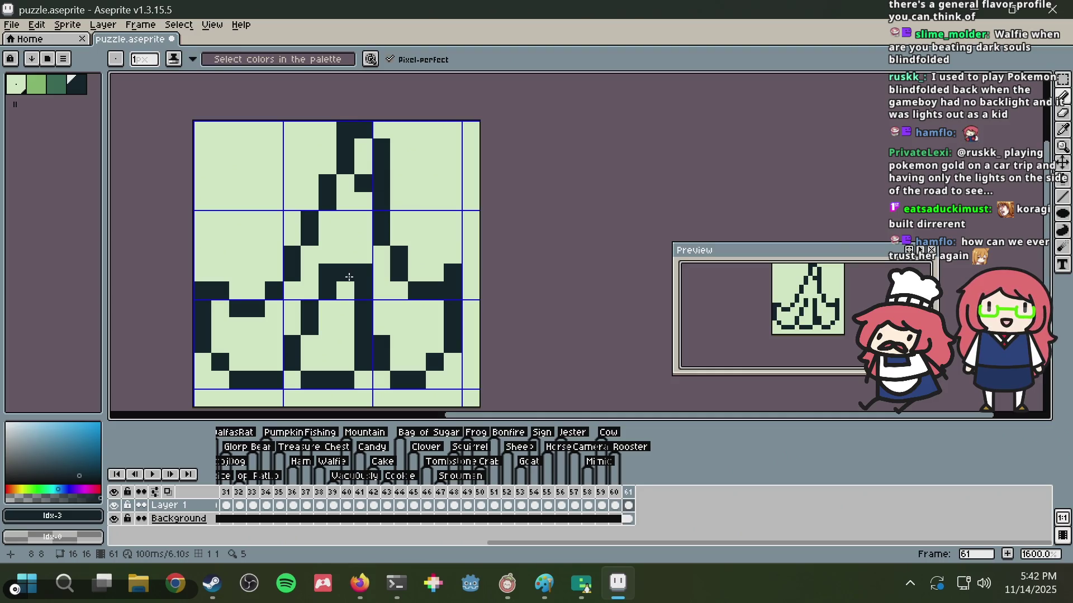
right_click(349, 270)
left_click(330, 255)
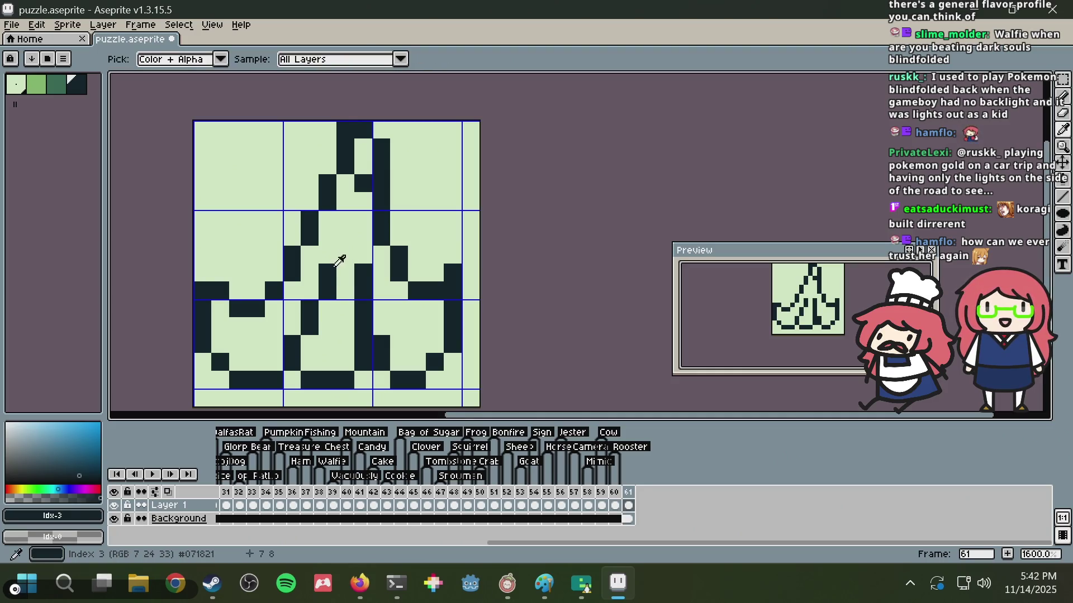
left_click(330, 220)
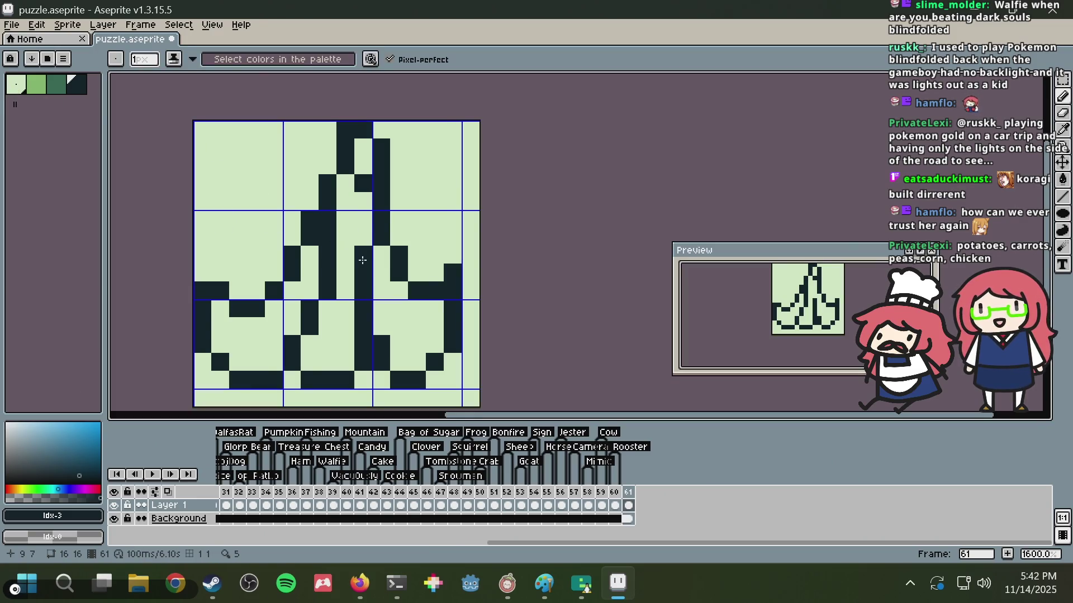
key("ctrl+z")
key("ctrl+z")
key("ctrl+z")
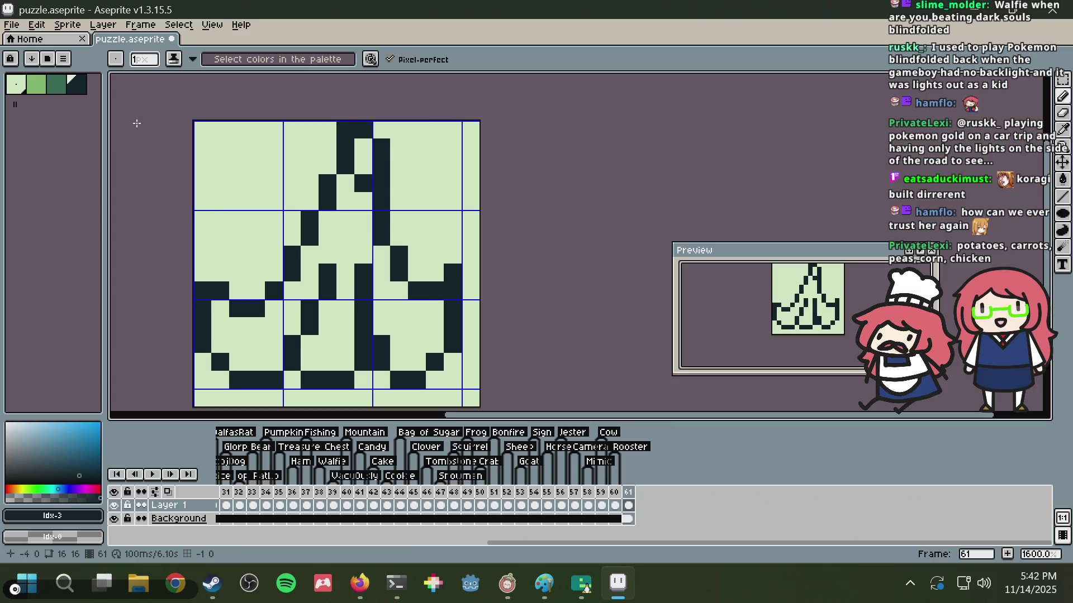
- Shade the bottoms of the middle, left and right flaps with mid dark green (palette colour 2)
left_click(61, 90)
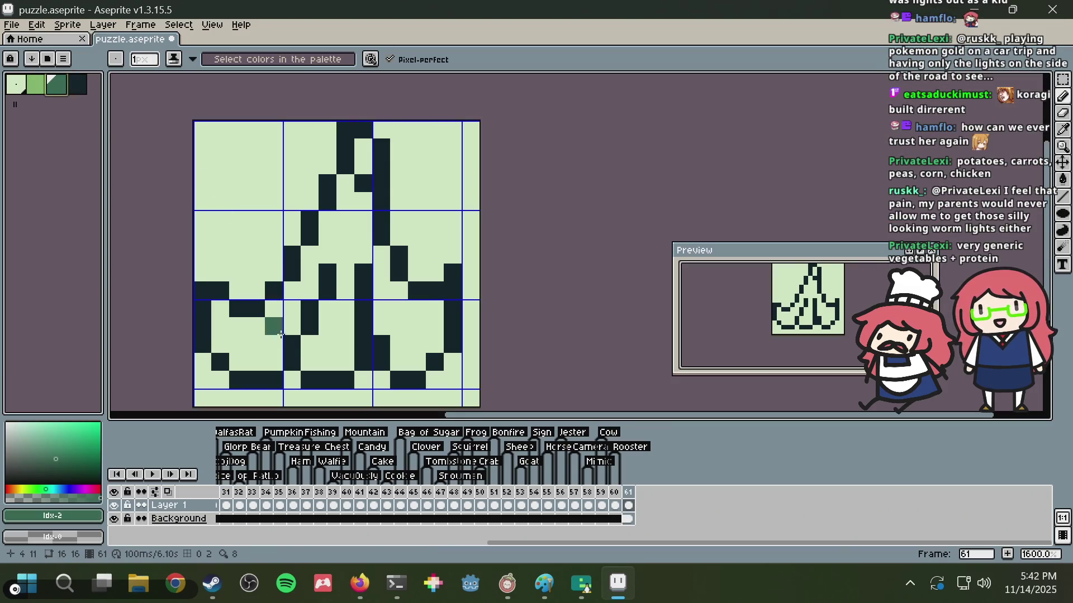
left_click_drag(311, 351, 309, 361)
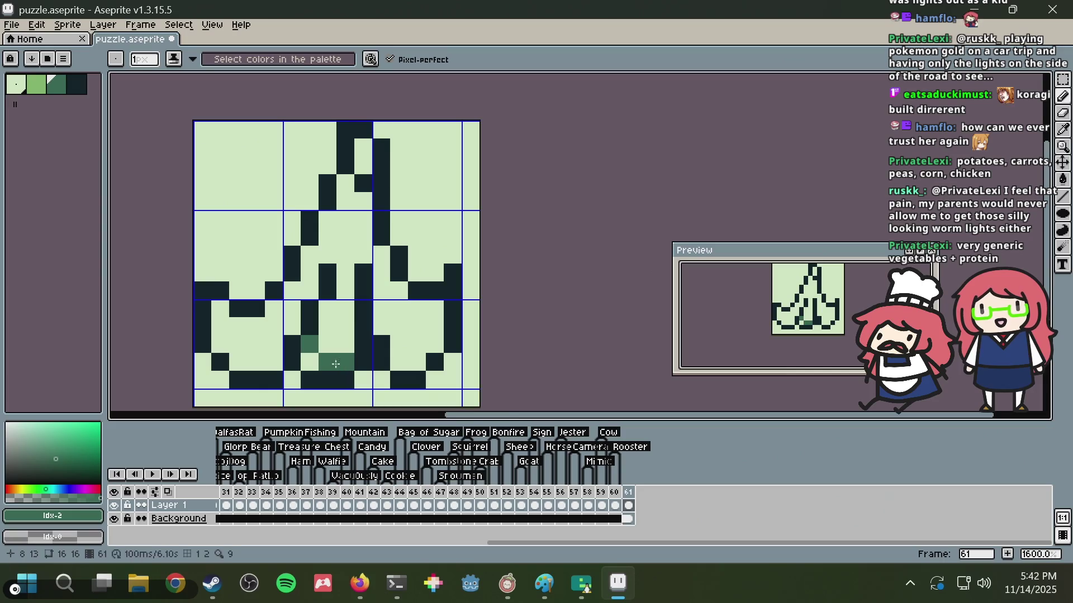
mouse_move(581, 584)
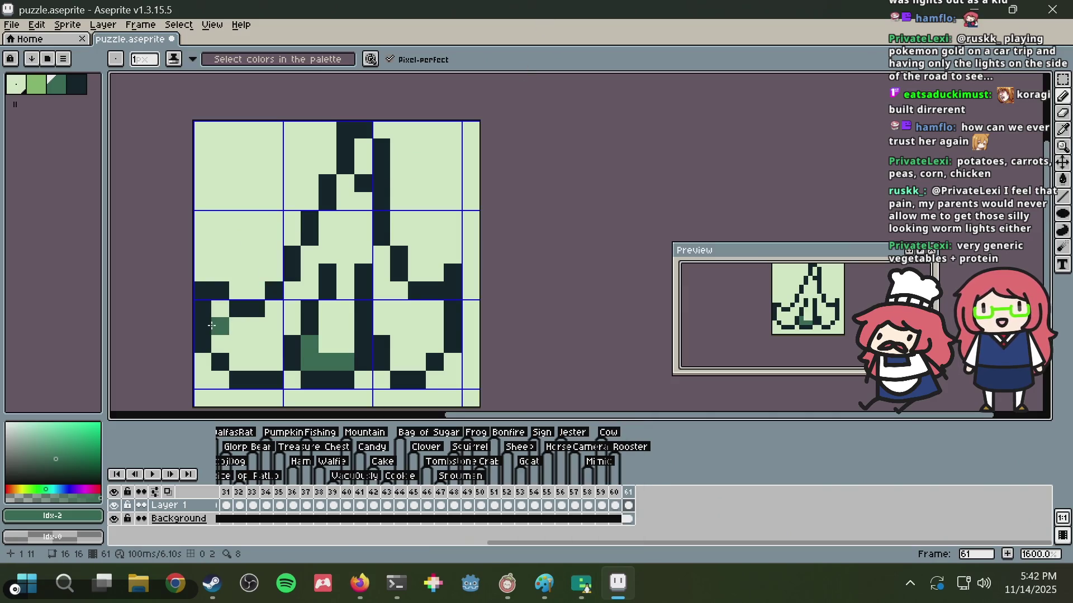
mouse_move(216, 312)
left_mouse_down()
mouse_move(238, 356)
mouse_move(253, 343)
left_mouse_up()
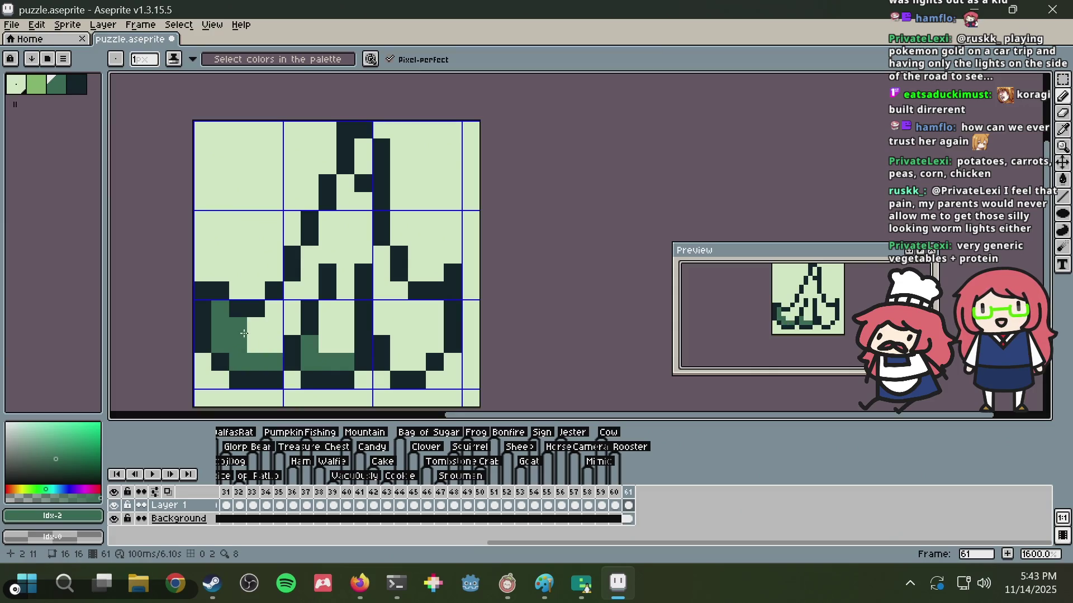
left_click(273, 344)
mouse_move(399, 362)
left_mouse_down()
mouse_move(420, 358)
mouse_move(417, 315)
left_mouse_up()
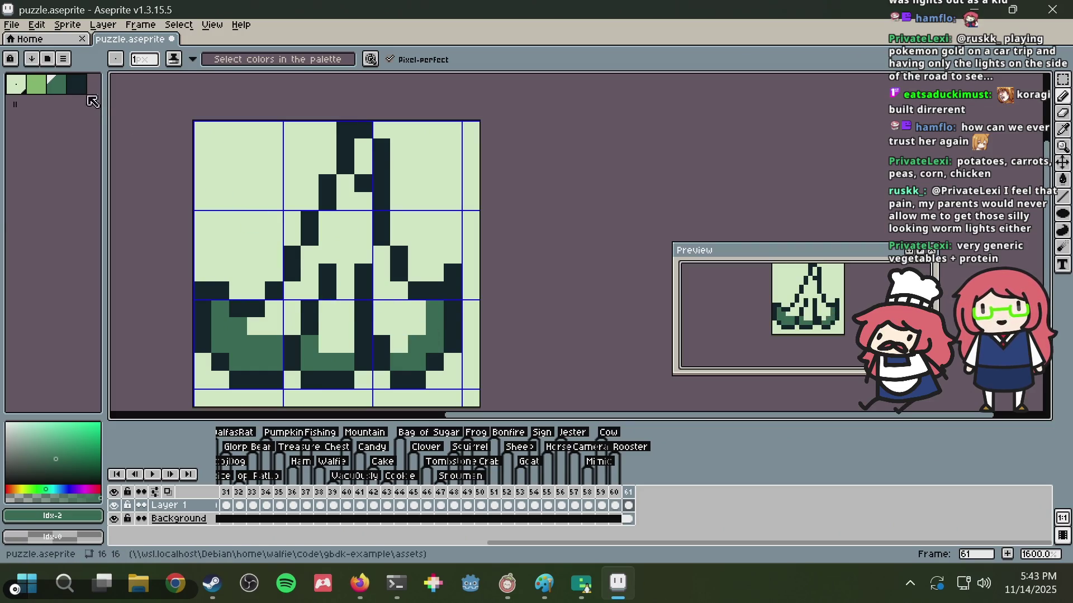
left_click(44, 87)
- Paint light green highlights in the left flap, the middle flap's centre column and the stem tip
mouse_move(255, 326)
left_mouse_down()
mouse_move(284, 324)
mouse_move(274, 309)
left_mouse_up()
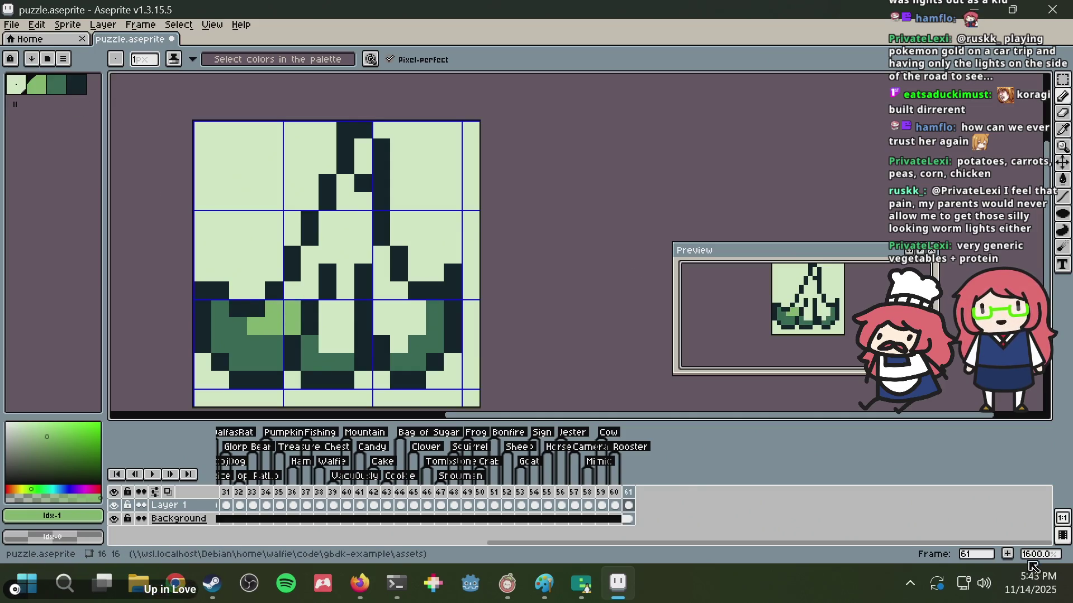
mouse_move(1031, 582)
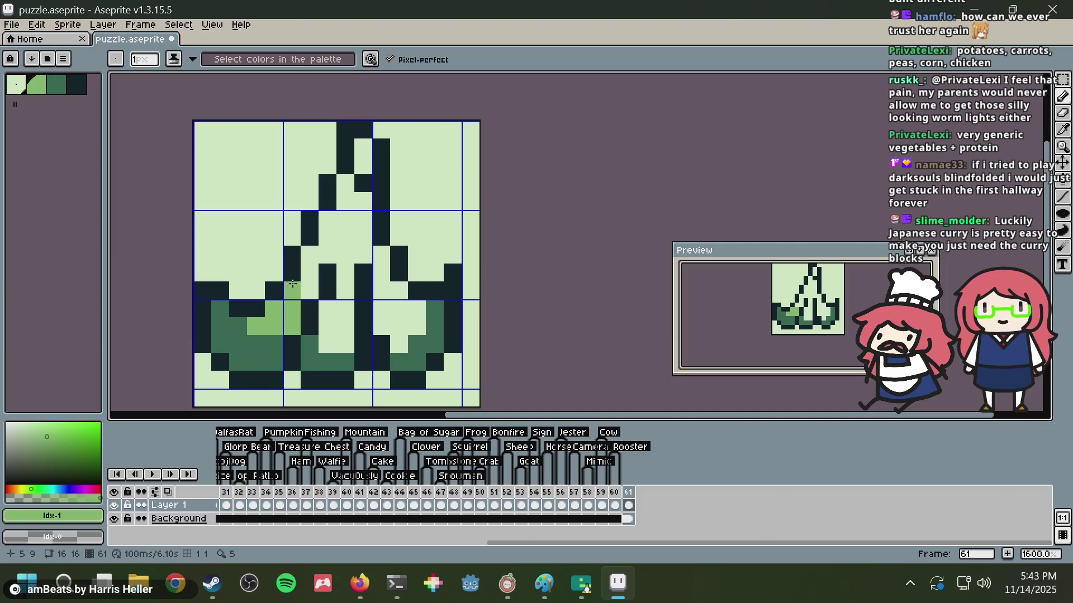
mouse_move(300, 291)
left_mouse_down()
mouse_move(327, 329)
mouse_move(346, 280)
mouse_move(399, 344)
mouse_move(409, 326)
mouse_move(383, 278)
left_mouse_up()
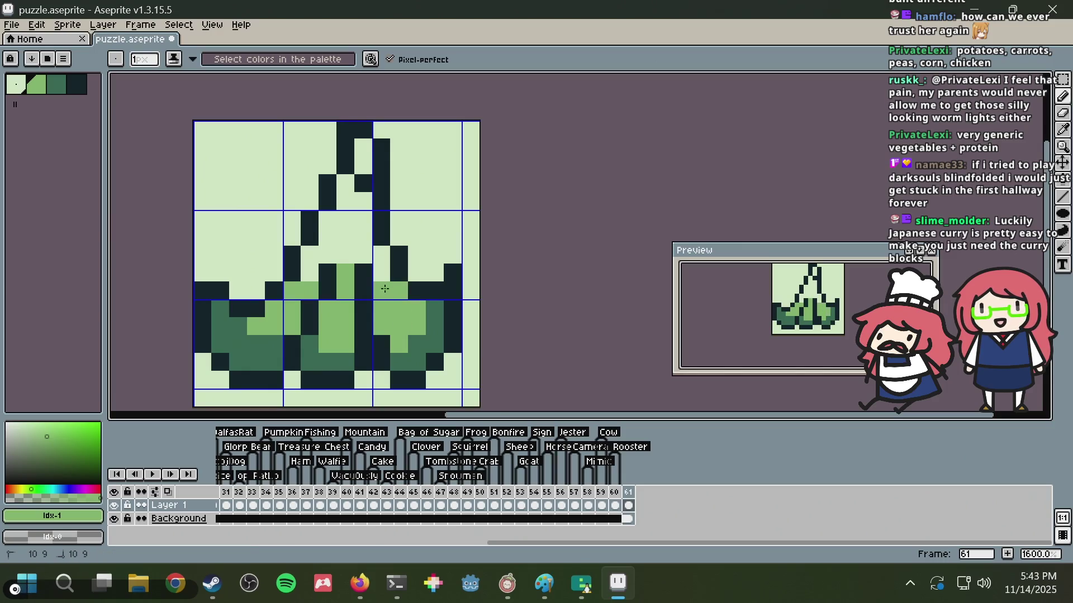
left_click_drag(309, 287, 309, 253)
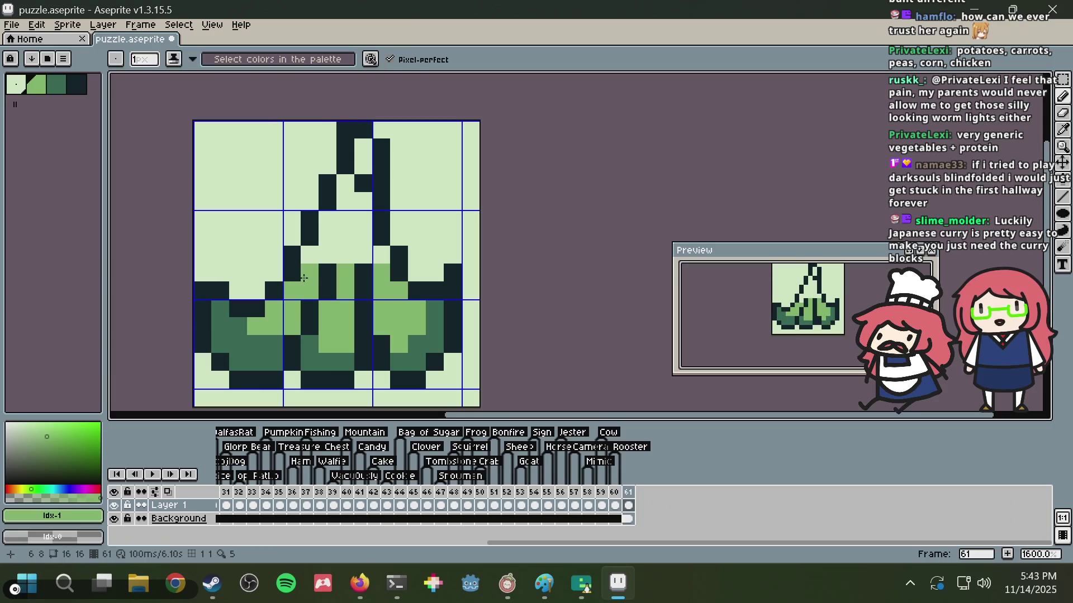
left_click(337, 242)
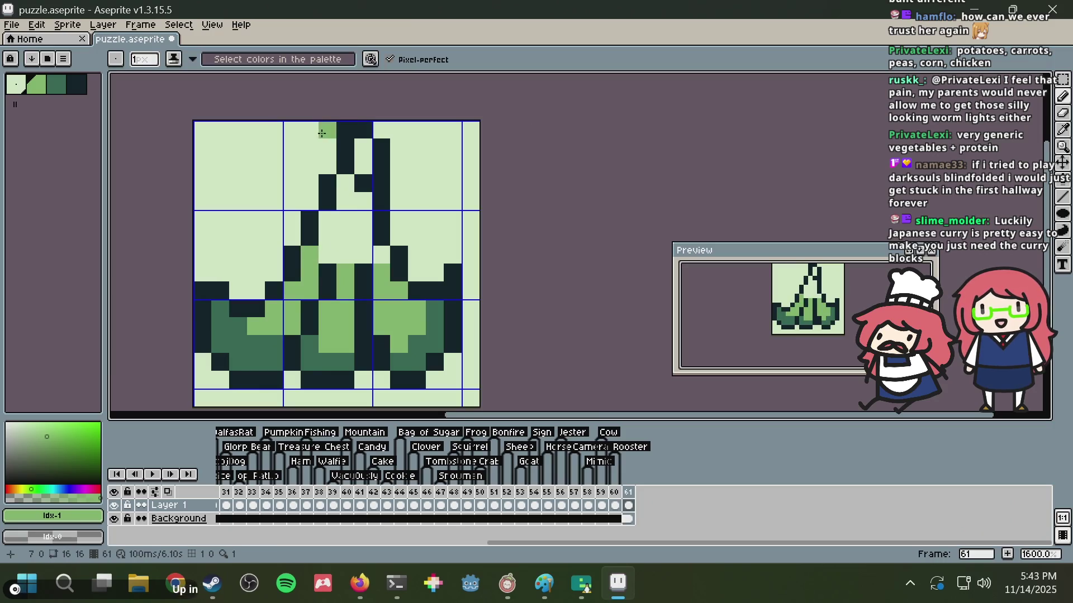
left_click_drag(363, 165, 362, 149)
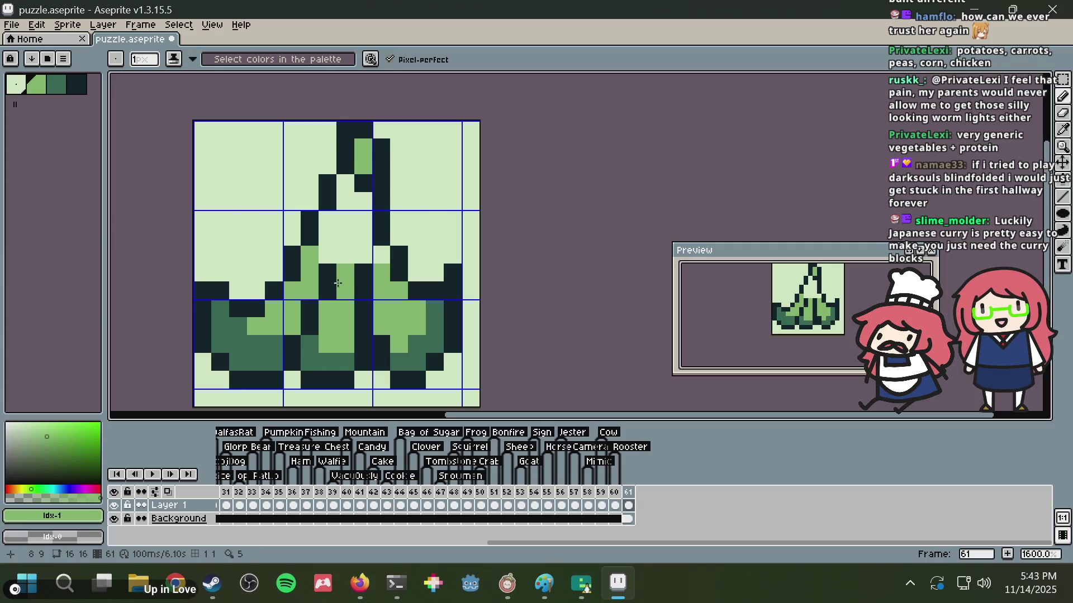
left_click_drag(342, 261, 342, 236)
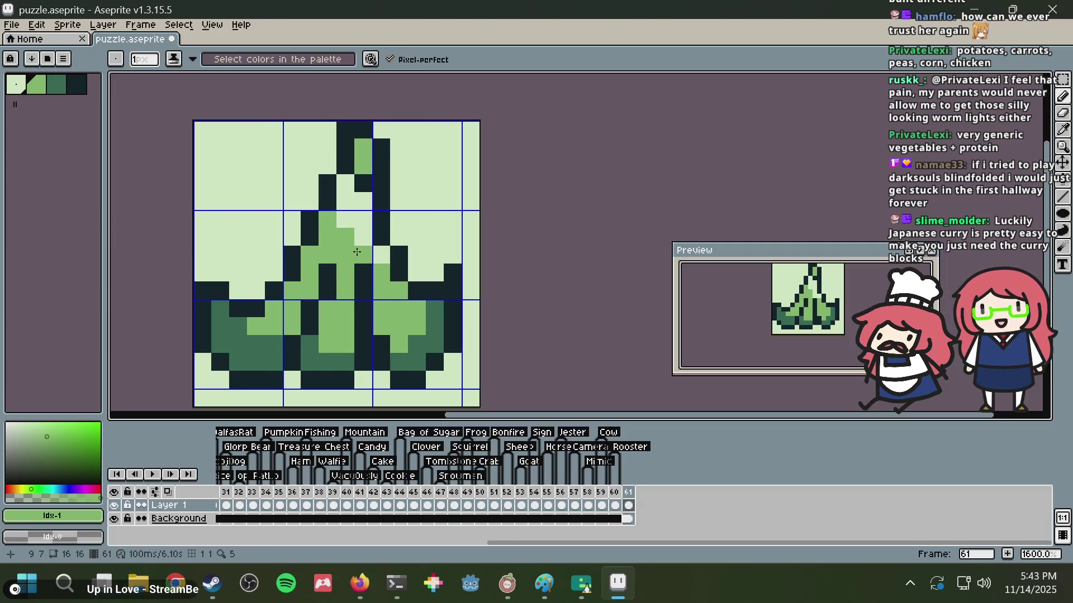
key("ctrl+z")
key("ctrl+z")
left_click(56, 89)
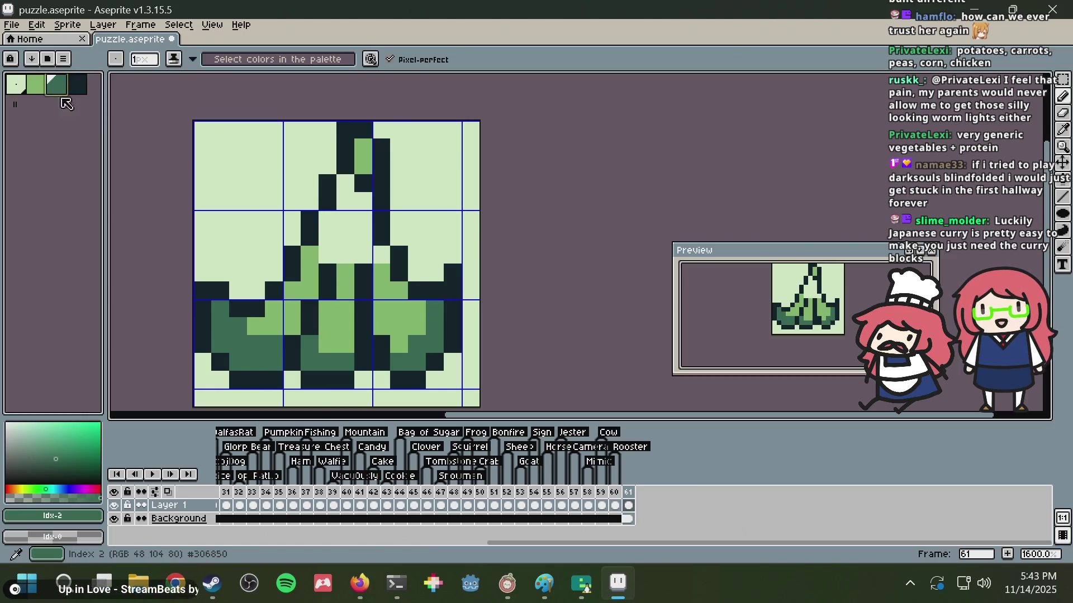
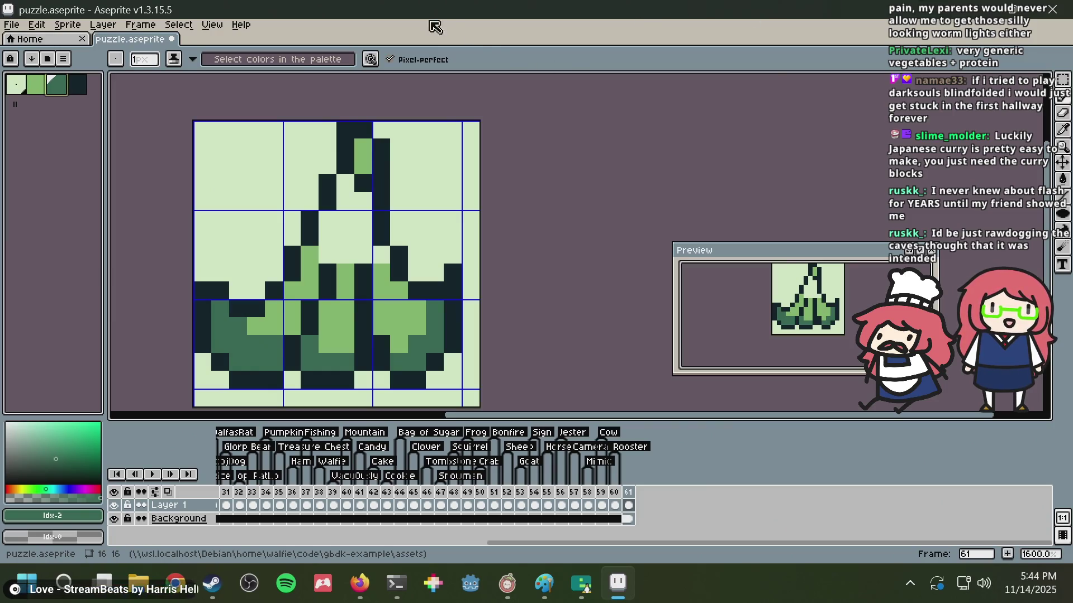
- Outline the left flap's pointed tip with dark pixels after checking the reference
key("alt+Tab")
key("alt+Tab")
key("alt+Tab")
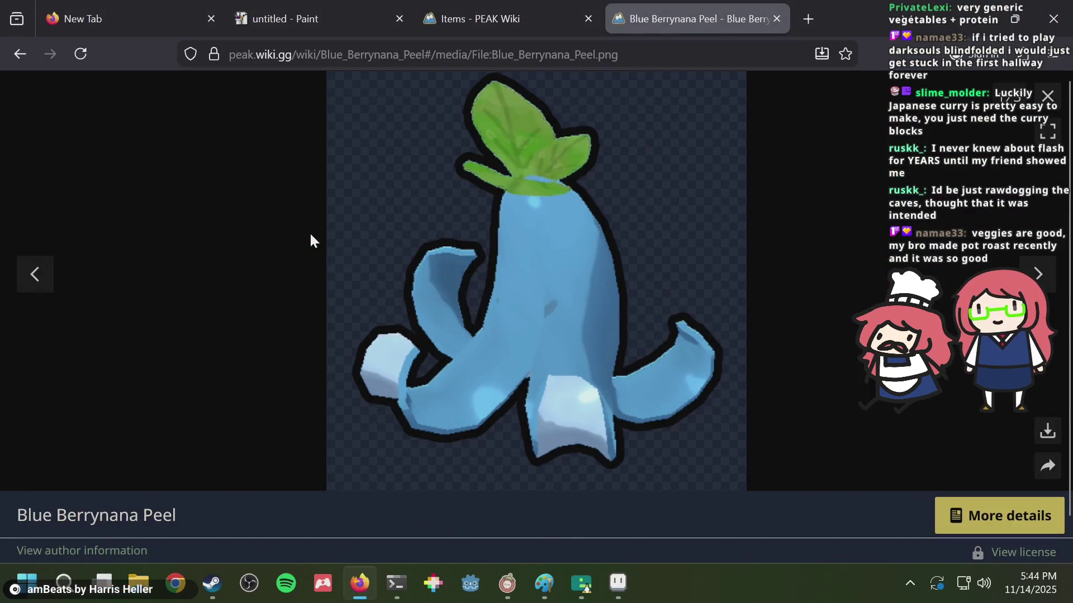
key("alt+Tab")
key("b")
left_click(274, 254)
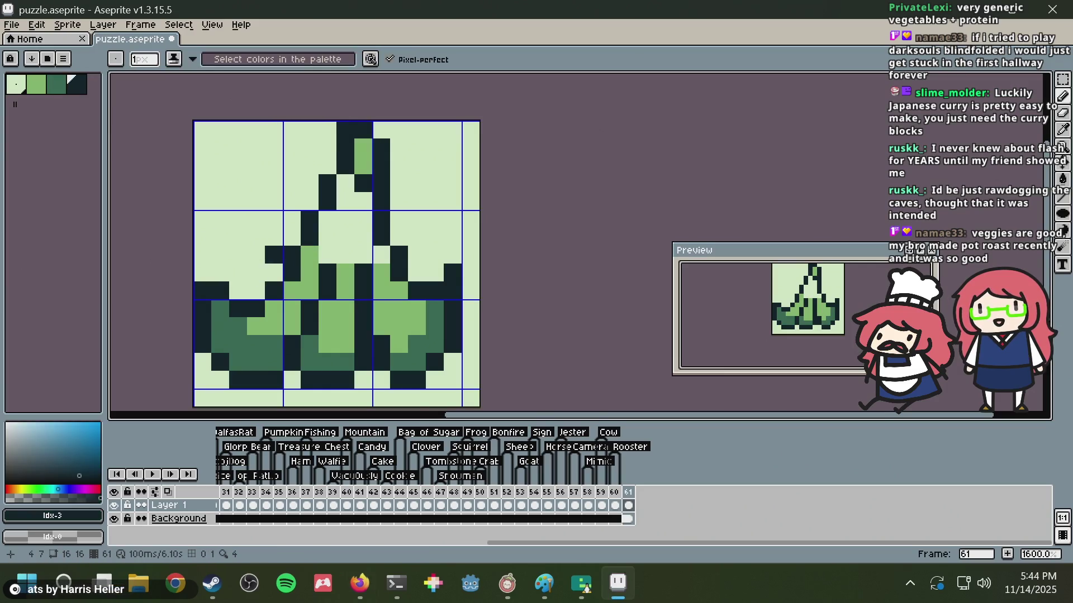
key("ctrl+z")
mouse_move(249, 234)
left_mouse_down()
mouse_move(240, 216)
mouse_move(274, 254)
mouse_move(221, 273)
left_mouse_up()
key("e")
key("b")
left_click(274, 273)
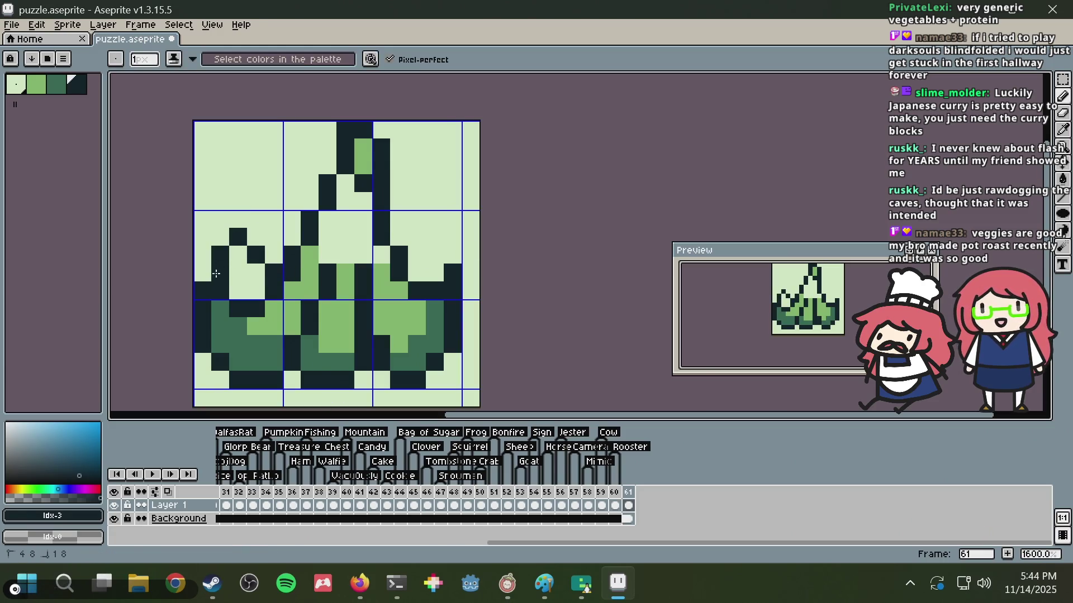
left_click(345, 273)
- Paint the inside of the left flap light green
scroll(346, 265, "down", 3)
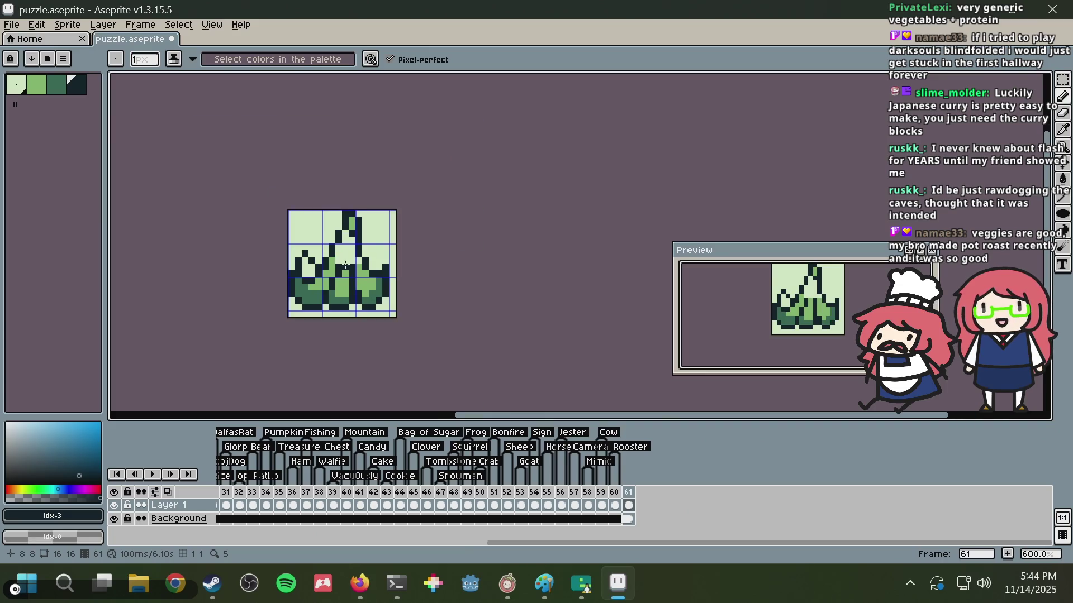
key("ctrl+z")
scroll(346, 265, "up", 2)
left_click(281, 288, "alt")
left_click_drag(281, 288, 271, 274)
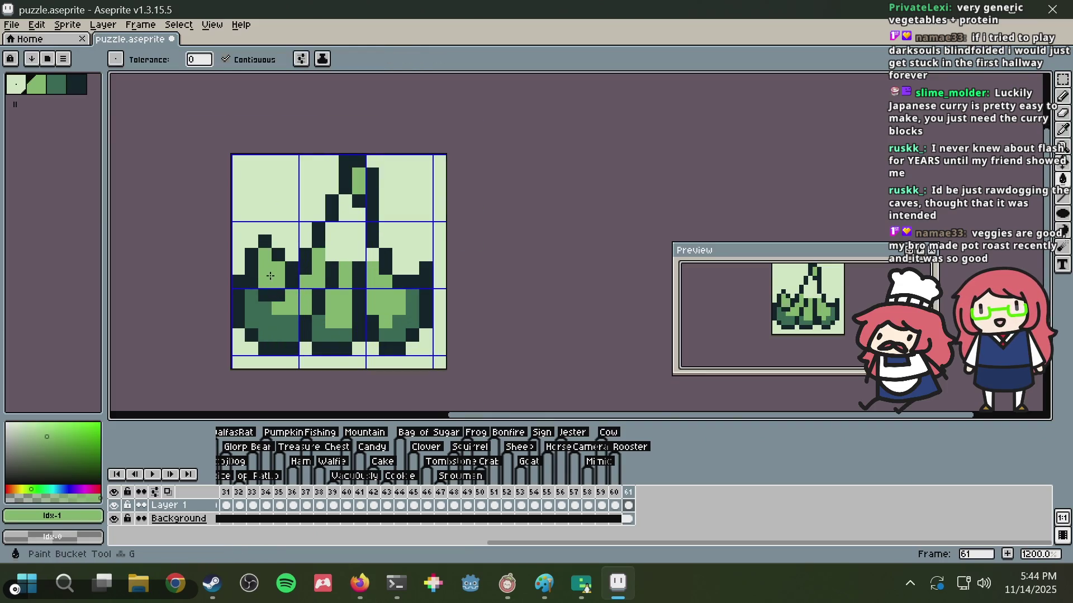
- Colour the stem pixels dark green
left_click(378, 252, "alt")
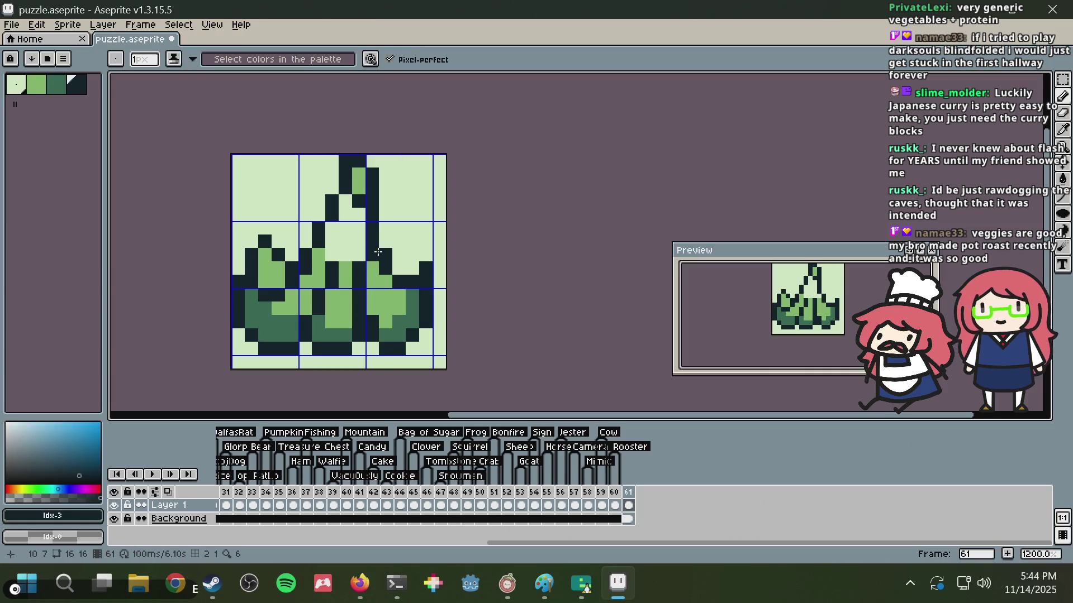
scroll(360, 260, "down", 2)
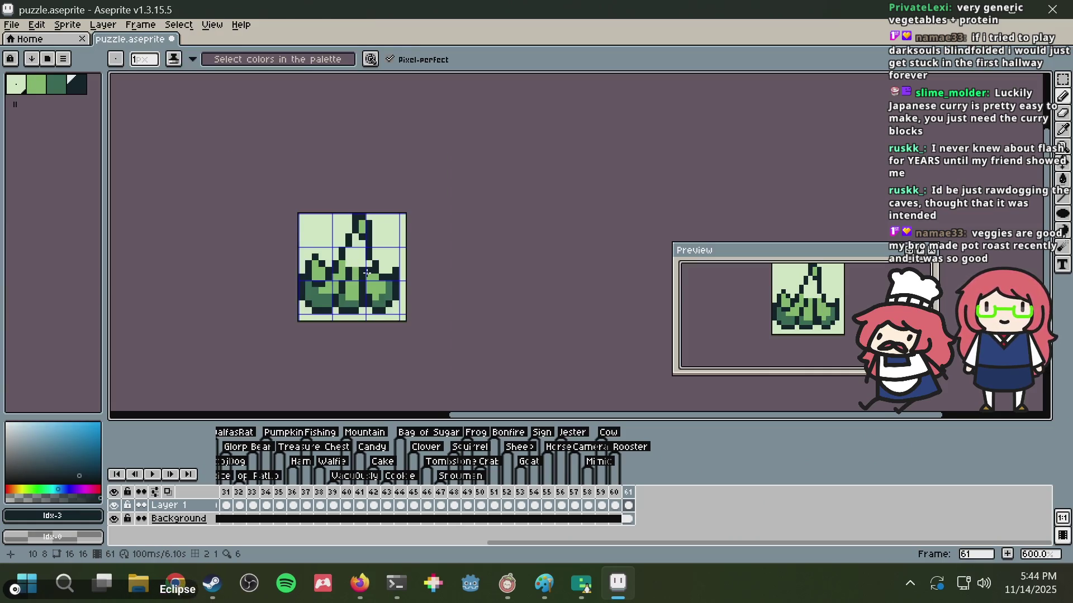
scroll(359, 260, "up", 3)
key("alt")
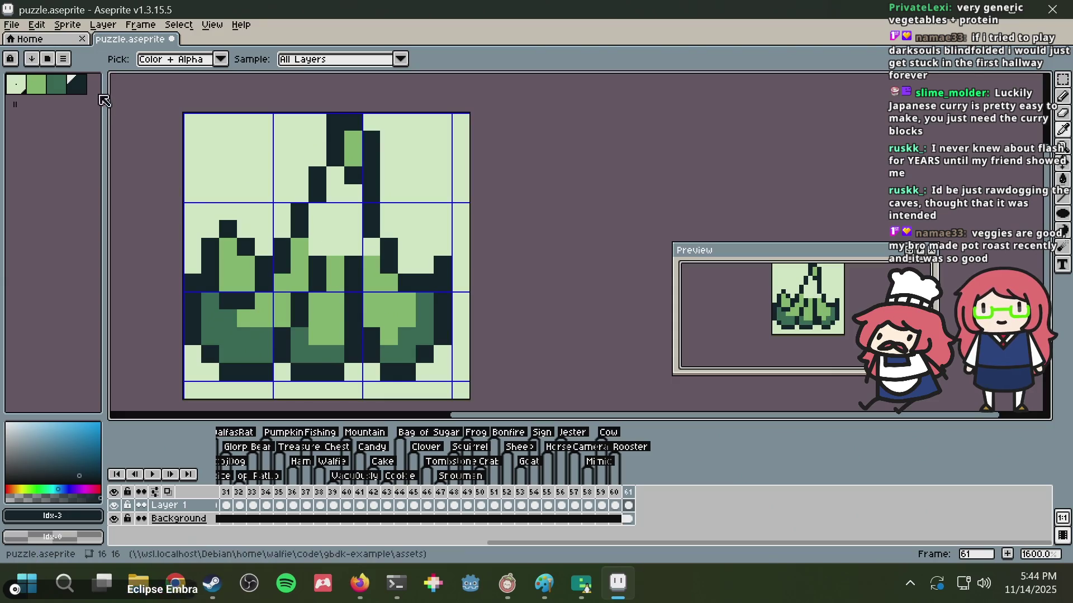
left_click(62, 86)
left_click(352, 140)
left_click(353, 158)
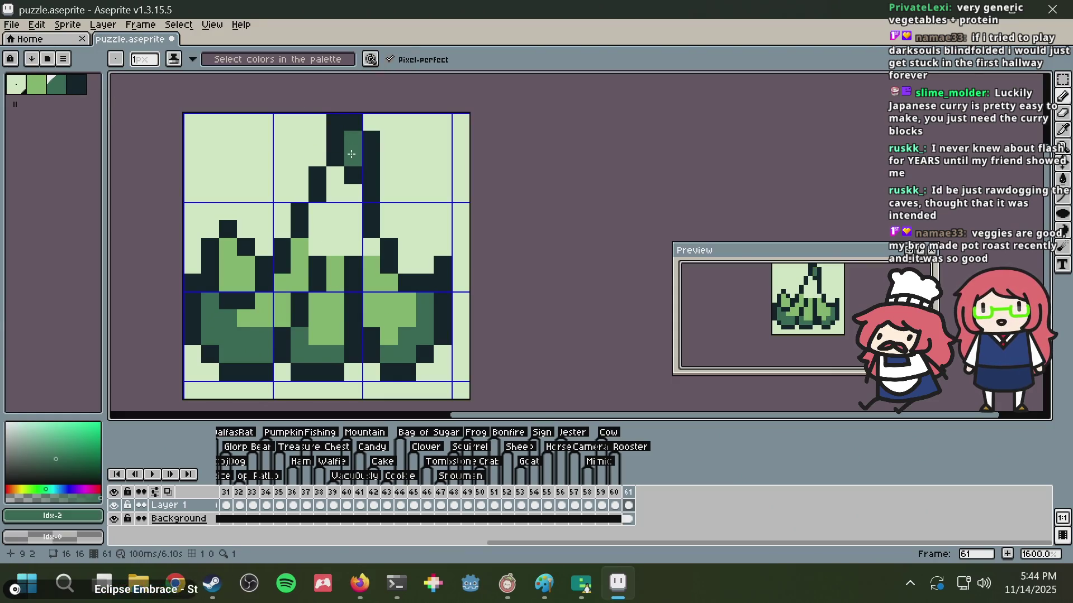
scroll(383, 152, "down", 1)
scroll(384, 152, "up", 1)
- Flood-fill the middle of the peel with light green
left_click(346, 248, "alt")
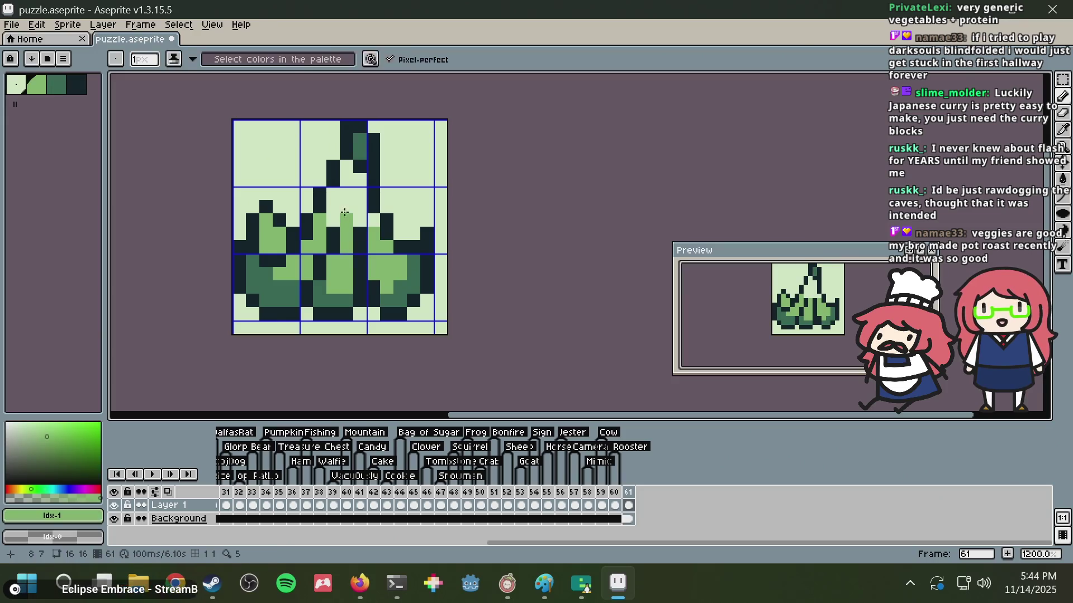
key("g")
left_click(350, 208)
scroll(403, 191, "down", 4)
scroll(404, 191, "up", 4)
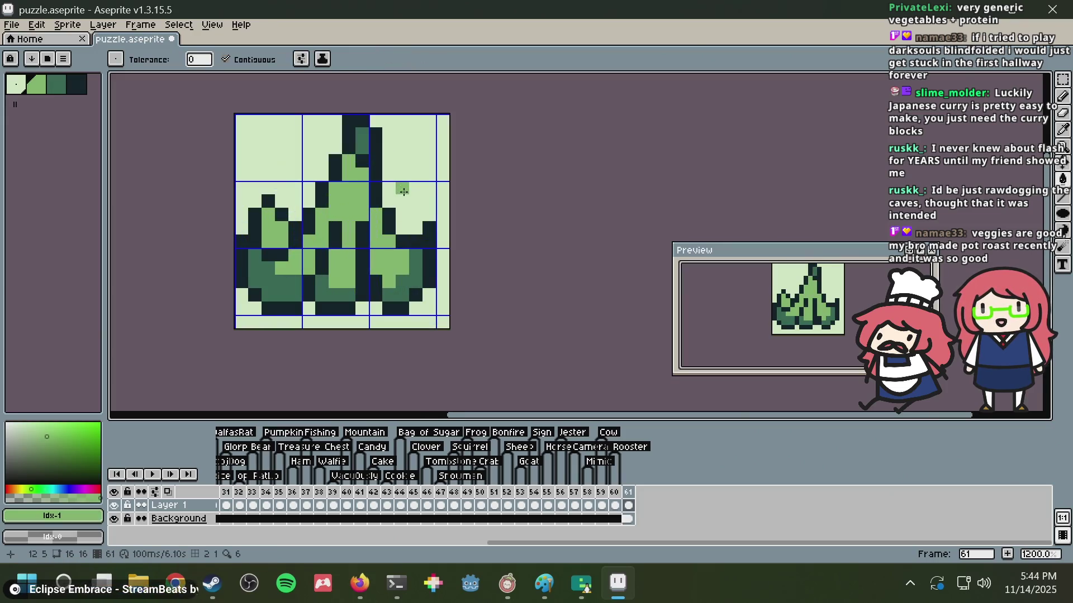
scroll(403, 192, "up", 2)
scroll(358, 145, "down", 2)
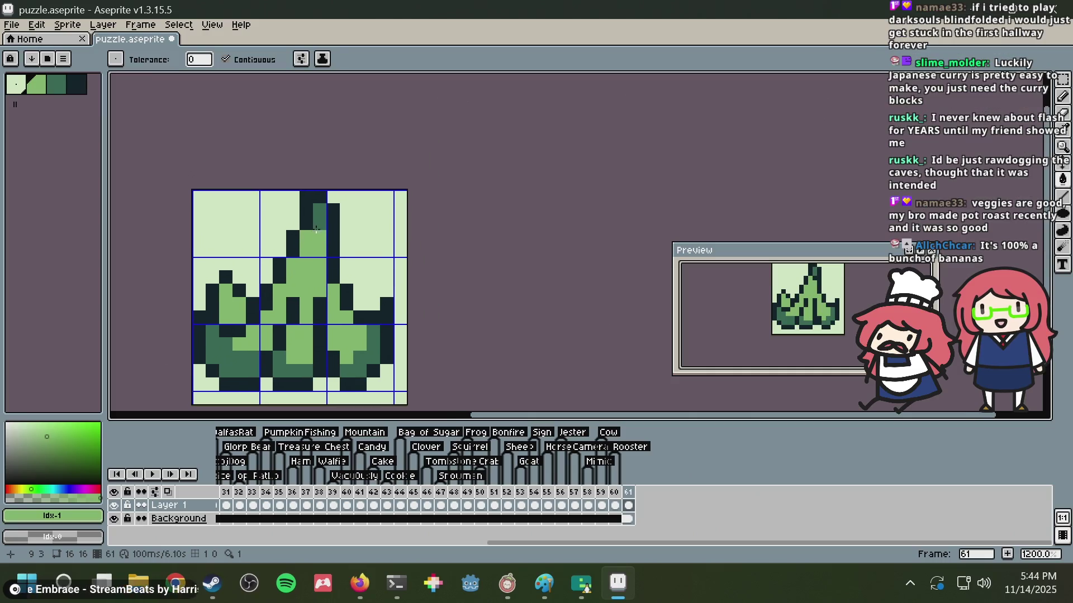
- Try recolouring a stem pixel light green, undo it, and shift the view upward
left_click(318, 229)
scroll(318, 229, "up", 1)
key("ctrl+z")
key("i")
left_click_drag(337, 263, 346, 223)
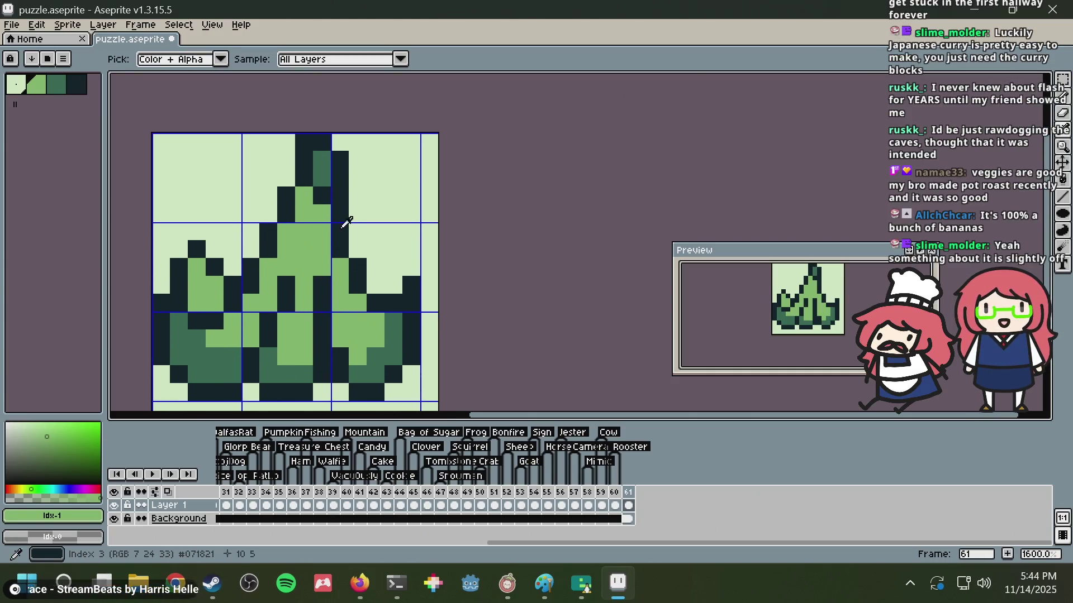
- Add a dark pixel beside the stem and select the area around the stem top
key("alt+Tab")
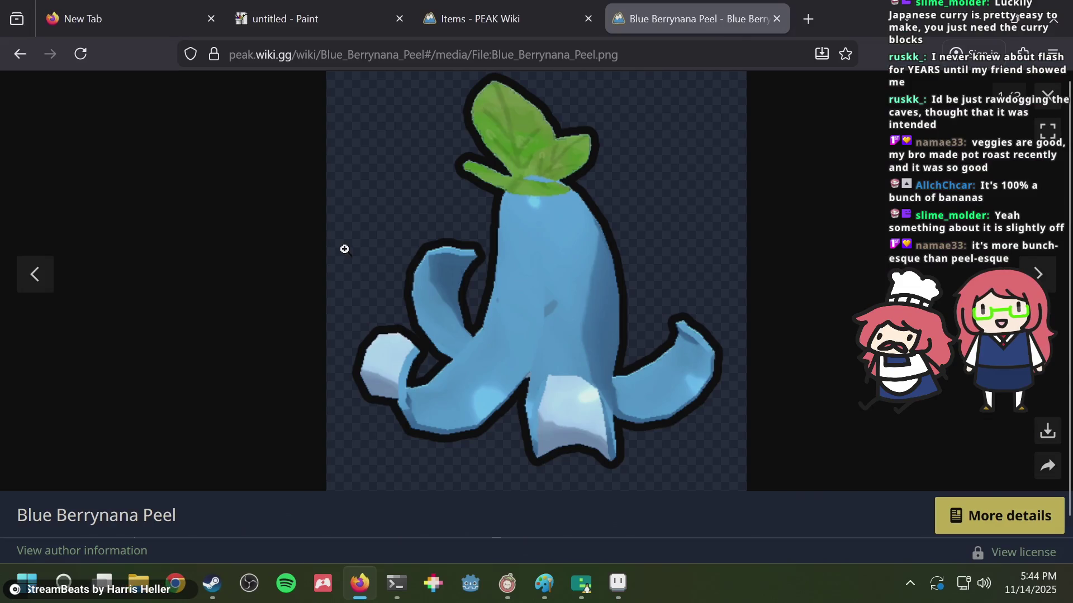
key("alt+Tab")
key("alt+Tab")
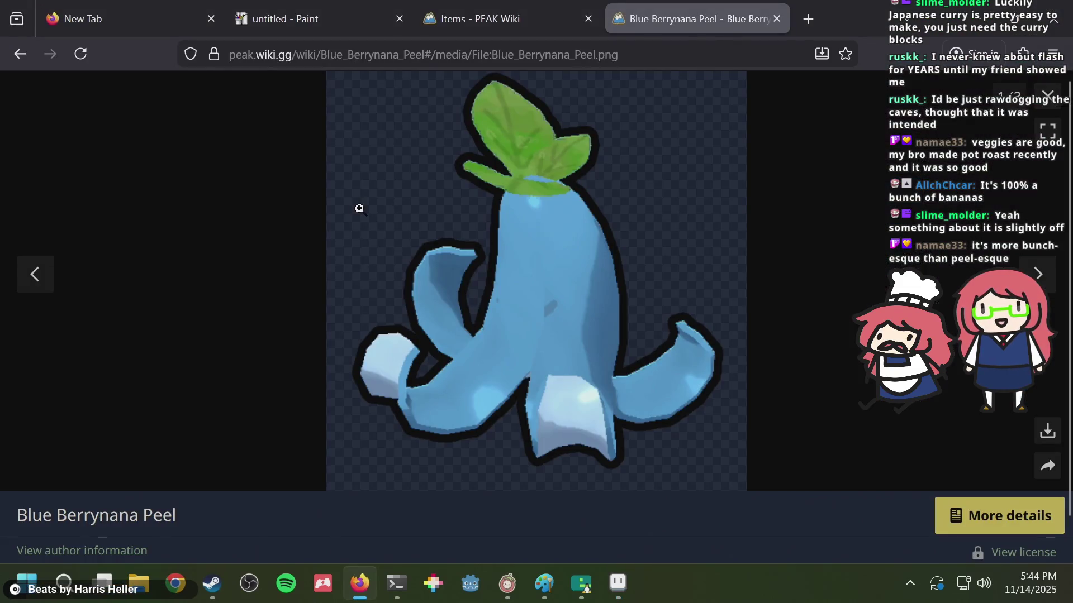
key("alt+Tab")
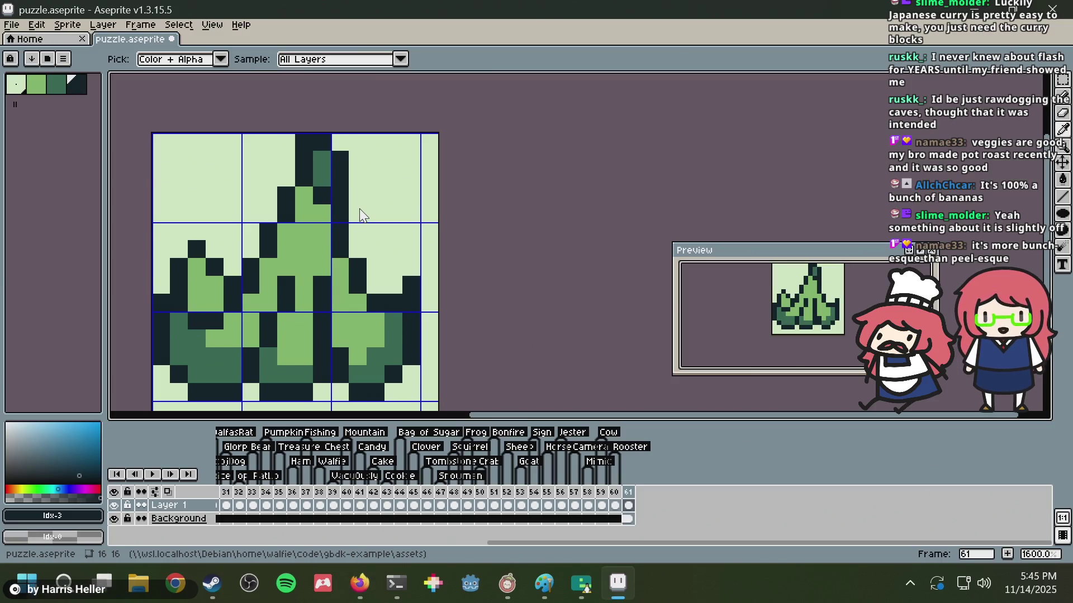
left_click(358, 211)
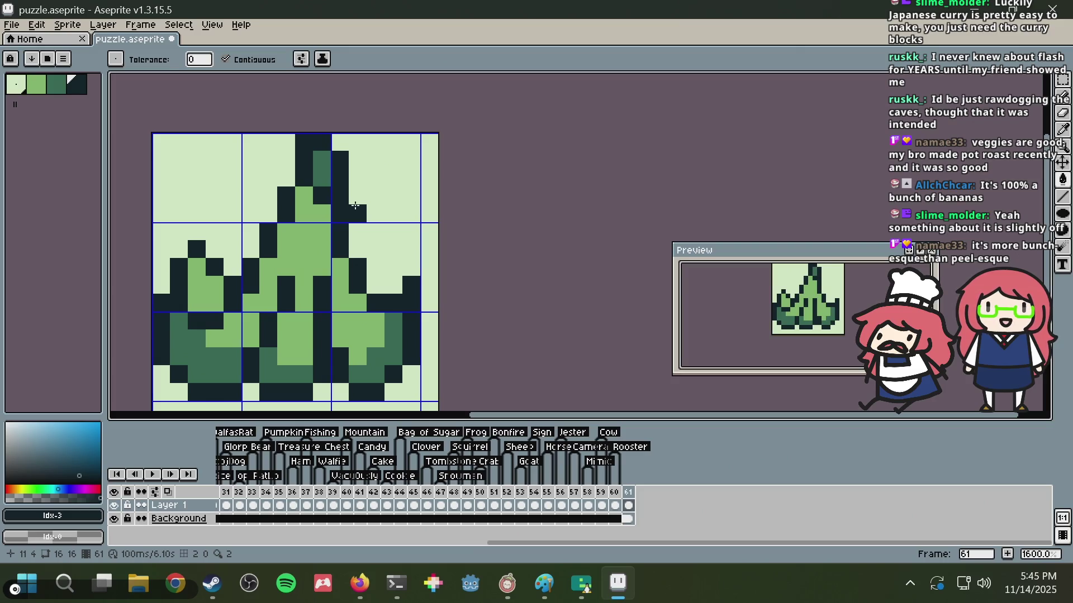
key("m")
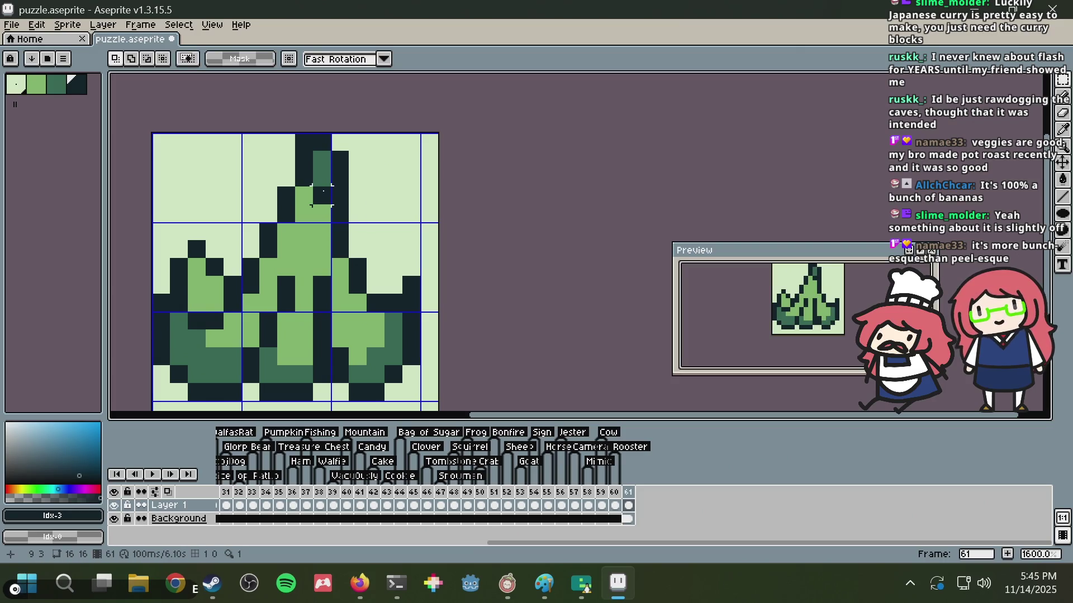
left_click_drag(263, 215, 358, 141)
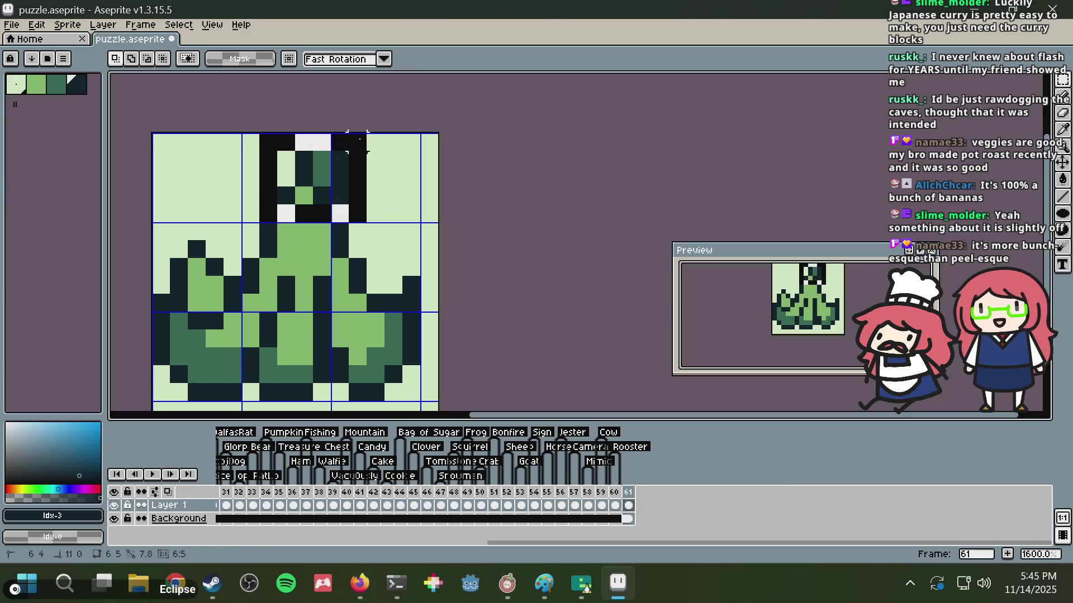
- Paint a dark pixel at the stem's left shoulder and erase a stray pixel to background
key("i")
key("b")
left_click(341, 143)
left_click(298, 189)
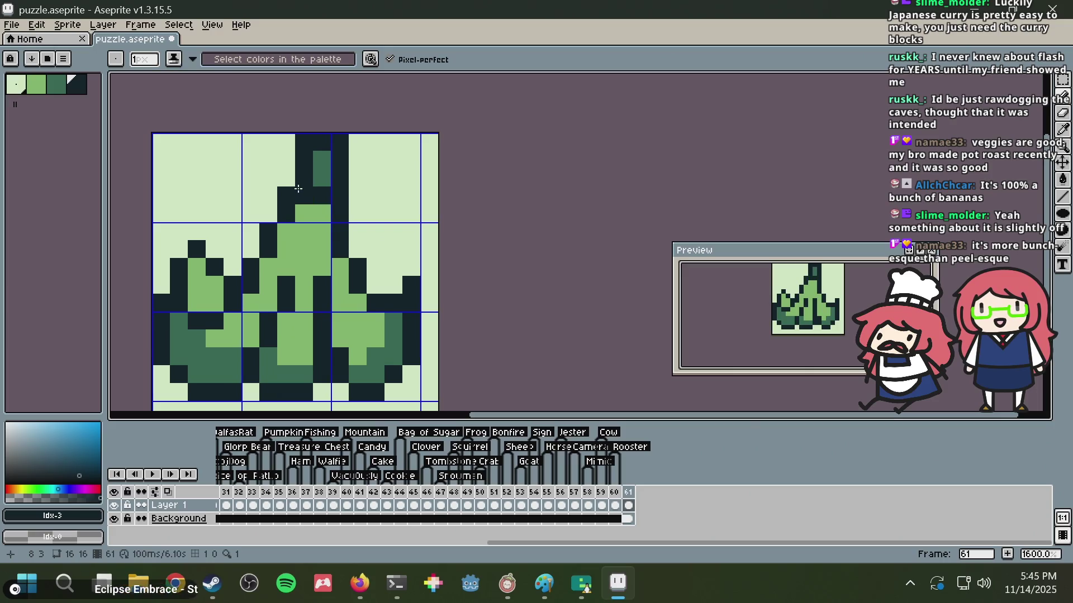
key("ctrl+z")
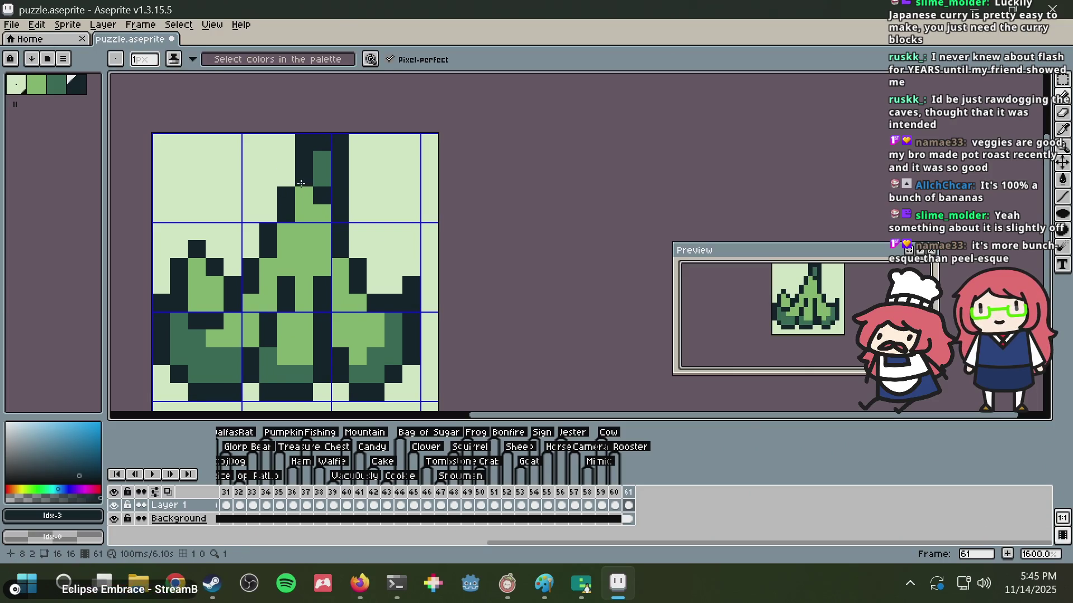
left_click(303, 192)
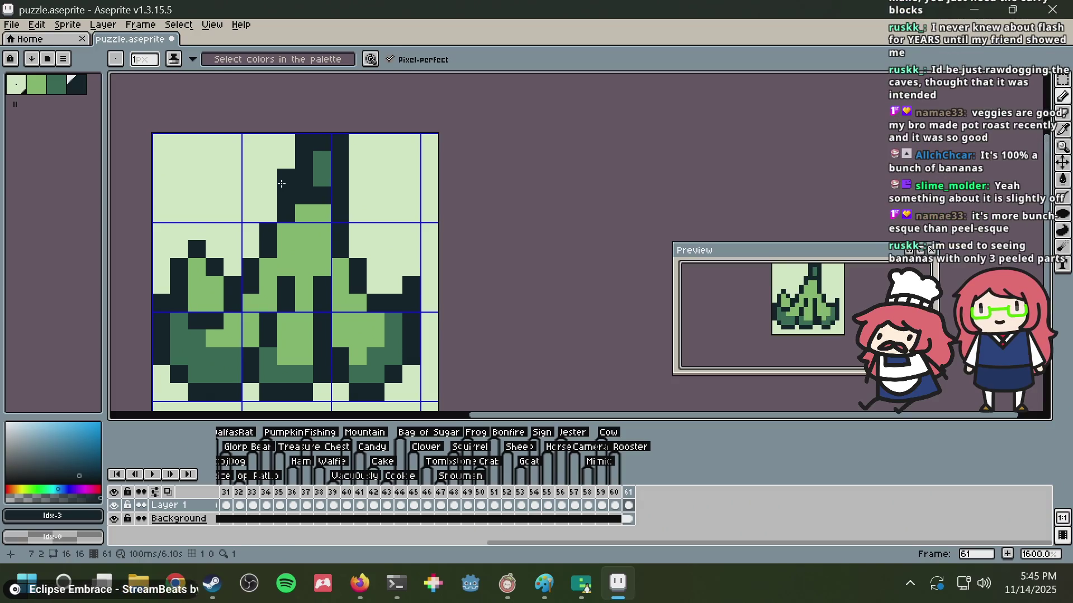
left_click(263, 172, "alt")
left_click(286, 193)
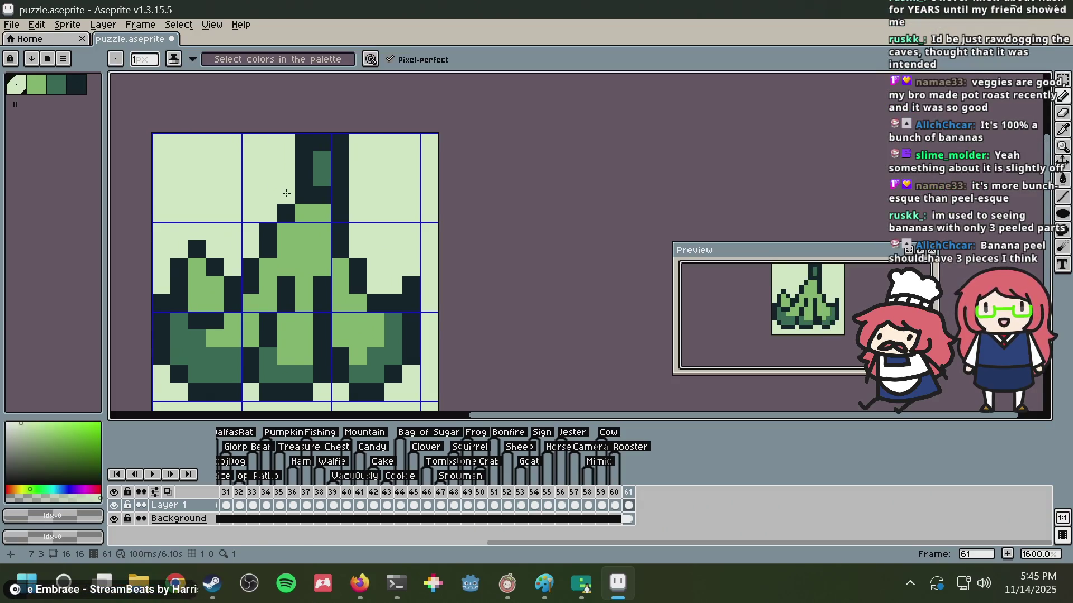
- Try short dark lines on the left edge, undo them, and bring back the reference
key("alt+Tab")
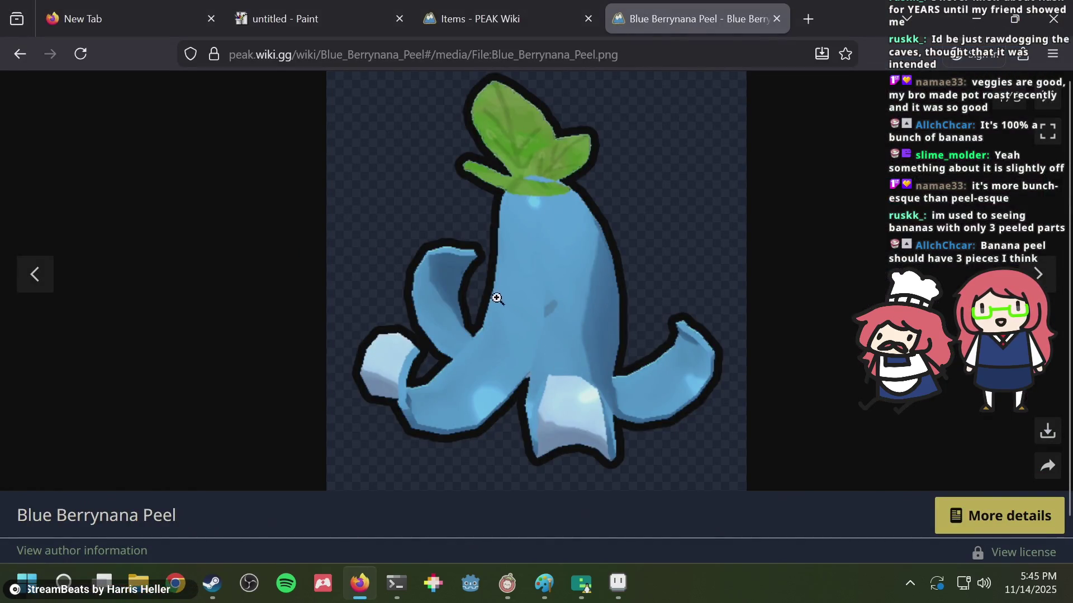
key("alt+Tab")
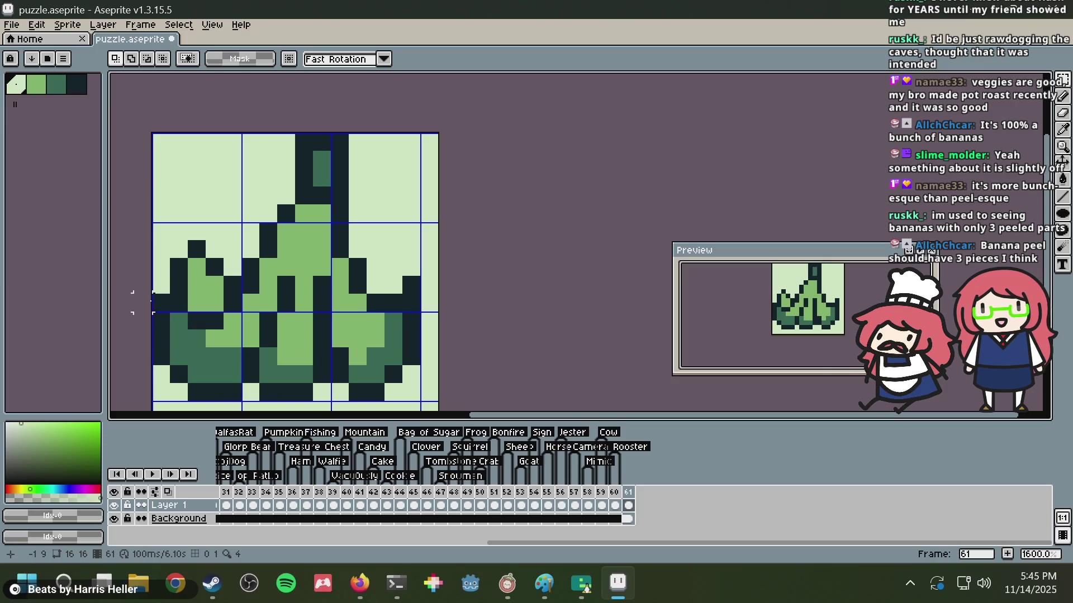
left_click_drag(206, 295, 206, 267)
left_click_drag(179, 231, 184, 271)
key("ctrl+z")
key("alt+Tab")
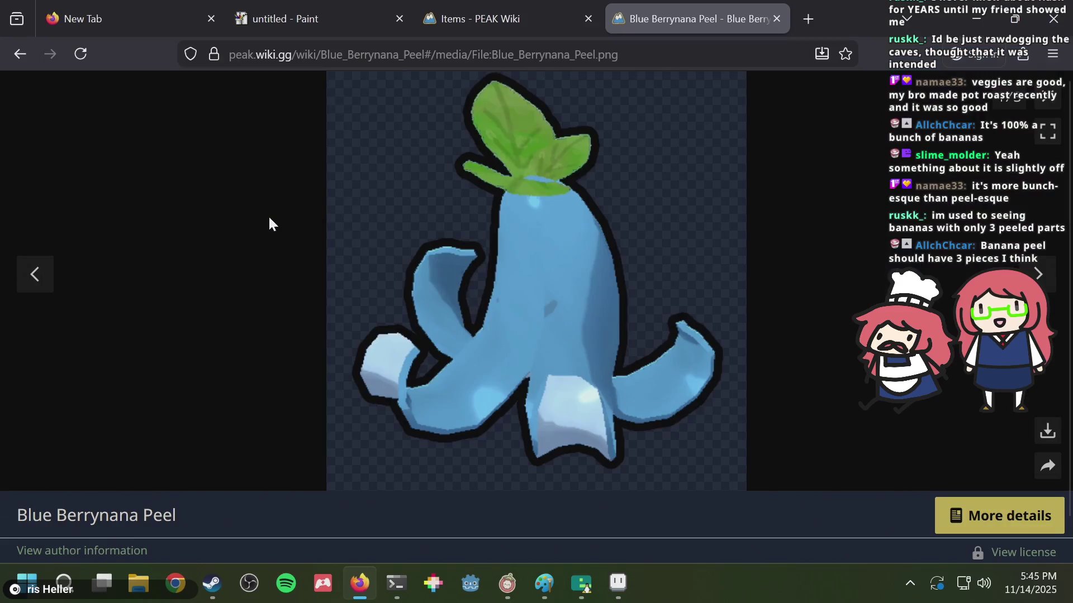
- Search 'banana peel pixel art' in a new tab and show only image results
key("ctrl+t")
type("banana peel pixel ar")
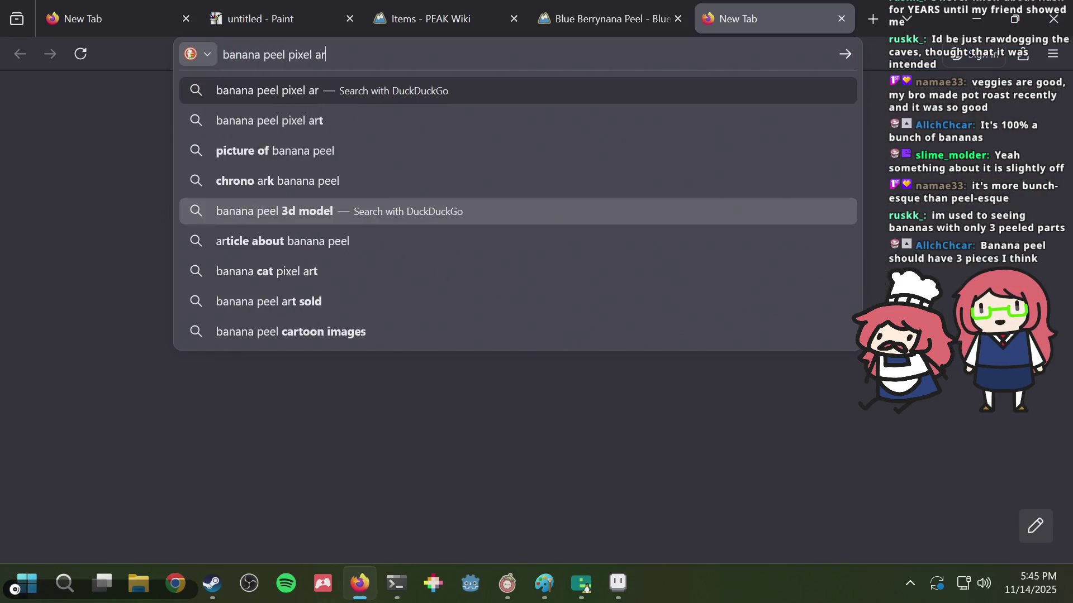
type("t")
key("Return")
left_click(126, 164)
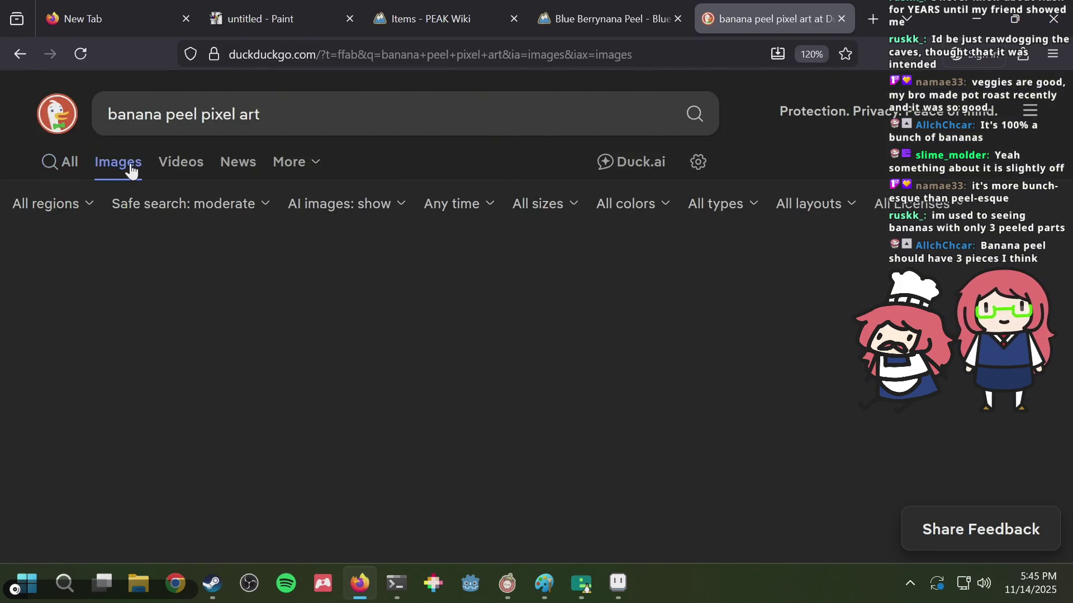
- Scroll through the banana peel pixel art image results
scroll(287, 199, "down", 2)
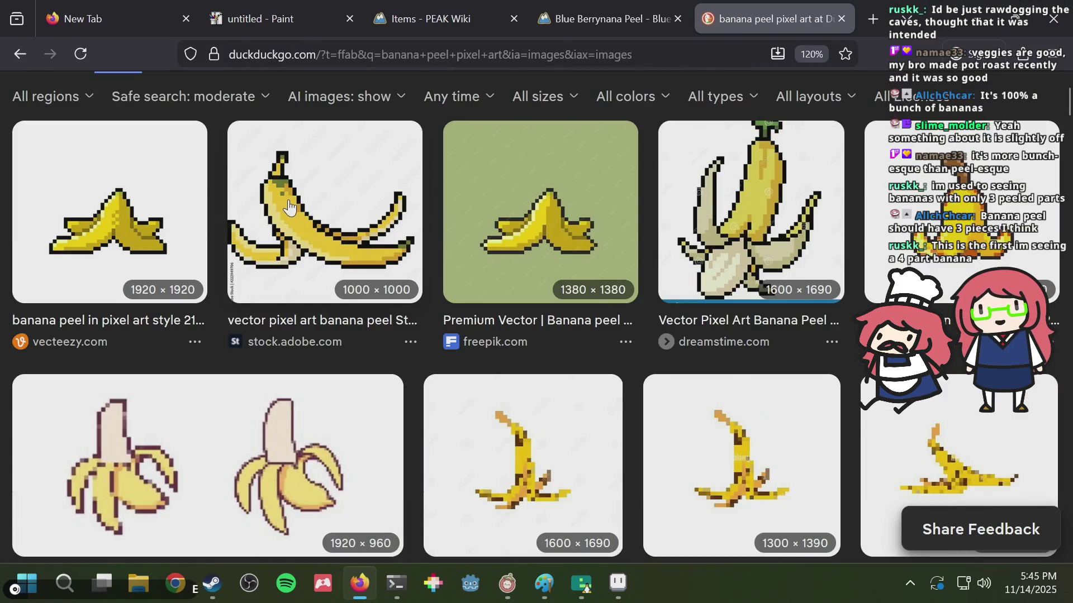
scroll(290, 209, "down", 2)
scroll(289, 209, "down", 2)
scroll(289, 209, "down", 3)
scroll(290, 209, "up", 5)
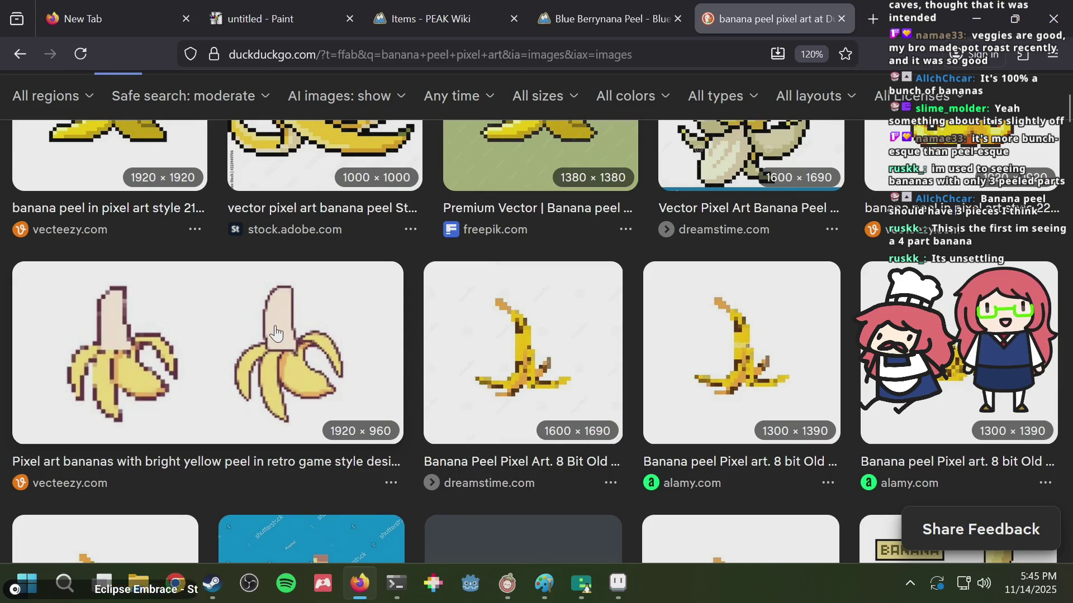
scroll(356, 364, "up", 2)
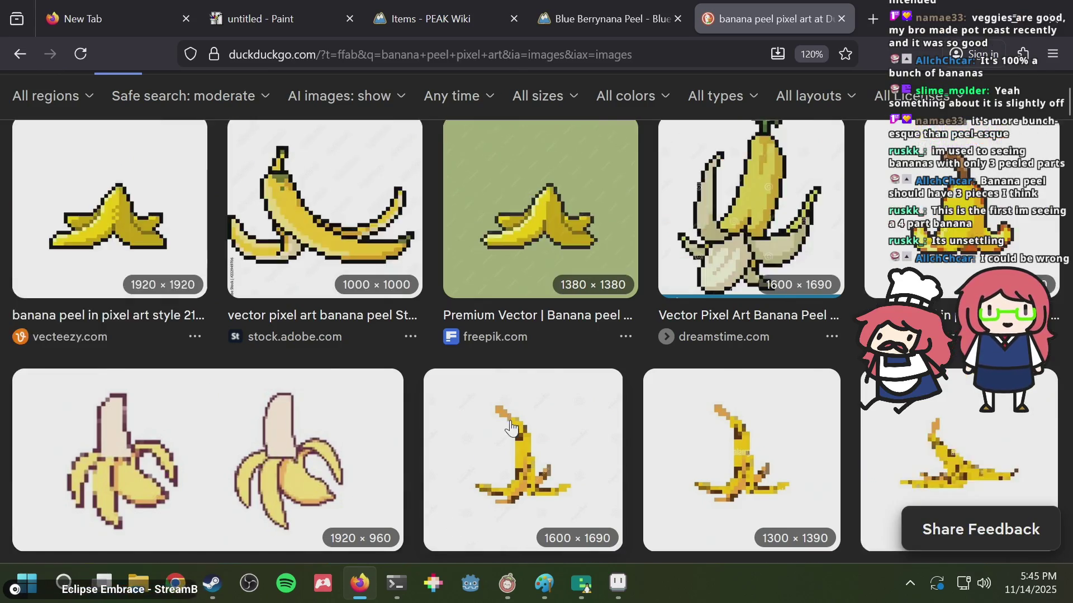
scroll(356, 363, "up", 2)
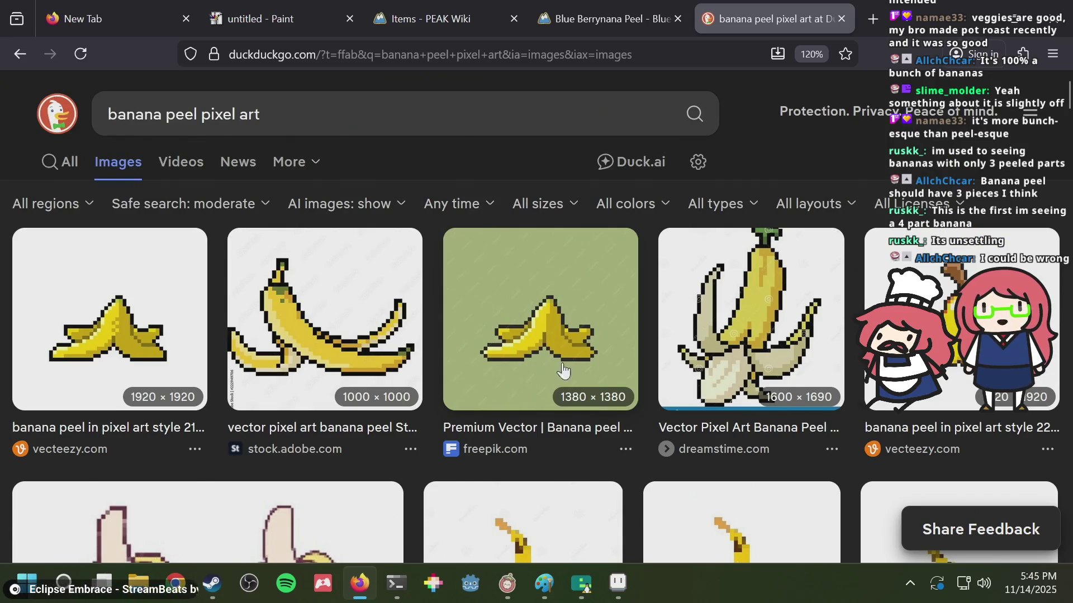
scroll(551, 361, "down", 3)
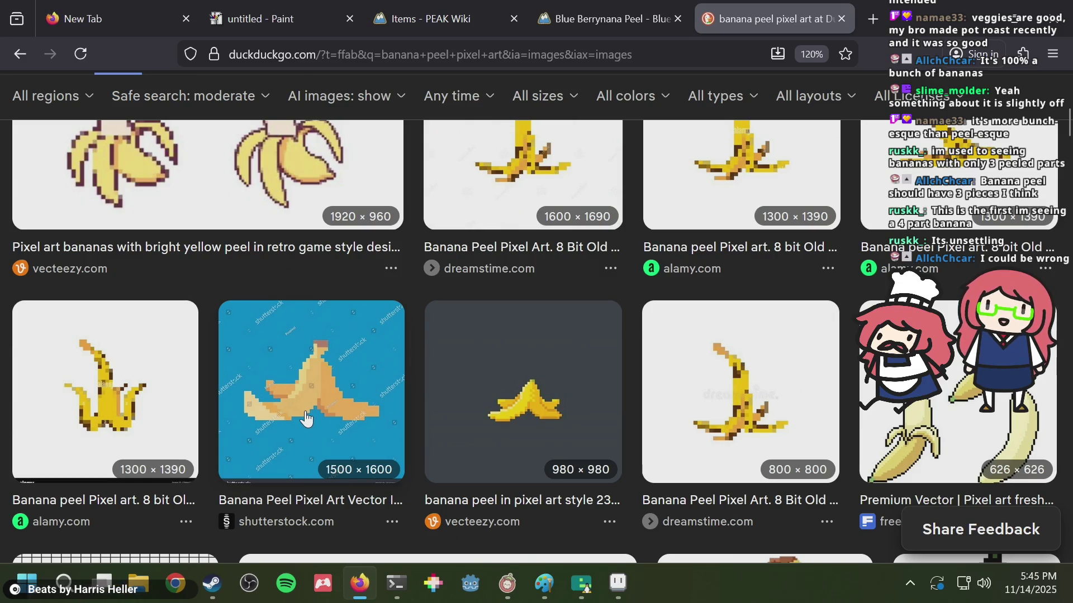
- Select the lower-right area of the sprite, then return to the image search
key("alt+Tab")
scroll(397, 278, "up", 2)
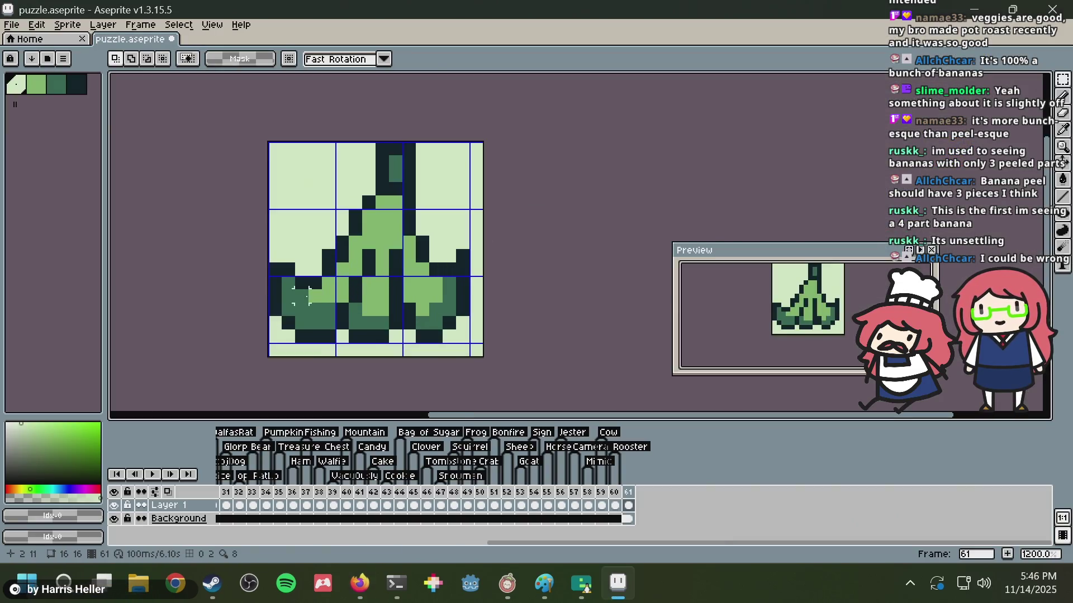
left_click_drag(270, 237, 485, 336)
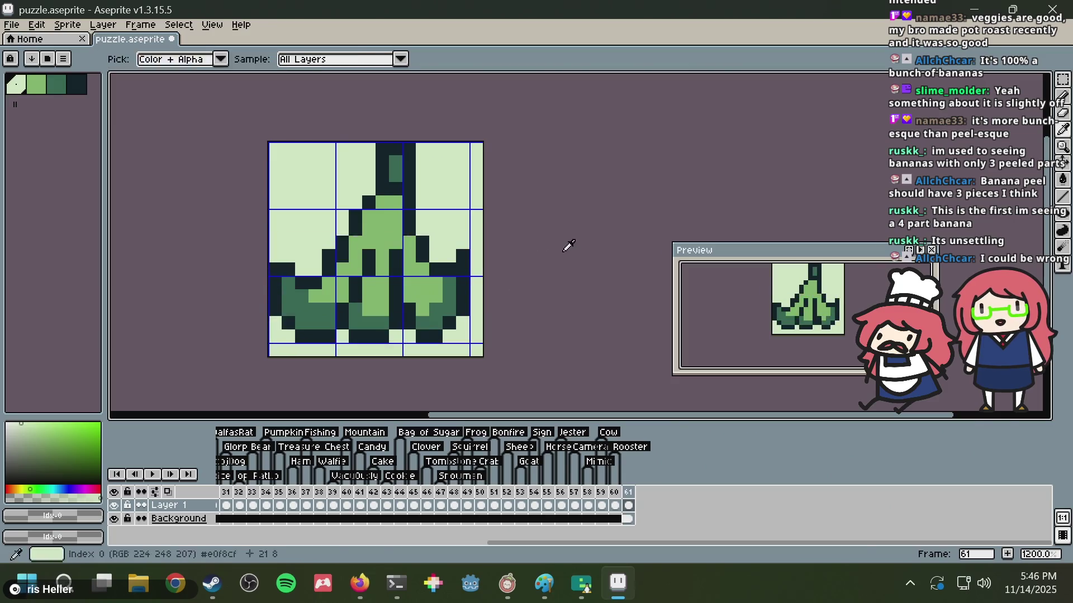
key("alt+Tab")
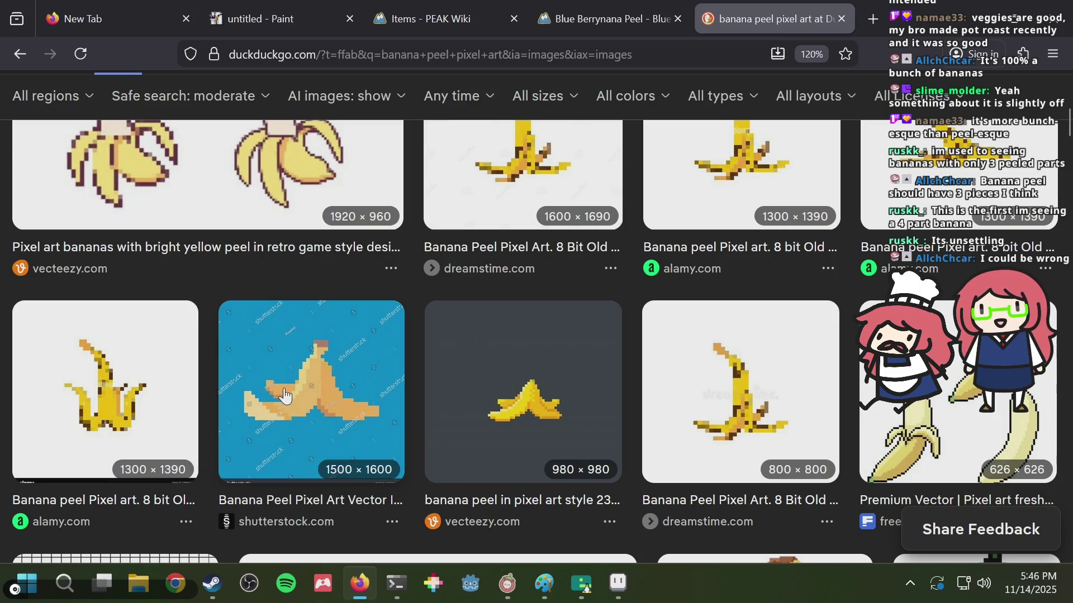
- Browse further down the results and open the Shutterstock banana peel image larger
scroll(382, 367, "down", 3)
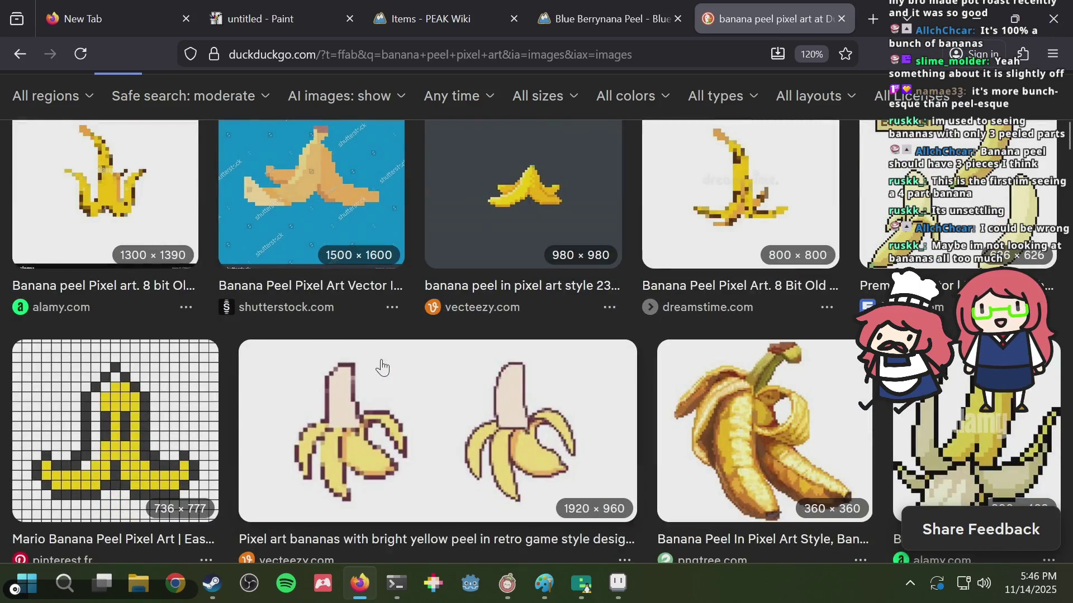
scroll(382, 368, "down", 2)
scroll(382, 368, "down", 4)
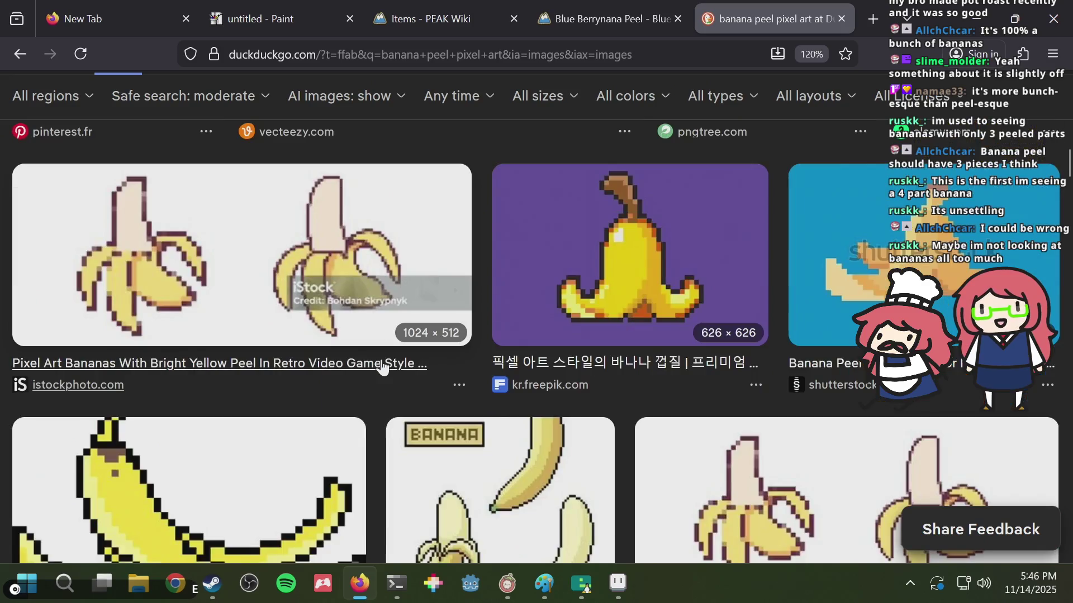
scroll(381, 367, "down", 3)
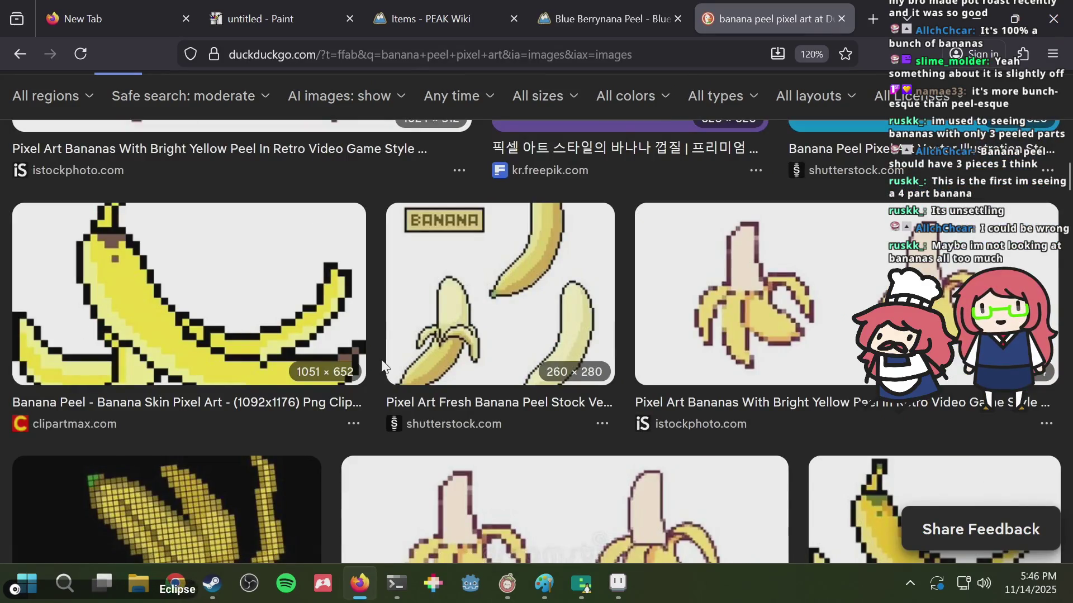
scroll(382, 368, "down", 3)
scroll(382, 367, "down", 4)
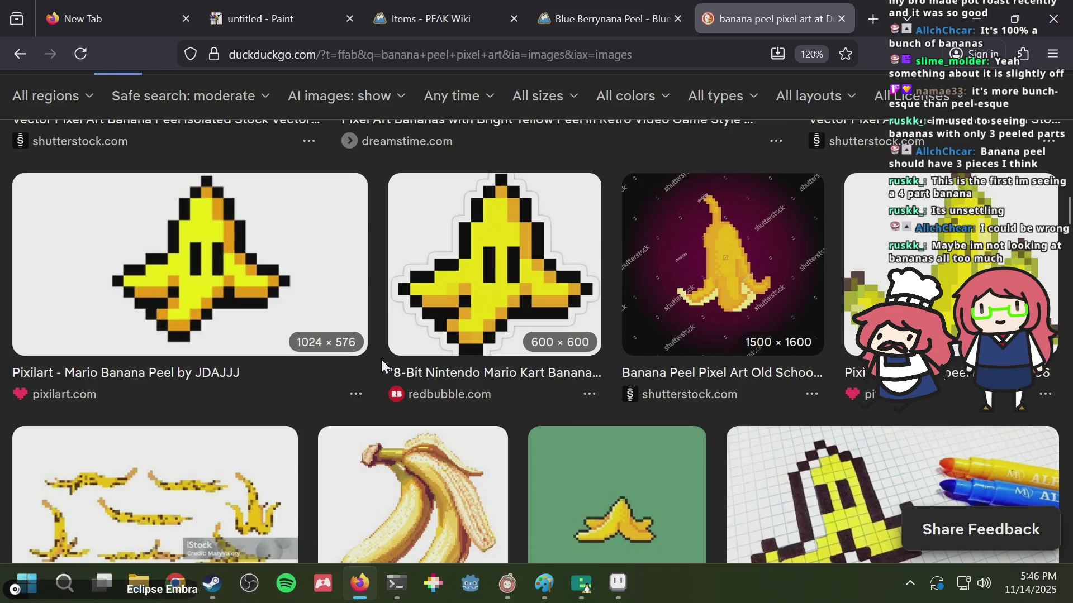
scroll(381, 362, "down", 2)
scroll(382, 368, "down", 1)
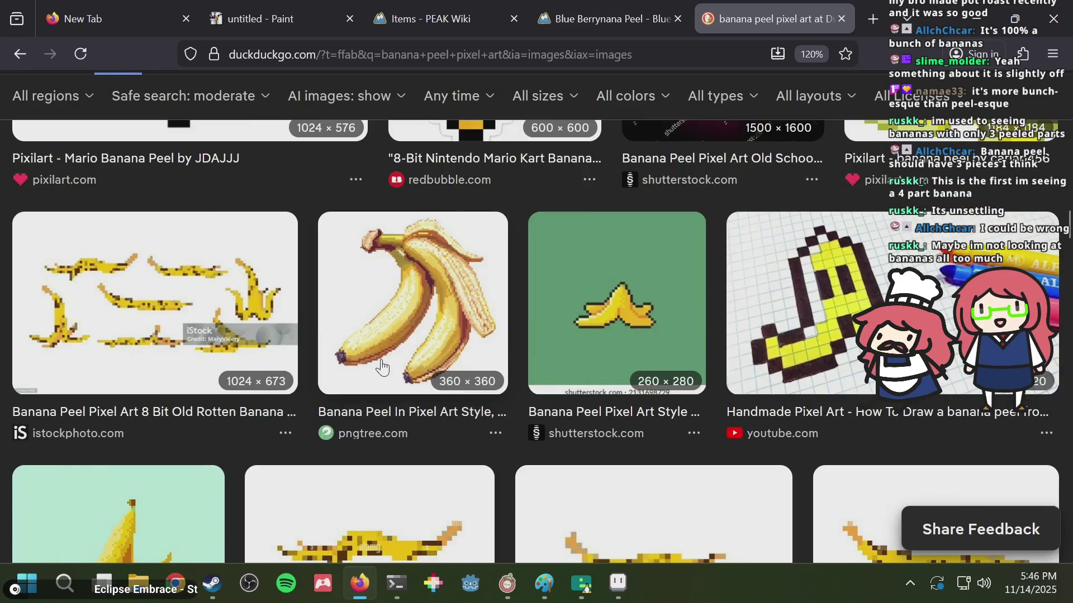
scroll(382, 368, "up", 3)
scroll(383, 367, "up", 3)
scroll(382, 367, "up", 3)
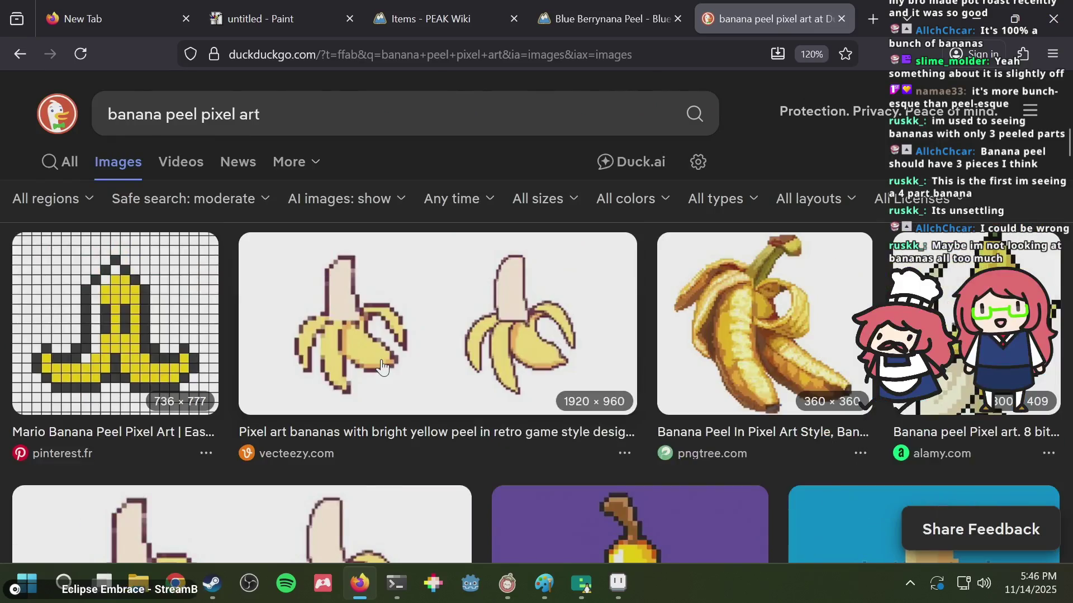
scroll(382, 367, "up", 3)
scroll(382, 367, "up", 1)
scroll(382, 368, "down", 1)
scroll(382, 367, "up", 2)
scroll(382, 368, "down", 3)
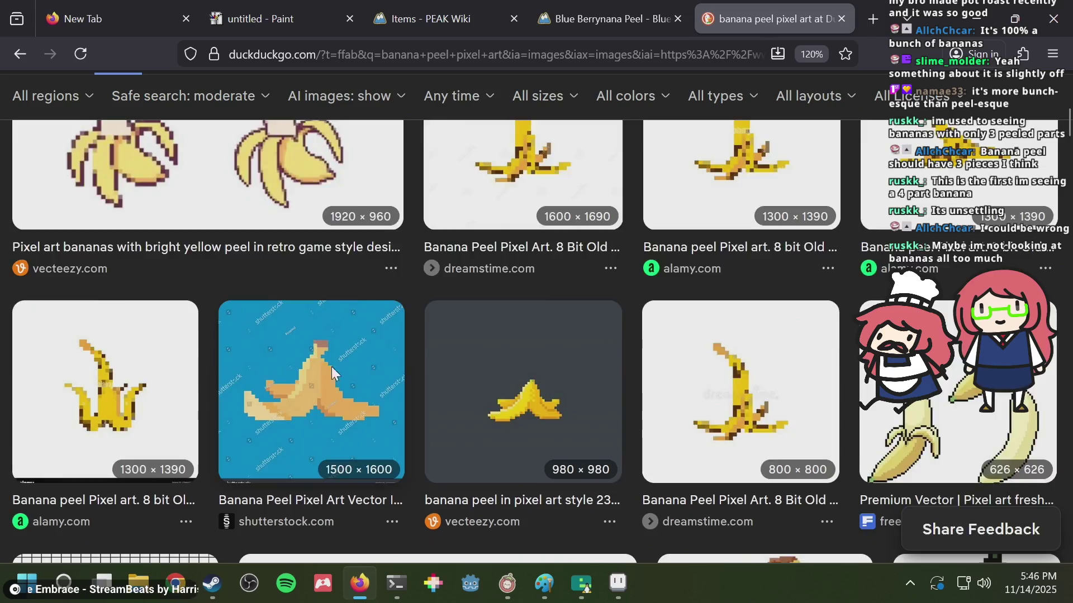
left_click(331, 364)
scroll(377, 363, "down", 5)
key("alt+Tab")
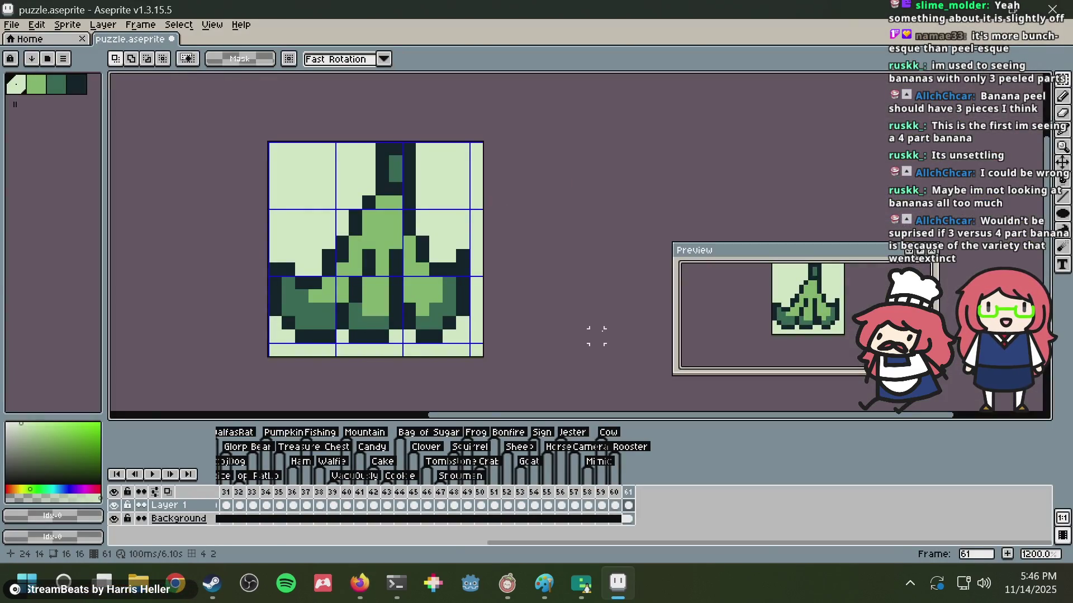
- Select all, delete the old banana sprite, pick the darkest green, and save
key("ctrl+a")
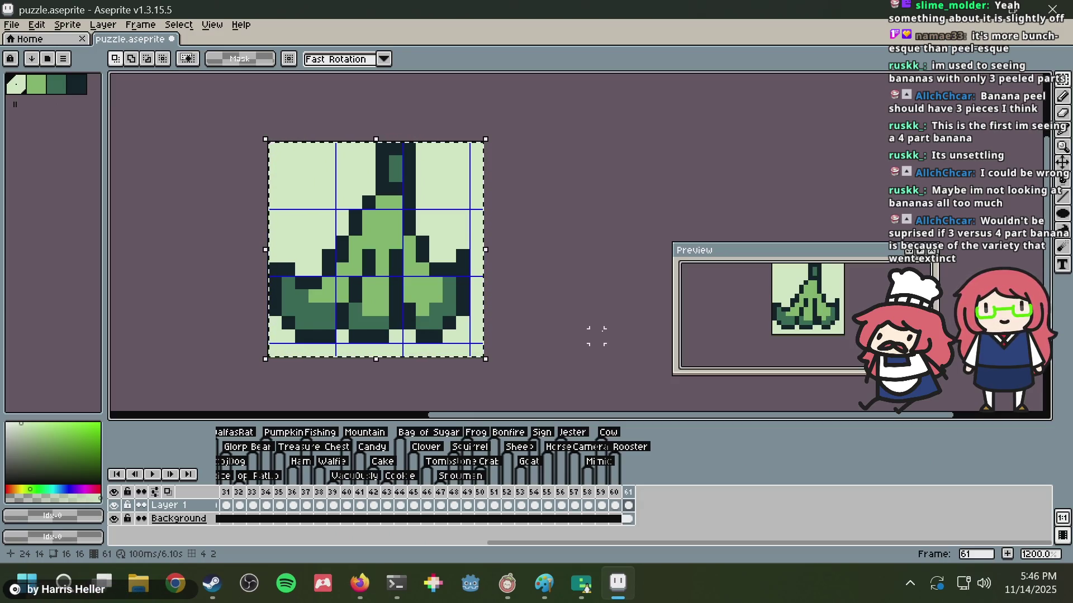
key("Delete")
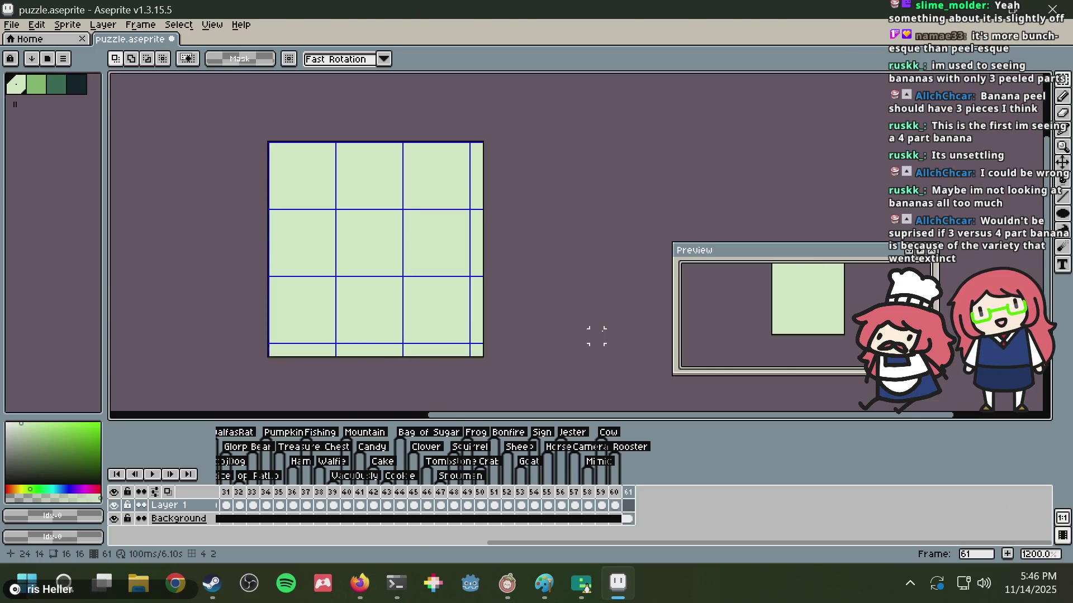
left_click(76, 84)
key("ctrl+s")
- Pick the medium dark green swatch while comparing against the reference peel
key("alt+Tab")
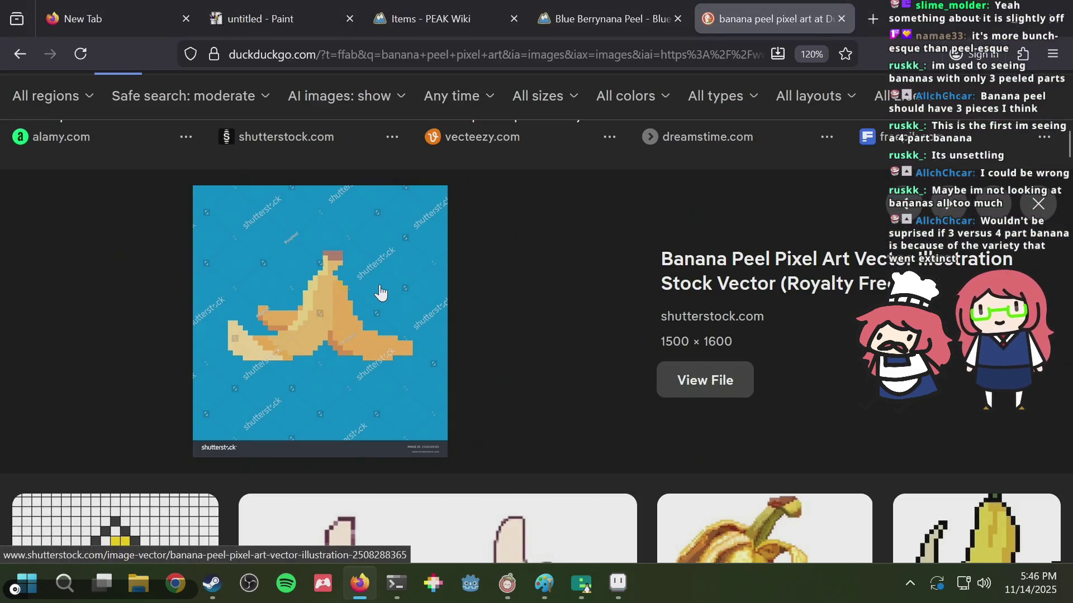
key("alt+Tab")
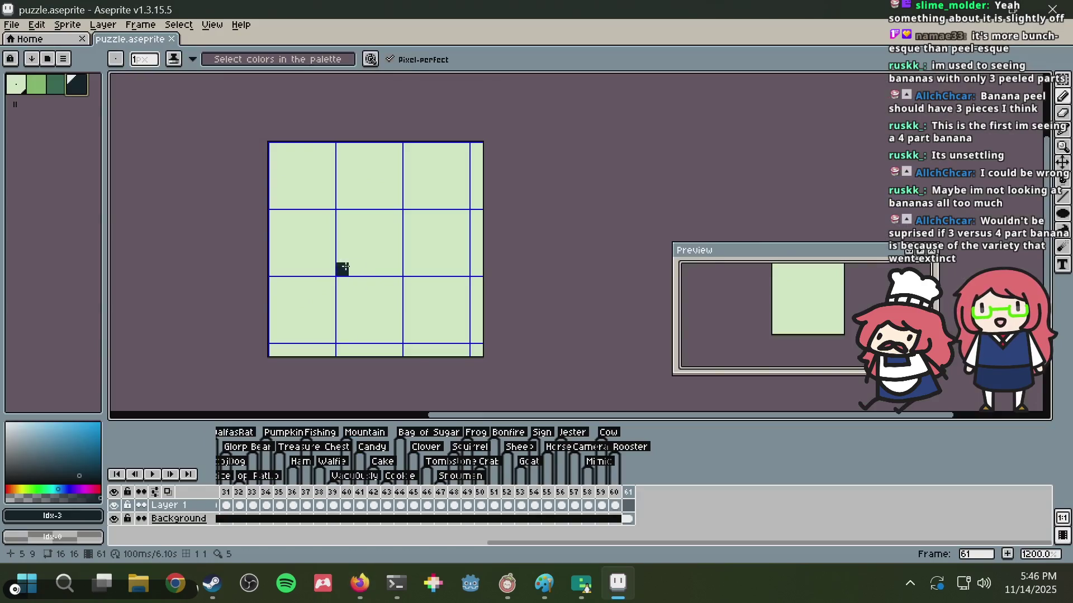
left_click(60, 90)
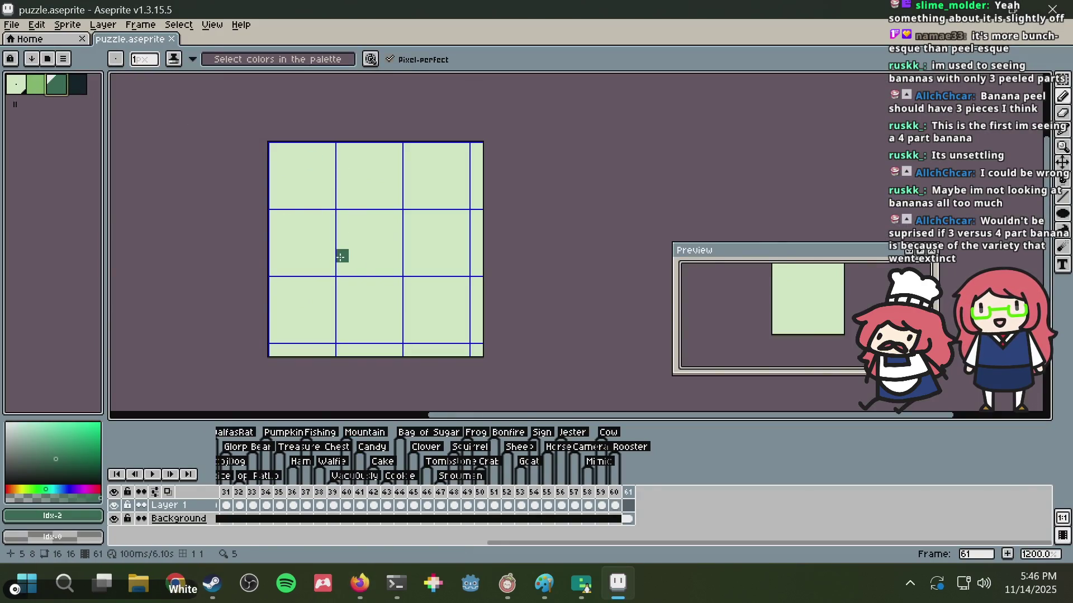
key("alt+Tab")
key("alt+Tab")
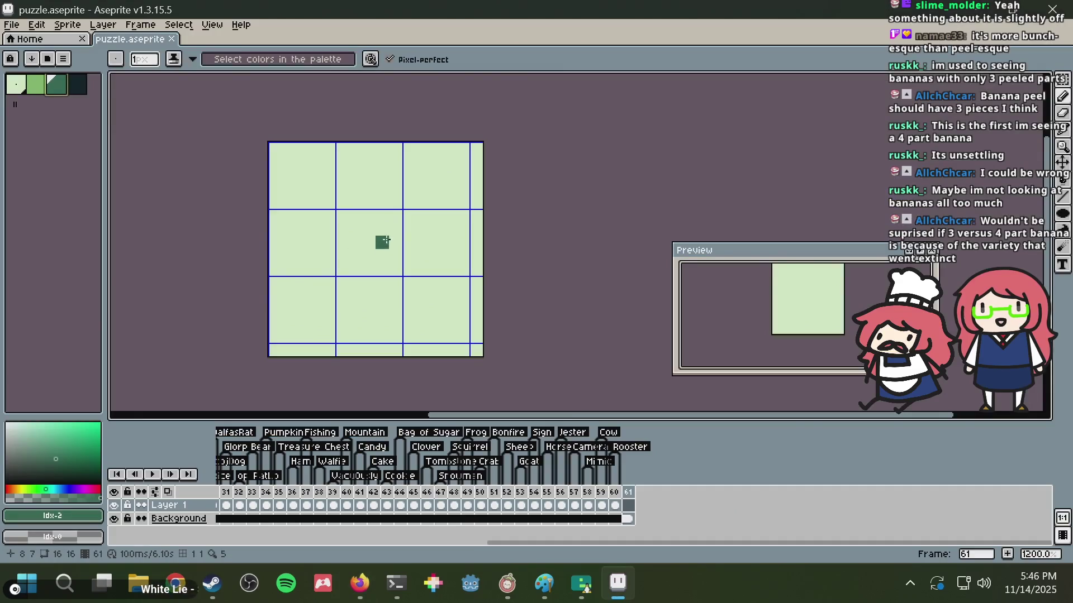
key("alt+Tab")
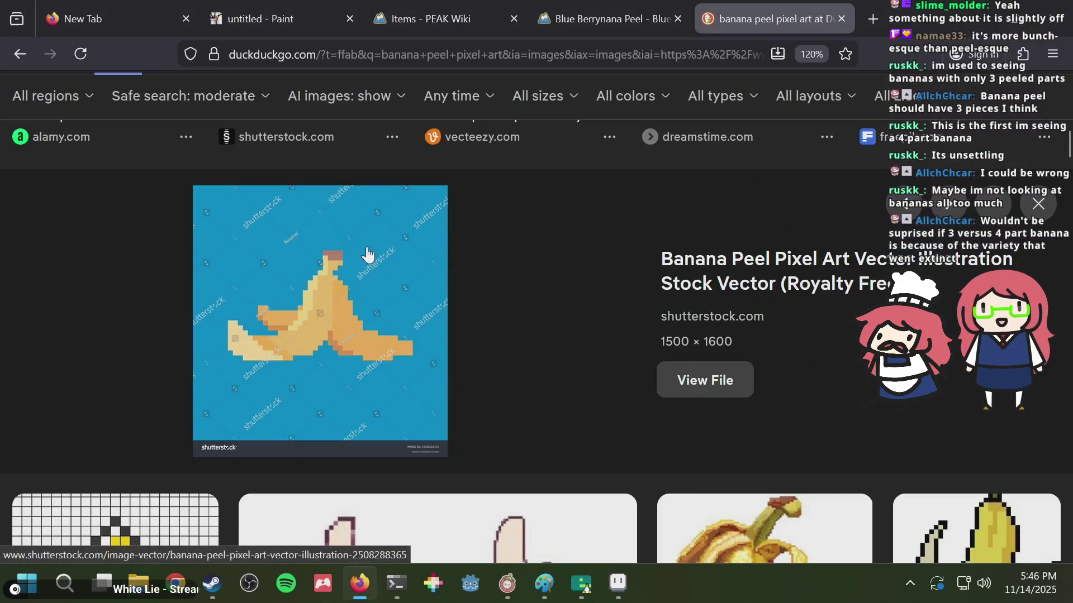
key("alt+Tab")
- Draw and undo a trial bottom strip, restoring the blank canvas
left_click_drag(275, 337, 465, 331)
key("ctrl+z")
left_click(404, 230)
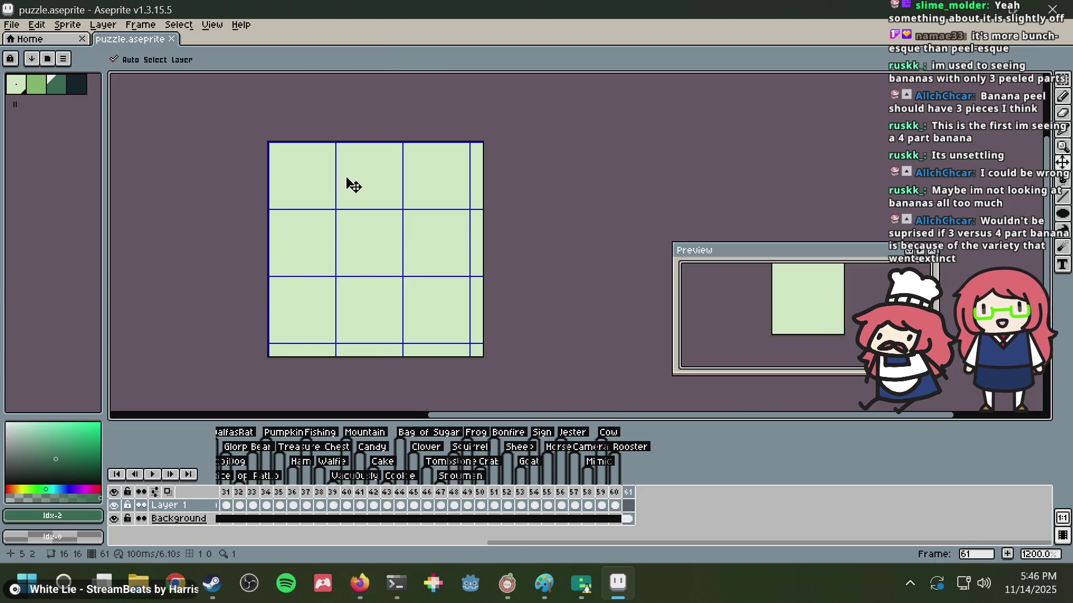
key("ctrl+z")
key("ctrl+z")
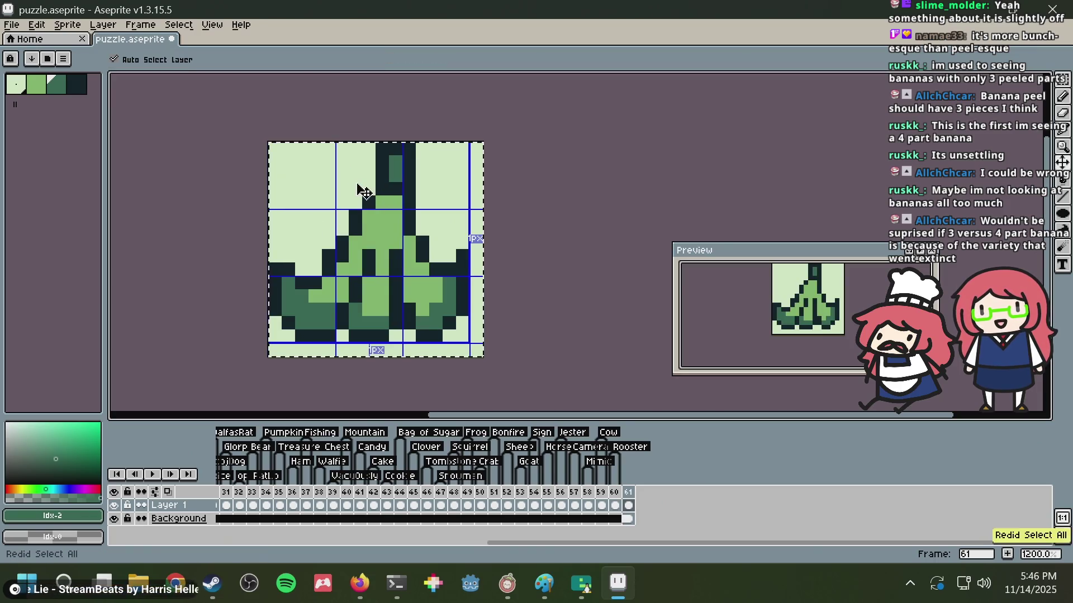
key("ctrl+y")
key("ctrl+y")
key("ctrl+z")
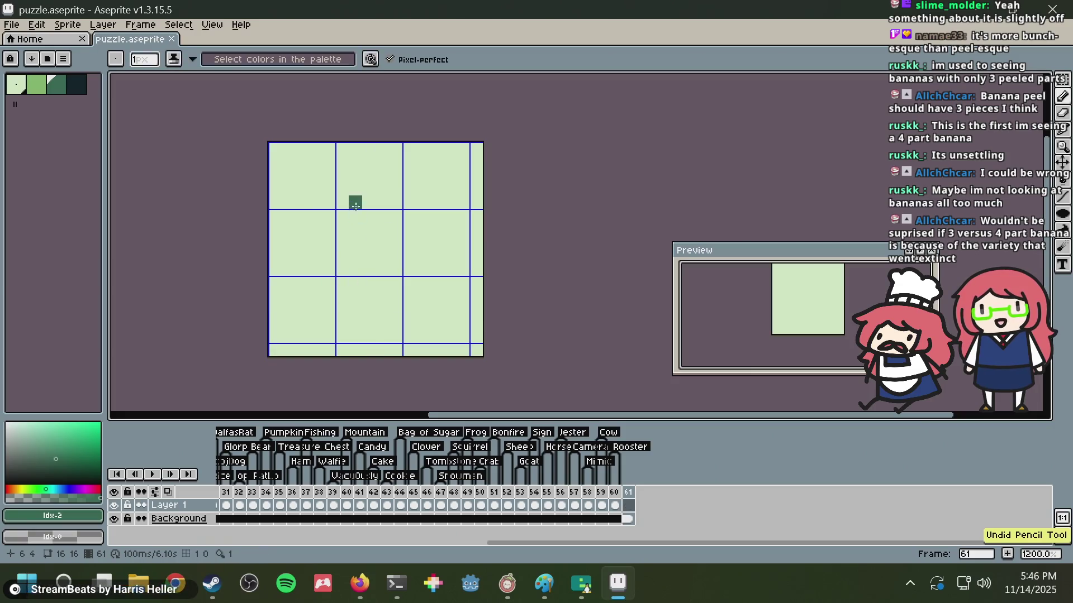
key("ctrl+y")
key("ctrl+y")
key("ctrl+y")
key("ctrl+y")
key("ctrl+y")
key("Delete")
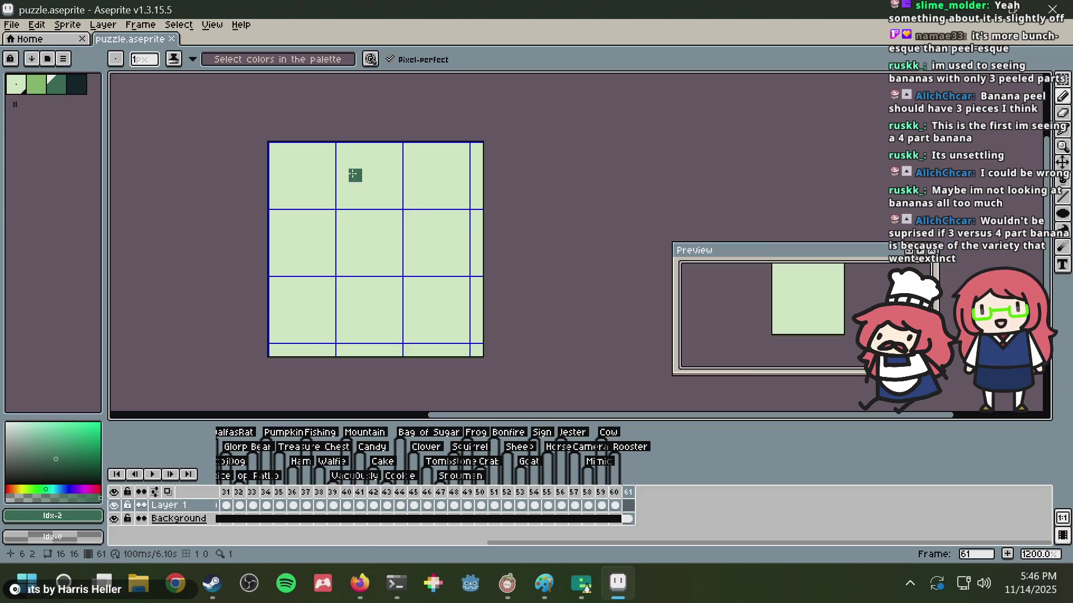
- Undo the stray dark block and draw the peel outline down then right
key("alt+Tab")
key("alt+Tab")
key("ctrl+z")
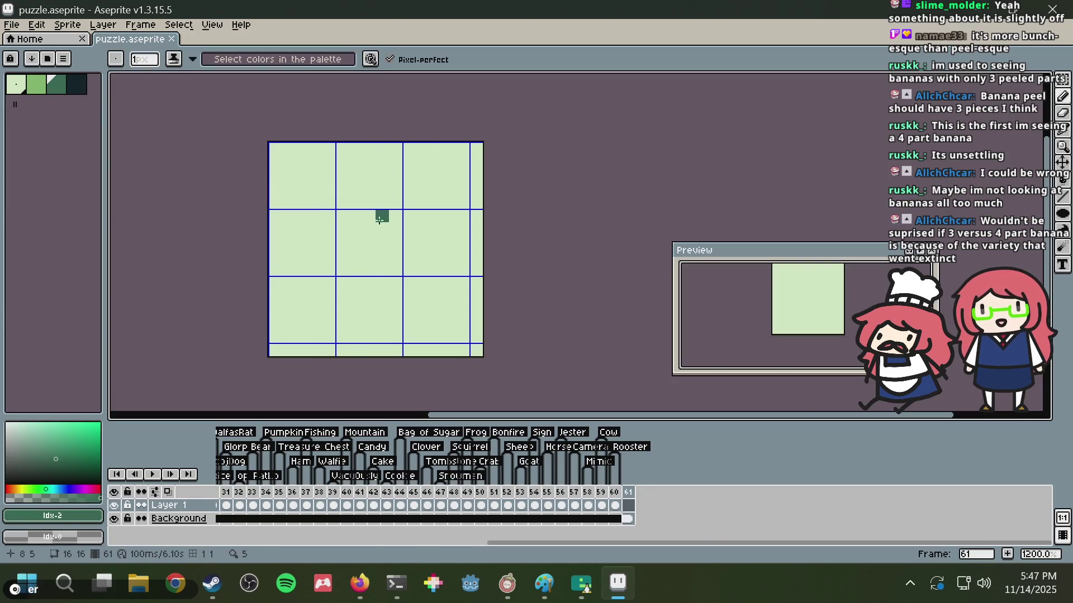
key("alt+Tab")
key("alt+Tab")
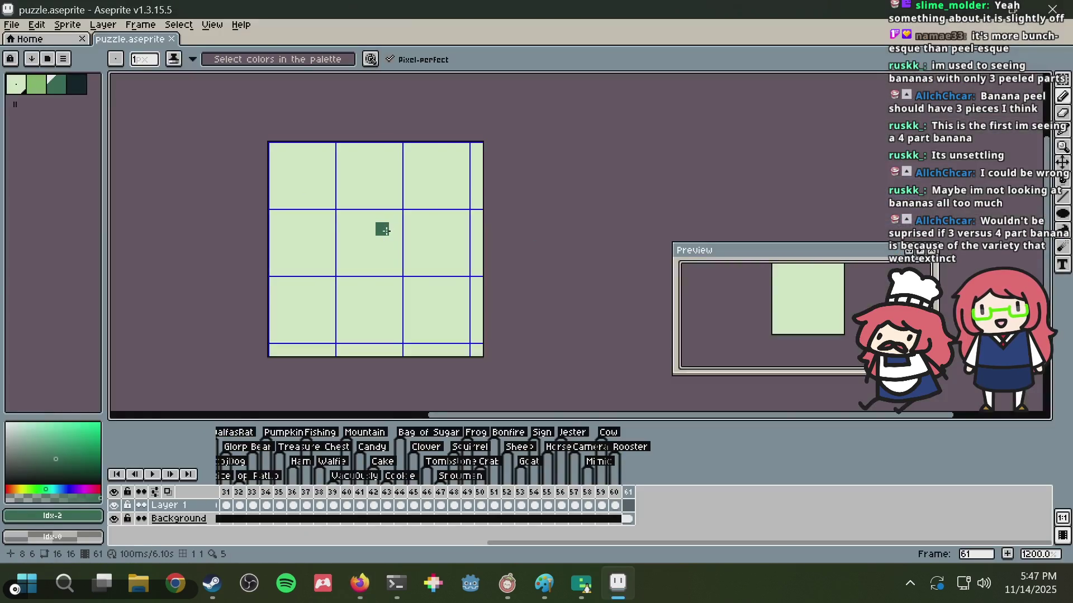
mouse_move(396, 226)
left_mouse_down()
mouse_move(395, 302)
mouse_move(471, 324)
left_mouse_up()
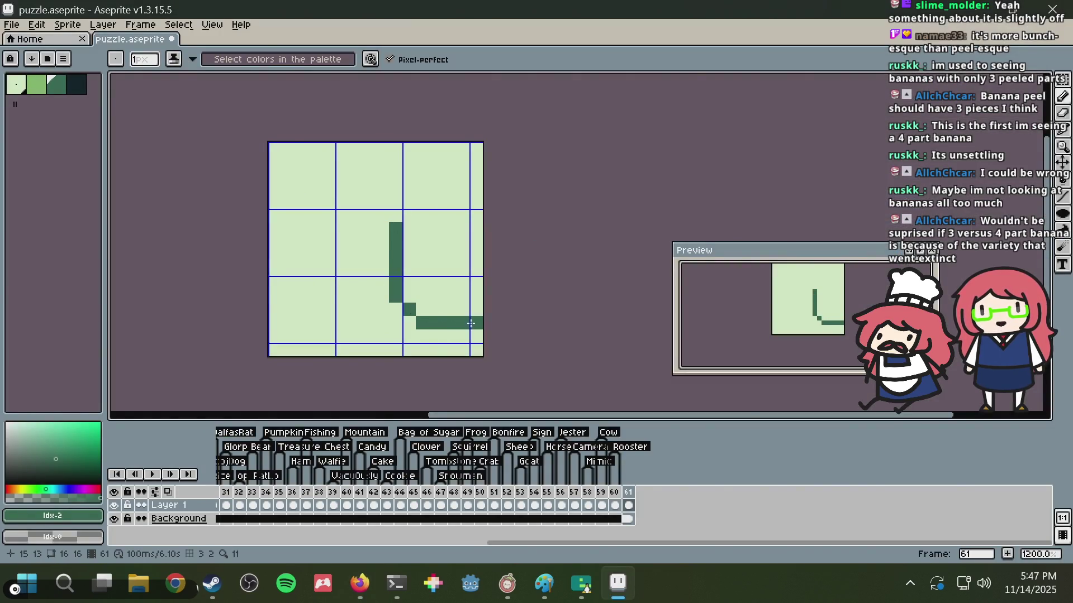
- Thicken the peel with dark-green strokes up-left and upward beside the stem
left_click(476, 311, "alt")
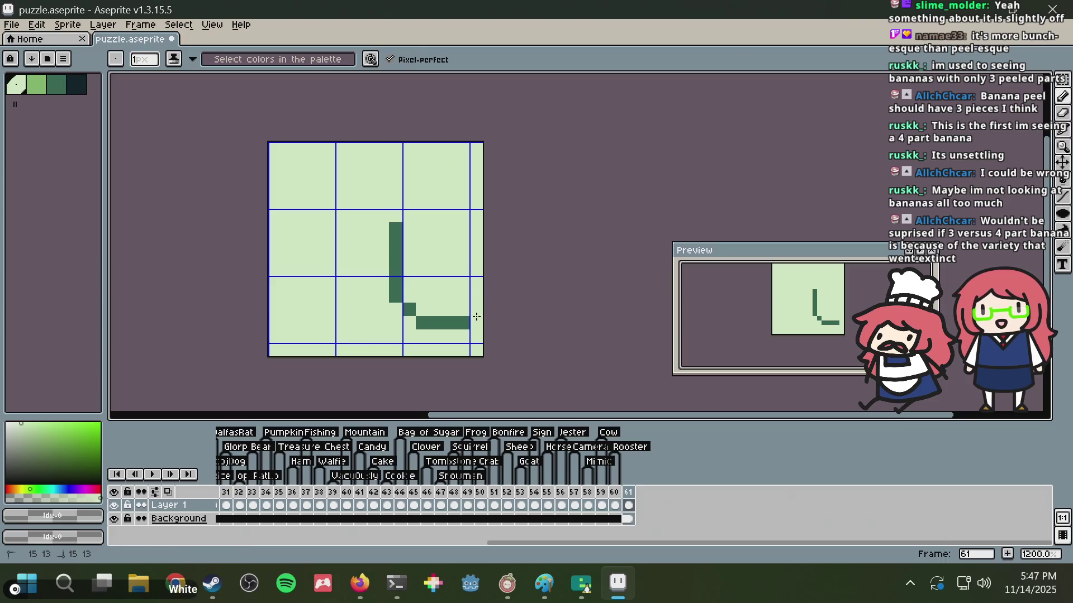
left_click(456, 317, "alt")
mouse_move(448, 310)
left_mouse_down()
mouse_move(404, 253)
mouse_move(423, 307)
left_mouse_up()
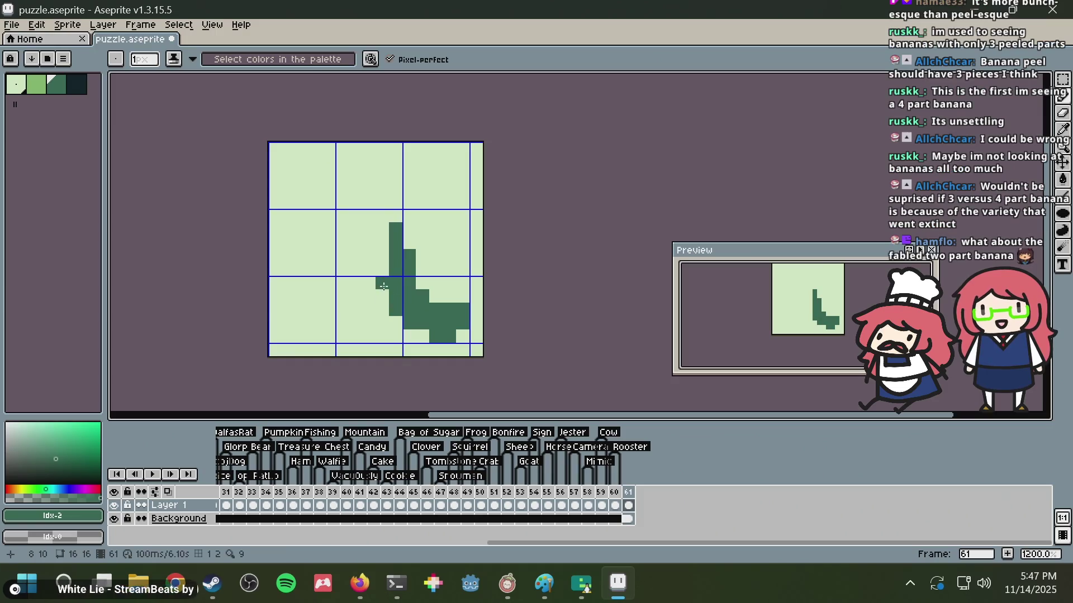
left_click_drag(381, 283, 380, 243)
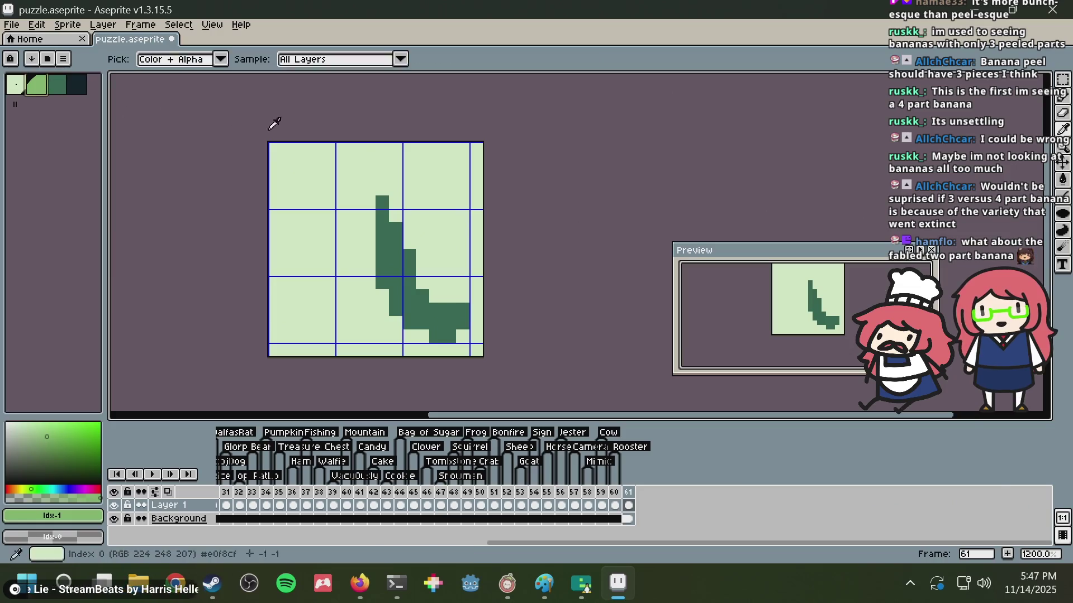
- Paint the light-green left flap rising from the lower left and fill the left side
key("alt+Tab")
key("alt+Tab")
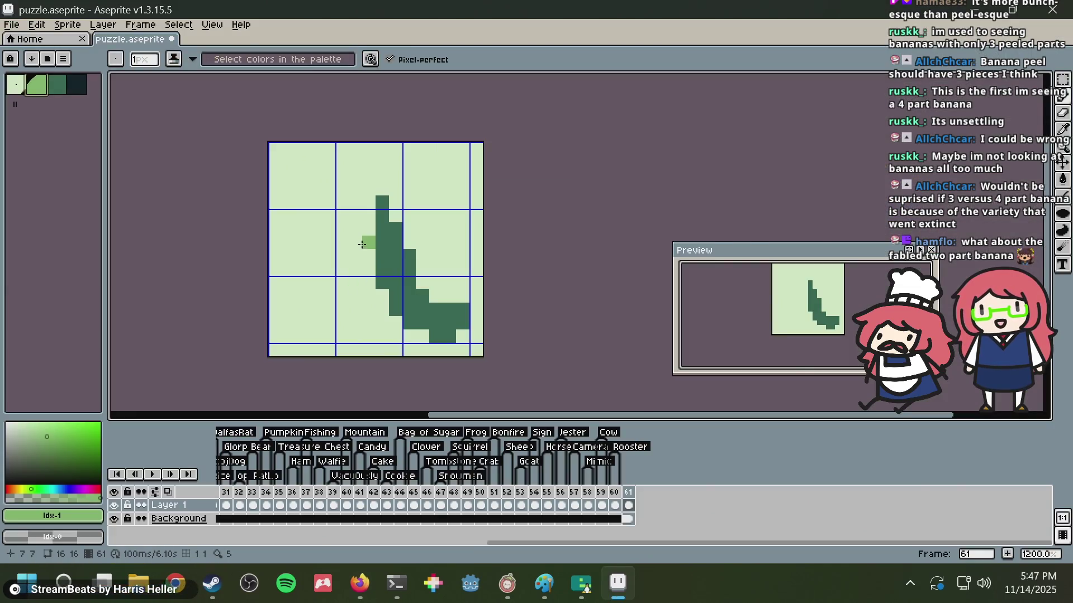
mouse_move(369, 226)
left_mouse_down()
mouse_move(301, 319)
mouse_move(367, 265)
mouse_move(330, 342)
mouse_move(354, 313)
left_mouse_up()
key("ctrl+z")
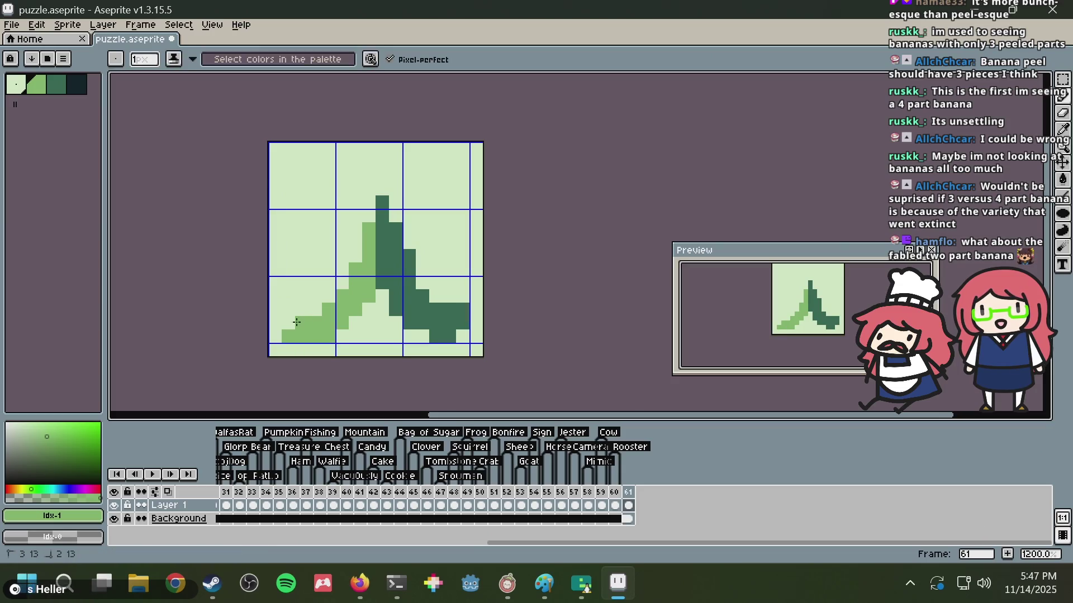
left_click_drag(280, 304, 276, 300)
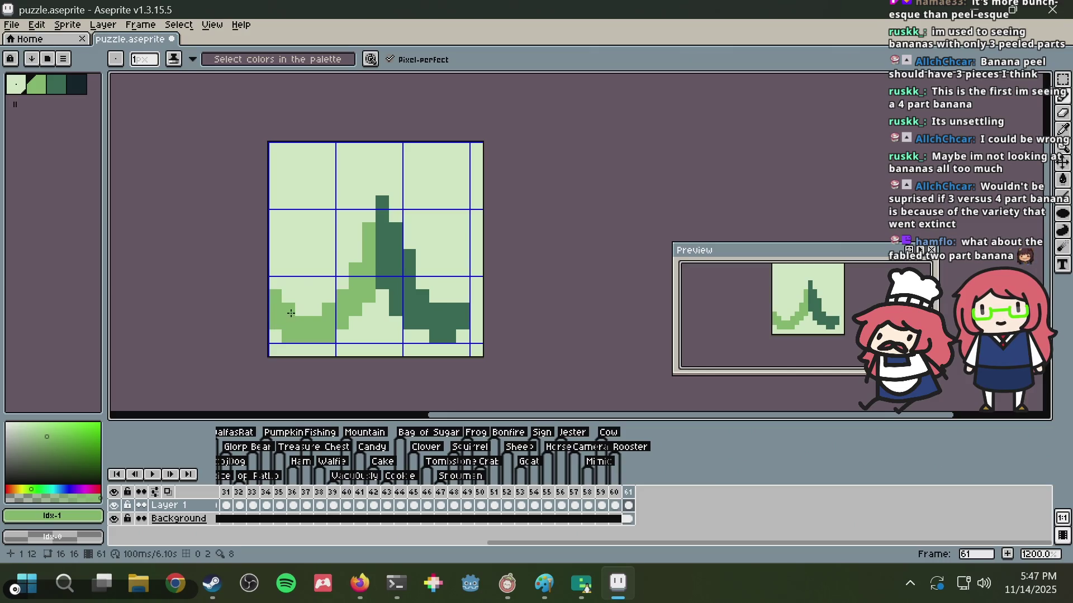
left_click_drag(313, 308, 359, 255)
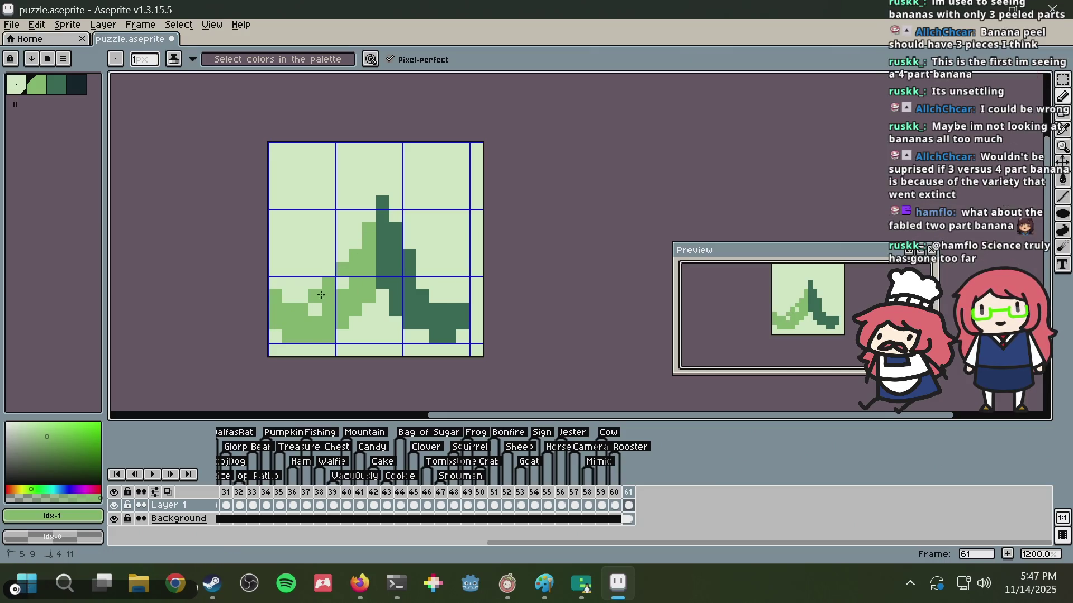
key("alt+Tab")
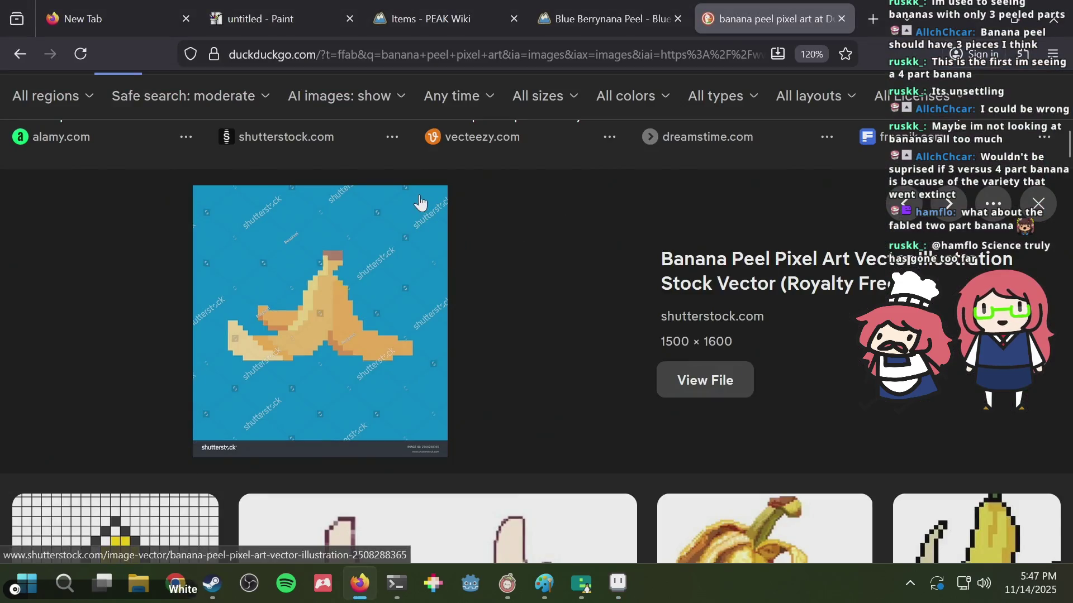
key("alt+Tab")
left_click_drag(374, 207, 358, 239)
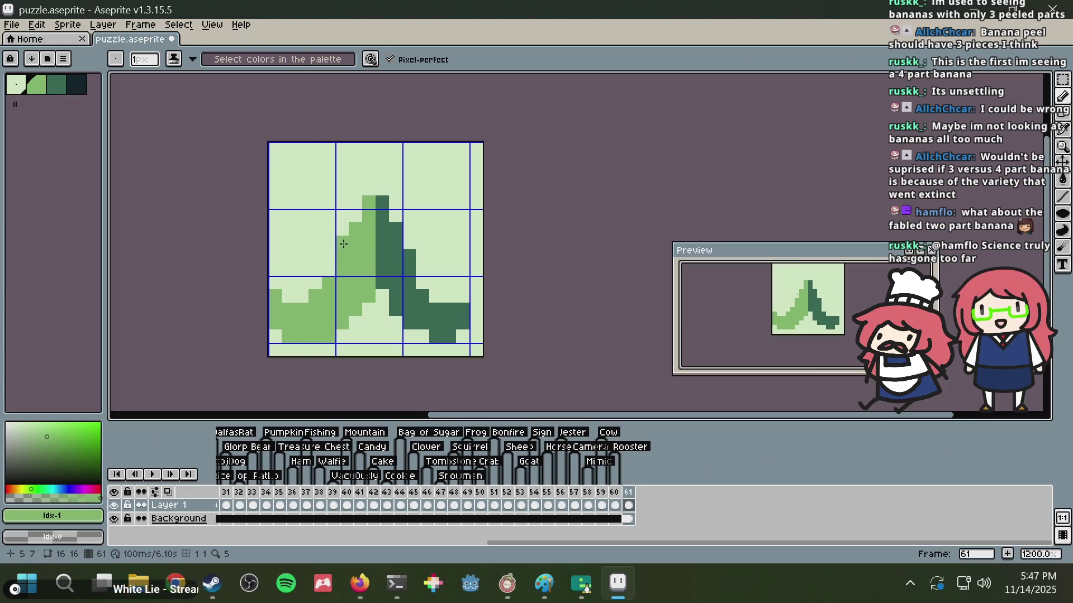
- Extend the dark-green right stripe downward to the bottom right
left_click(400, 254, "alt")
left_click(413, 242)
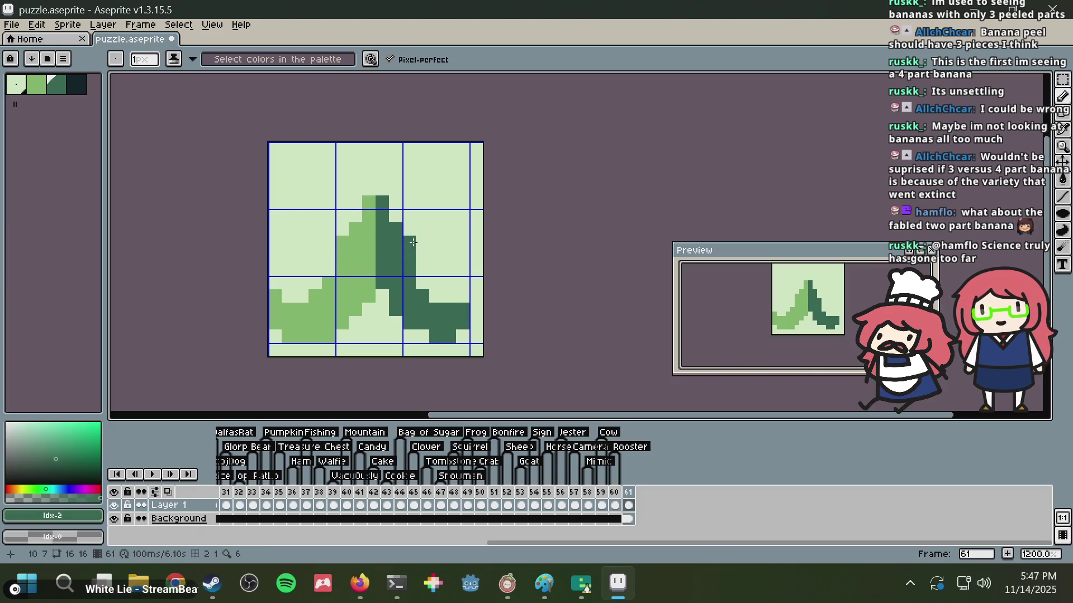
left_click(422, 269)
left_click(425, 288)
left_click(438, 296)
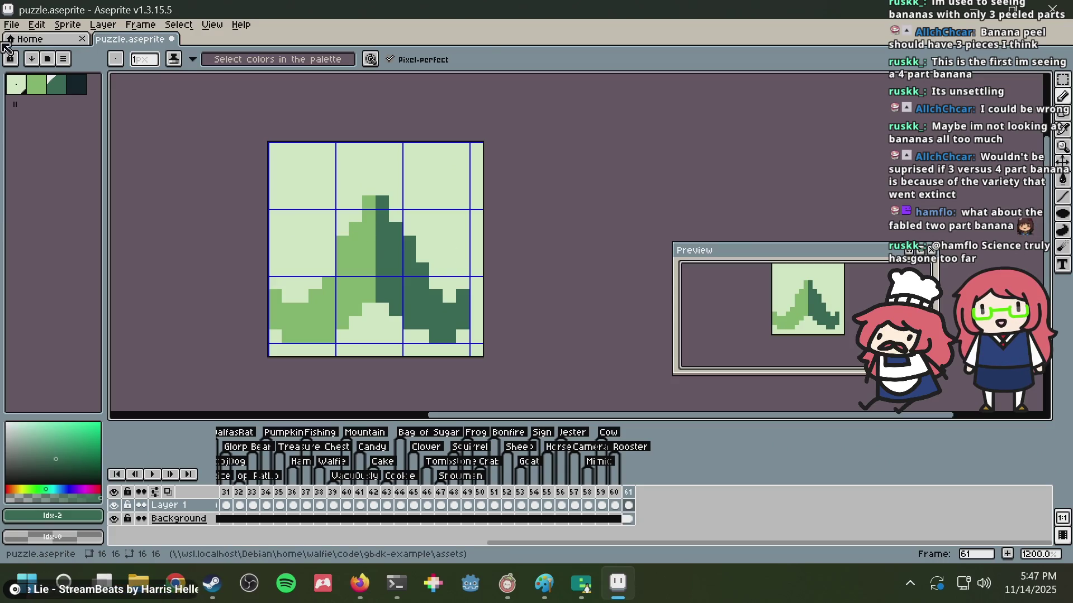
- Add a near-black pixel at the peak and extend the dark-green peak up and to the right
left_click(79, 85)
left_click(301, 189)
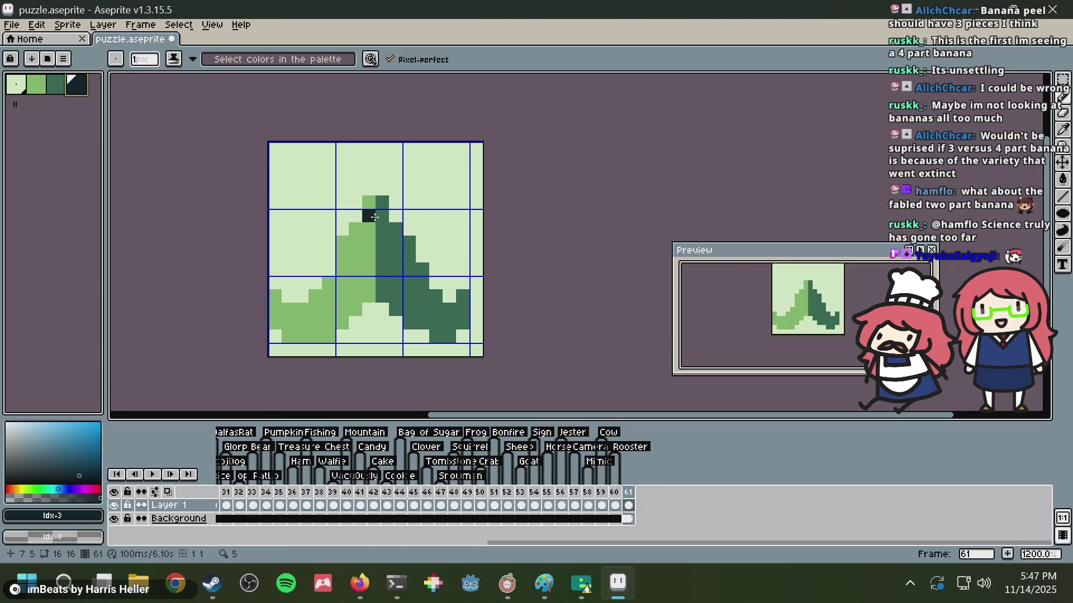
key("alt+Tab")
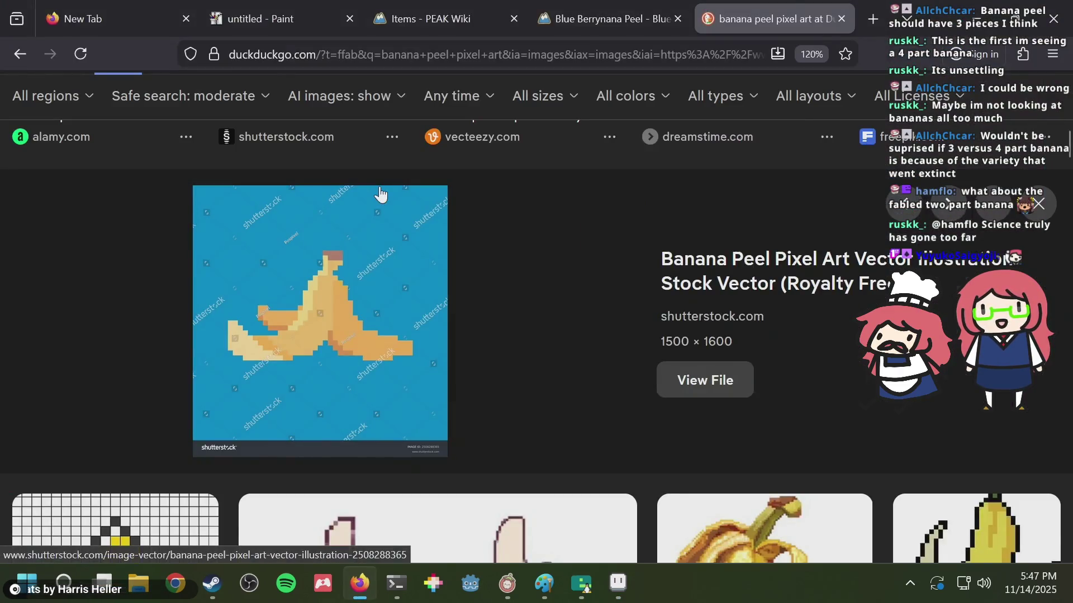
key("alt+Tab")
left_click(55, 84)
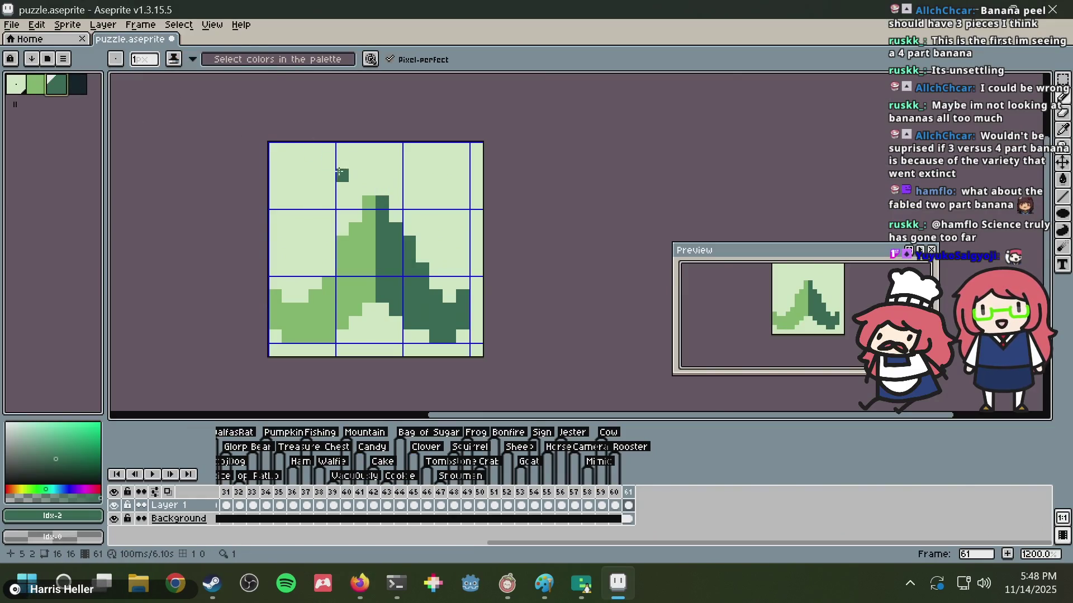
left_click_drag(380, 185, 396, 190)
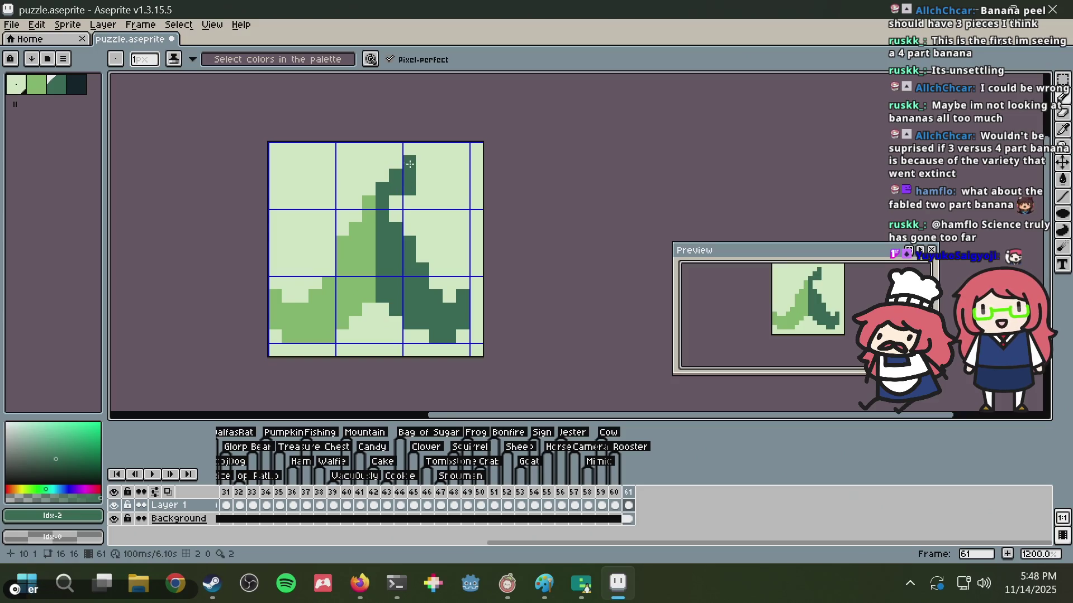
left_click(409, 203)
left_click(409, 202, "alt")
left_click(396, 202)
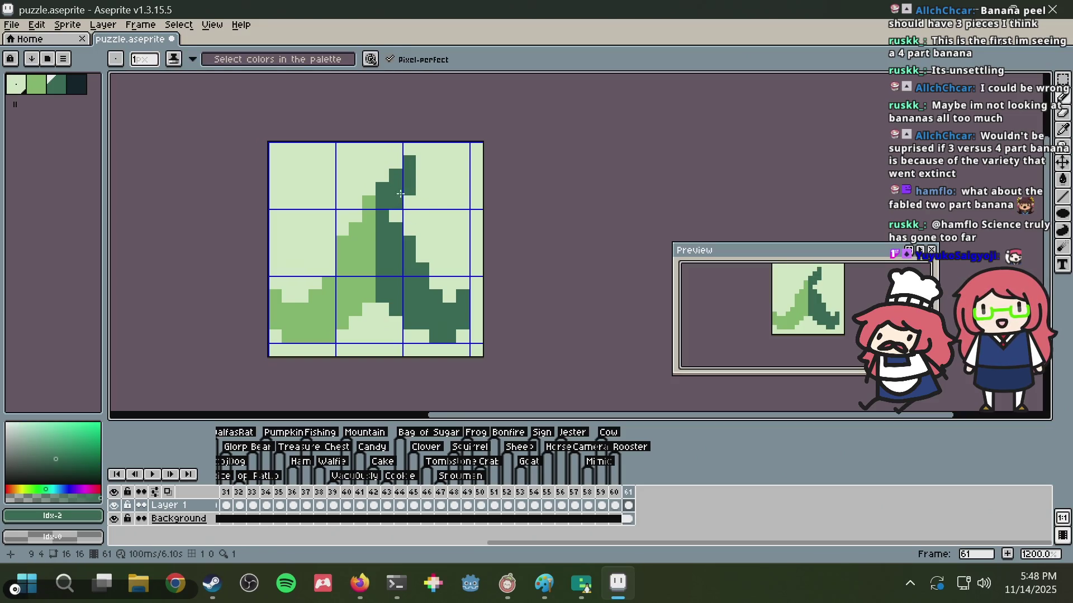
- Extend the near-black stem tip down one row
key("i")
left_click(81, 86)
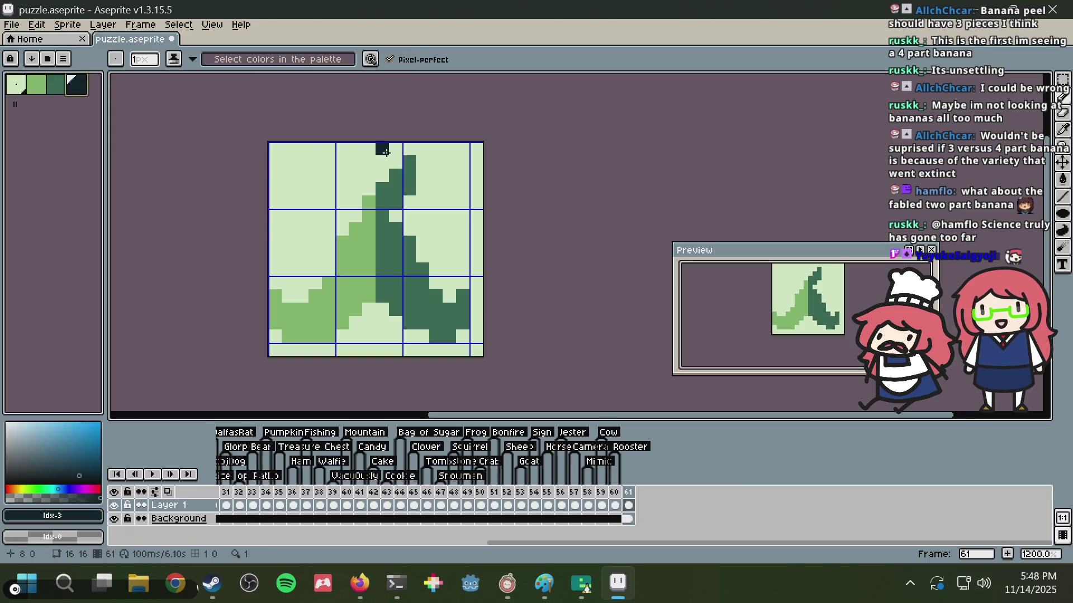
left_click_drag(411, 167, 421, 164)
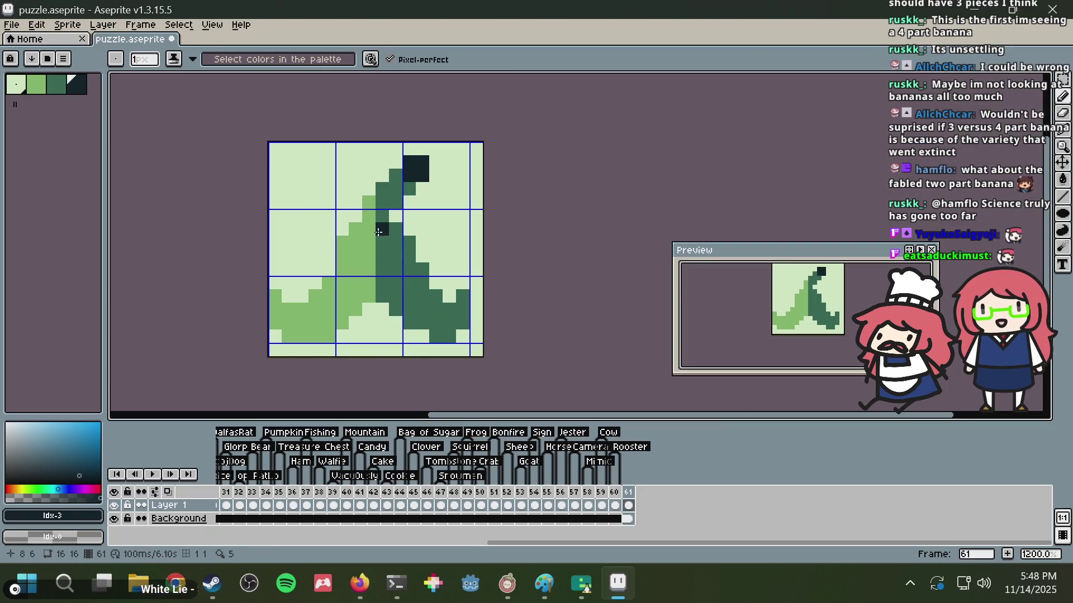
left_click(354, 239, "alt")
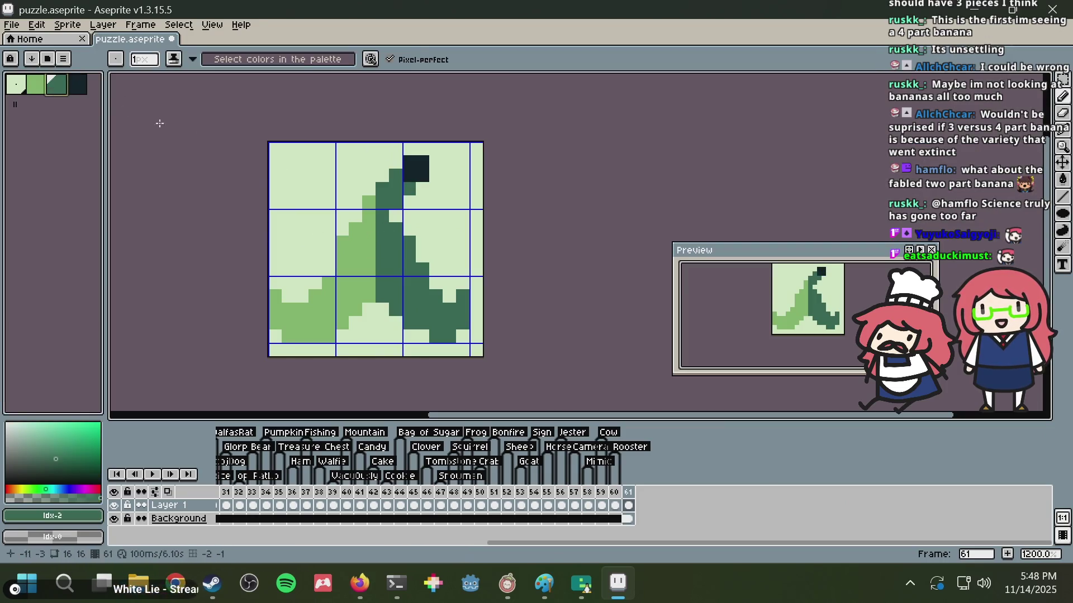
- Start a darkest-colour outline down the peel's left side to the bottom-left corner
left_click(87, 82)
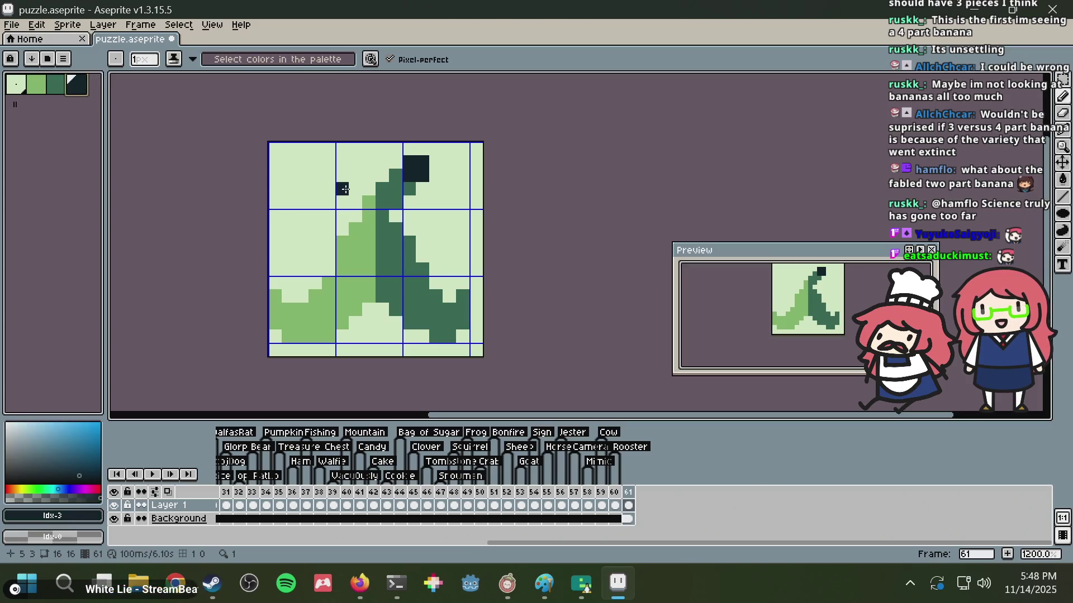
left_click(356, 202)
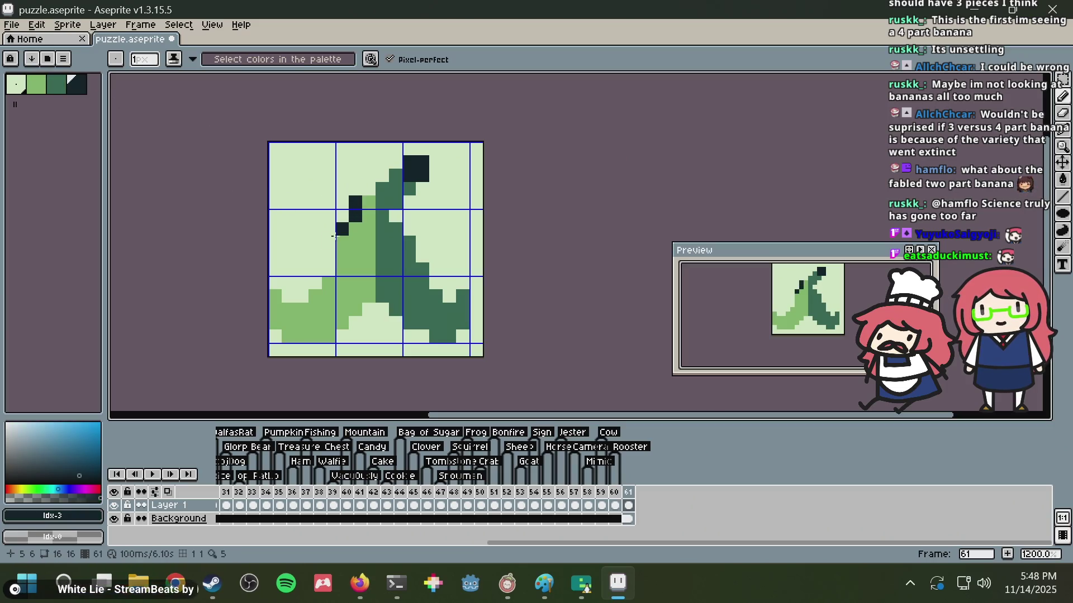
left_click(328, 255)
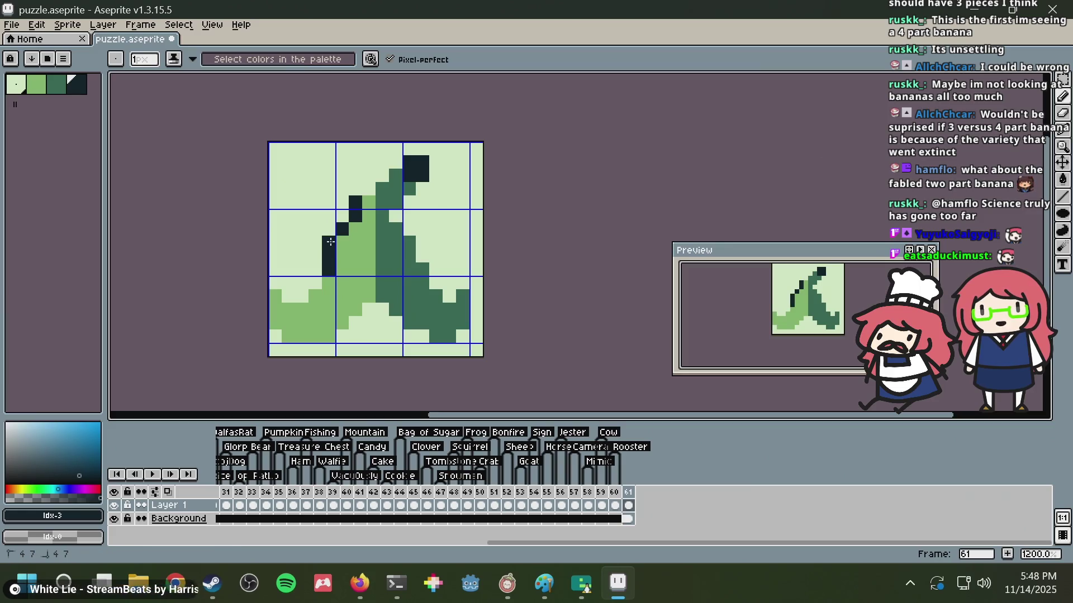
left_click_drag(322, 280, 300, 293)
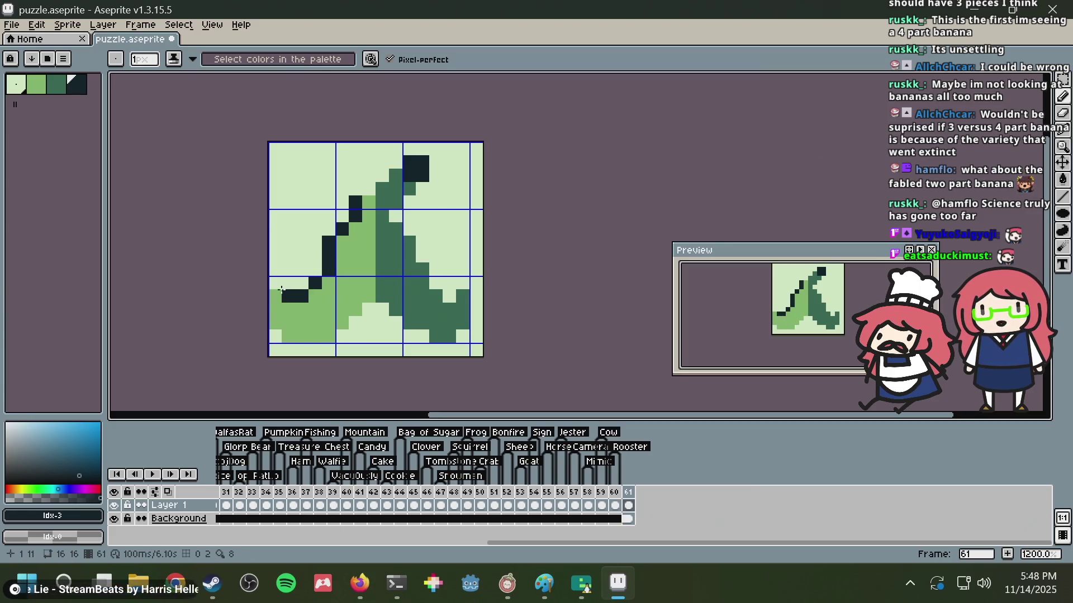
left_click(275, 335)
- Shift the whole drawing up one pixel
key("v")
key("Up")
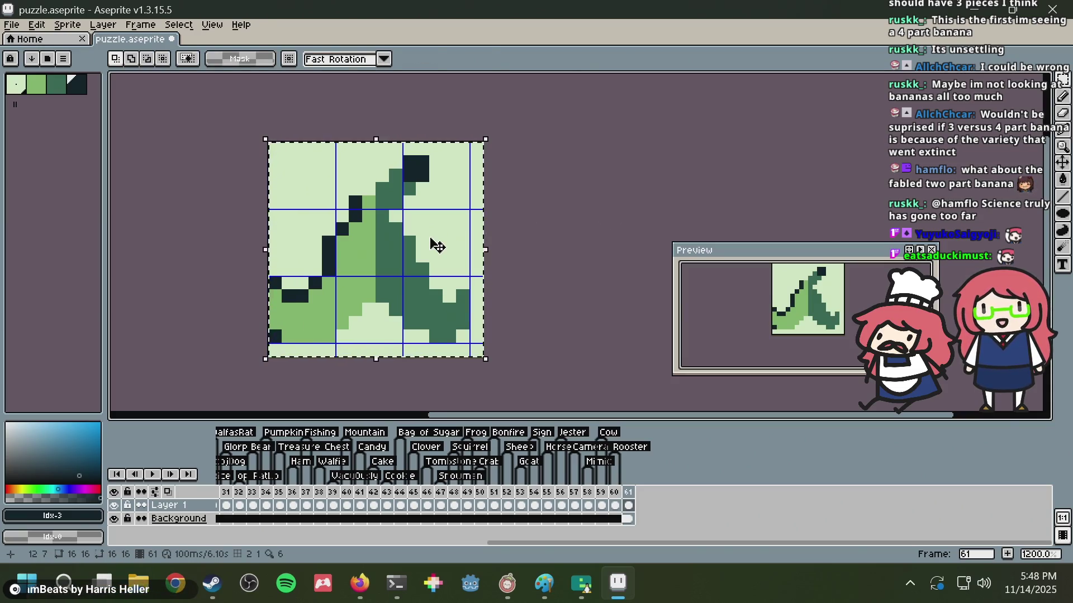
key("Return")
key("b")
- Outline the flap's bottom, upper diagonal edge and left edge in the dark colour
left_click_drag(287, 337, 326, 338)
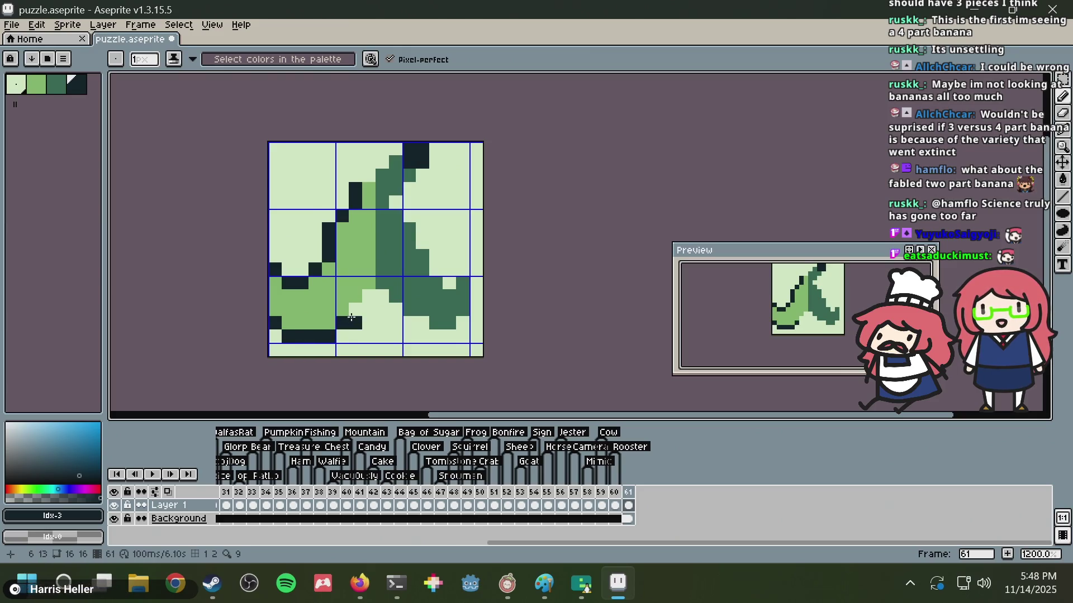
left_click_drag(355, 314, 371, 299)
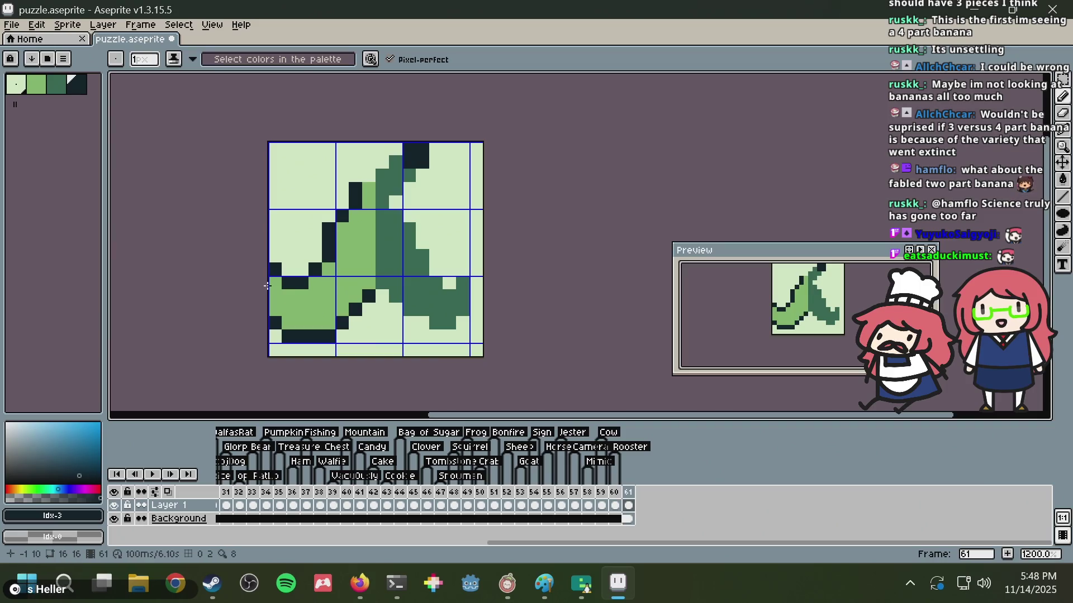
left_click_drag(272, 280, 273, 307)
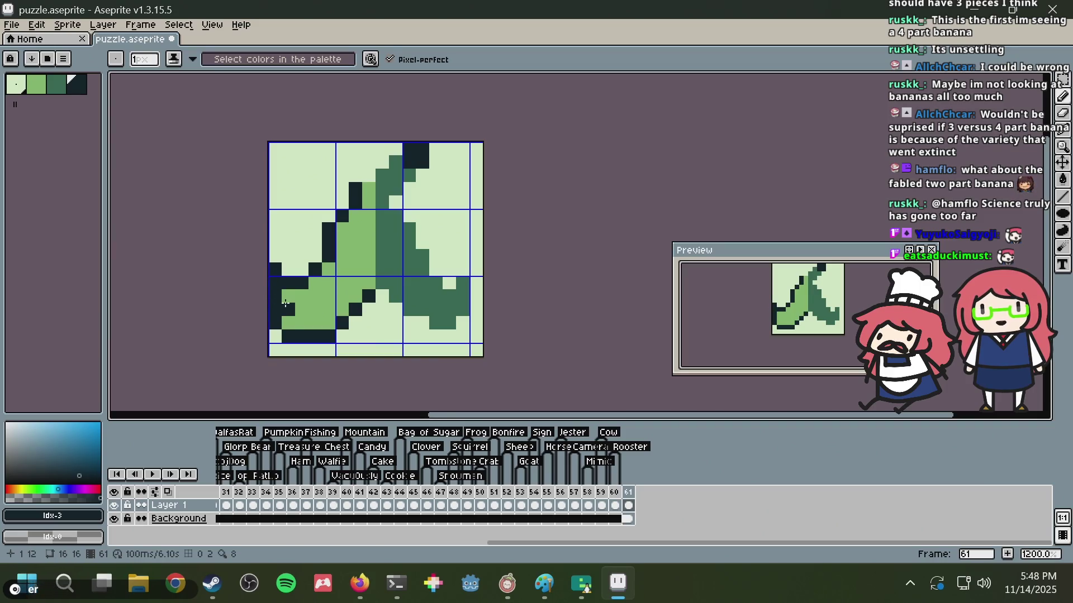
left_click(289, 324)
left_click(272, 331, "alt")
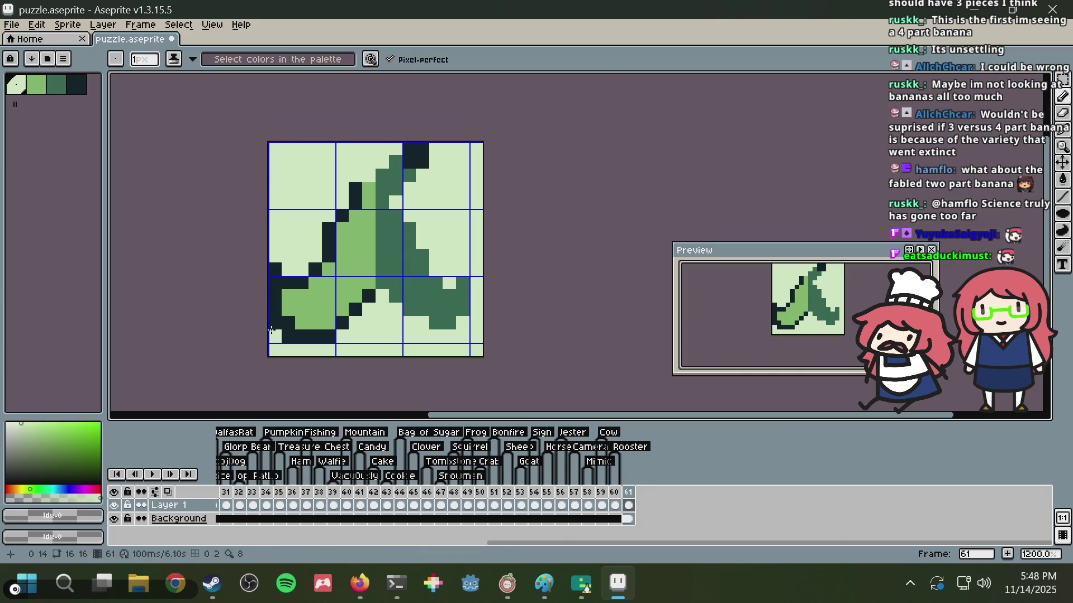
key("alt")
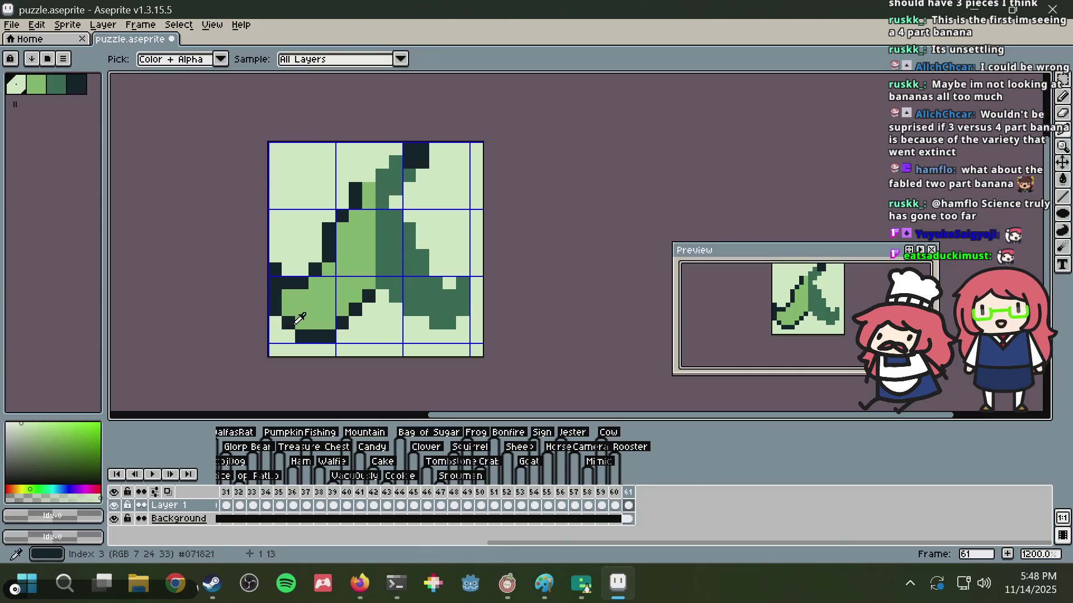
left_click(295, 322, "alt")
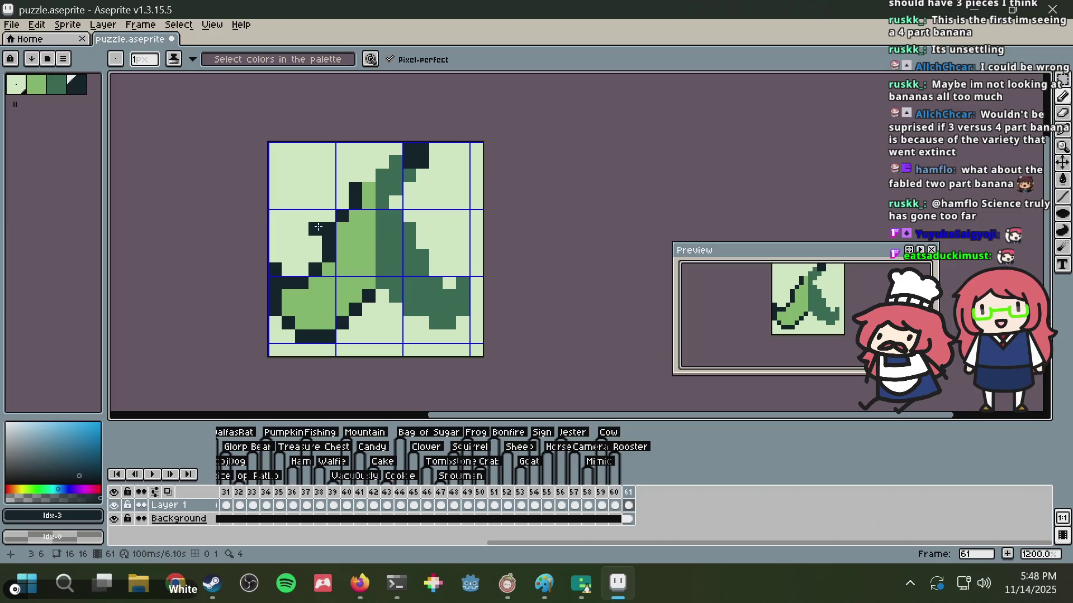
- Undo two stray outline pixels and flood-fill the upper-left outline dark green
key("alt+Tab")
key("alt+Tab")
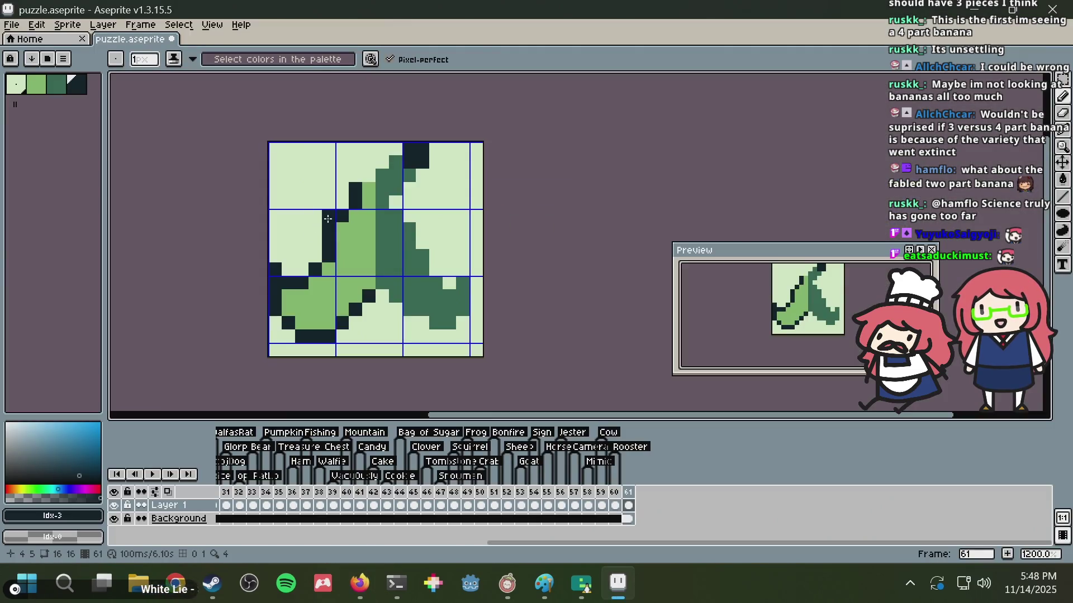
key("ctrl+z")
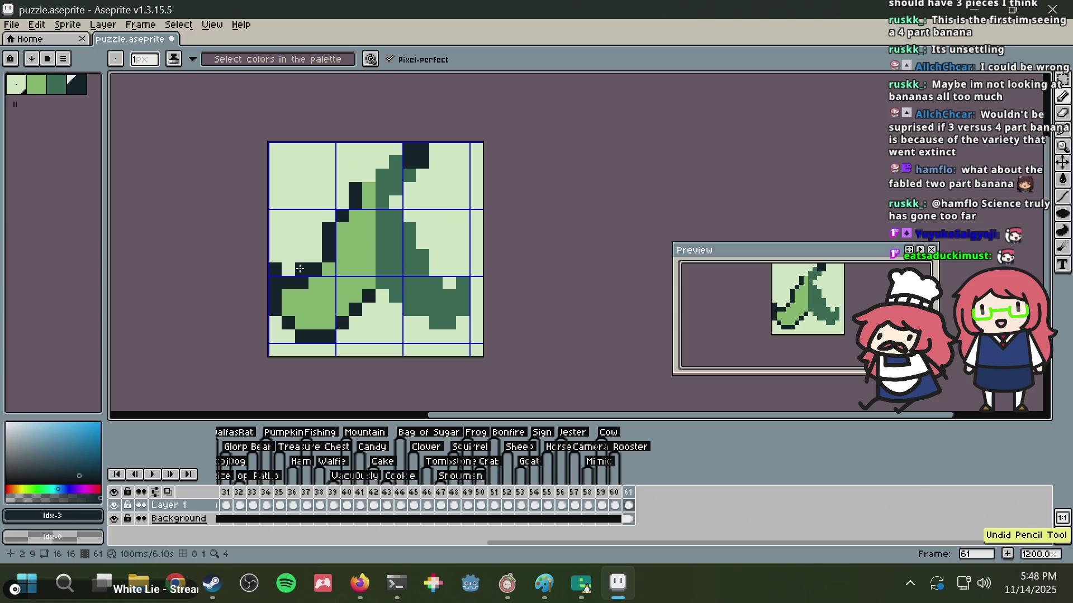
left_click(55, 83)
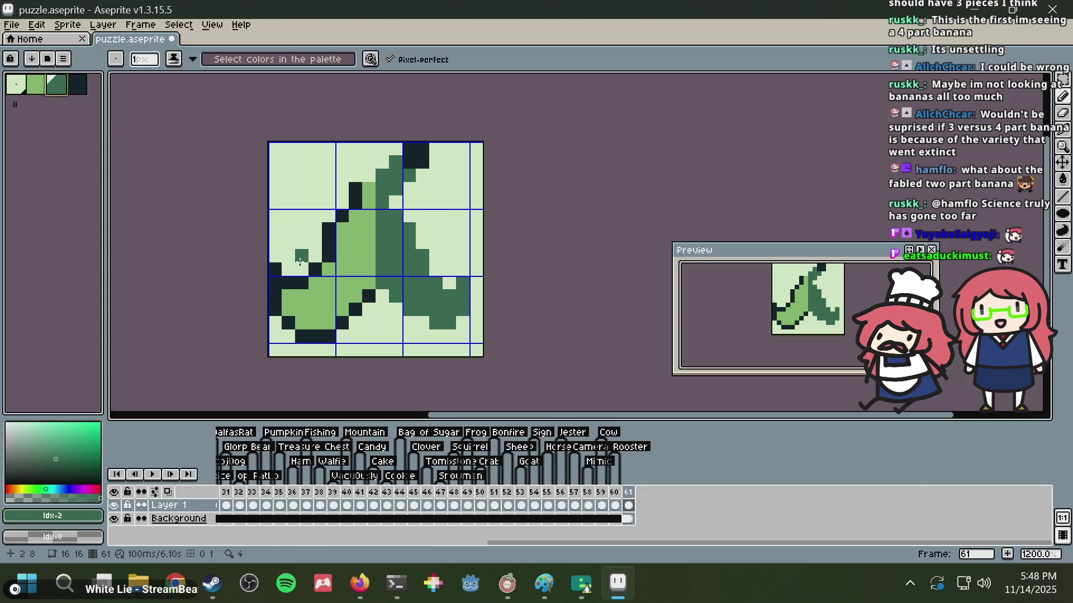
key("g")
left_click(327, 241)
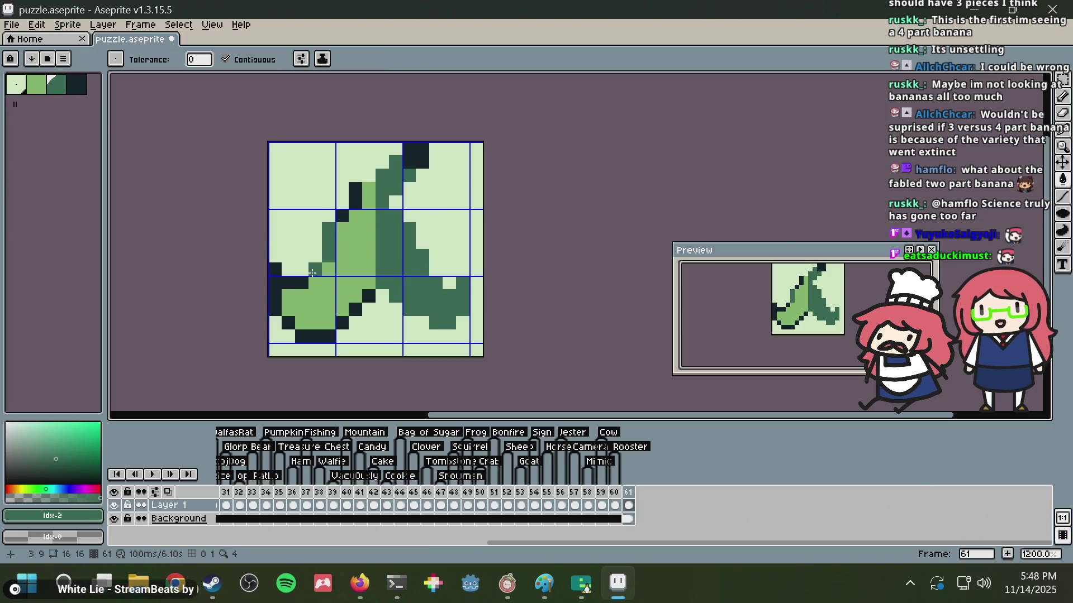
- Flood-fill the navy outline pixels dark green, undoing the accidental inner-peel fill
left_click(292, 283)
left_click(288, 320)
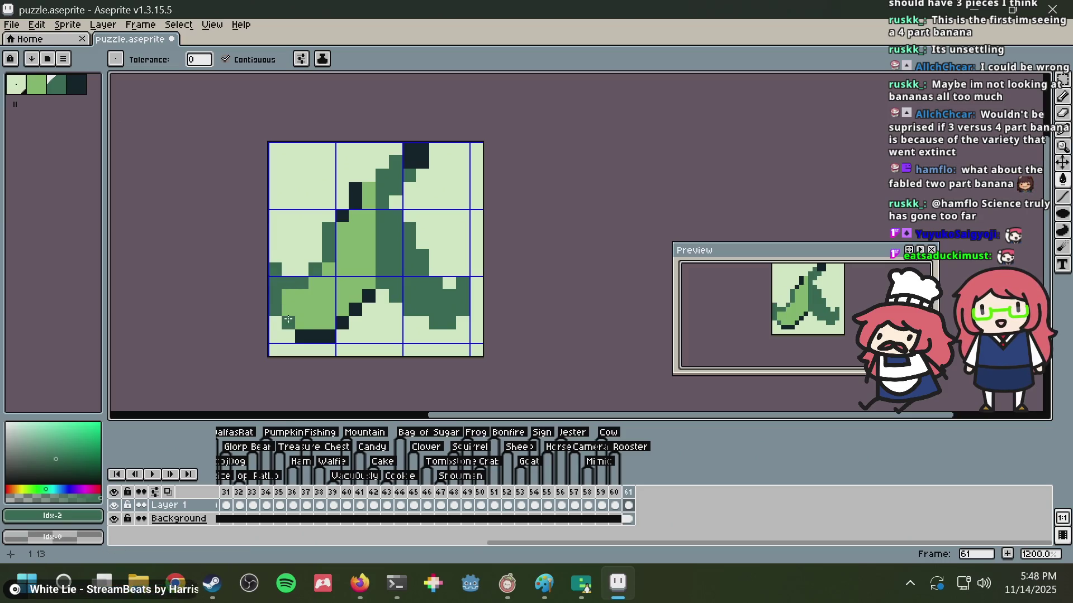
left_click(312, 335)
left_click(345, 320)
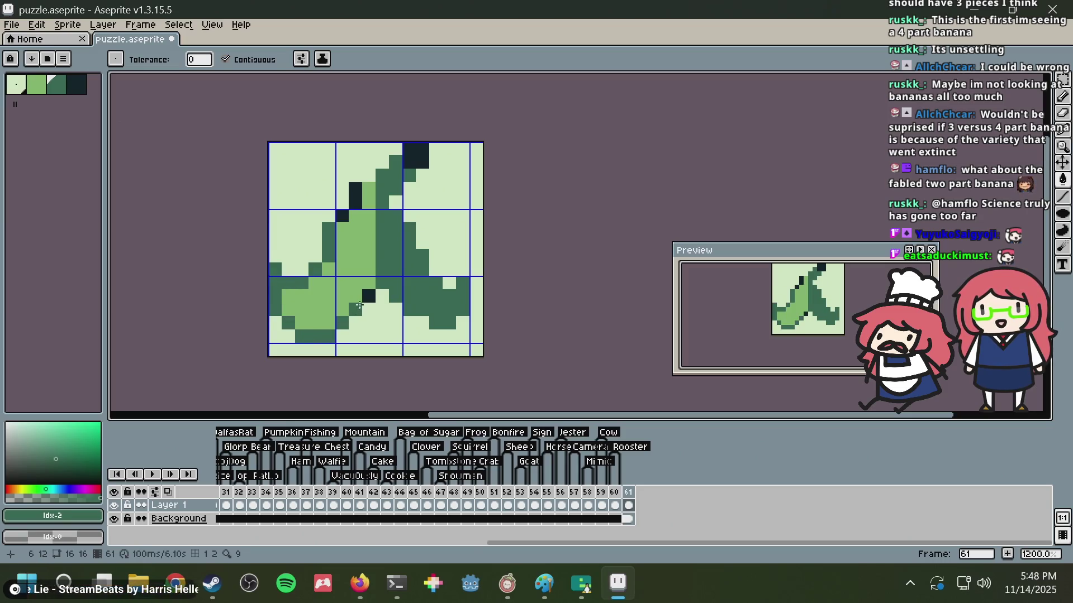
left_click(342, 212)
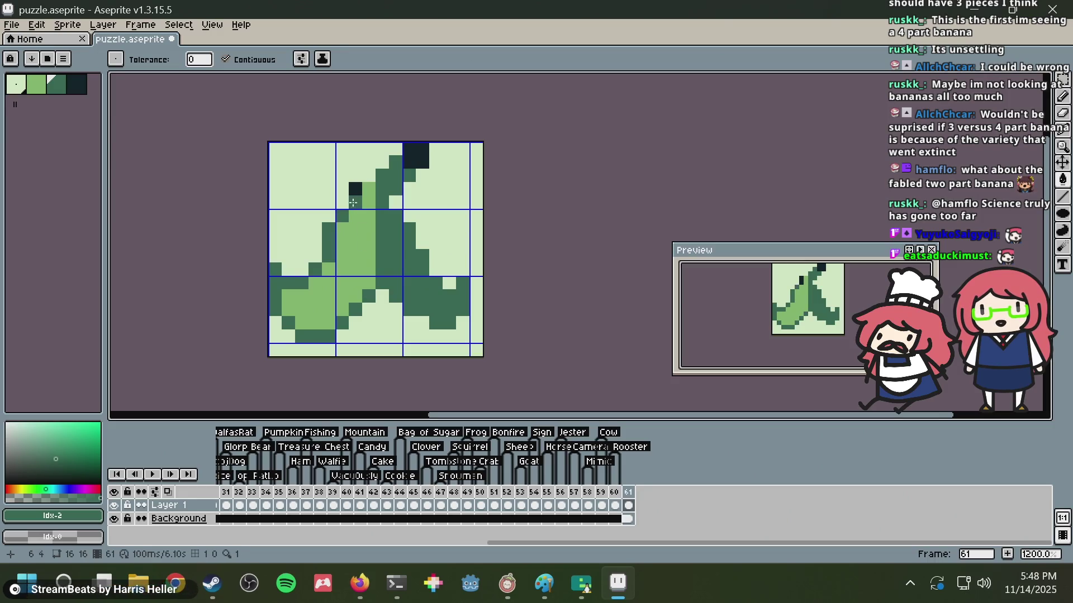
left_click(365, 194)
key("ctrl+z")
left_click(355, 195)
- Dot navy shading pixels around the notch on the peel's left side
key("b")
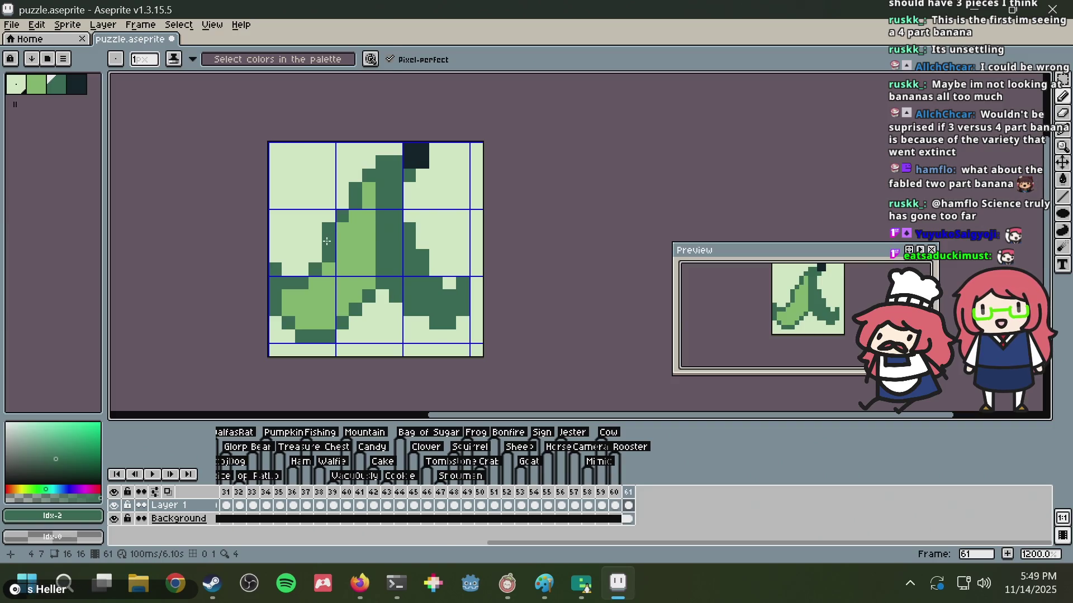
key("i")
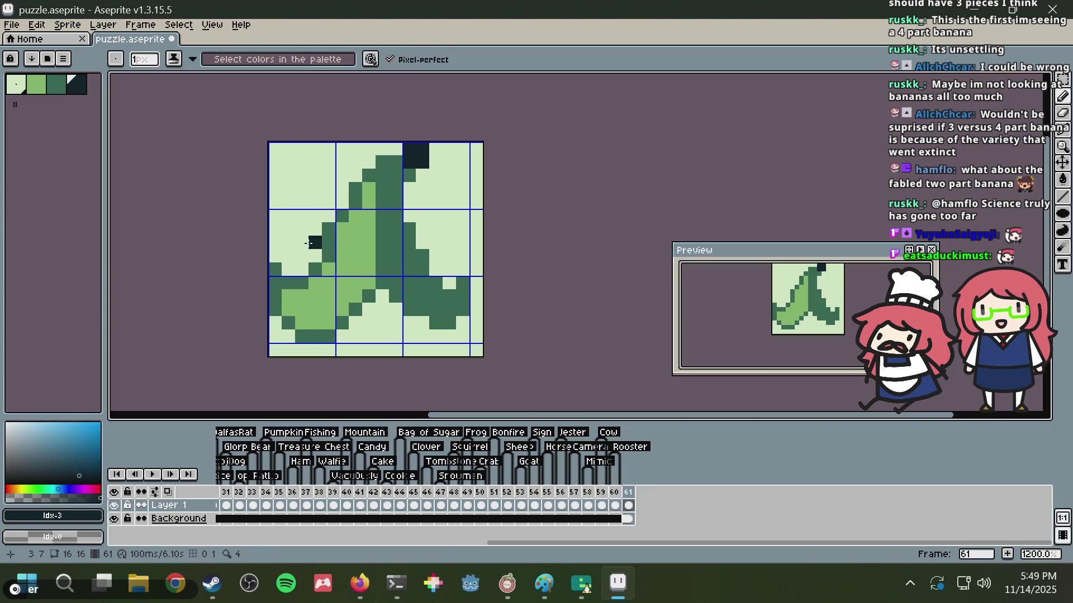
key("alt+Tab")
key("alt+Tab")
left_click_drag(314, 241, 301, 241)
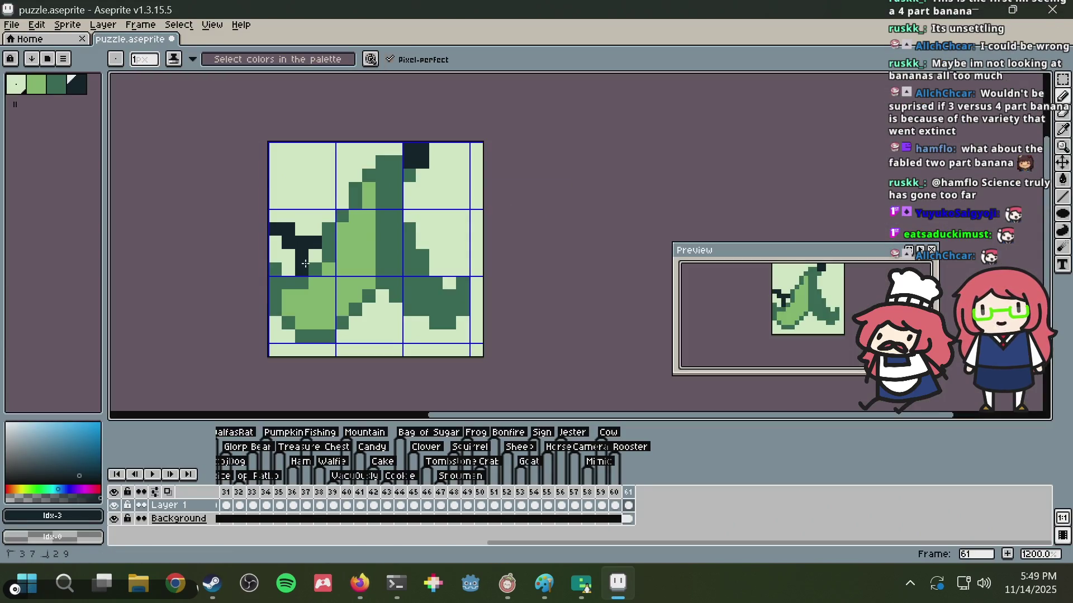
left_click(314, 256)
left_click(275, 242)
left_click(289, 256)
left_click(336, 228)
key("alt+Tab")
key("alt+Tab")
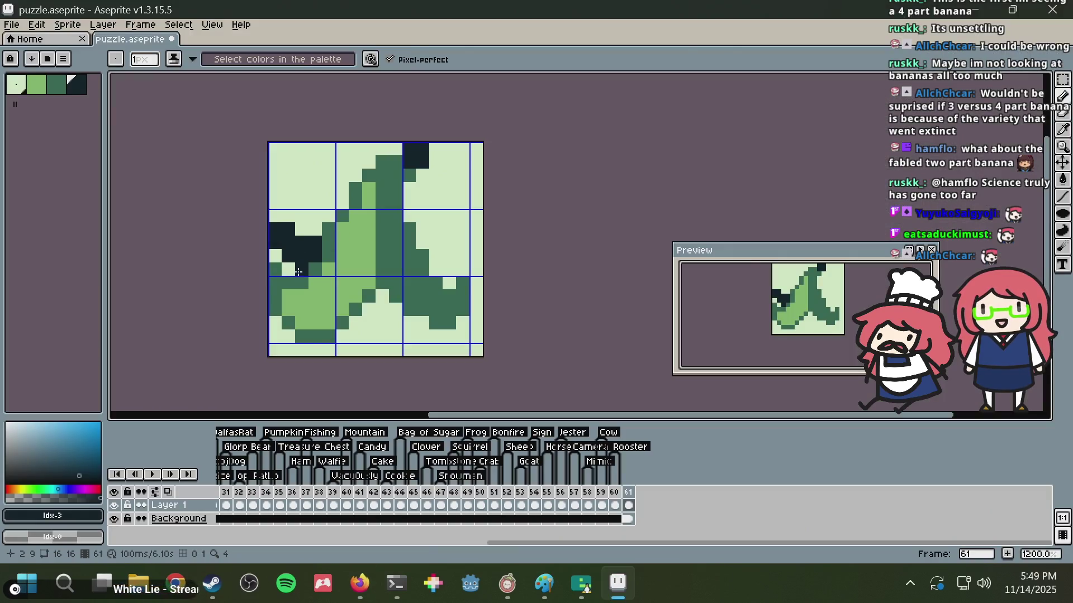
- Paint light and dark-green pixels along the peel's left edge
left_click(283, 267, "alt")
mouse_move(275, 269)
left_mouse_down()
mouse_move(281, 291)
mouse_move(301, 283)
left_mouse_up()
right_click(275, 297)
left_click(314, 267, "alt")
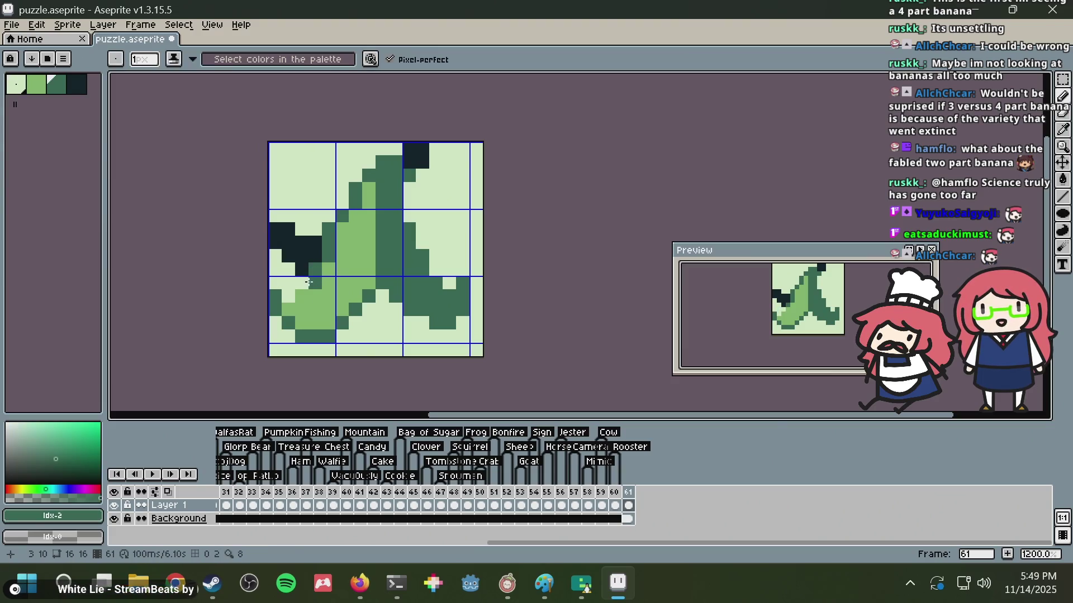
left_click_drag(302, 289, 289, 296)
left_click(275, 283)
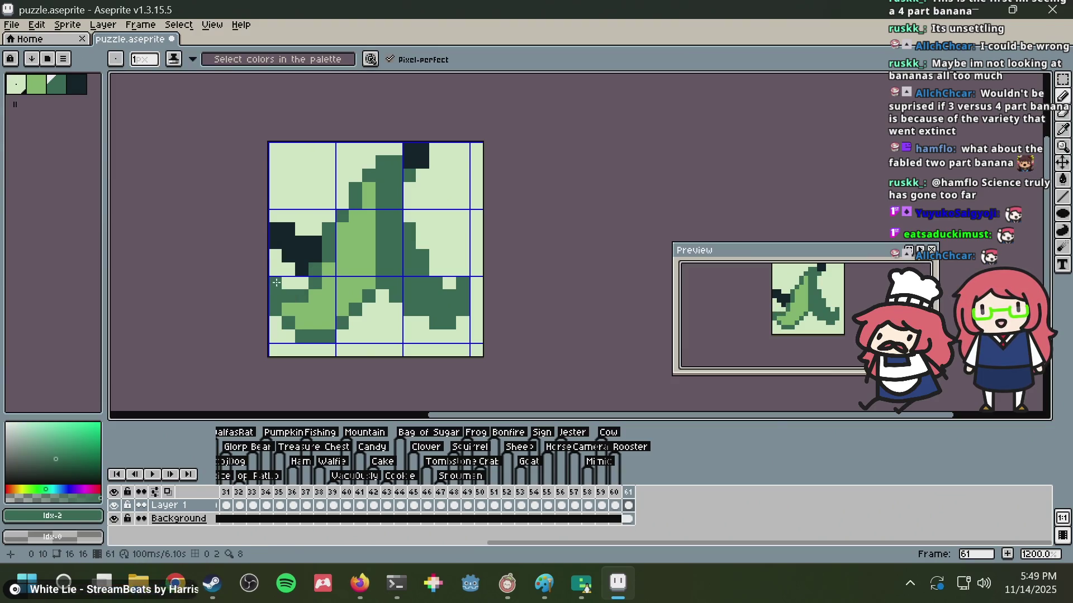
- Refine the left notch with navy pixels and repaint stray dark pixels light green
left_click(305, 266)
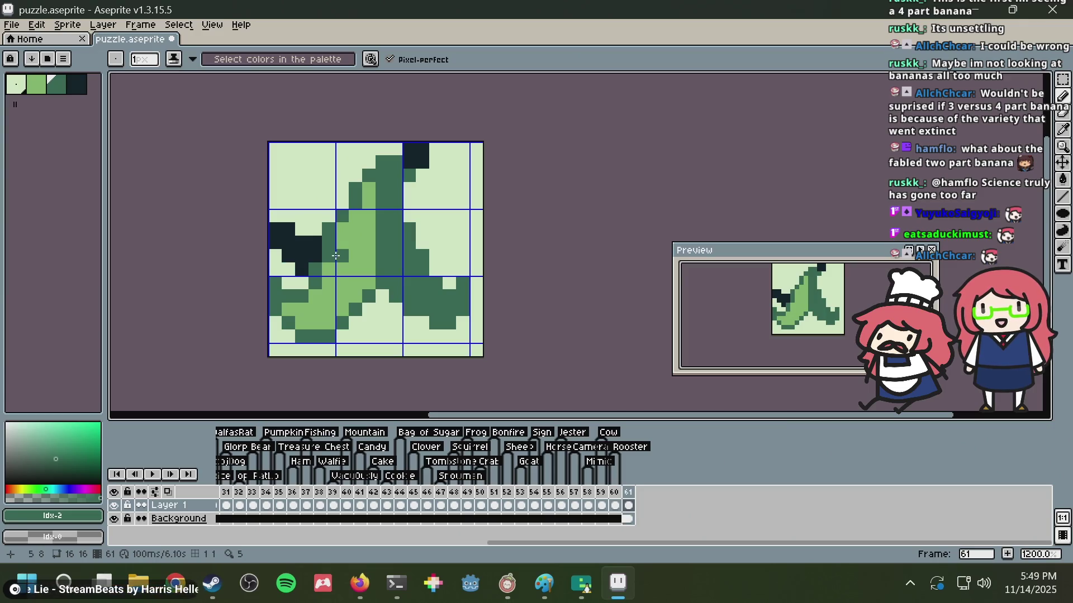
left_click(313, 241, "alt")
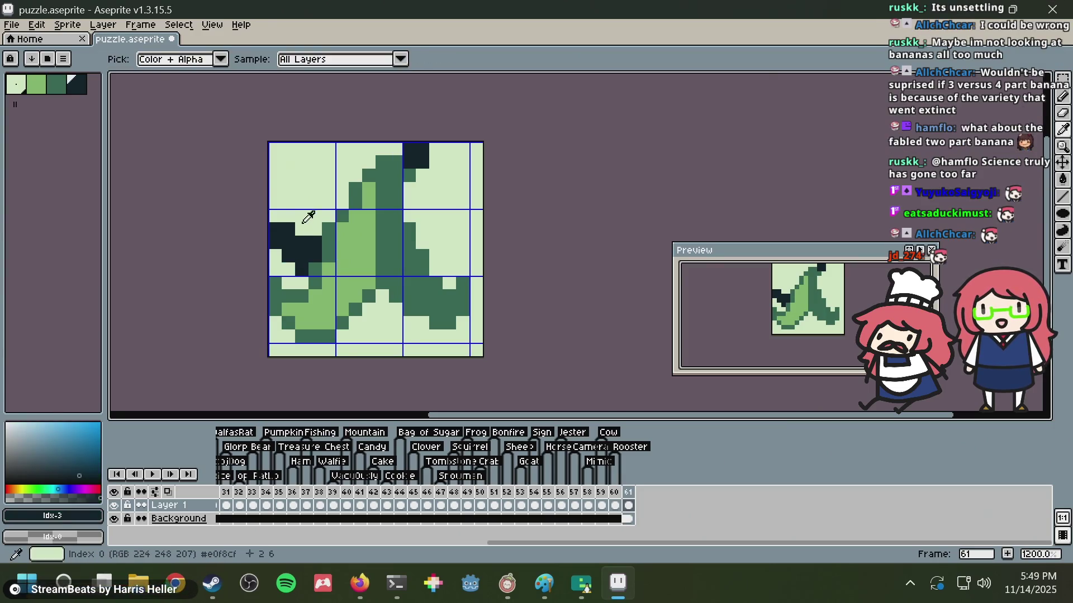
left_click(306, 219, "alt")
left_click_drag(302, 242, 288, 229)
left_click(287, 243, "alt")
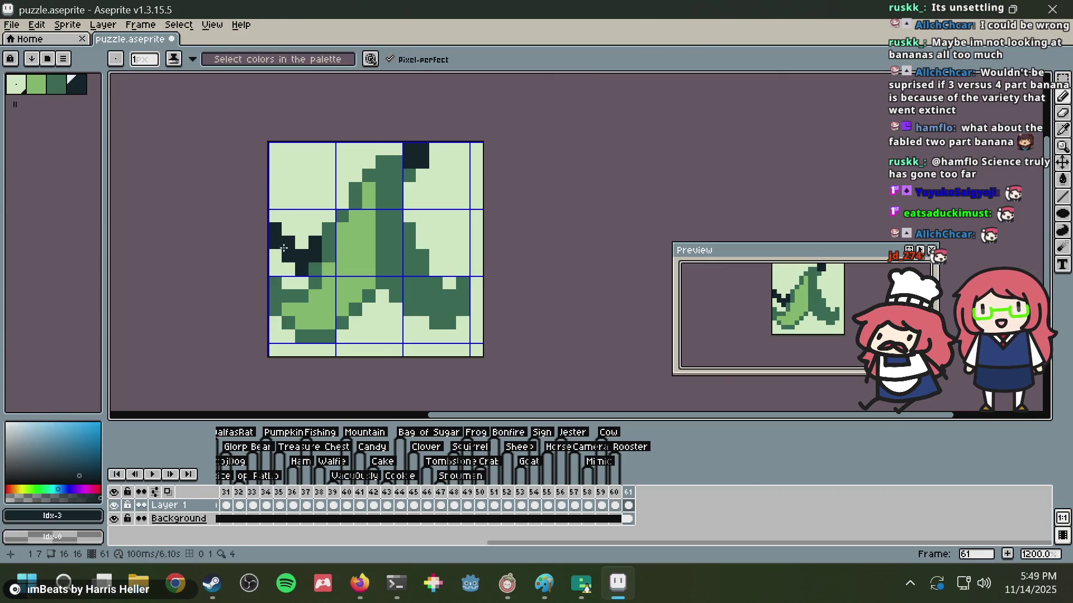
left_click(300, 280)
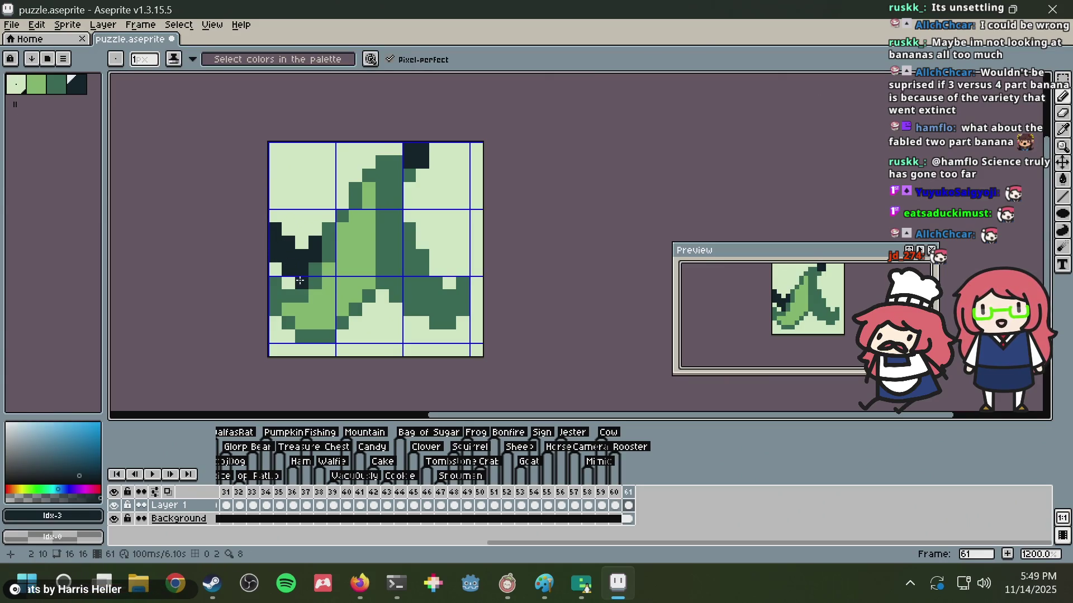
left_click(275, 269)
left_click(279, 217, "alt")
left_click(278, 230)
left_click(288, 242)
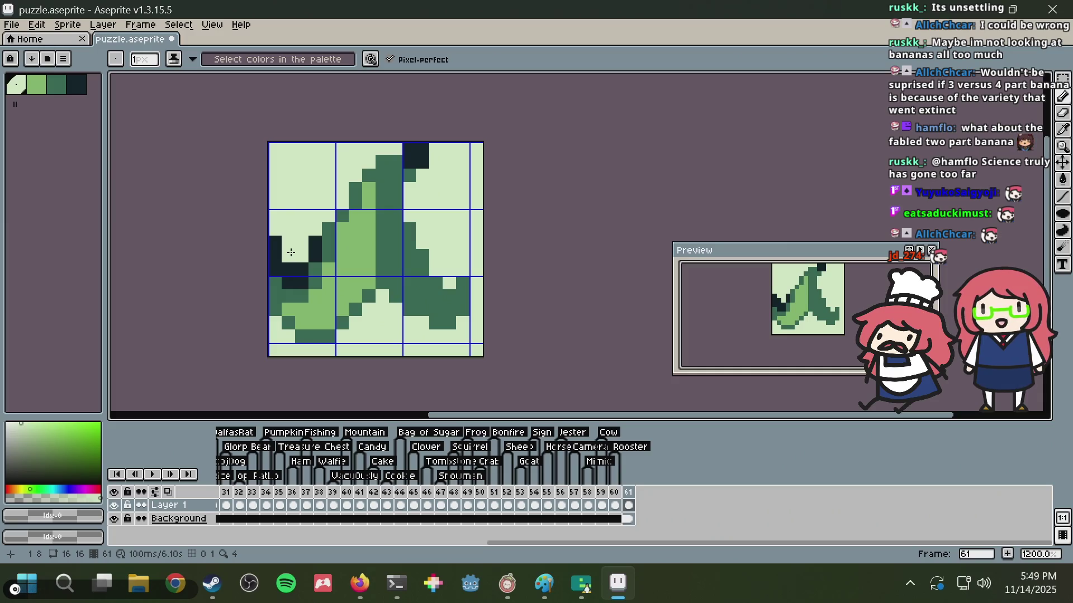
- Paint a light-green highlight up the peel's top flap
key("alt+Tab")
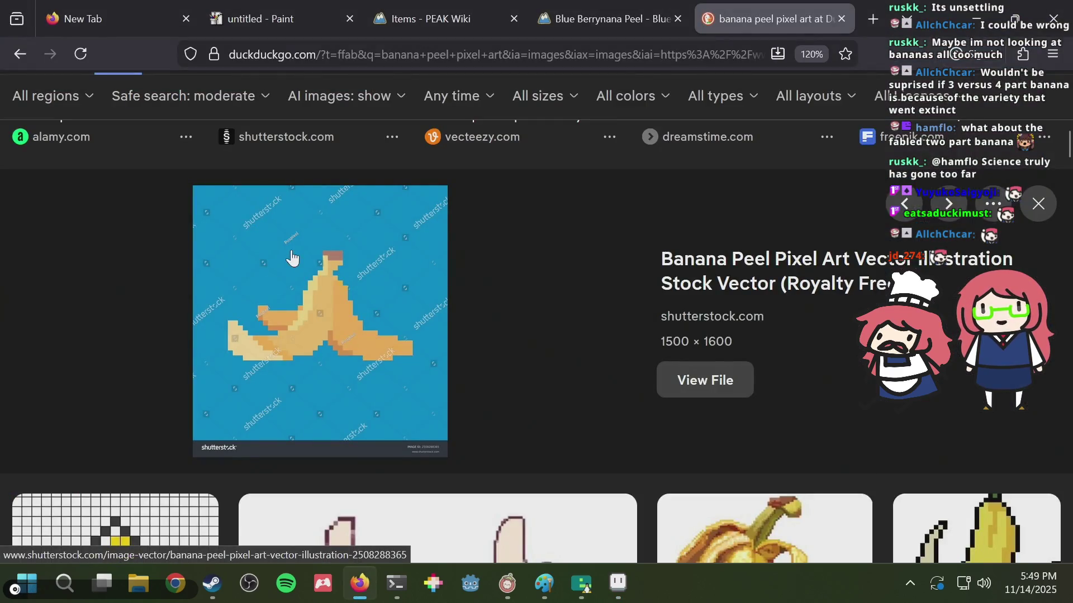
key("alt+Tab")
key("alt+Tab")
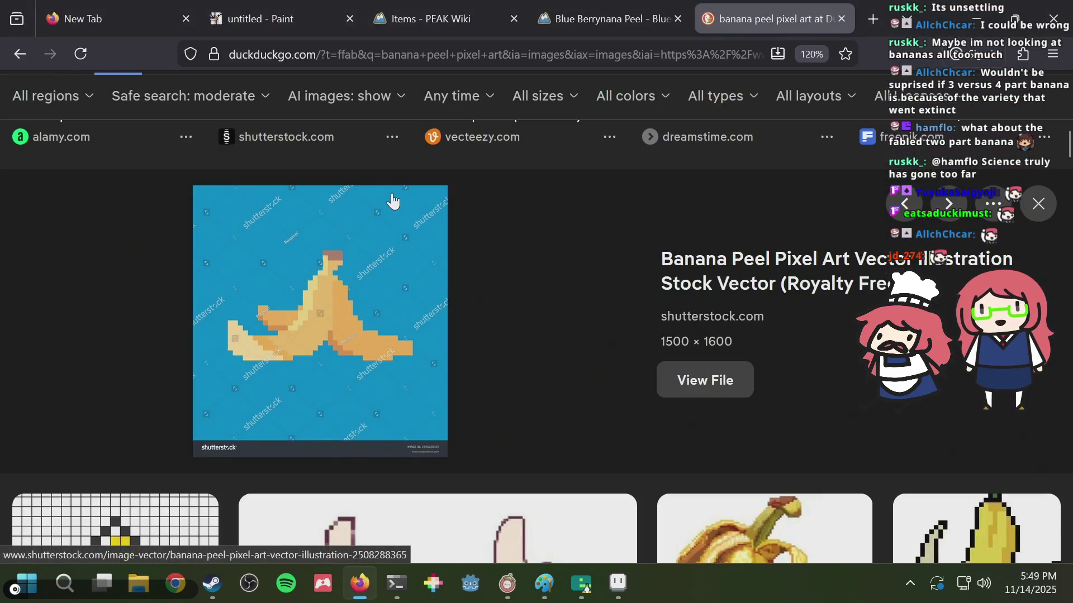
key("alt+Tab")
left_click_drag(380, 251, 382, 178)
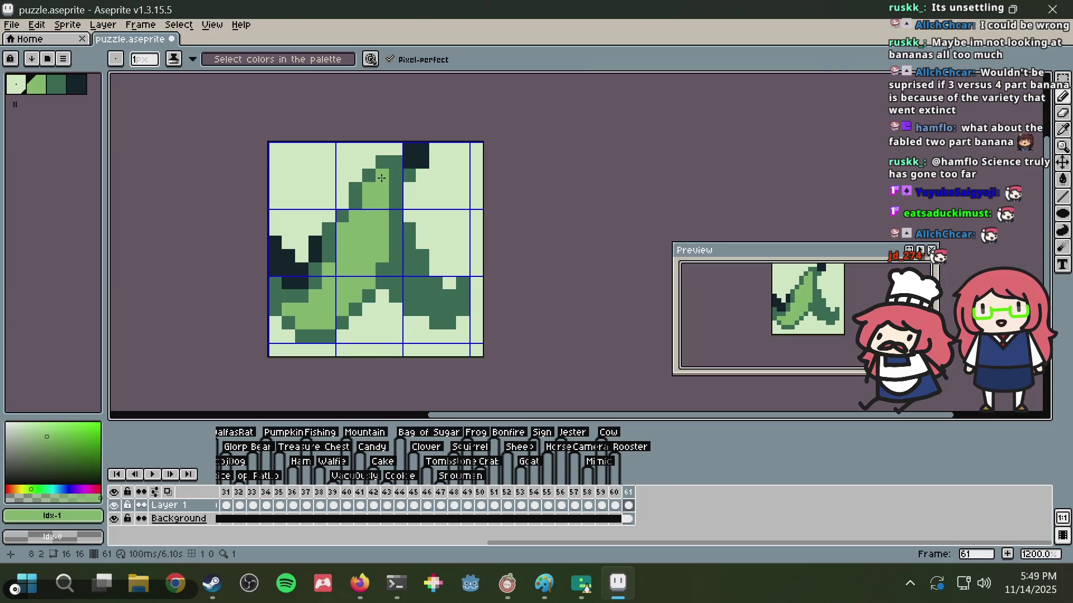
- Fill out the lower-right flap with dark-green pixels, clearing a few back to light green
key("alt+Tab")
key("alt+Tab")
left_click(456, 281, "alt")
left_click(438, 310, "alt")
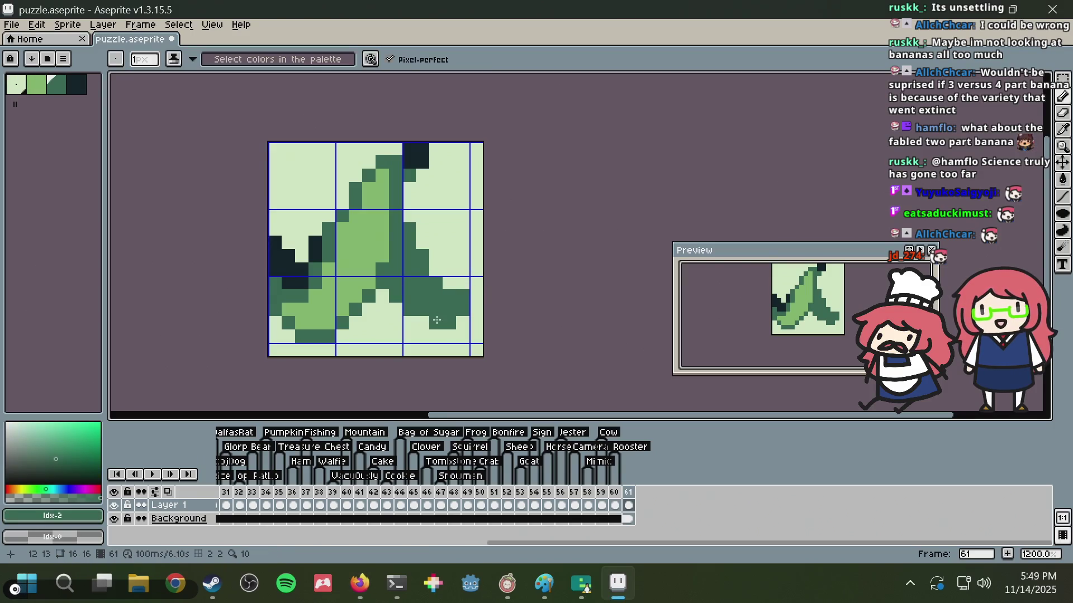
left_click(463, 337)
left_click(463, 323)
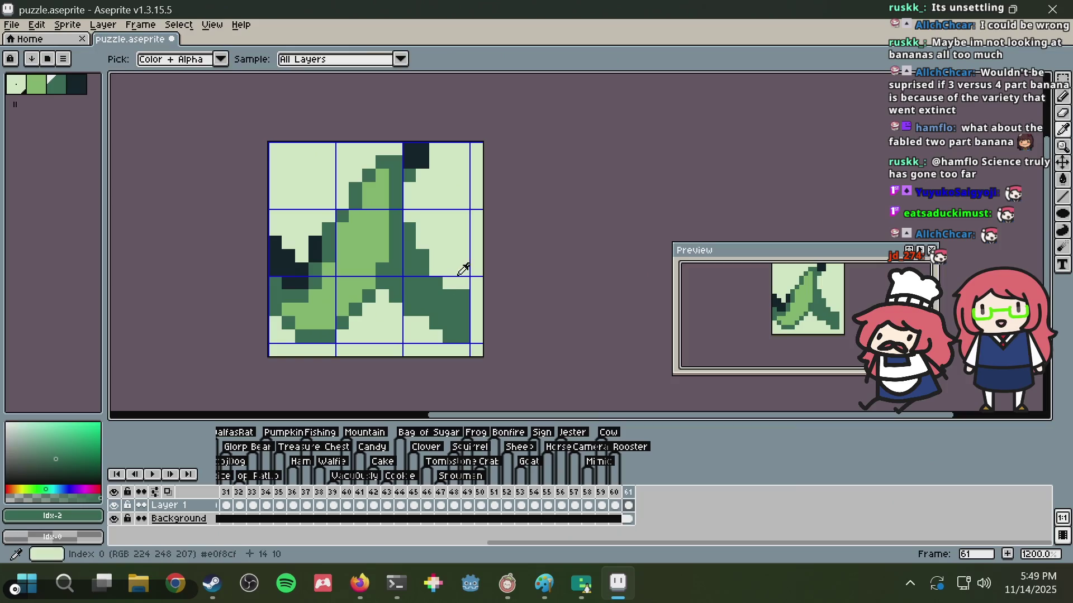
left_click(467, 289, "alt")
left_click(467, 292)
left_click(408, 306, "alt")
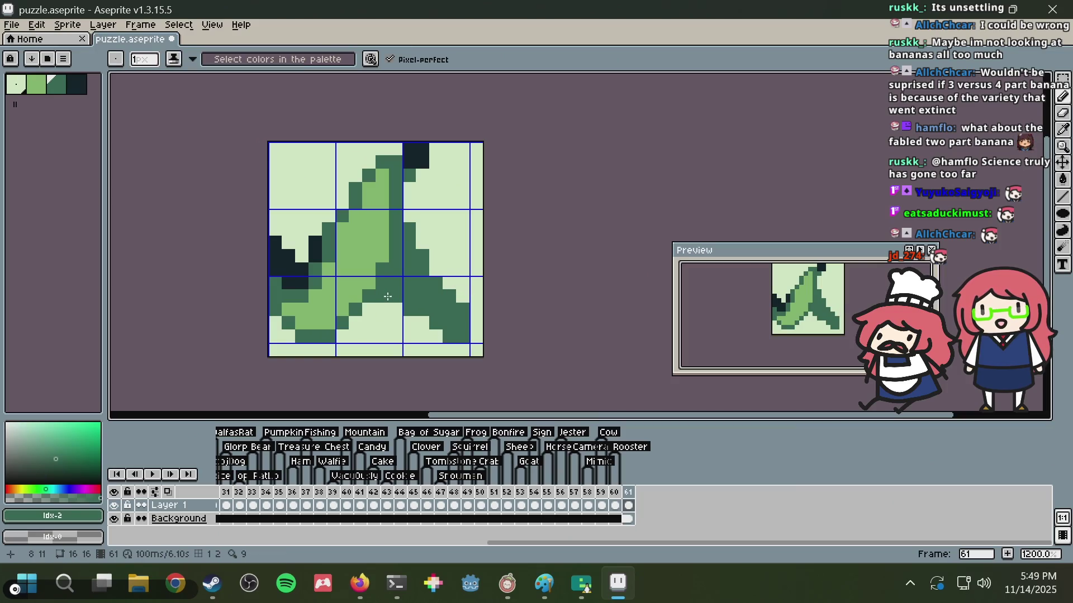
left_click(436, 336)
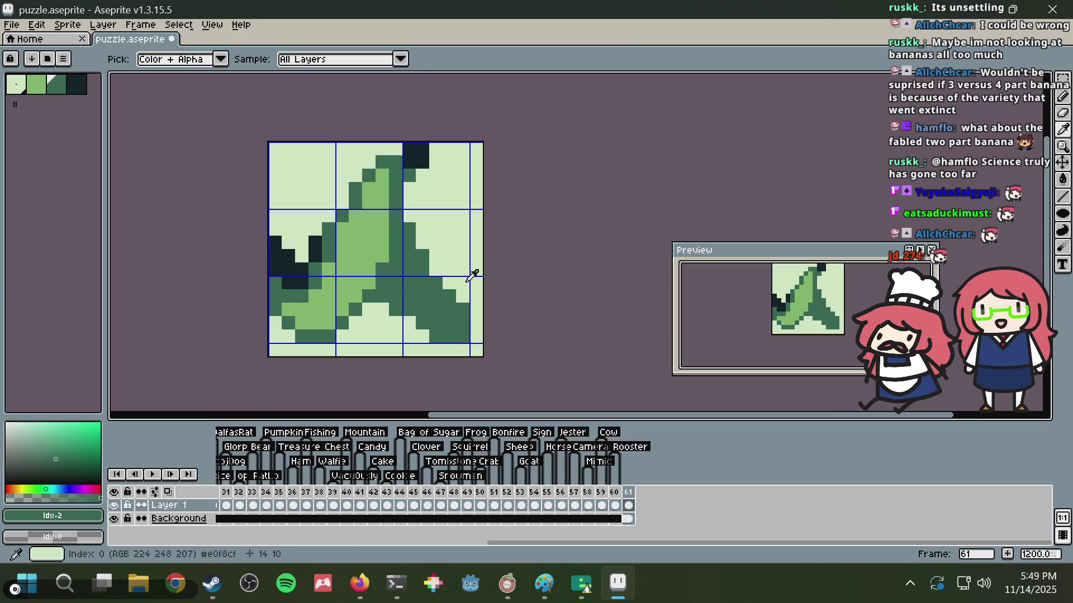
left_click(408, 322)
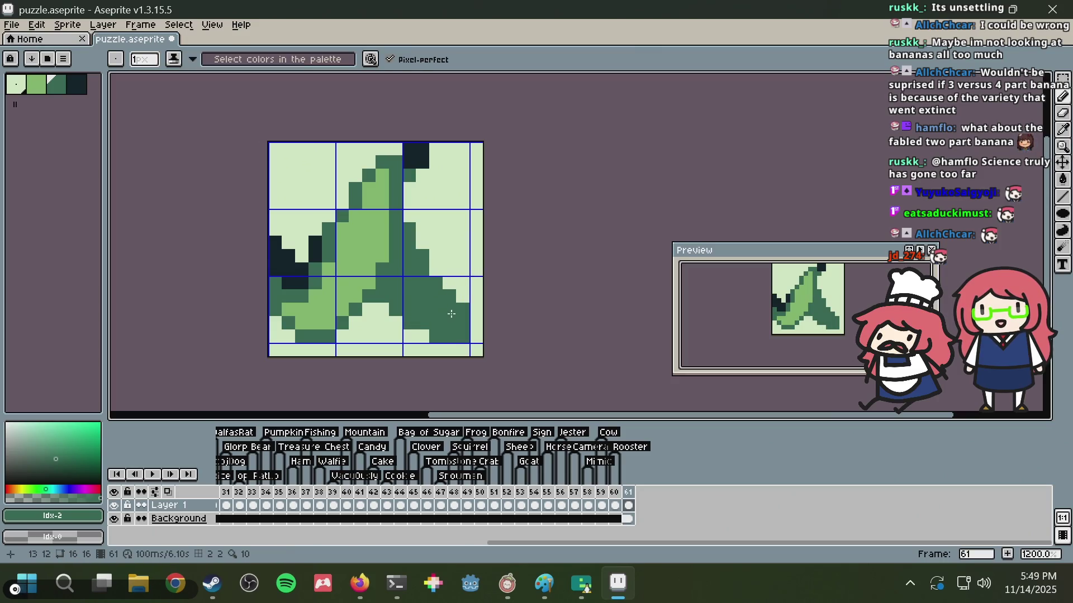
left_click(462, 299)
left_click(462, 283, "alt")
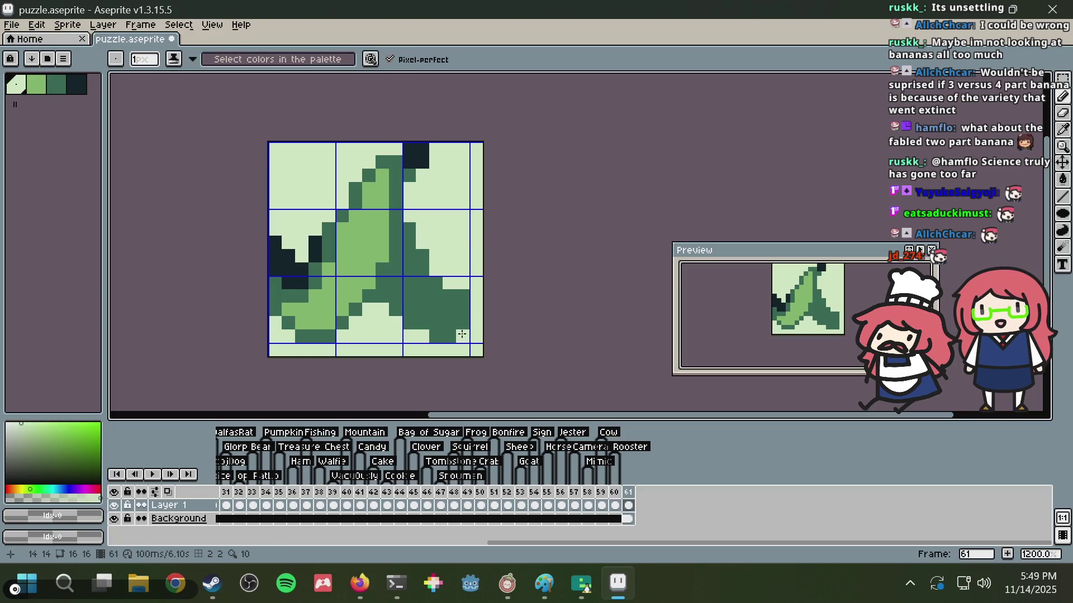
- Draw a navy shadow staircase under the peel's middle and right flap
key("alt+Tab")
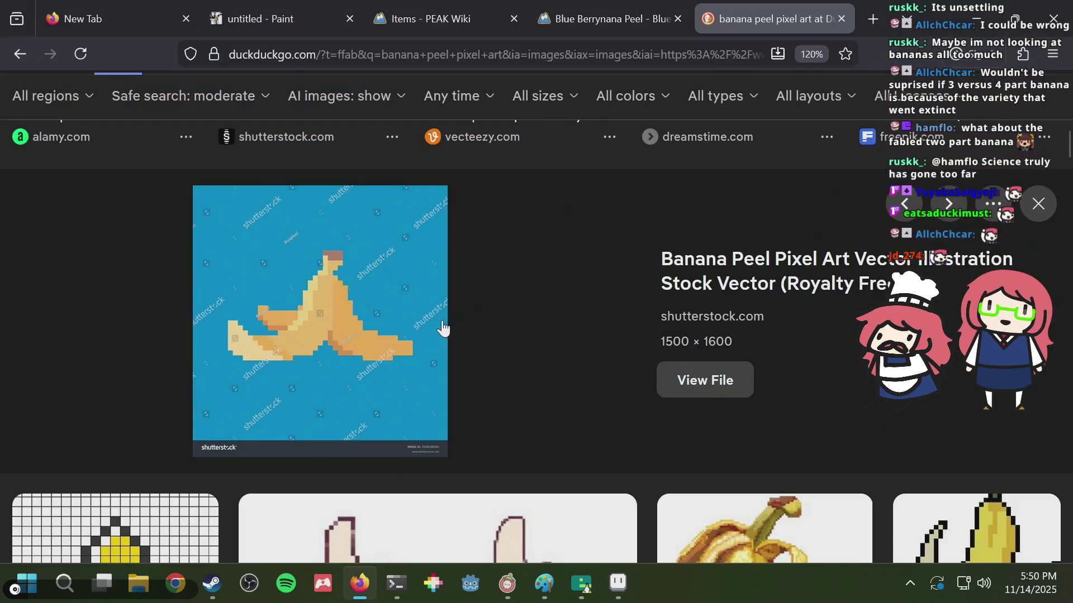
key("alt+Tab")
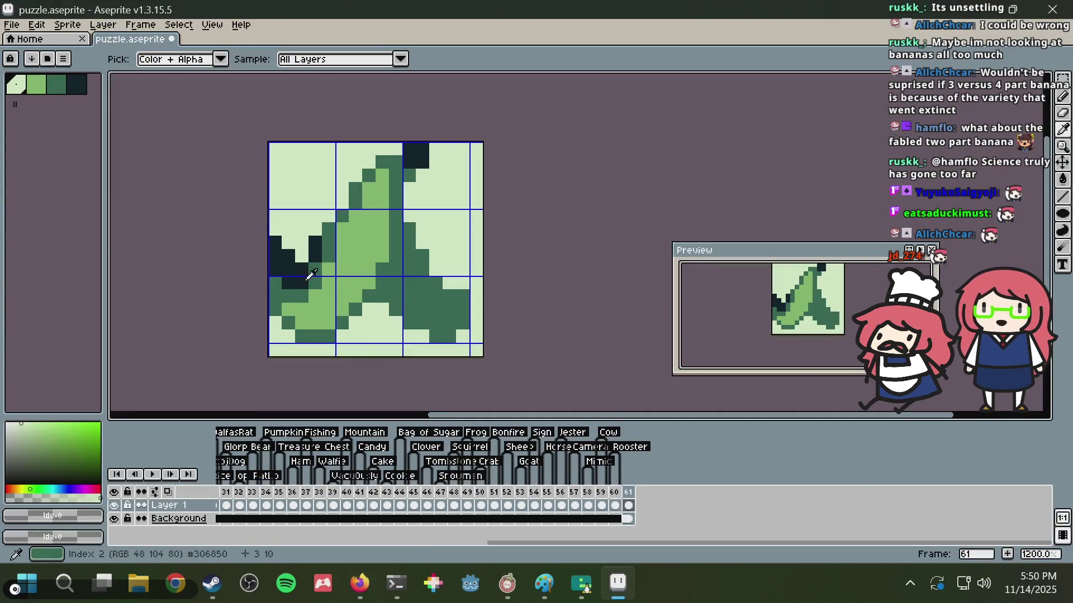
left_click(300, 270, "alt")
left_click(370, 296)
left_click(394, 309)
mouse_move(409, 323)
left_mouse_down()
mouse_move(450, 336)
mouse_move(439, 333)
left_mouse_up()
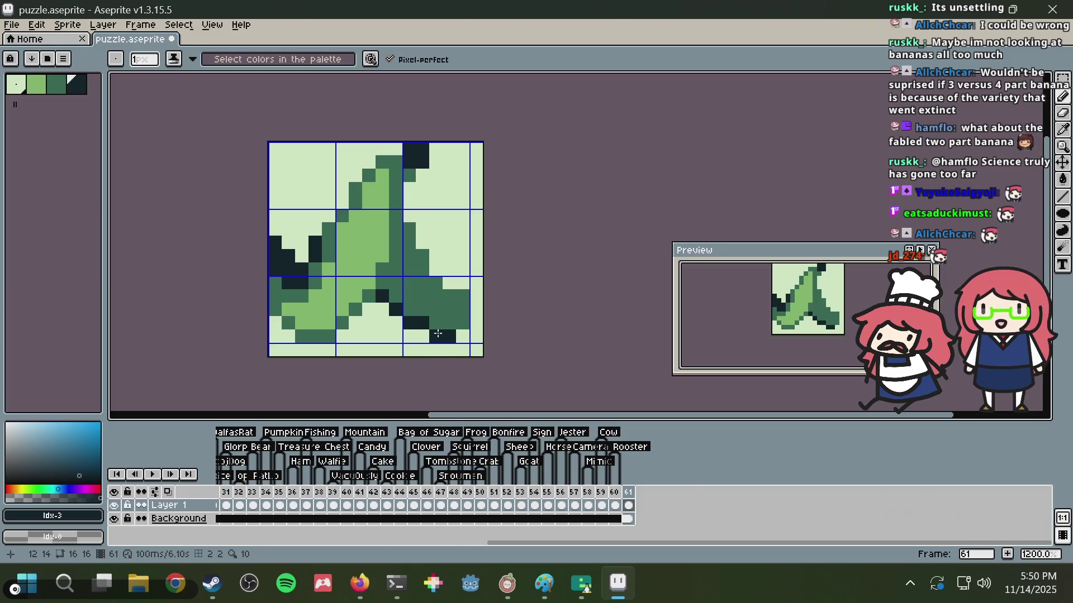
- Paint a pale-green highlight across the banana's top and the peel's lower left
key("alt+Tab")
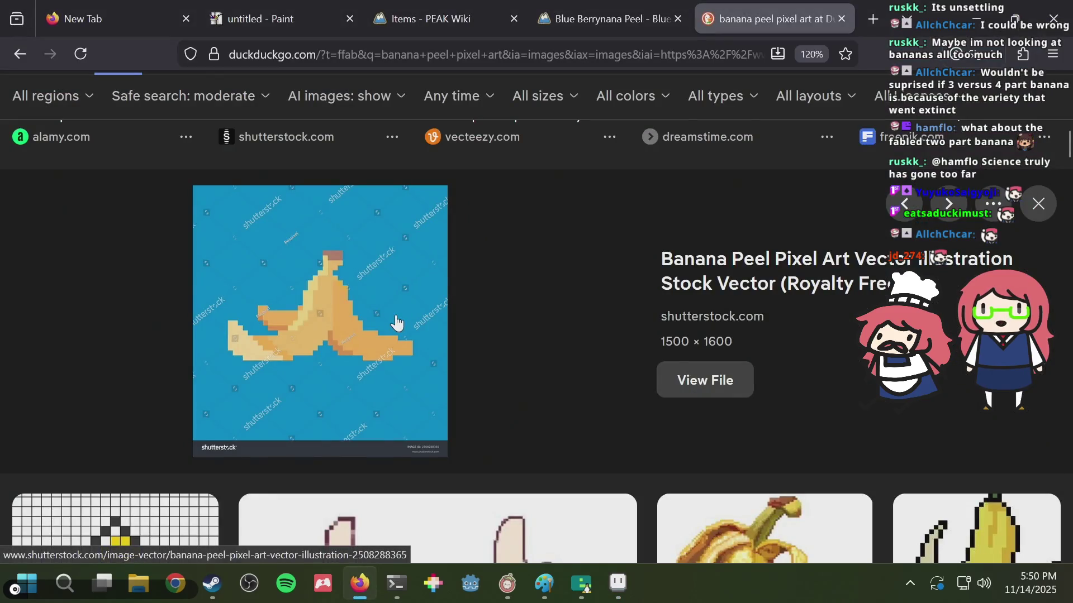
key("alt+Tab")
key("alt+Tab")
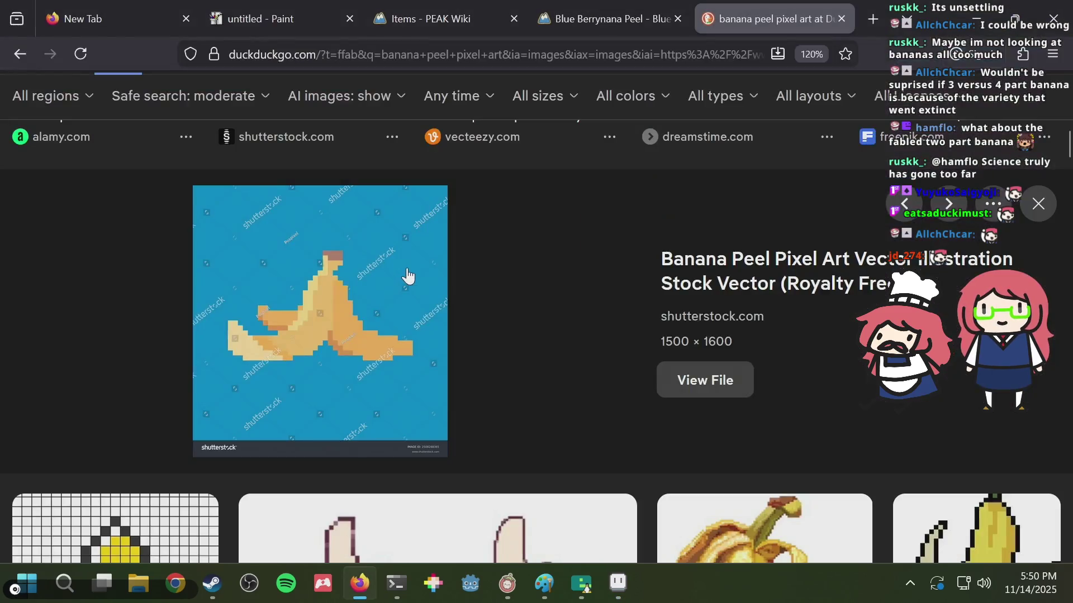
key("alt+Tab")
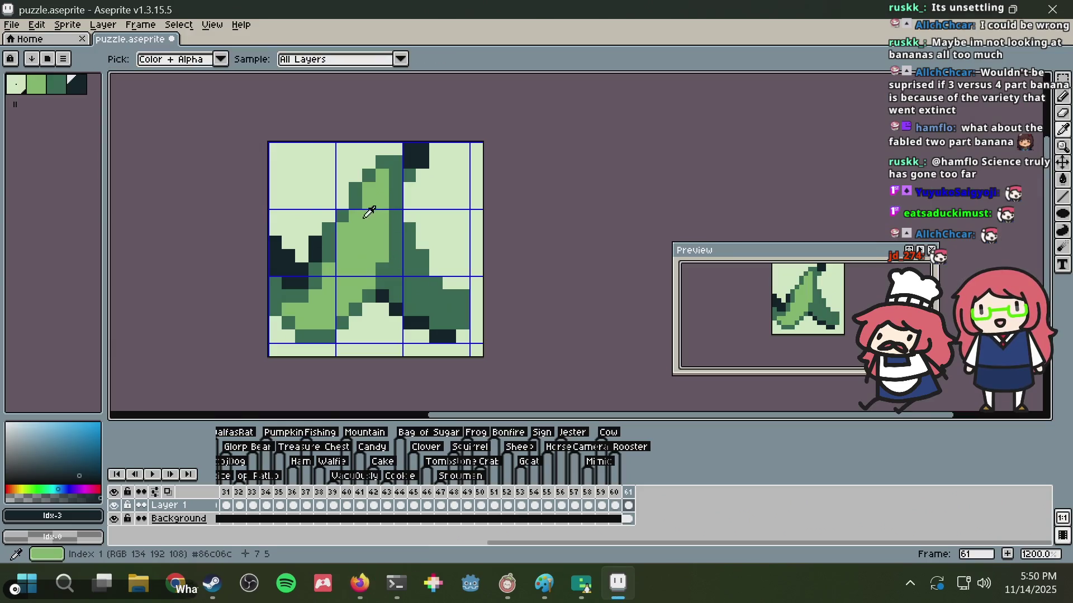
left_click(344, 166, "alt")
left_click_drag(383, 174, 353, 228)
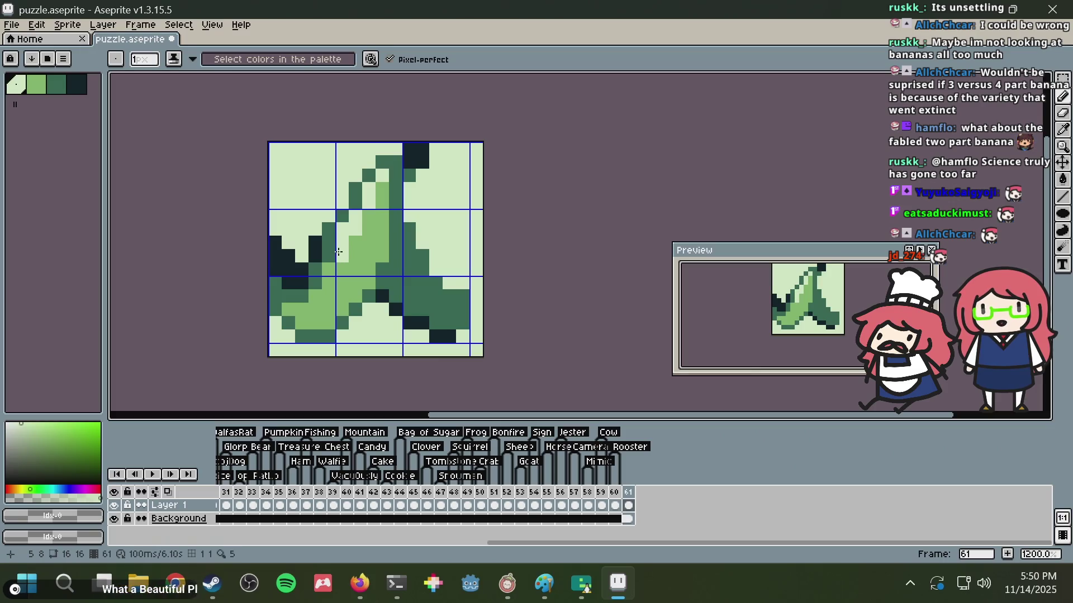
left_click_drag(322, 294, 301, 310)
- Add light-green pixels on the lower left and trim the far-left peel pixels pale
key("alt+Tab")
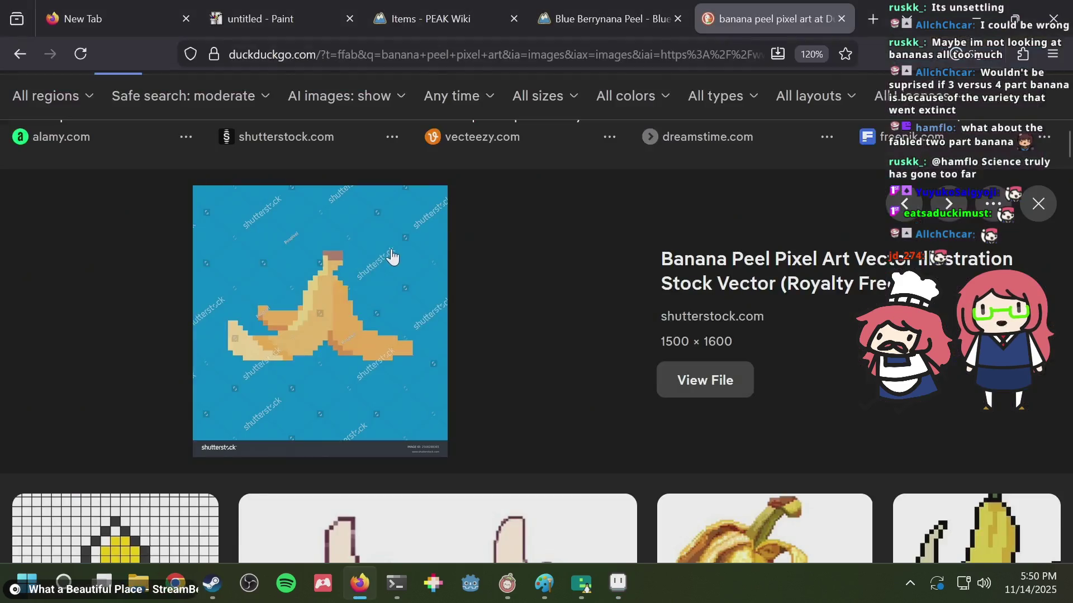
key("alt+Tab")
key("alt+Tab")
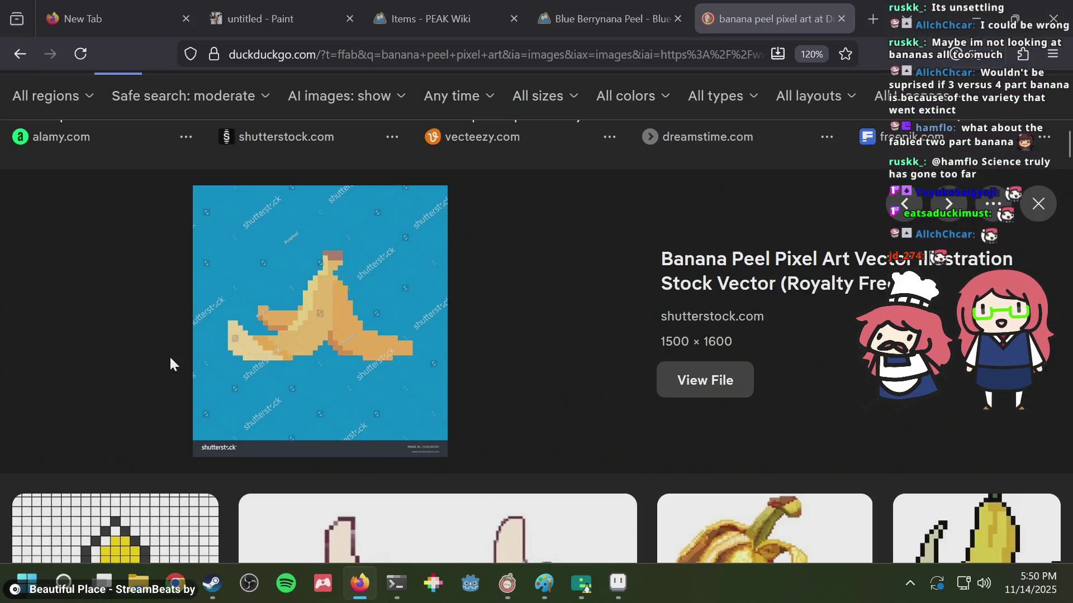
key("alt+Tab")
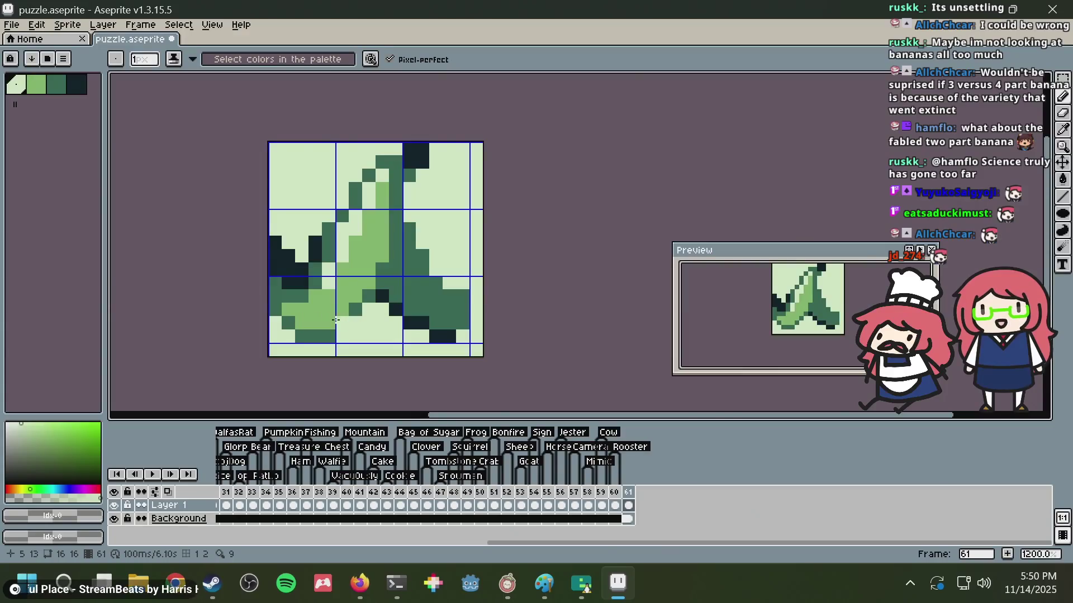
left_click_drag(321, 322, 305, 317)
key("alt+Tab")
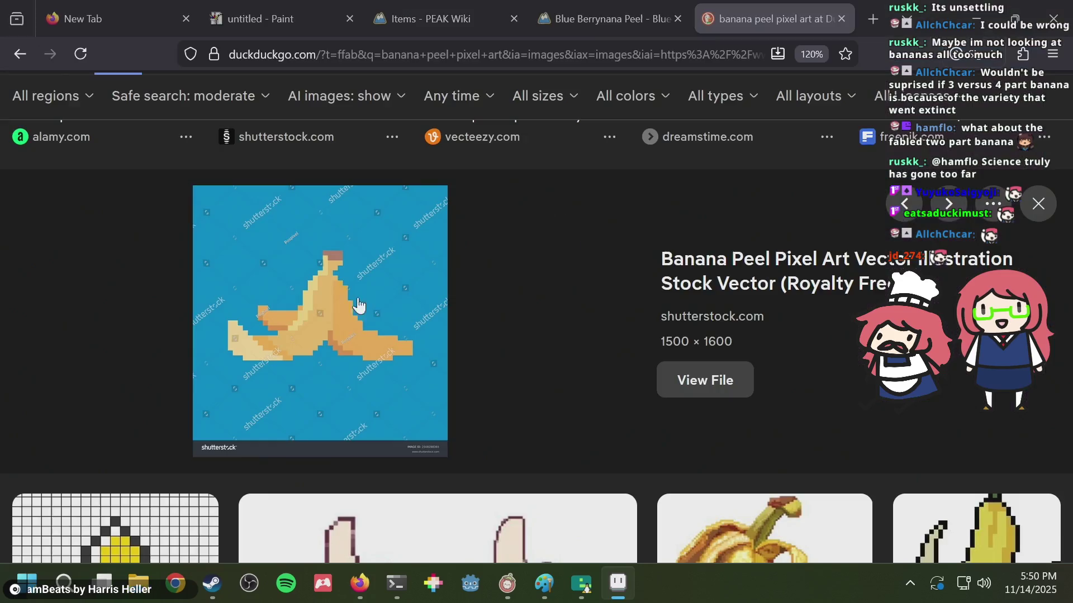
key("alt+Tab")
left_click(352, 268, "alt")
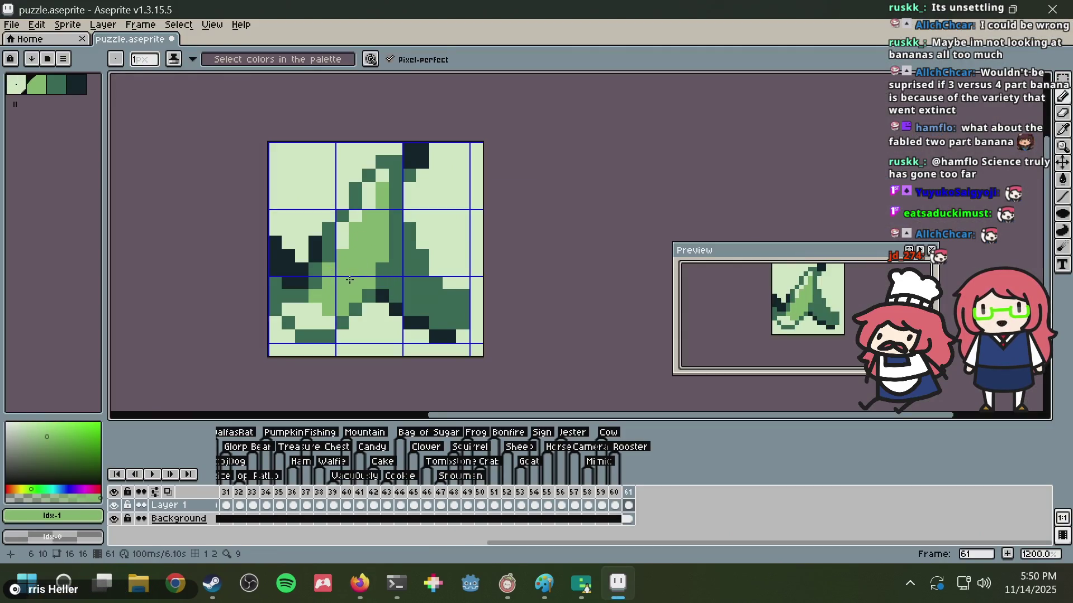
left_click(344, 299, "alt")
left_click_drag(288, 296, 301, 295)
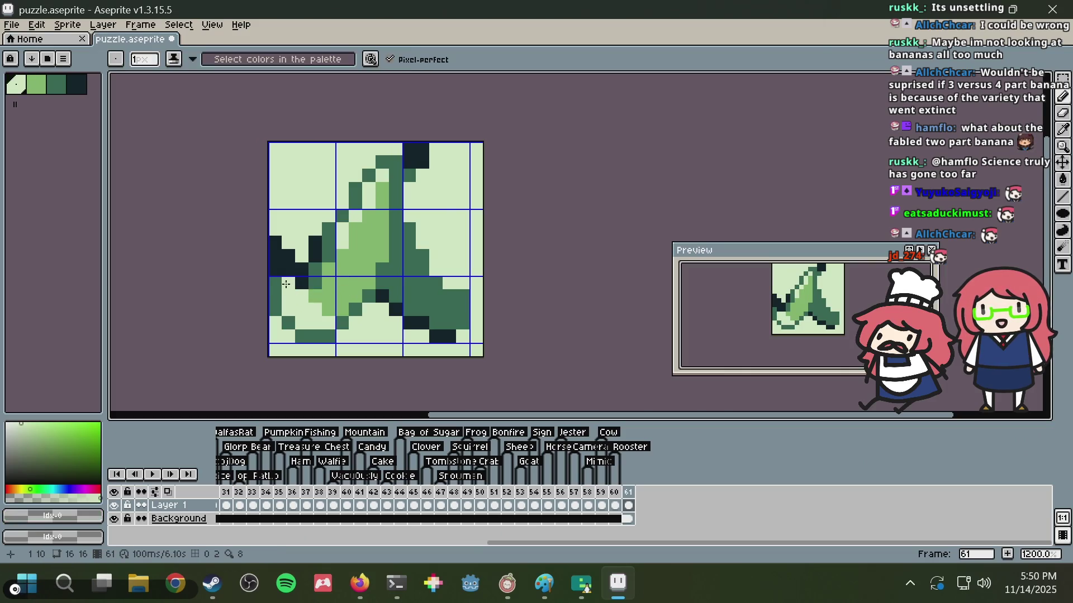
key("alt+Tab")
key("alt+Tab")
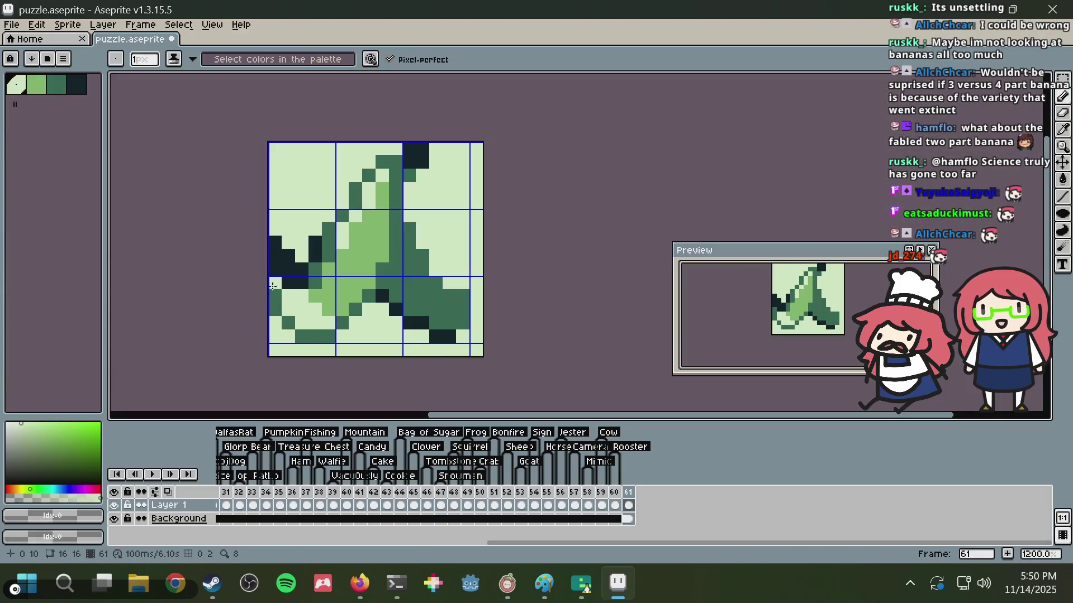
left_click_drag(283, 283, 293, 281)
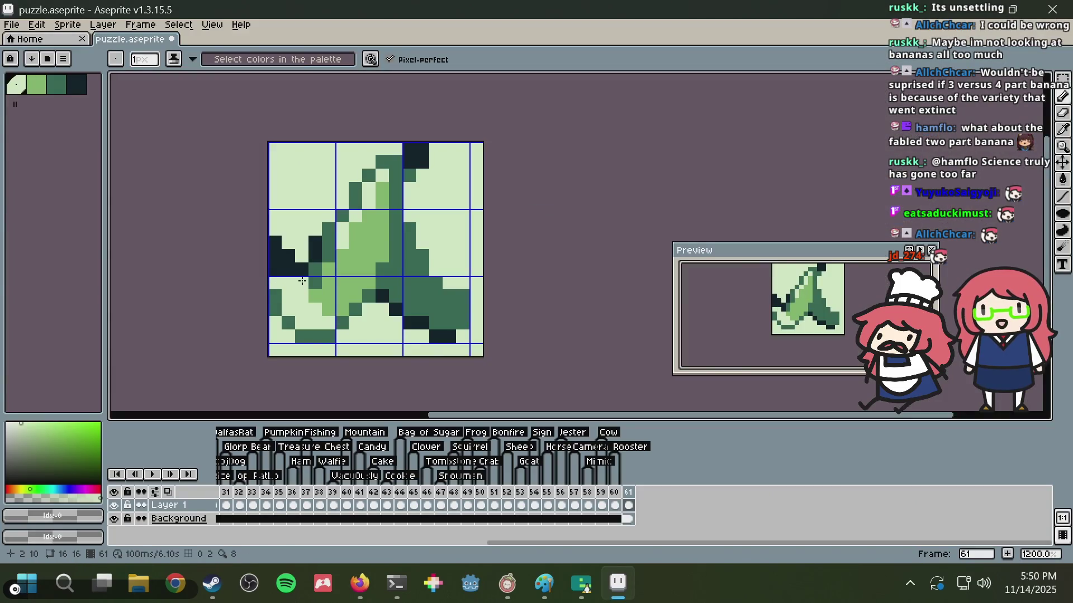
- Paint a mid-green pixel at the peel's left edge, then sample the dark and palest colours
key("alt")
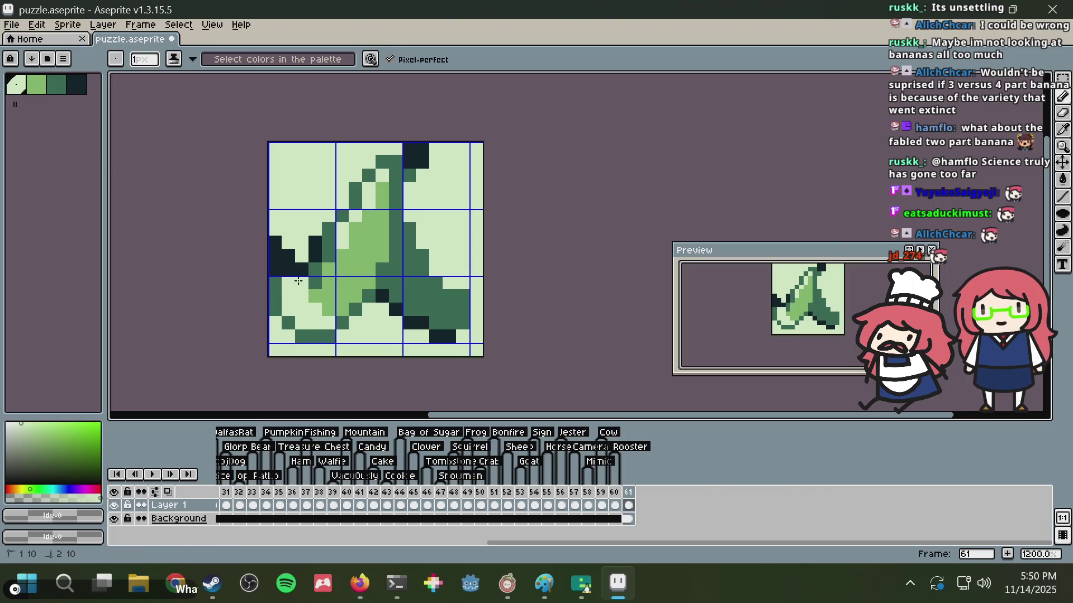
left_click(304, 269)
left_click(313, 276)
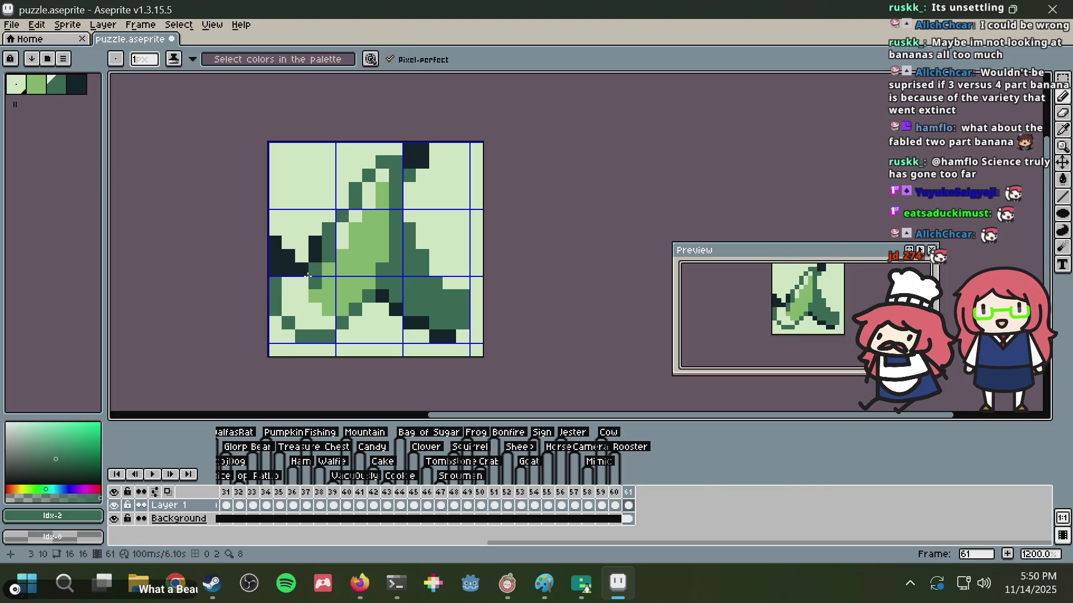
left_click(305, 284)
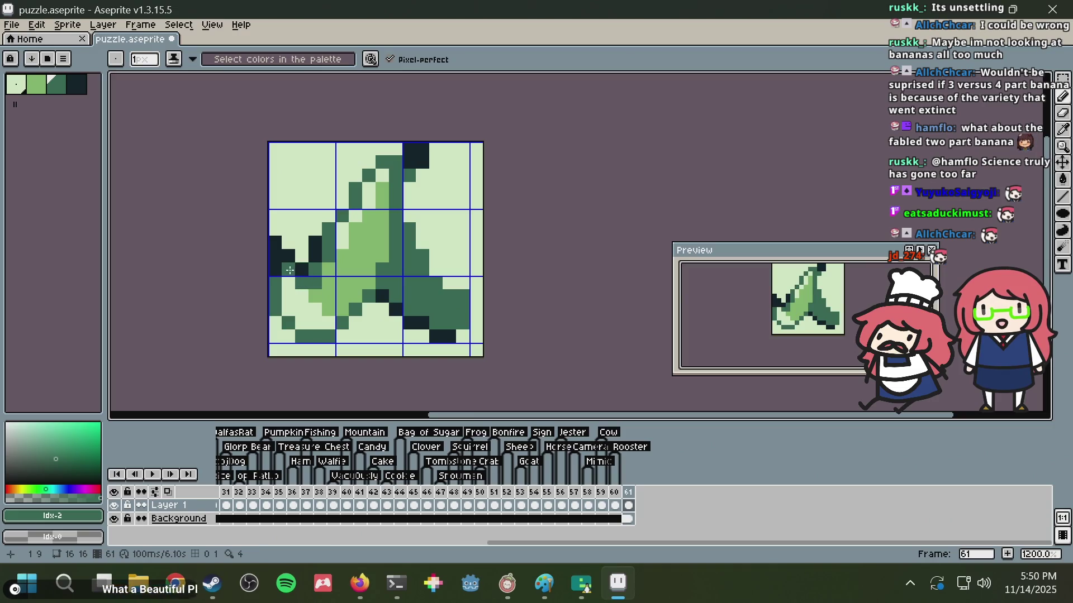
key("alt+Tab")
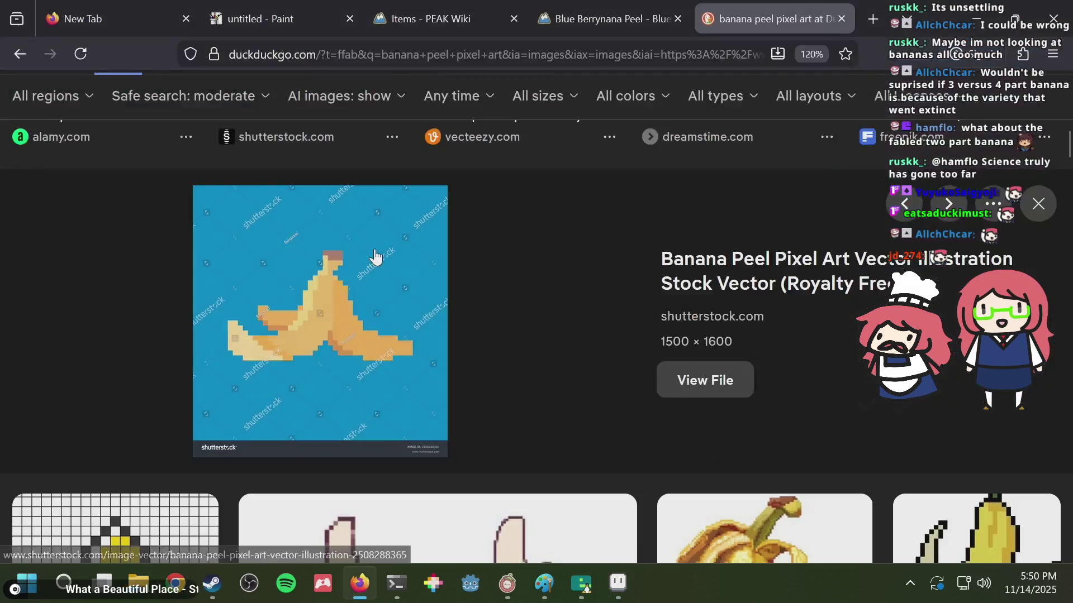
key("alt+Tab")
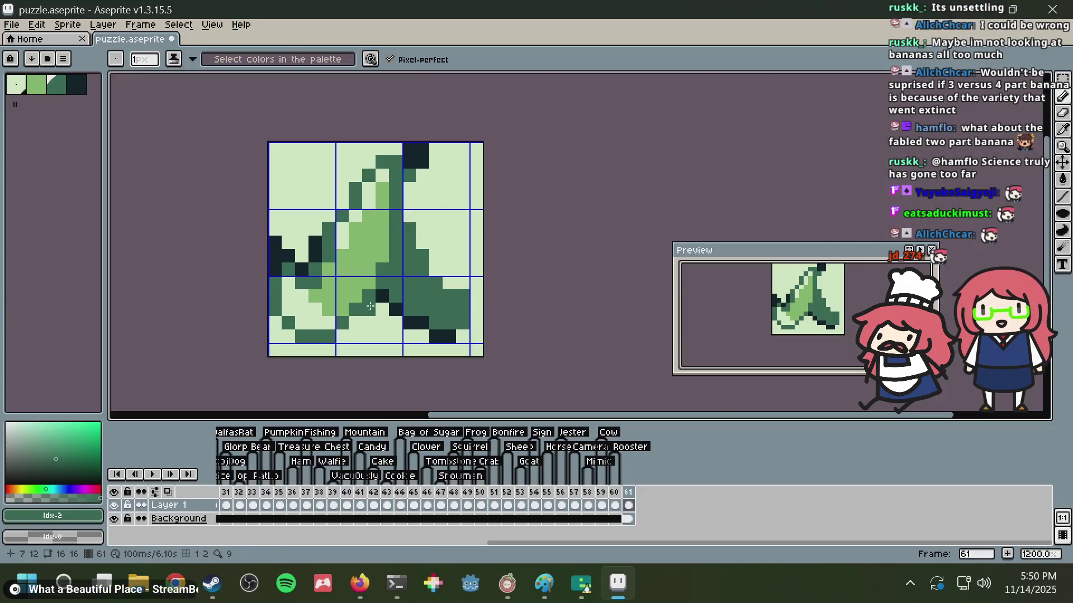
key("alt")
left_click(450, 327)
key("alt+Tab")
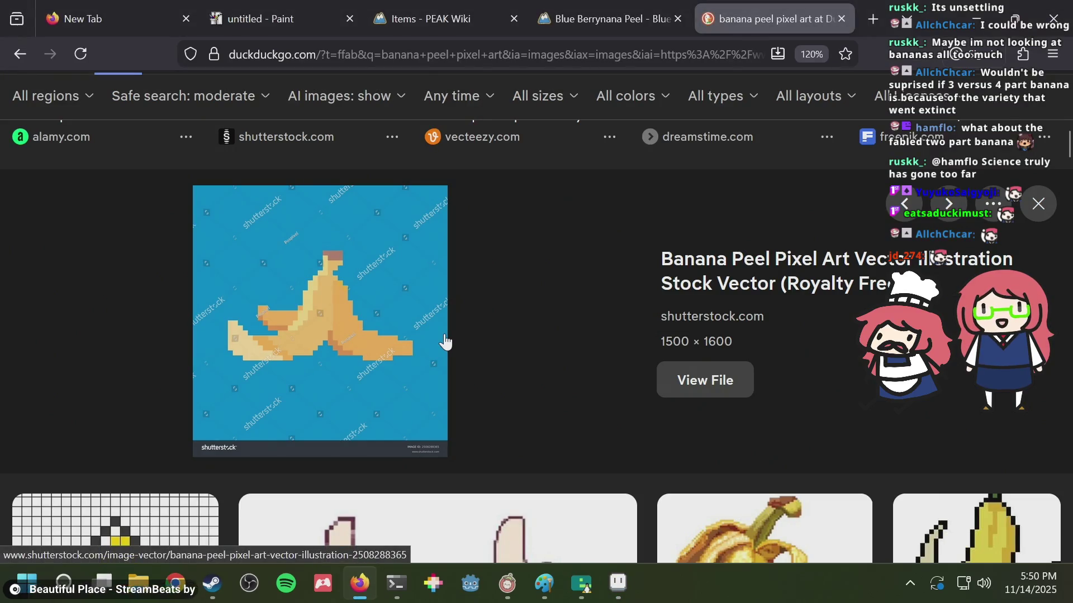
key("alt+Tab")
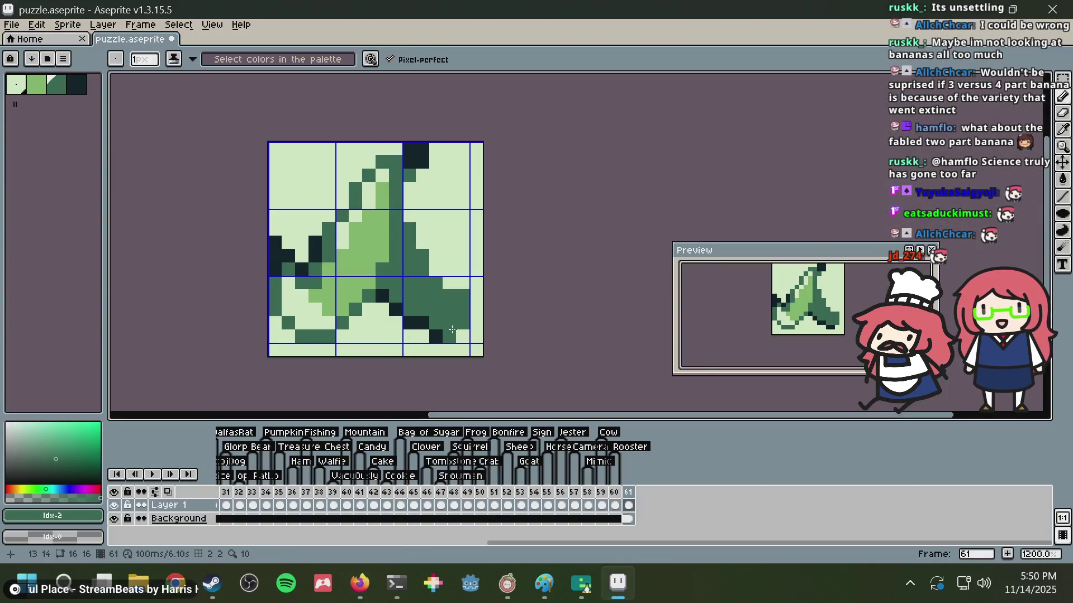
left_click(468, 258, "alt")
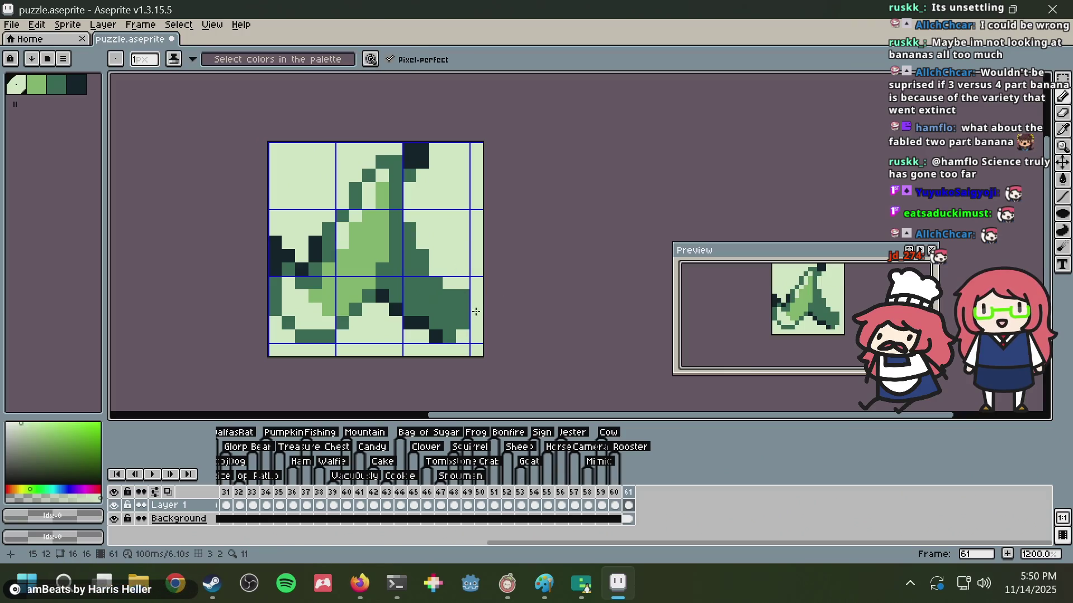
- Retouch lower peel pixels with the sprite's dark green, palest and medium green colours
scroll(460, 293, "down", 4)
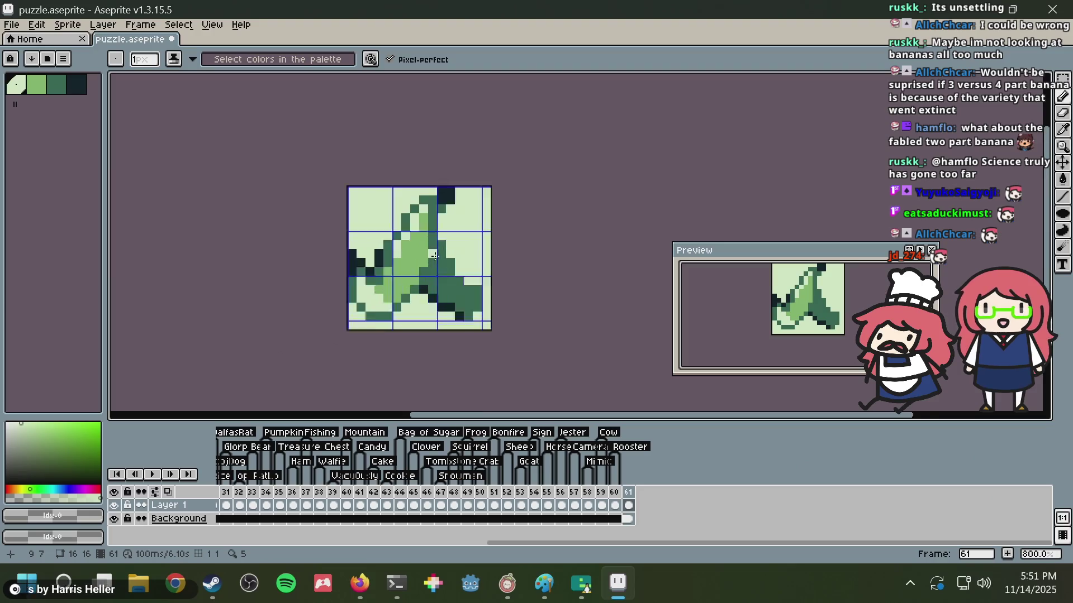
scroll(435, 255, "up", 5)
key("alt+Tab")
key("alt+Tab")
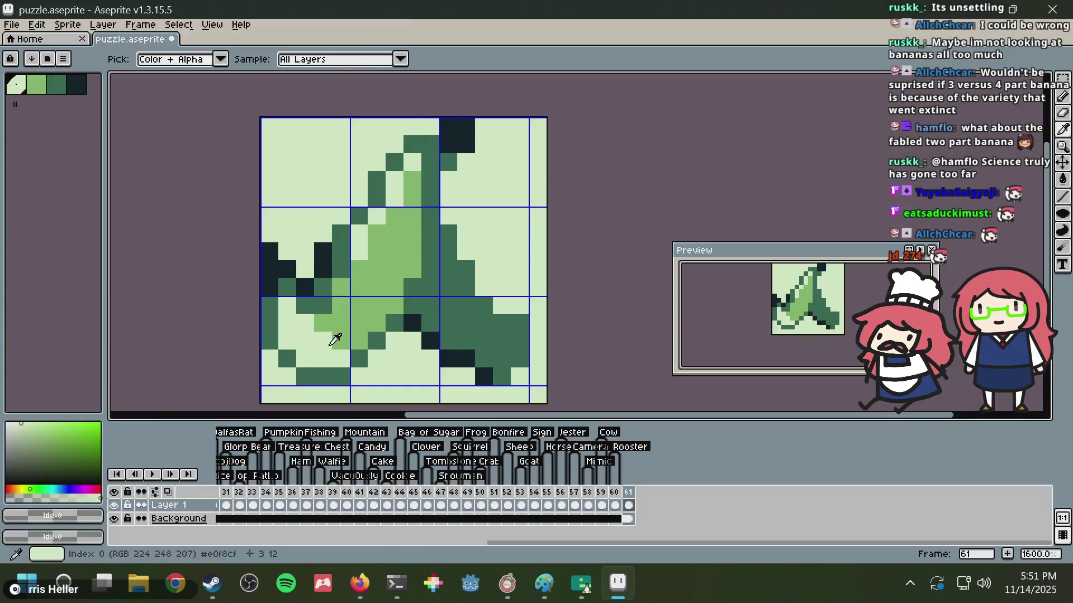
left_click(369, 357, "alt")
left_click(365, 371)
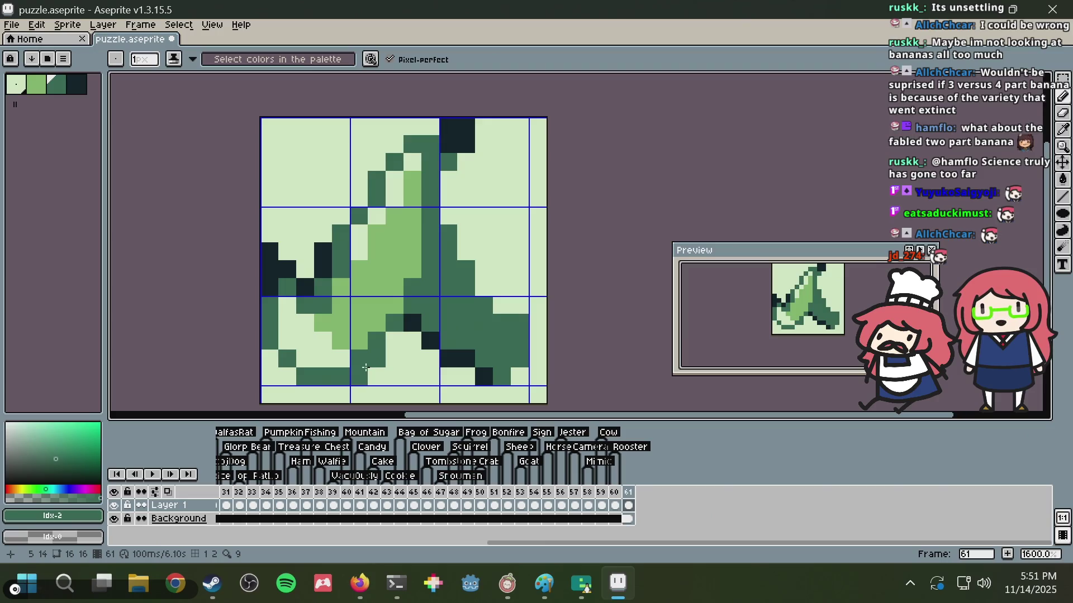
left_click(348, 354, "alt")
left_click(359, 360)
left_click(371, 343)
left_click(394, 324, "alt")
left_click(394, 341)
left_click(359, 335, "alt")
left_click(376, 342)
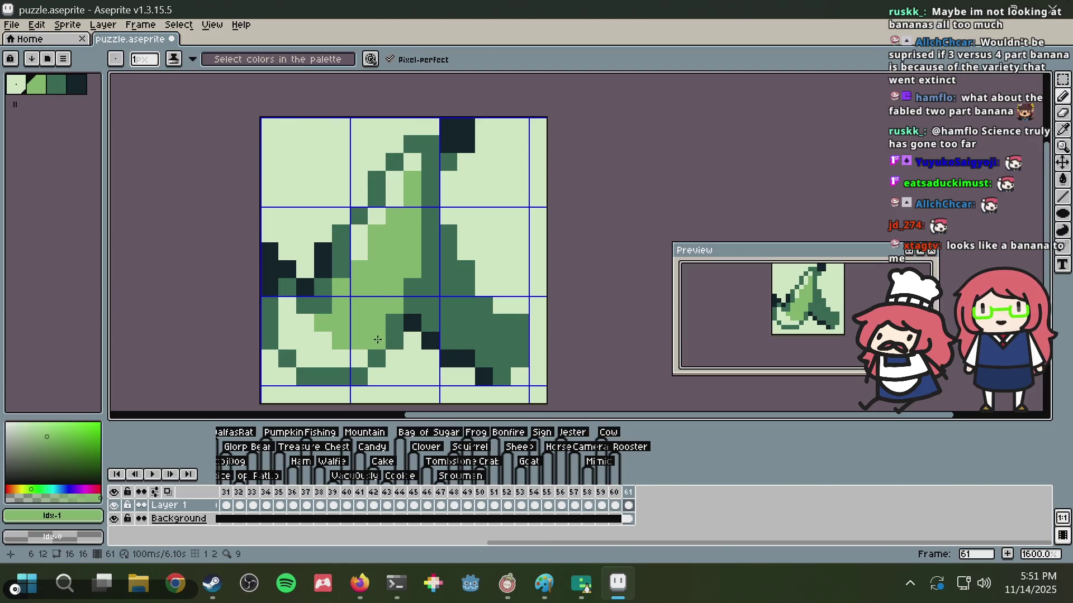
- After checking the reference, widen the stem top with the darkest colour
scroll(377, 339, "down", 2)
scroll(378, 340, "down", 1)
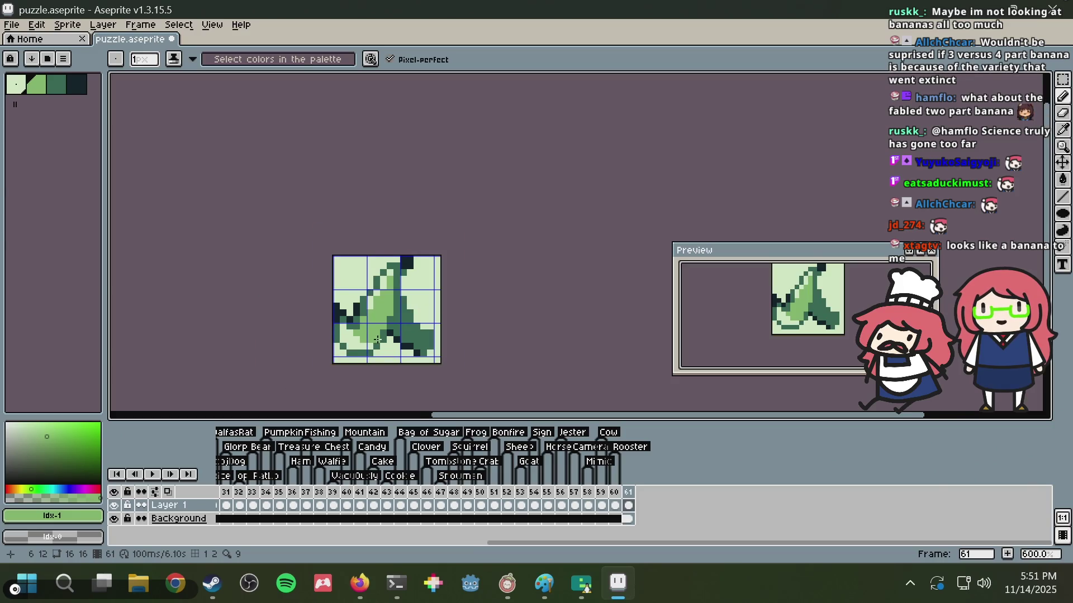
scroll(378, 340, "up", 3)
scroll(389, 189, "up", 1)
key("alt+Tab")
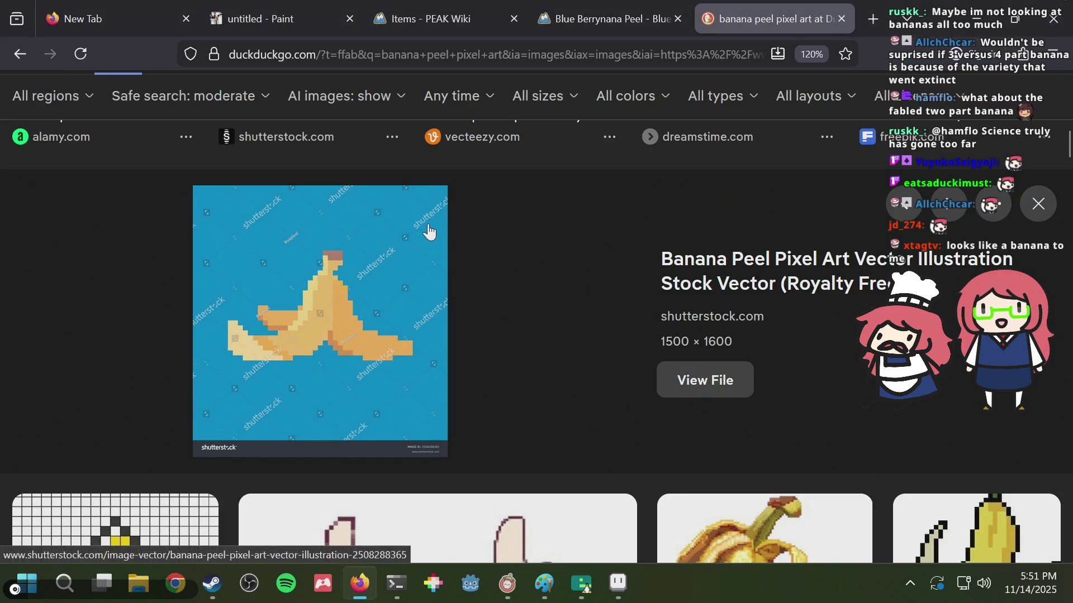
key("alt+Tab")
left_click(396, 231, "alt")
left_click(384, 232)
left_click(410, 258)
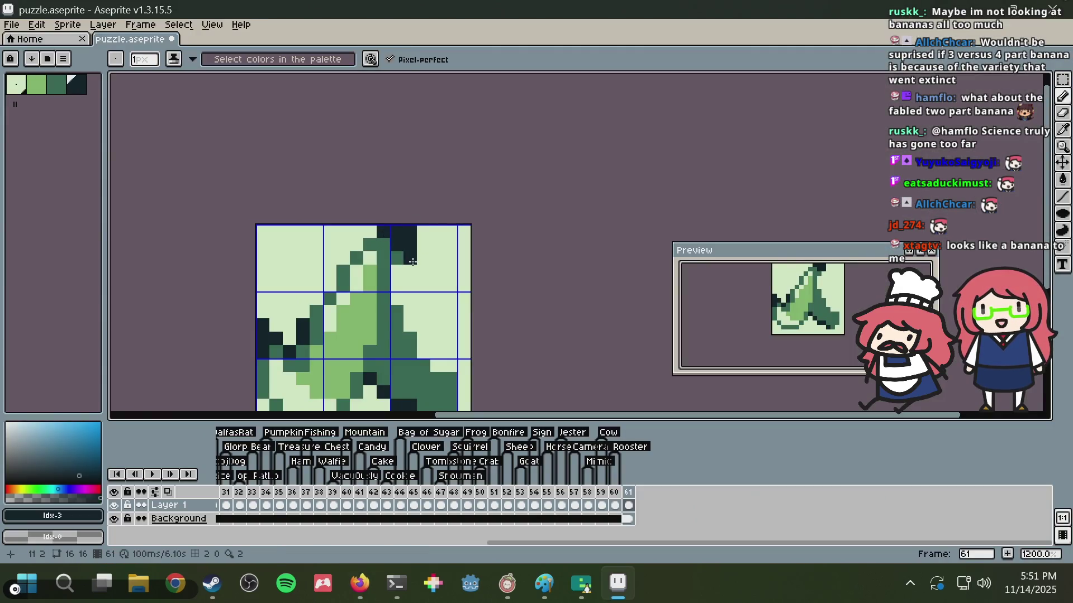
- Darken a lower-right pixel and repaint the dark left flap's column pale
scroll(360, 285, "down", 3)
scroll(360, 285, "up", 1)
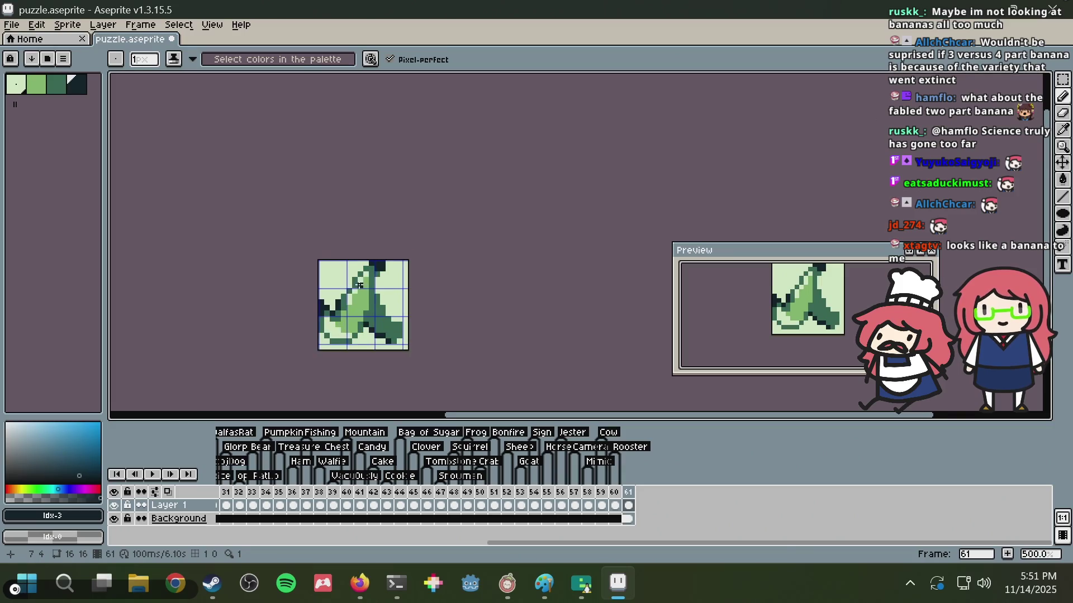
scroll(360, 286, "up", 2)
key("alt+Tab")
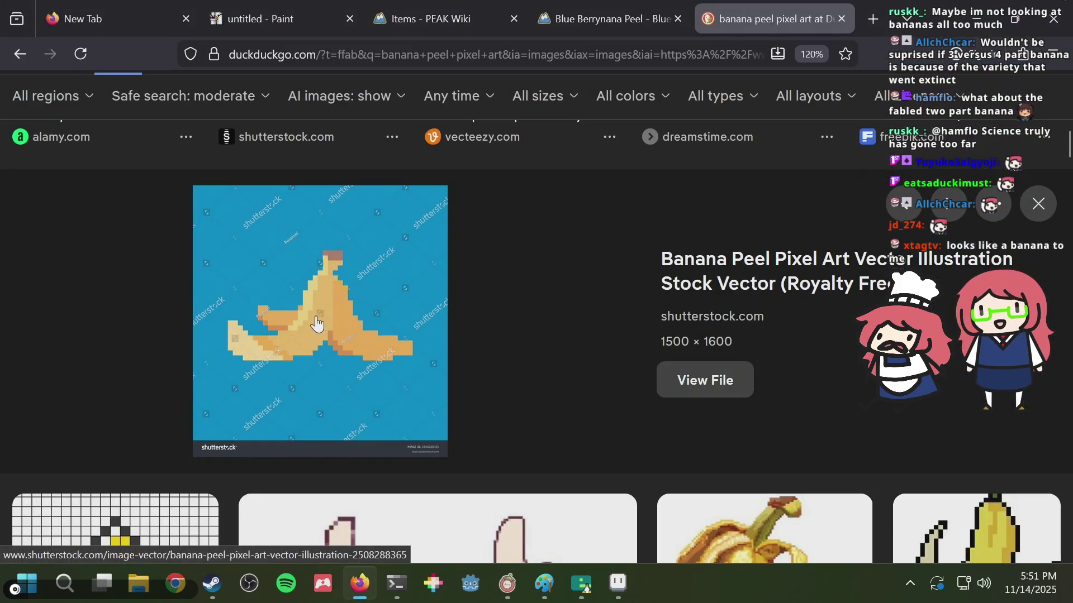
key("alt+Tab")
scroll(362, 319, "up", 2)
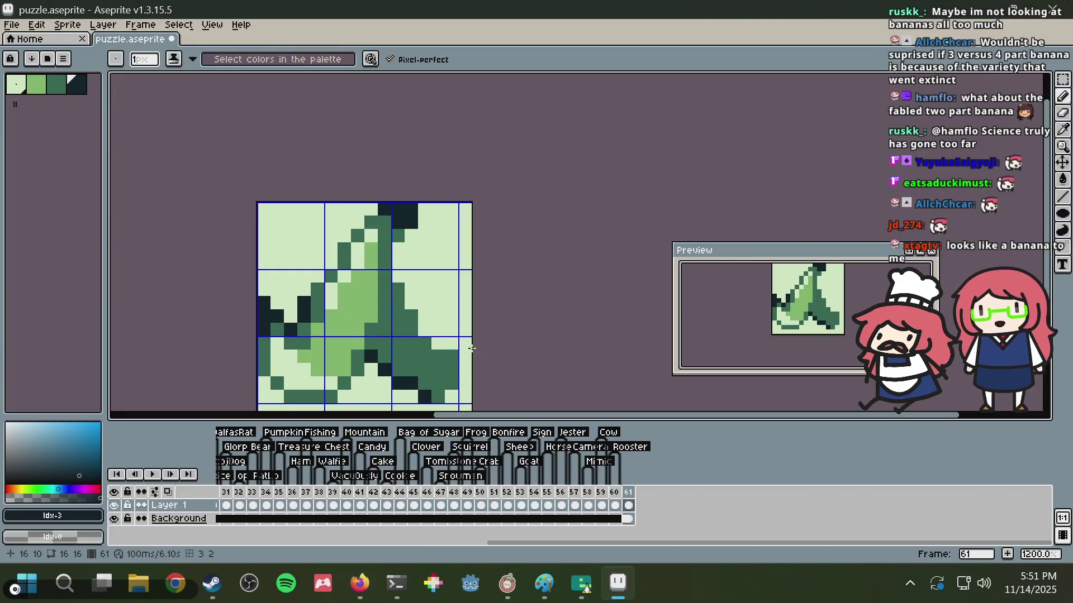
left_click(438, 397)
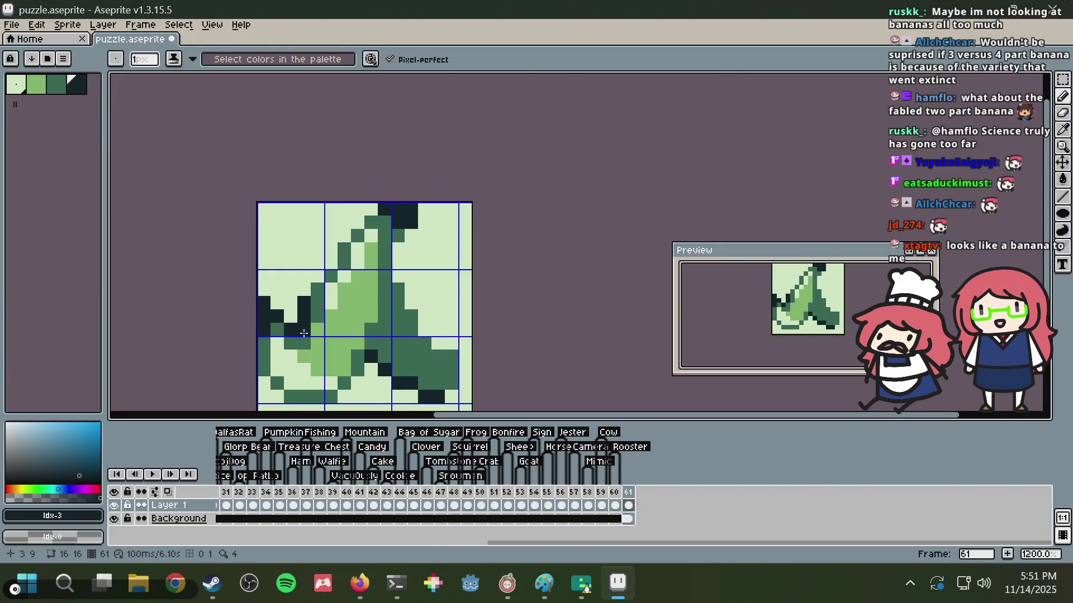
left_click(288, 321)
left_click_drag(289, 321, 273, 292)
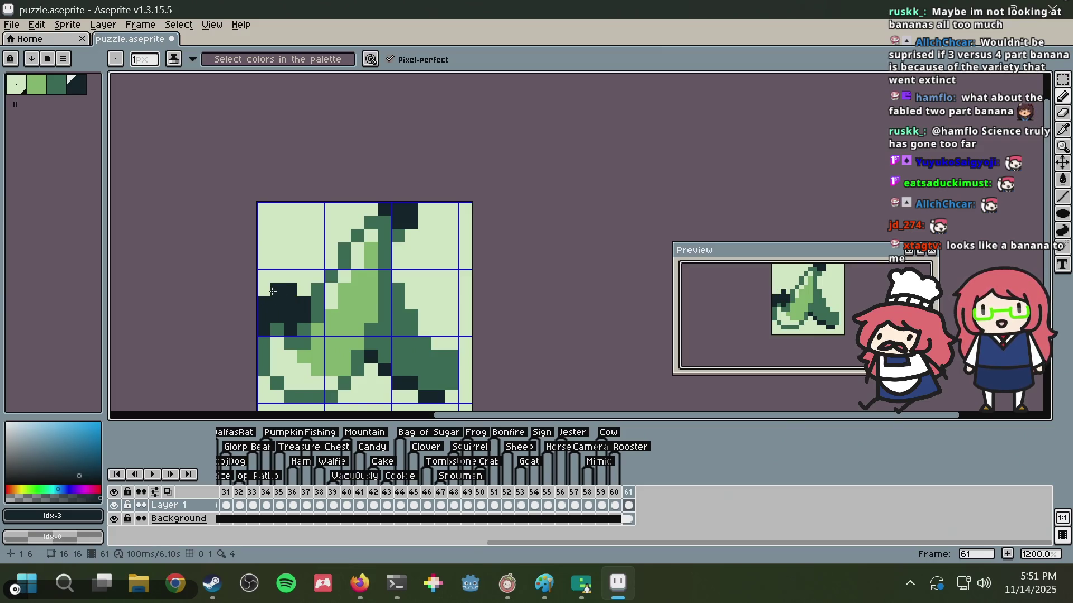
left_click(264, 288, "alt")
left_click_drag(264, 299, 262, 324)
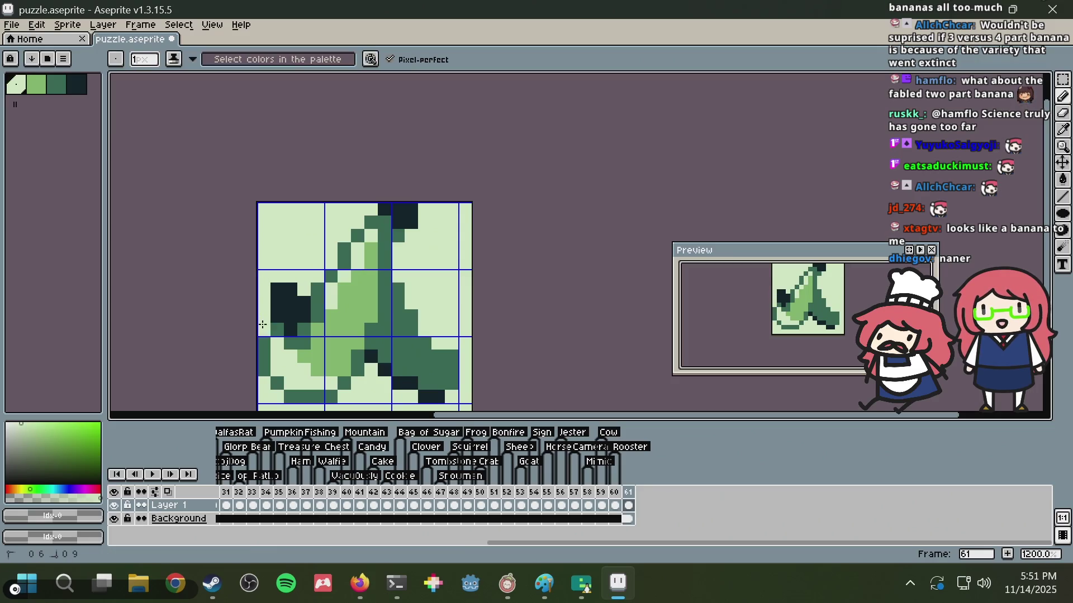
mouse_move(277, 286)
left_mouse_down()
mouse_move(277, 305)
mouse_move(284, 311)
mouse_move(289, 288)
mouse_move(305, 316)
mouse_move(299, 281)
left_mouse_up()
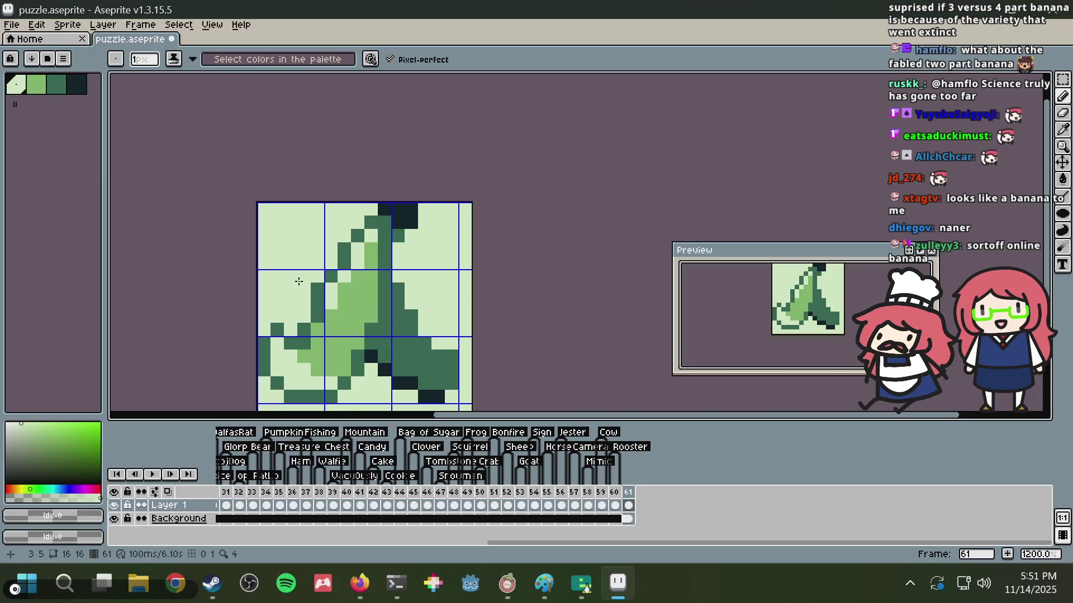
- Sample the darkest colour and add dark pixels on the peel's right side and middle
key("i")
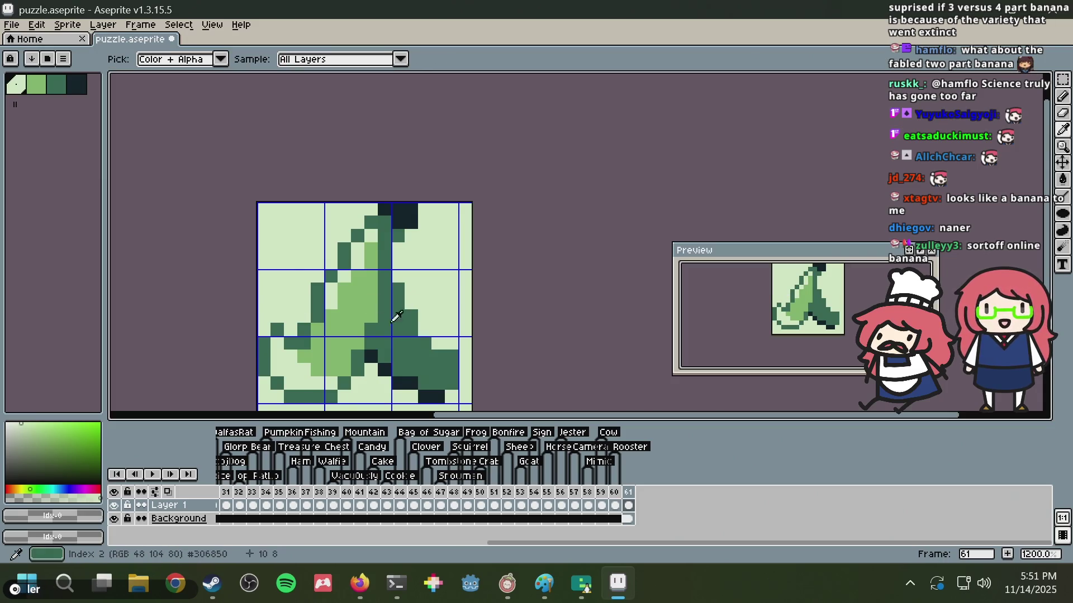
left_click(379, 217)
key("b")
left_click(394, 249)
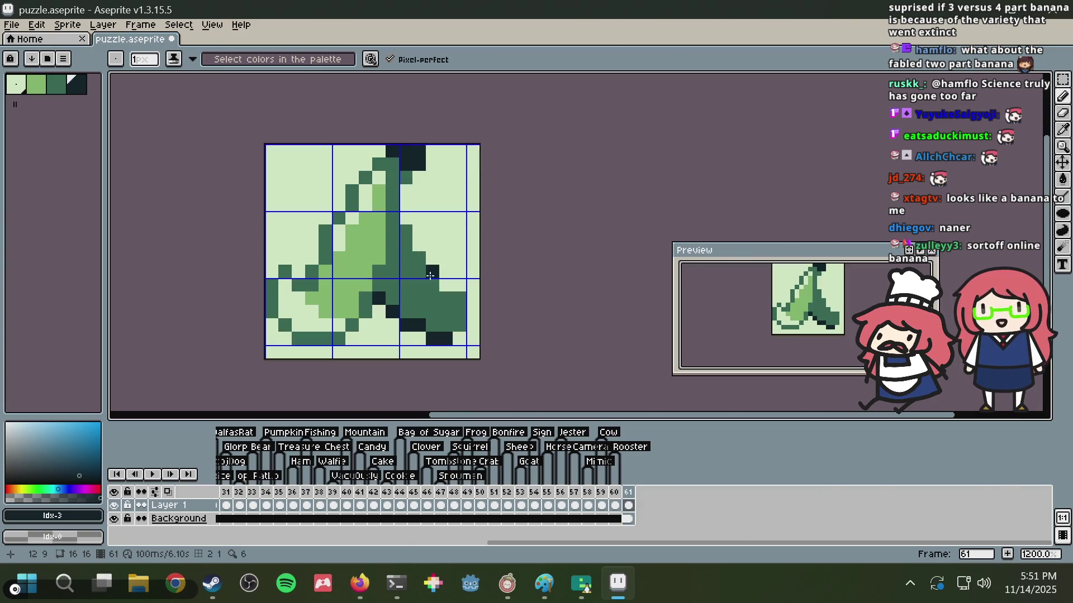
key("alt+Tab")
key("alt+Tab")
left_click_drag(285, 284, 279, 258)
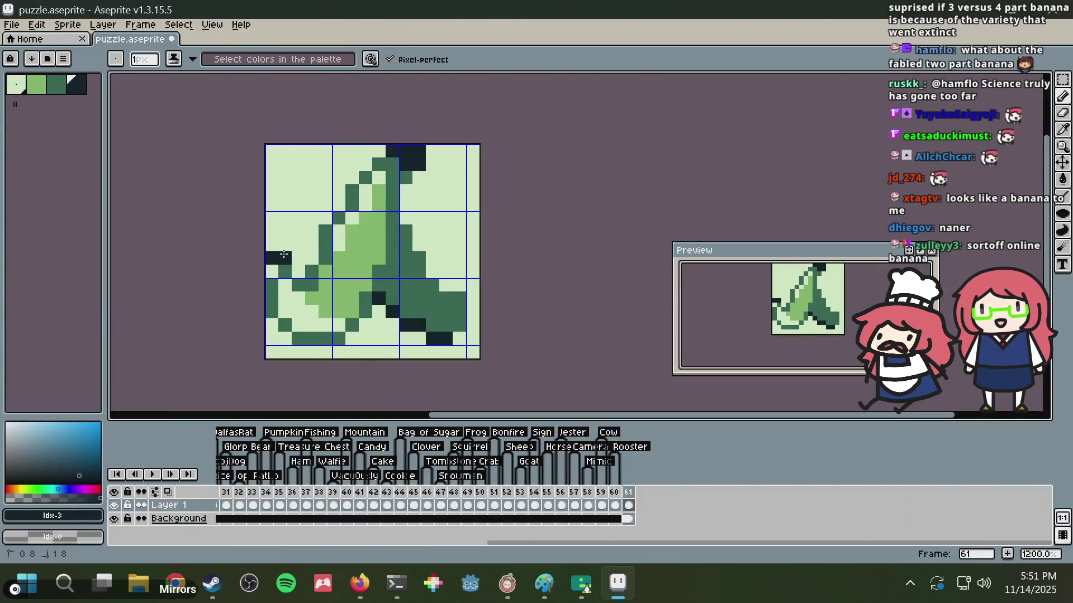
- Undo a stray dark pixel at the peel's left edge and save puzzle.aseprite
left_click(297, 272)
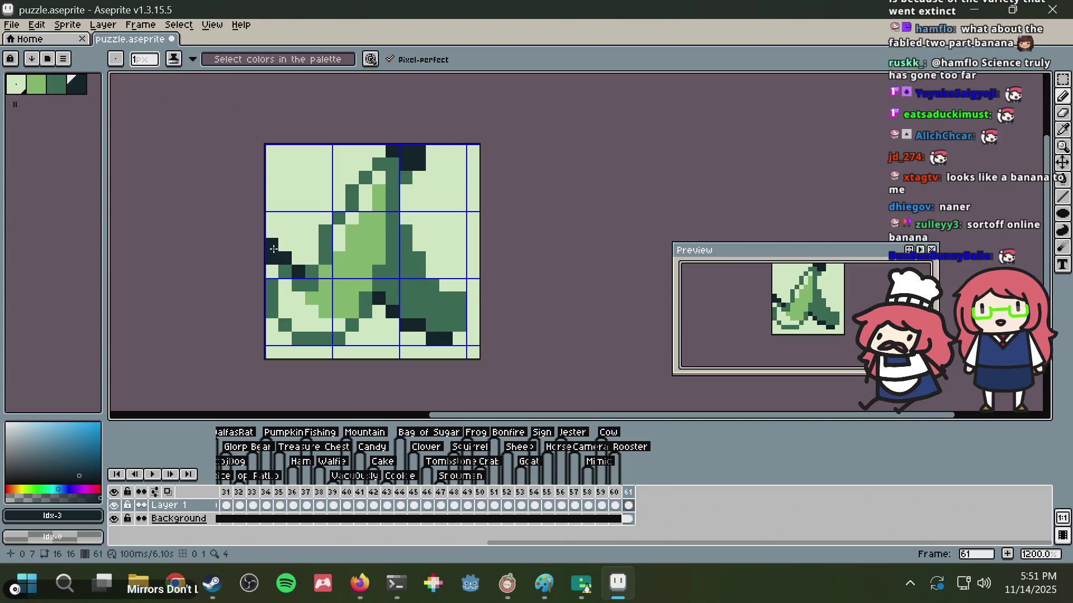
key("v")
key("ctrl+z")
key("ctrl+z")
key("ctrl+z")
key("b")
key("ctrl+s")
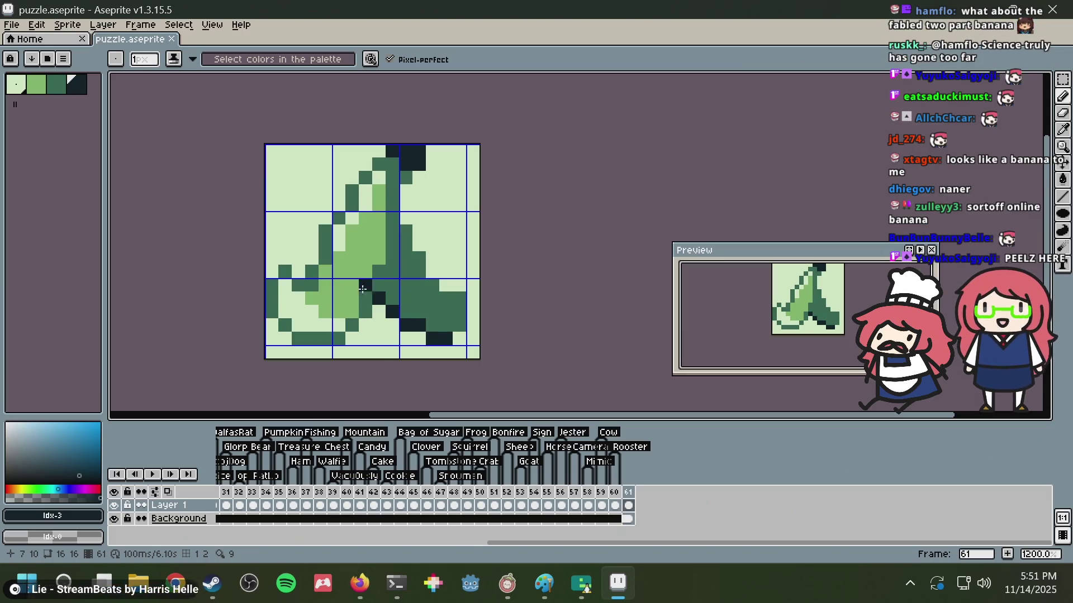
- Draw a dark diagonal block up the right flap in the darkest colour
key("alt+Tab")
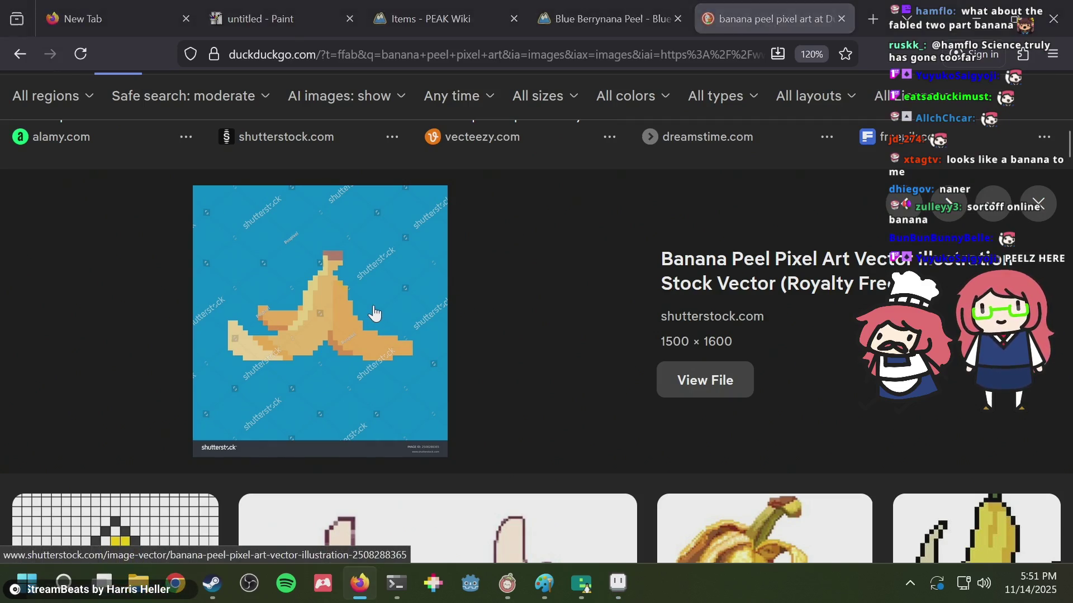
key("alt+Tab")
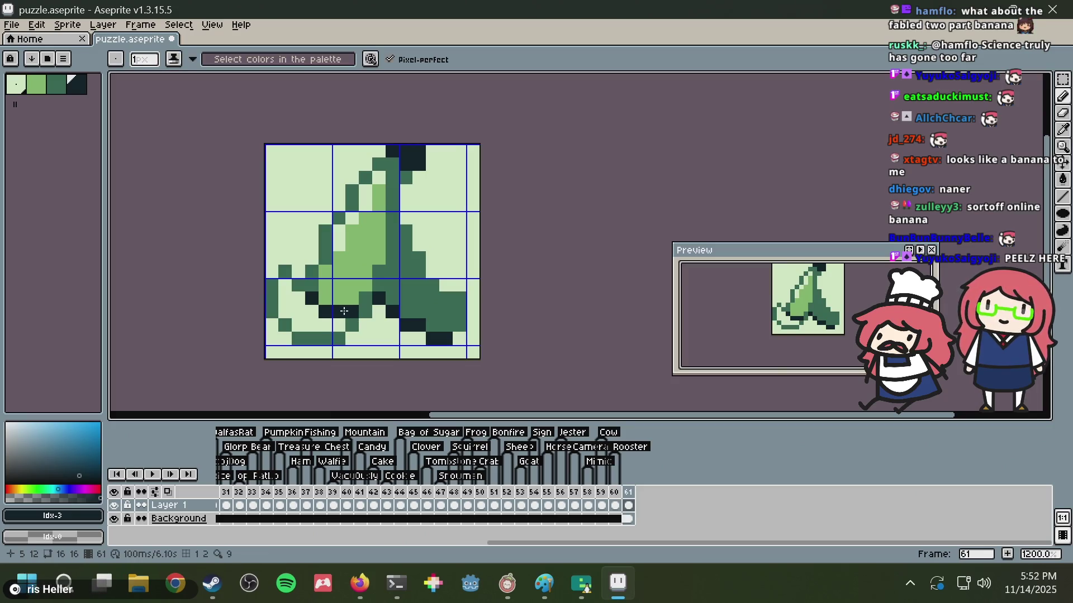
key("alt+Tab")
key("alt+Tab")
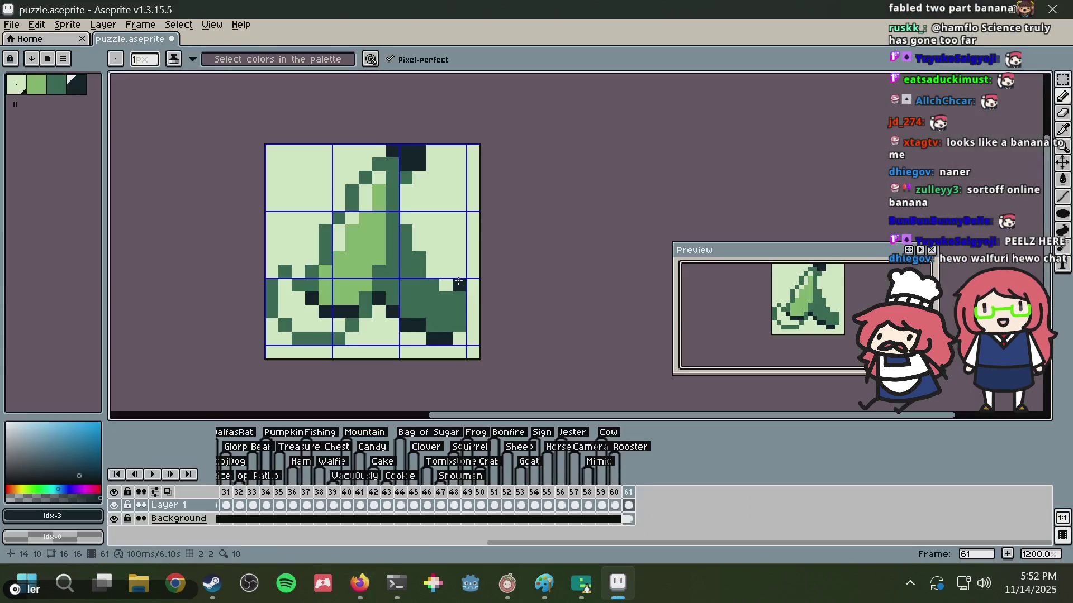
left_click(457, 274, "alt")
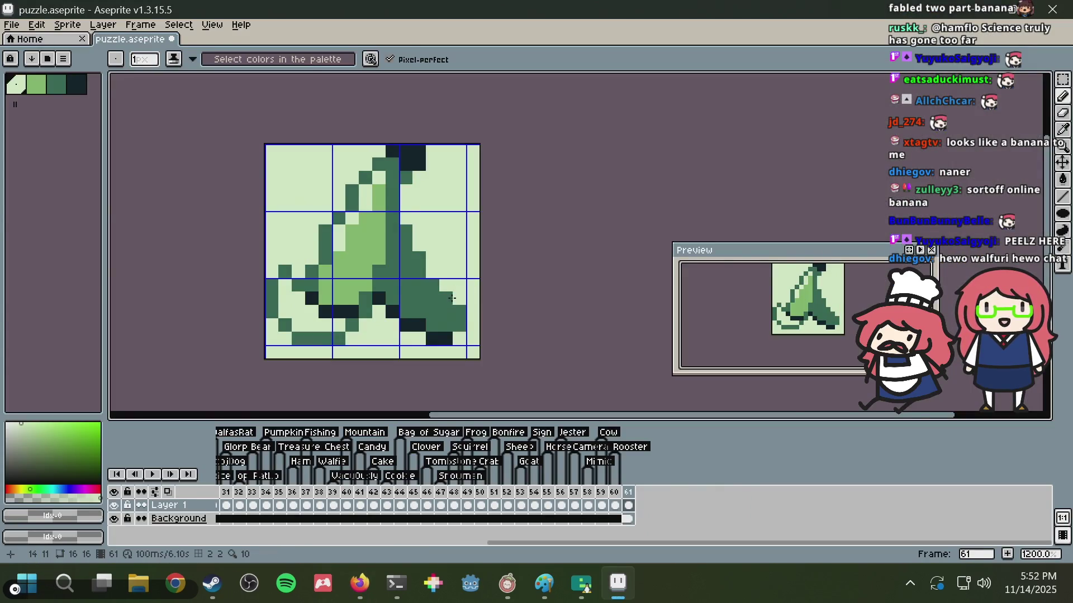
left_click(391, 307, "alt")
left_click(419, 271)
mouse_move(422, 271)
left_mouse_down()
mouse_move(459, 246)
mouse_move(449, 257)
left_mouse_up()
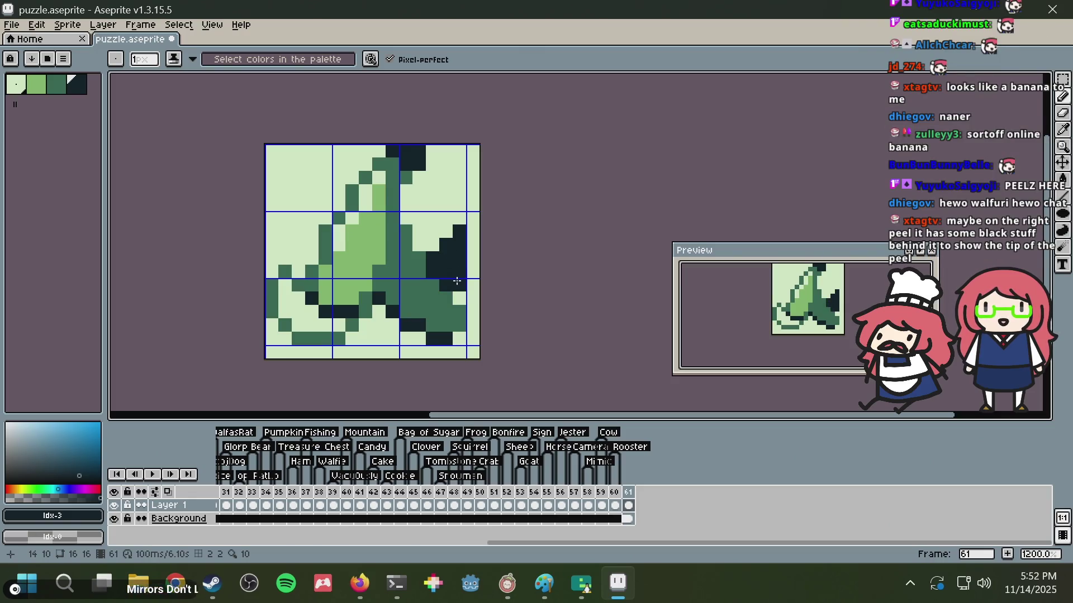
- Undo the first attempt and redraw the dark block on the right flap, extending it upward
scroll(455, 281, "down", 5)
scroll(453, 278, "down", 2)
scroll(447, 308, "up", 5)
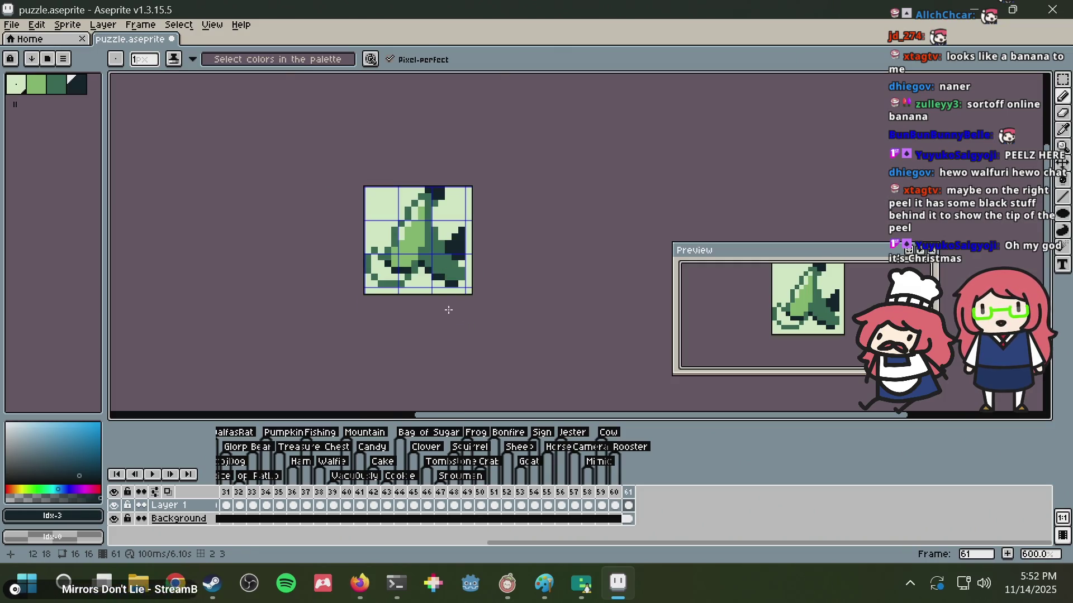
scroll(402, 280, "up", 2)
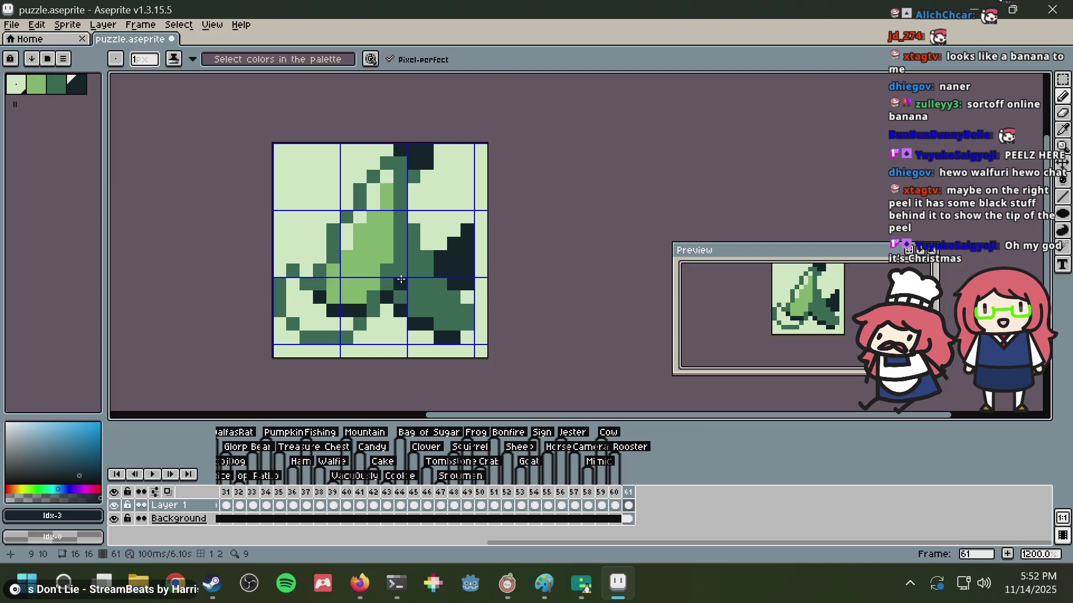
scroll(380, 237, "up", 1)
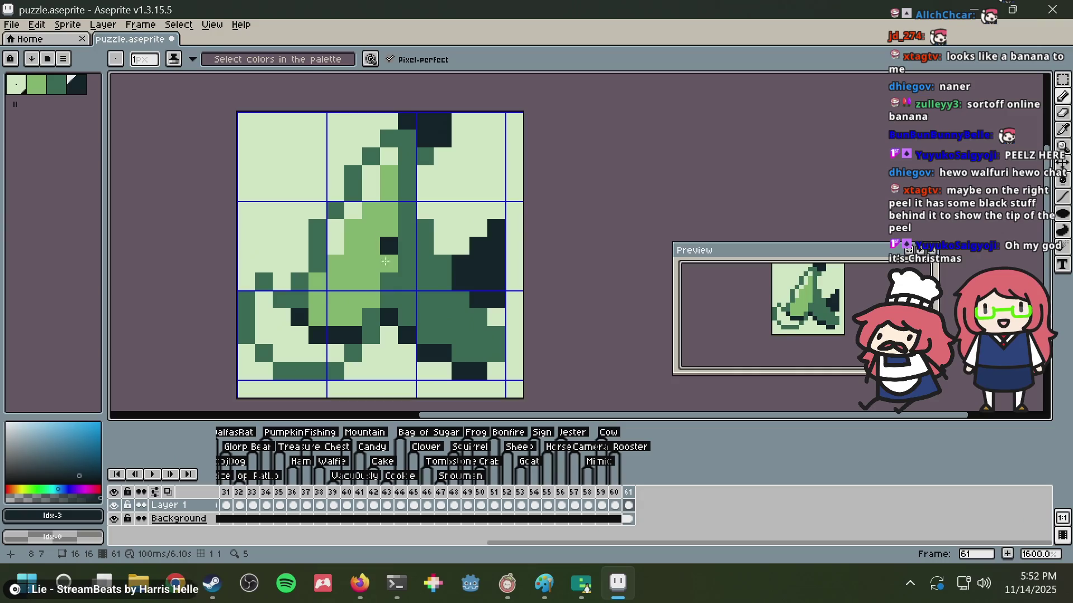
key("alt+Tab")
key("alt+Tab")
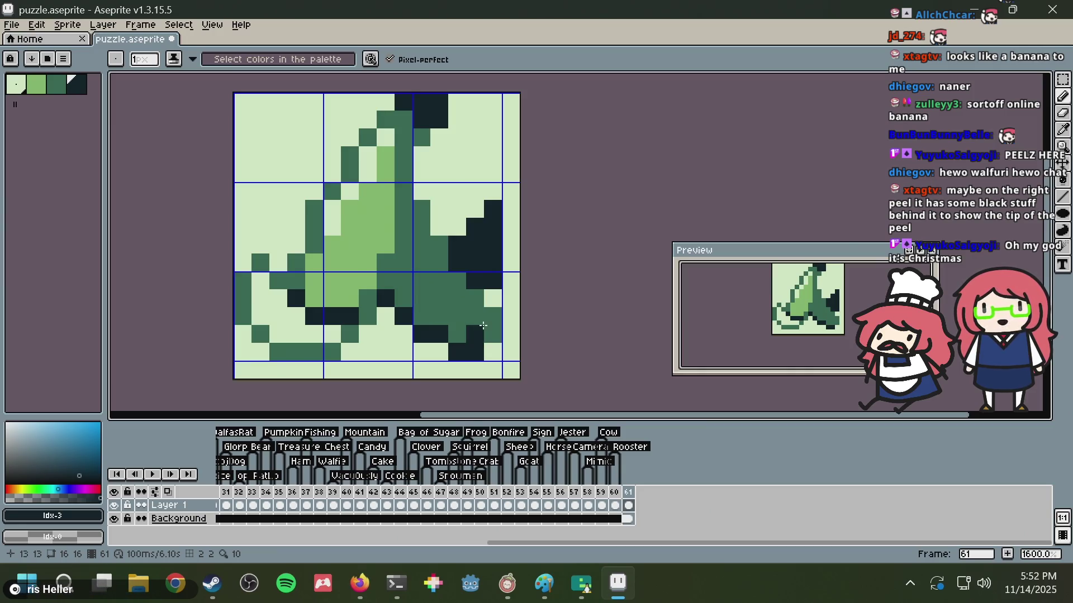
key("ctrl+z")
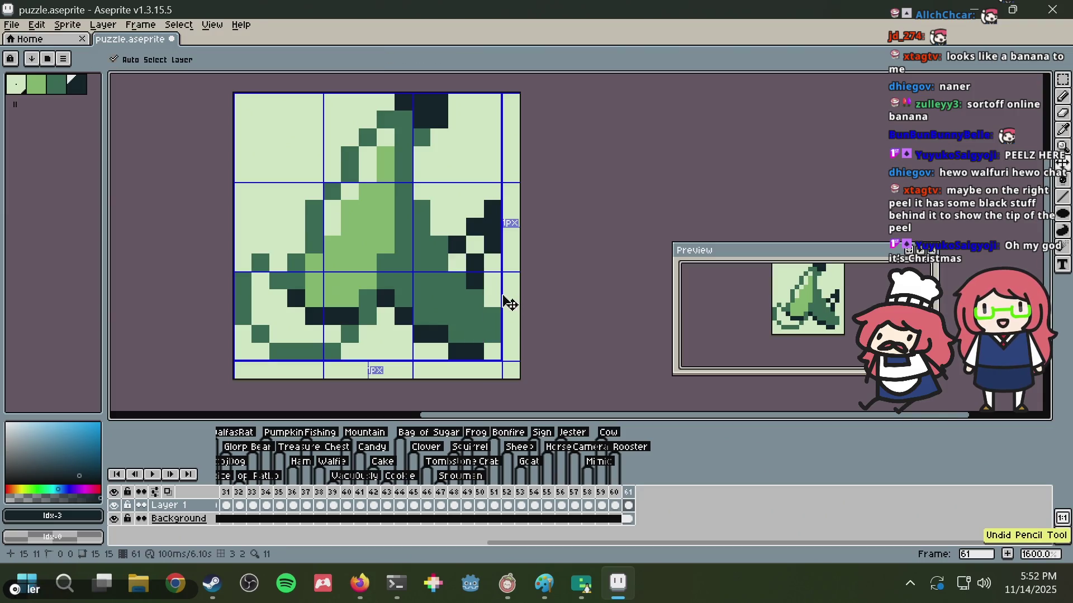
key("ctrl+z")
key("ctrl+z")
key("b")
left_click_drag(491, 296, 459, 246)
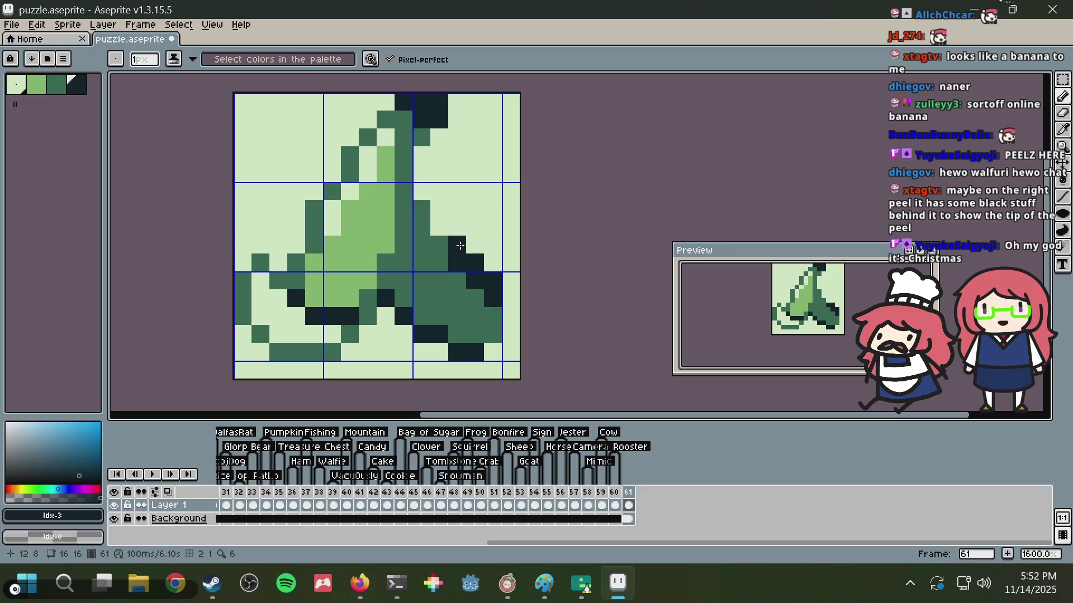
left_click(493, 263)
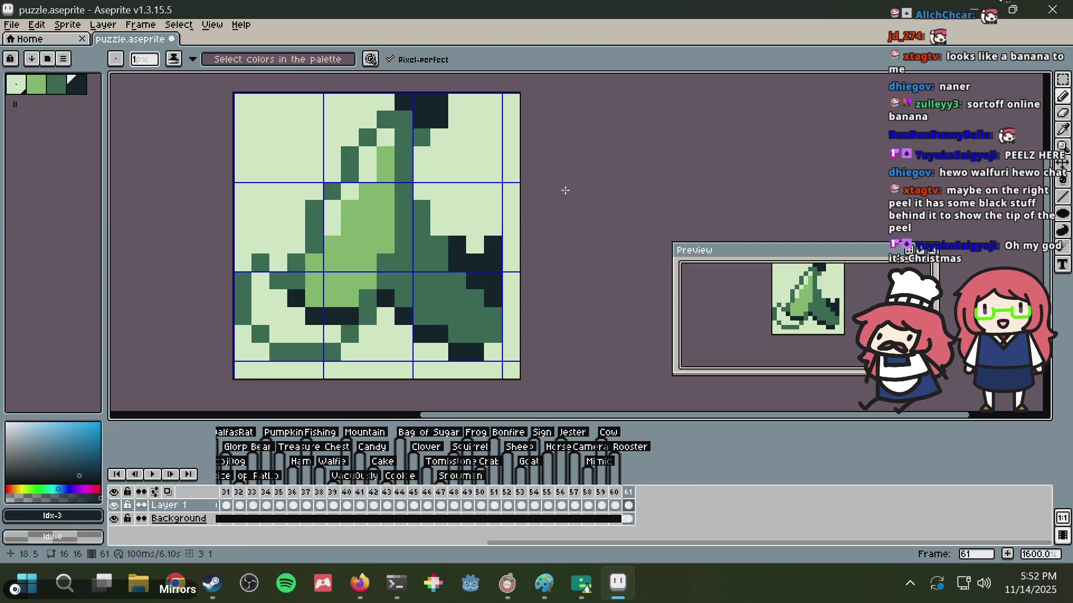
left_click_drag(457, 227, 439, 227)
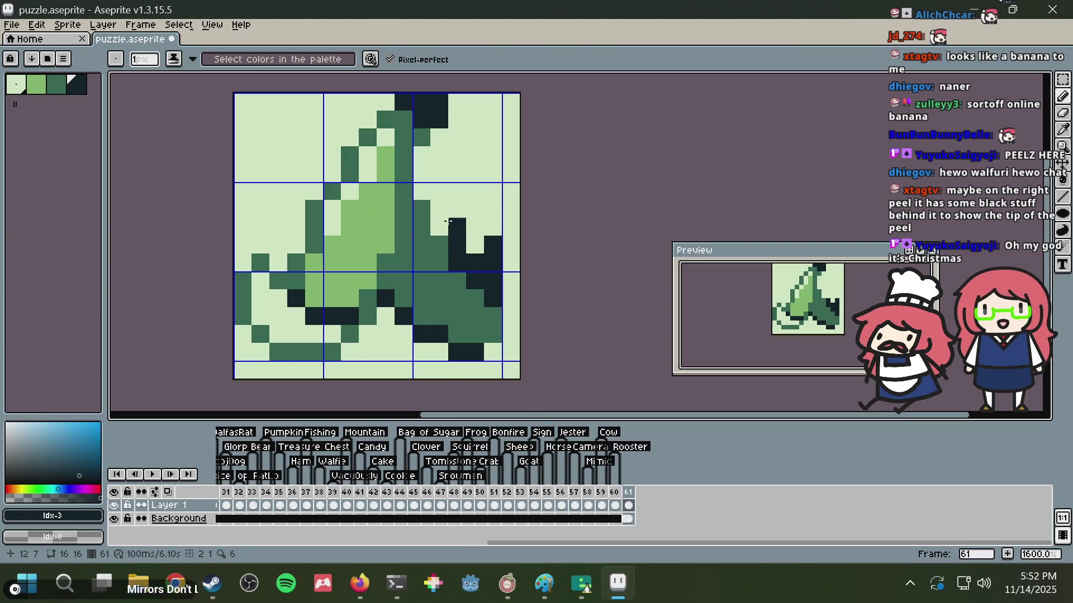
left_click(468, 244)
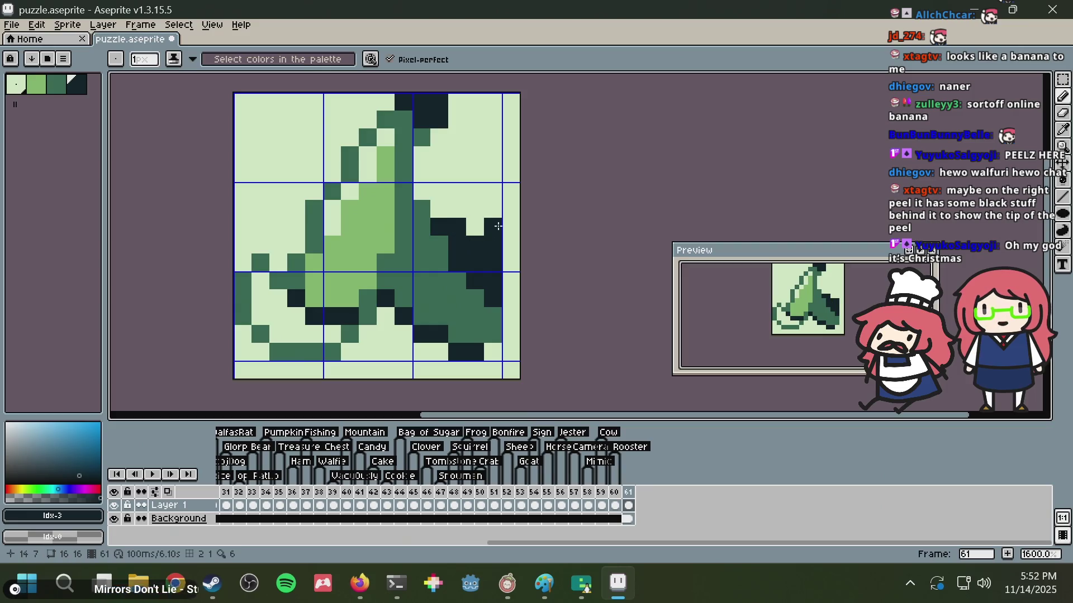
- Paint light background green below the block and darken its upper-left pixel
key("ctrl+z")
left_click(510, 225, "alt")
left_click(493, 298)
left_click(495, 284)
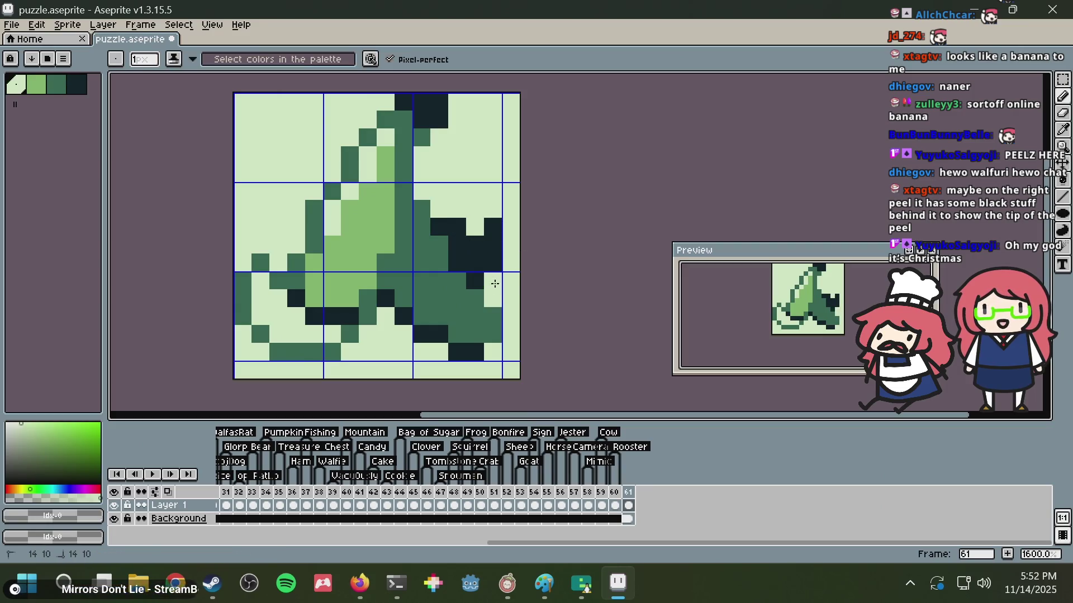
left_click(485, 260, "alt")
key("ctrl+z")
left_click(478, 228)
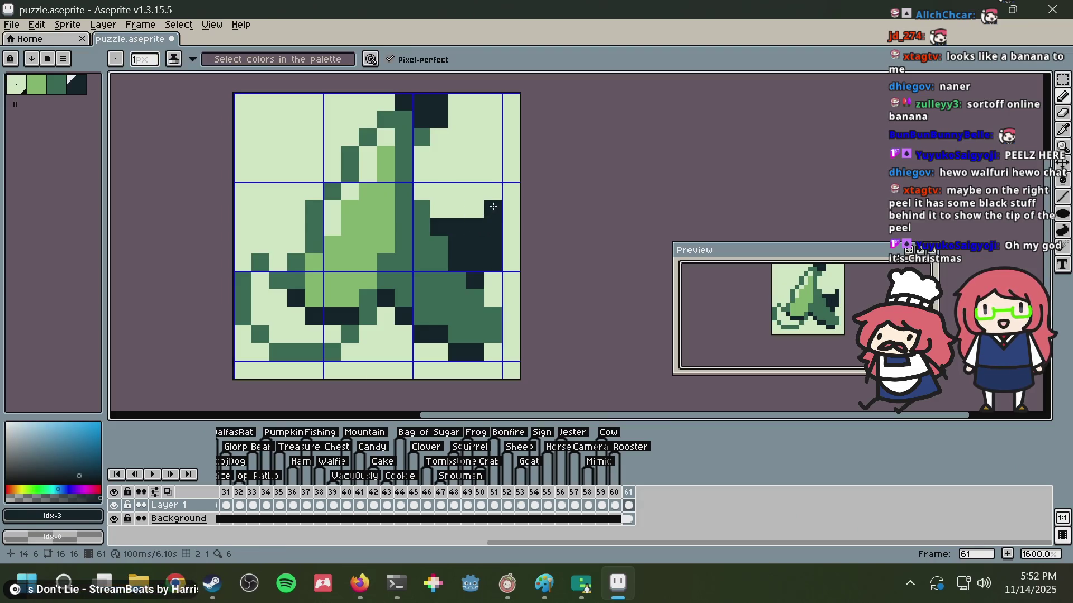
- Paint the stem tip pixel with the stem's mid-dark green
scroll(492, 211, "down", 9)
scroll(486, 215, "up", 1)
scroll(486, 215, "up", 1)
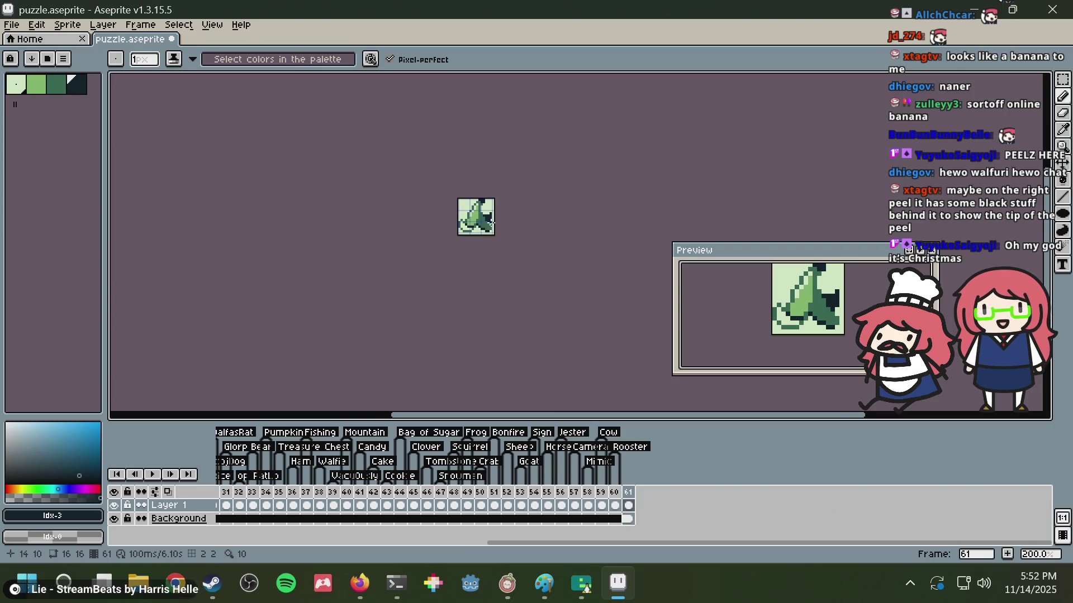
scroll(488, 214, "up", 2)
scroll(487, 214, "up", 2)
key("alt+Tab")
key("alt+Tab")
scroll(444, 257, "up", 4)
left_click(417, 211, "alt")
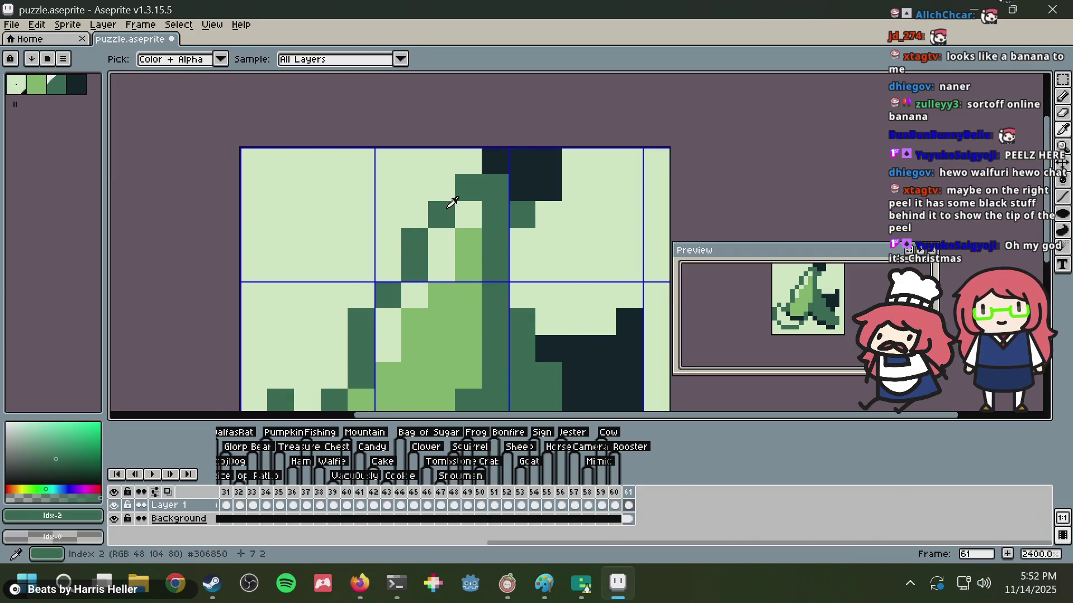
left_click(440, 188)
- Lighten the pixel below the stem and retouch a stem pixel, undoing the last change
left_click(467, 211, "alt")
left_click(442, 212)
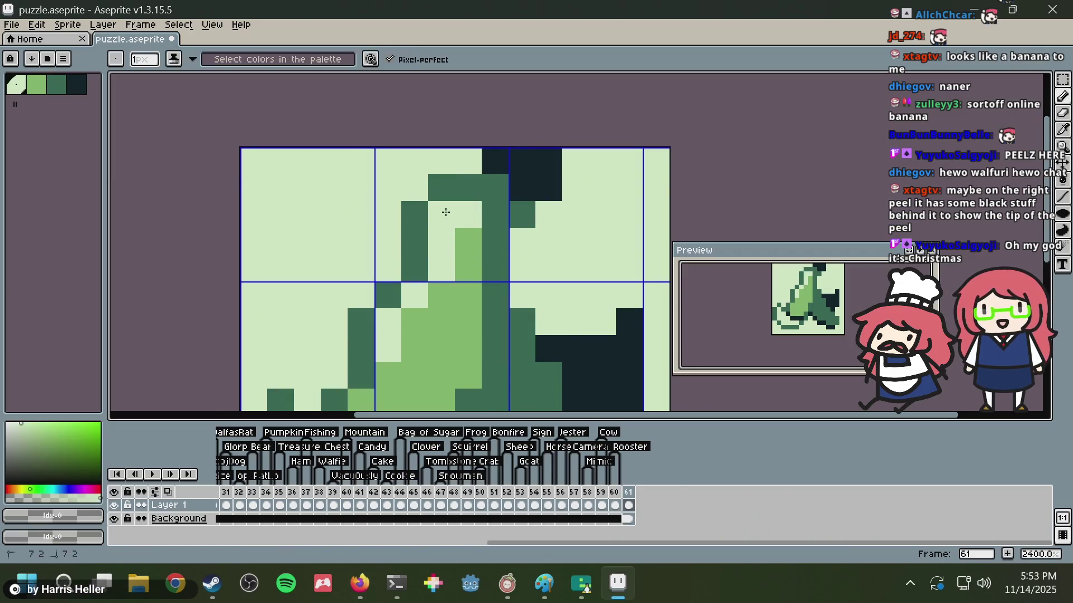
scroll(467, 228, "down", 3)
left_click(467, 229)
scroll(467, 229, "down", 1)
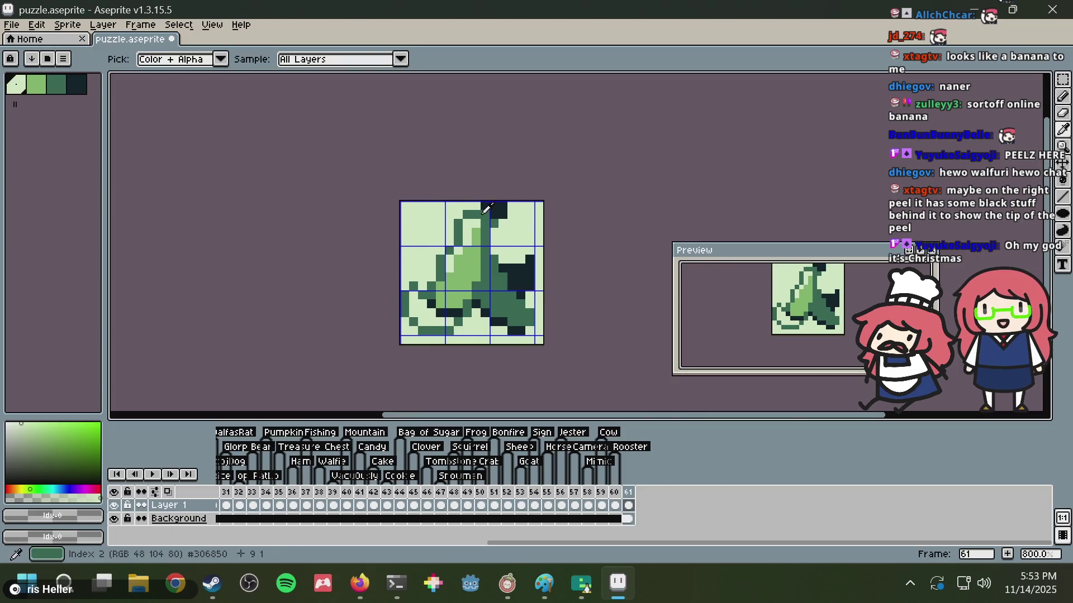
left_click(474, 221, "alt")
key("ctrl+z")
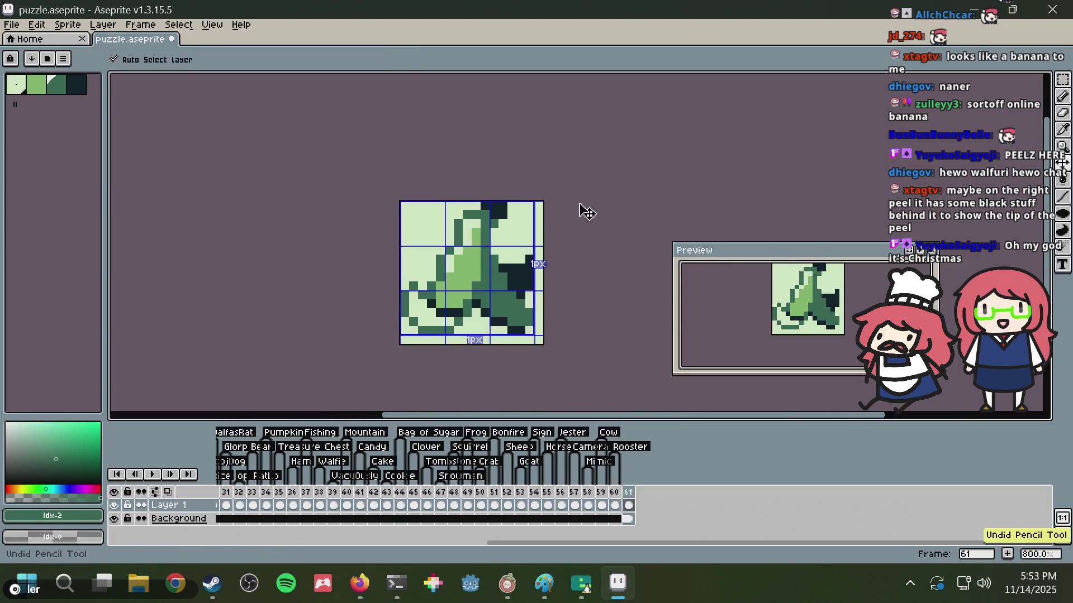
key("alt+Tab")
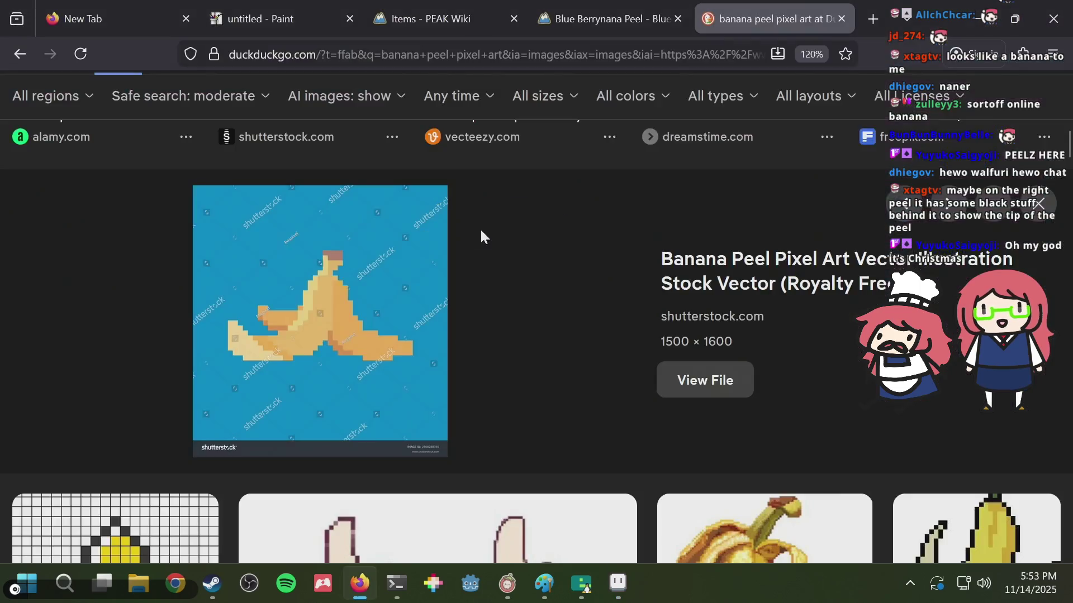
- Repaint right-flap pixels: background green, medium green, dark green at 14,11, darkest near lower right
key("alt+Tab")
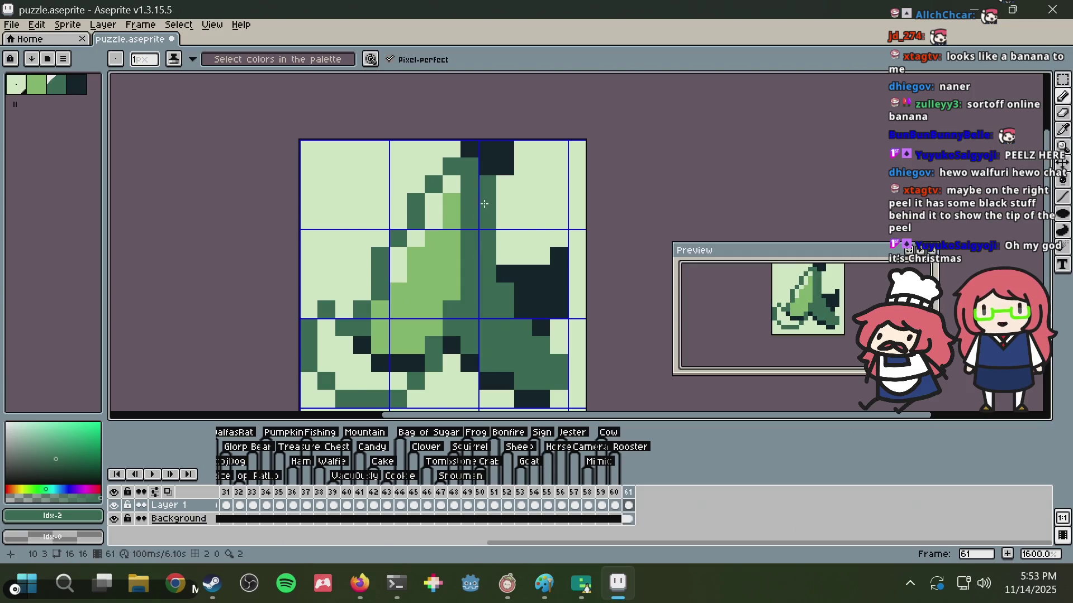
scroll(501, 248, "down", 1)
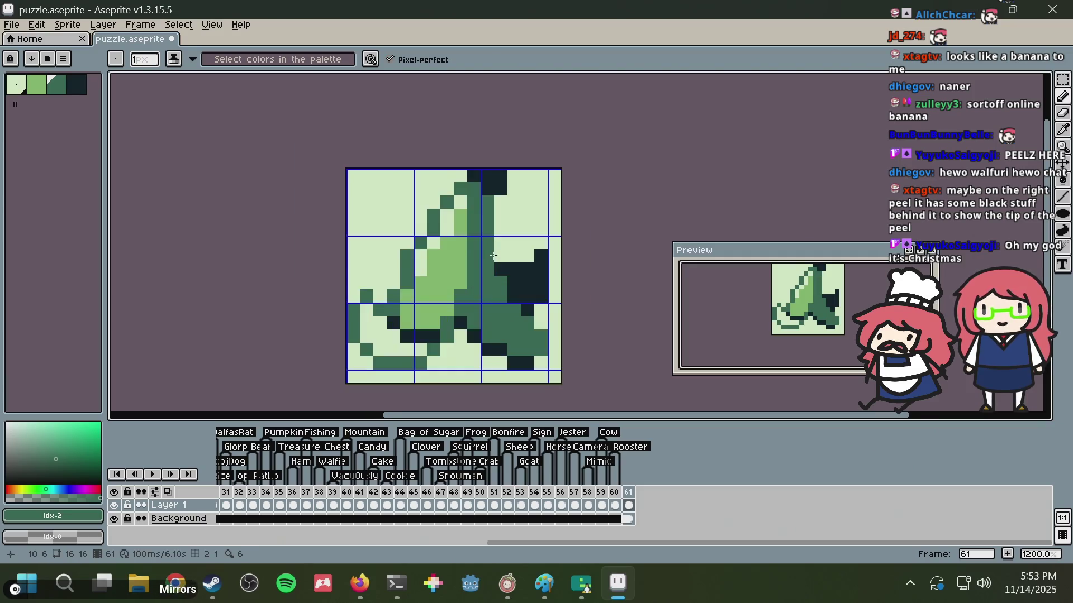
scroll(497, 192, "up", 3)
scroll(497, 192, "down", 1)
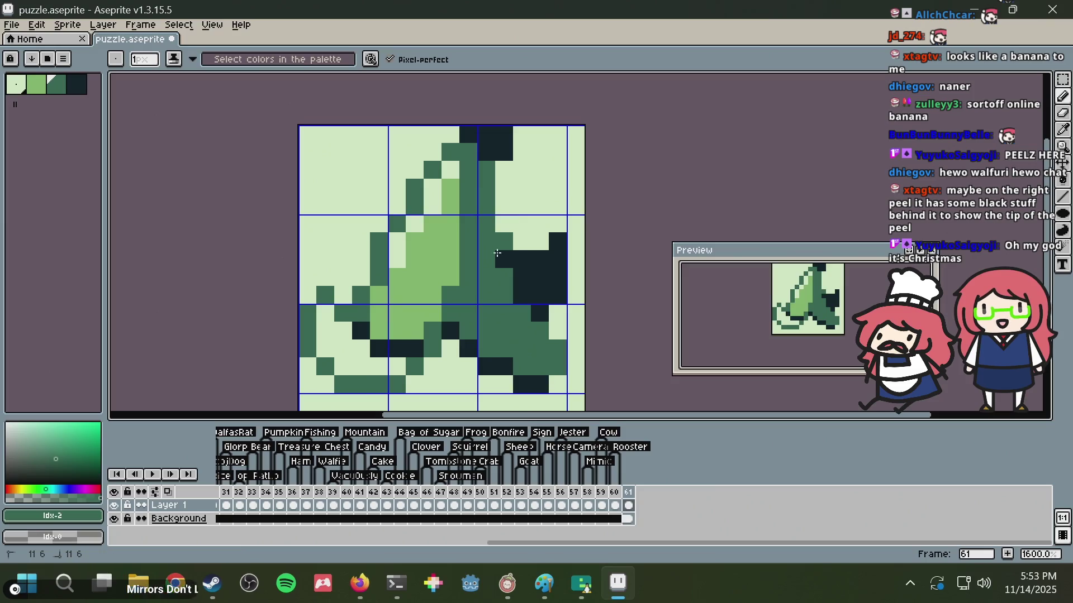
right_click(504, 241)
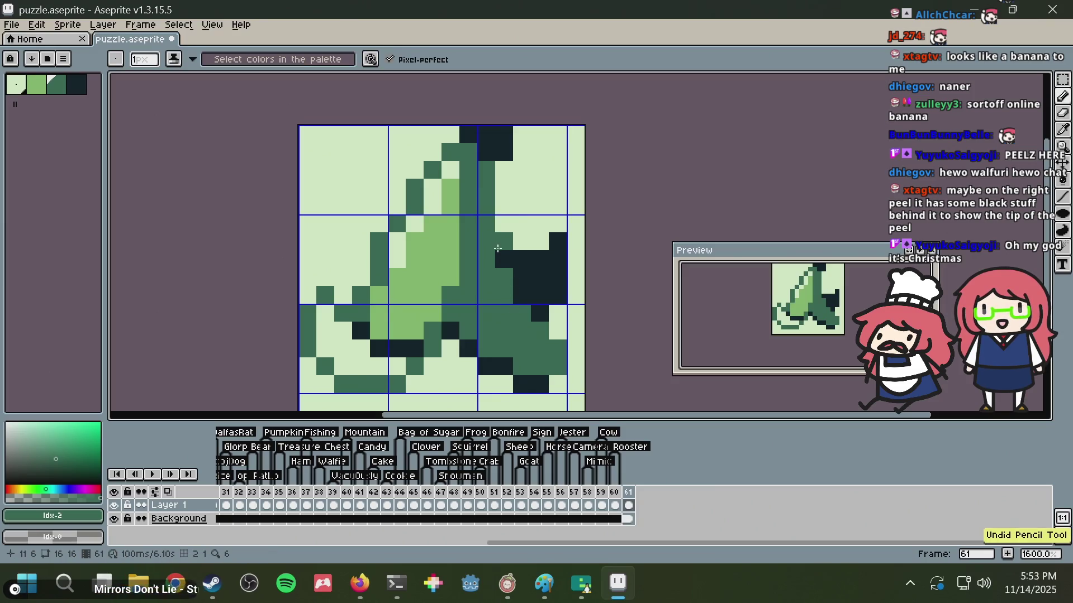
left_click(516, 301)
left_click(554, 338)
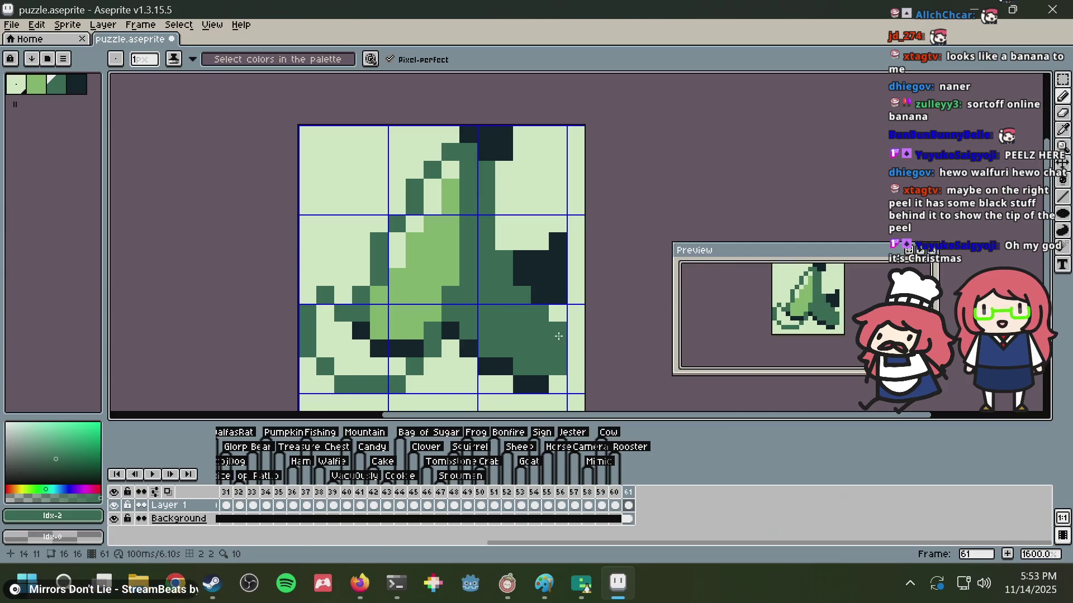
key("alt")
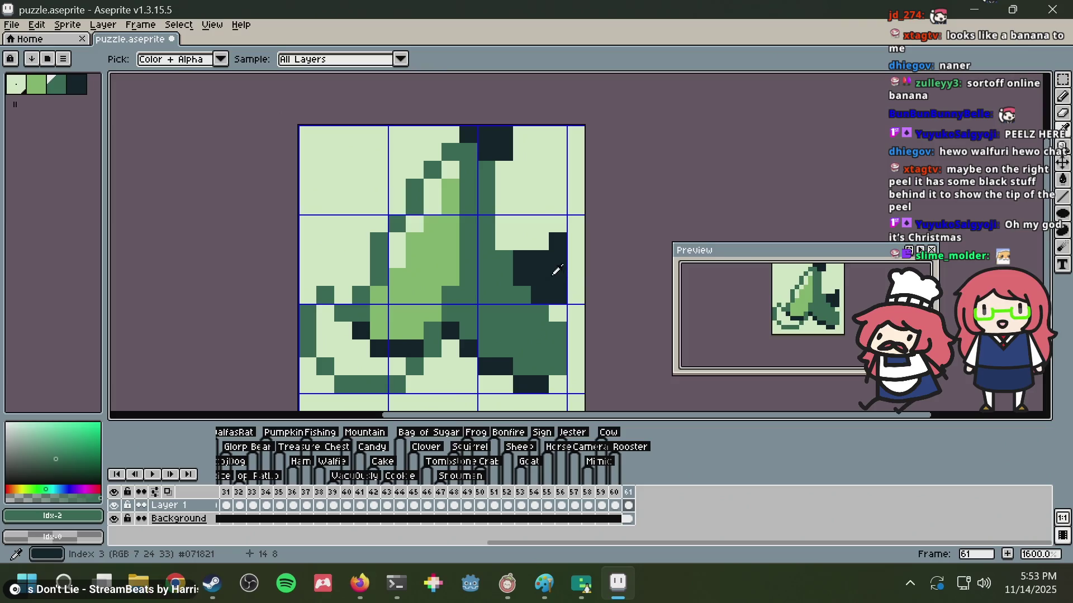
left_click(556, 271, "alt")
left_click(559, 349)
left_click(559, 331)
- Try dark green pixels beside the stem top, then undo them
scroll(570, 294, "down", 3)
scroll(569, 294, "down", 2)
scroll(569, 294, "down", 4)
scroll(567, 293, "up", 4)
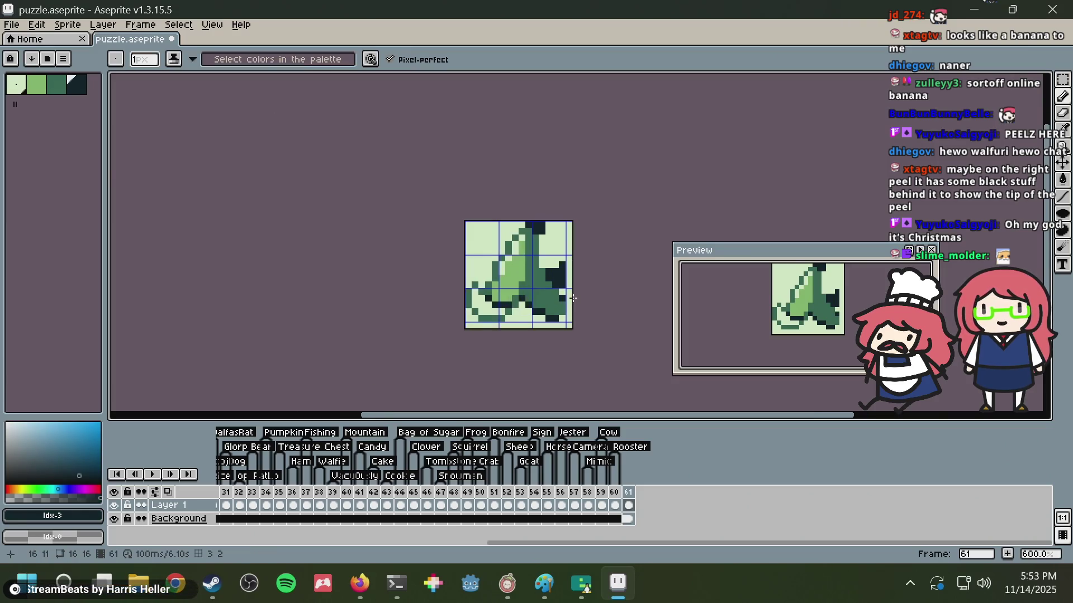
scroll(568, 294, "up", 5)
key("alt+Tab")
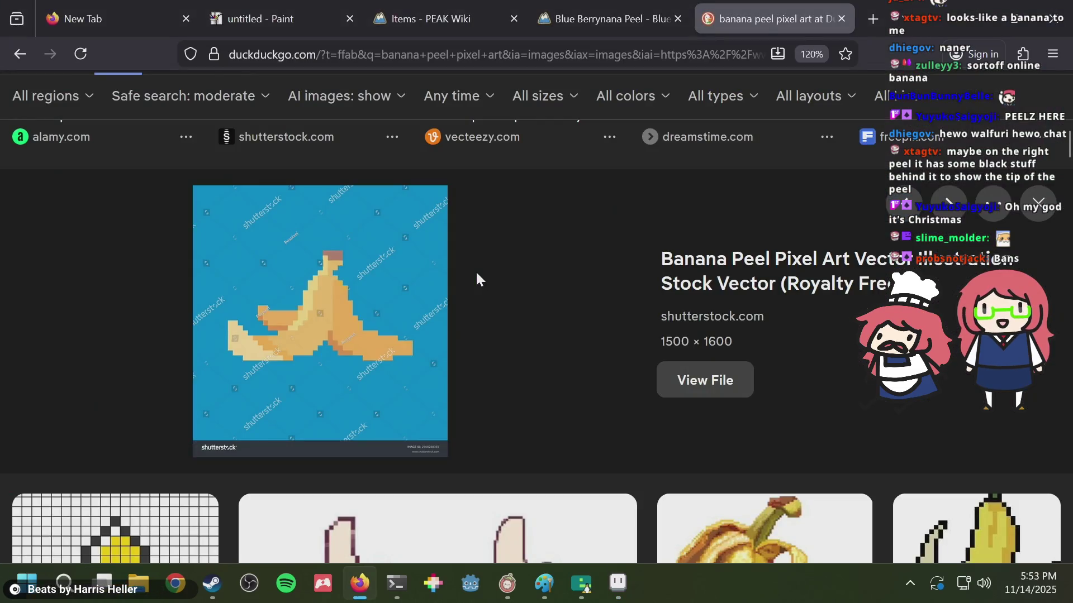
key("alt+Tab")
left_click(402, 221, "alt")
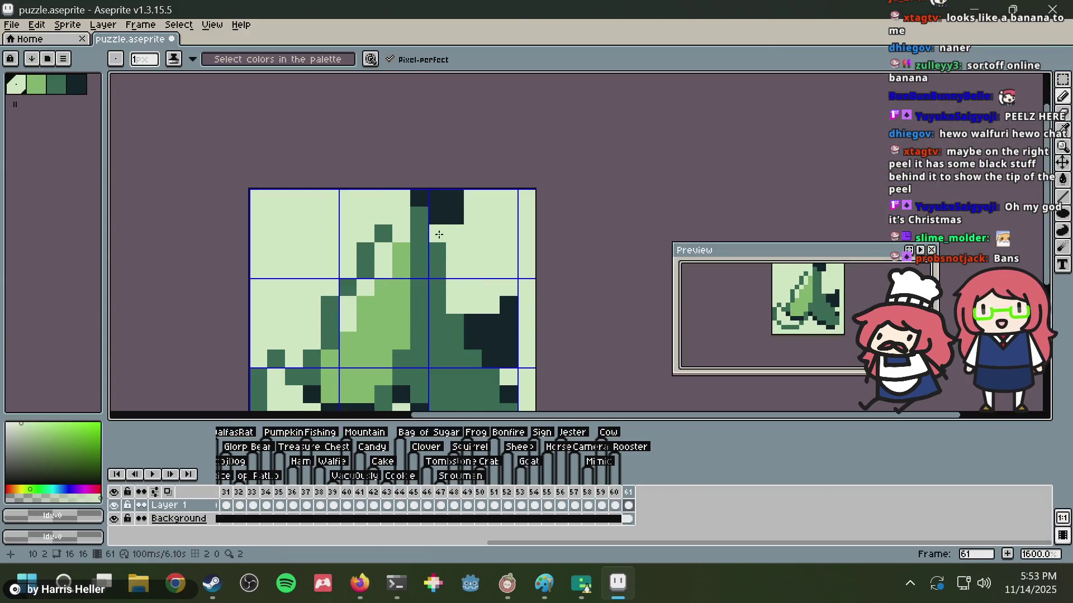
left_click(416, 229, "alt")
left_click(401, 215)
left_click(439, 215)
key("ctrl+z")
left_click(451, 213)
key("ctrl+z")
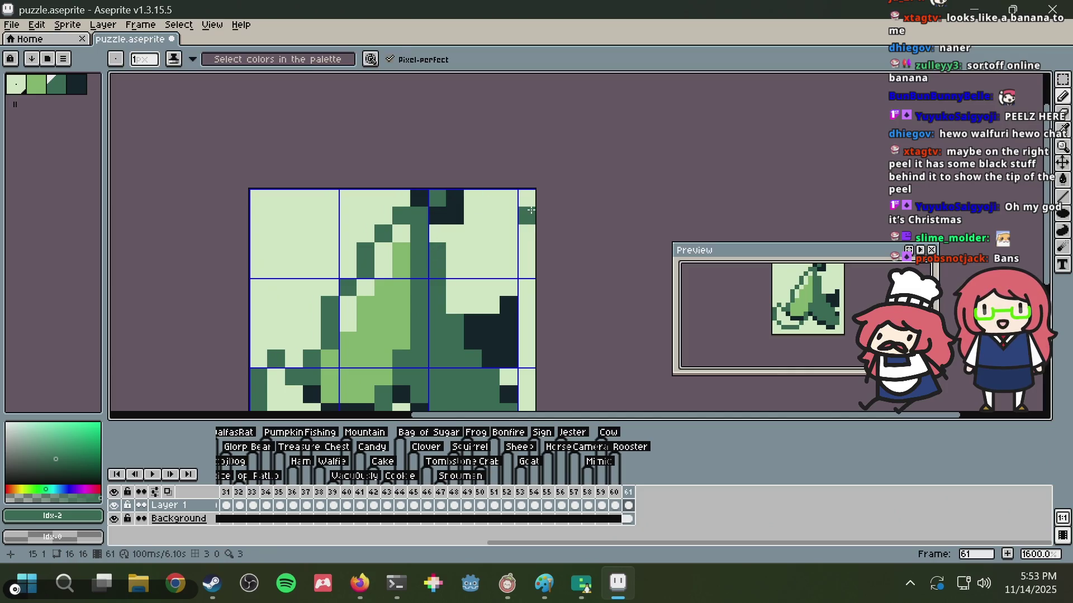
key("ctrl+z")
- Repaint three row-12 pixels green and revert trial lighter pixels on the right peel
scroll(539, 219, "down", 1)
scroll(539, 219, "down", 2)
scroll(508, 252, "up", 2)
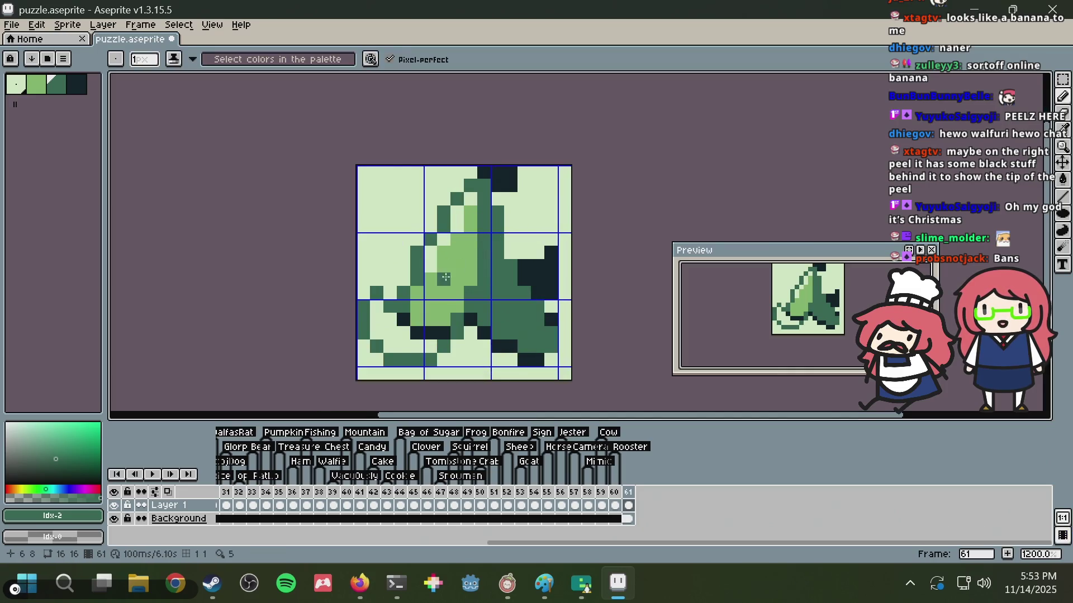
left_click_drag(414, 333, 443, 332)
scroll(480, 282, "down", 5)
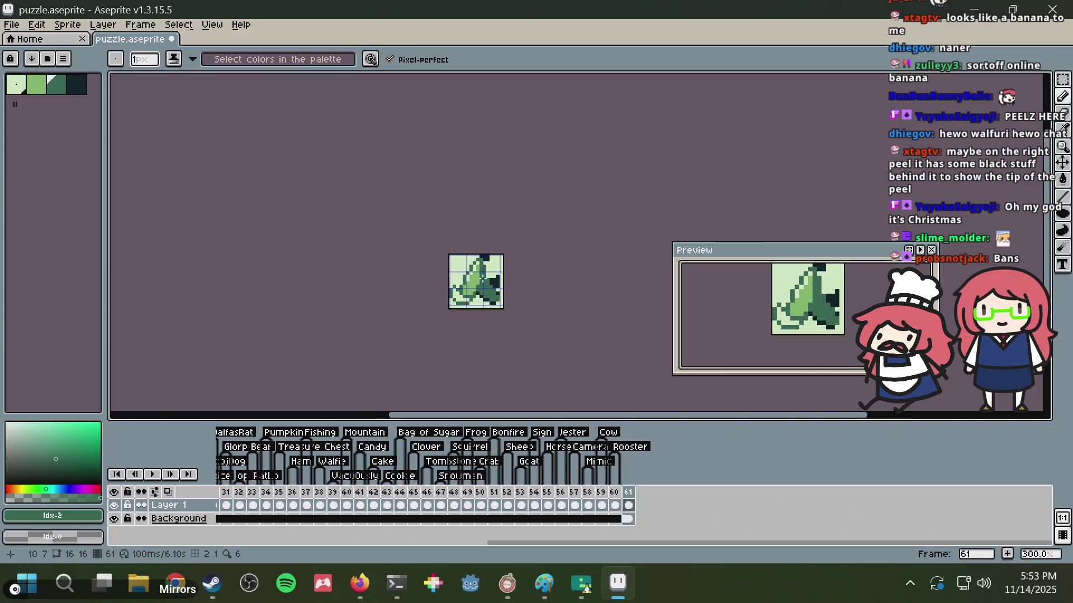
scroll(482, 278, "up", 2)
scroll(482, 278, "up", 2)
key("alt+Tab")
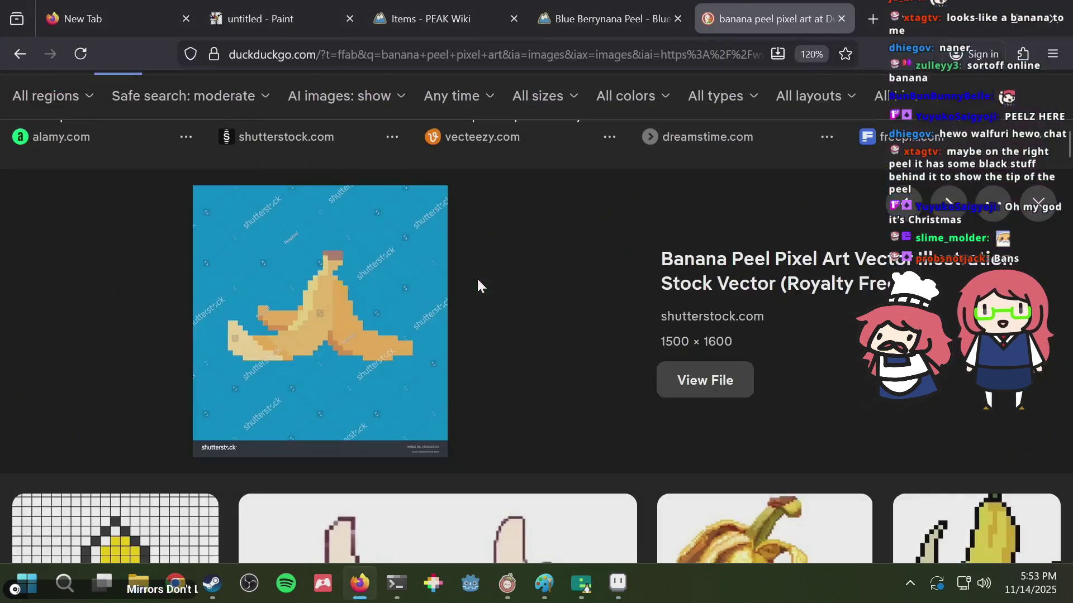
key("alt+Tab")
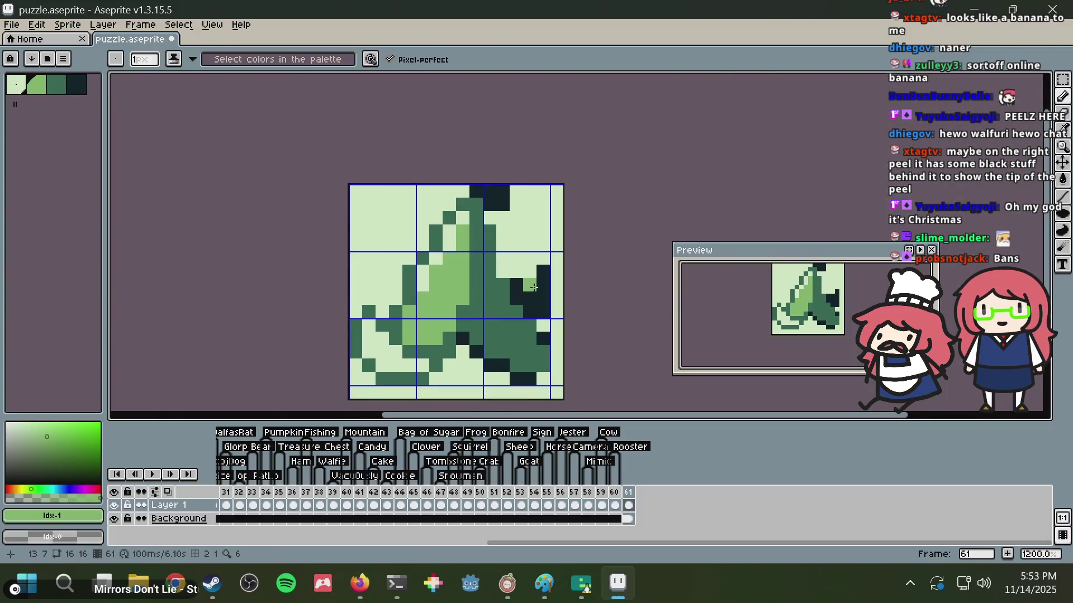
left_click(472, 287, "alt")
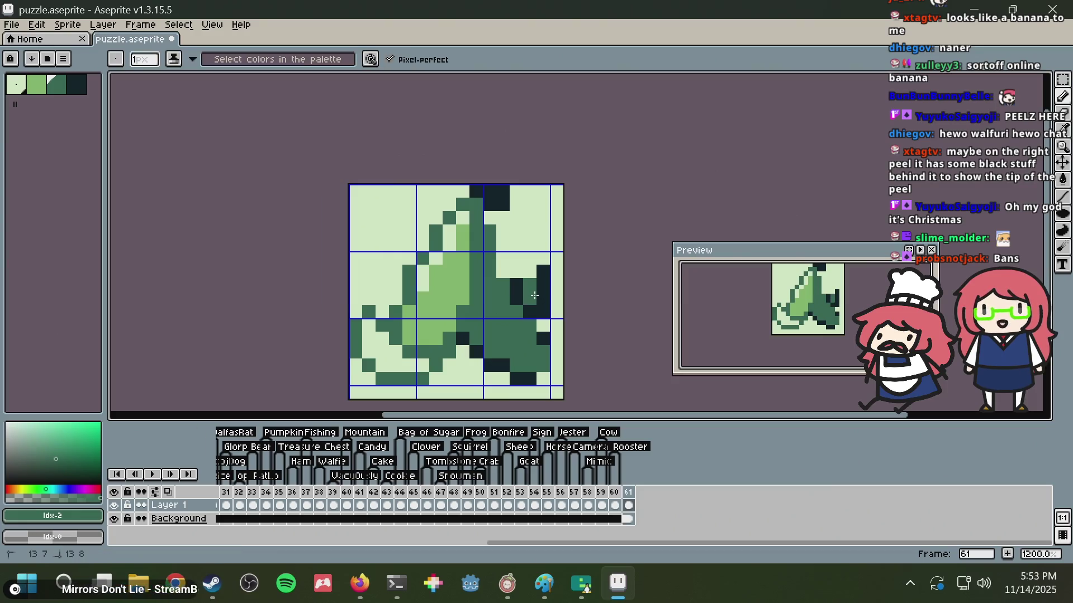
key("ctrl+z")
left_click(540, 274)
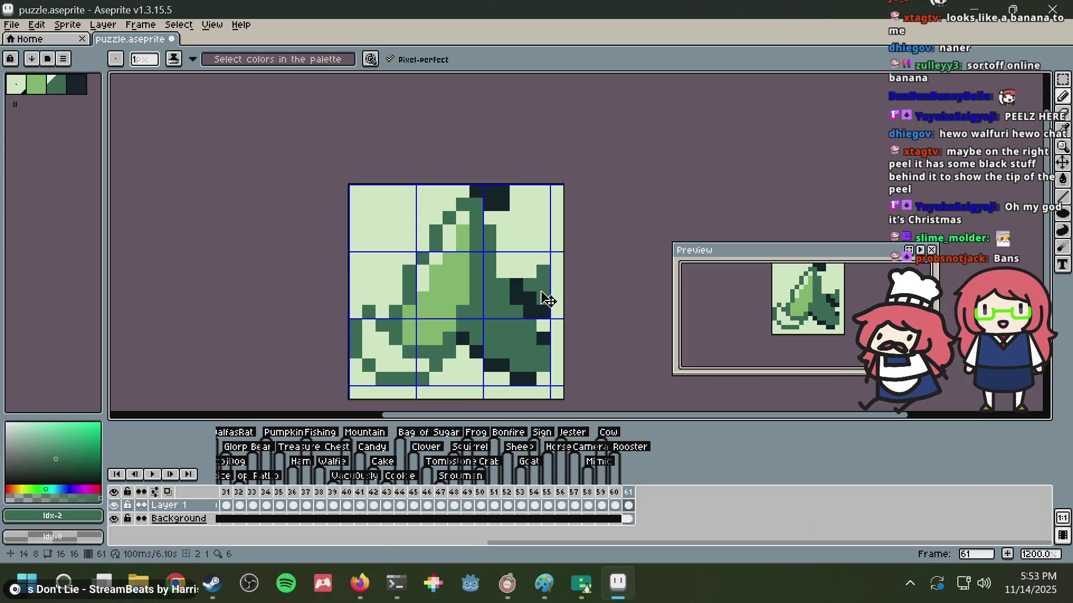
key("ctrl+z")
key("ctrl+z")
key("ctrl+z")
- Save puzzle.aseprite and bring up the recently opened files list
key("ctrl+s")
scroll(519, 253, "down", 3)
scroll(519, 253, "up", 3)
scroll(519, 253, "down", 2)
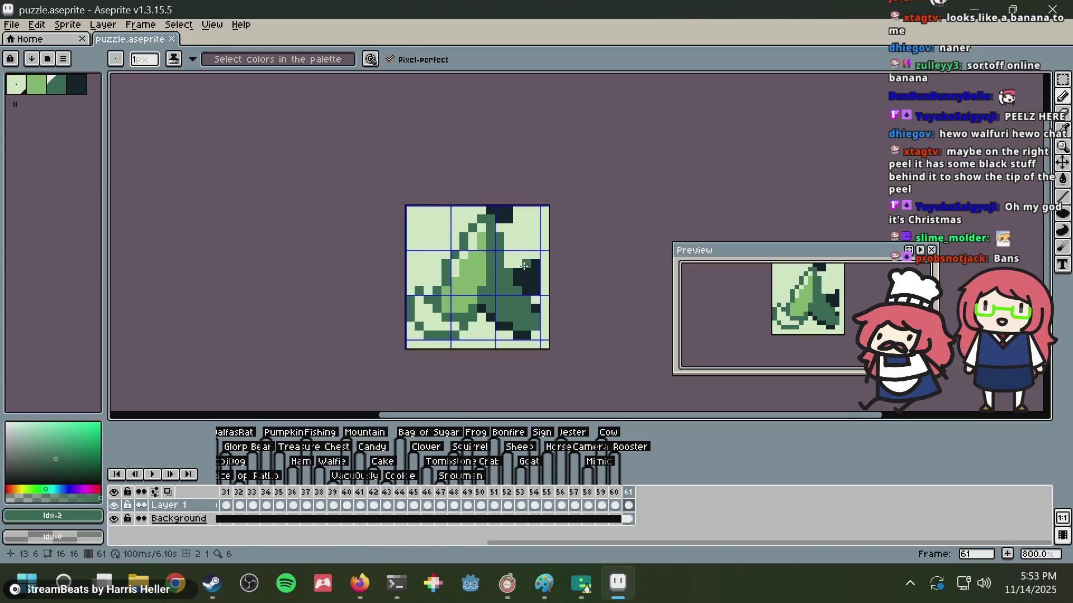
scroll(518, 263, "up", 2)
scroll(525, 313, "up", 1)
scroll(525, 313, "up", 1)
scroll(525, 313, "down", 1)
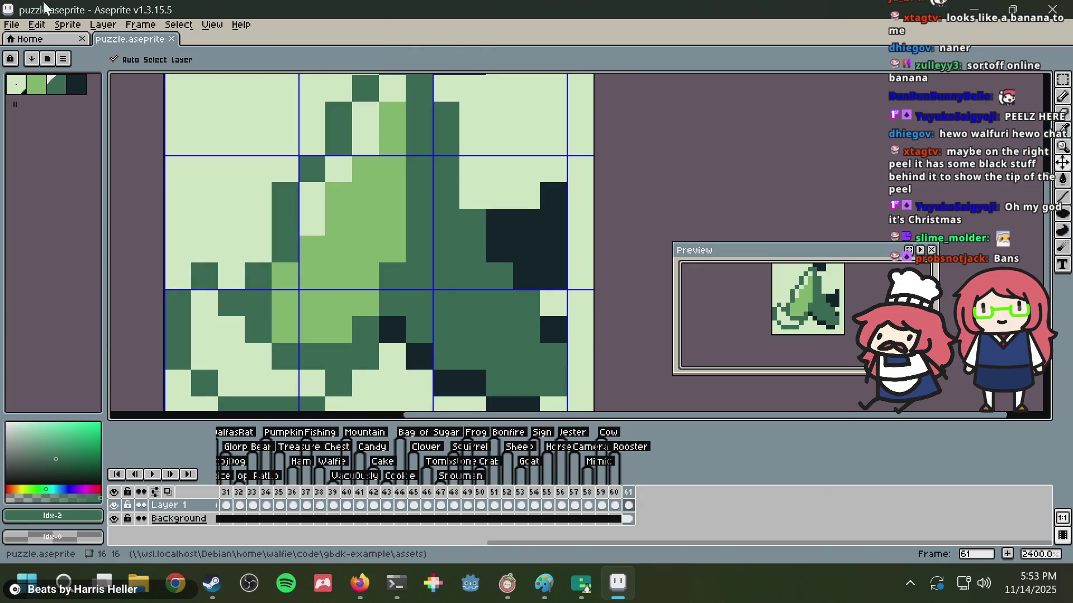
left_click(12, 25)
- Open puzzle.png from recent files and copy the banana peel sprite from puzzle.aseprite
mouse_move(68, 66)
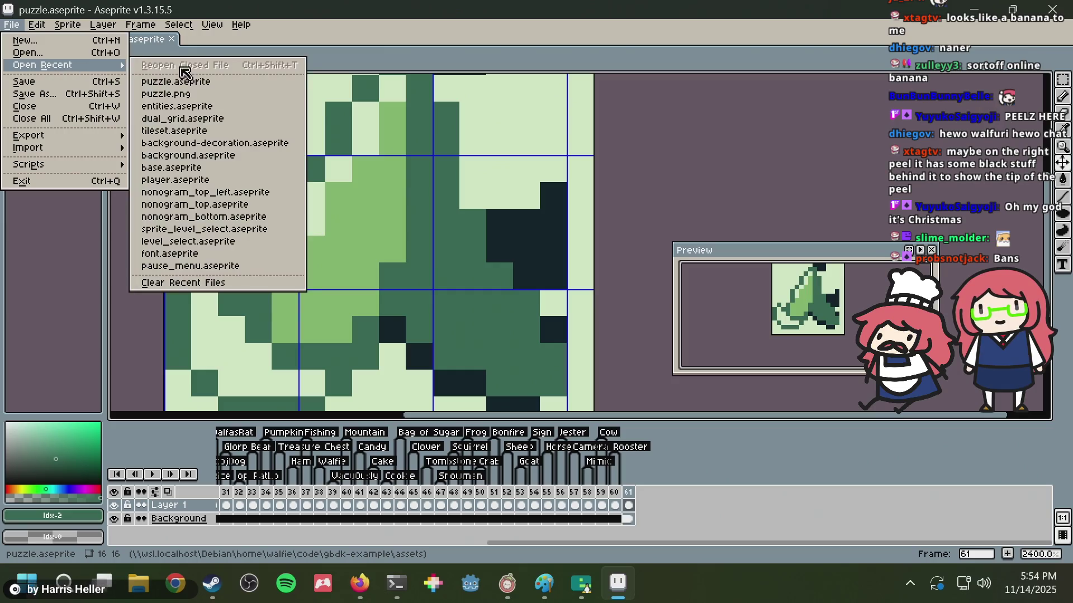
left_click(185, 95)
left_click(134, 38)
key("ctrl+c")
- Paste the banana peel sprite into puzzle.png and commit it in place
left_click(201, 39)
key("ctrl+v")
scroll(601, 207, "up", 3)
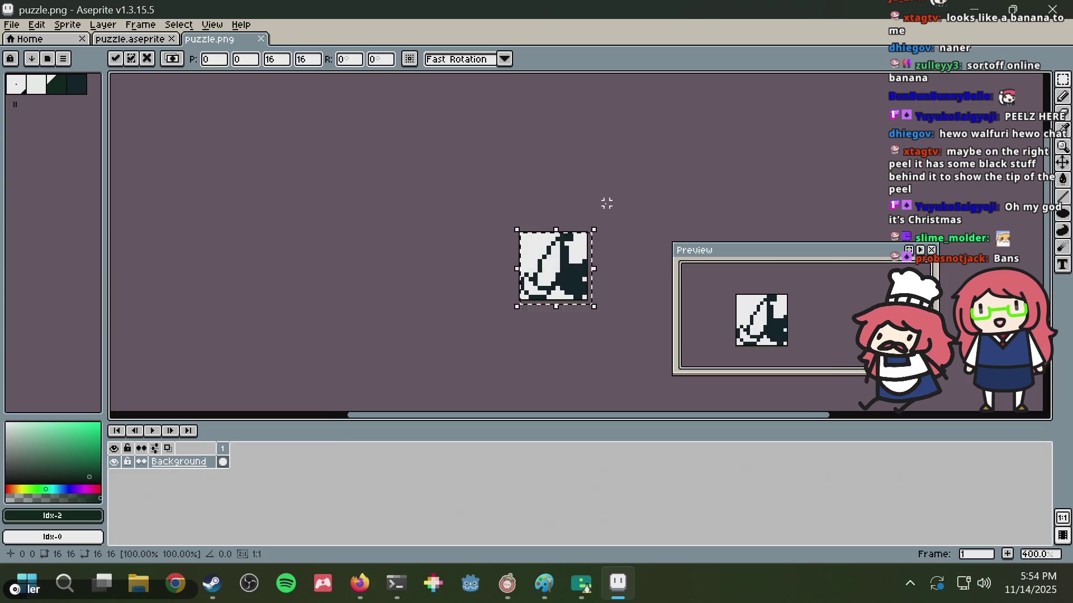
key("Return")
scroll(637, 199, "up", 2)
scroll(636, 199, "up", 2)
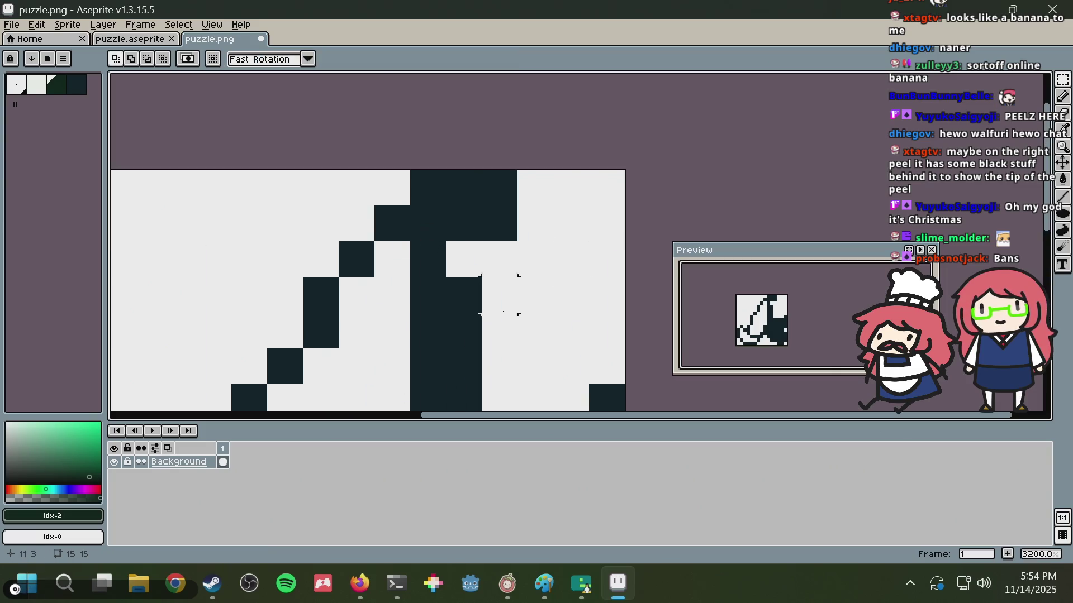
scroll(419, 149, "down", 1)
scroll(427, 156, "down", 1)
scroll(404, 173, "down", 1)
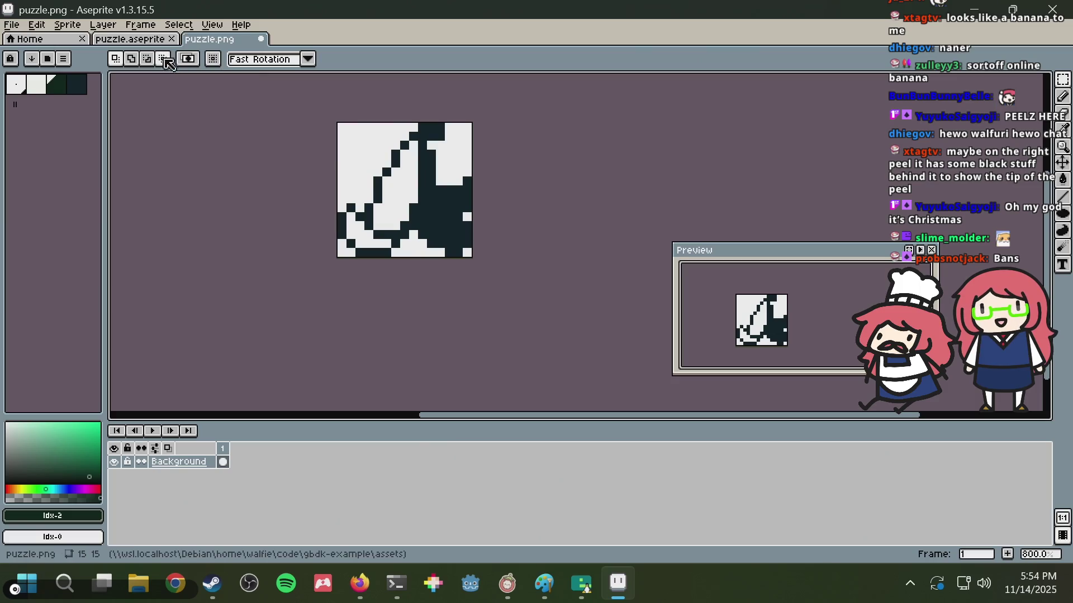
- In puzzle.aseprite, deselect and try a darkest-colour line down the peel's middle, then undo it
left_click(118, 39)
key("ctrl+d")
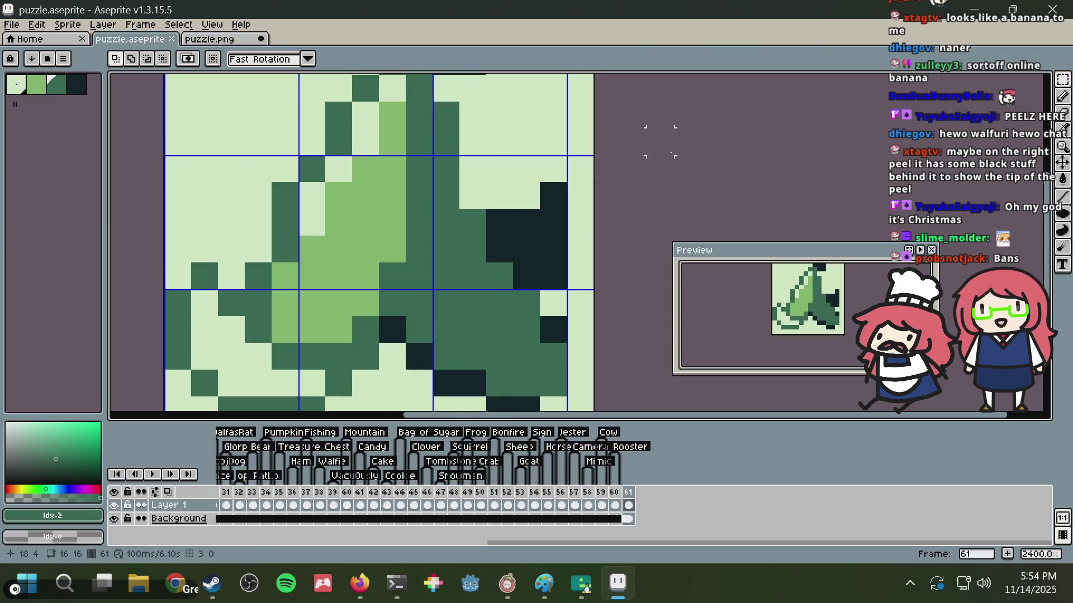
scroll(592, 153, "down", 1)
left_click(467, 267, "alt")
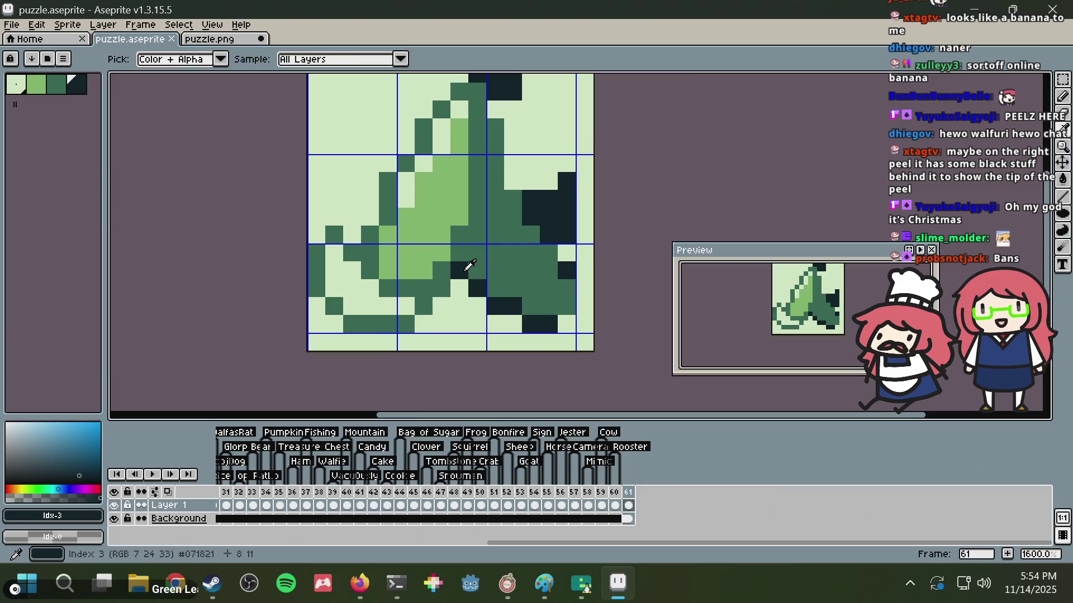
key("b")
left_click(471, 163)
left_click_drag(471, 174, 471, 218)
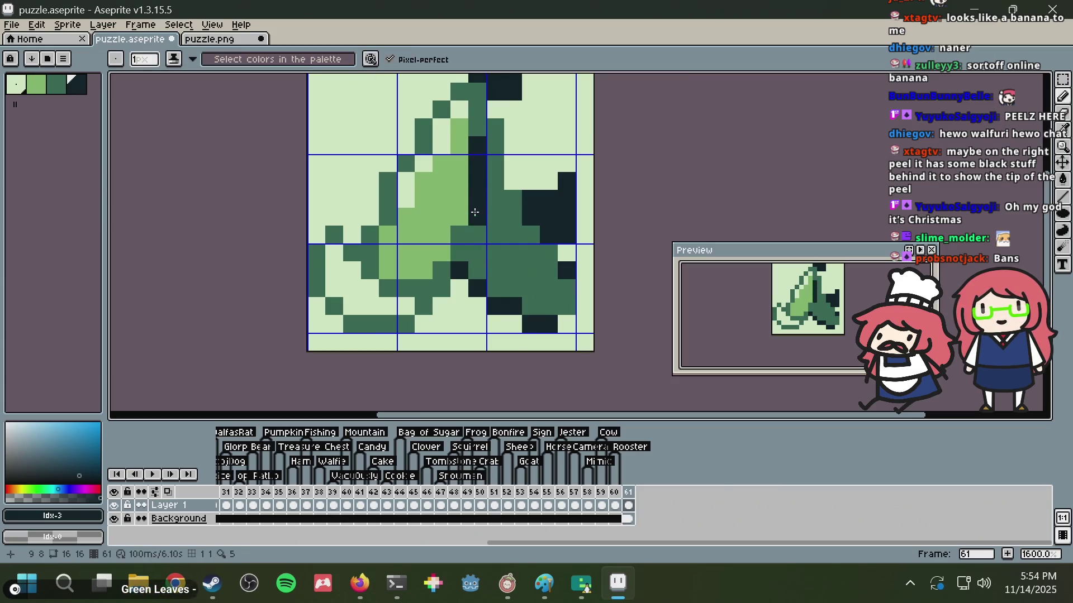
key("ctrl+z")
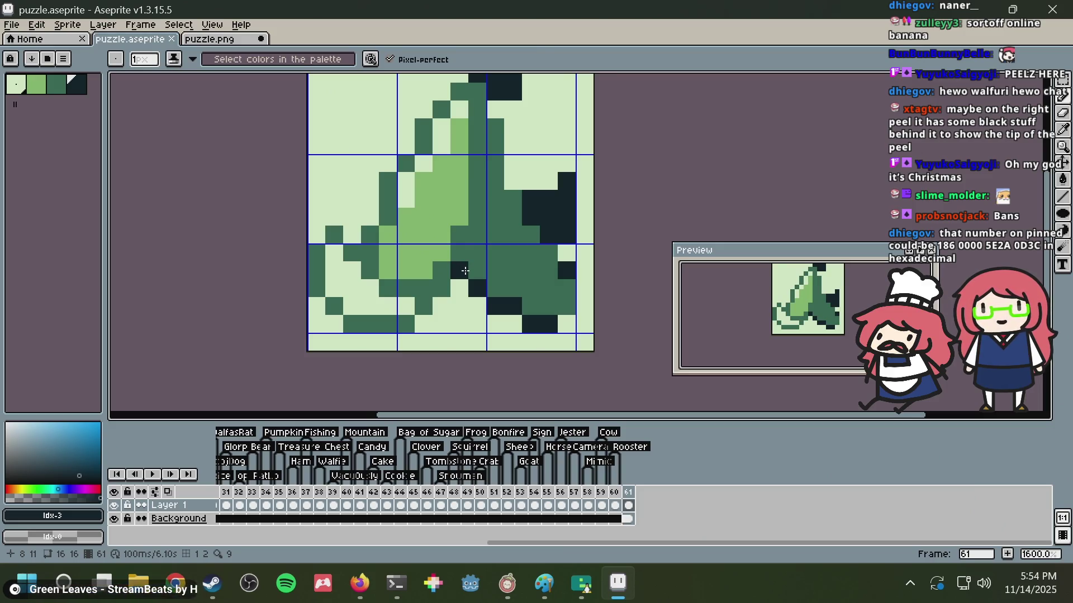
- Undo the last dark stroke, start the 25:00 timer and pick the dark green
key("ctrl+z")
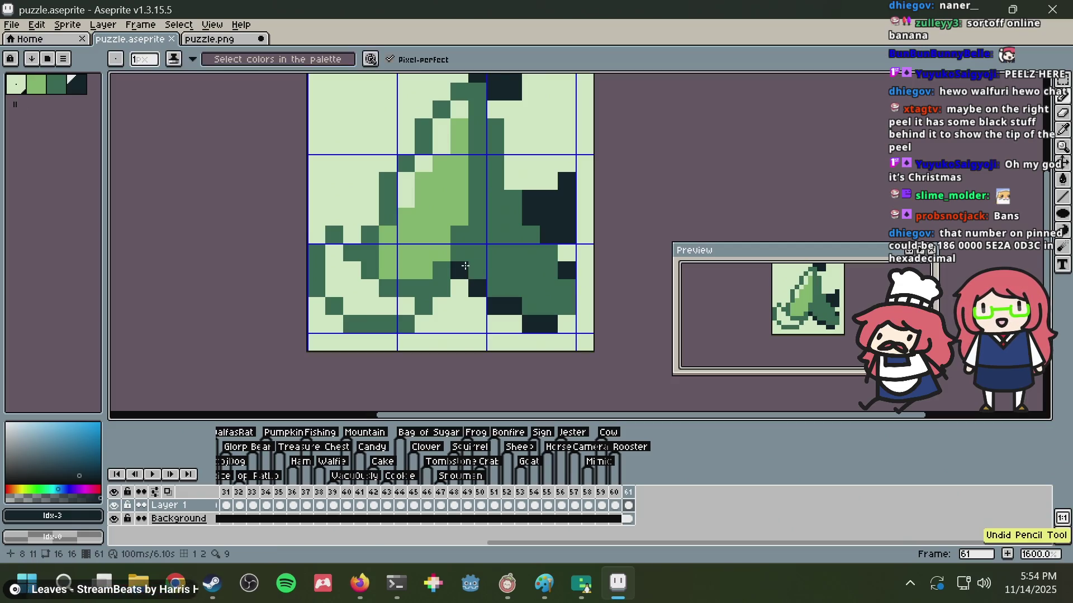
left_click(505, 584)
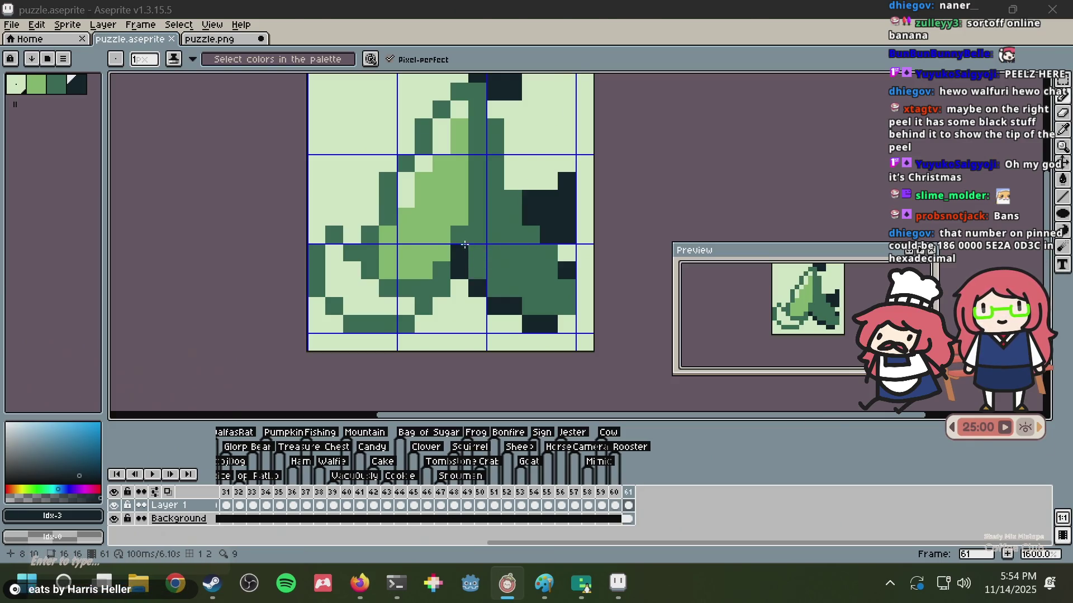
left_click(465, 226, "alt")
- Check the banana peel reference image, then recolour a dark middle pixel light green
key("alt+Tab")
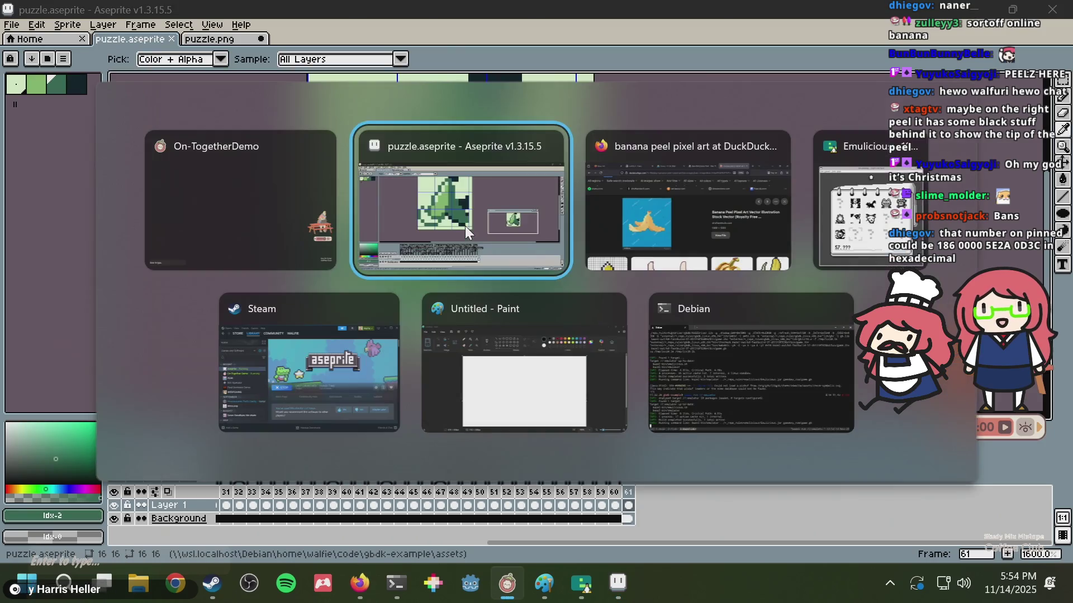
key("alt+Tab")
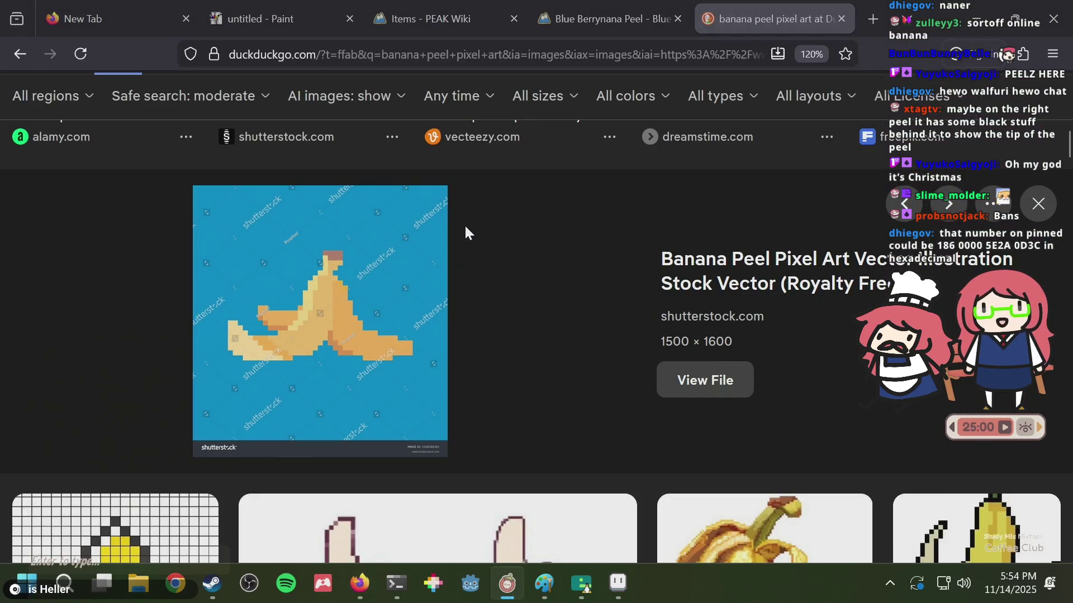
key("alt+Tab")
left_click(465, 225, "alt")
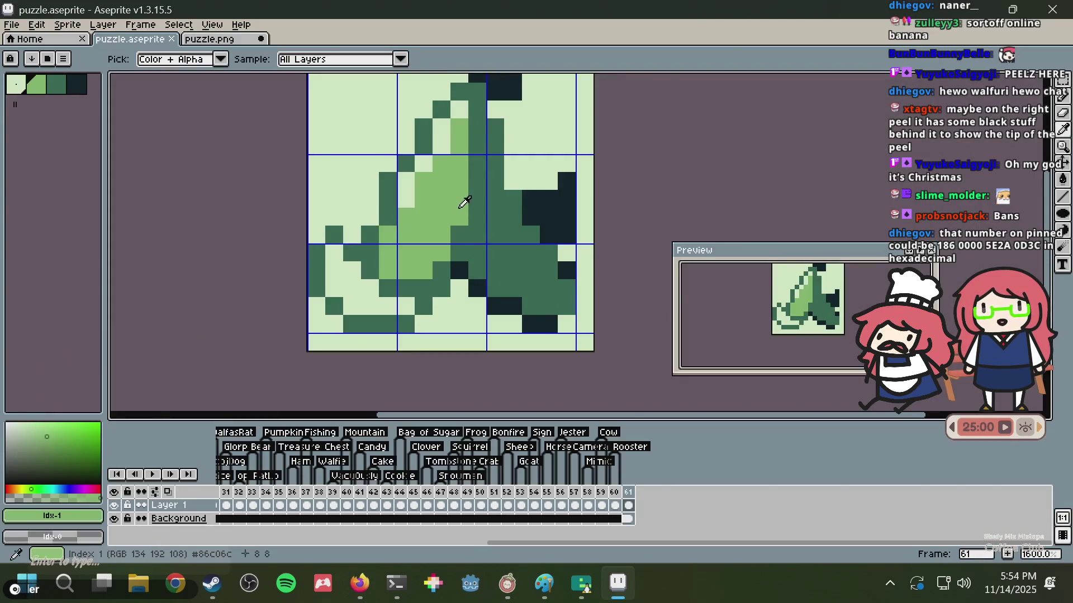
left_click(462, 232)
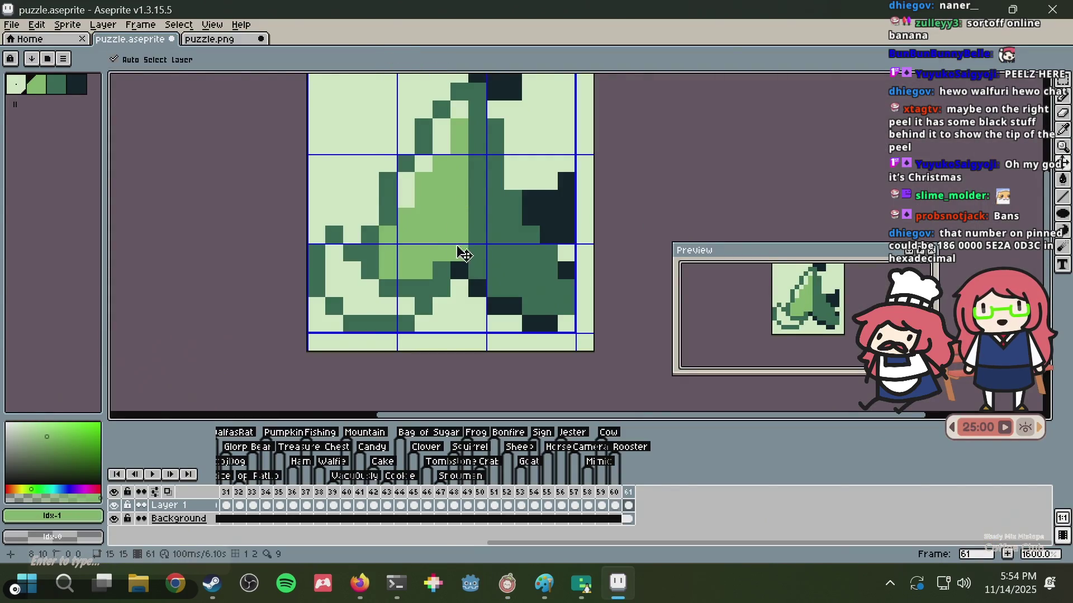
- Try moving the light green pixel one spot over, then undo it
key("ctrl+z")
left_click(436, 270)
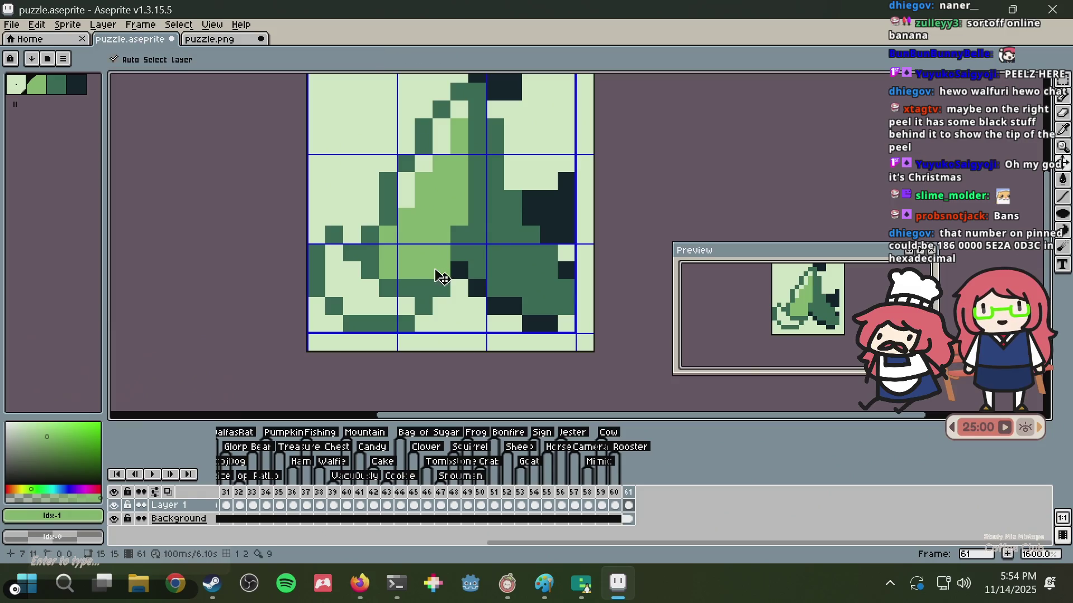
key("ctrl+z")
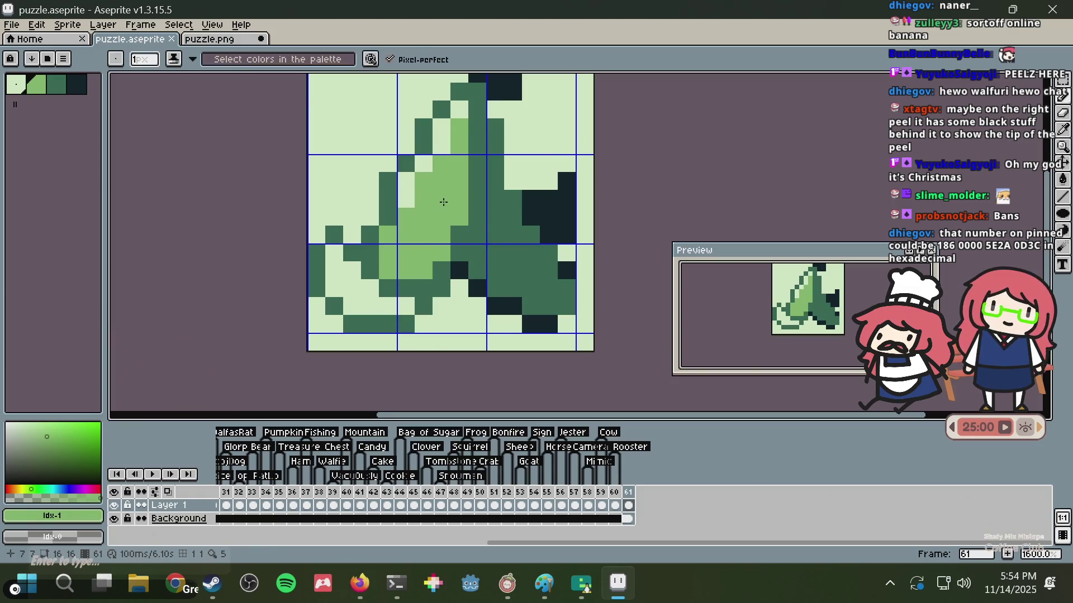
scroll(443, 203, "down", 3)
scroll(463, 197, "down", 2)
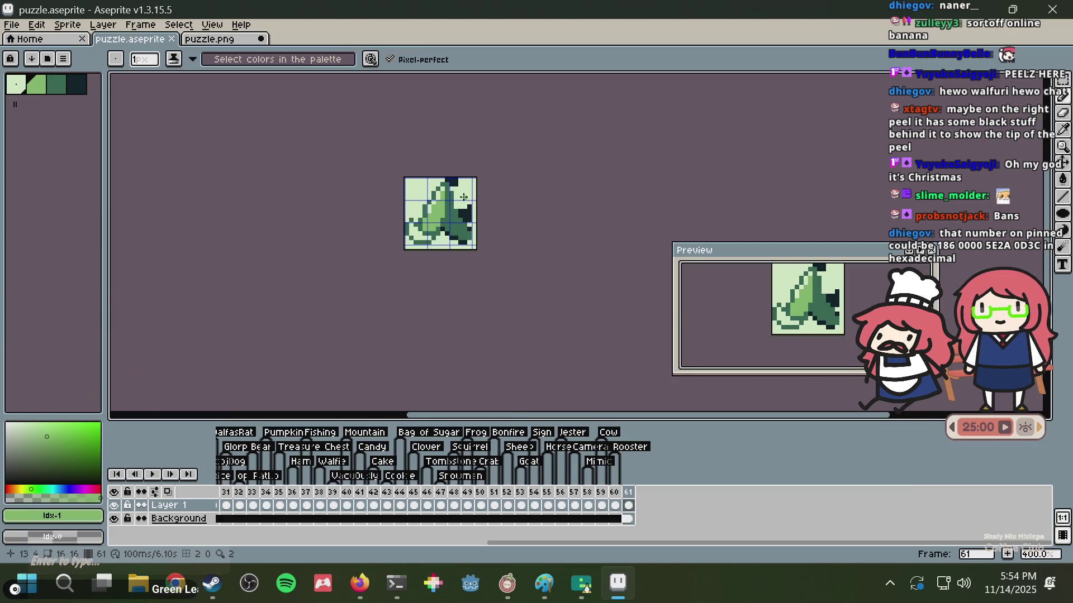
scroll(463, 205, "down", 1)
scroll(462, 205, "down", 1)
scroll(462, 205, "down", 1)
scroll(463, 205, "up", 5)
scroll(447, 214, "up", 7)
- Paint light background-colour pixels across the peel's lower left
key("i")
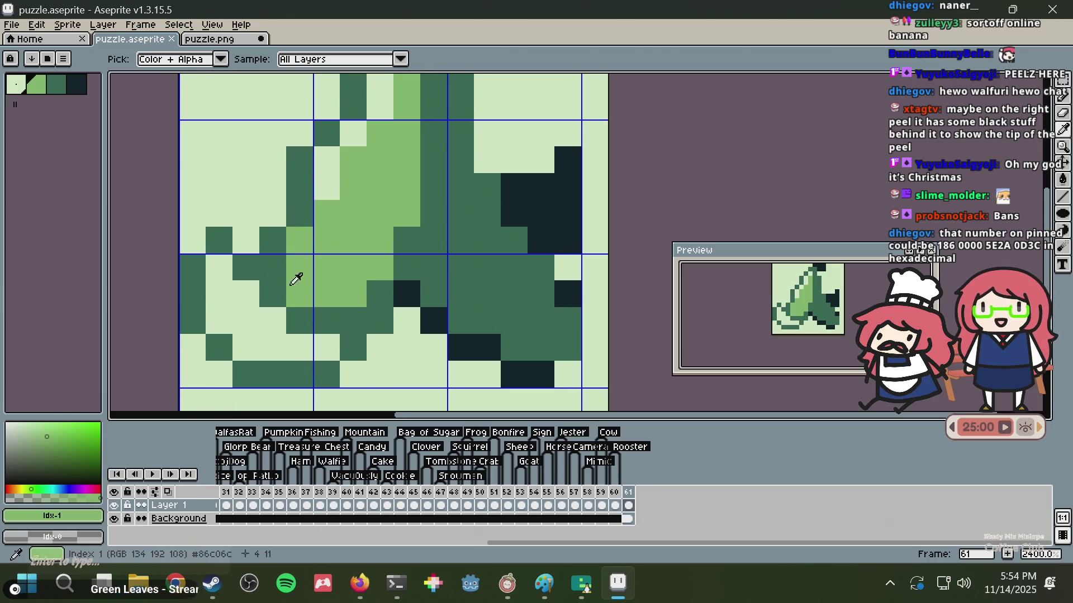
left_click(247, 283)
key("b")
left_click_drag(272, 294, 342, 313)
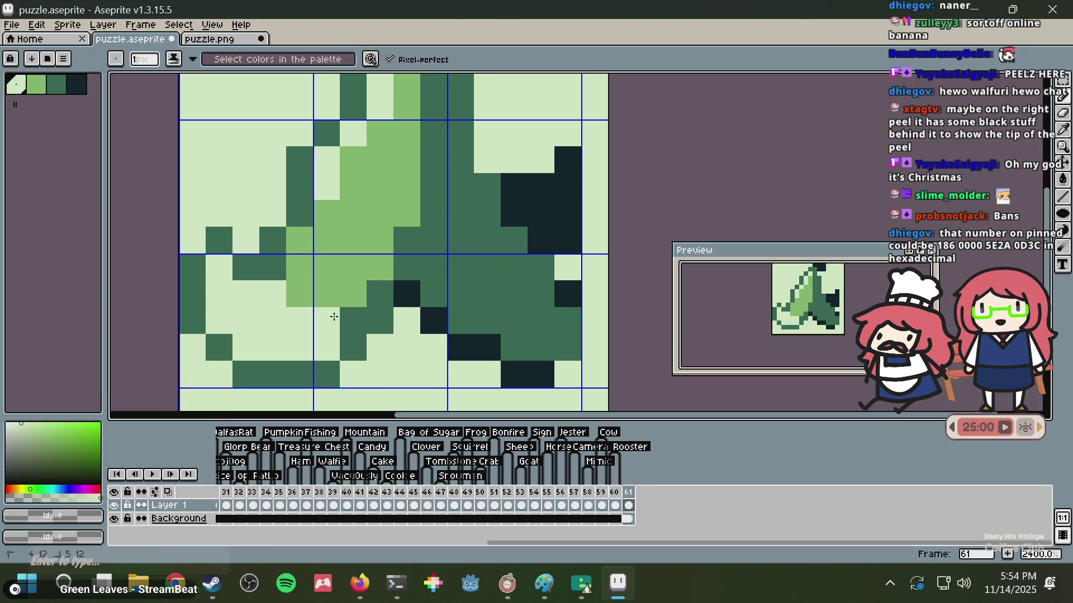
scroll(380, 267, "down", 6)
scroll(336, 271, "up", 4)
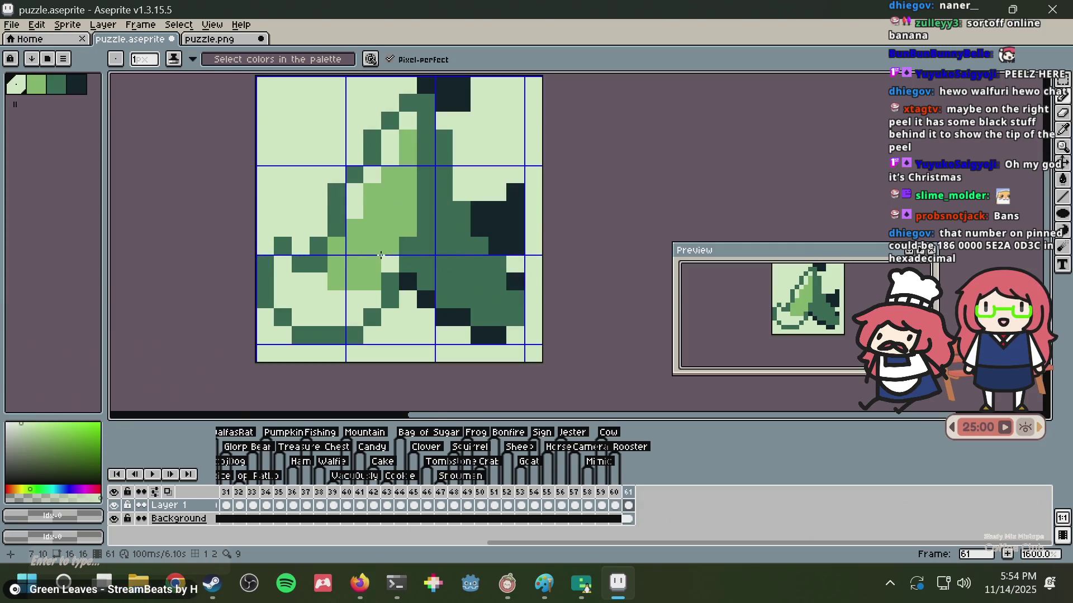
scroll(337, 271, "up", 3)
- Fill inner peel pixels with mid green, including a few light ones
left_click(325, 296, "alt")
left_click_drag(327, 261, 361, 366)
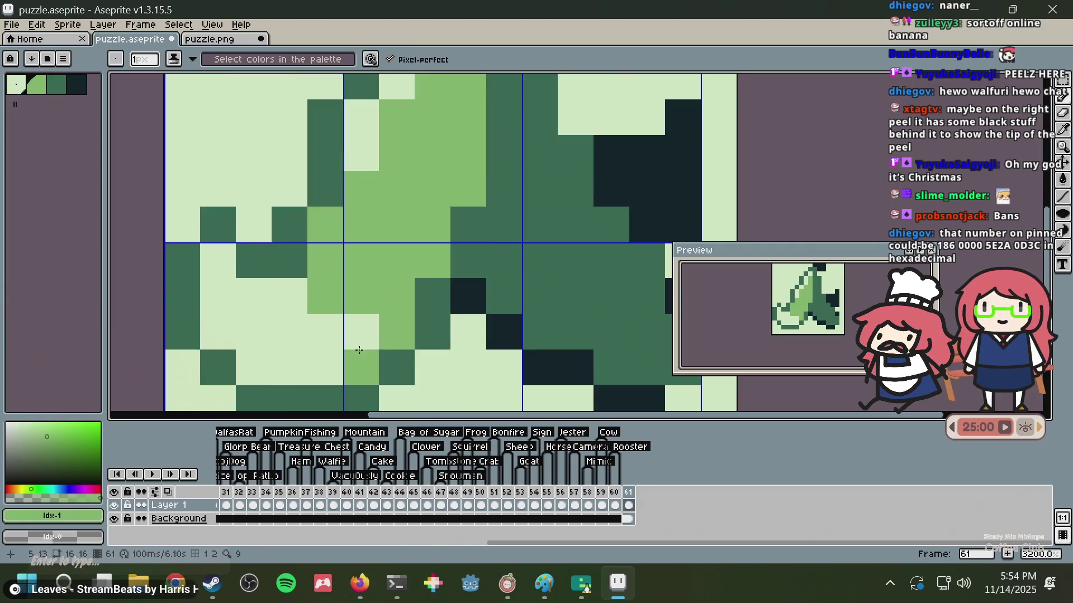
scroll(357, 281, "down", 1)
left_click_drag(333, 320, 309, 295)
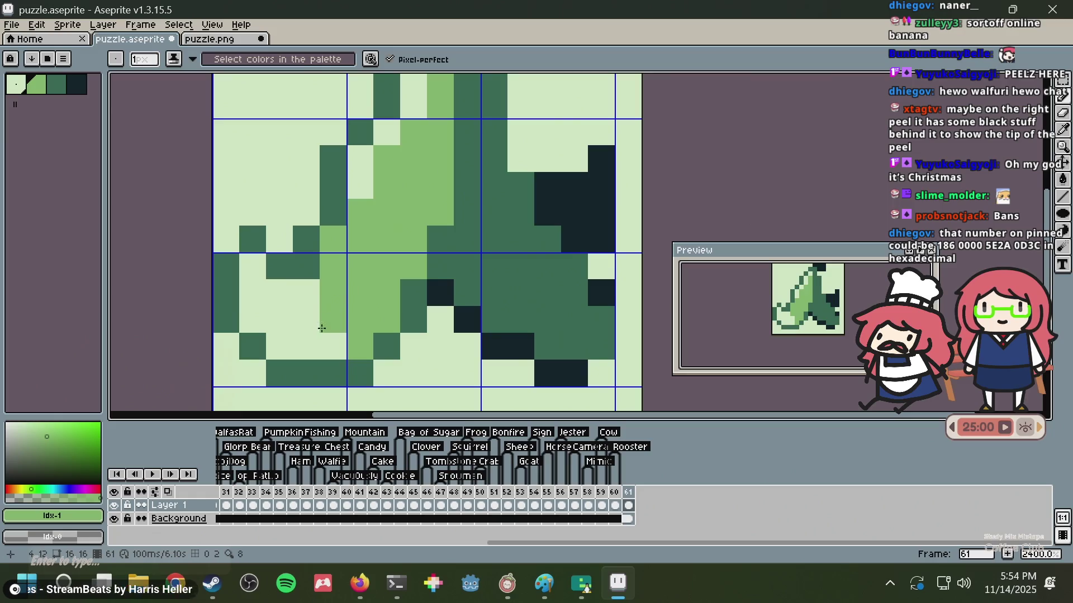
scroll(356, 258, "down", 5)
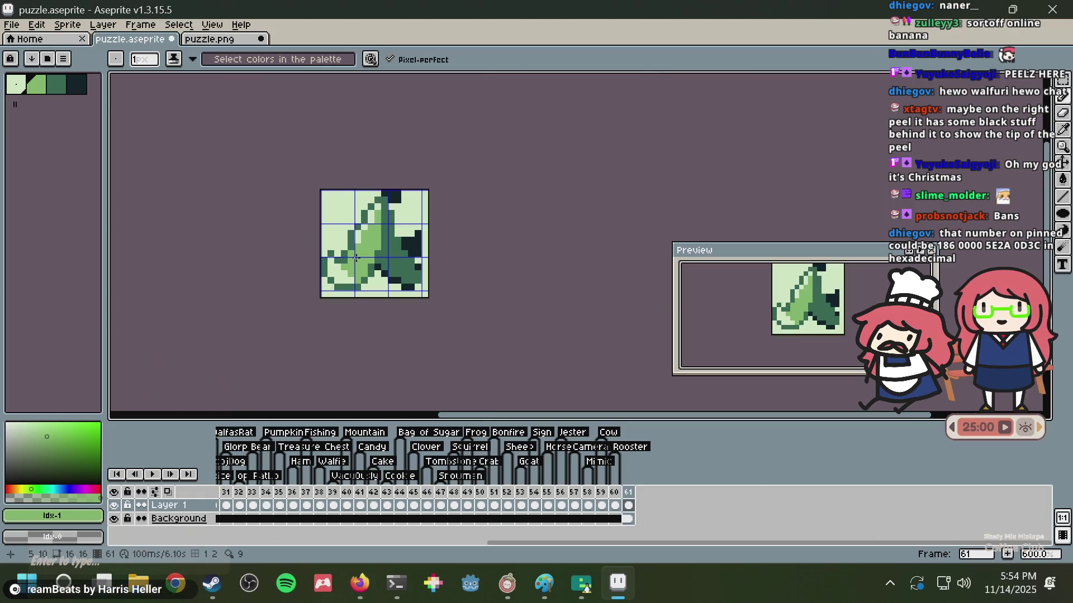
scroll(356, 258, "up", 4)
scroll(343, 271, "down", 2)
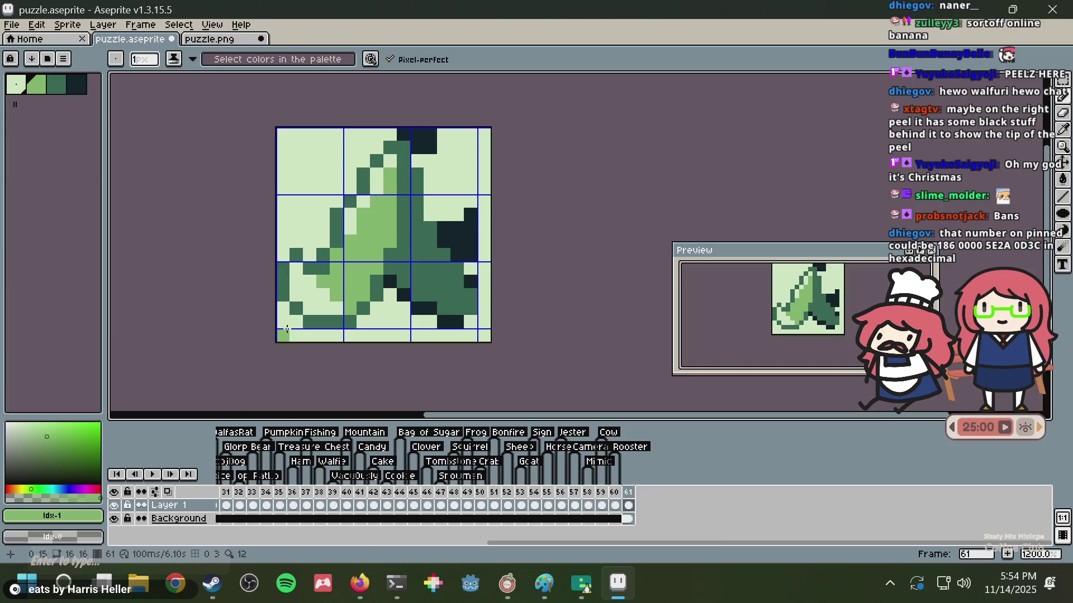
left_click(345, 304, "alt")
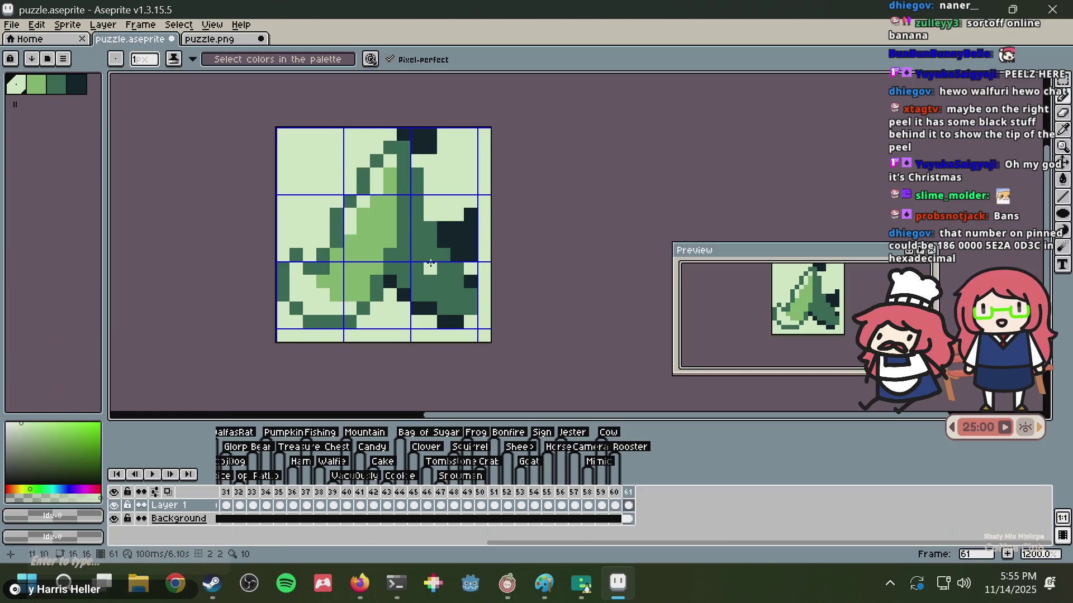
scroll(430, 269, "up", 1)
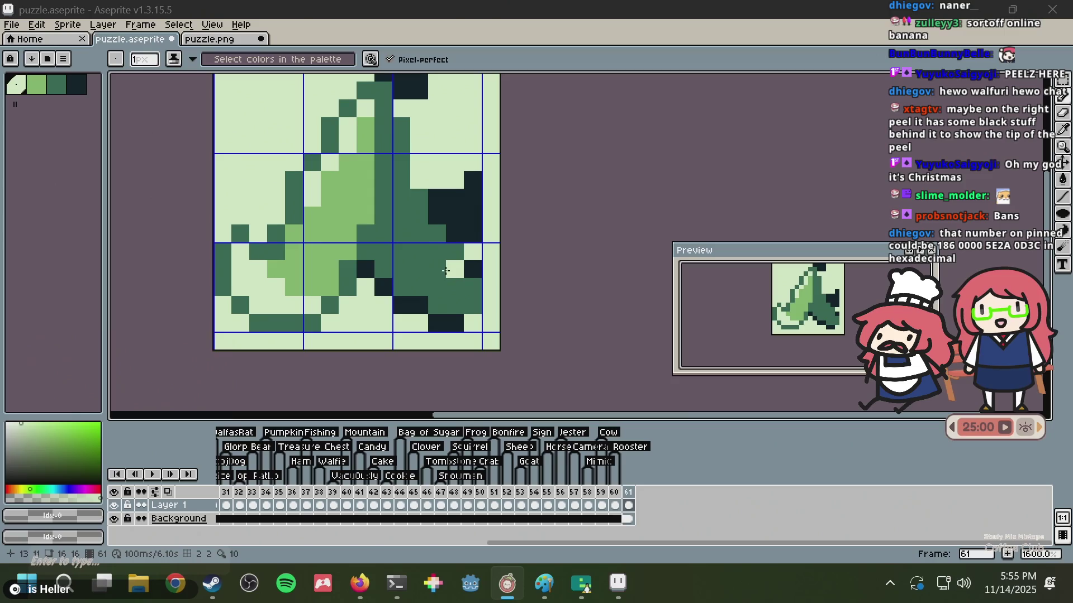
- Recolour several dark pixels of the lower-right flap mid green
left_click(339, 232, "alt")
left_click(455, 305)
left_click(458, 286)
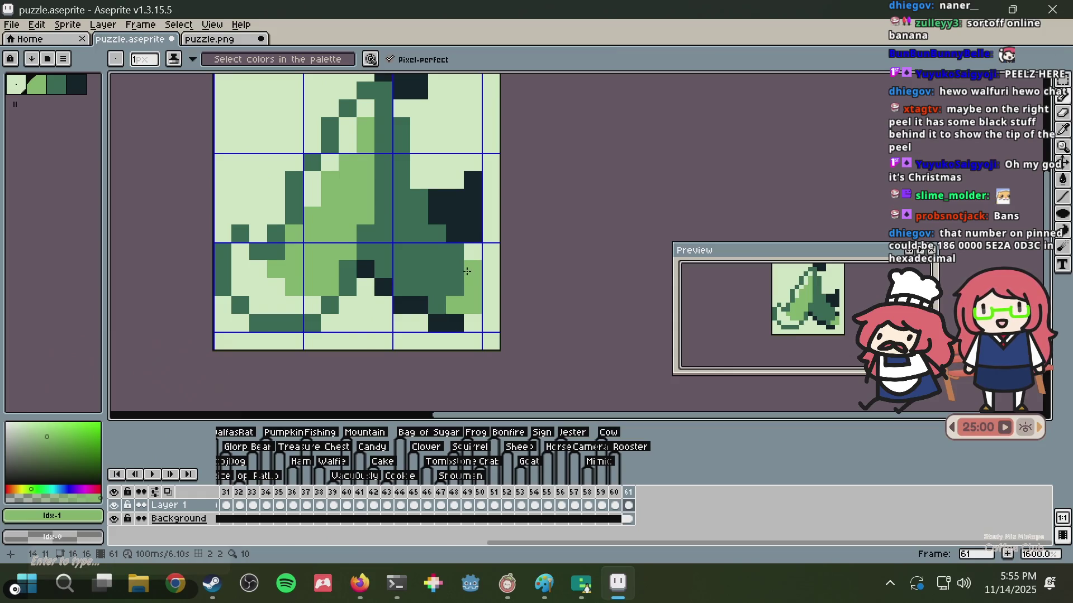
left_click(444, 312)
left_click(459, 318)
left_click(445, 324)
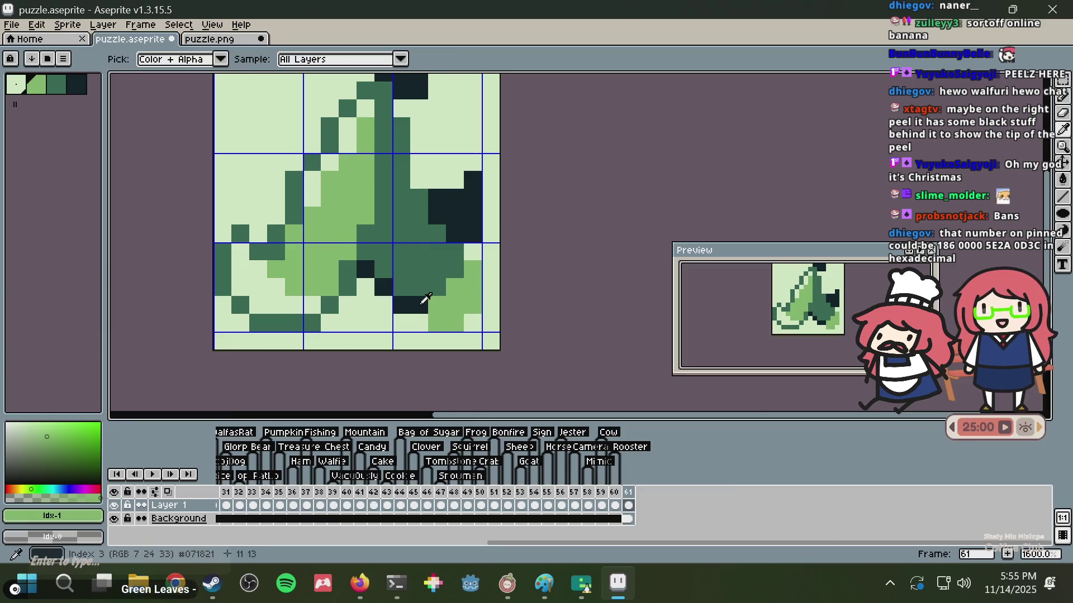
left_click(422, 302)
left_click(421, 303)
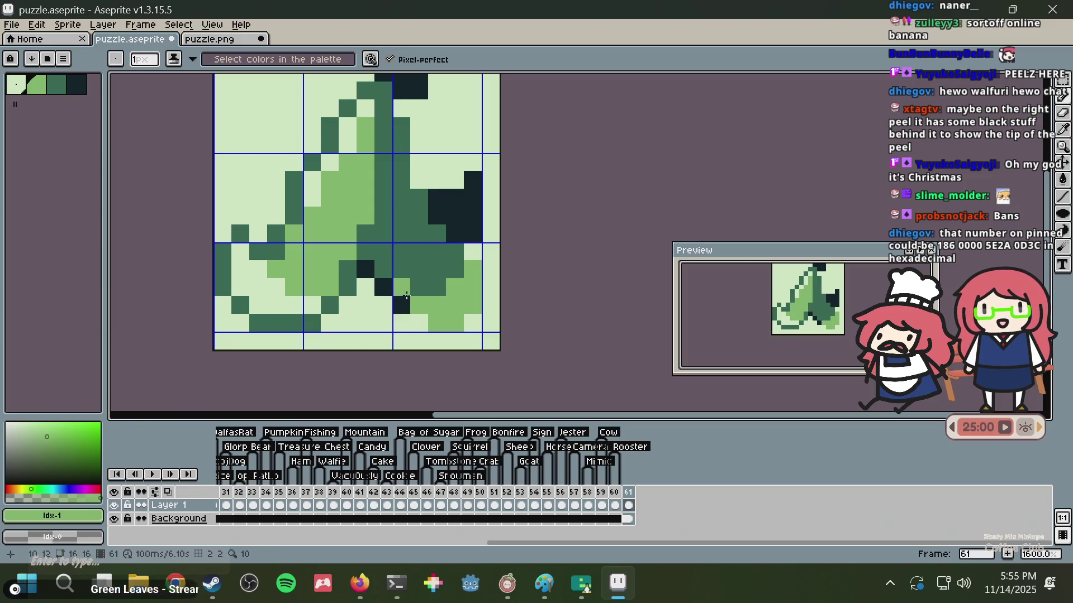
- Try a stray dark pixel and a right-edge mid green pixel, undo both, recolour another flap pixel
left_click(403, 305, "alt")
left_click(420, 319)
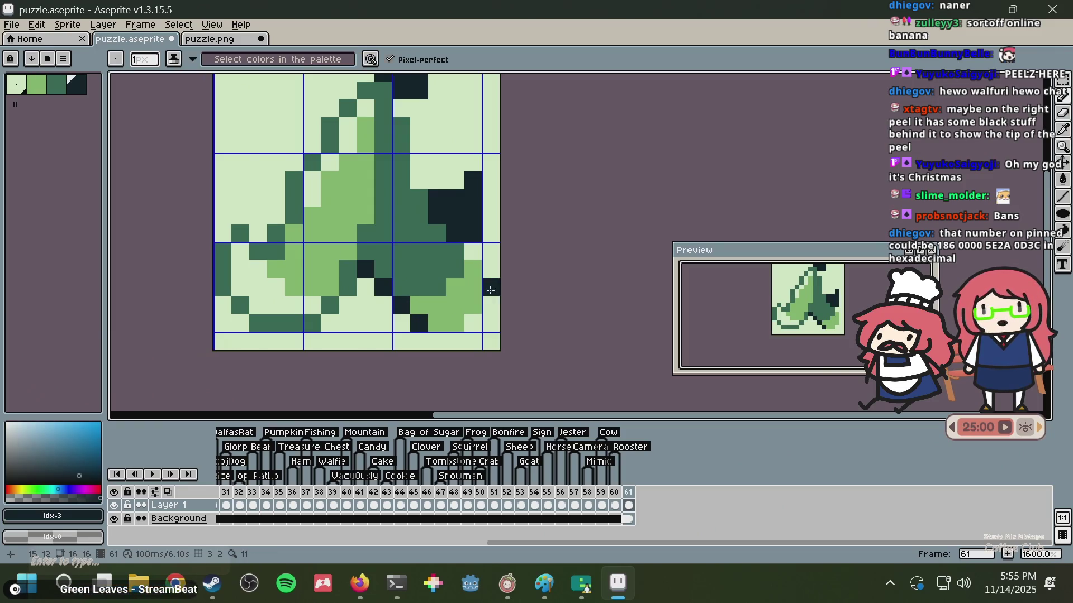
key("ctrl+z")
left_click(451, 318, "alt")
left_click(471, 256)
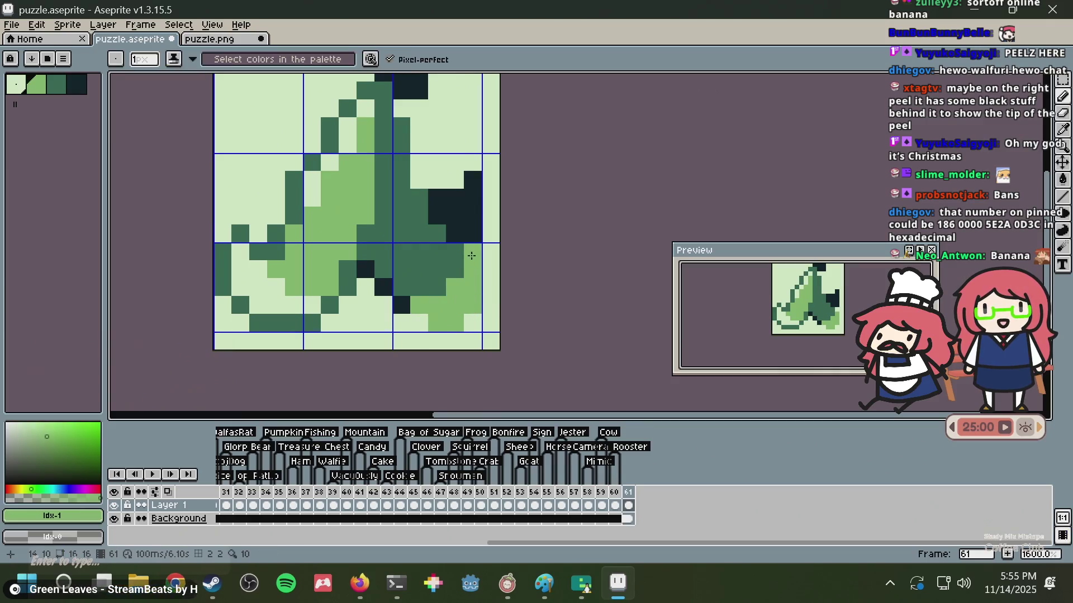
key("ctrl+z")
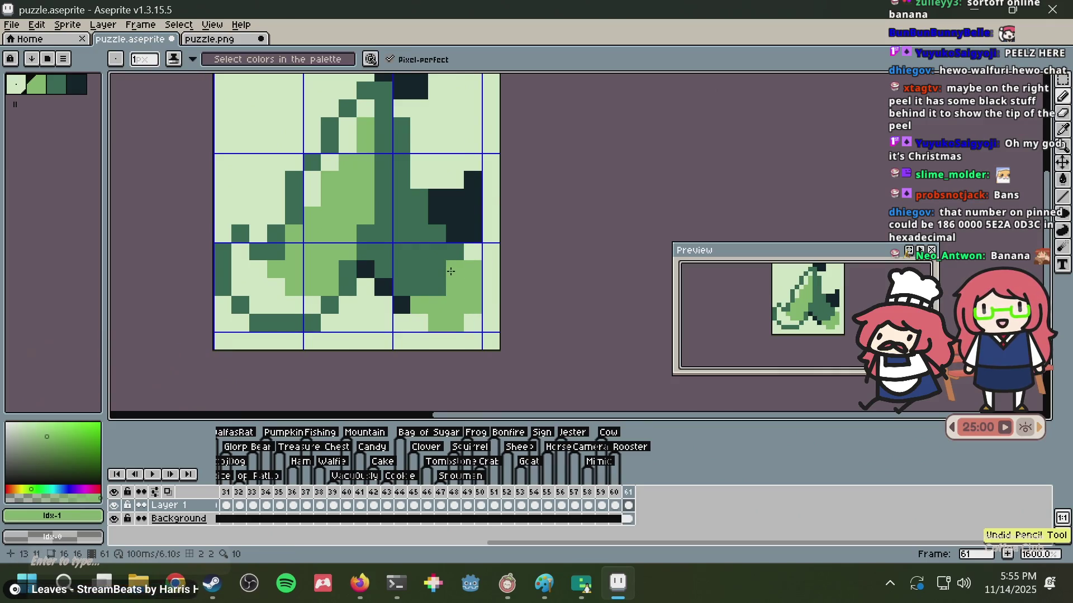
left_click(455, 269)
- Draw a dark outline along the flap's bottom, undoing the trial right-edge dark pixels
left_click(401, 305, "alt")
left_click_drag(419, 322, 456, 322)
left_click(475, 309)
left_click(478, 290)
left_click(474, 269)
key("ctrl+z")
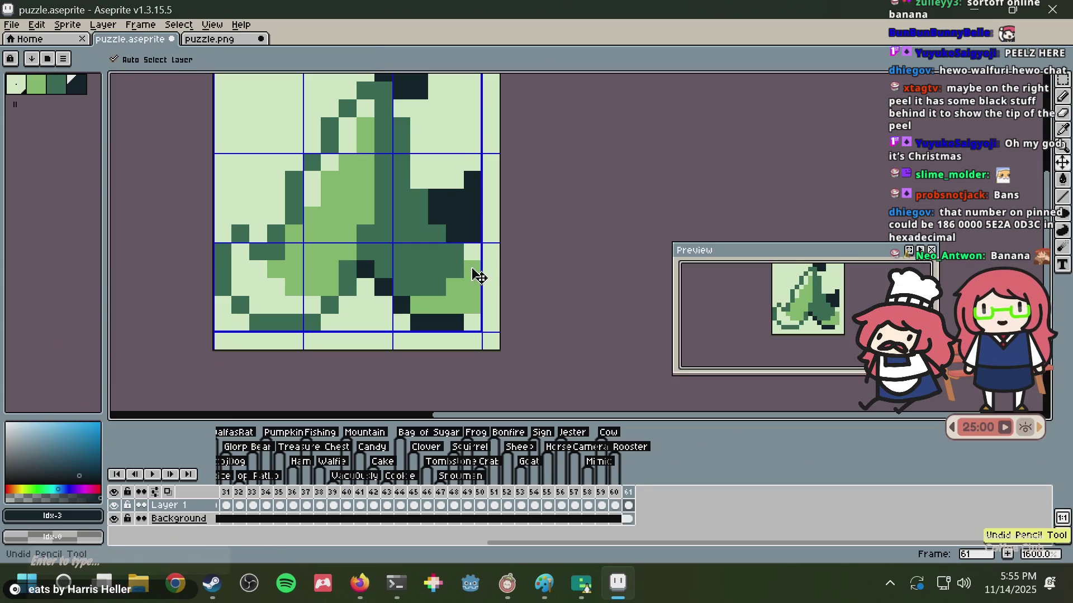
key("ctrl+z")
key("ctrl+z")
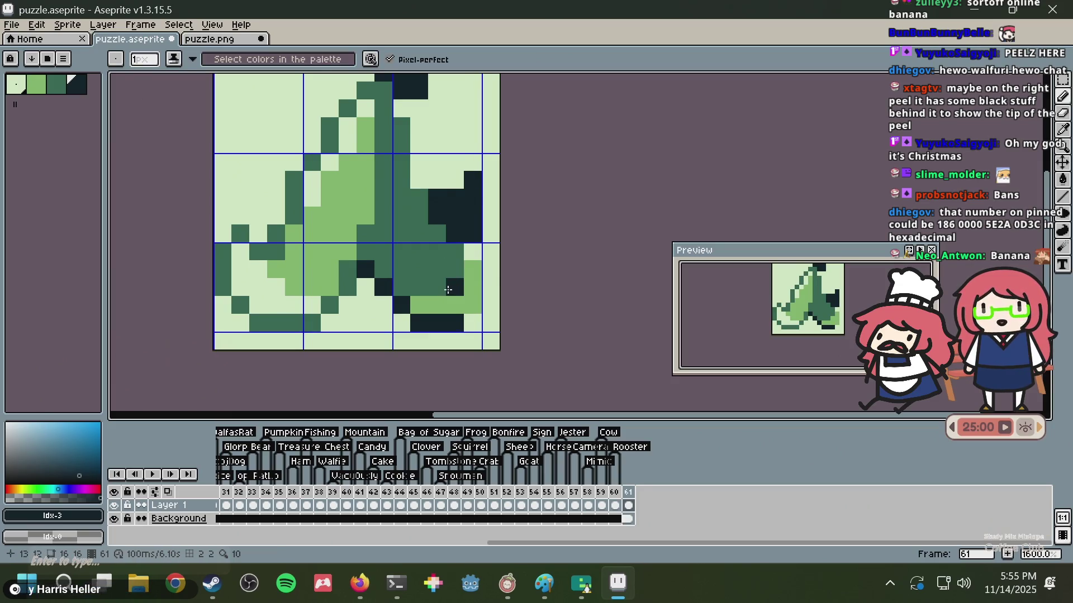
key("ctrl+z")
- Extend mid green upward along the flap's right side
left_click(451, 285, "alt")
left_click(454, 264)
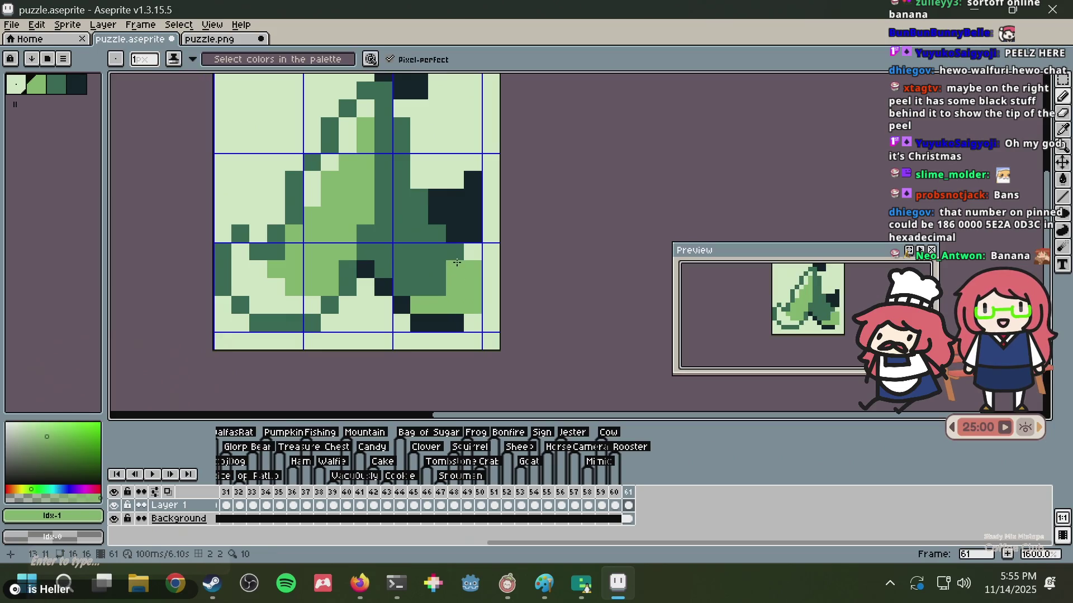
key("ctrl+z")
left_click(475, 250)
left_click_drag(475, 248, 477, 238)
left_click_drag(453, 275, 462, 263)
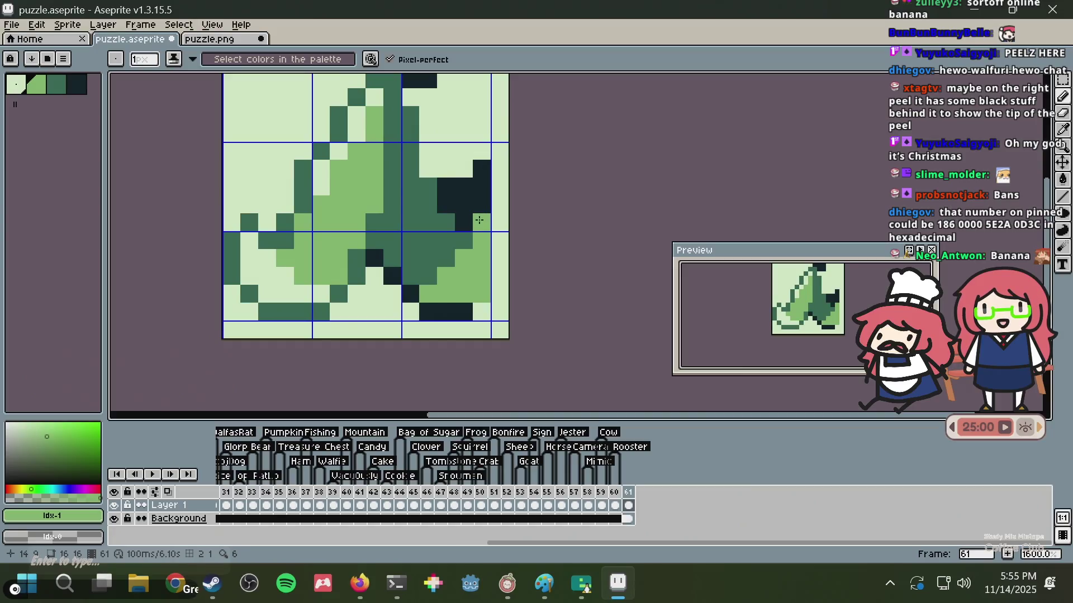
- Add a single dark pixel on the flap's right edge after undoing an overly long dark column
left_click(463, 312, "alt")
left_click(483, 298)
left_click_drag(484, 298, 488, 222)
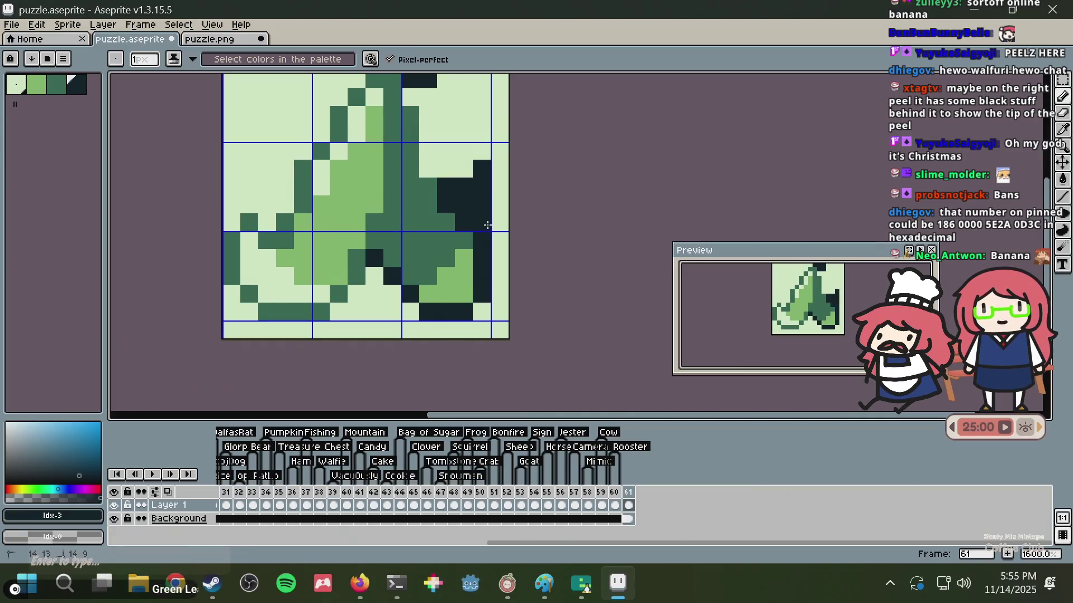
key("ctrl+z")
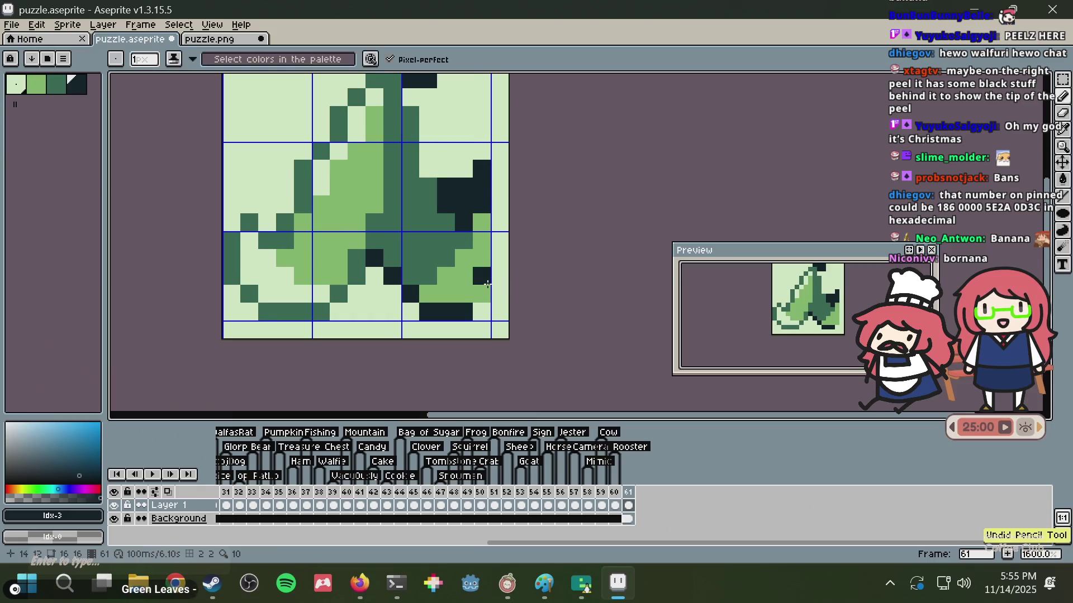
left_click(484, 278)
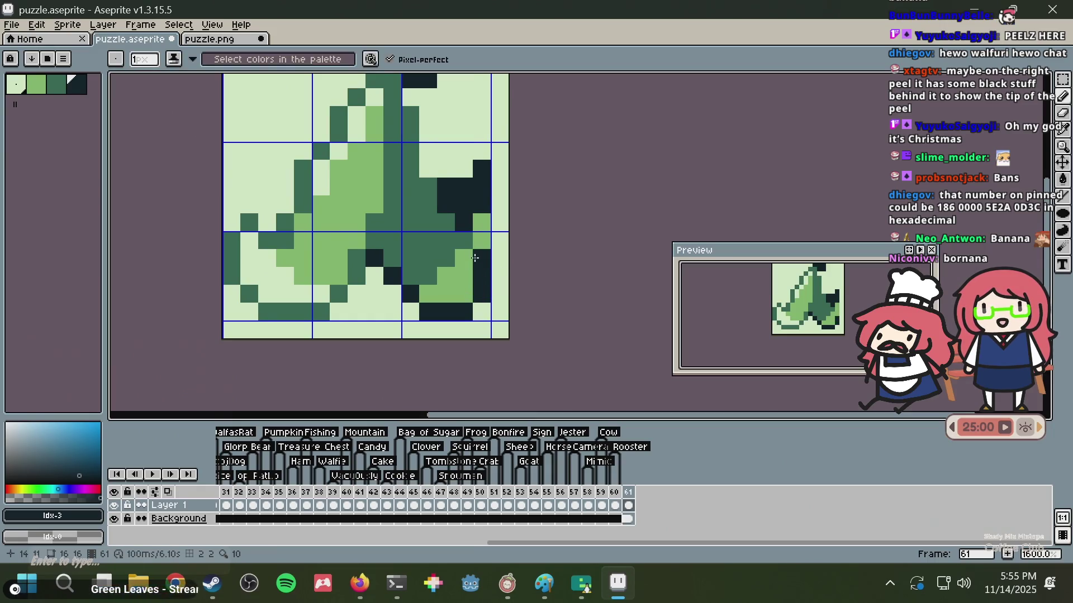
scroll(481, 260, "down", 1)
- Save puzzle.aseprite, try small green pencil tweaks in the lower middle, undo them and save again
key("ctrl+s")
scroll(471, 263, "up", 1)
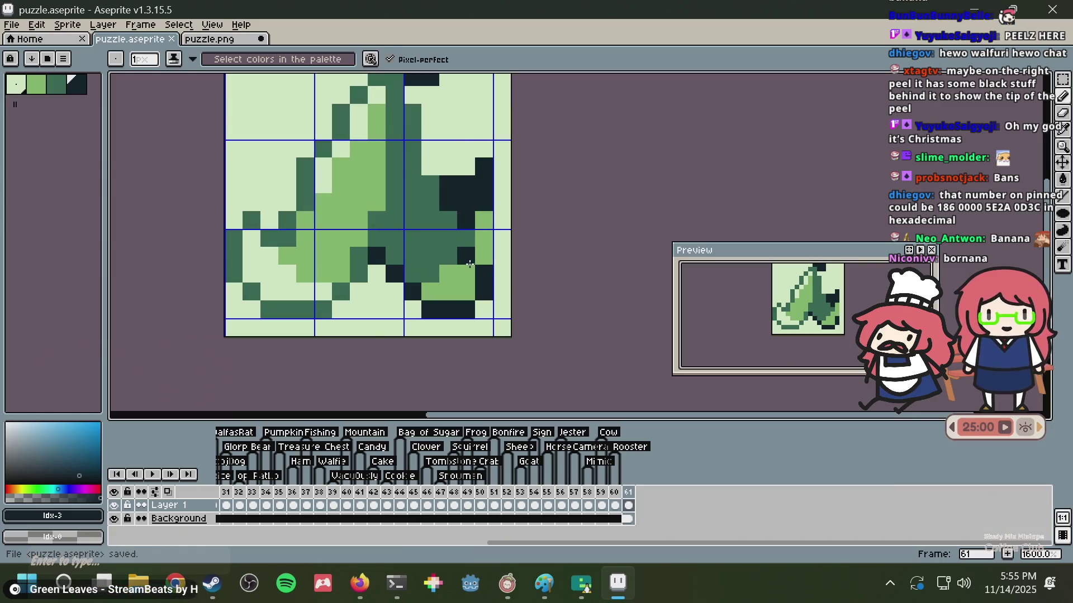
left_click(413, 309)
left_click(417, 282, "alt")
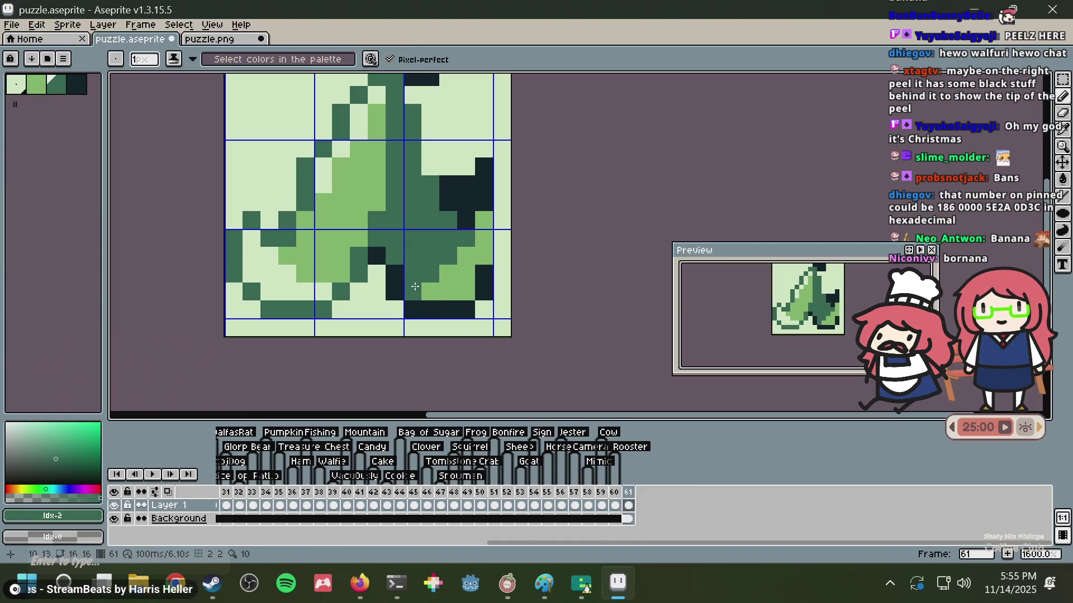
left_click(447, 286, "alt")
left_click(413, 291)
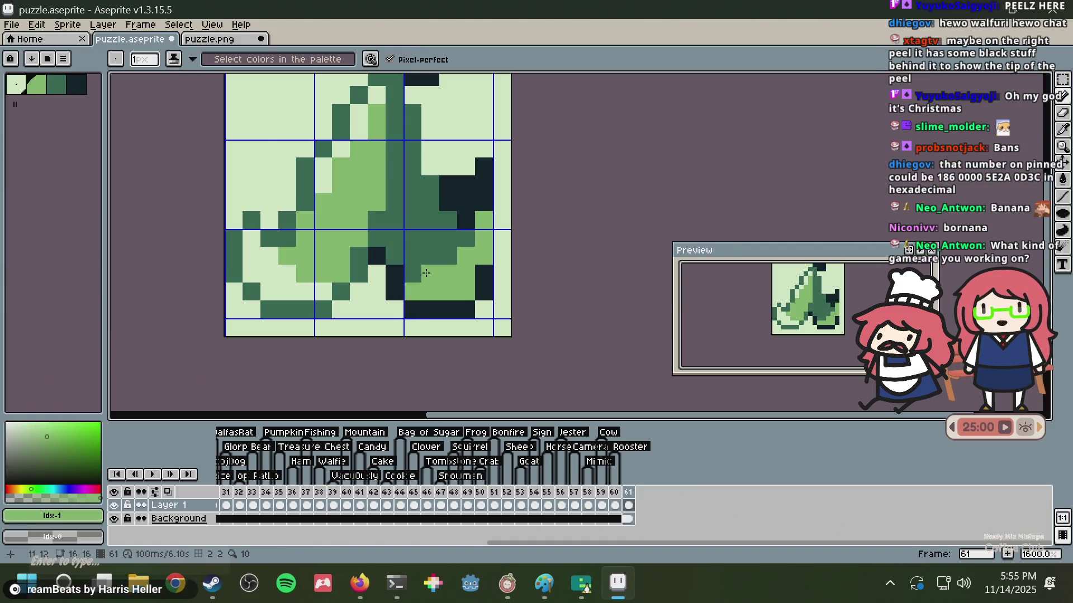
key("ctrl+z")
key("ctrl+z")
key("ctrl+z")
key("ctrl+s")
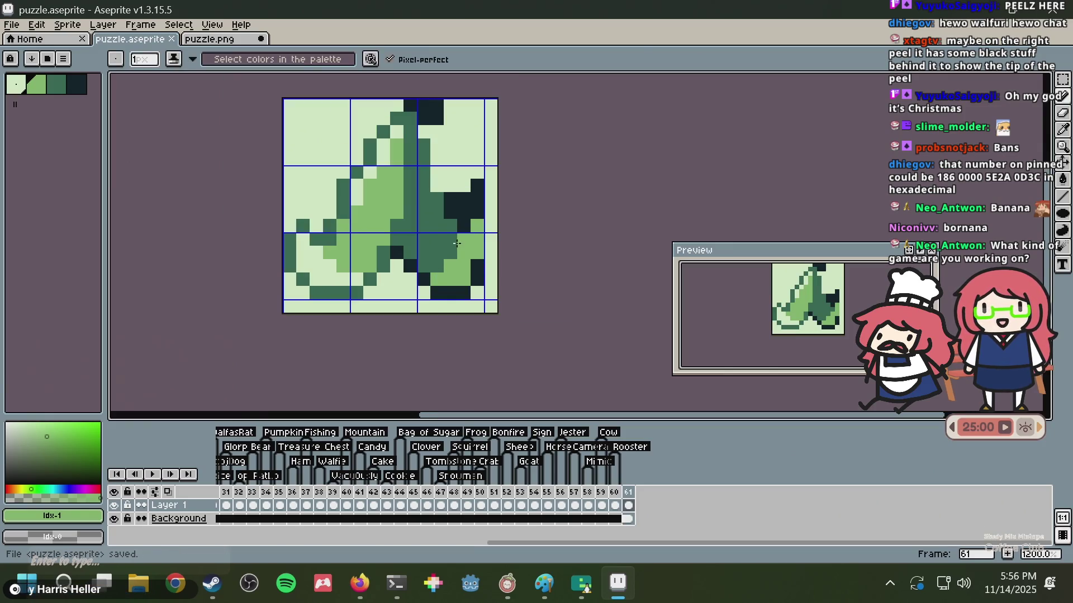
- In Emulicious, select the 47. Snowman puzzle and start it
left_click(395, 585)
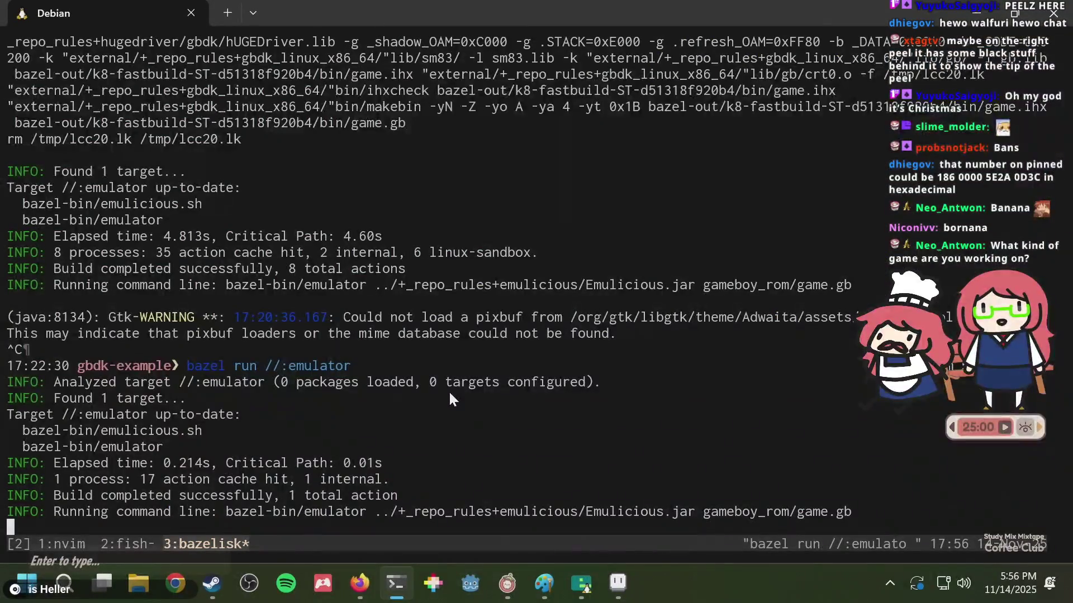
left_click(571, 572)
key("Left")
key("x")
- Move to row 8 of the nonogram and fill several of its cells
key("Down")
key("Down")
key("Down")
key("Down")
key("Down")
key("Down")
key("Down")
key("Down")
key("Up")
key("Up")
key("Up")
key("Up")
key("Up")
key("Down")
key("x")
key("Right")
key("Right")
key("Right")
key("Right")
key("Right")
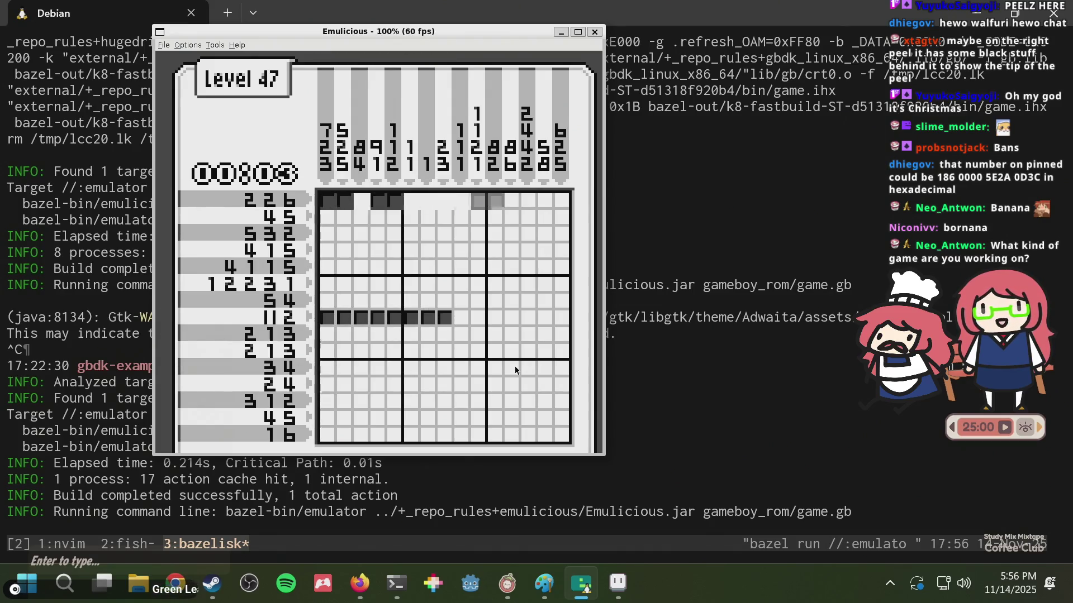
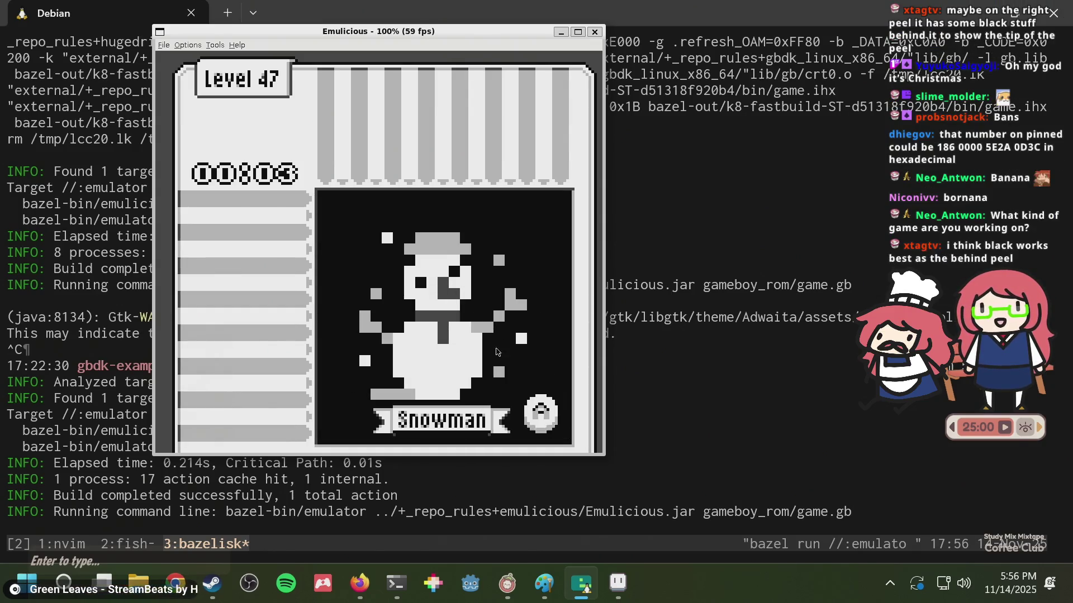
- Switch from the Emulicious game to the puzzle.aseprite window in Aseprite
key("alt+Tab")
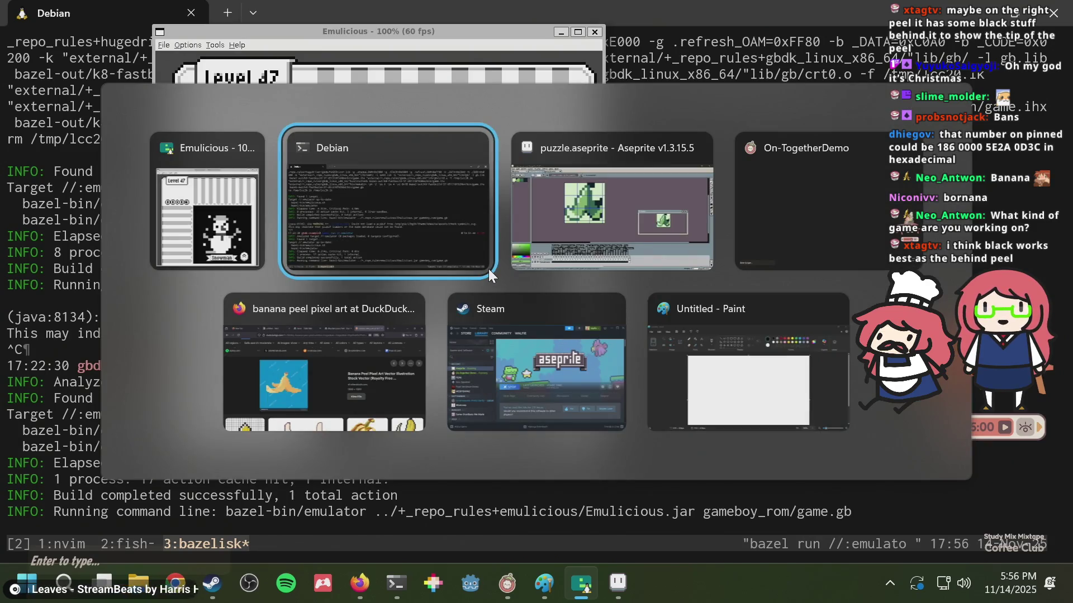
key("alt+Tab")
scroll(449, 238, "up", 2)
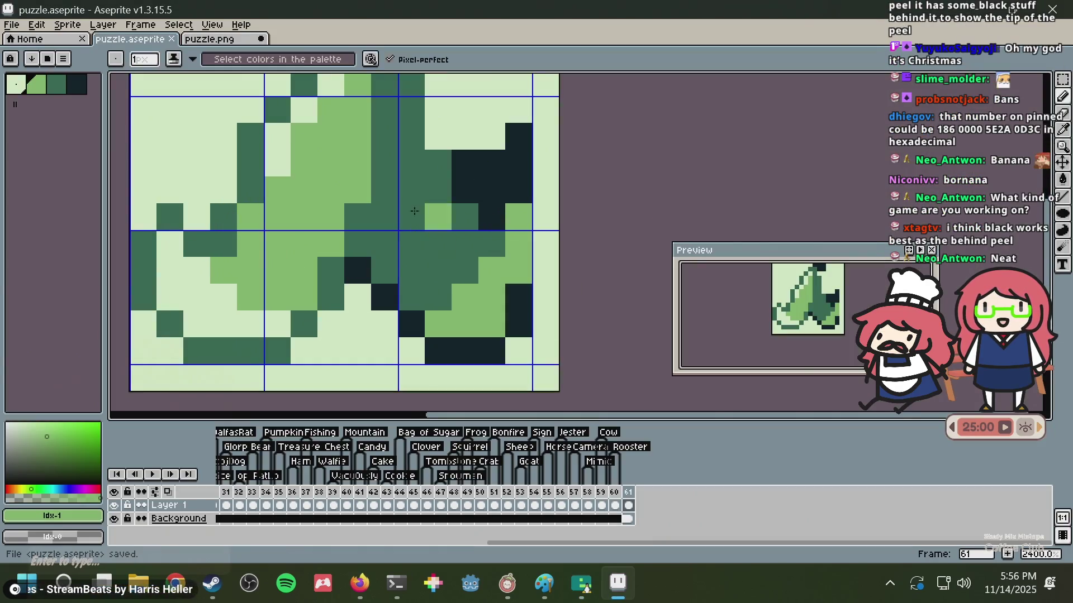
- Compare against puzzle.png, then return to the sprite with the pencil and dark green
left_click(221, 43)
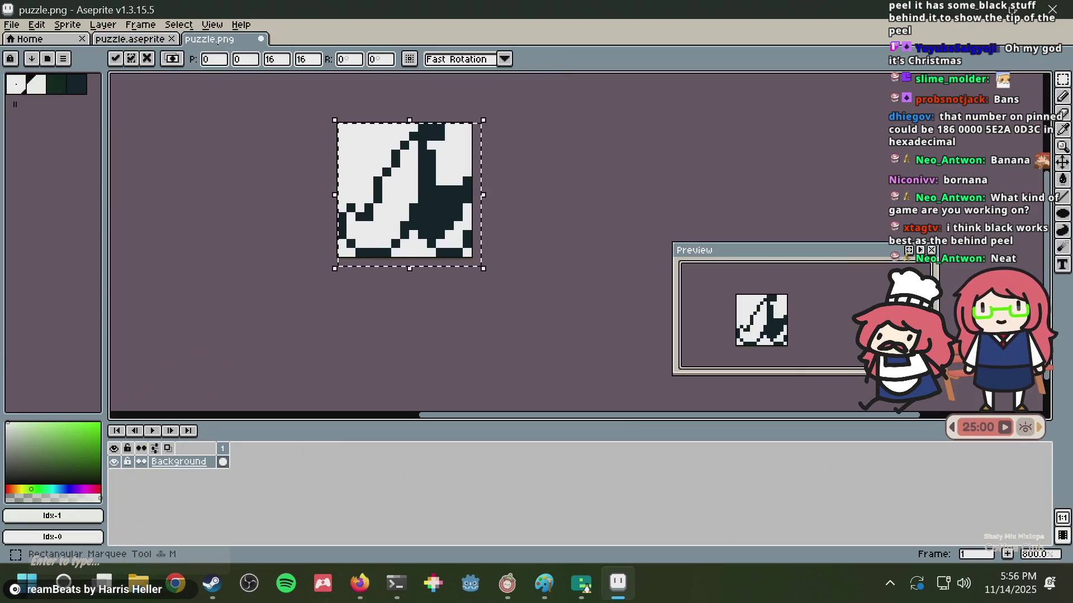
left_click(140, 39)
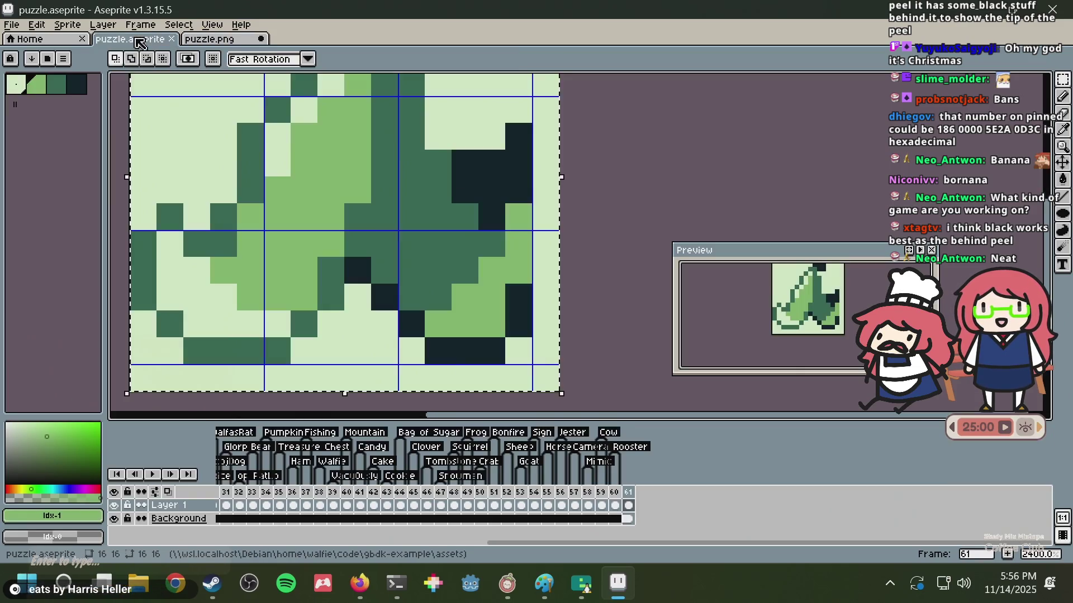
key("i")
left_click(421, 263)
key("b")
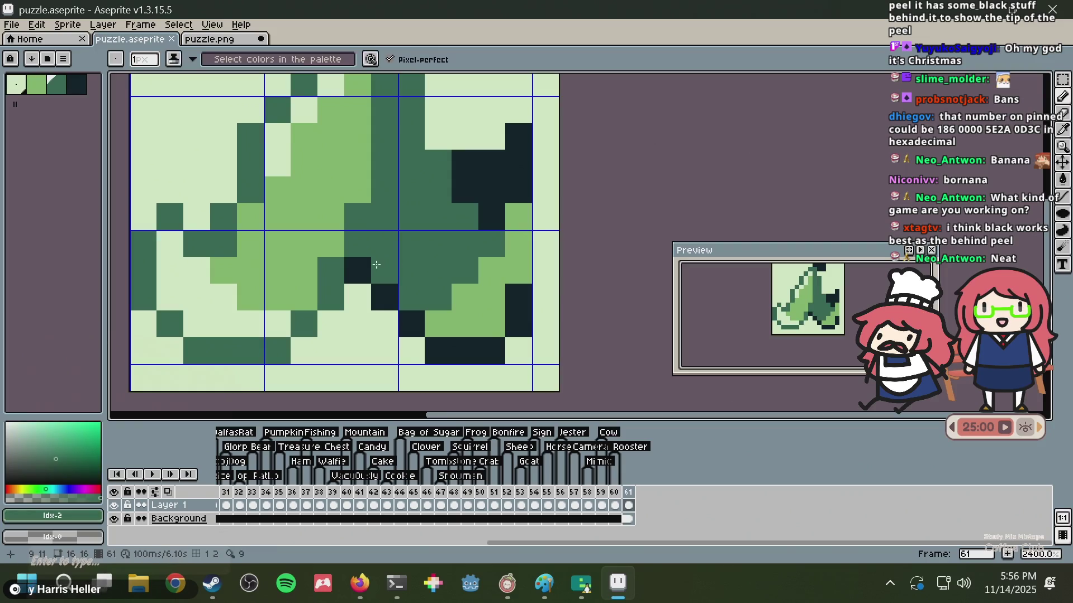
- Repaint eight black pixels in the peel's centre, diagonal, right edge and bottom dark green
left_click(453, 345)
left_click(492, 350)
left_click(518, 324)
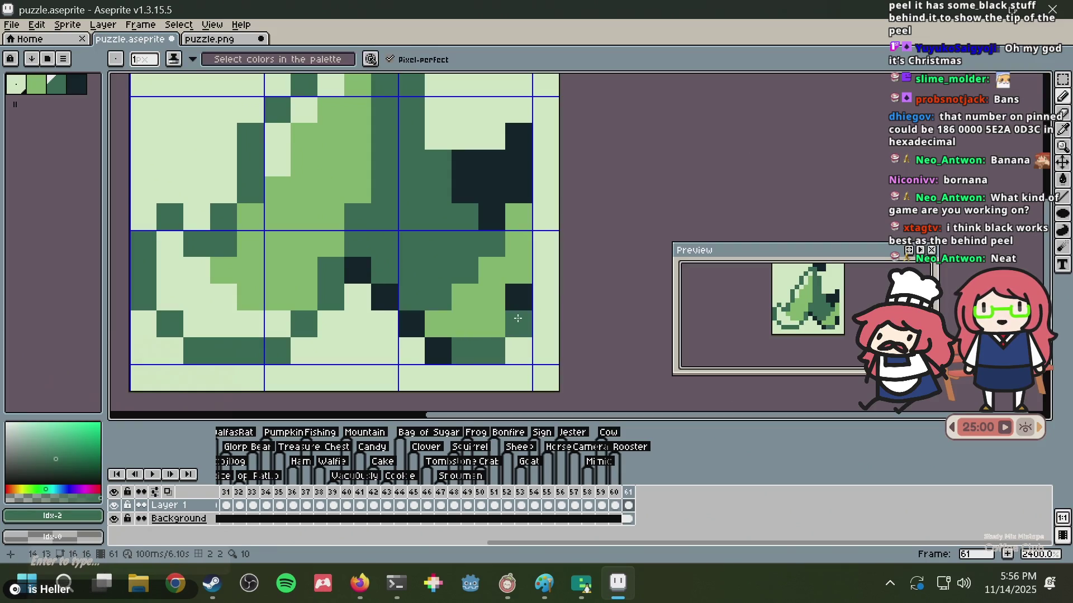
left_click(518, 298)
left_click(438, 351)
left_click(412, 324)
left_click(384, 297)
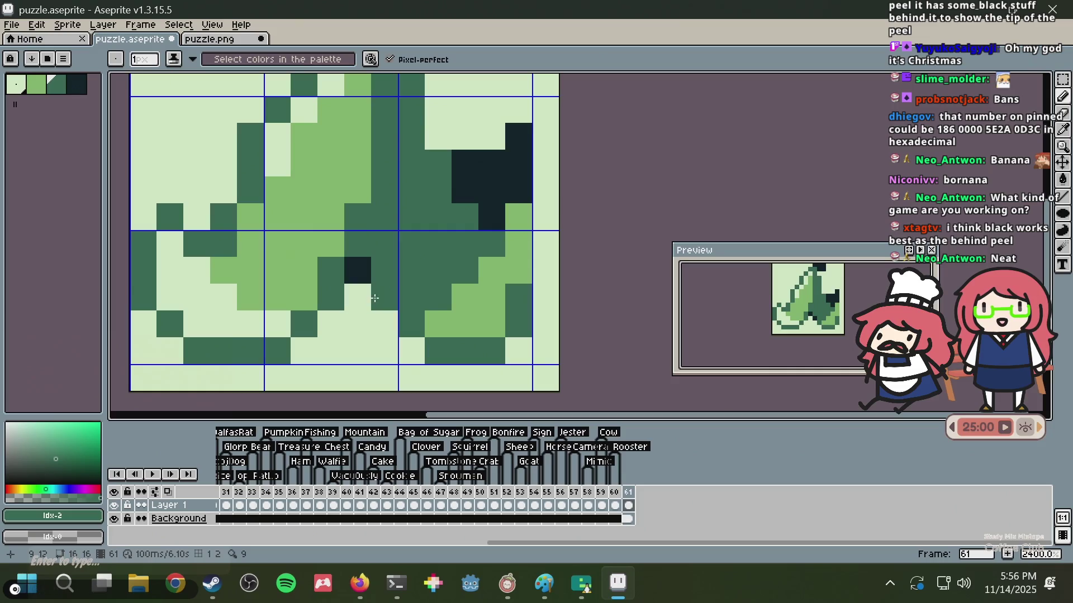
left_click(362, 281)
- Pick black as the drawing colour
scroll(389, 263, "down", 3)
scroll(392, 262, "down", 1)
scroll(408, 259, "up", 1)
scroll(411, 257, "up", 1)
scroll(411, 258, "down", 1)
scroll(441, 265, "up", 1)
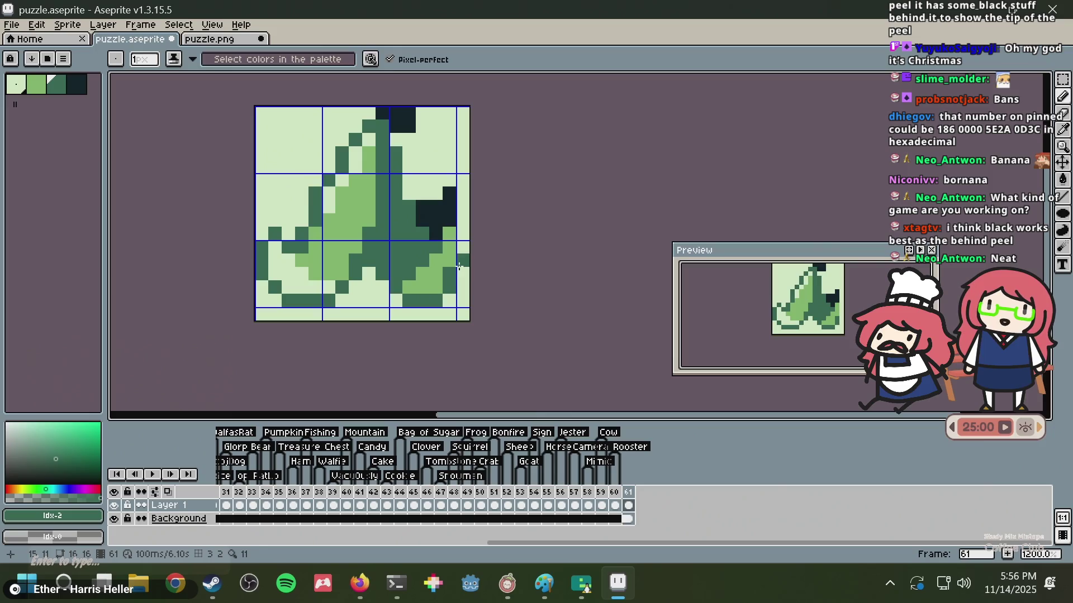
left_click(438, 216, "alt")
scroll(446, 243, "down", 1)
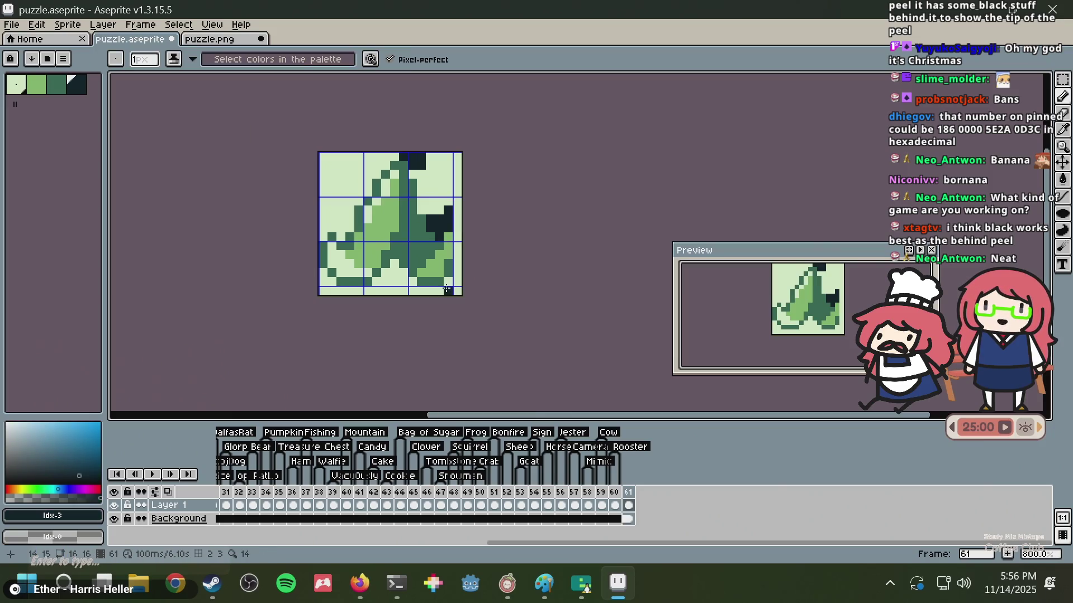
scroll(428, 190, "up", 1)
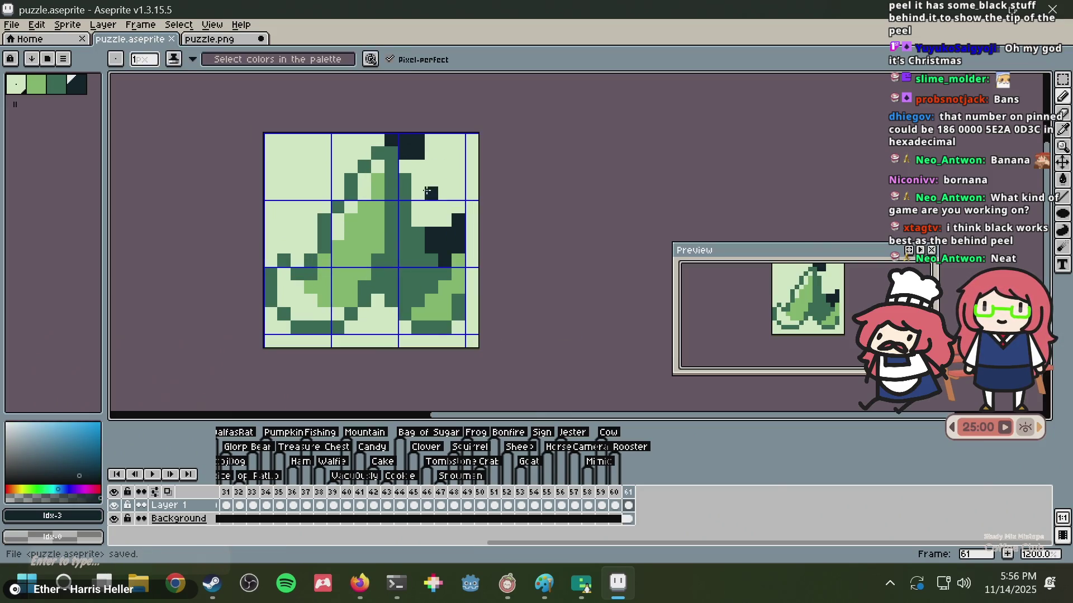
- View puzzle.png, selecting the whole image and then undoing the selection
left_click(210, 39)
key("m")
key("ctrl+a")
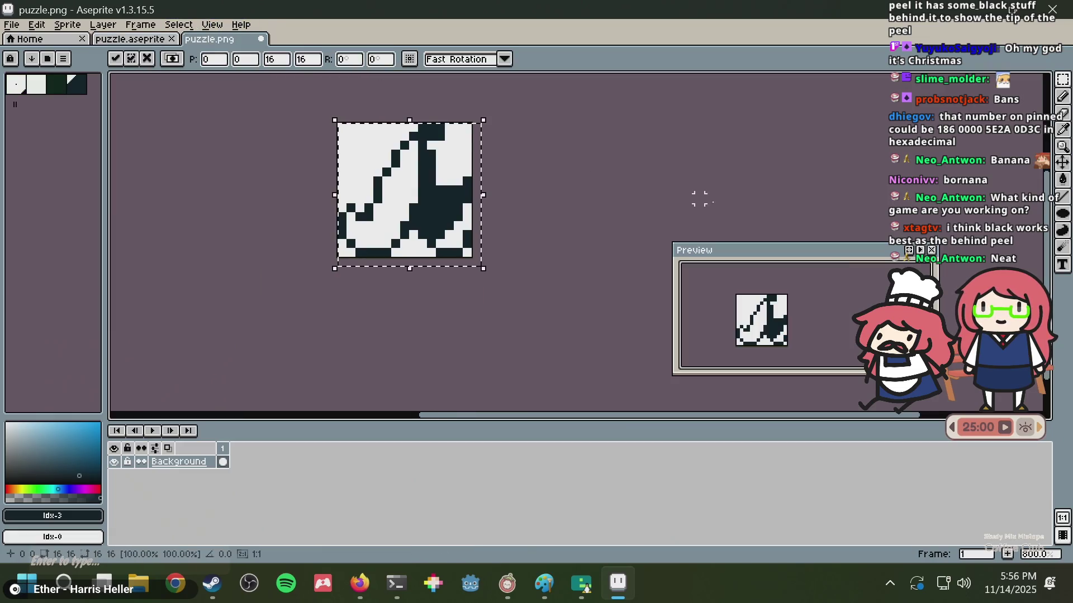
key("ctrl+z")
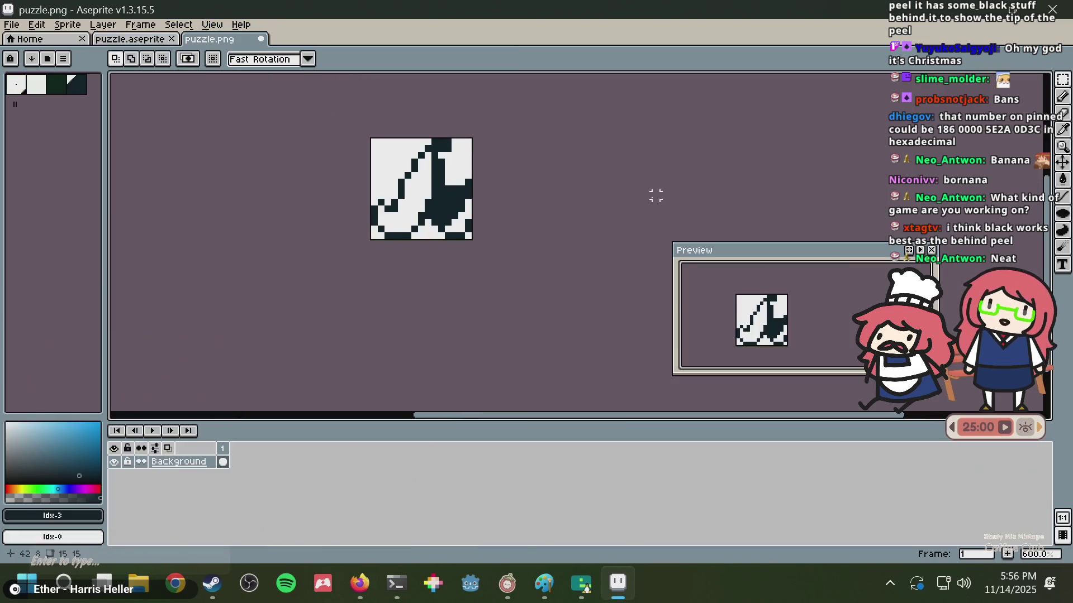
scroll(648, 195, "down", 2)
scroll(480, 168, "up", 1)
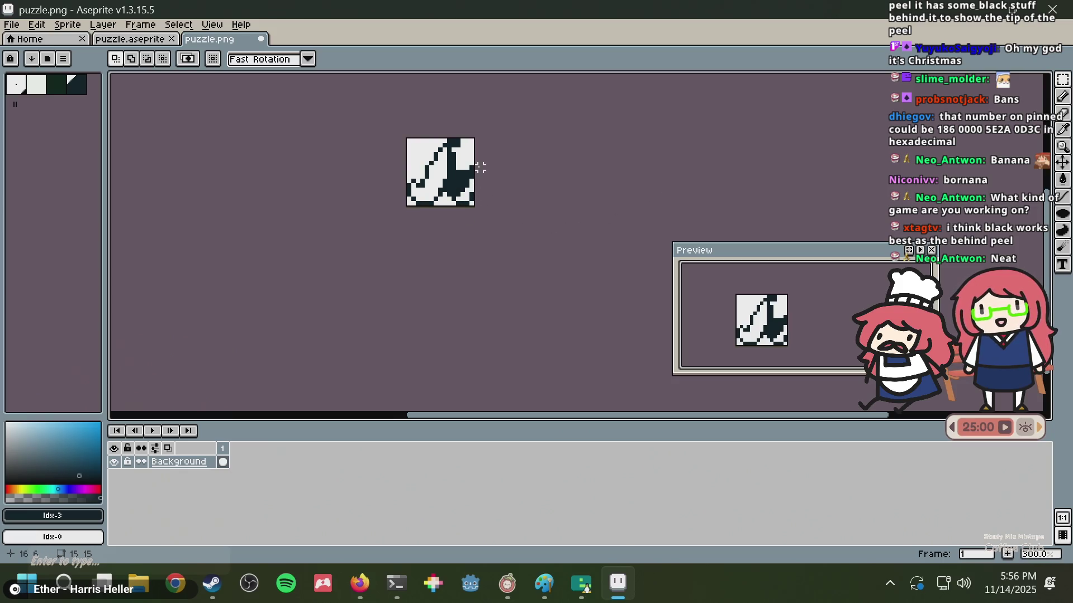
scroll(451, 235, "up", 1)
scroll(450, 235, "up", 2)
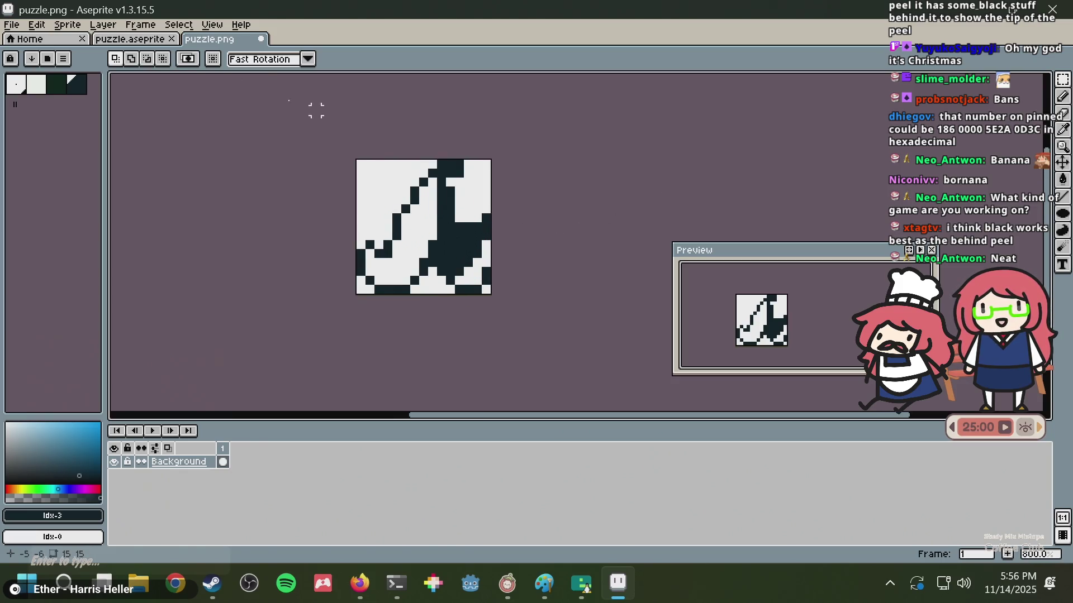
- Try extra dark pixels at the peel's upper right, undo them, then select all of puzzle.png
left_click(130, 39)
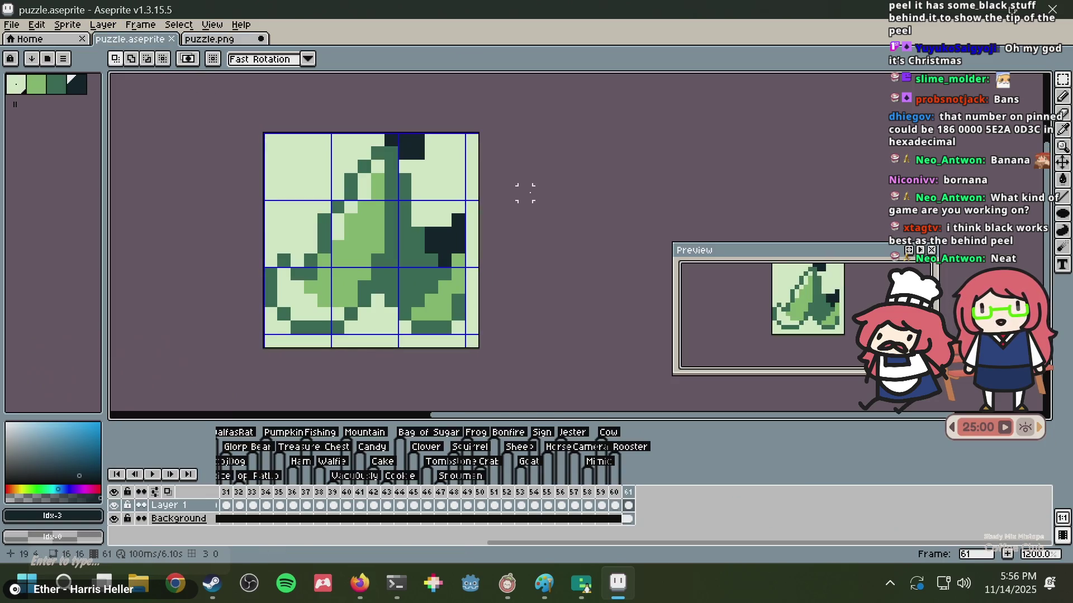
key("alt")
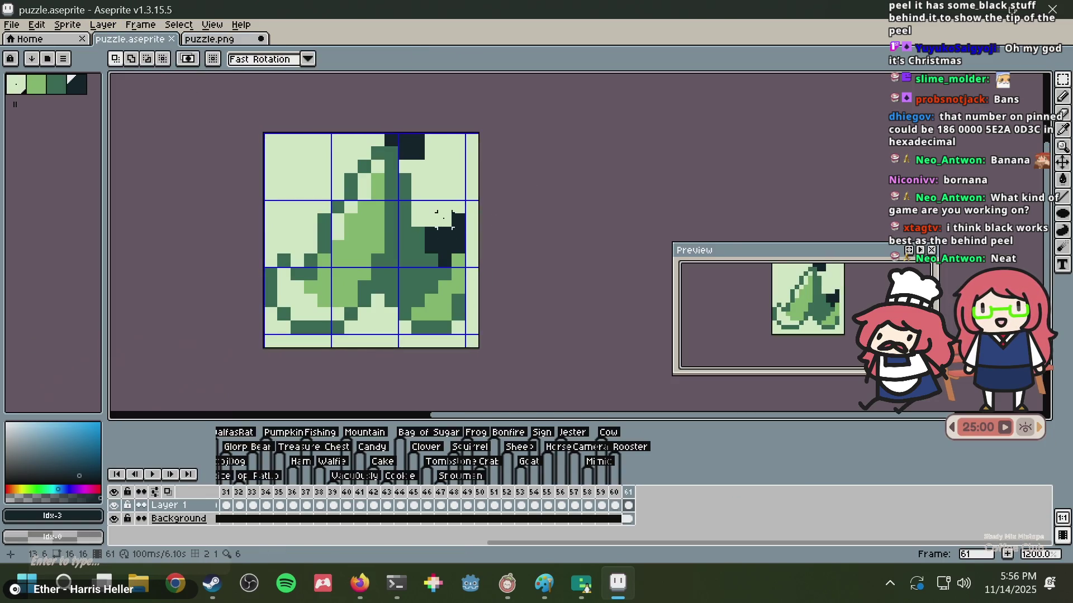
left_click(445, 220)
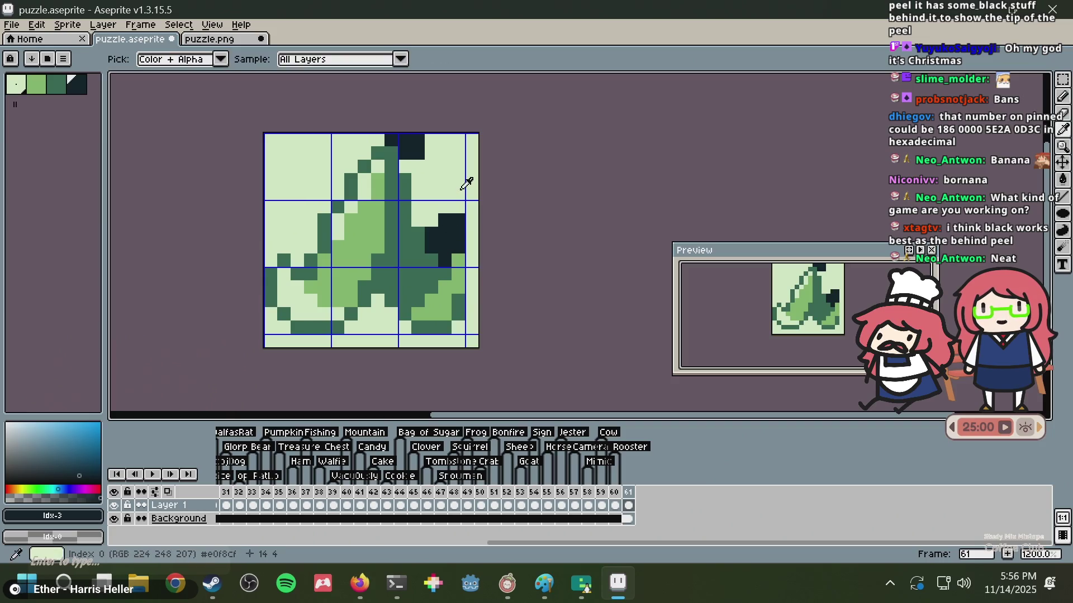
left_click(459, 207)
left_click(459, 168, "alt")
left_click(459, 248)
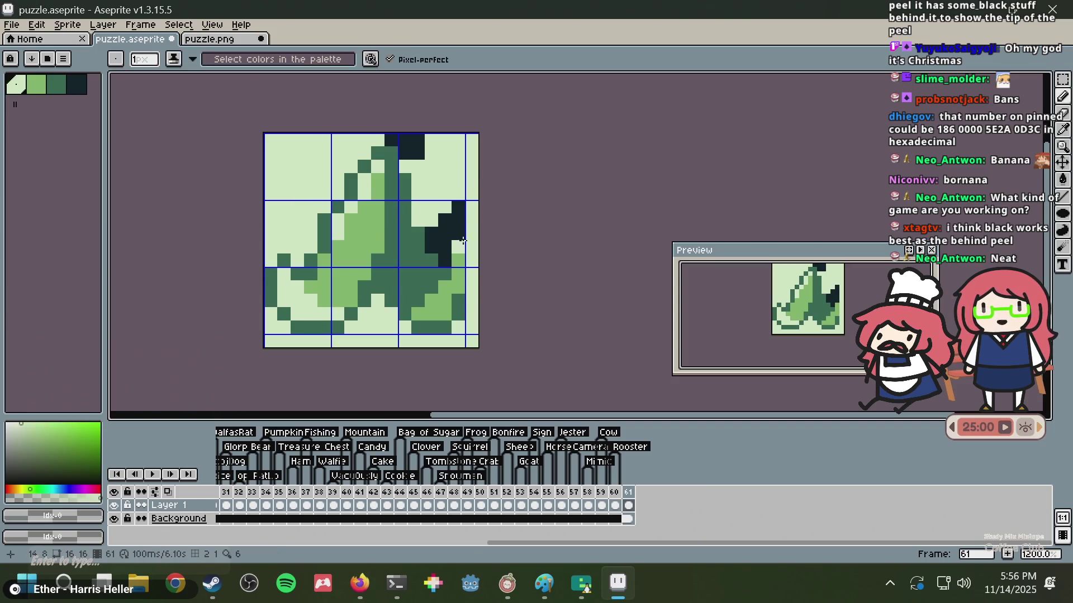
key("ctrl+z")
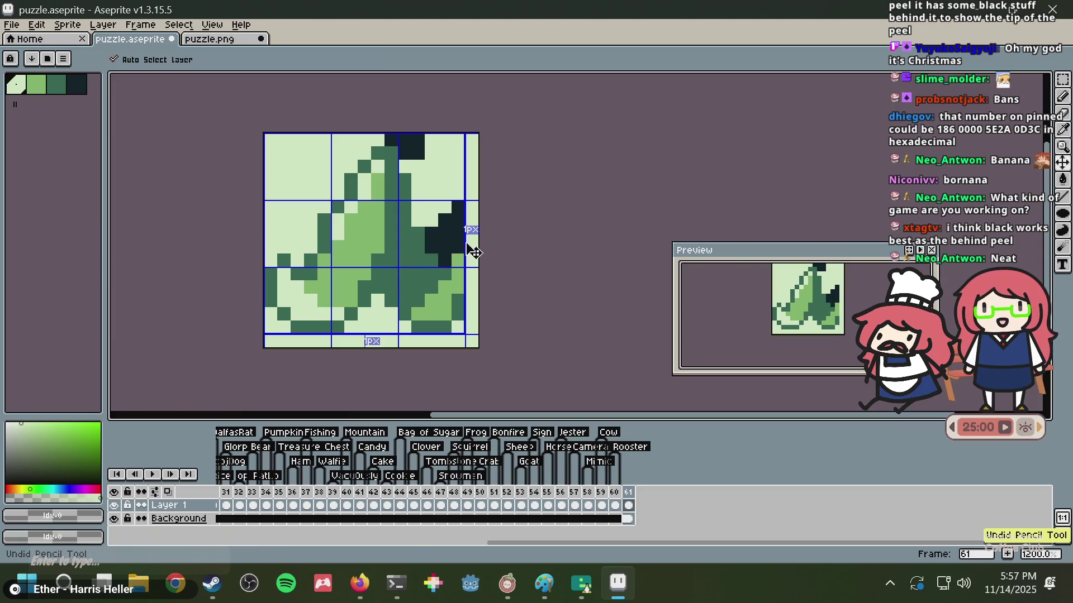
key("ctrl+z")
key("ctrl+z")
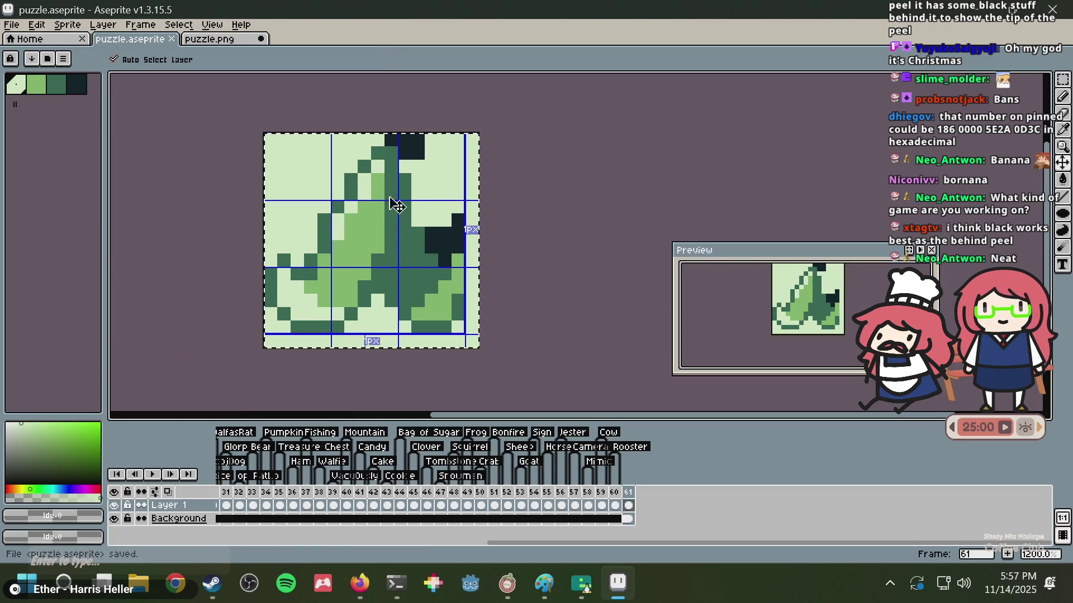
left_click(230, 40)
key("ctrl+a")
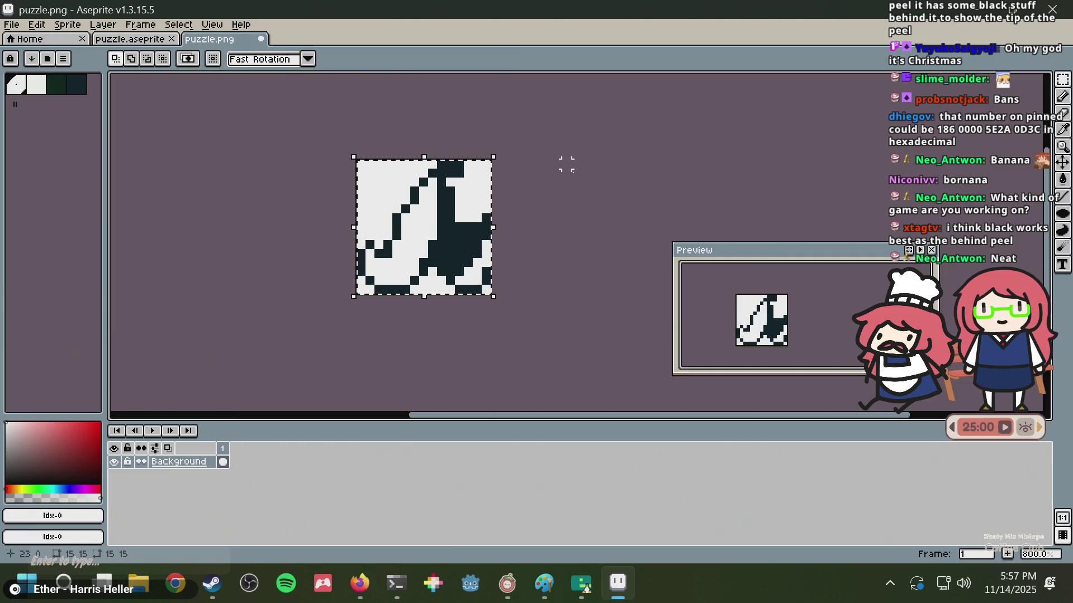
- Open the Nonogram Maker site in the web browser
left_click(353, 585)
key("ctrl+l")
type("nono")
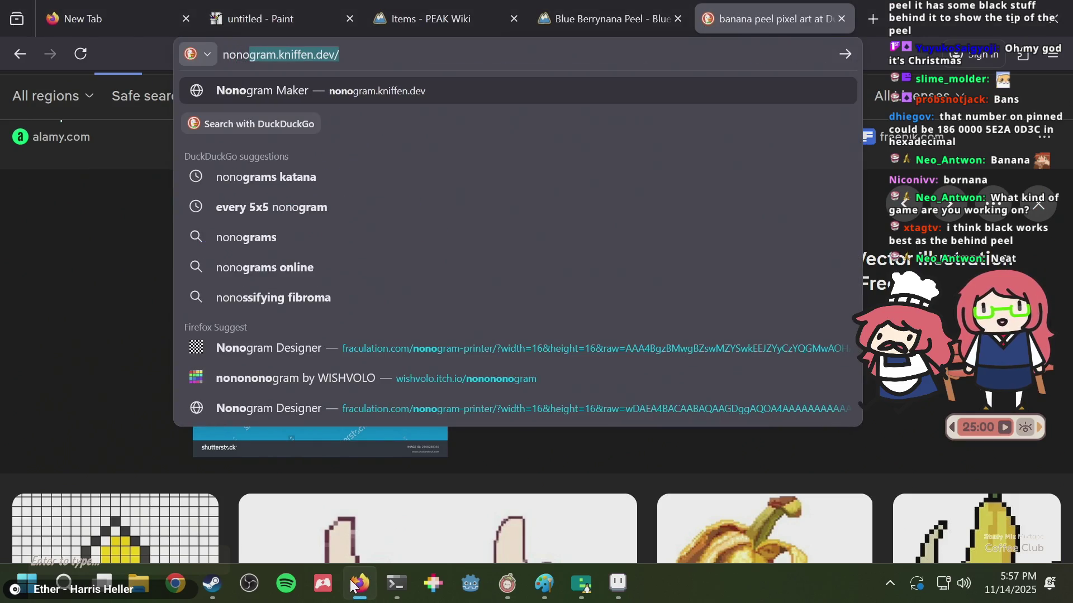
key("Return")
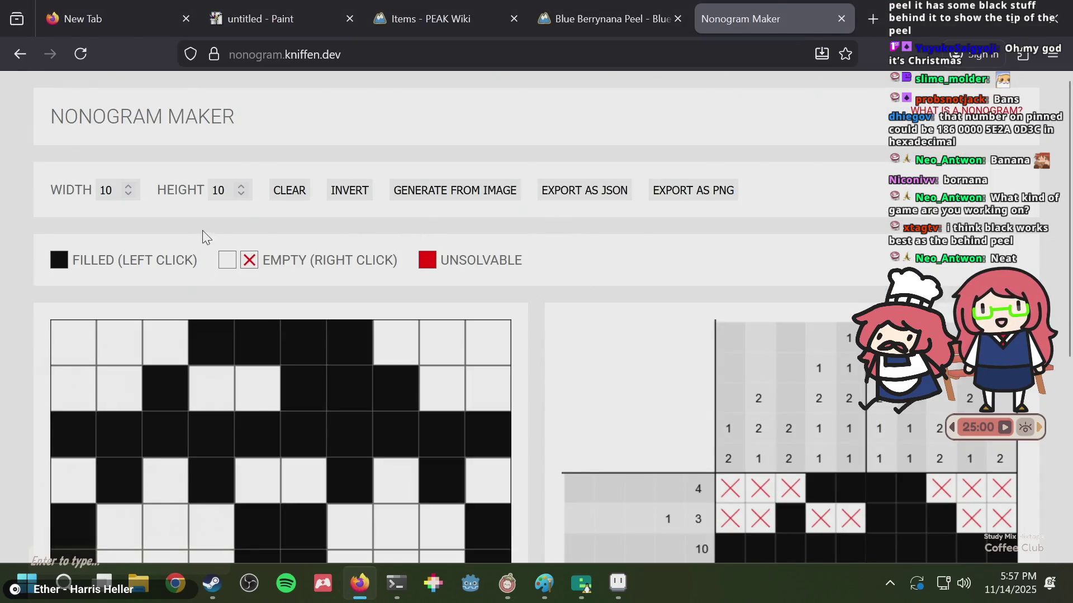
- Set the puzzle grid width and height to 15
left_click(128, 180)
key("ctrl+a")
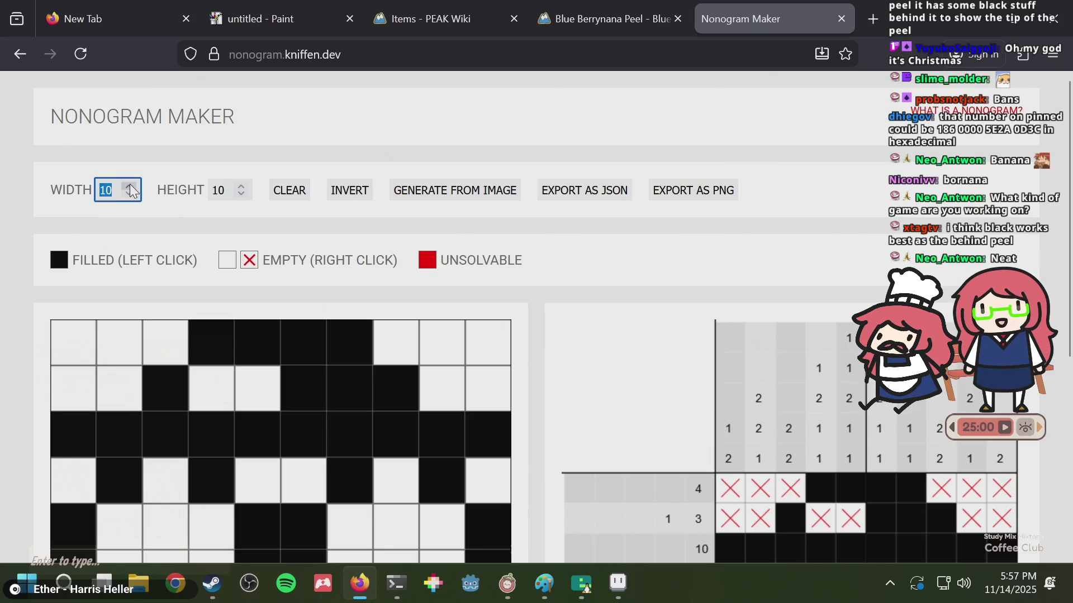
type("15")
left_click(241, 186)
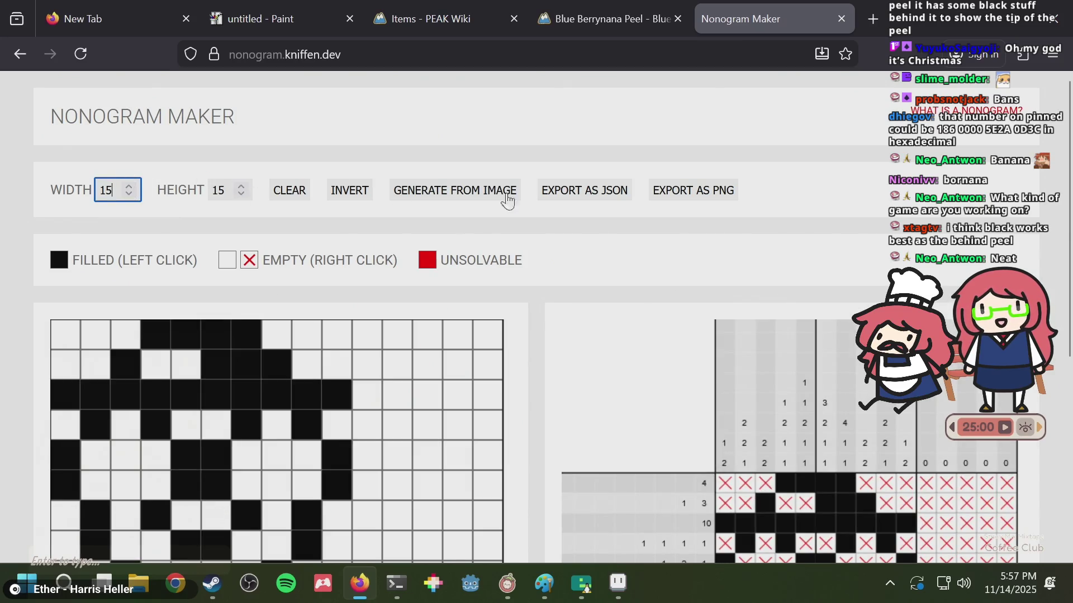
- Generate the nonogram grid from puzzle.png
left_click(488, 192)
left_click(487, 193)
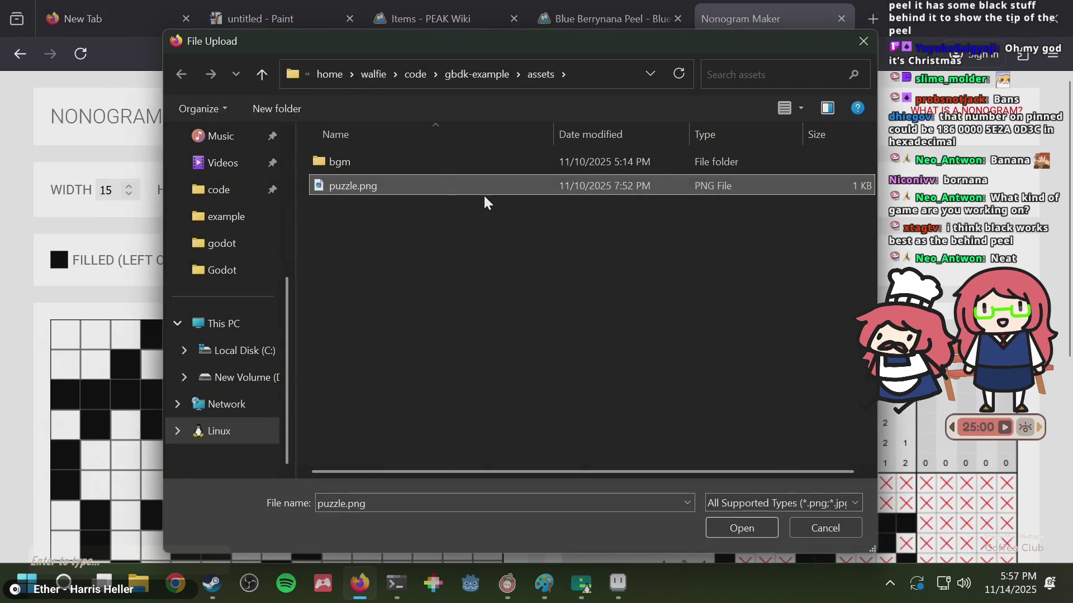
double_click(414, 191)
scroll(676, 271, "down", 3)
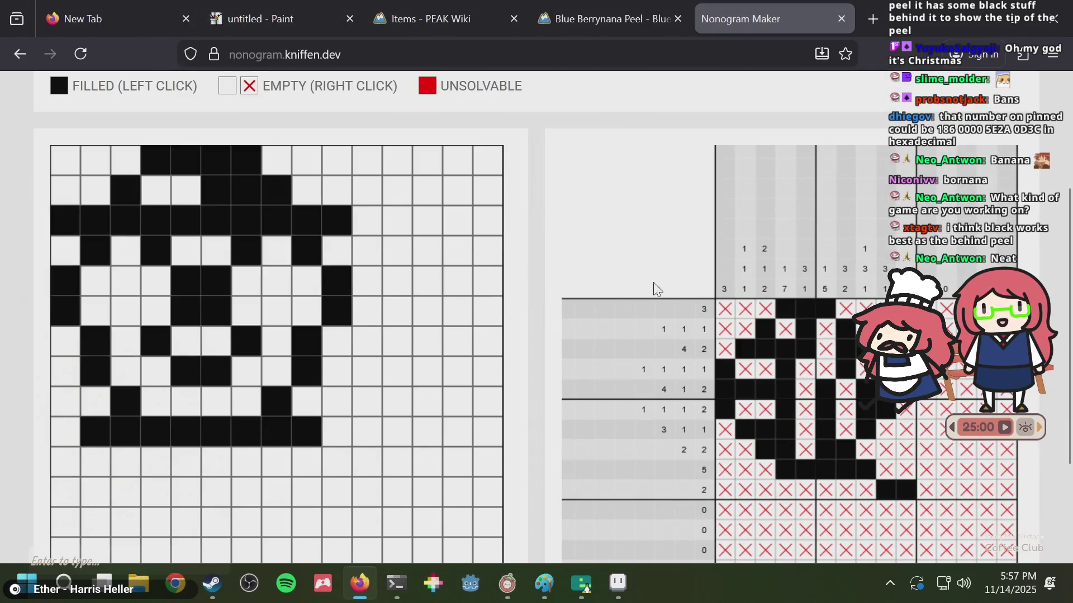
scroll(426, 273, "up", 2)
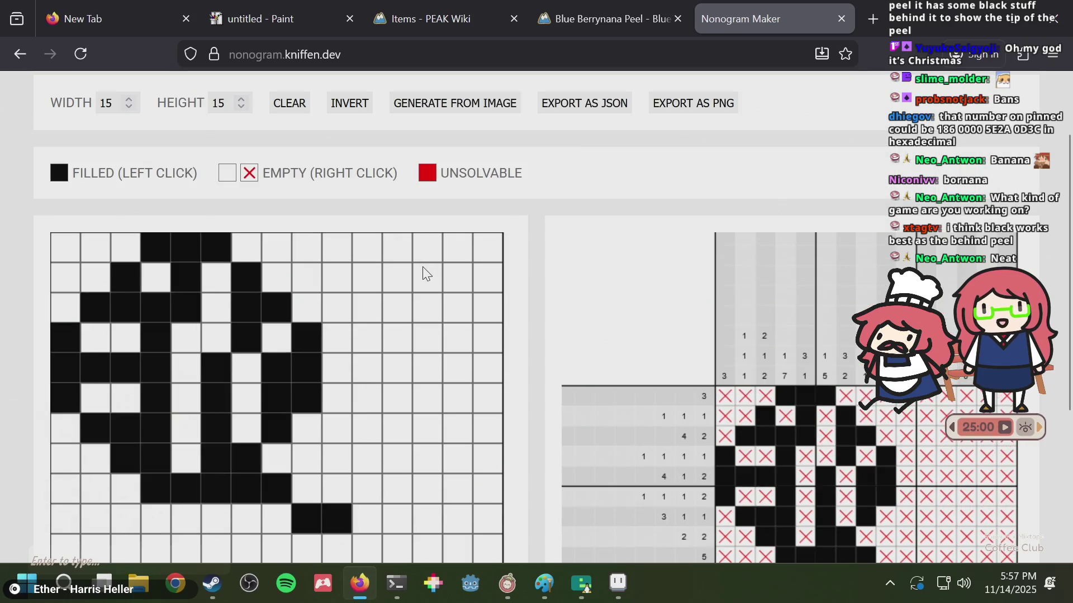
- Confirm the sprite is saved, then regenerate the grid from puzzle.png and view the clues
left_click(450, 113)
key("alt+Tab")
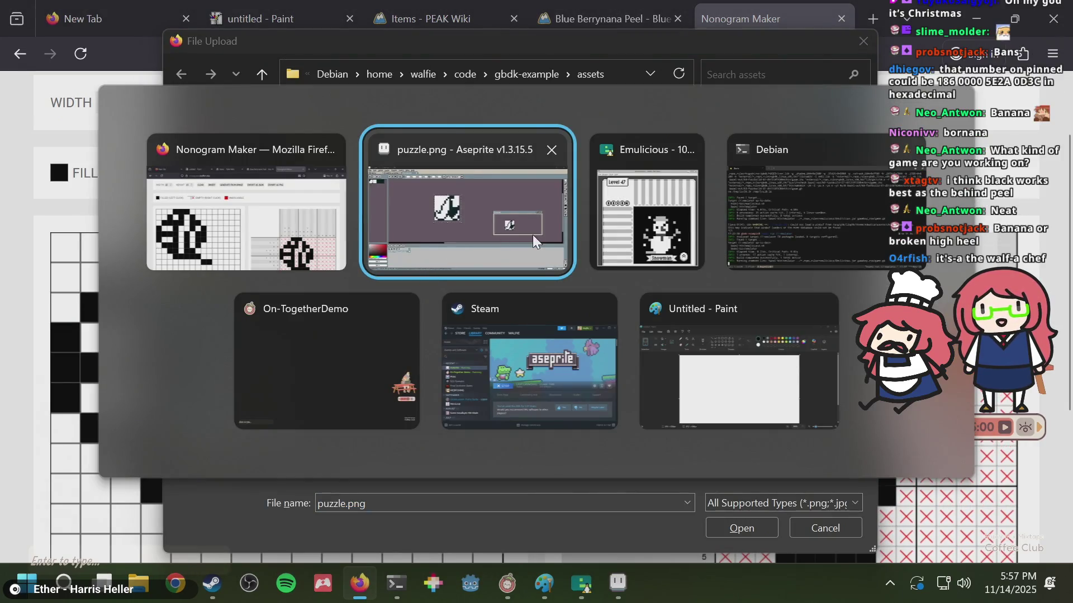
key("ctrl+s")
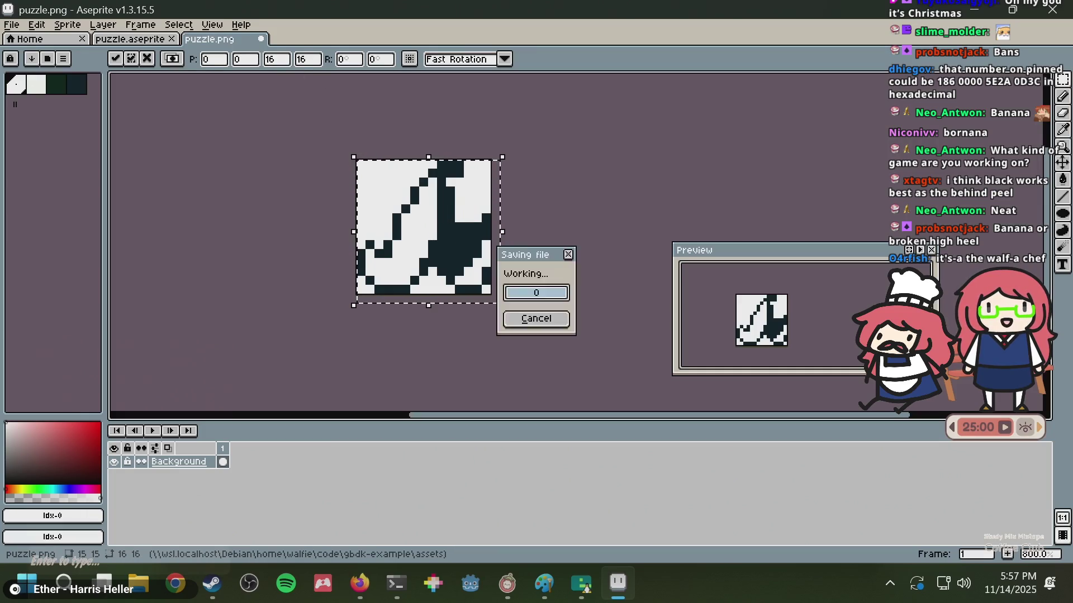
key("alt+Tab")
double_click(401, 181)
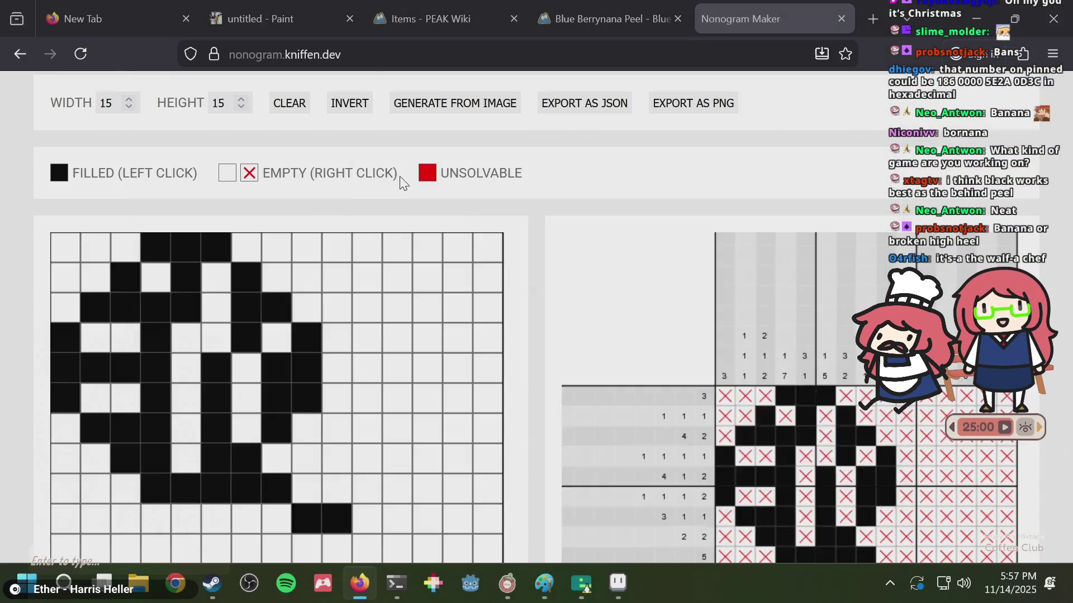
scroll(670, 240, "down", 3)
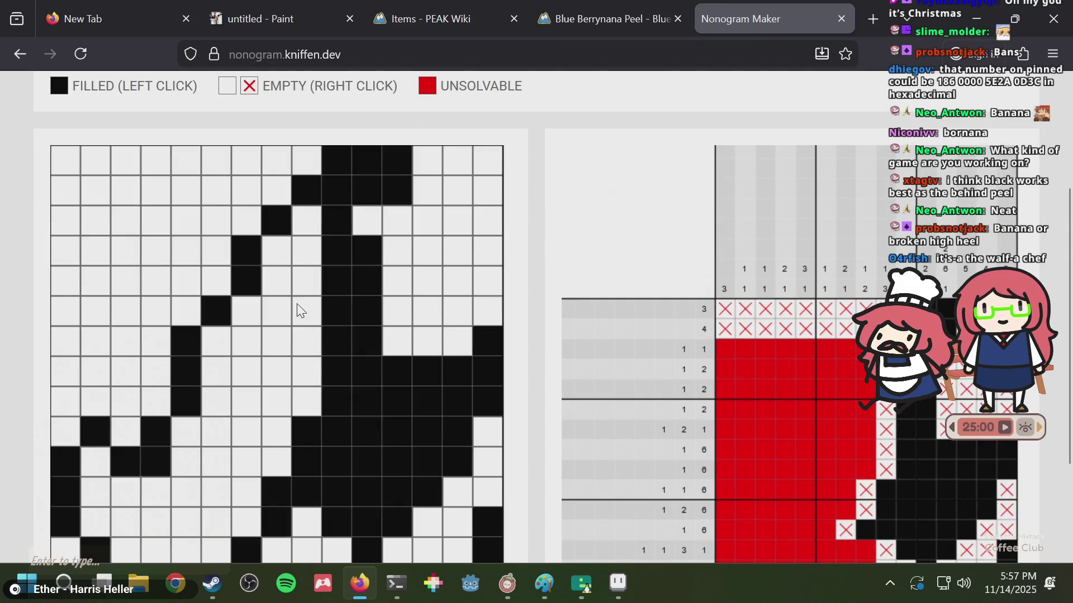
scroll(406, 276, "down", 3)
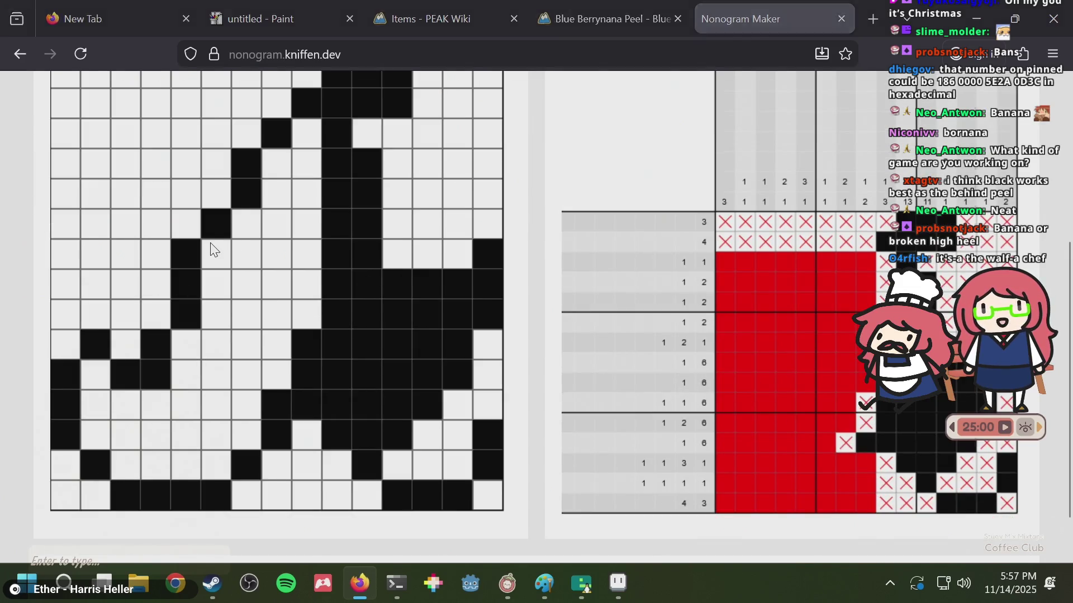
- Check the puzzle.aseprite source in Aseprite, then return to the nonogram page
key("alt+Tab")
left_click(141, 43)
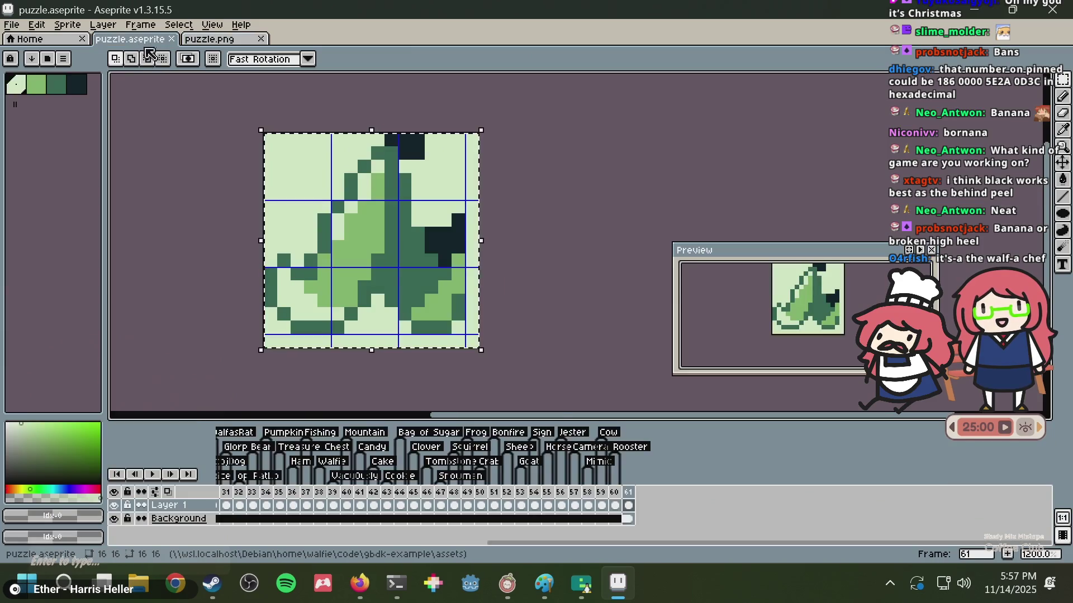
scroll(332, 197, "up", 2)
key("alt+Tab")
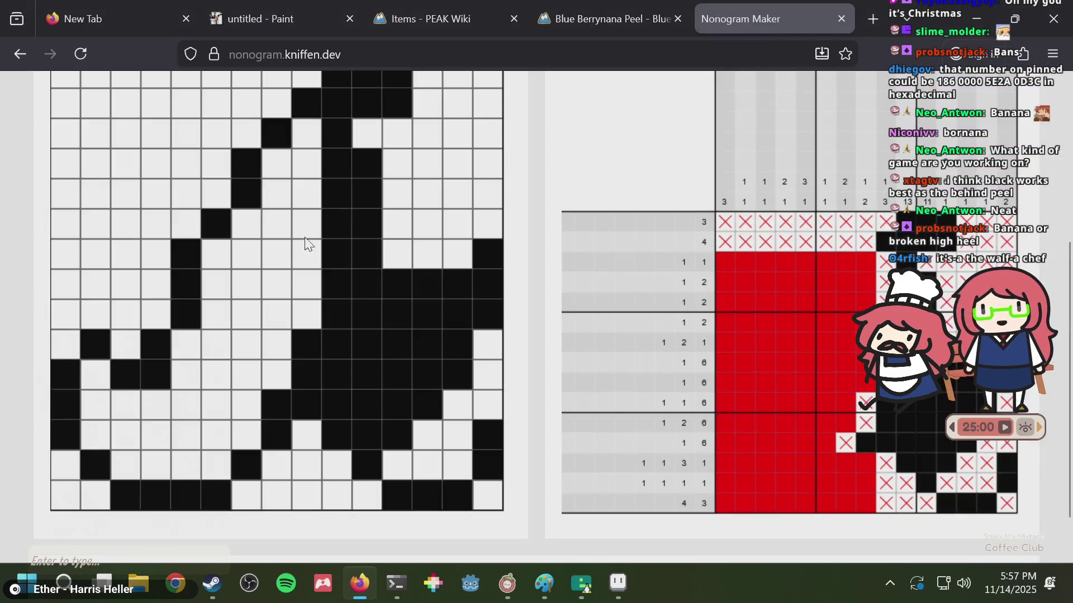
- Toggle test cells in rows 5 and 7 and the second-to-last row to check the clues
left_click(193, 247)
left_click(181, 250)
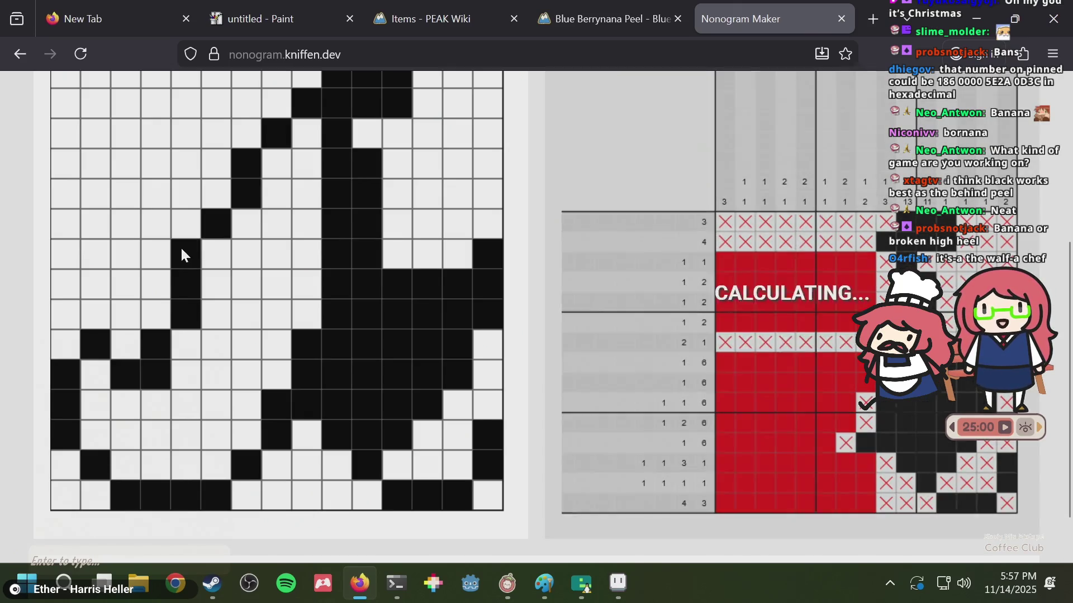
left_click(211, 197)
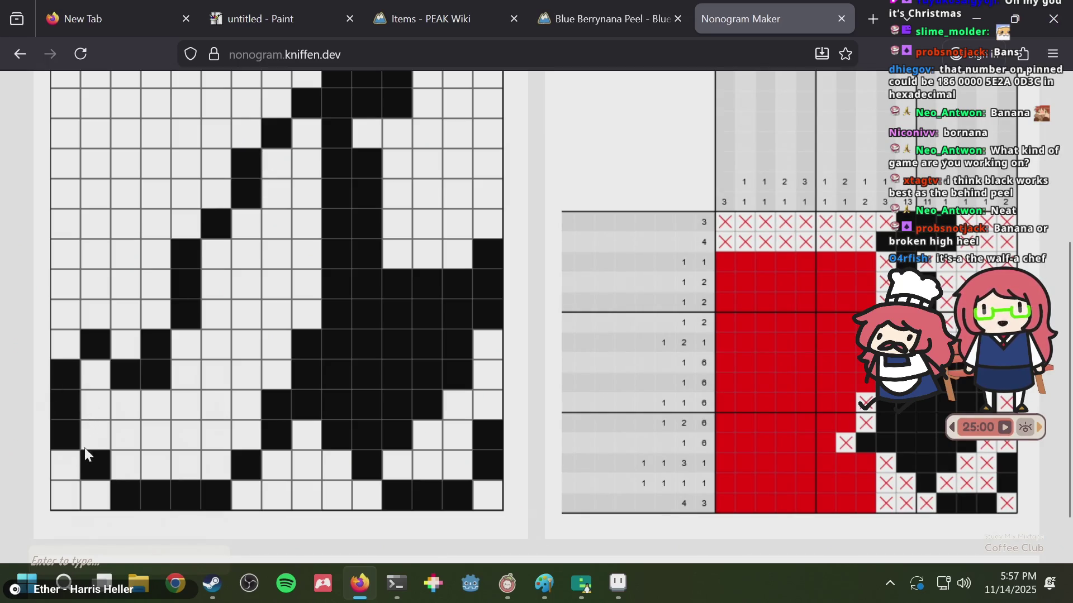
left_click(127, 465)
left_click(126, 465)
left_click(222, 475)
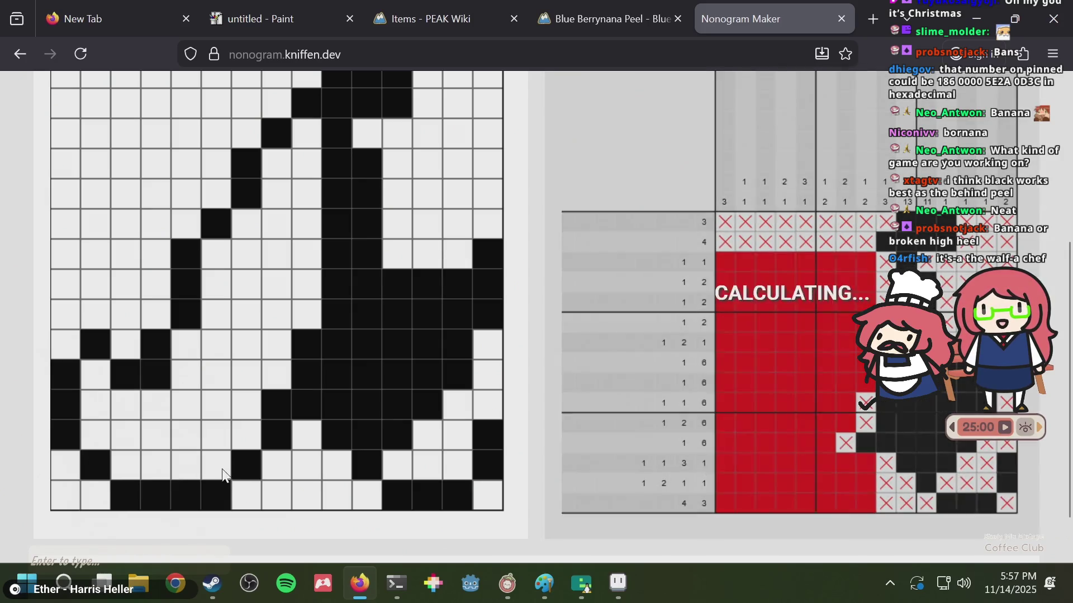
left_click(226, 256)
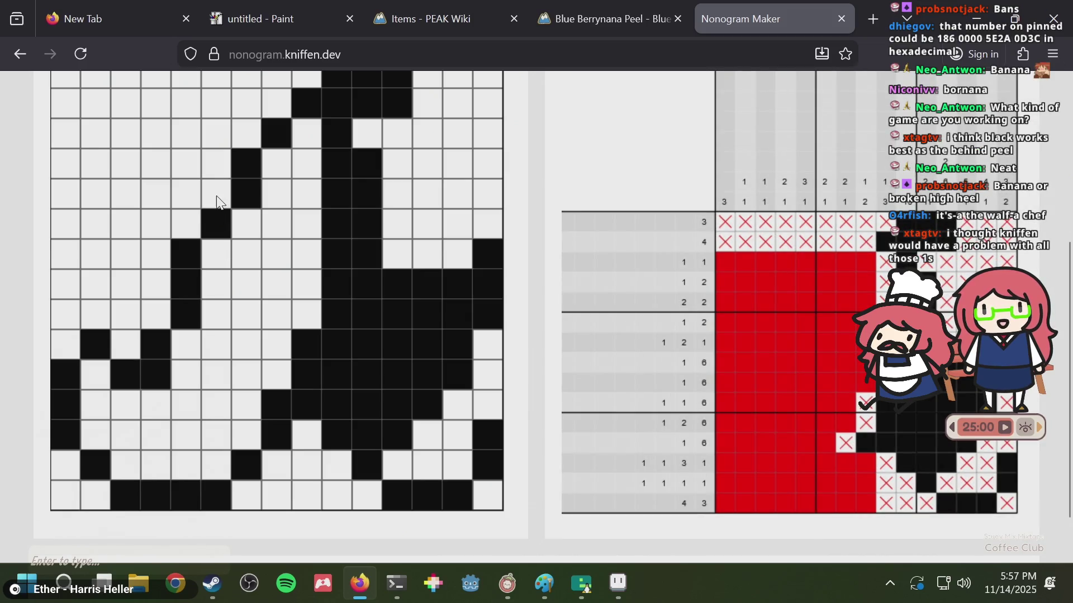
scroll(232, 161, "up", 2)
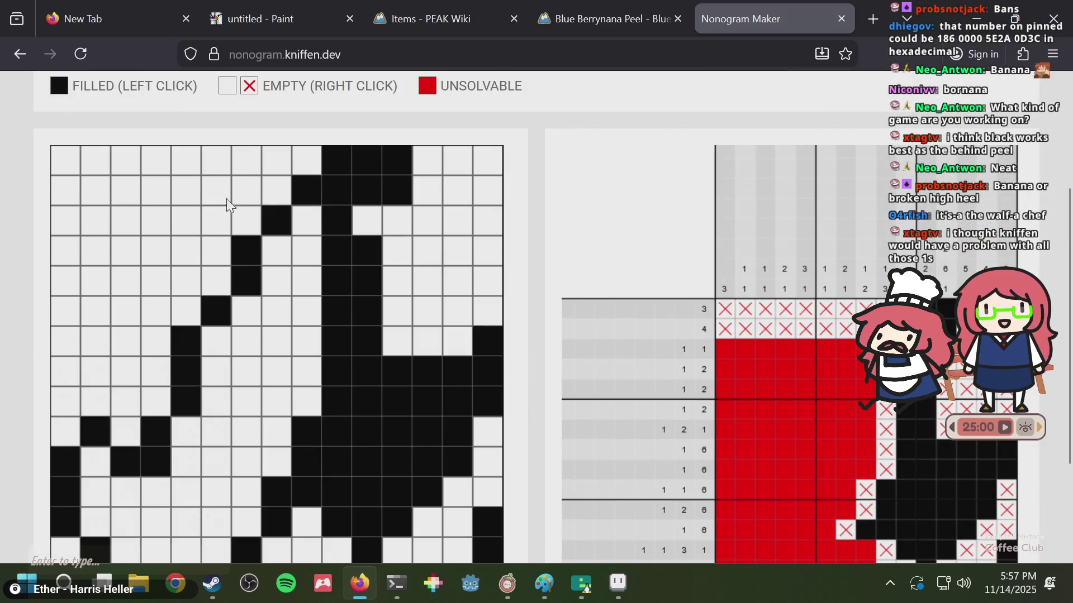
- Shift and reconnect the peel's left outline pixels, thinning it near the top
left_click(253, 226)
left_click(272, 249)
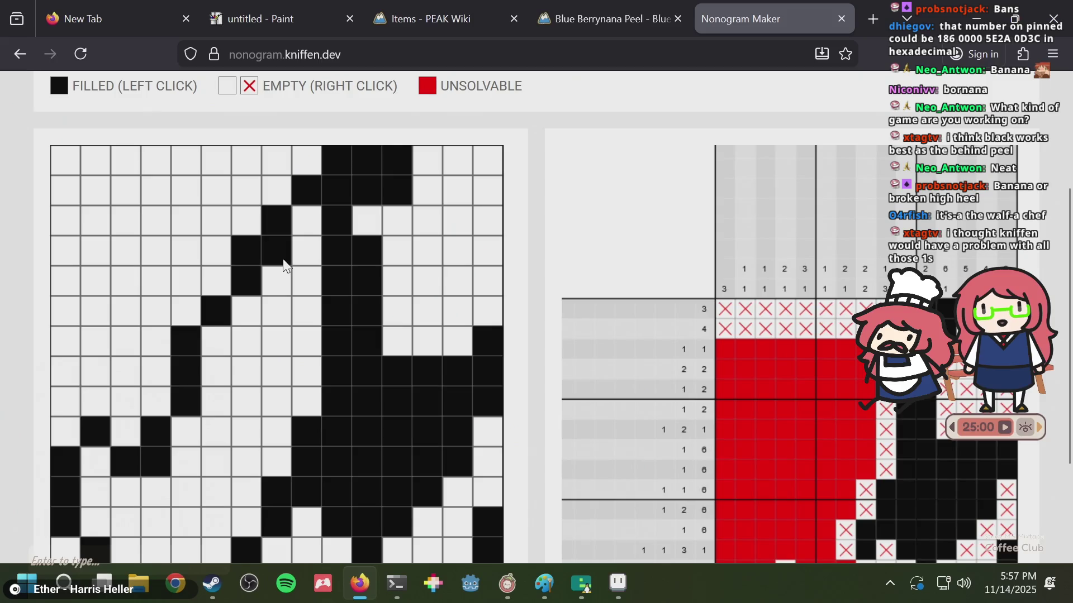
left_click(284, 261)
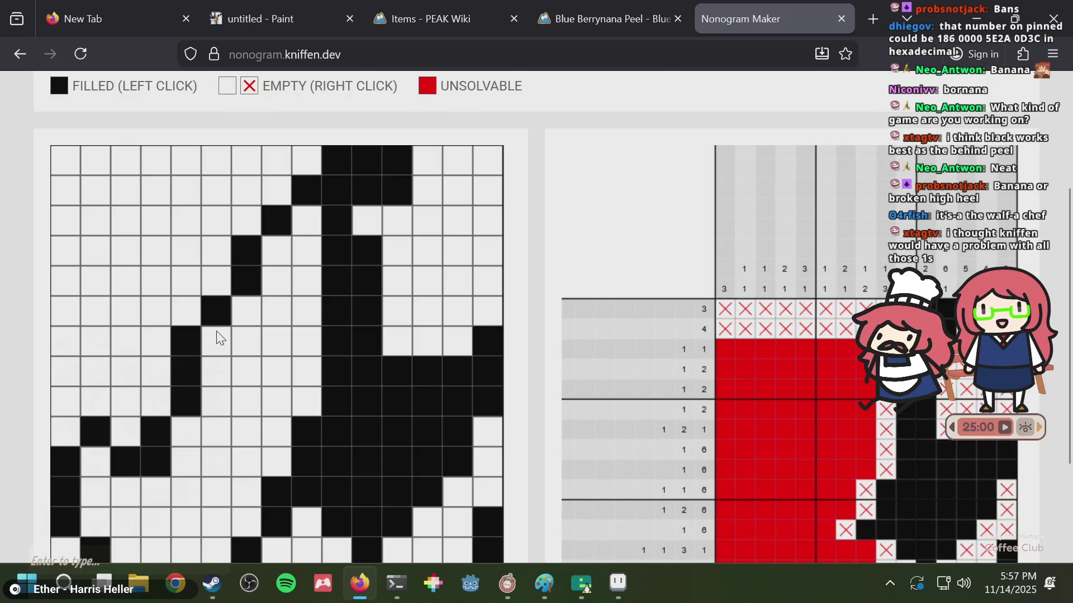
left_click(249, 307)
left_click(276, 248)
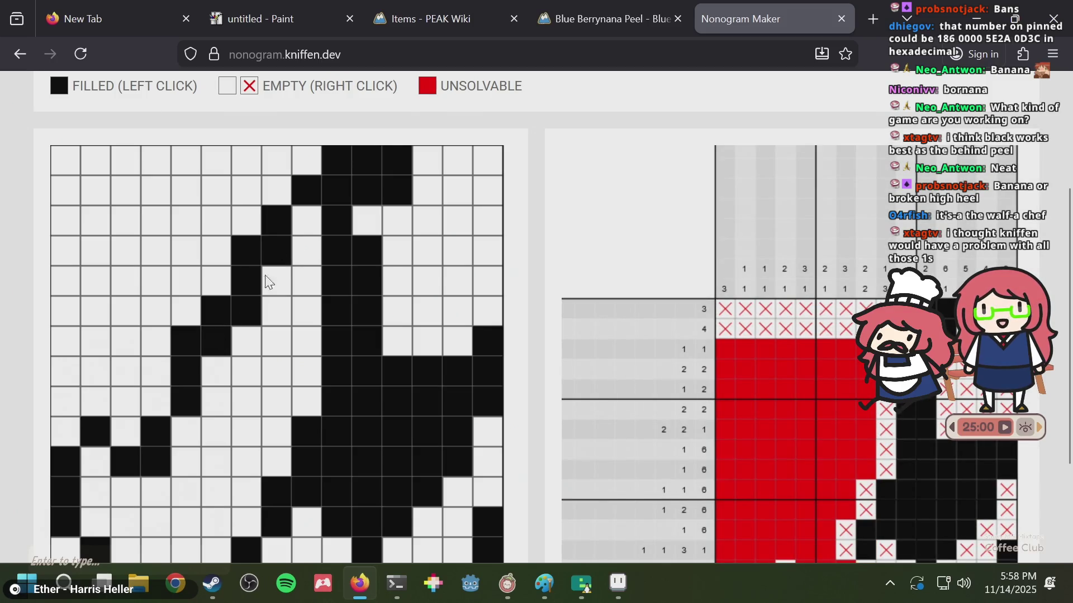
left_click(181, 430)
middle_click(231, 371)
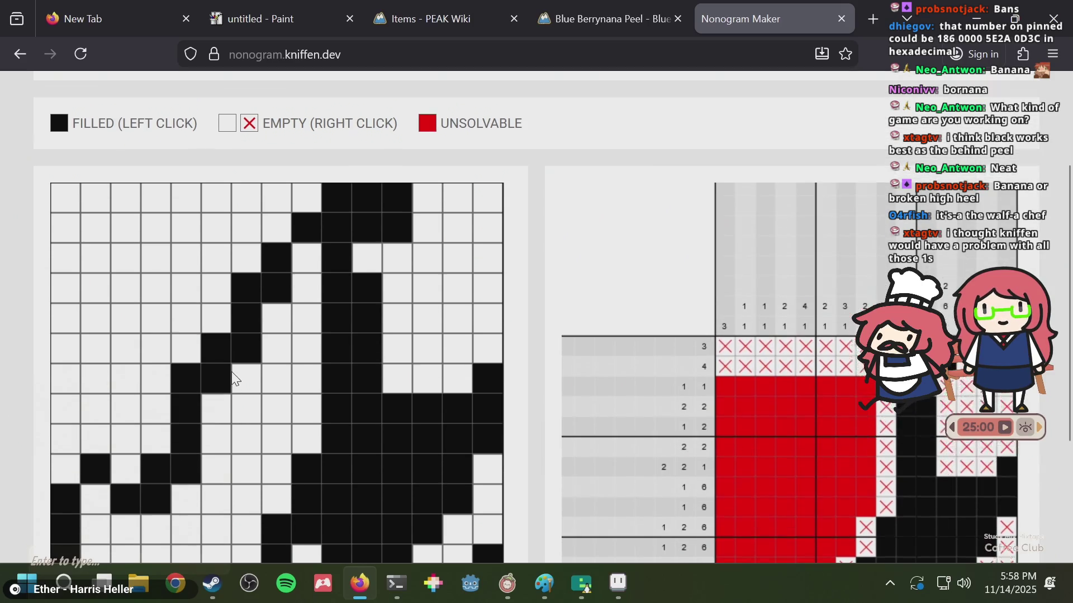
scroll(231, 371, "down", 3)
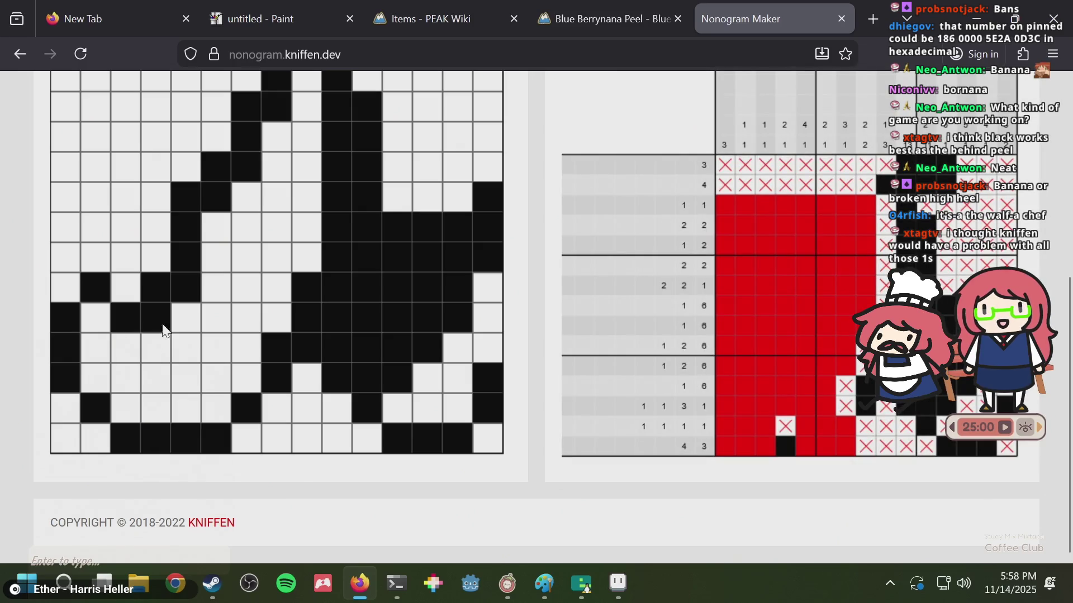
left_click(183, 301)
left_click(241, 171)
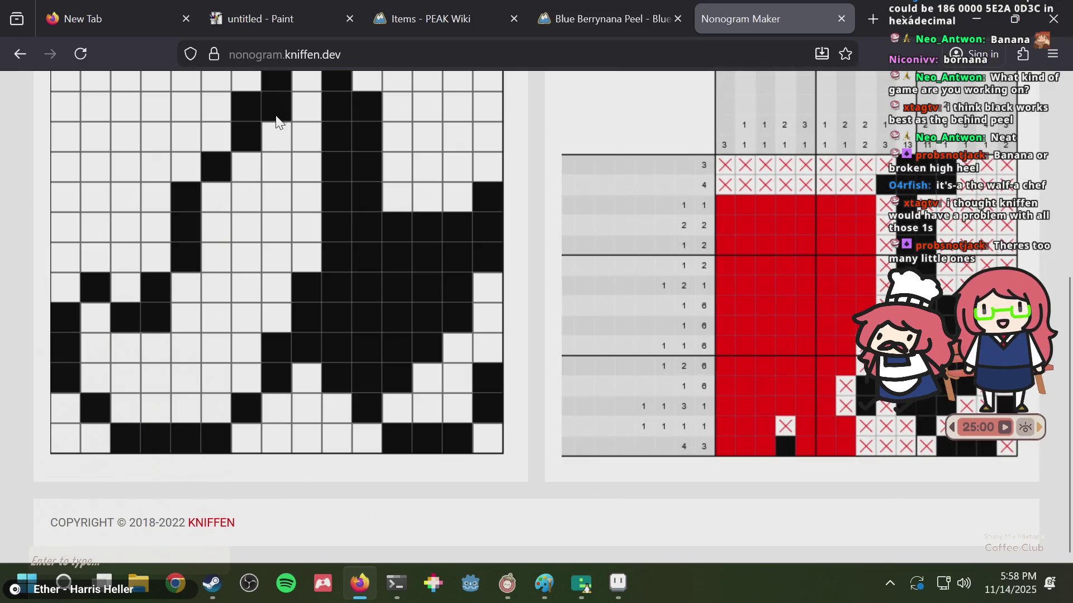
left_click(276, 112)
scroll(277, 204, "up", 2)
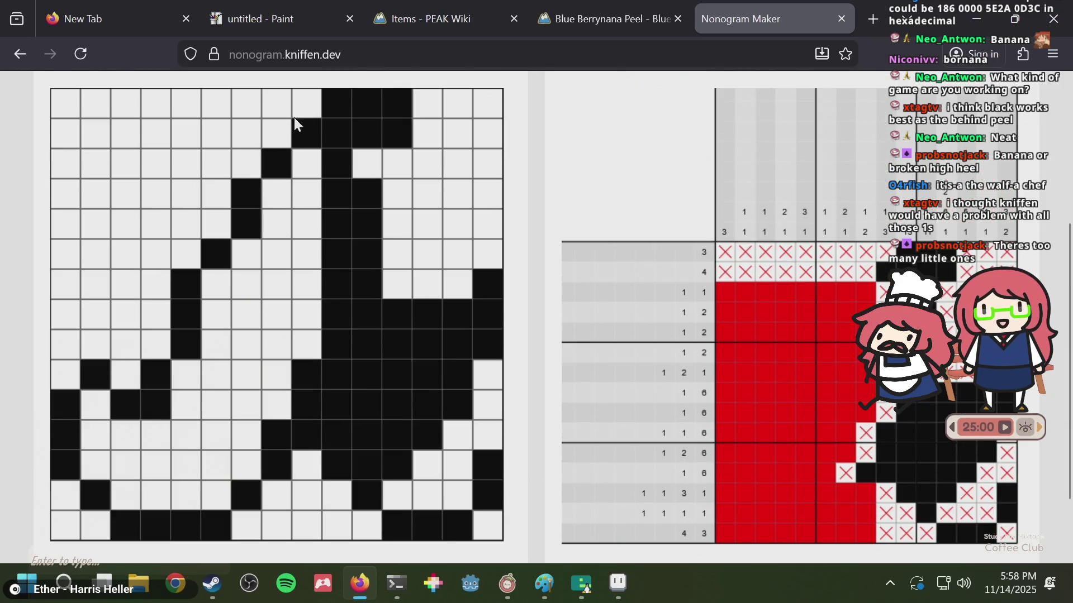
- Thicken the upper outline and extend the left peel stroke upward
left_click(282, 128)
left_click(226, 170)
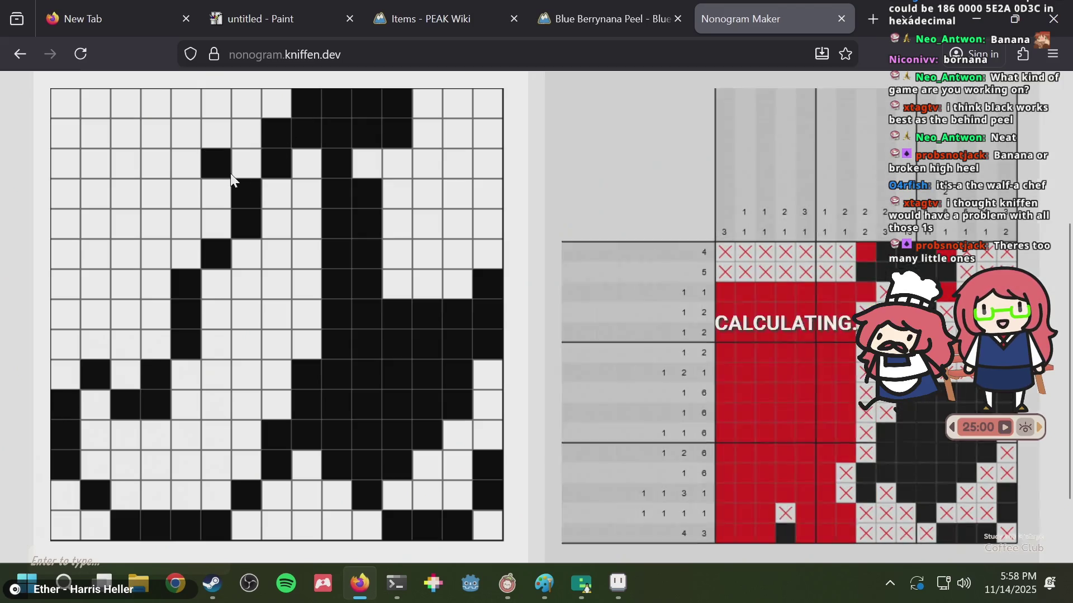
left_click(223, 166)
left_click(243, 173)
left_click(216, 223)
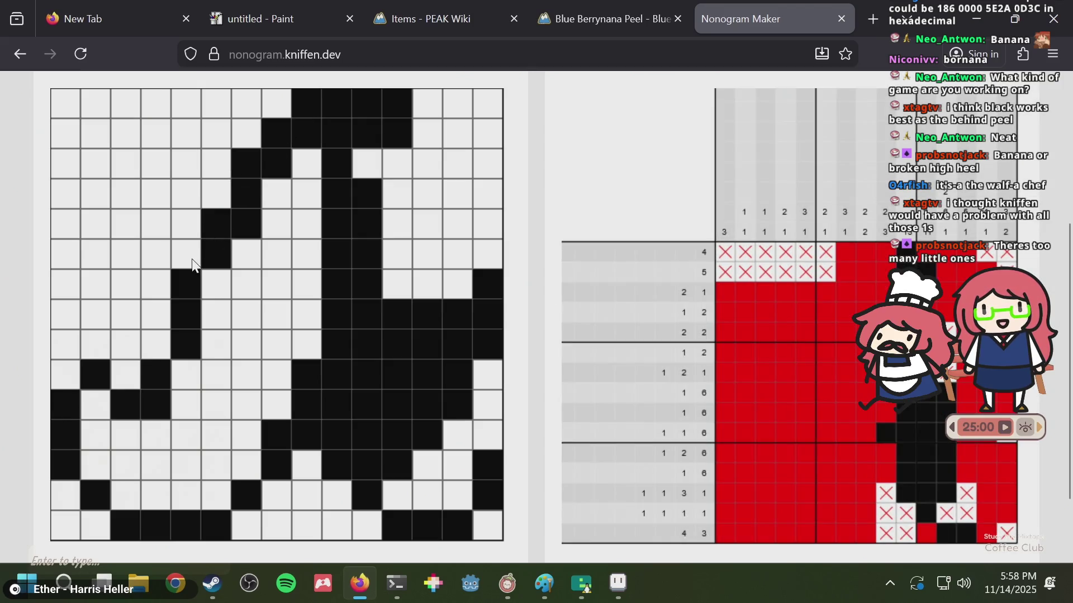
left_click(181, 265)
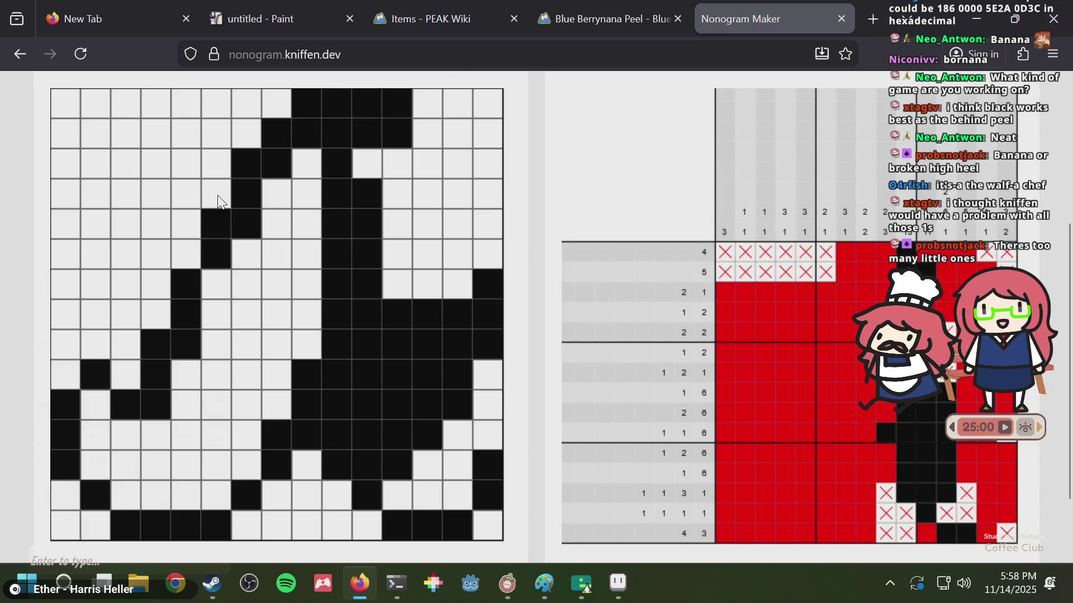
left_click(216, 219)
scroll(240, 167, "down", 2)
scroll(284, 243, "up", 2)
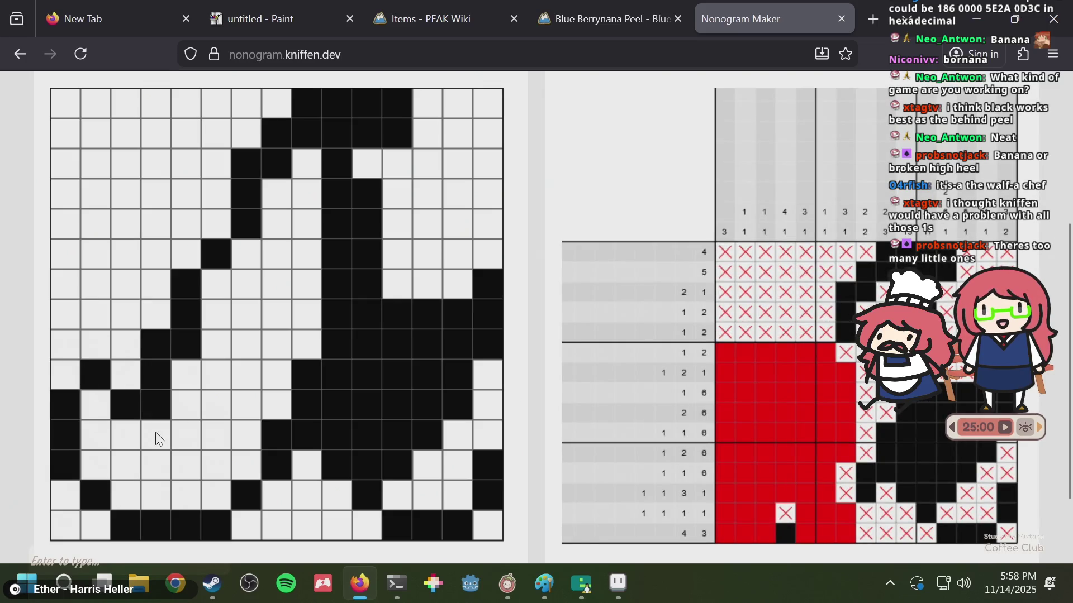
left_click(223, 278)
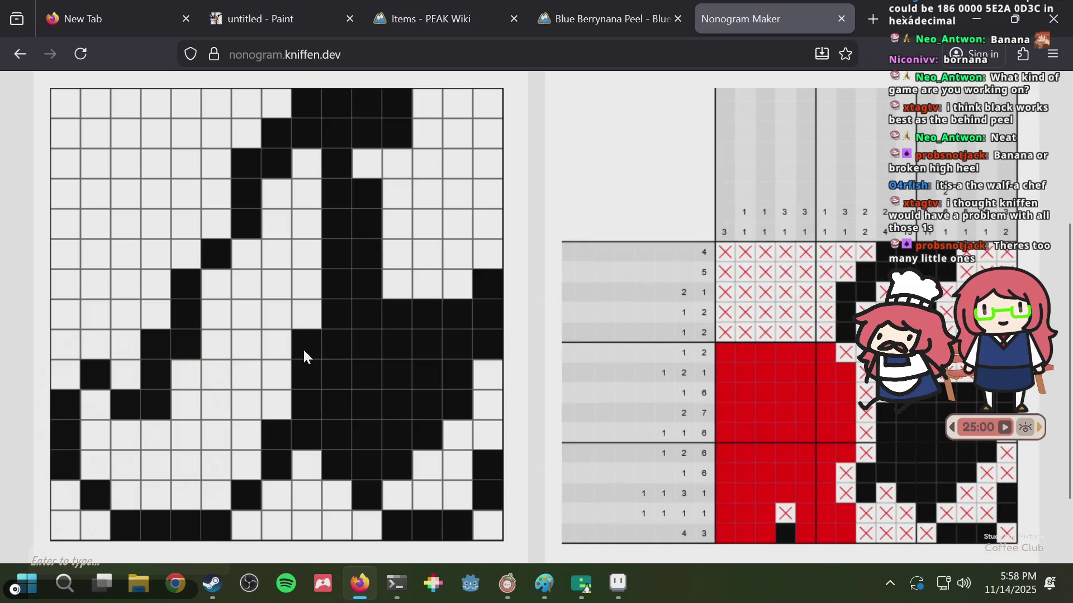
- Rework the lower peel pixels in row 14 and swap a body pixel into row 7
left_click(271, 411)
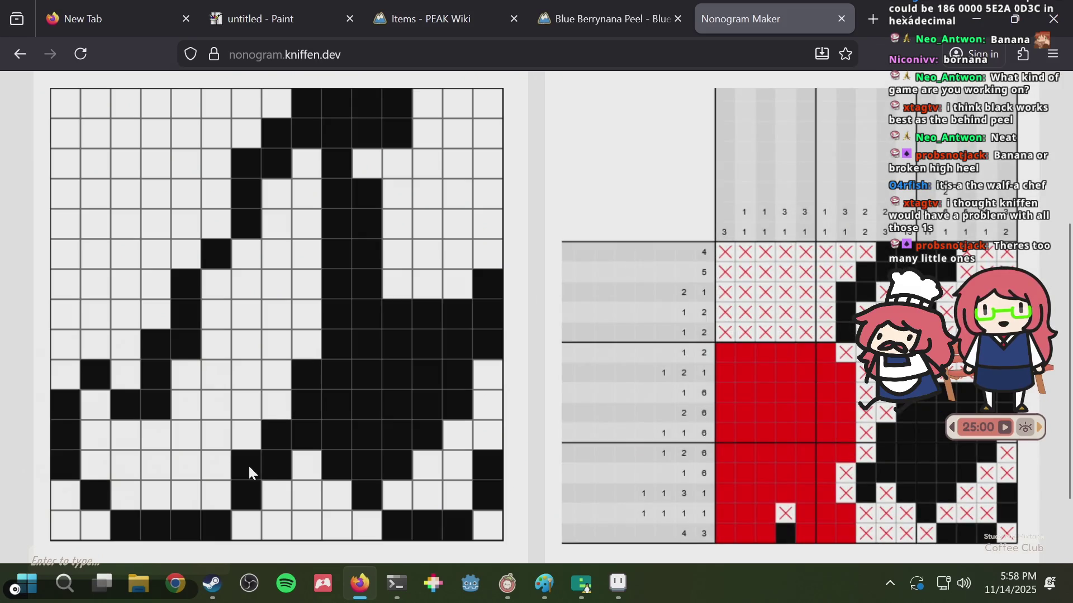
left_click(212, 494)
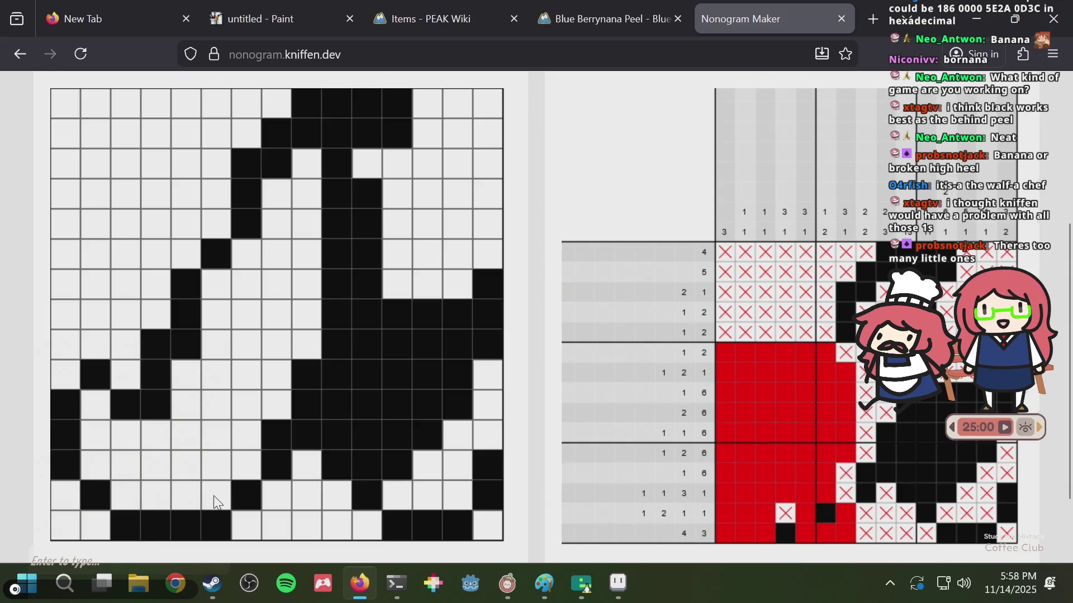
left_click(219, 495)
left_click(250, 525)
left_click(254, 521)
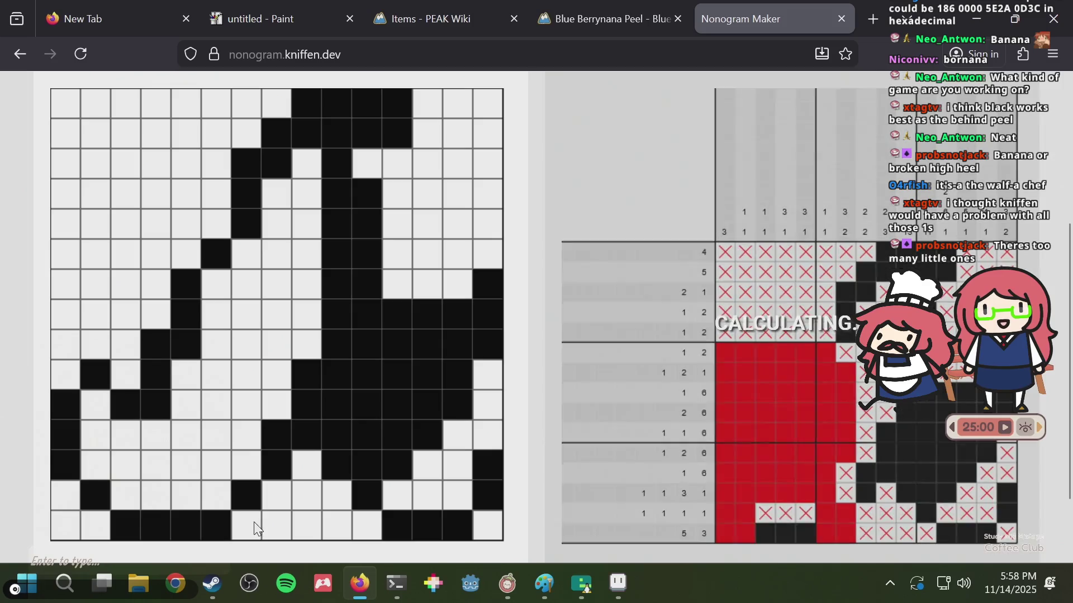
left_click(282, 490)
left_click(283, 490)
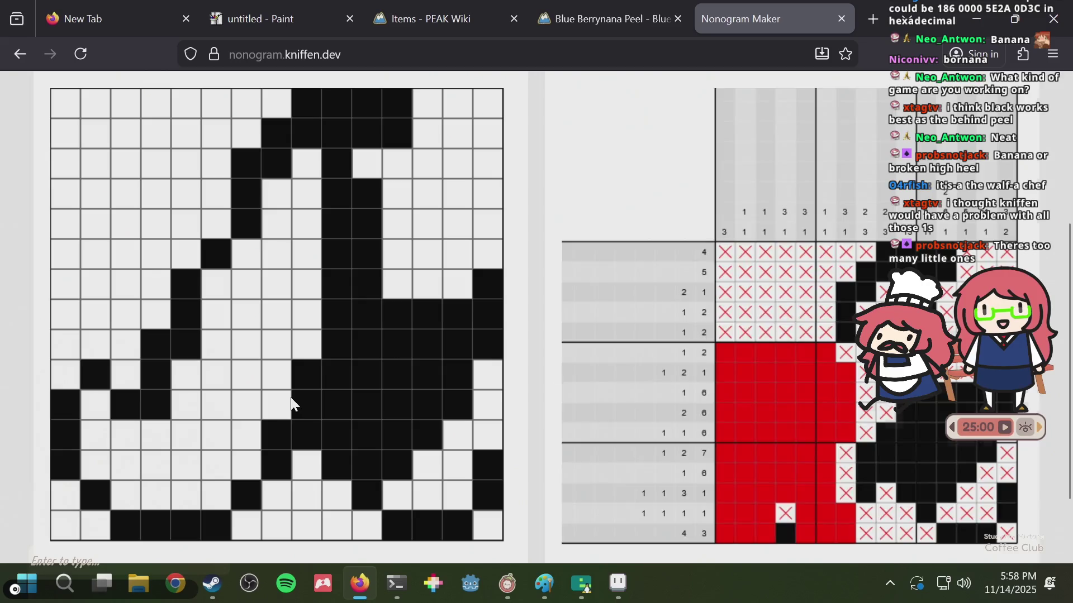
left_click(307, 349)
left_click(309, 345)
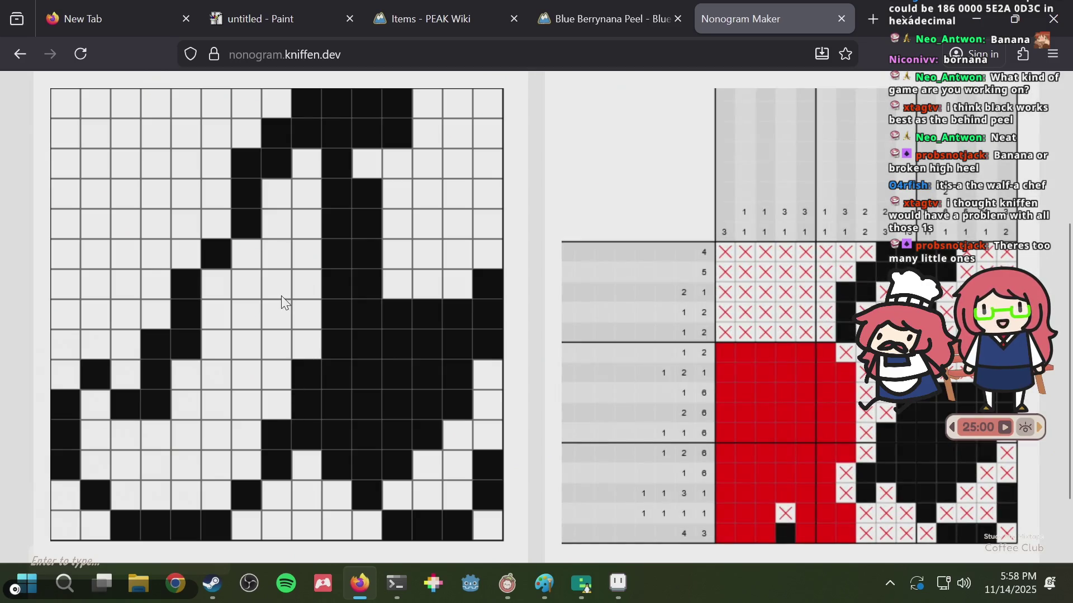
left_click(273, 291)
- Try a 2x2 black block, then clear its row 8 cells
left_click(251, 297)
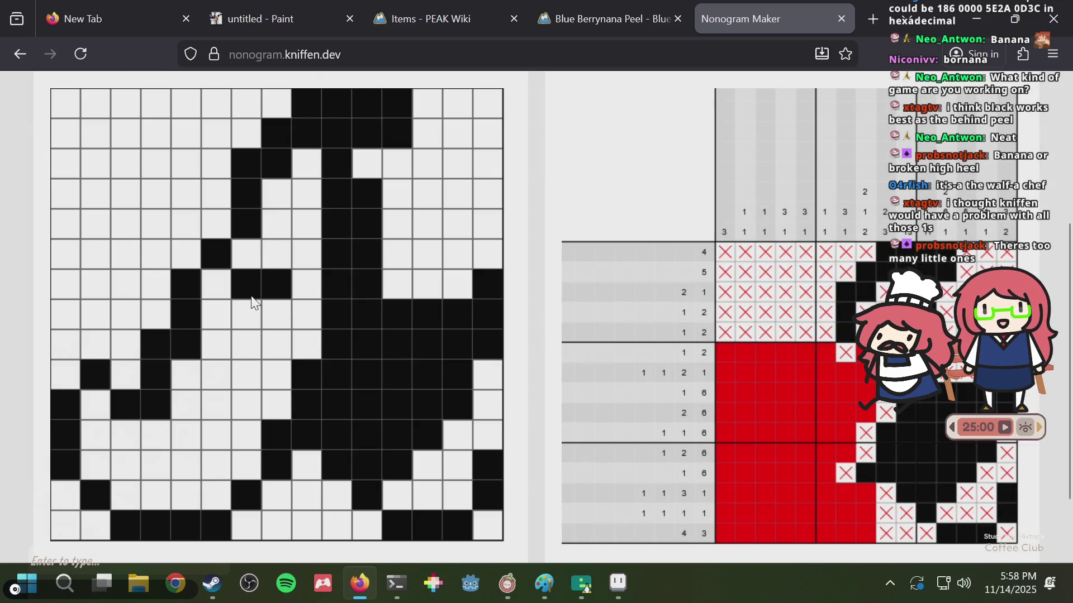
left_click(241, 321)
left_click(267, 316)
left_click(244, 313)
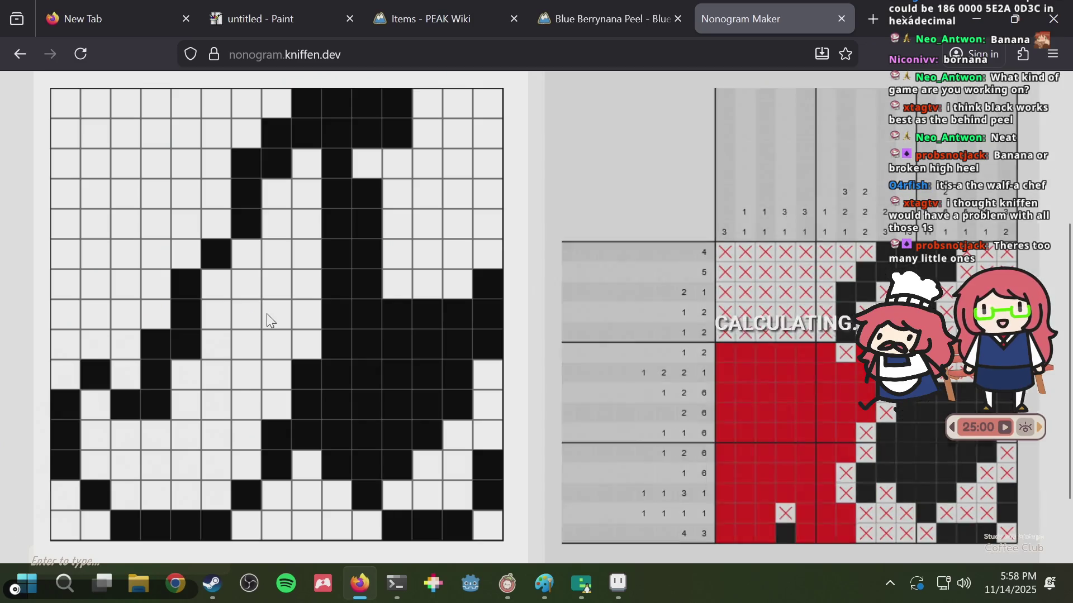
left_click(266, 313)
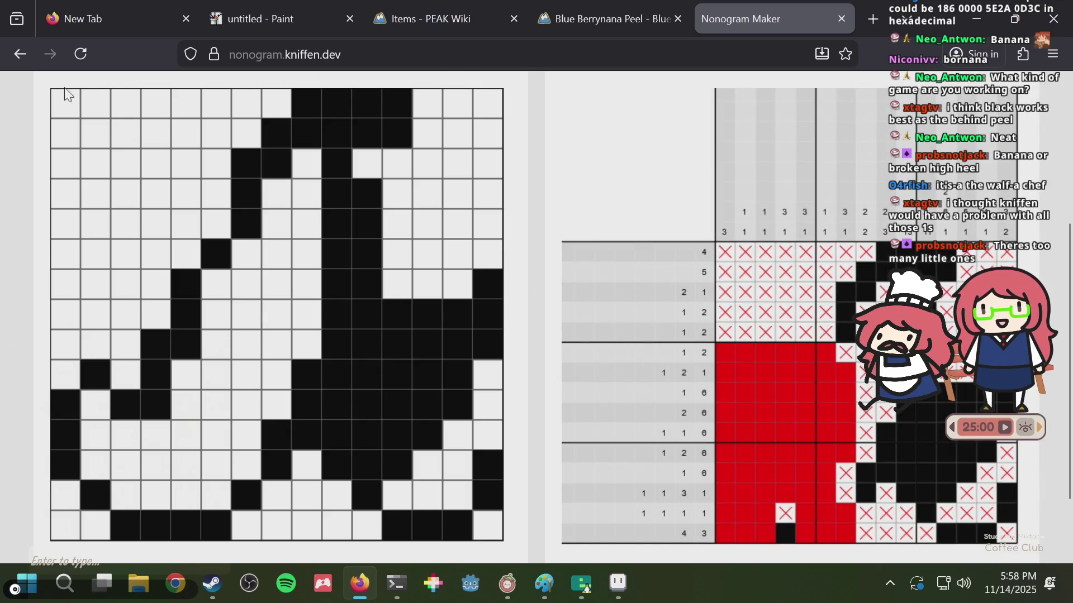
- Fill the top-left cell, the top two rows and column 3 black
left_click(69, 93)
mouse_move(241, 113)
left_mouse_down()
mouse_move(213, 195)
mouse_move(180, 236)
left_mouse_up()
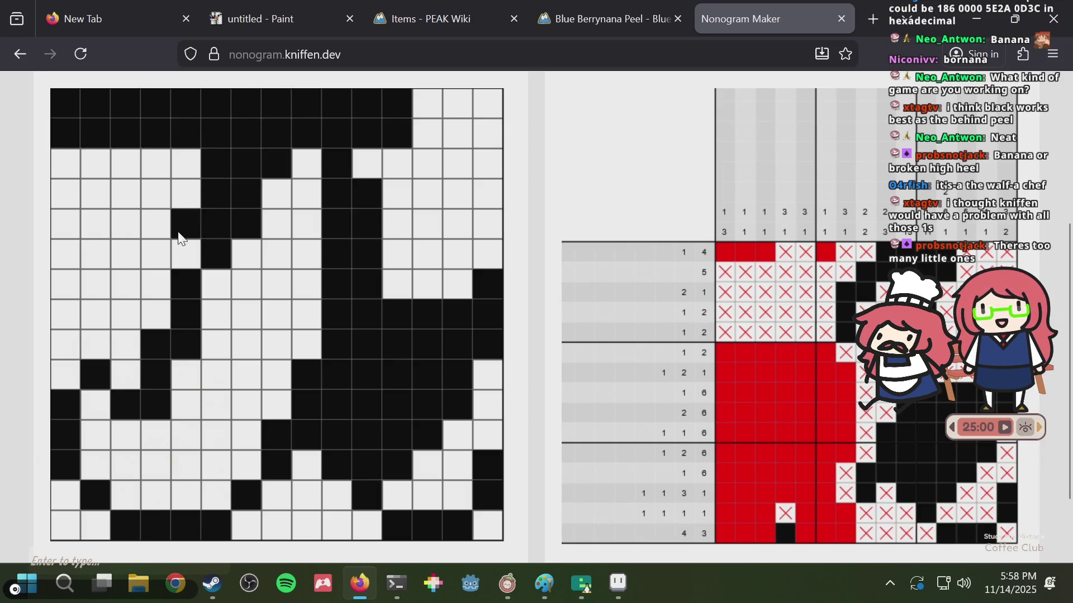
left_click_drag(120, 382, 144, 163)
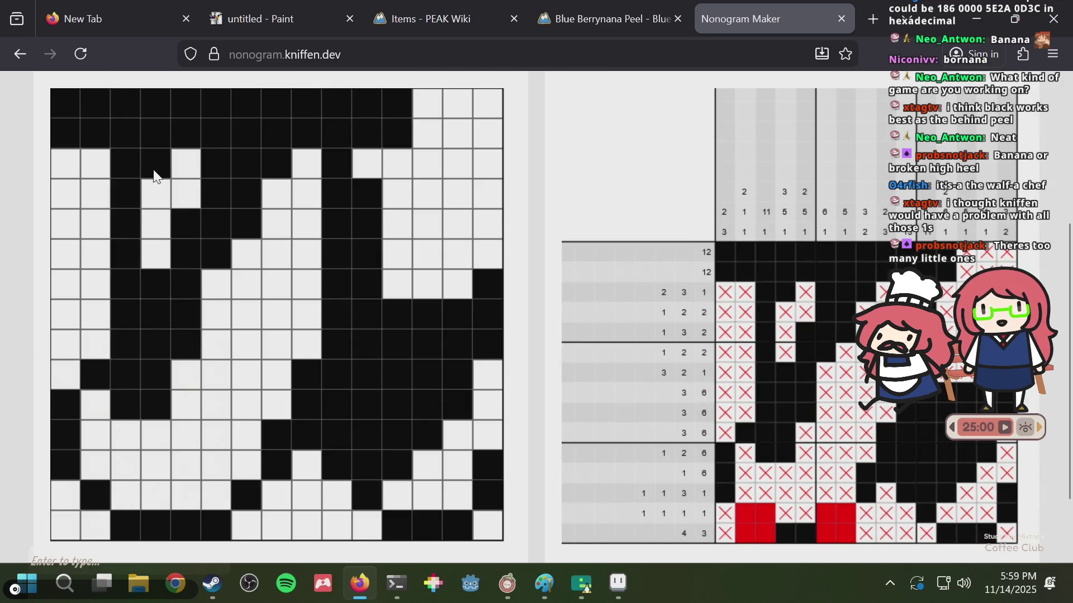
key("alt+Tab")
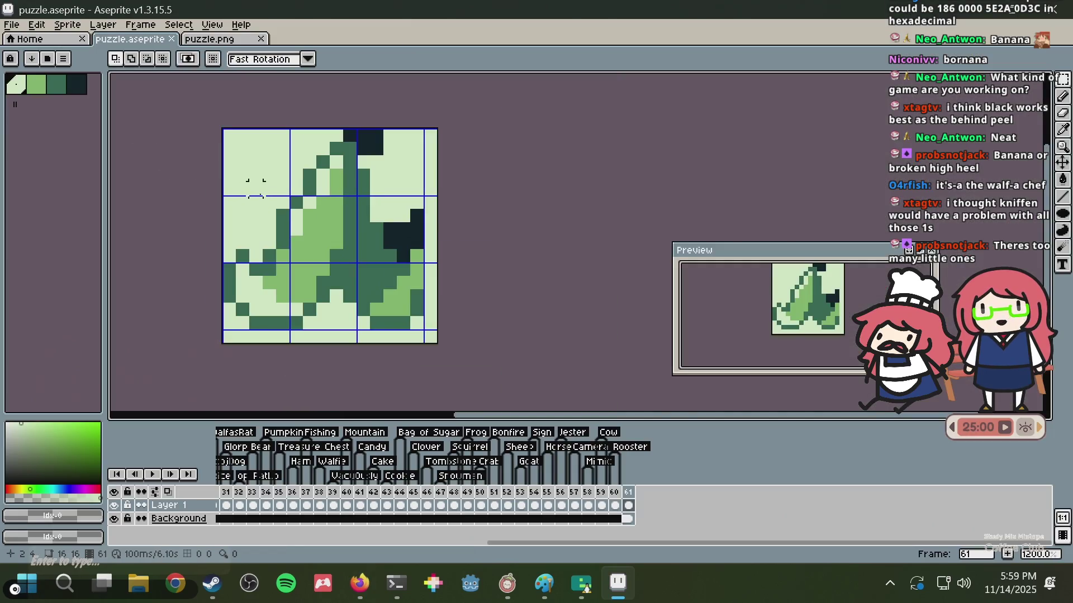
key("b")
left_click(283, 213, "alt")
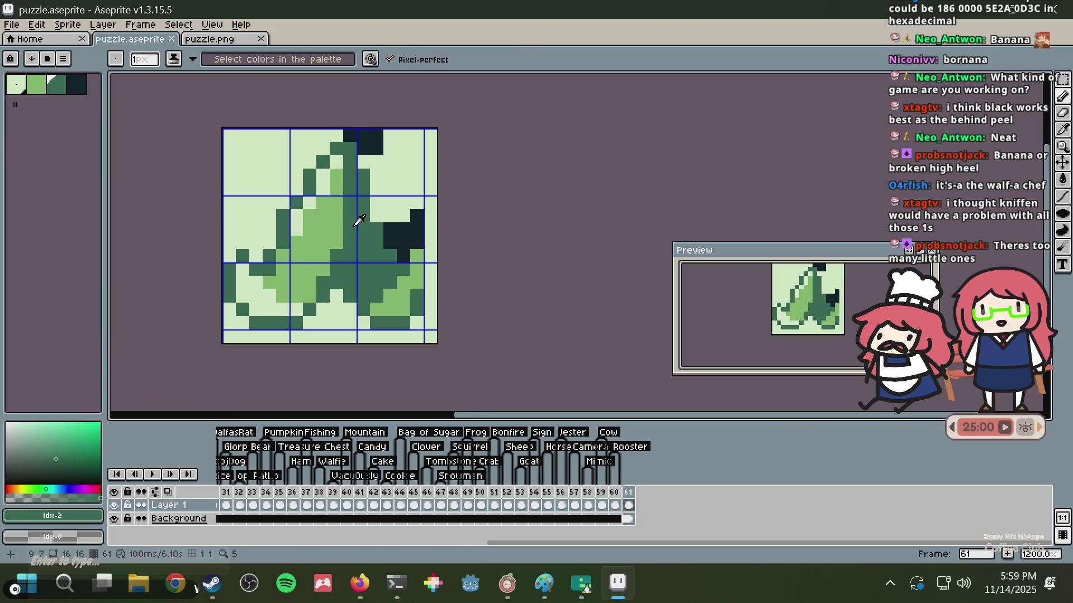
key("alt+Tab")
scroll(354, 228, "up", 3)
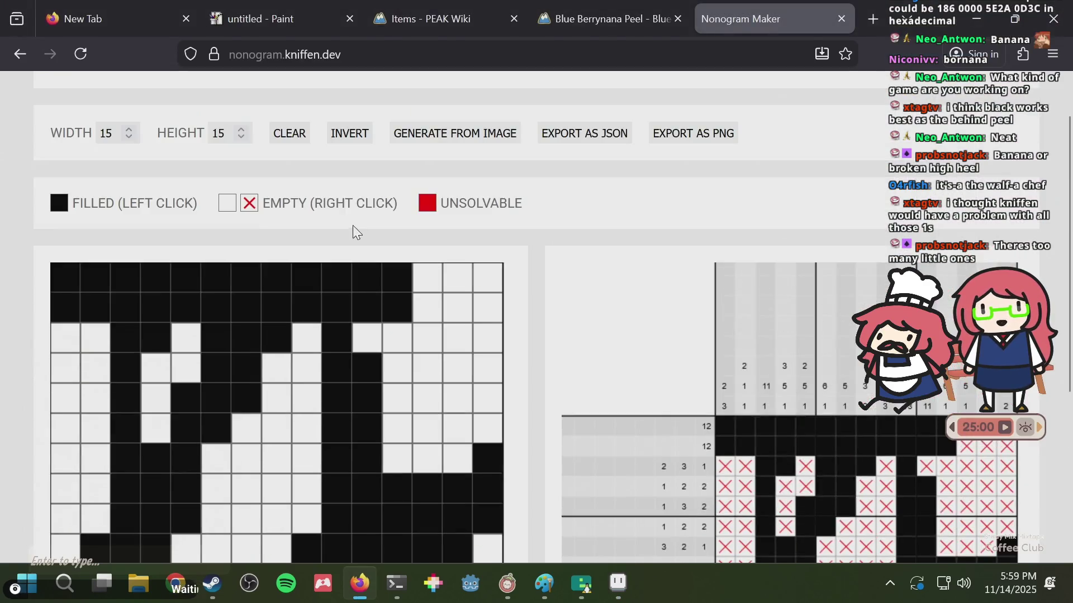
- Regenerate the nonogram grid from puzzle.png
left_click(455, 133)
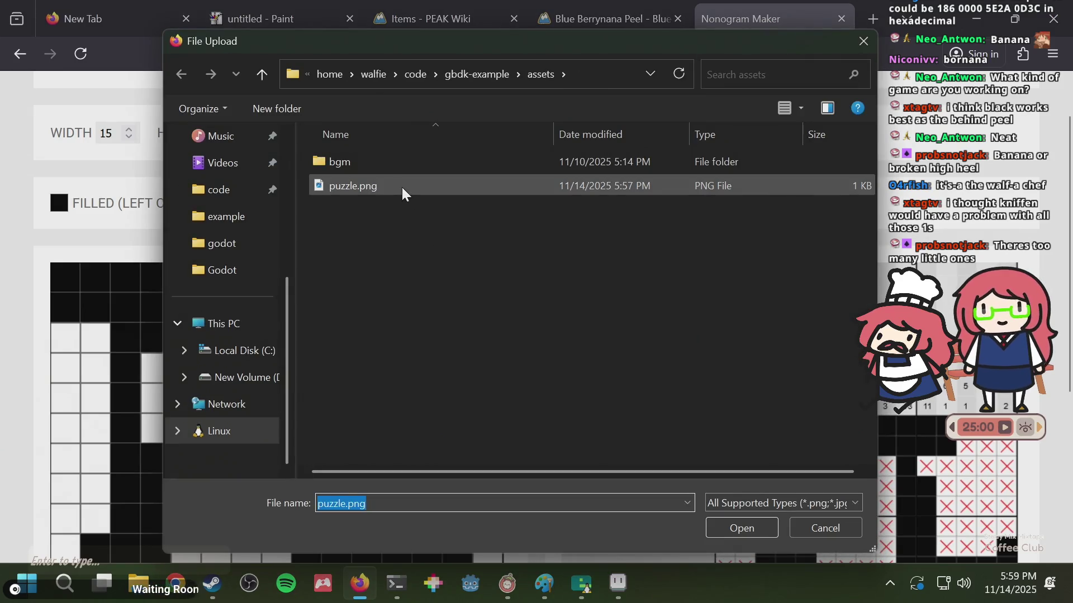
double_click(401, 187)
scroll(479, 259, "down", 2)
scroll(479, 258, "down", 2)
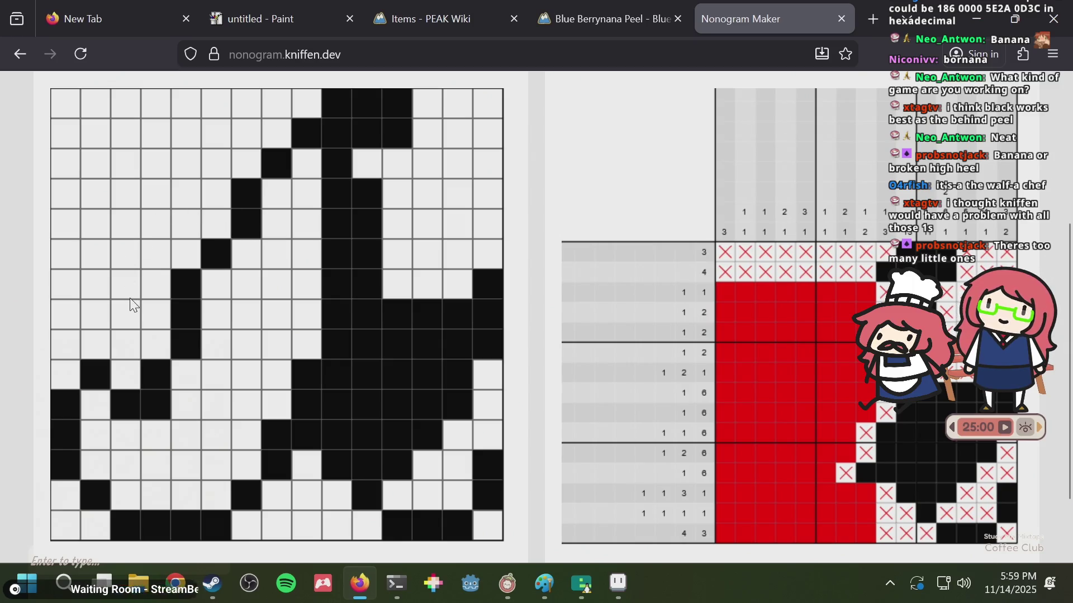
- Black out cells in the top two rows and the row 9 cell of column 1
mouse_move(134, 129)
left_mouse_down()
mouse_move(138, 110)
mouse_move(107, 190)
mouse_move(190, 181)
mouse_move(246, 102)
left_mouse_up()
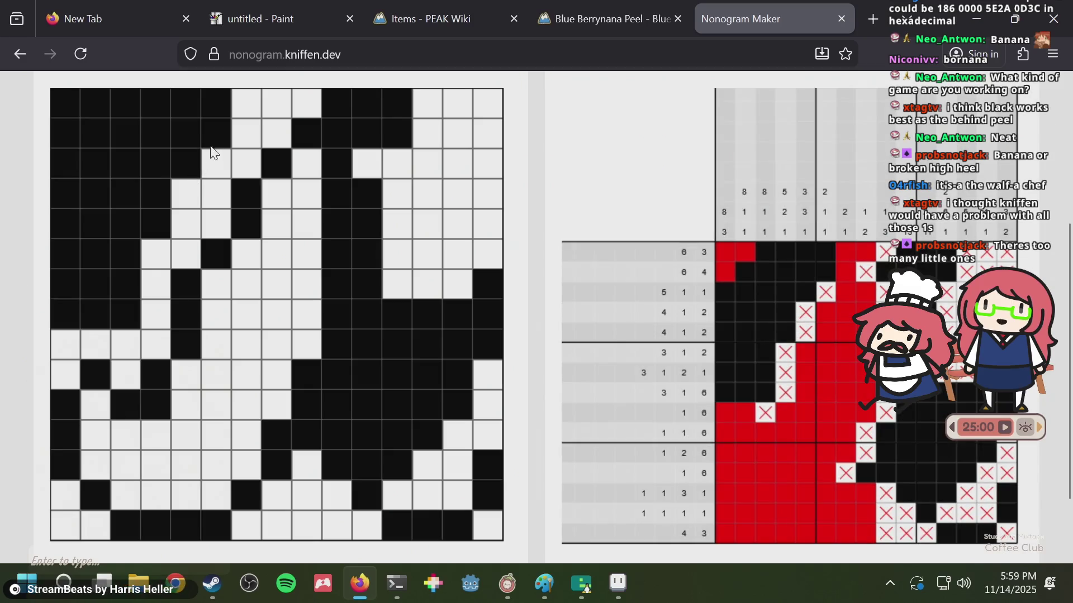
left_click(62, 341)
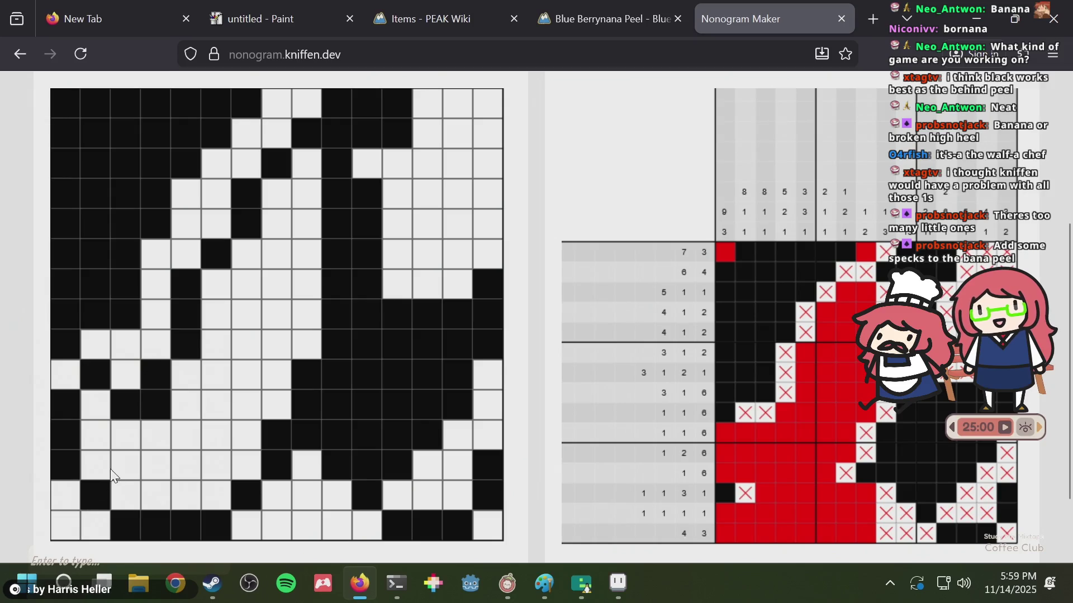
scroll(370, 140, "up", 3)
scroll(370, 139, "up", 1)
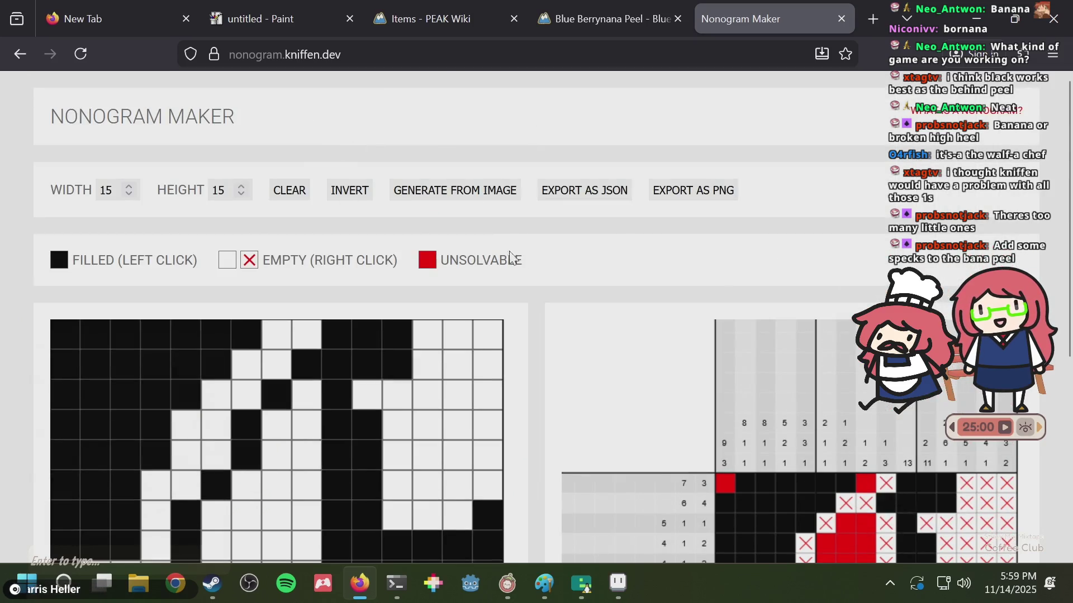
left_click(485, 191)
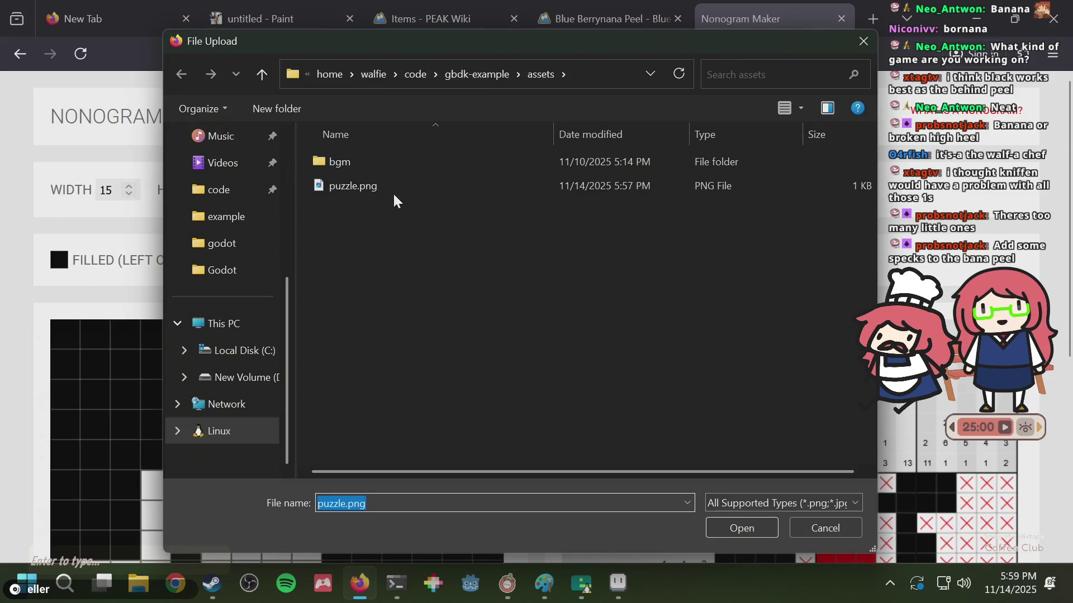
- Rebuild the grid from puzzle.png, then fill a few test cells and clear them back to white
double_click(393, 188)
scroll(370, 235, "down", 5)
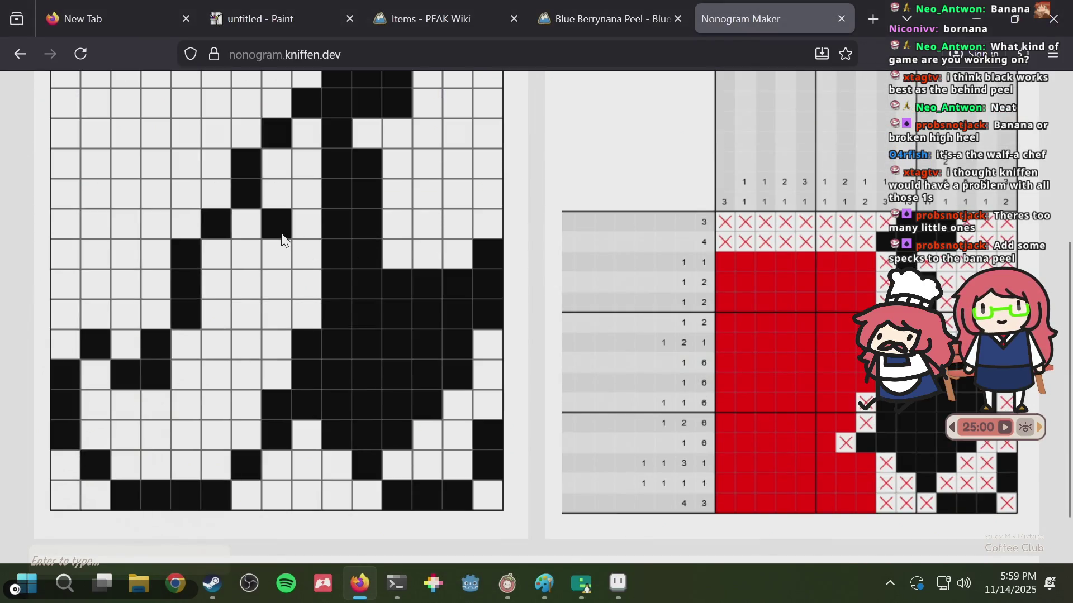
left_click(245, 315)
left_click(189, 411)
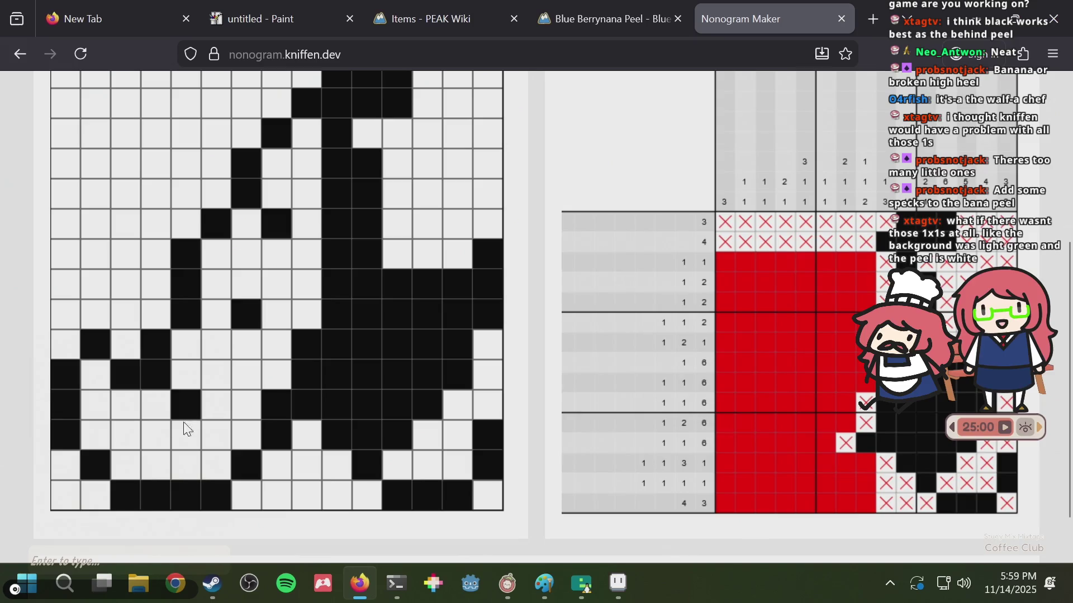
left_click(189, 412)
left_click(132, 433)
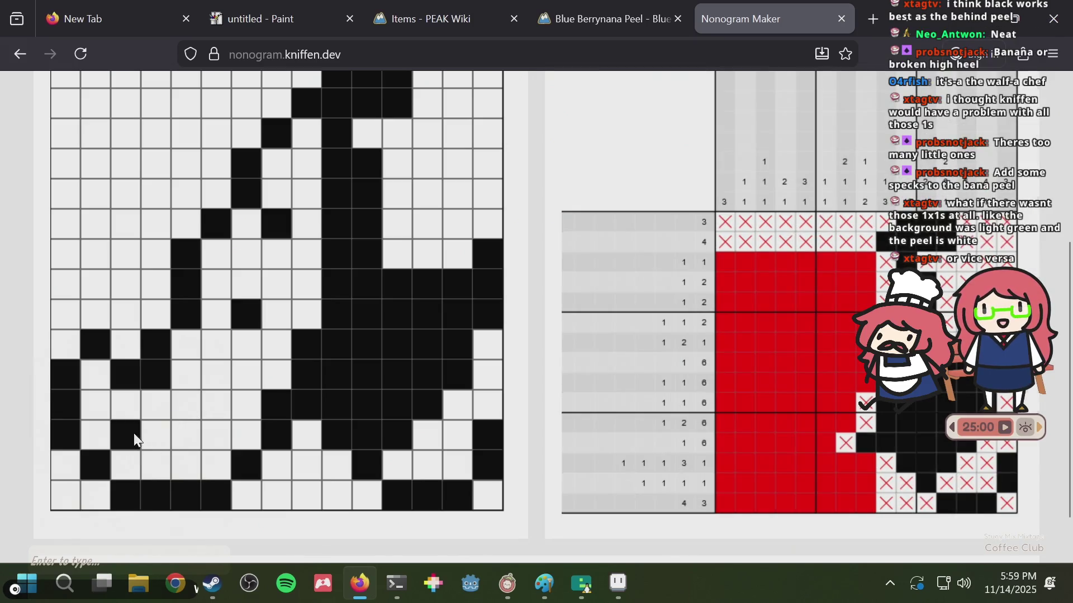
left_click(253, 416)
left_click(252, 416)
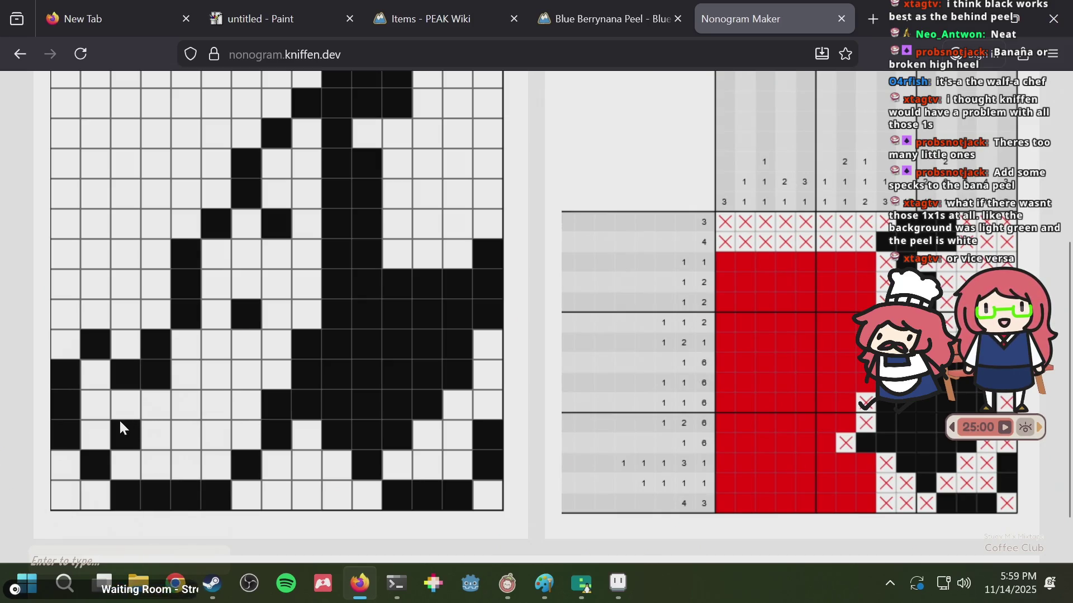
left_click(248, 323)
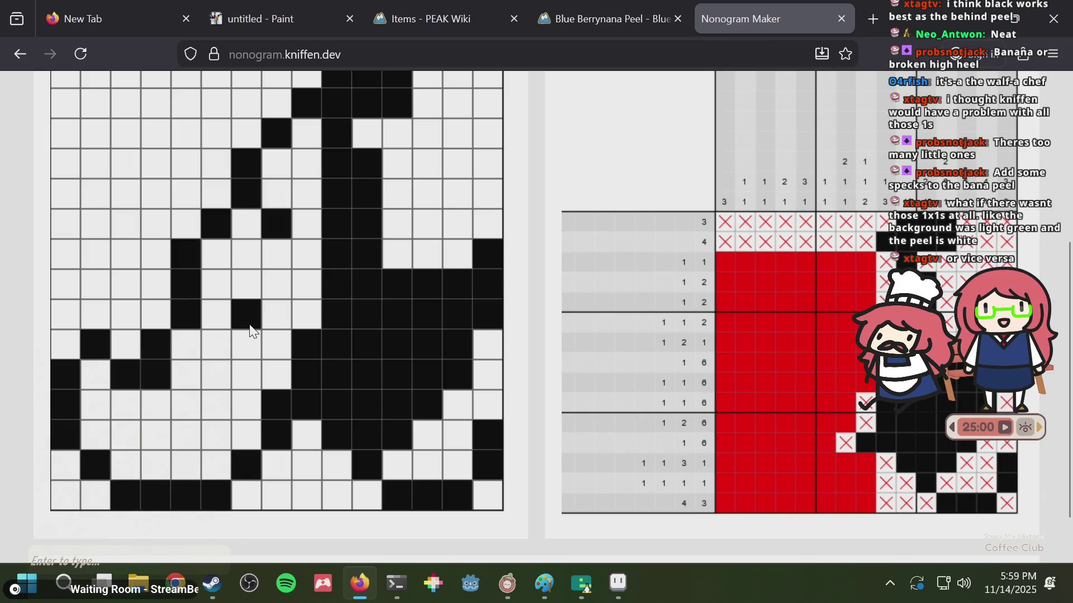
left_click(284, 229)
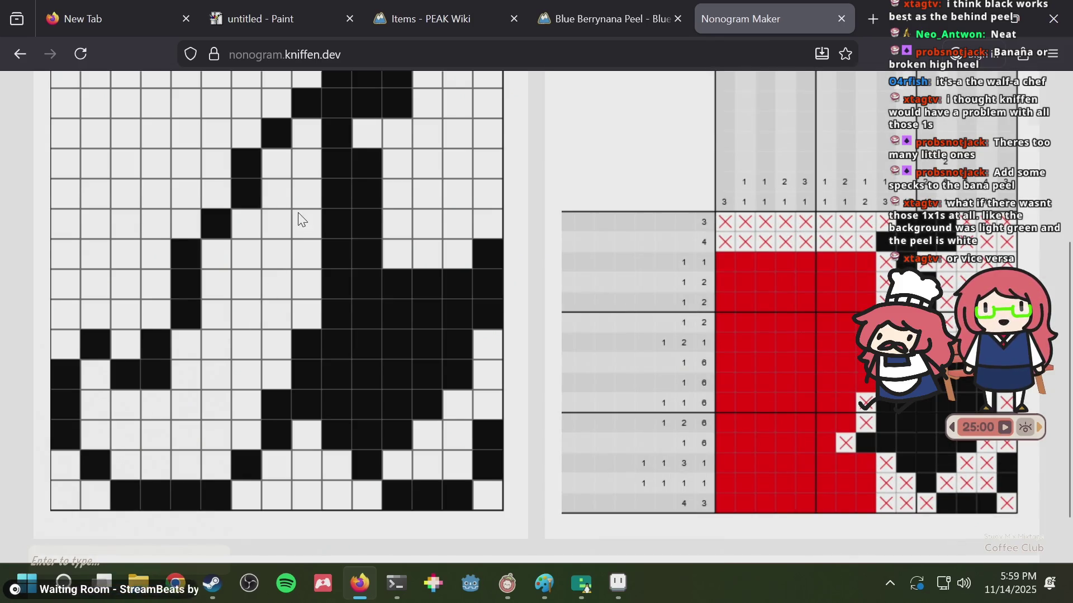
scroll(284, 230, "up", 3)
key("alt+Tab")
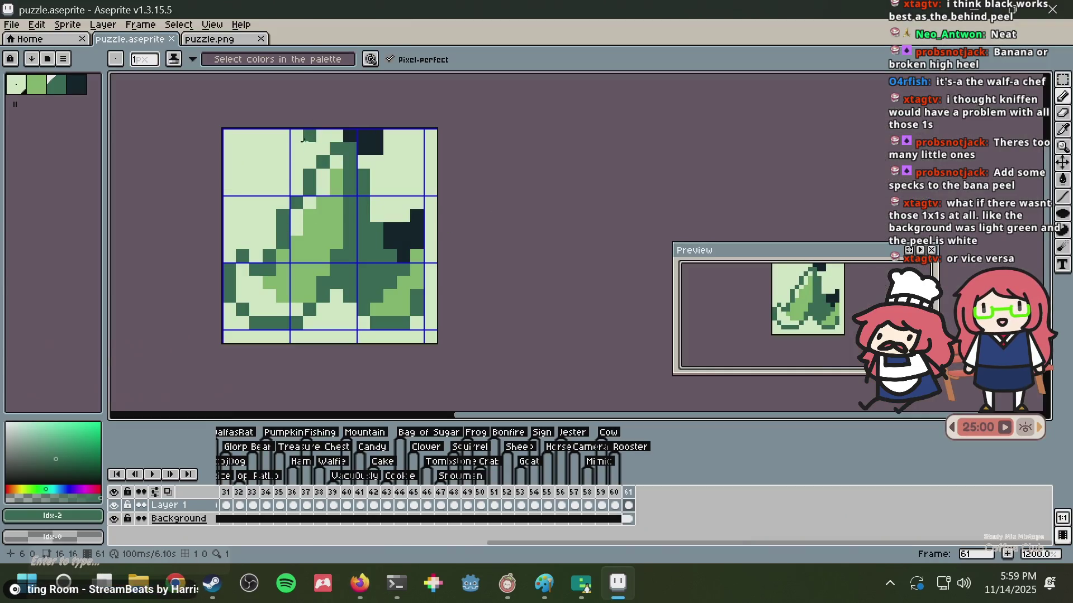
- Try flood-filling the light background dark green, then undo the fills
key("g")
left_click(273, 175)
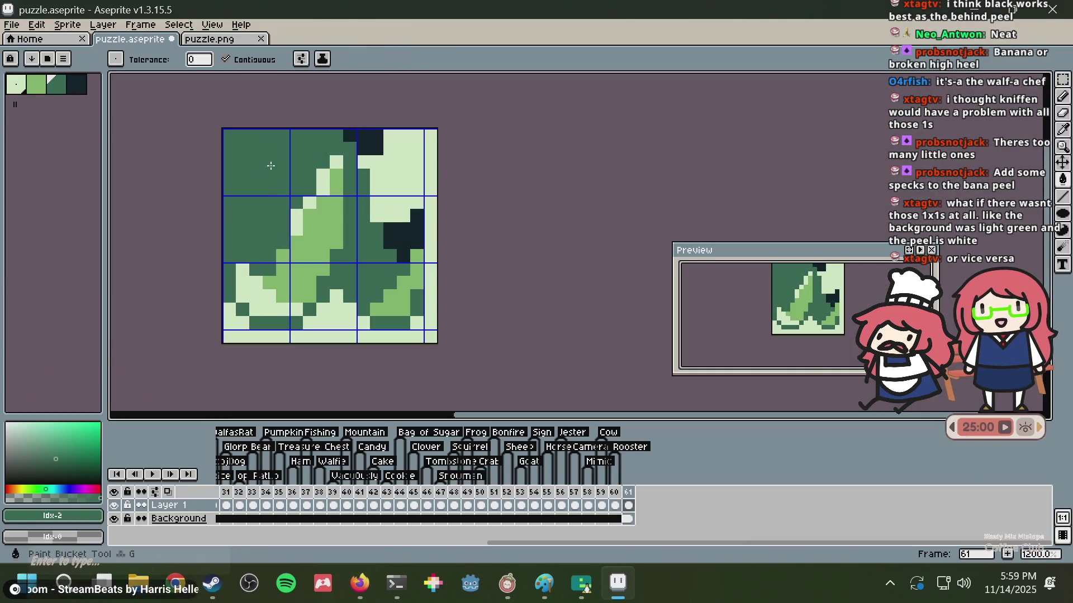
left_click(230, 310)
left_click(403, 283)
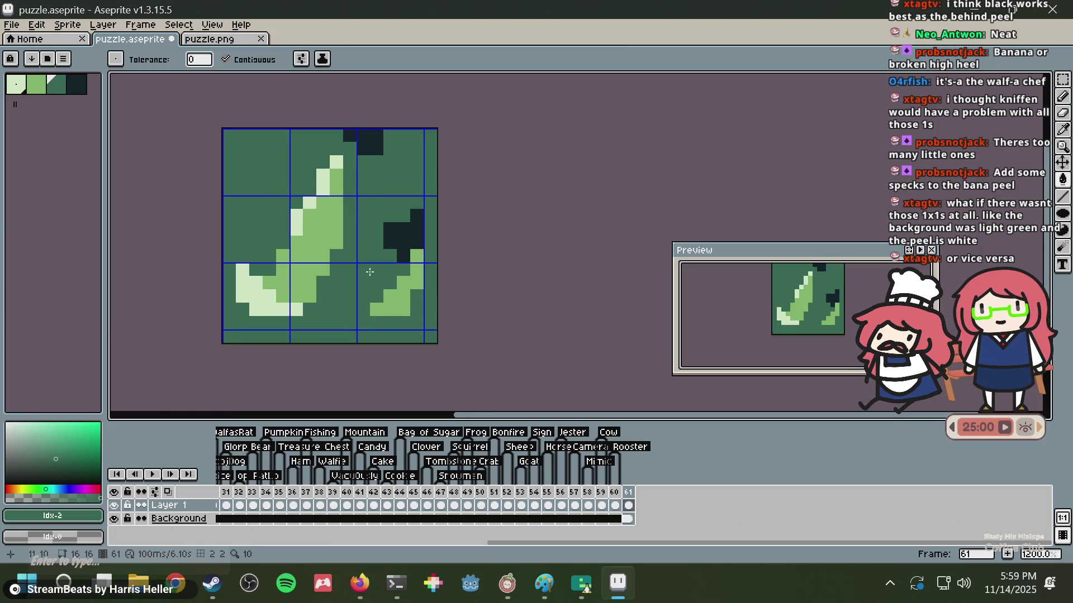
key("ctrl+z")
key("ctrl+z")
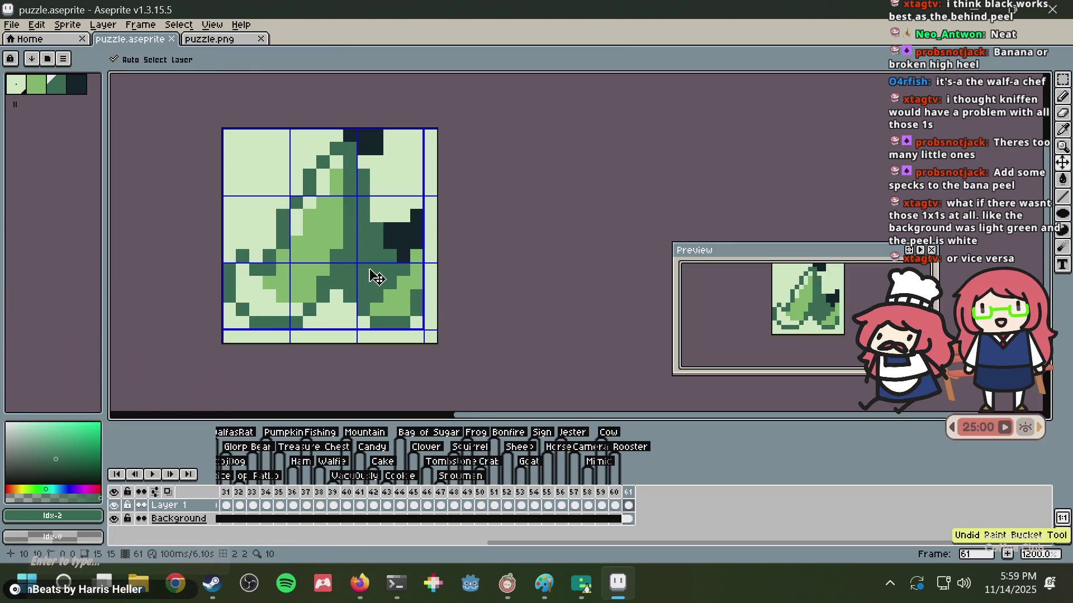
- Save the exported puzzle.png as a PNG without layers
left_click(218, 39)
key("shift+n")
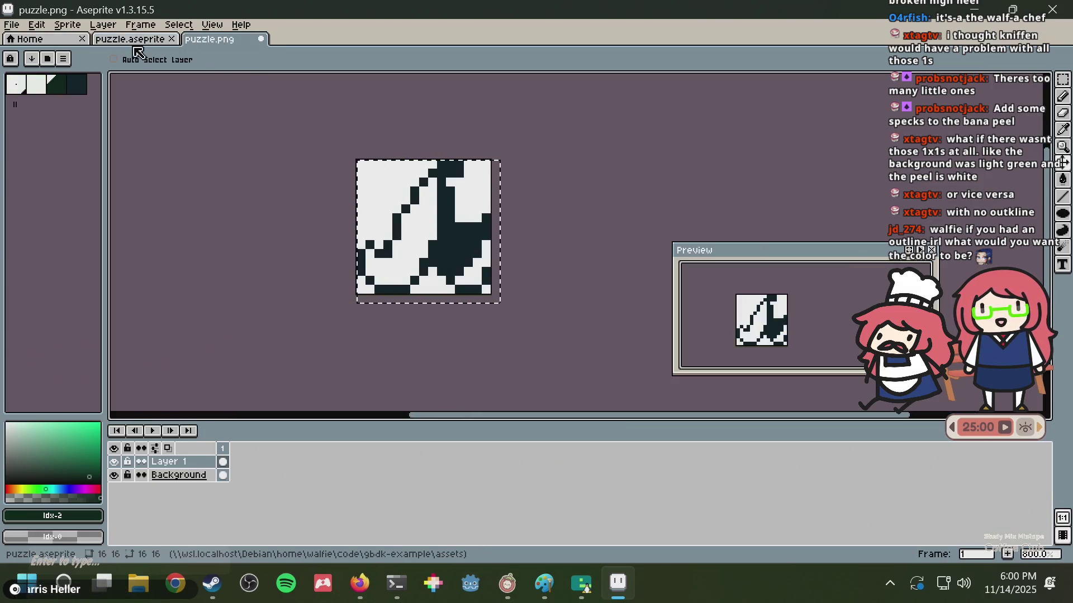
key("ctrl+s")
key("Escape")
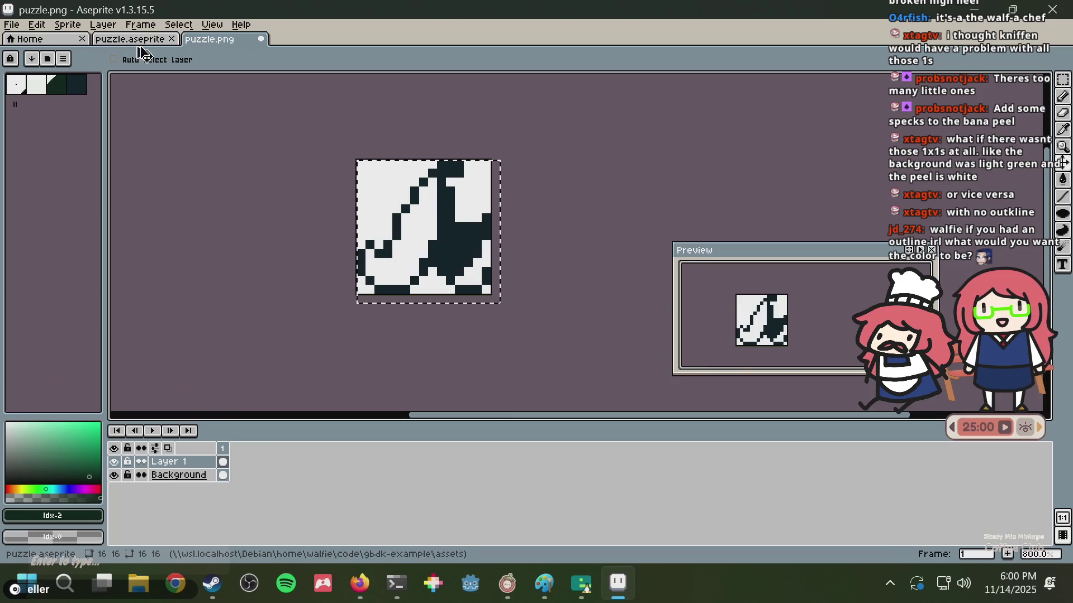
key("ctrl+s")
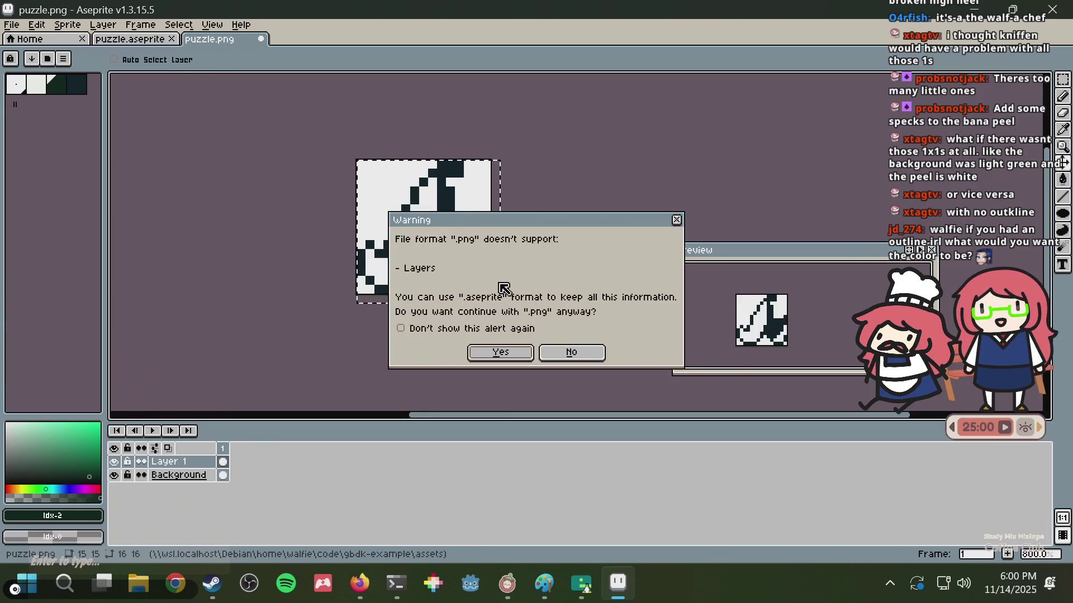
left_click(497, 352)
- Clear the selections in puzzle.png and puzzle.aseprite
key("m")
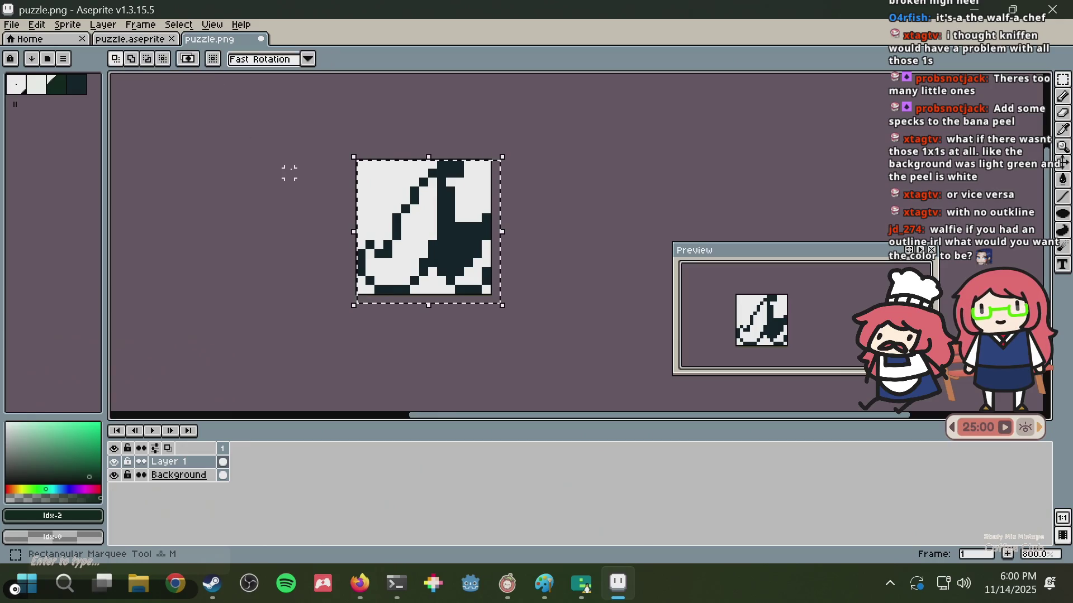
key("ctrl+d")
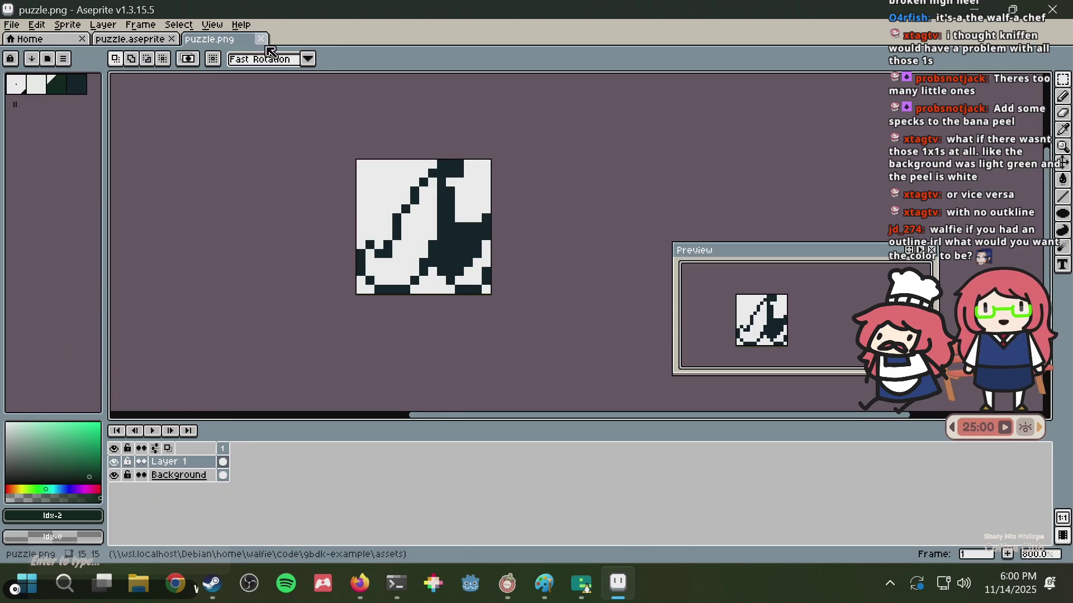
left_click(156, 39)
left_click(524, 203)
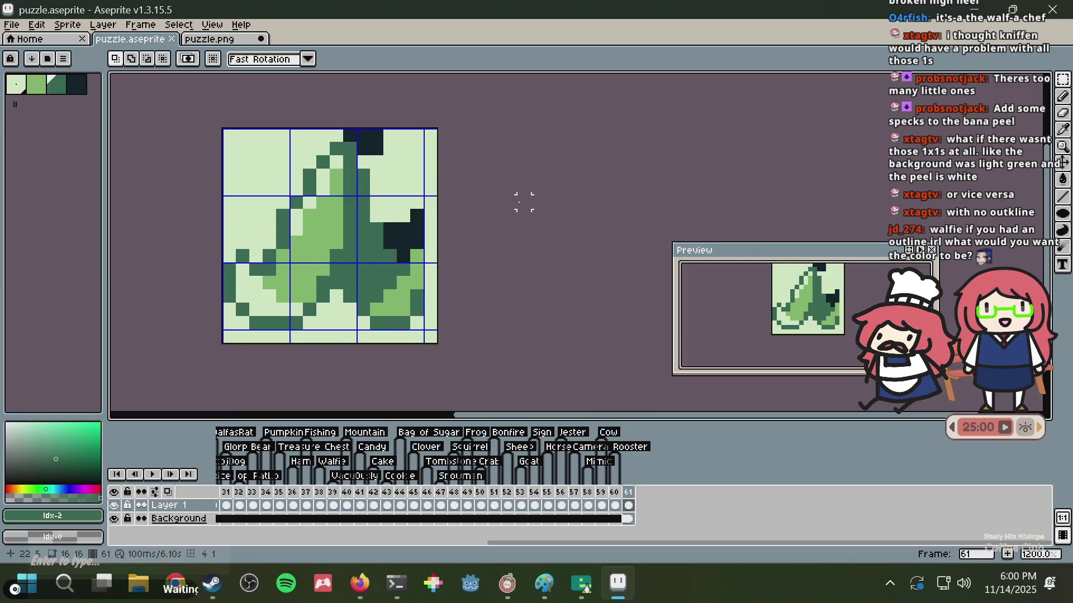
scroll(524, 202, "up", 2)
scroll(404, 201, "down", 2)
scroll(390, 183, "up", 1)
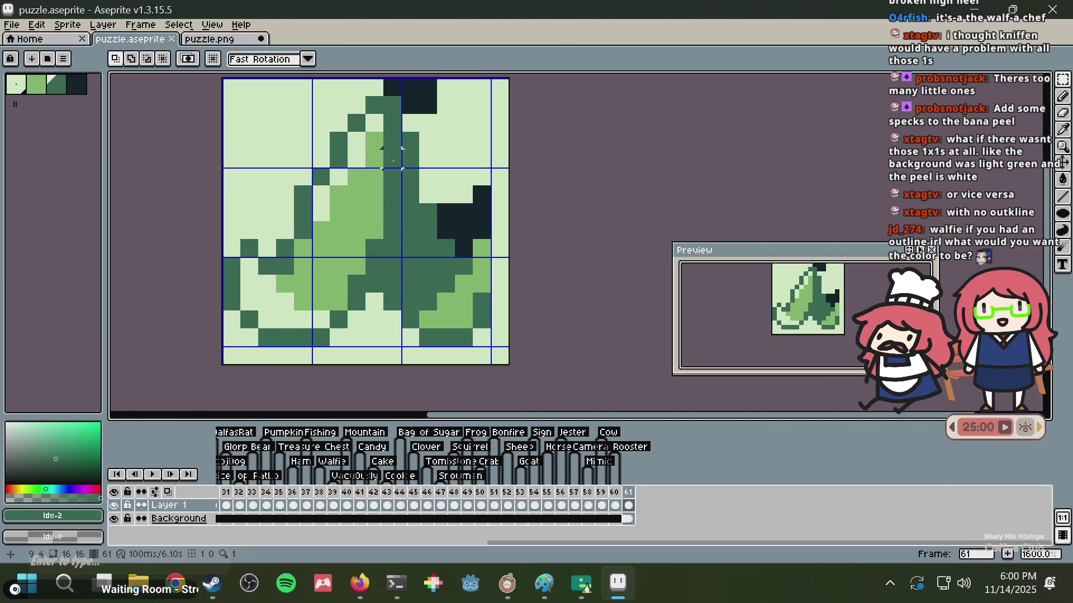
- Bucket-fill the upper-left background medium green, undoing the dark-green attempts
key("g")
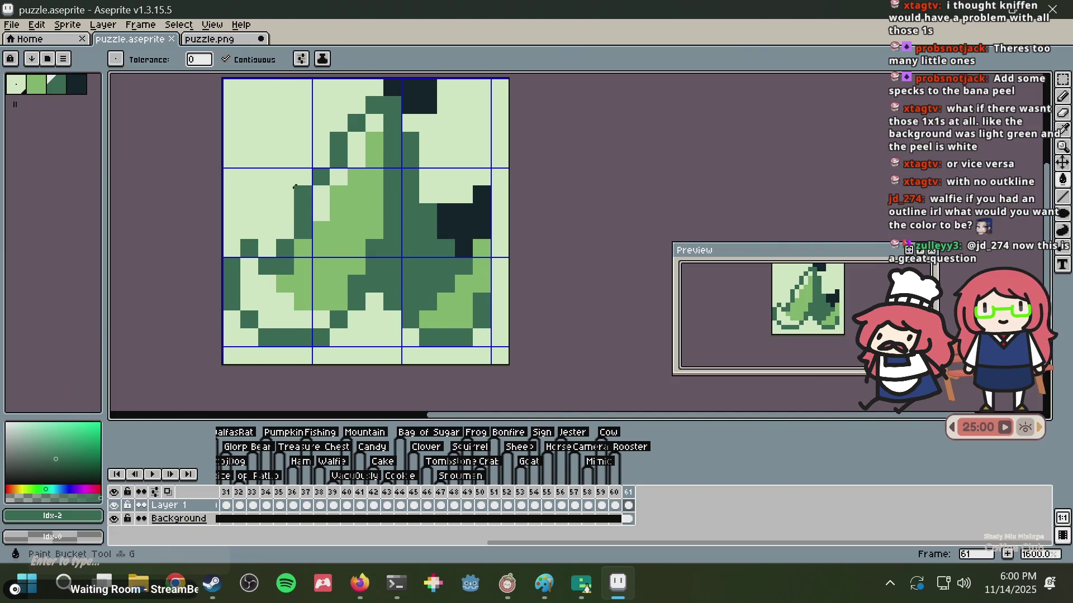
left_click(285, 176)
key("ctrl+z")
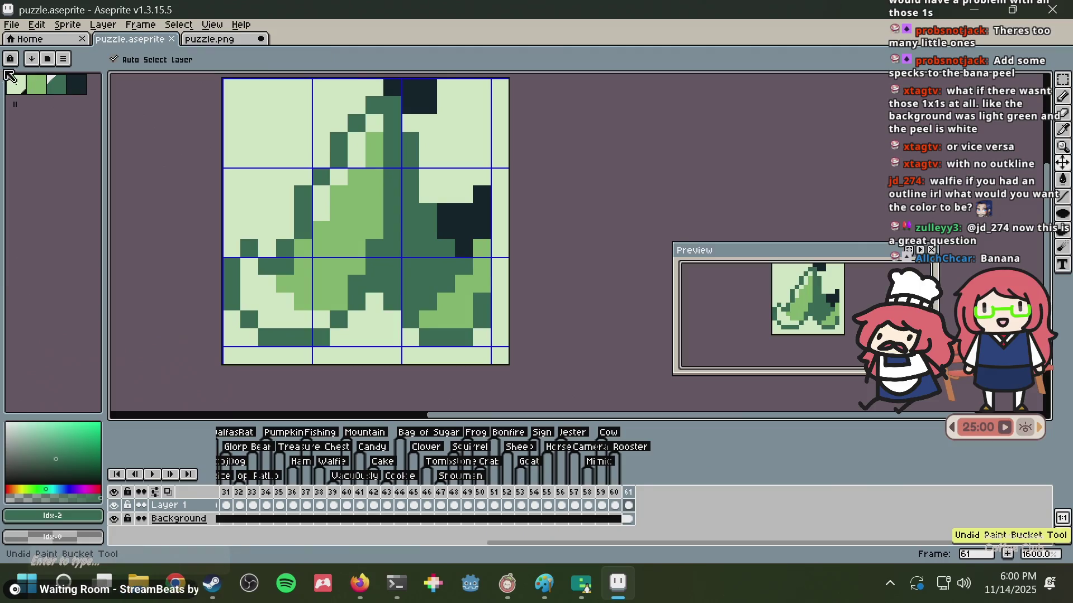
left_click(273, 134)
left_click(321, 194)
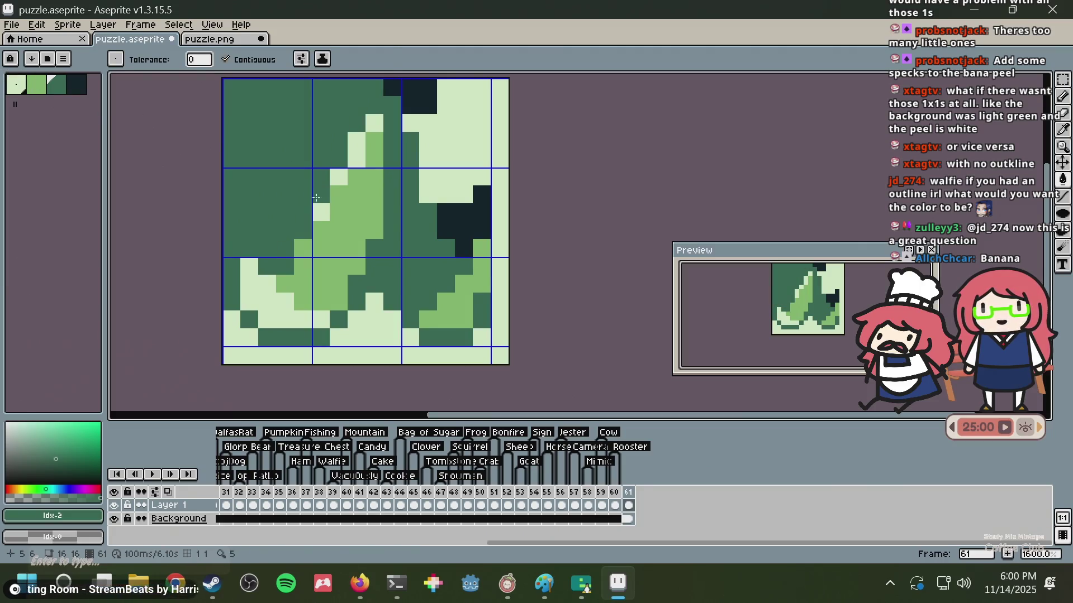
key("ctrl+z")
key("ctrl+z")
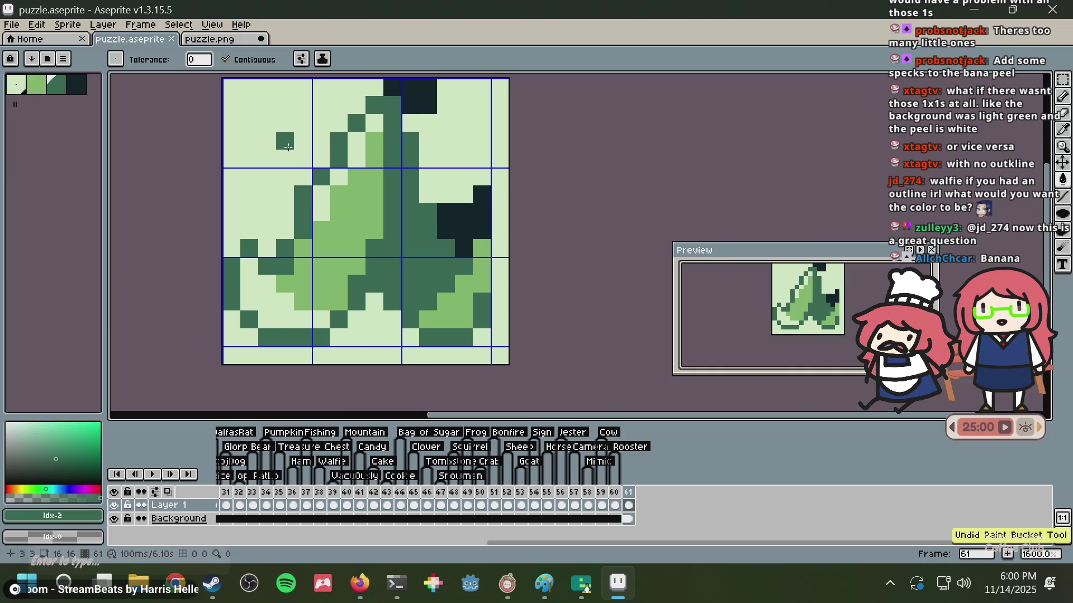
left_click(293, 149, "alt")
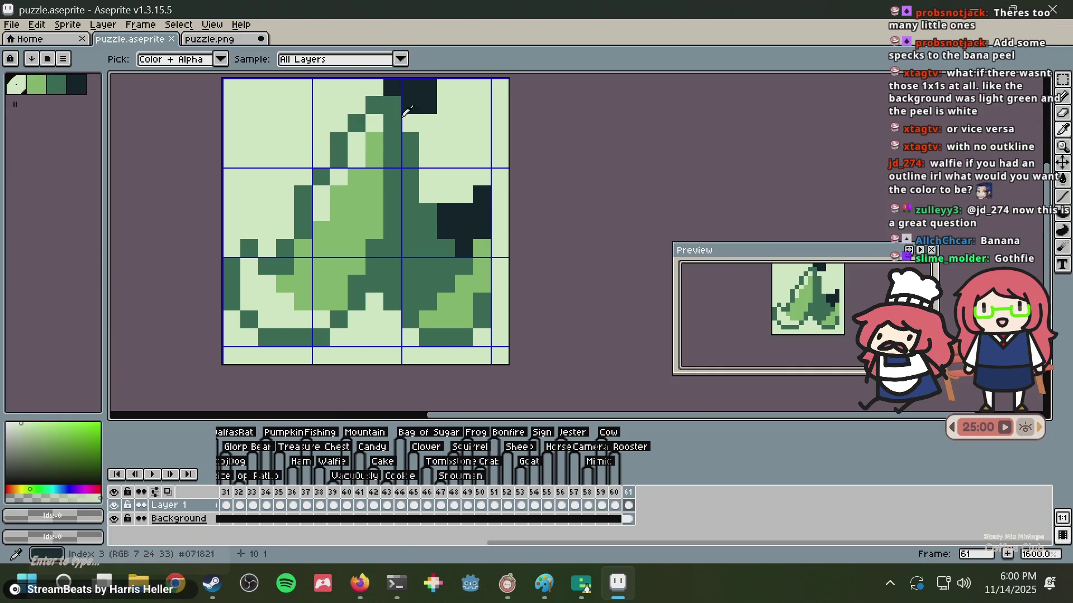
left_click(378, 163, "alt")
left_click(294, 118)
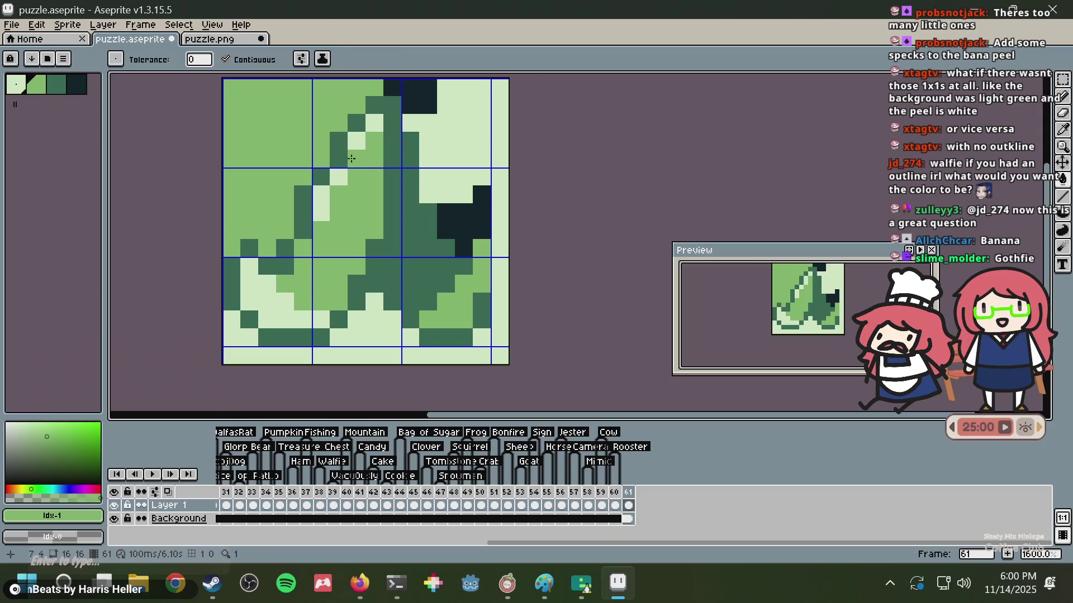
- Sample the light colour with Alt and refill the peel's dark left outline pixels light
key("alt")
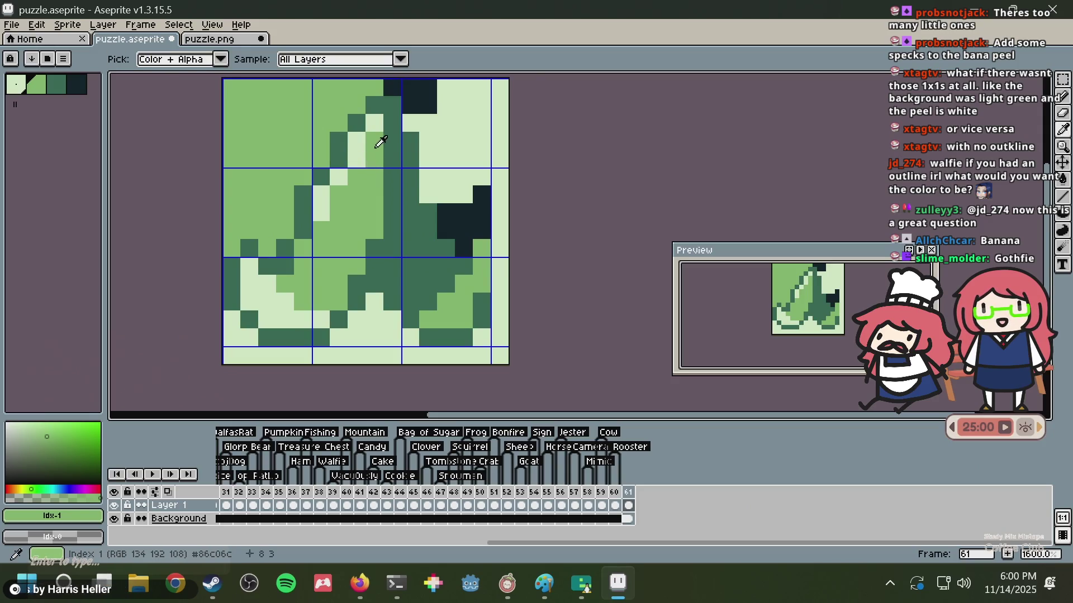
left_click(375, 123, "alt")
left_click(356, 123)
left_click(339, 149)
left_click(321, 177)
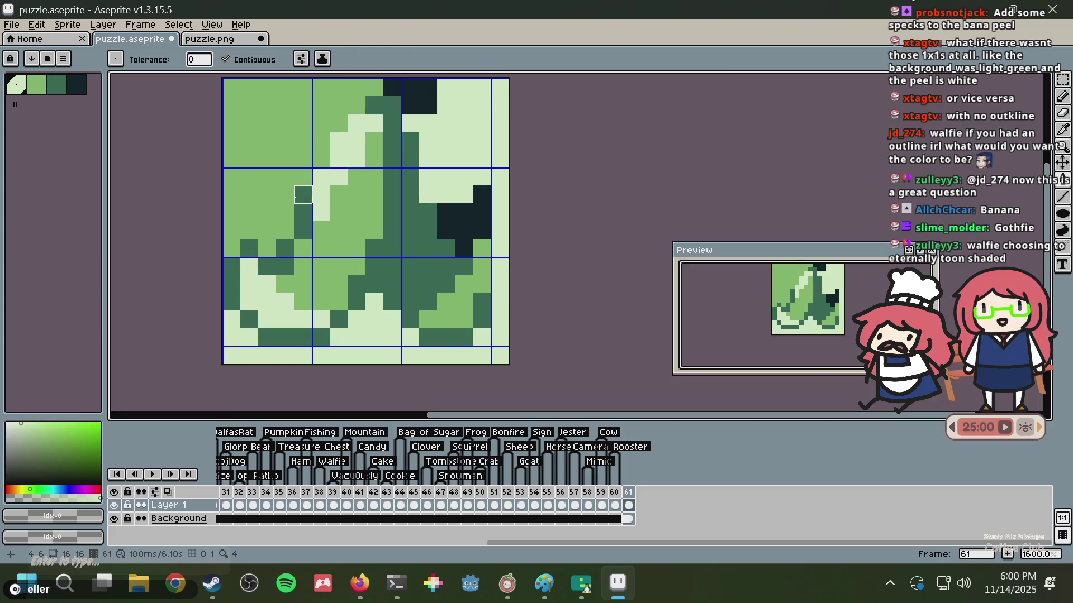
left_click(303, 194)
left_click(285, 249)
left_click(249, 249)
left_click(232, 266)
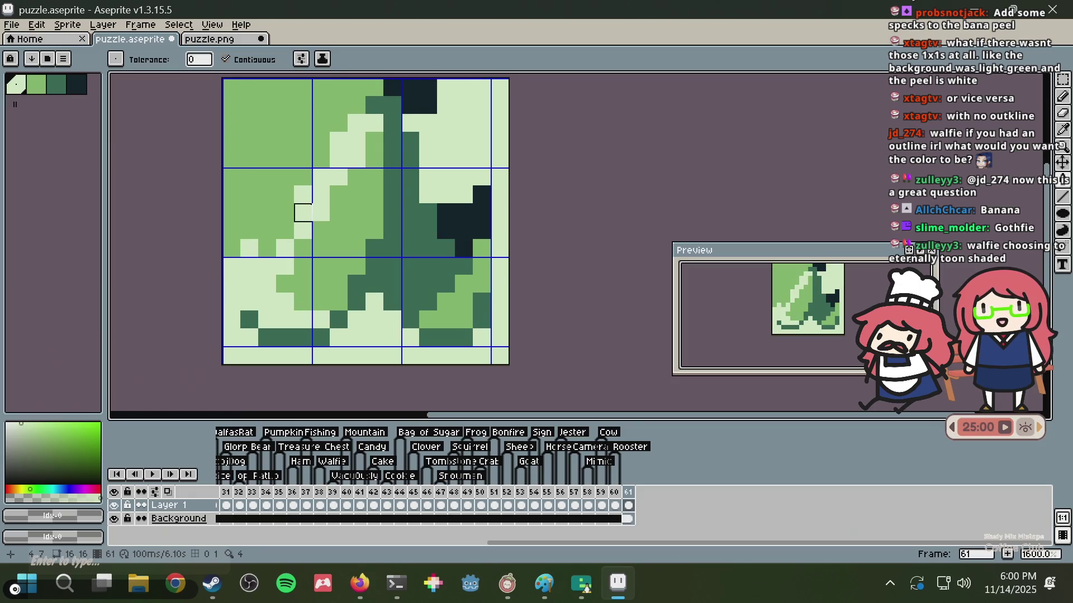
- Sample dark green, then paint a top-left pixel and fill the top-left light region with it
left_click(391, 146, "alt")
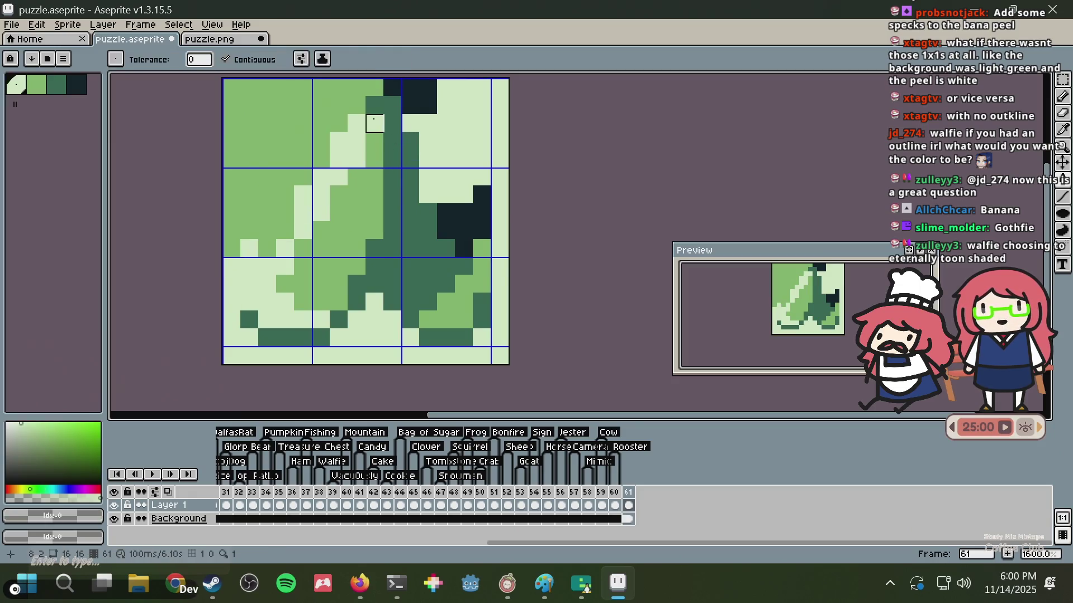
left_click(246, 104)
key("g")
left_click(267, 117)
scroll(403, 120, "down", 1)
scroll(404, 121, "down", 1)
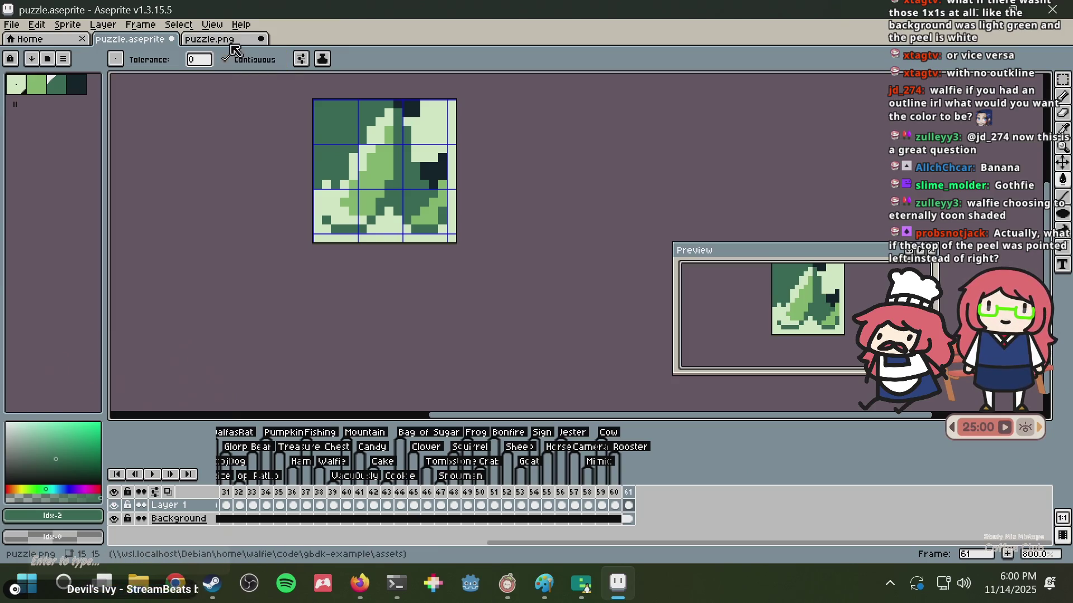
key("alt+Tab")
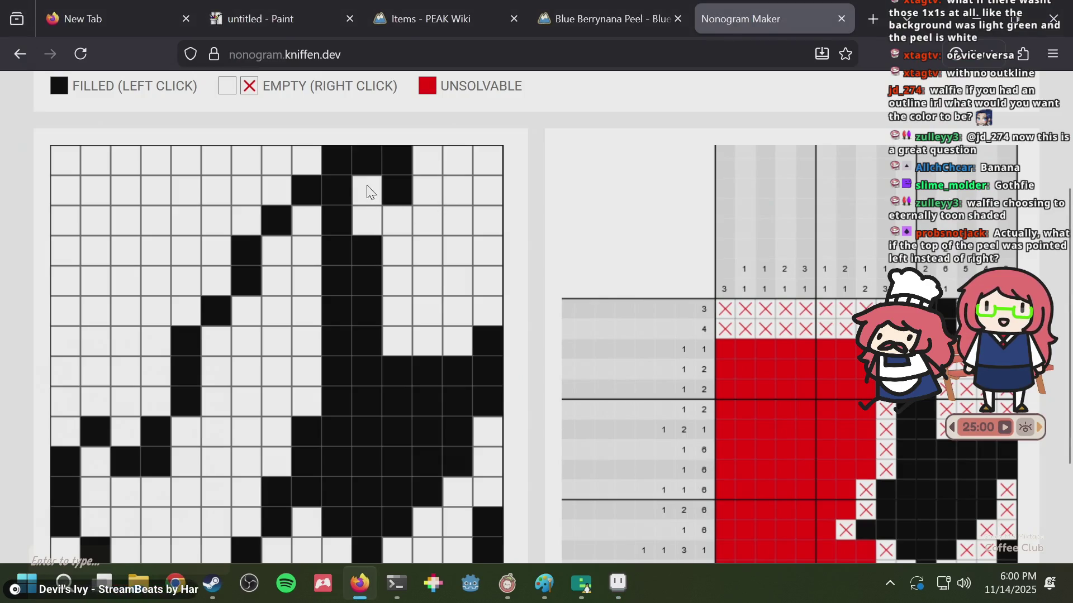
- Clear the peel tip's right-hand cells and fill top-row cells further left
left_click_drag(369, 162, 390, 162)
left_click(402, 186)
left_click(328, 160)
left_click(297, 157)
mouse_move(296, 158)
left_mouse_down()
mouse_move(248, 162)
mouse_move(279, 180)
left_mouse_up()
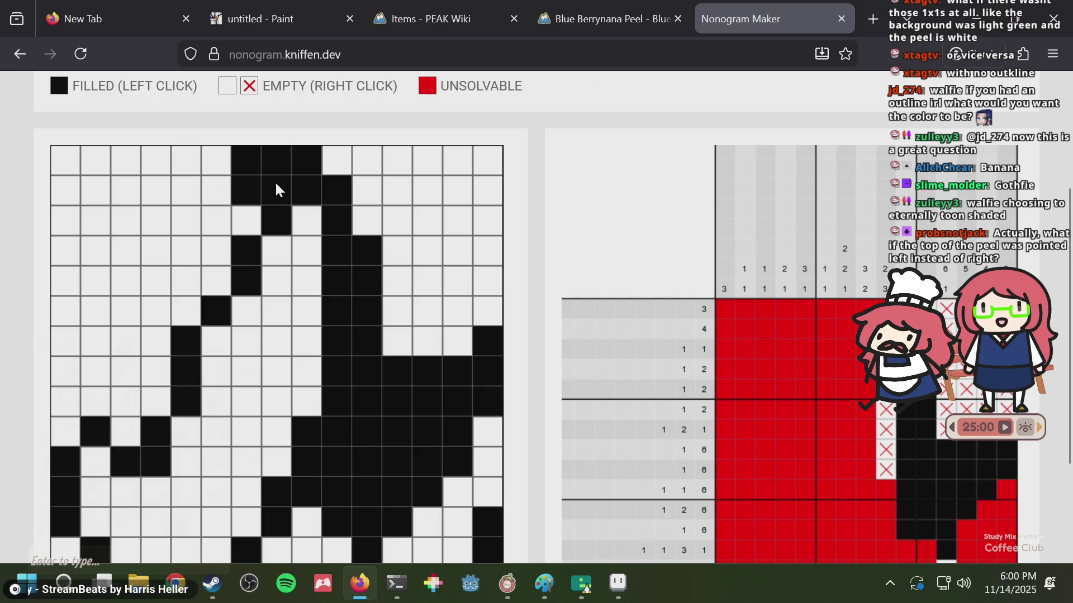
left_click(218, 165)
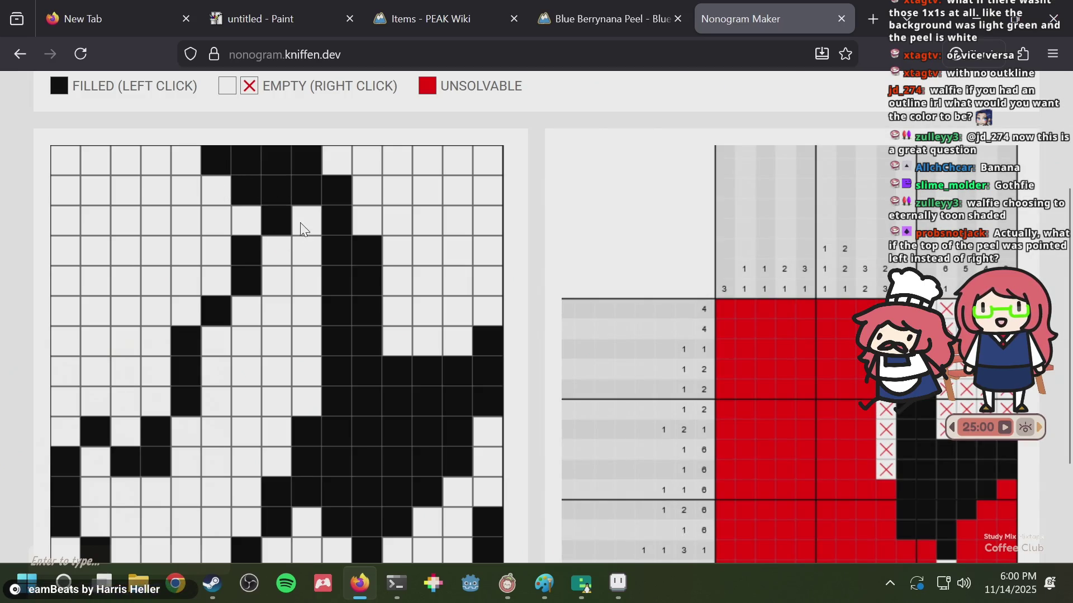
left_click(301, 227)
scroll(302, 218, "down", 2)
scroll(306, 201, "up", 1)
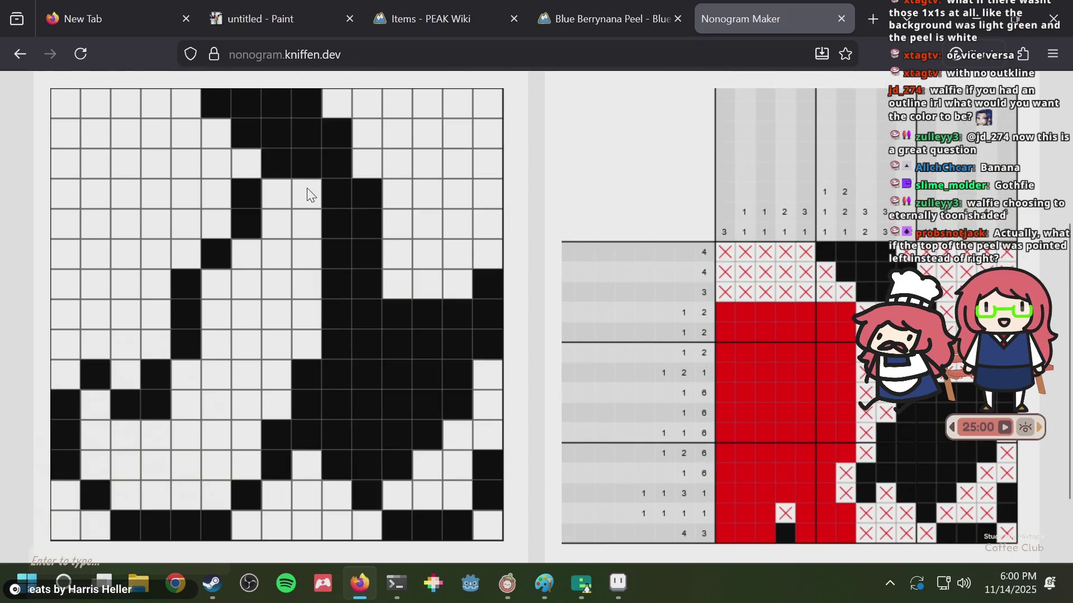
- Clear stray black cells and redraw the left-pointing tip in the top two rows
left_click(307, 194)
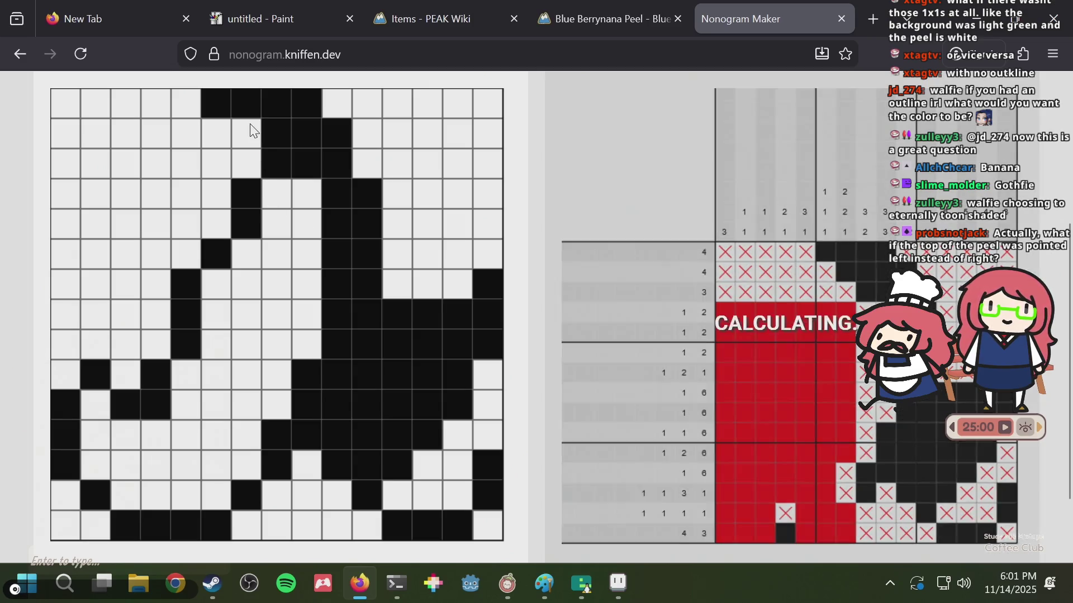
left_click(226, 111)
left_click(306, 168)
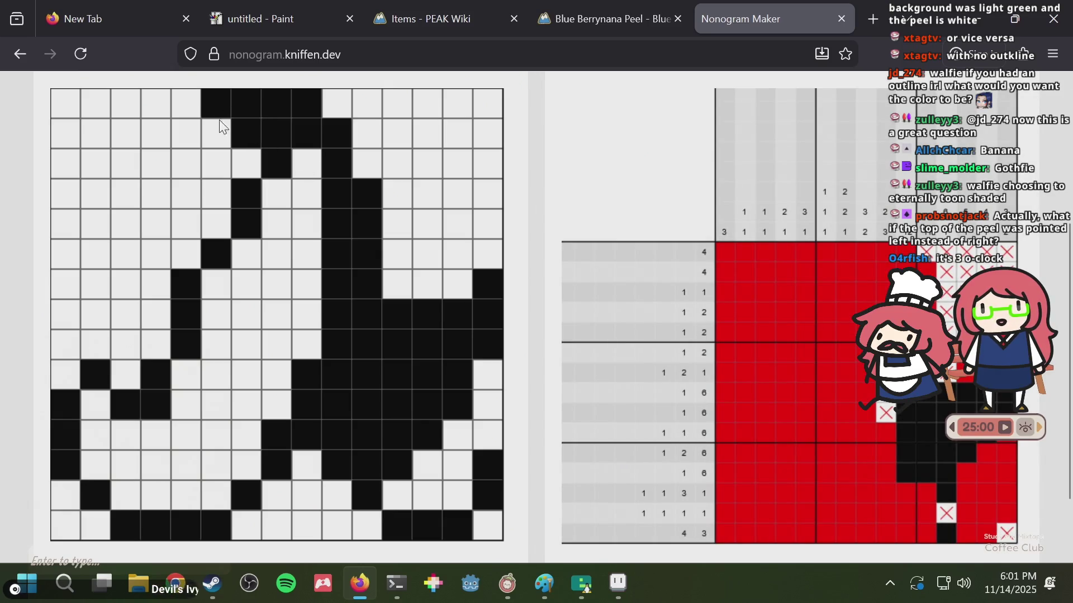
left_click(209, 137)
mouse_move(186, 134)
left_mouse_down()
mouse_move(176, 107)
mouse_move(177, 116)
left_mouse_up()
left_click_drag(243, 137, 223, 139)
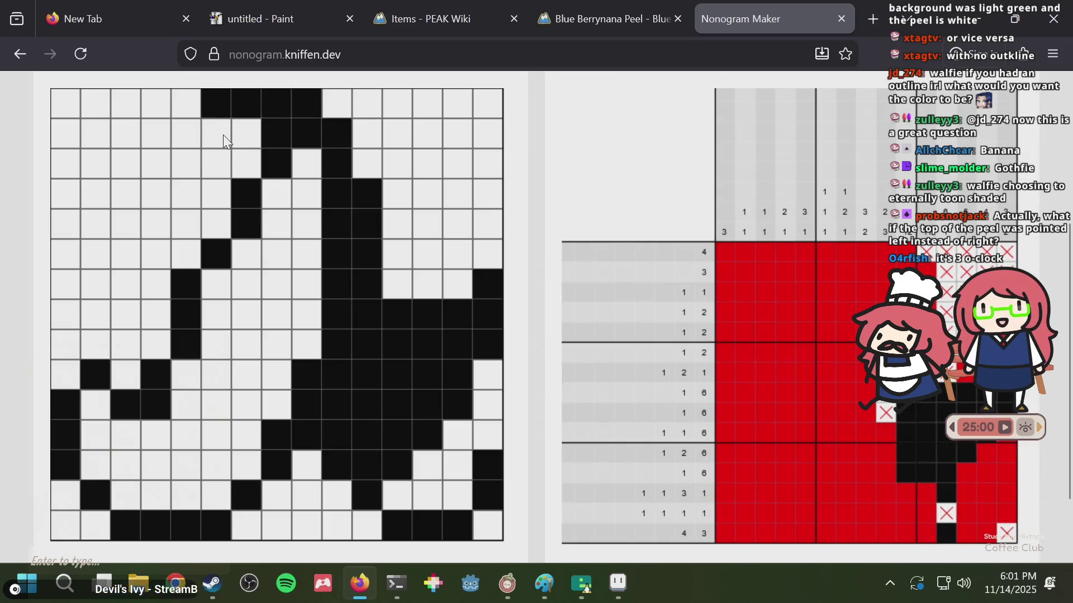
left_click(226, 110)
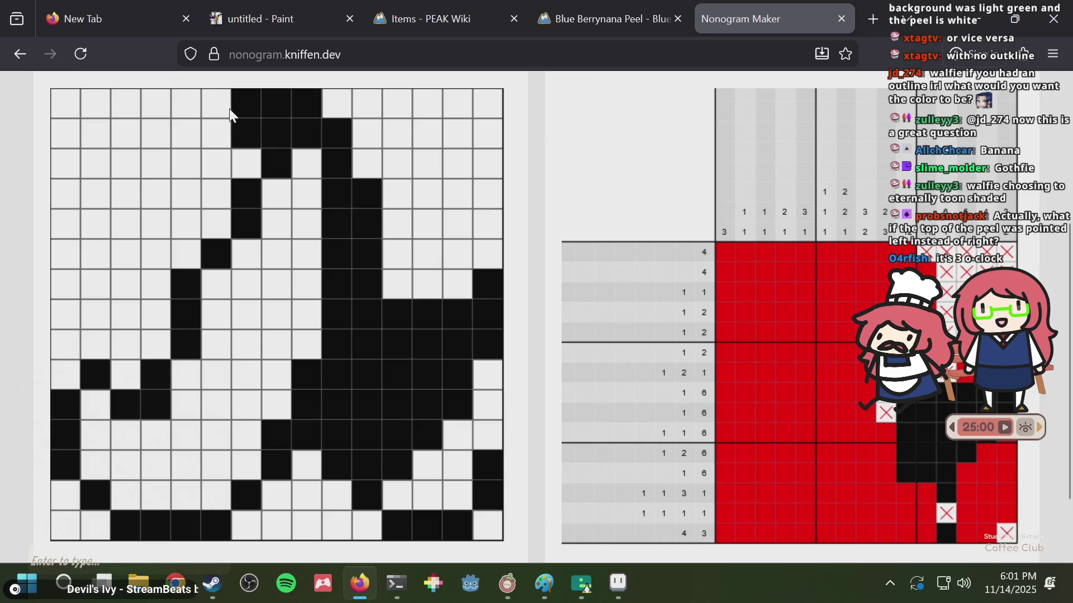
left_click_drag(234, 109, 220, 102)
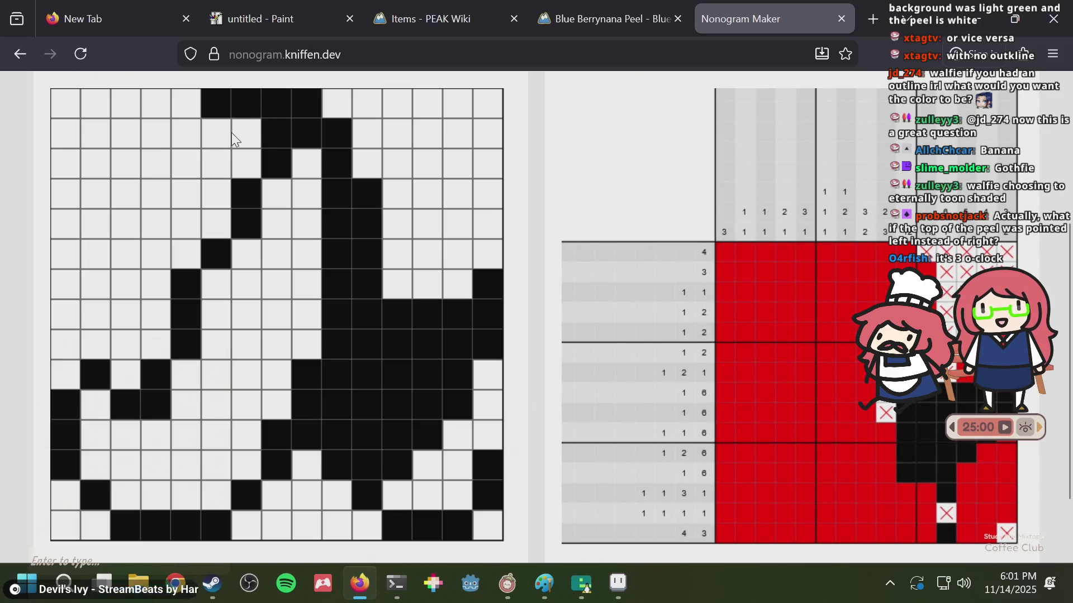
left_click(246, 139)
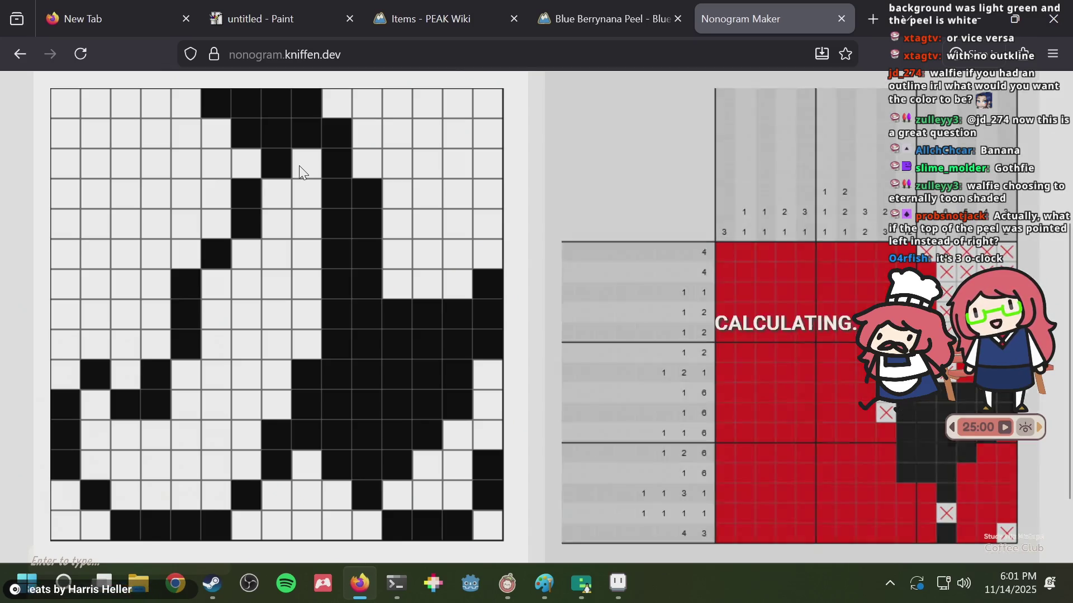
- Fill the row-3 cell in column 9 below the peel tip
left_click(303, 170)
left_click(304, 173)
left_click(304, 174)
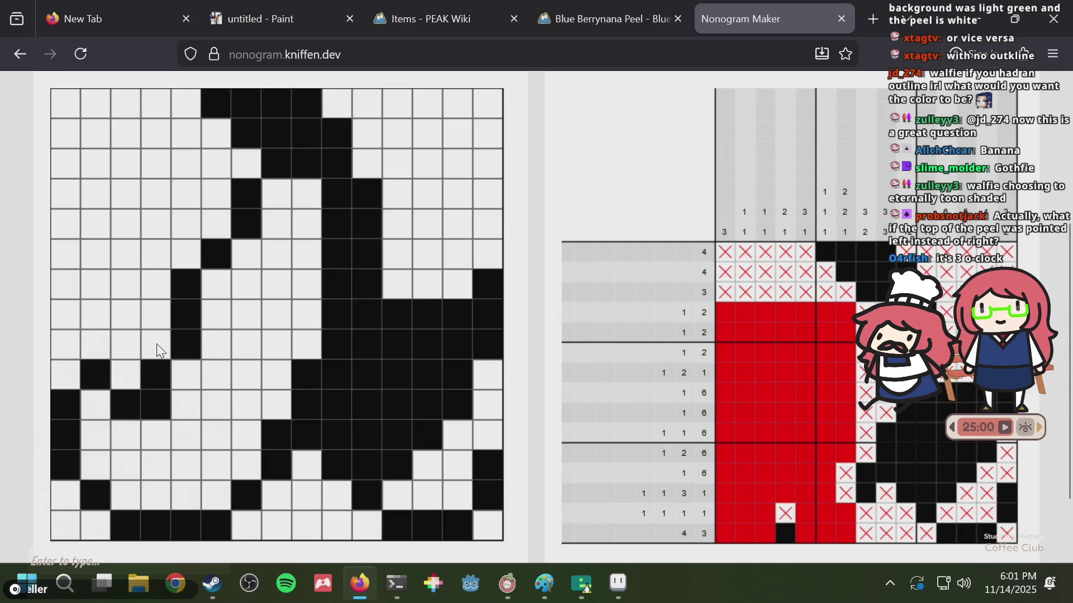
- Clear the stray black cells in the lower left, bottom and top row of the grid
left_click(218, 291)
left_click(243, 257)
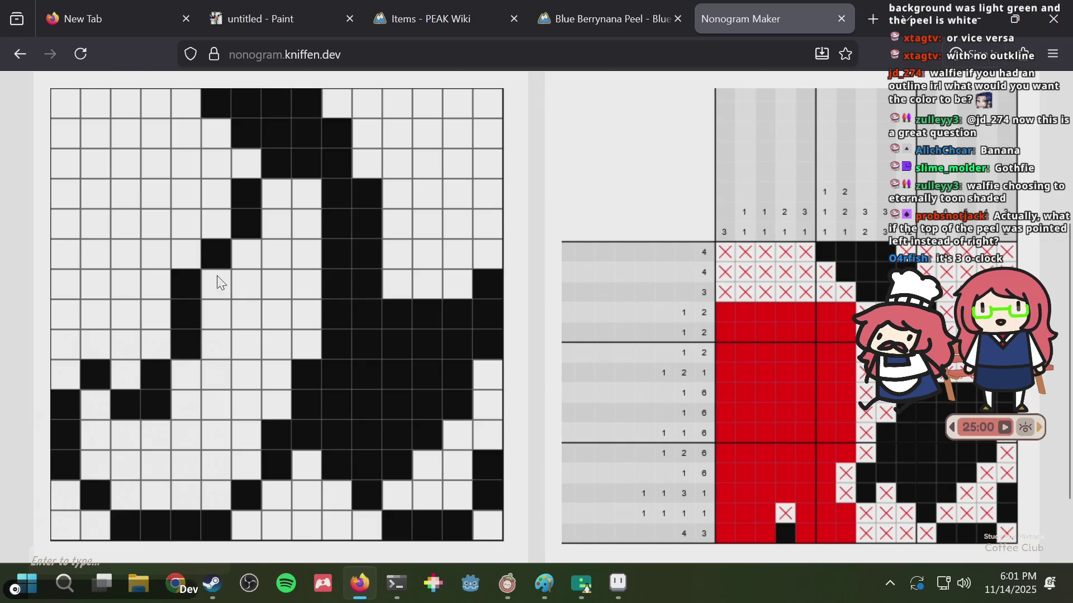
left_click(400, 291)
left_click(361, 161)
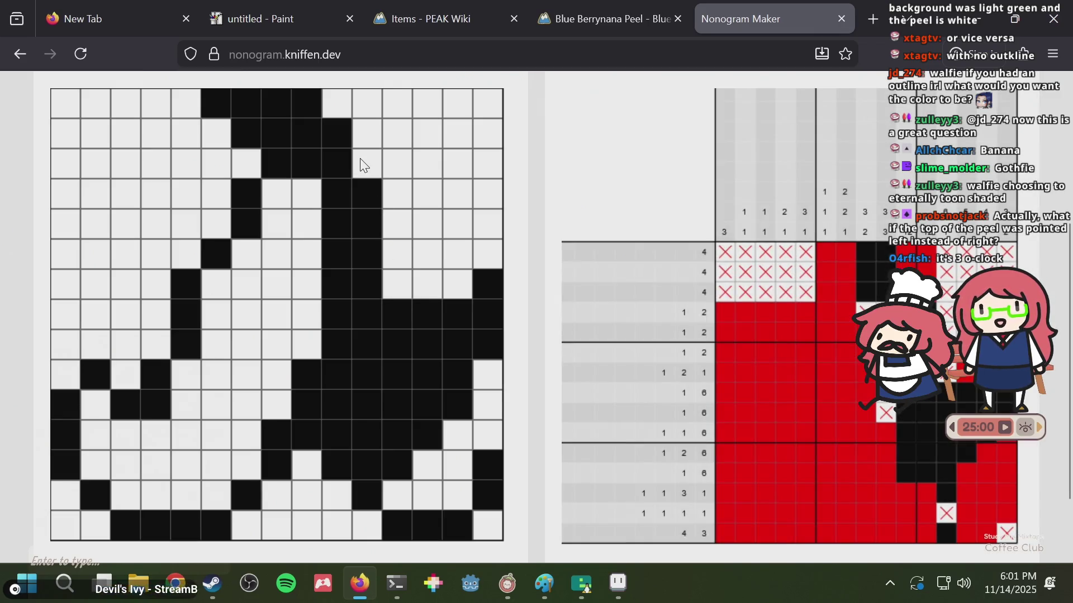
left_click(197, 102)
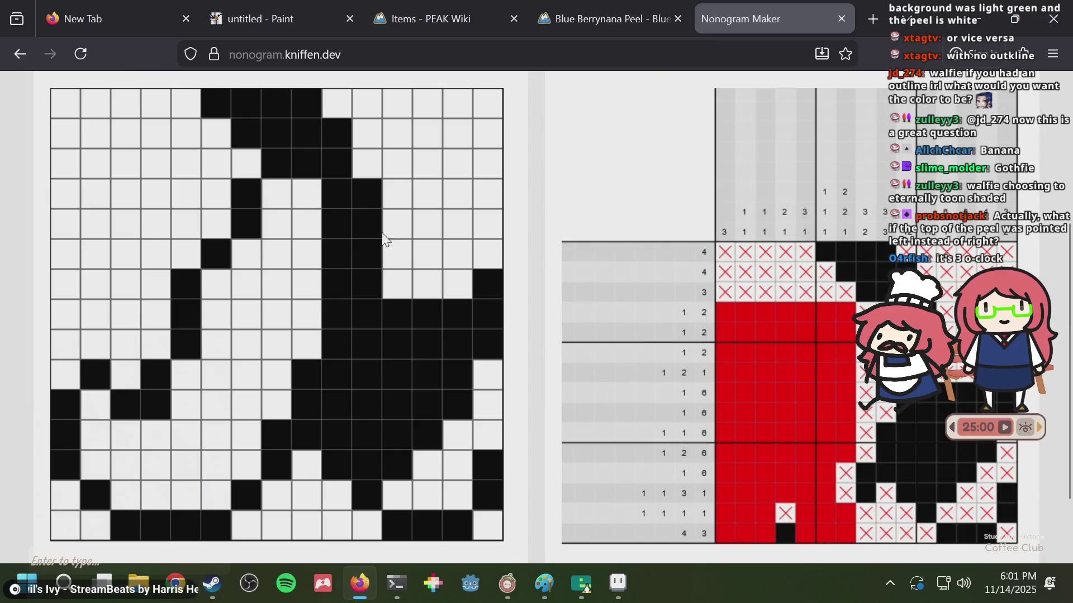
scroll(327, 290, "down", 2)
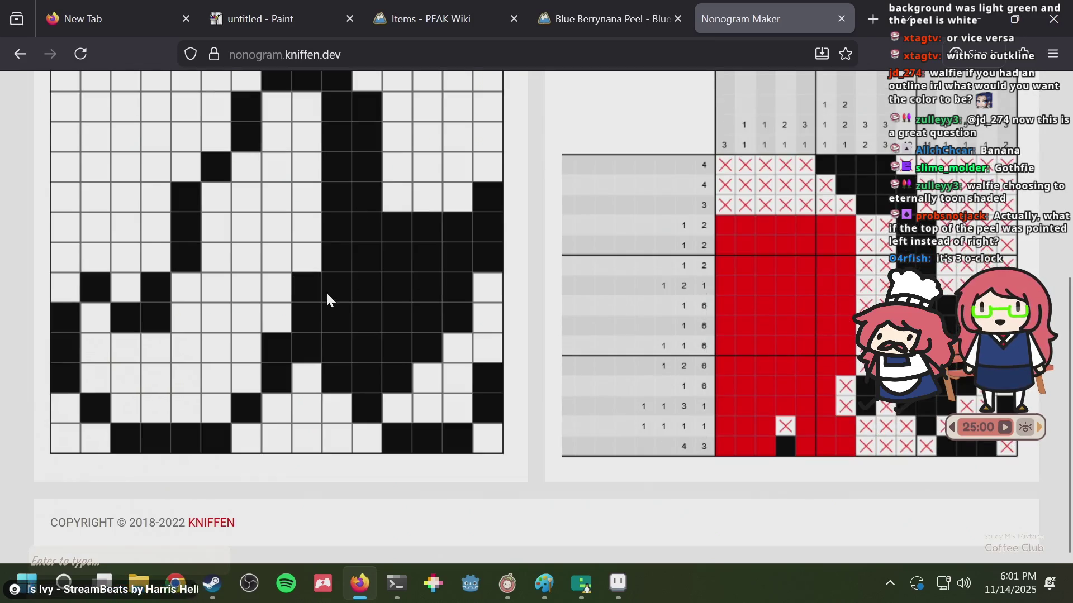
left_click(160, 347)
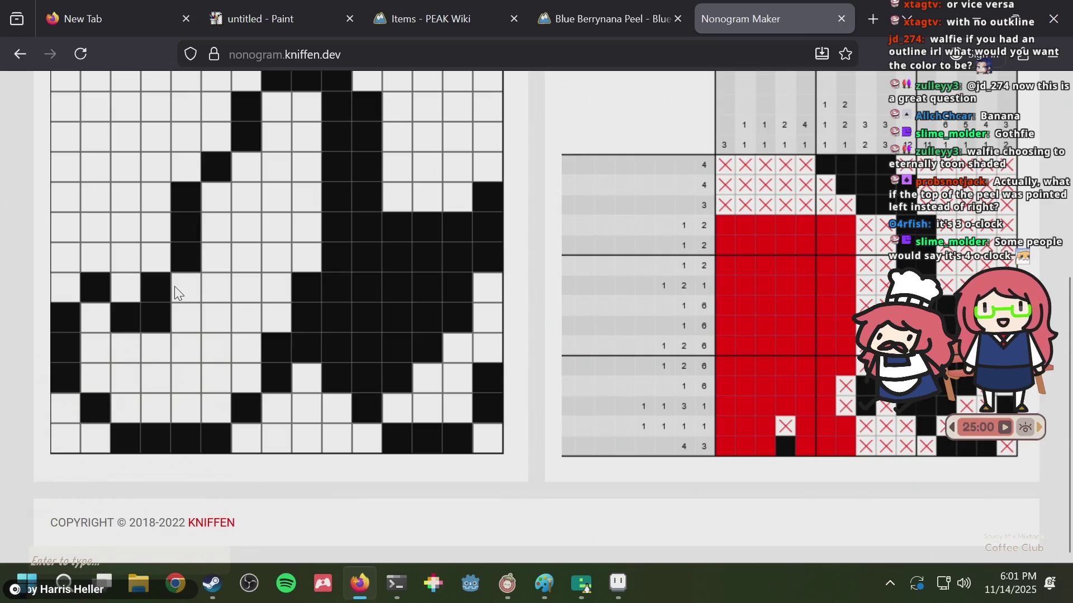
scroll(210, 285, "up", 3)
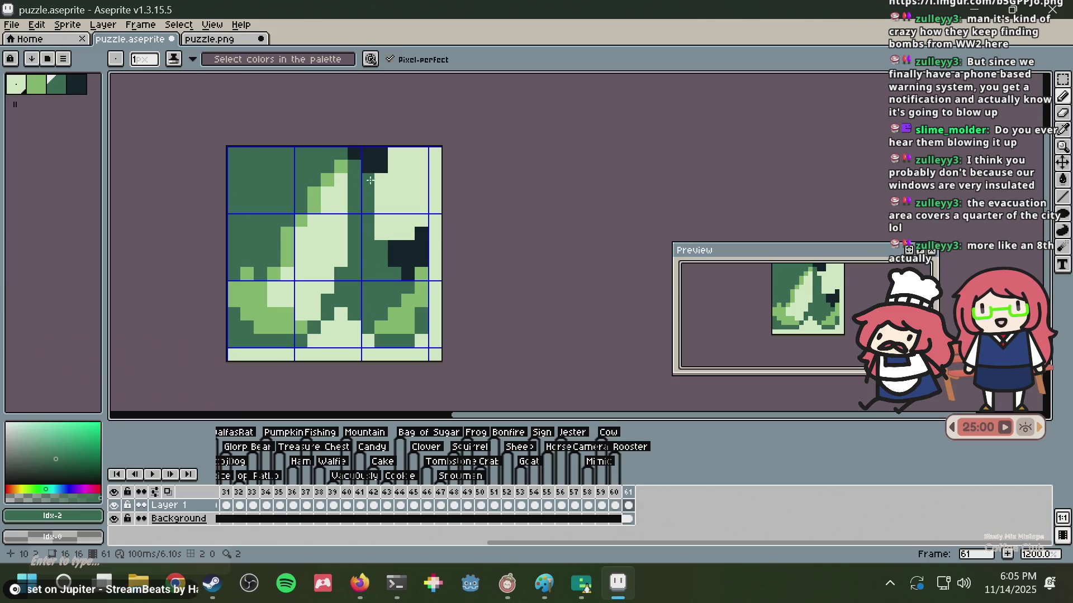
- Pick the dark outline colour and place outline pixels near the peel tip, undoing misplaced strokes
left_click(385, 167, "alt")
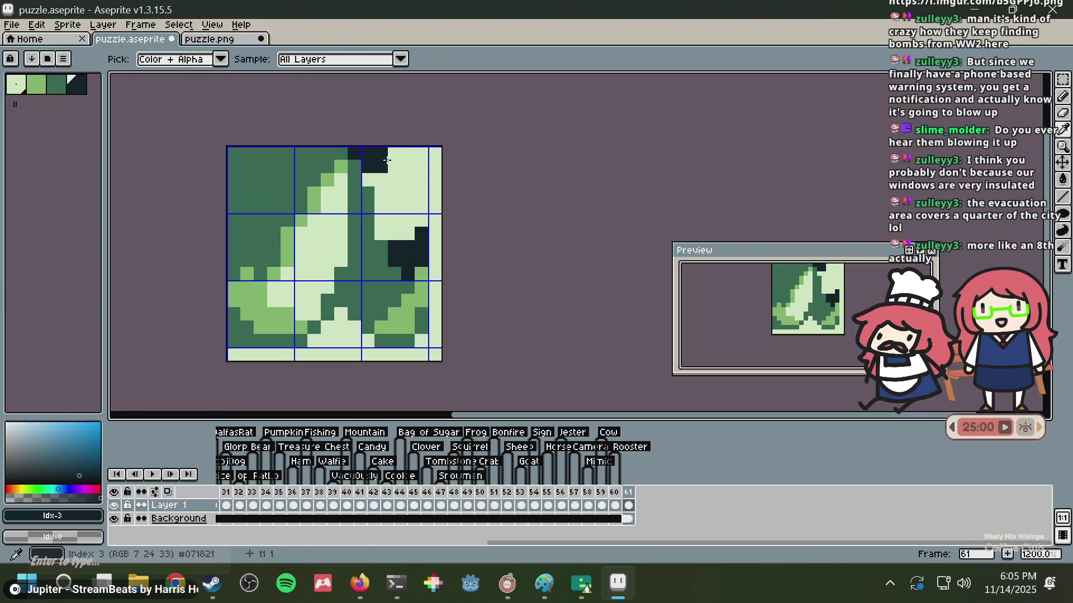
left_click(369, 199)
left_click_drag(369, 199, 369, 234)
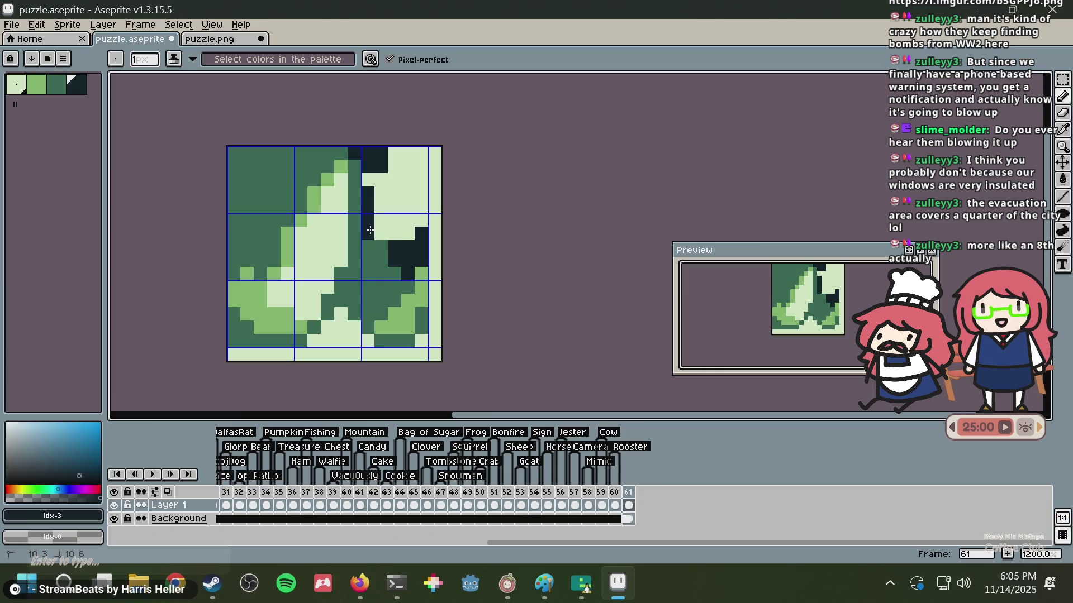
left_click(396, 193)
key("ctrl+z")
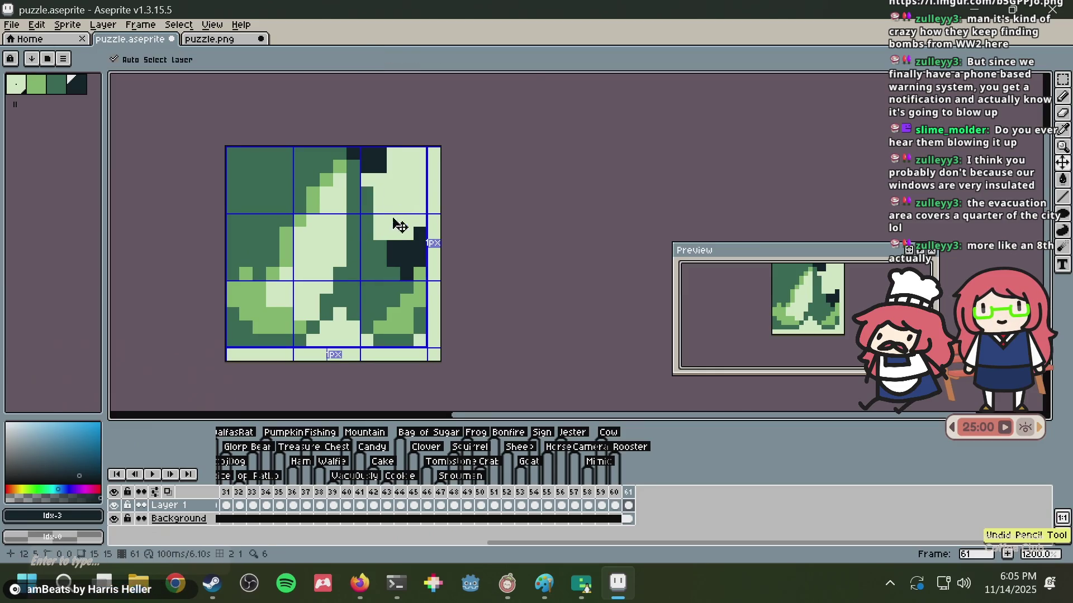
scroll(398, 223, "up", 3)
key("ctrl+z")
left_click(388, 149)
key("ctrl+z")
left_click(430, 183)
scroll(428, 181, "down", 6)
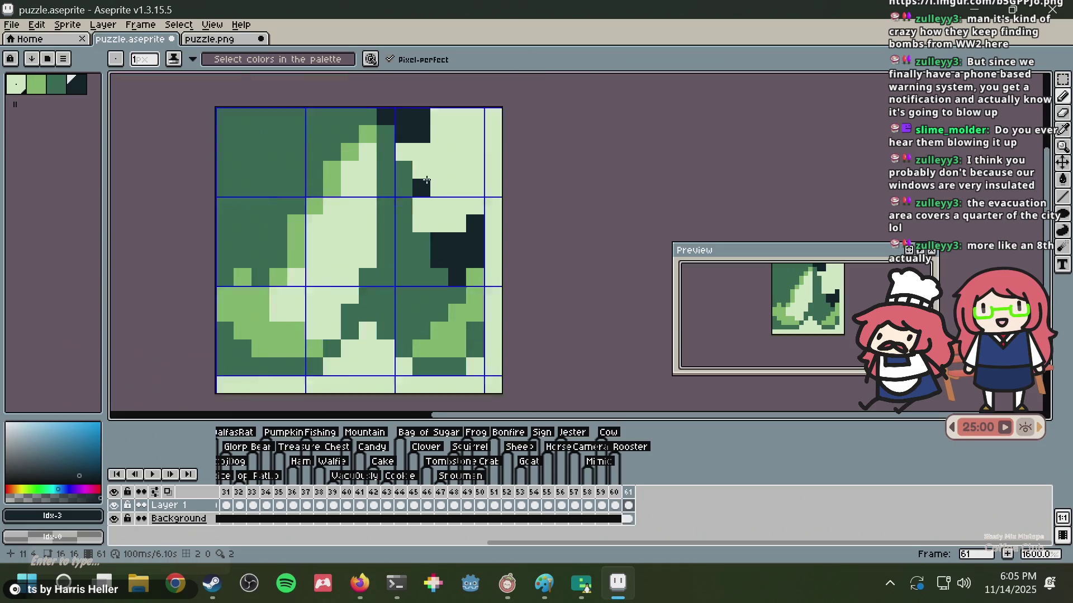
scroll(428, 181, "up", 3)
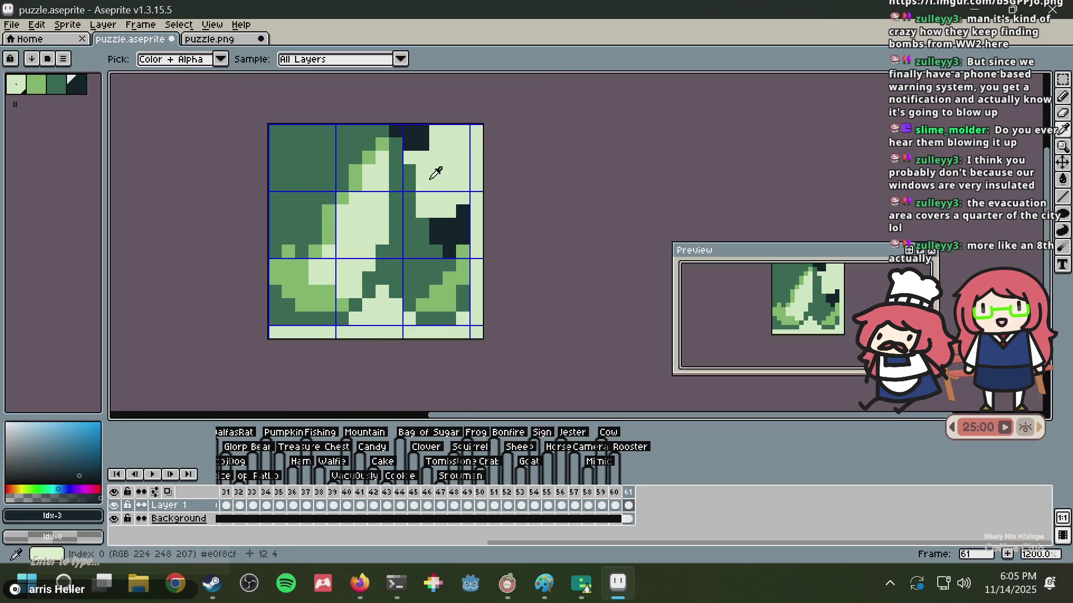
scroll(426, 182, "down", 3)
scroll(418, 186, "down", 3)
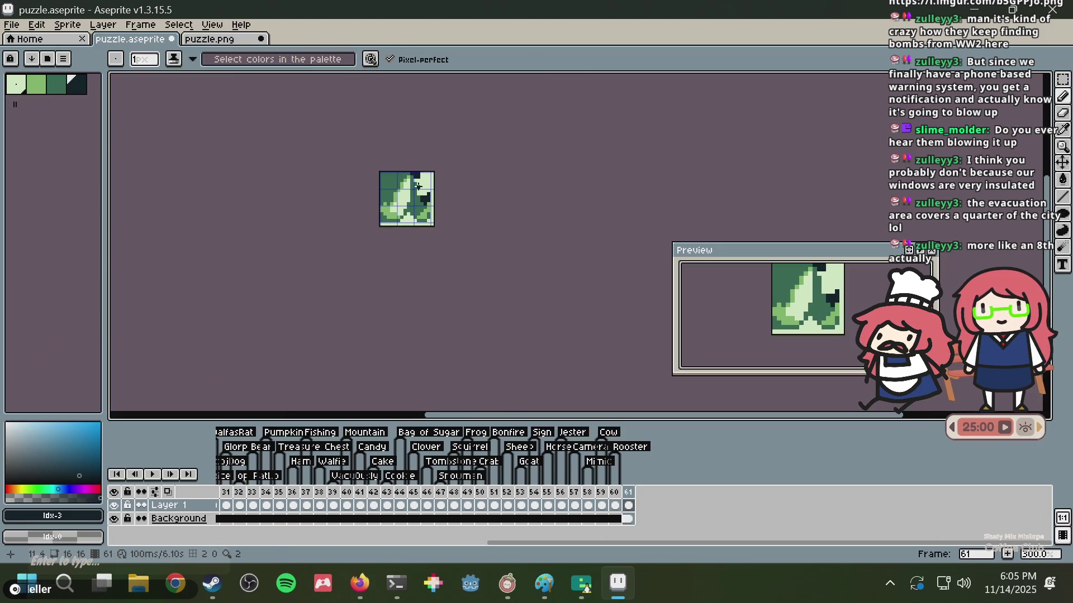
scroll(419, 186, "down", 1)
scroll(420, 187, "up", 1)
scroll(430, 188, "up", 1)
- Drop the floating selection in the puzzle.png image
key("v")
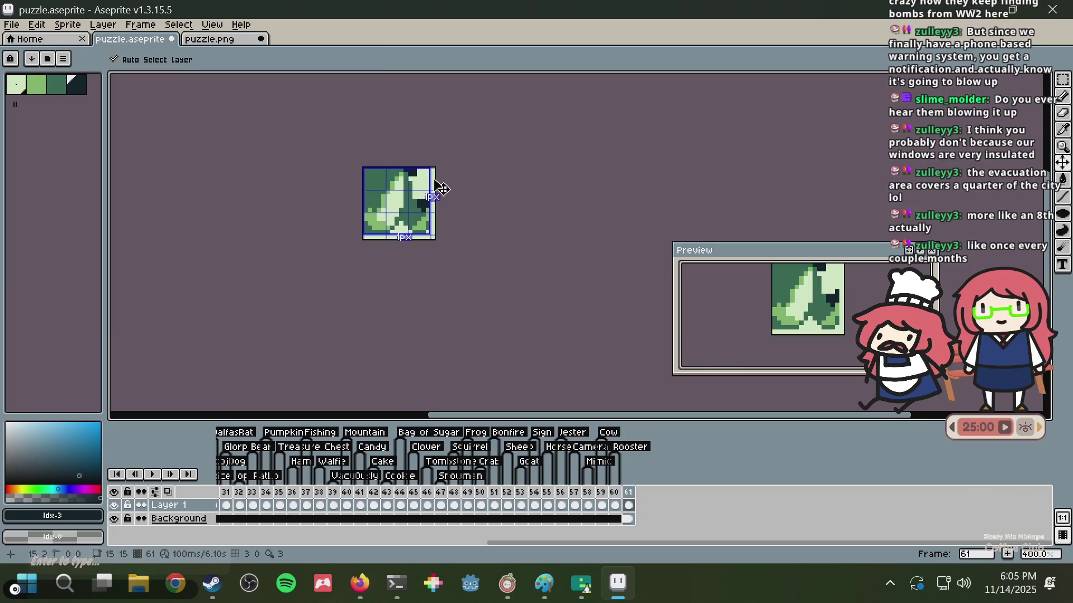
key("ctrl+Tab")
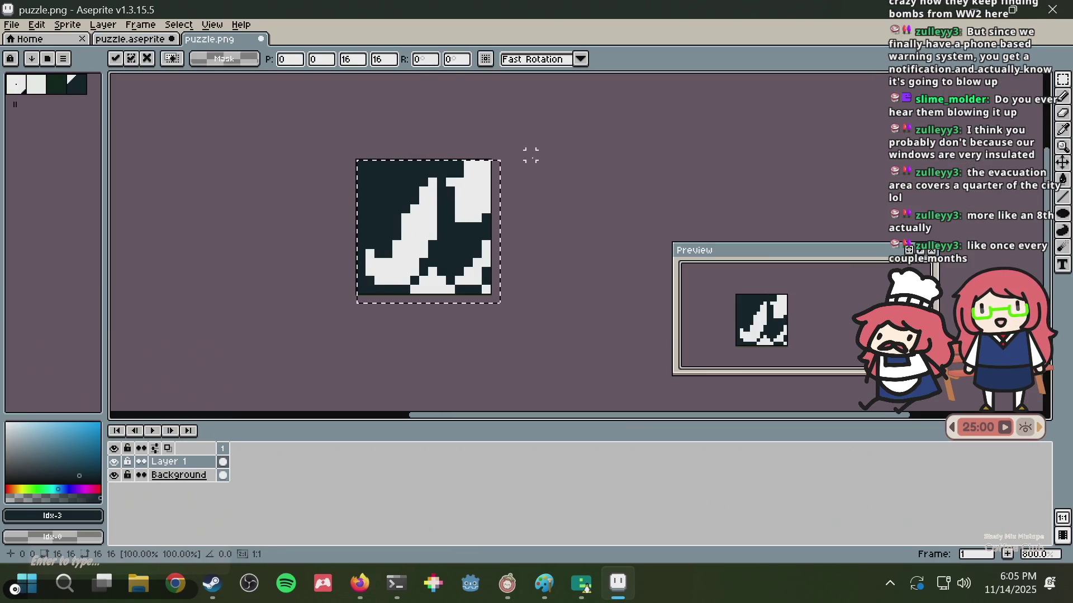
key("ctrl+d")
scroll(530, 167, "down", 4)
scroll(526, 204, "down", 2)
scroll(528, 203, "up", 2)
scroll(507, 200, "down", 1)
- Repaint the tip pixels medium green with the pencil, then select and copy the whole sprite
left_click(137, 39)
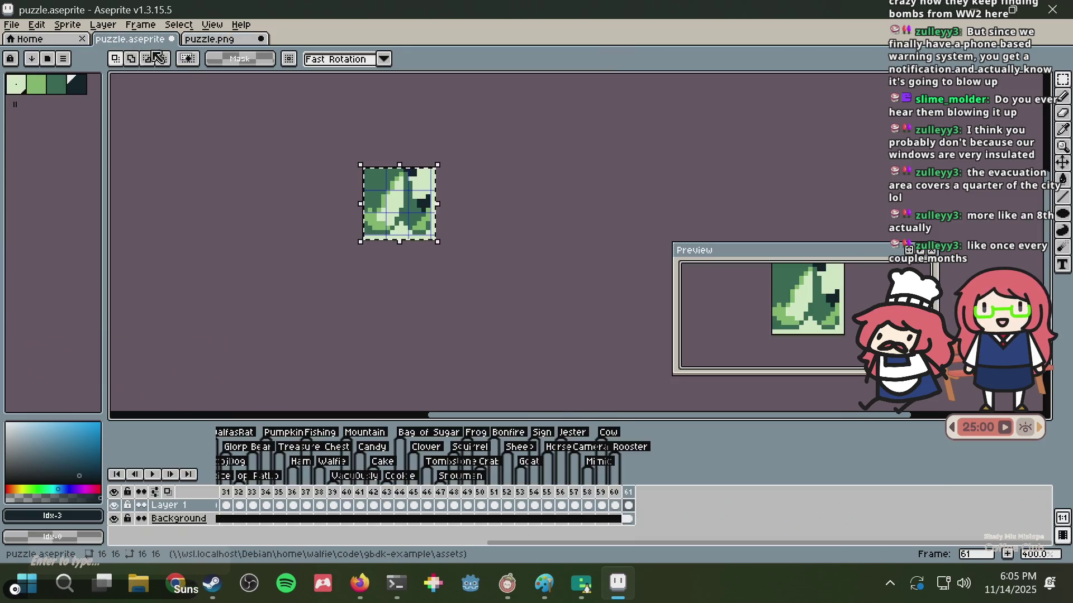
scroll(447, 220, "up", 1)
scroll(425, 215, "up", 1)
scroll(395, 211, "up", 6)
key("b")
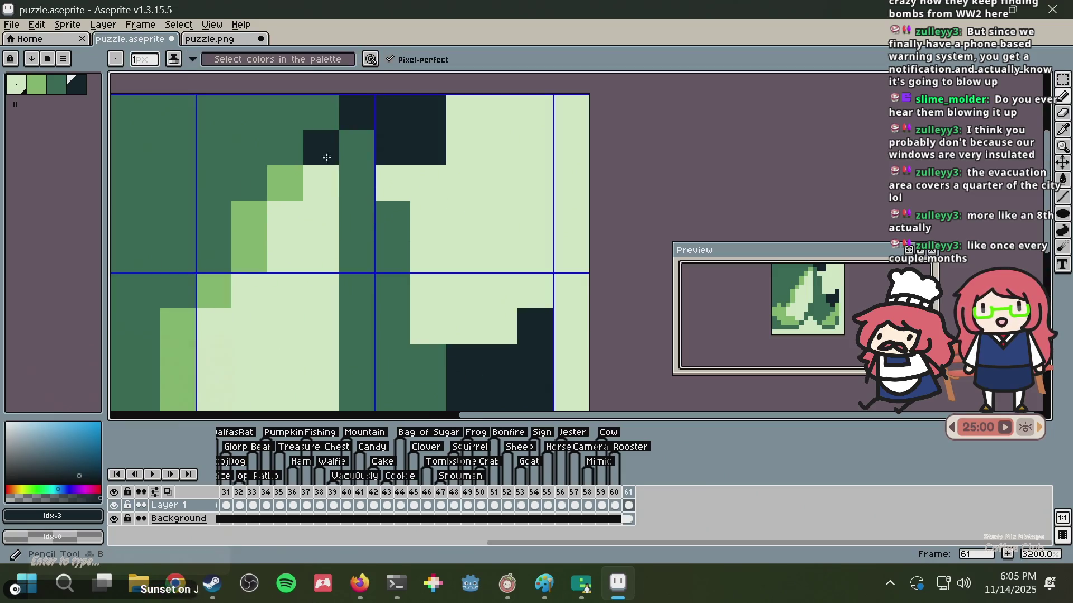
left_click(330, 148, "alt")
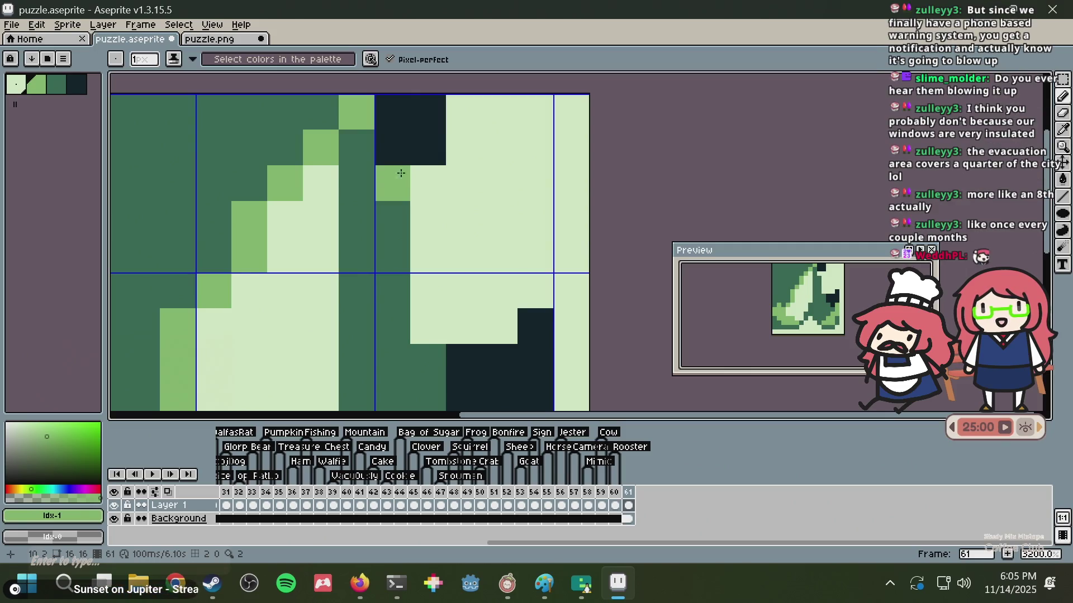
scroll(440, 131, "down", 1)
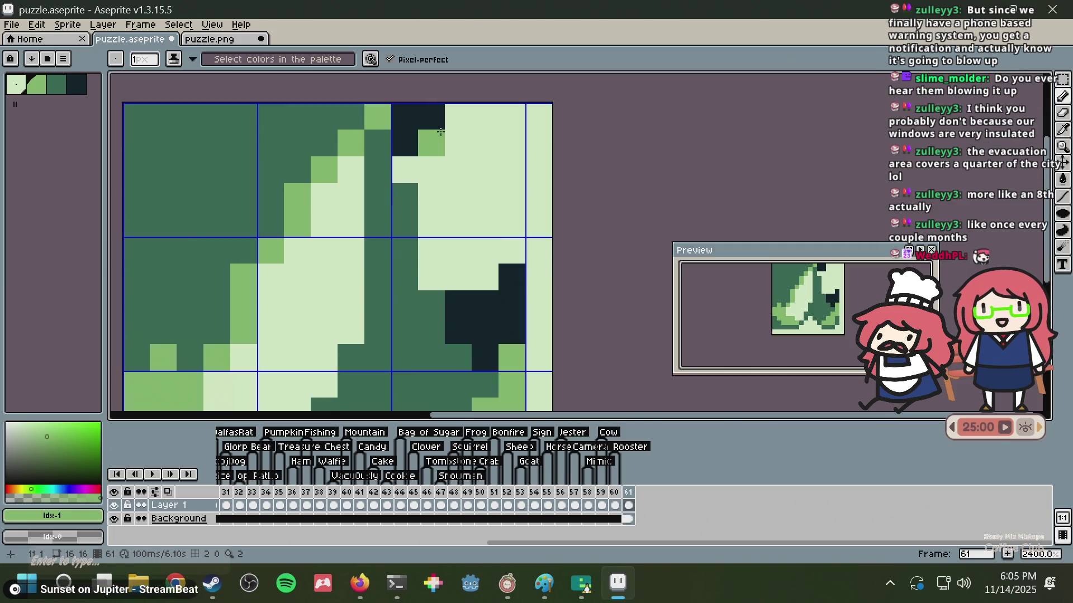
key("v")
key("ctrl+a")
left_click(230, 41)
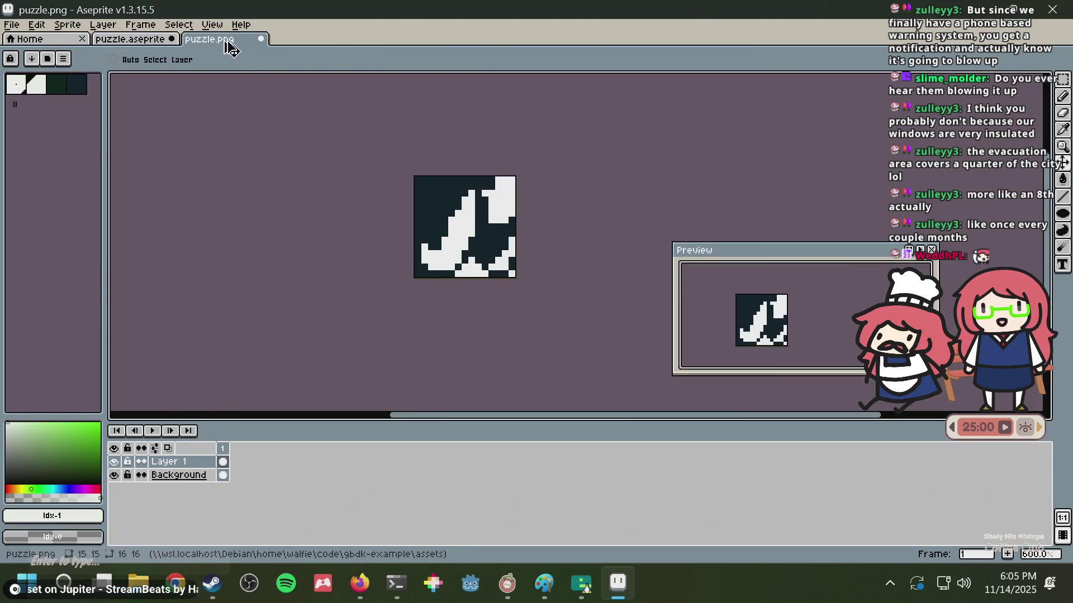
- Paste the sprite into puzzle.png, delete Layer 1 and invert the colours
key("ctrl+v")
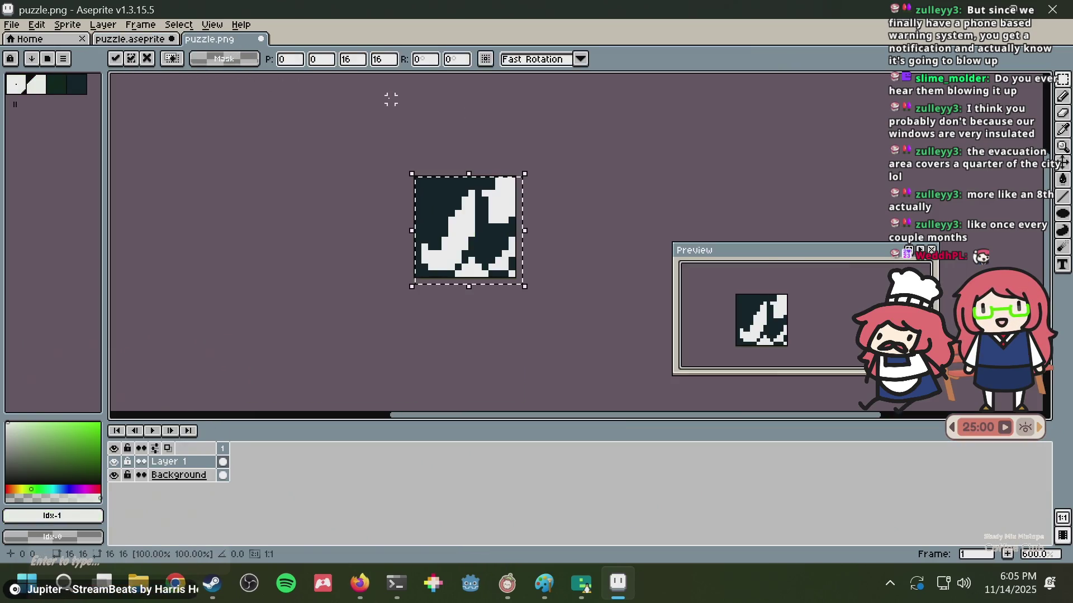
right_click(172, 468)
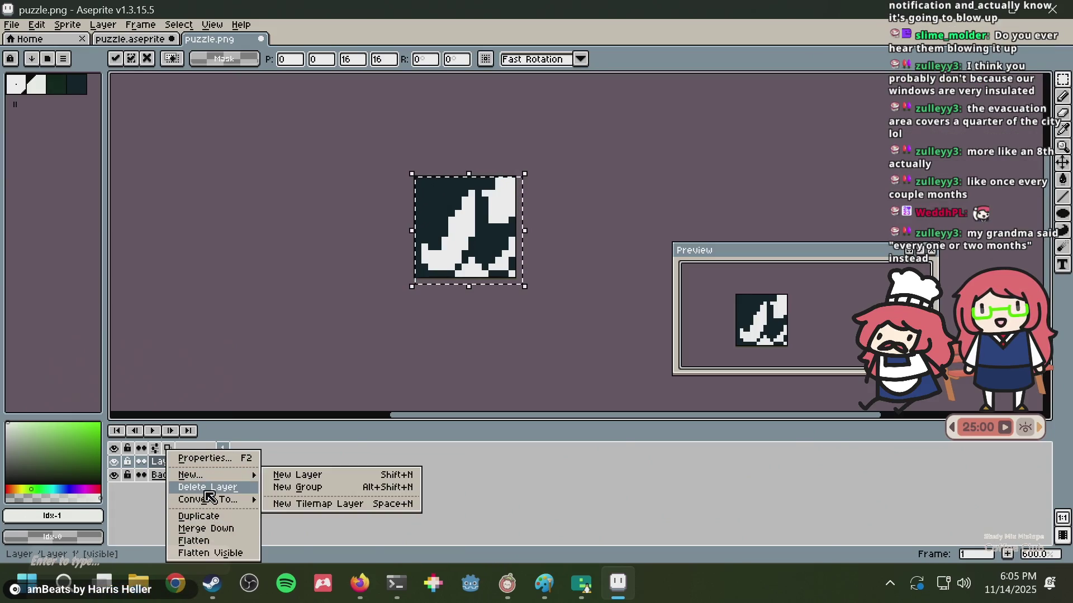
left_click(209, 489)
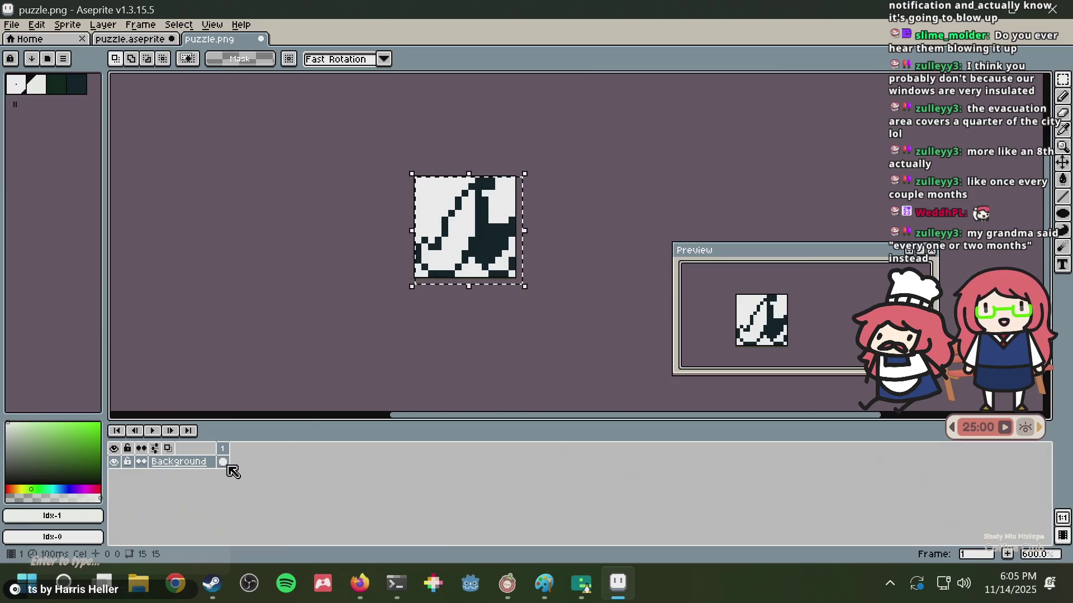
key("ctrl+i")
key("ctrl+d")
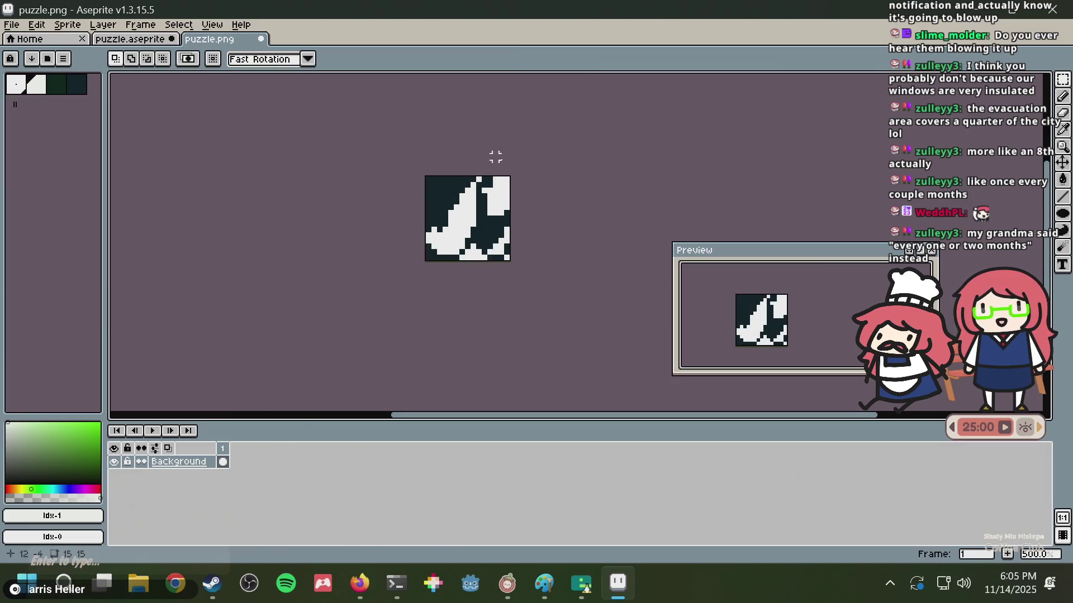
scroll(489, 253, "up", 3)
left_click_drag(489, 253, 454, 298)
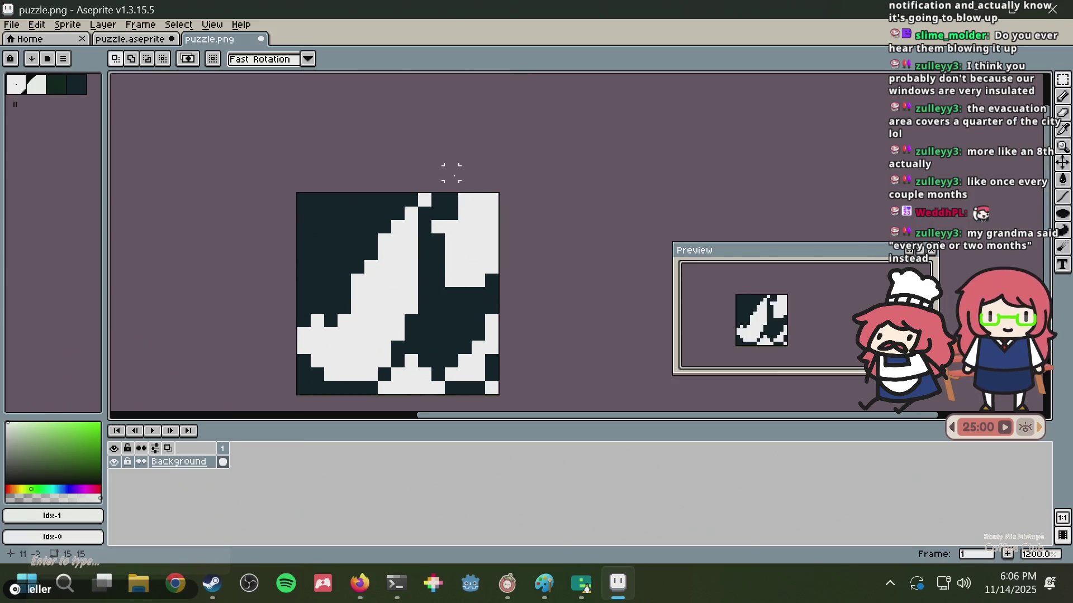
scroll(435, 241, "down", 3)
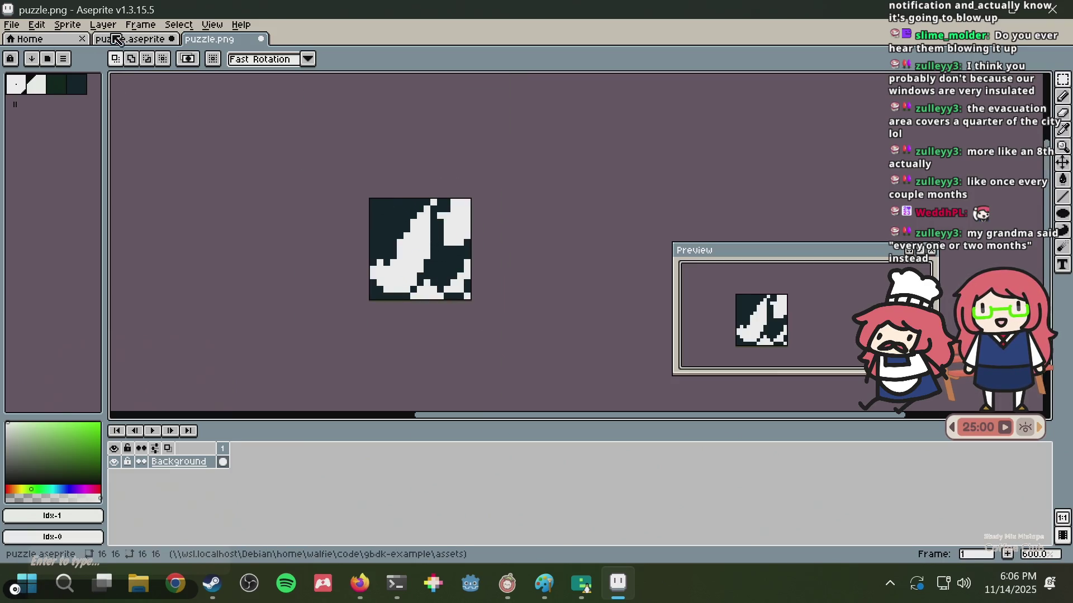
- Clear the sprite's selection, then regenerate the Nonogram Maker puzzle from puzzle.png
left_click(119, 39)
key("ctrl+d")
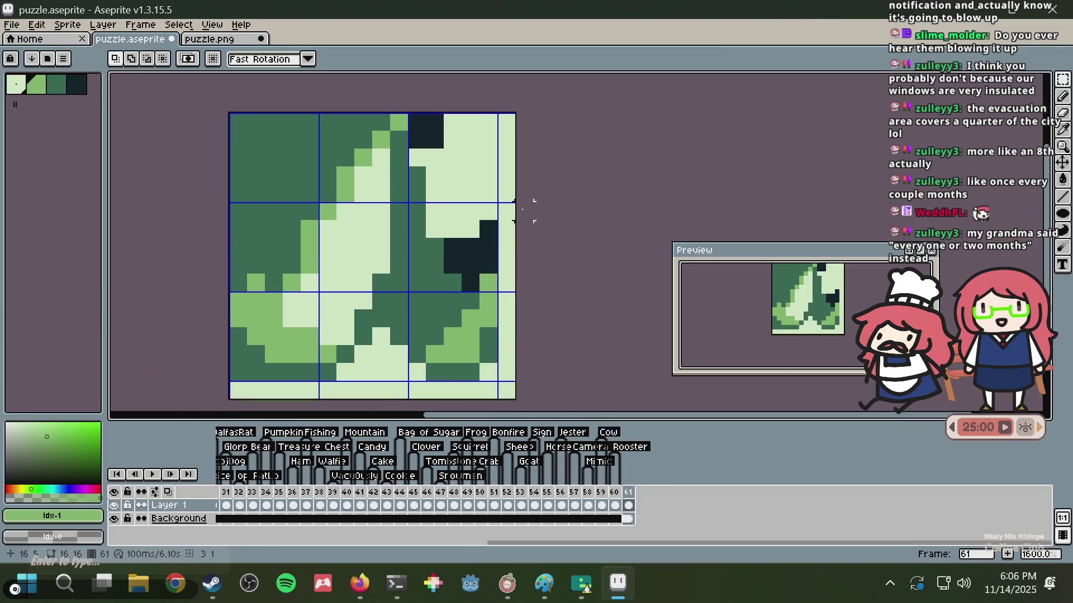
left_click(208, 40)
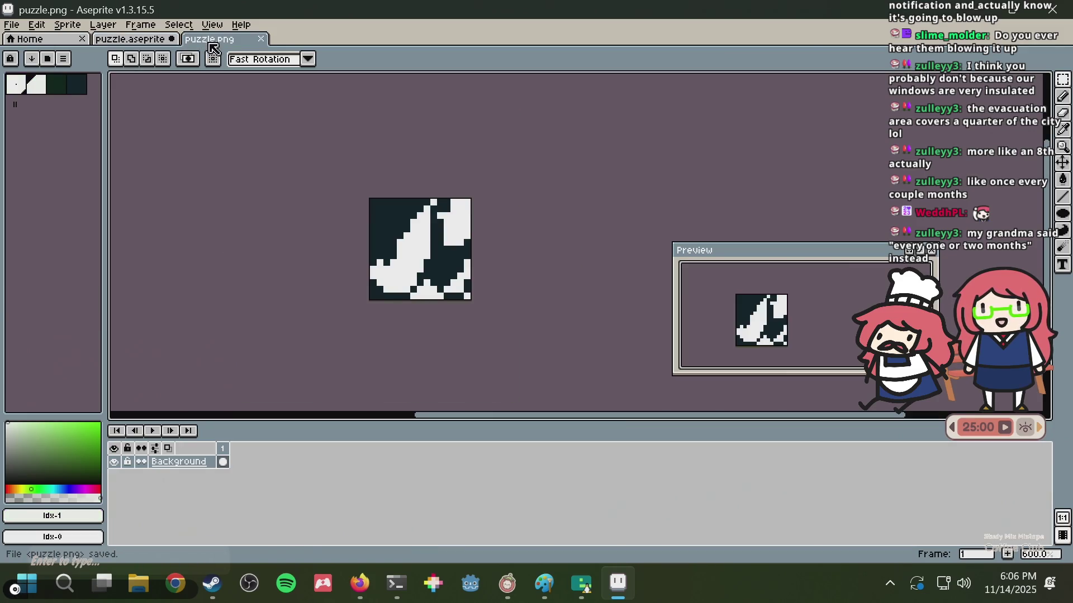
key("alt+Tab")
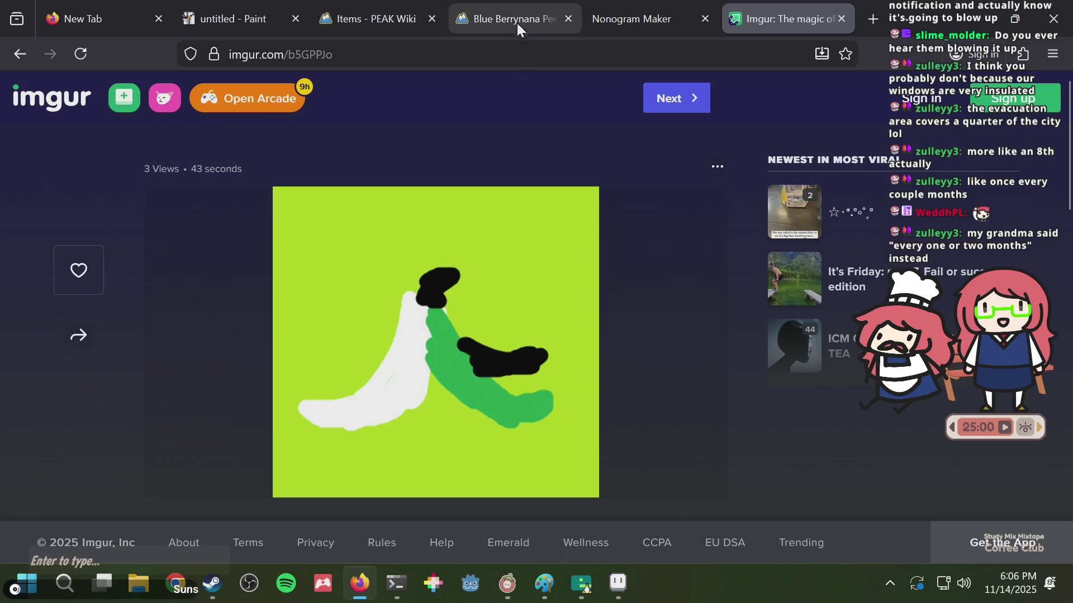
left_click(607, 17)
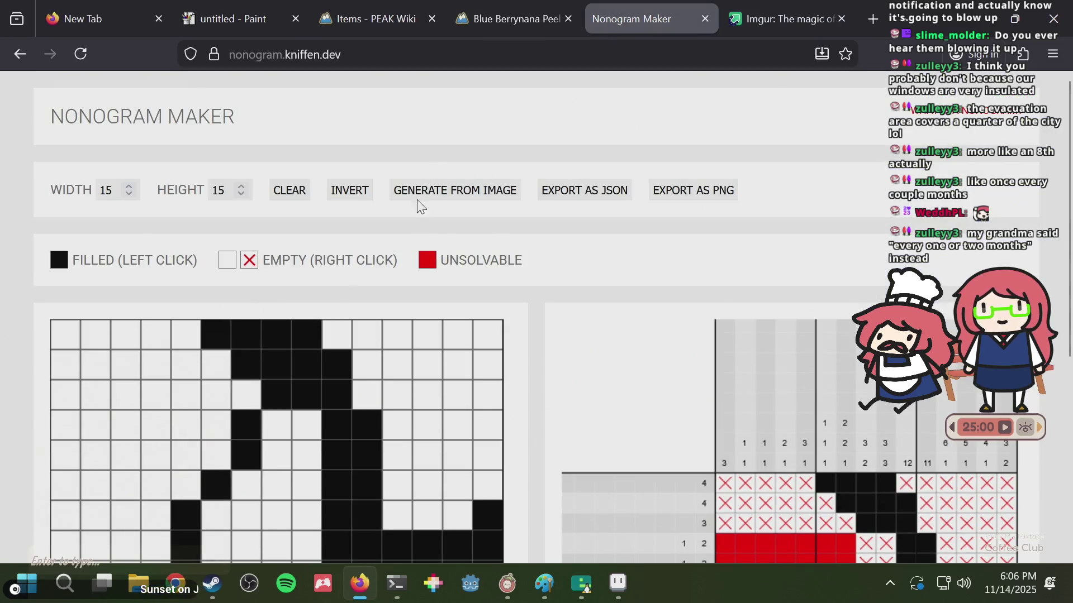
left_click(425, 192)
double_click(381, 190)
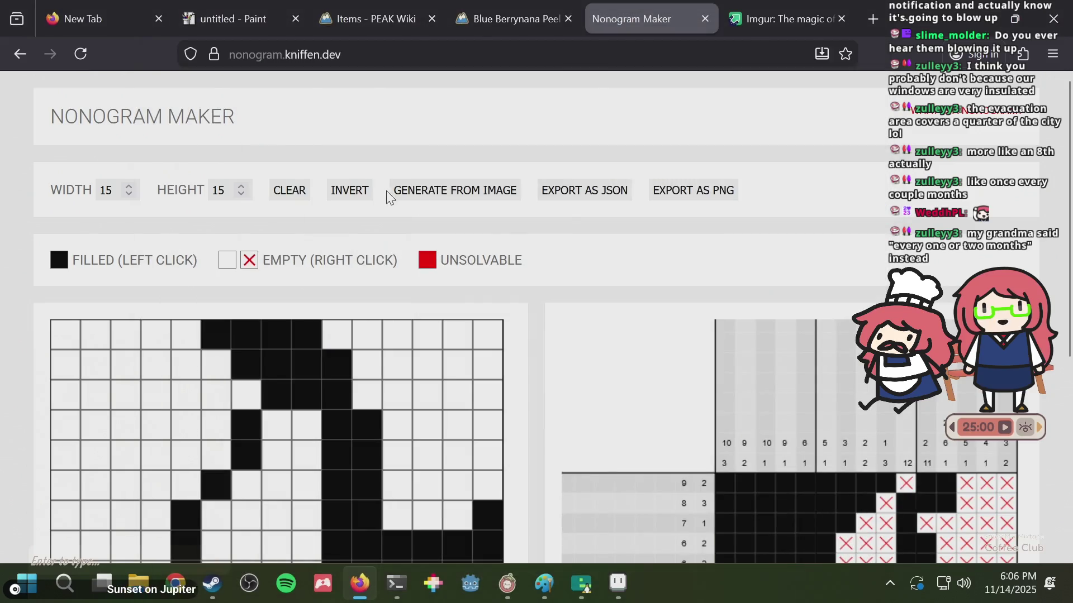
scroll(511, 229, "down", 5)
key("alt+Tab")
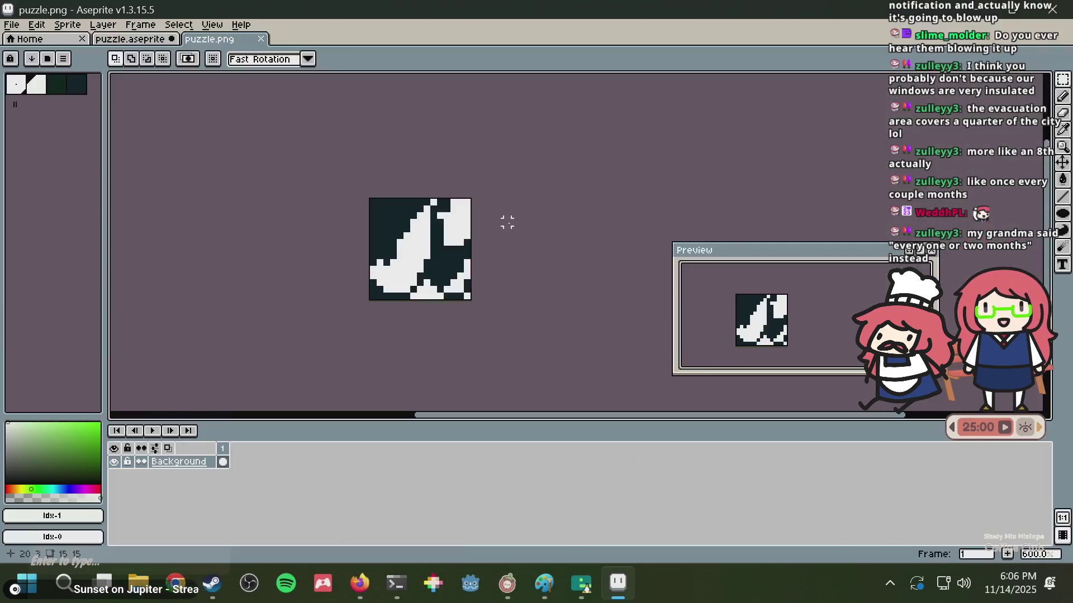
- Compare the green puzzle.aseprite sprite against the black-and-white puzzle.png export
scroll(447, 181, "down", 5)
scroll(442, 223, "up", 5)
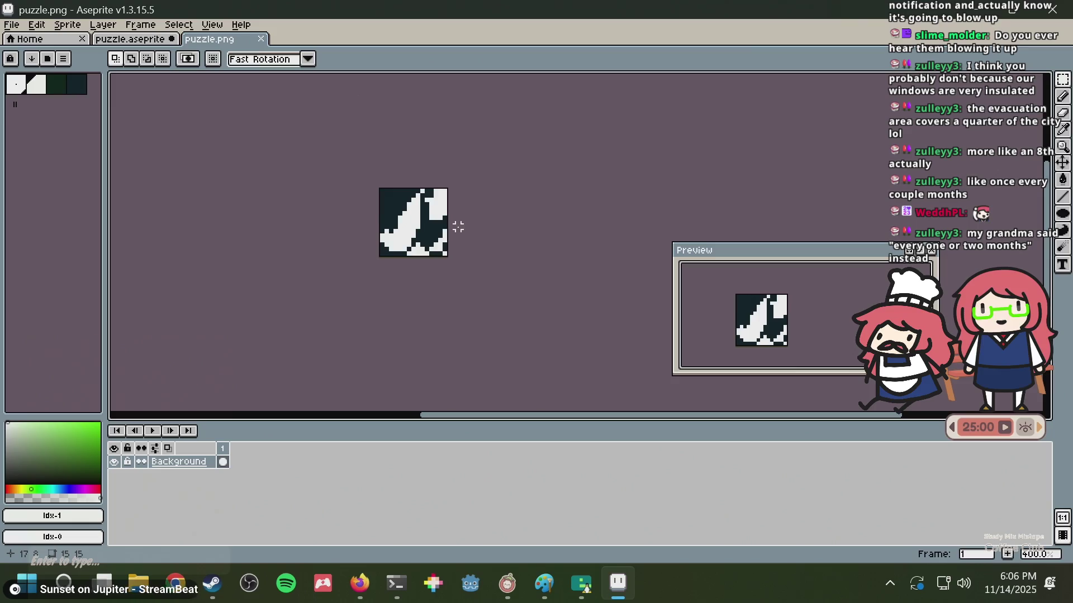
left_click(156, 40)
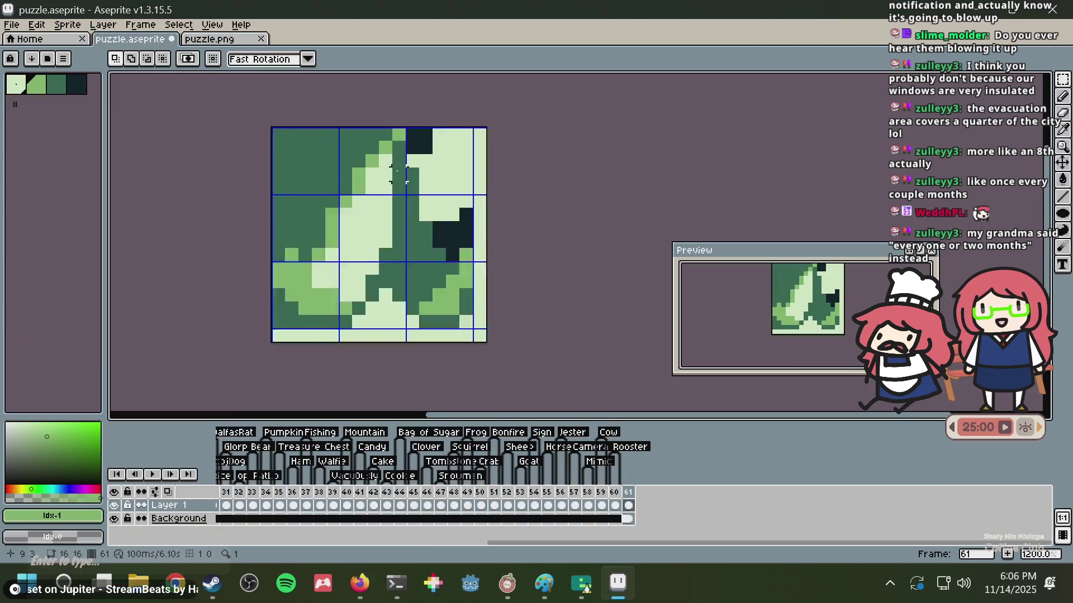
scroll(478, 207, "up", 1)
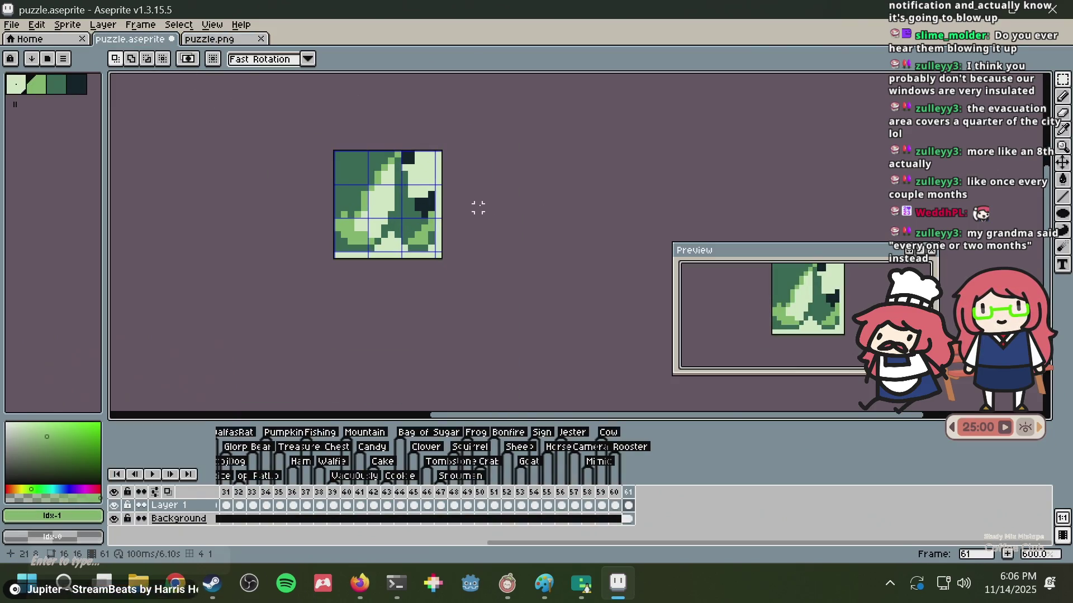
scroll(458, 184, "up", 4)
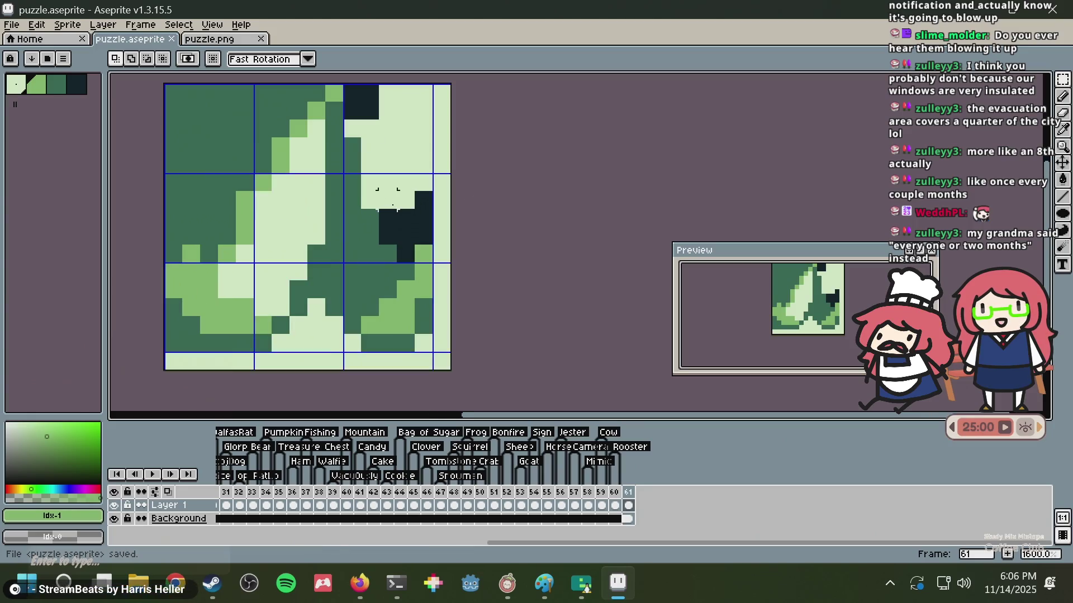
key("ctrl+Tab")
scroll(447, 201, "down", 2)
scroll(487, 213, "down", 1)
scroll(447, 215, "up", 2)
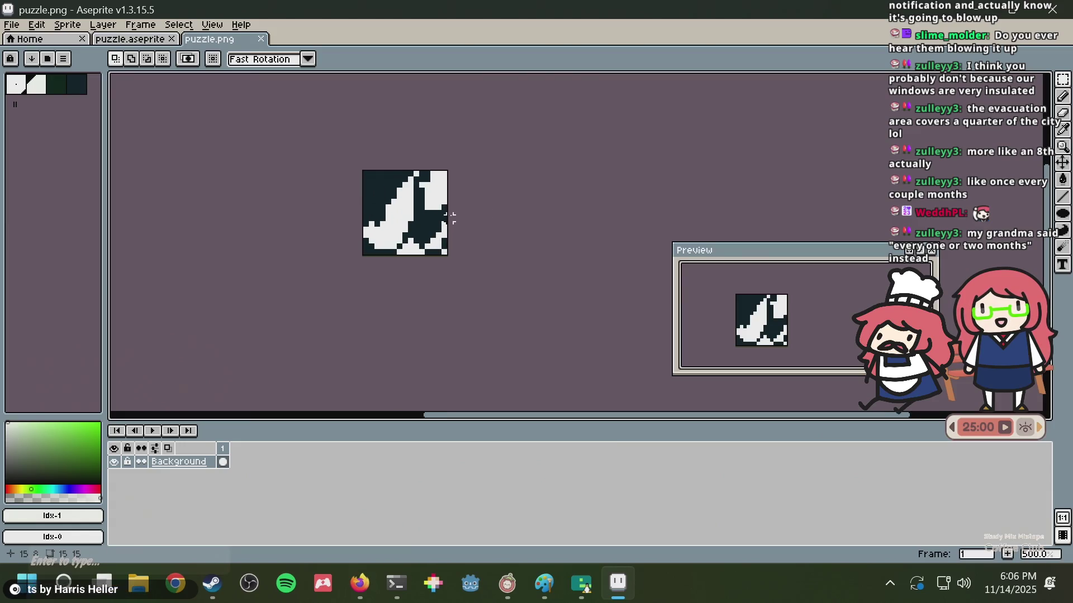
scroll(451, 218, "up", 1)
key("ctrl+shift+Tab")
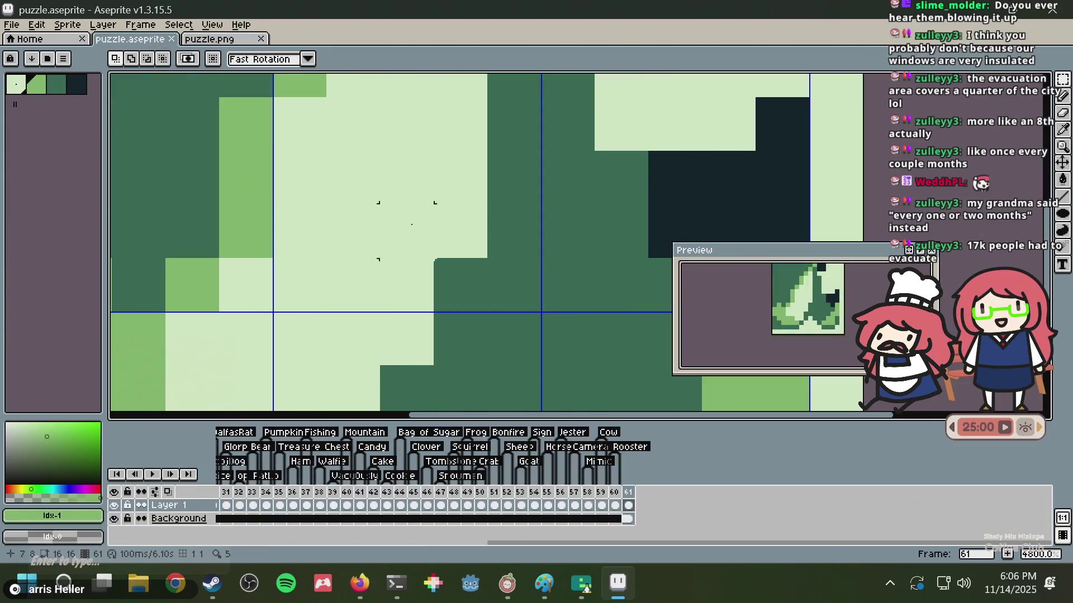
- Paint a diagonal run of light-green pixels beside the peel, then save puzzle.aseprite
scroll(545, 199, "down", 1)
key("b")
scroll(462, 173, "down", 1)
left_click(475, 162, "alt")
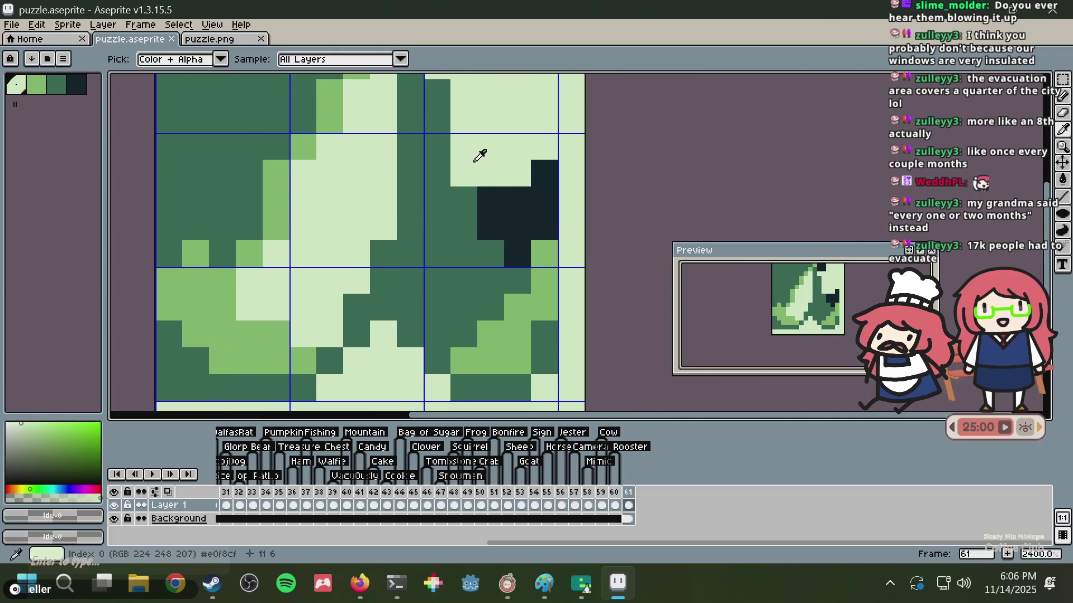
left_click(312, 147, "alt")
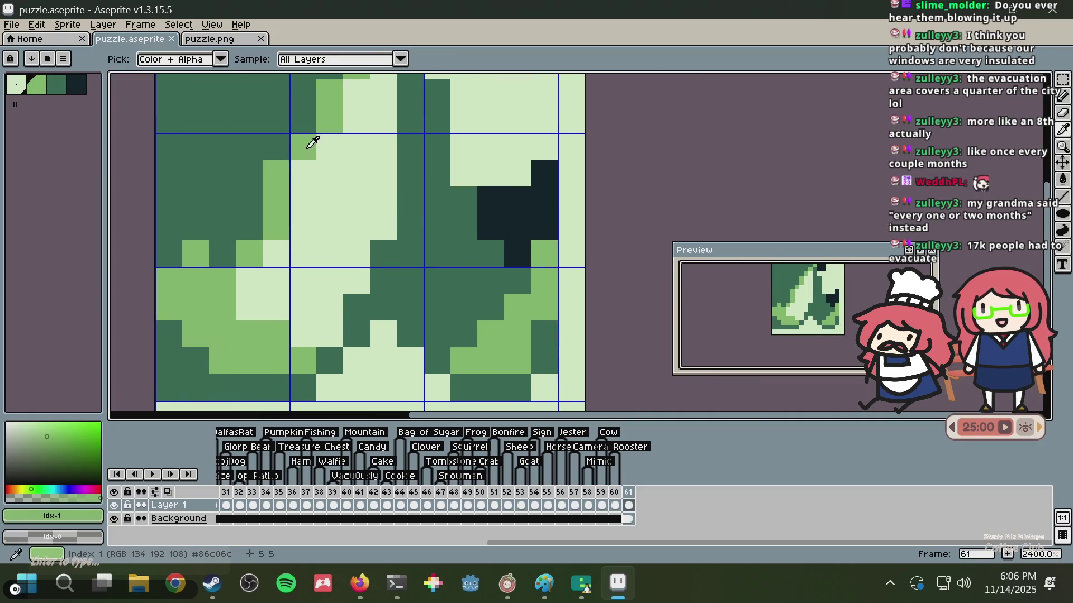
left_click_drag(464, 213, 519, 240)
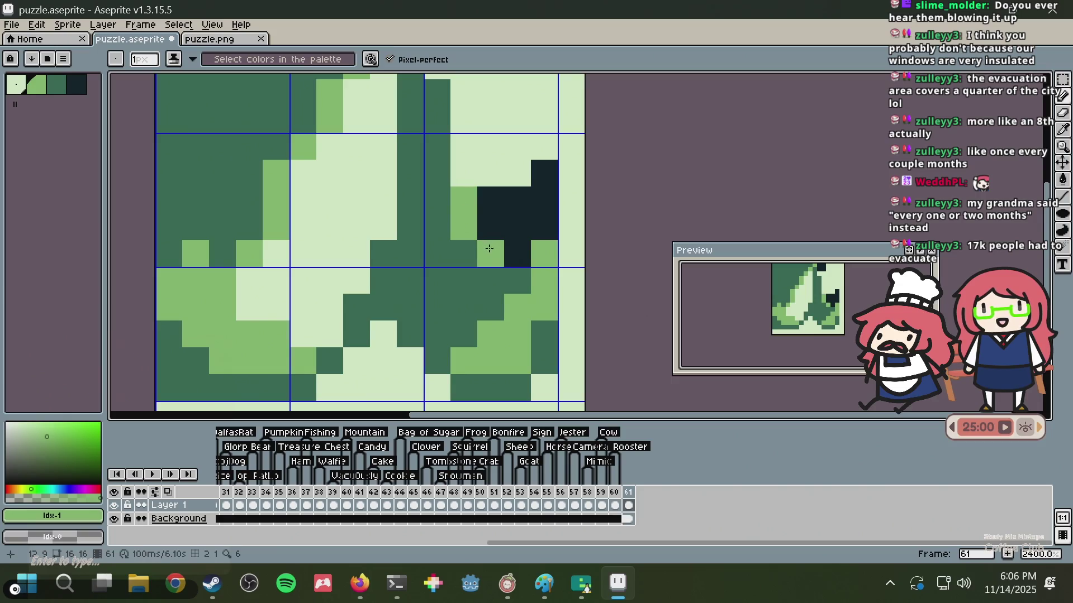
scroll(519, 240, "down", 5)
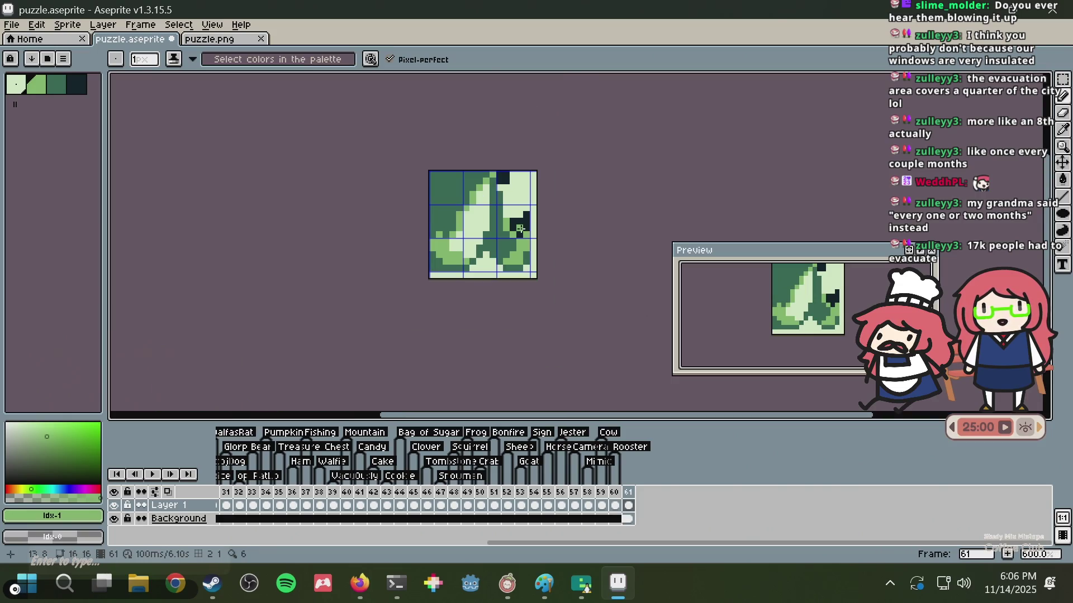
scroll(520, 230, "up", 4)
left_click(505, 228, "alt")
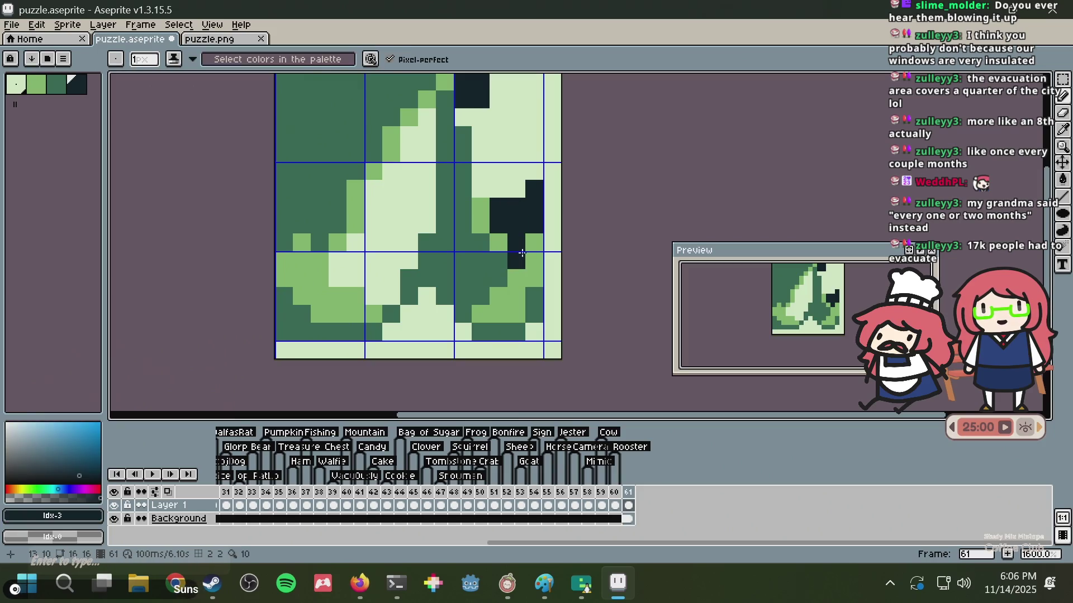
scroll(533, 204, "down", 2)
key("ctrl+z")
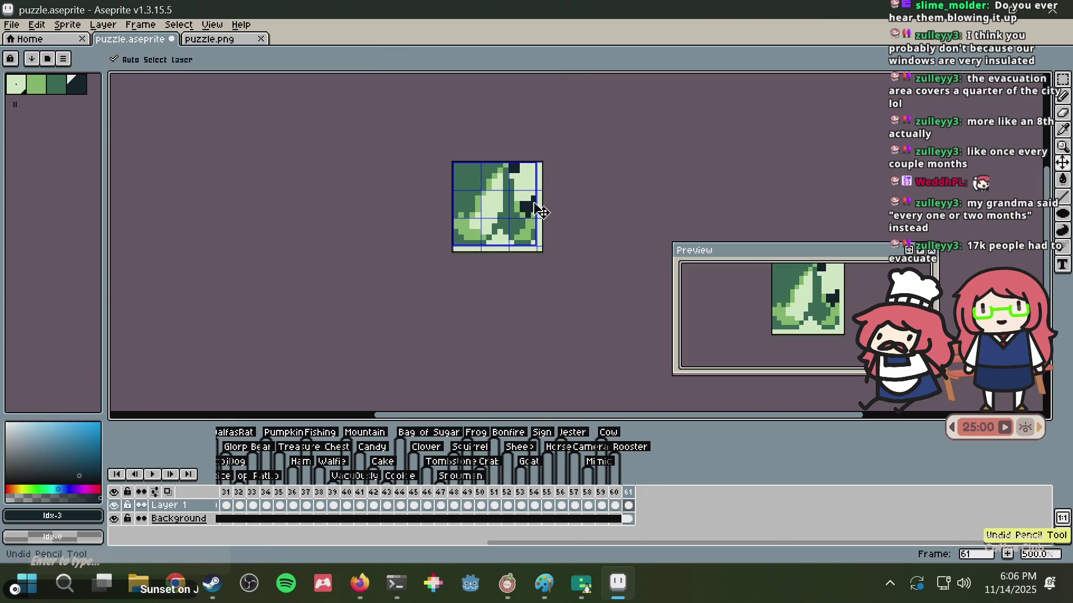
scroll(533, 202, "up", 2)
key("ctrl+s")
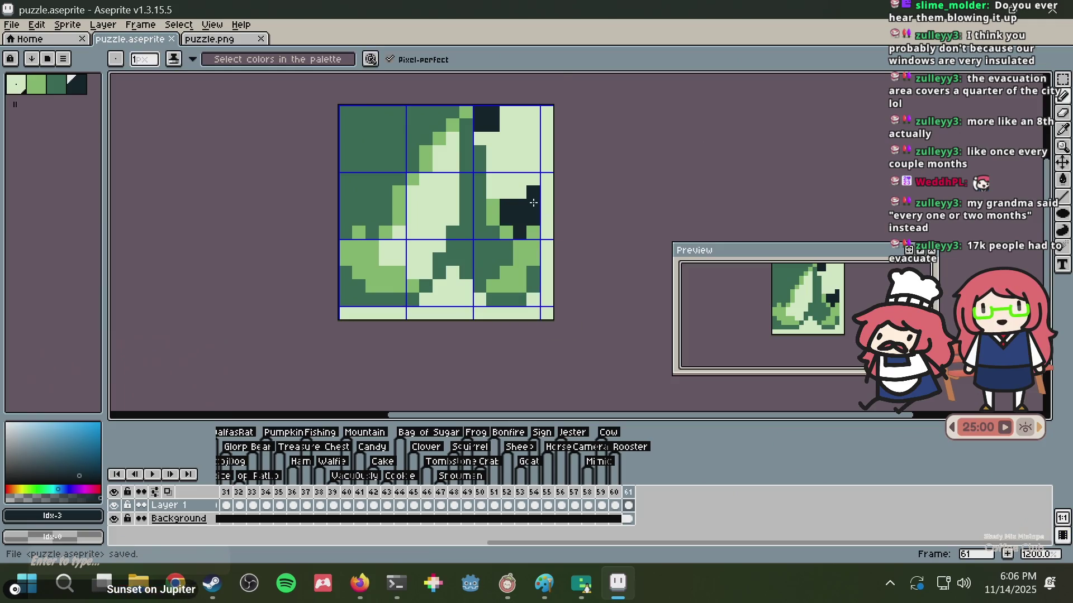
- Try a light-green pixel column beside the dark tip, undo it, and save again
scroll(533, 203, "up", 2)
scroll(534, 203, "down", 4)
scroll(533, 203, "up", 3)
scroll(533, 202, "up", 2)
key("i")
left_click(456, 211)
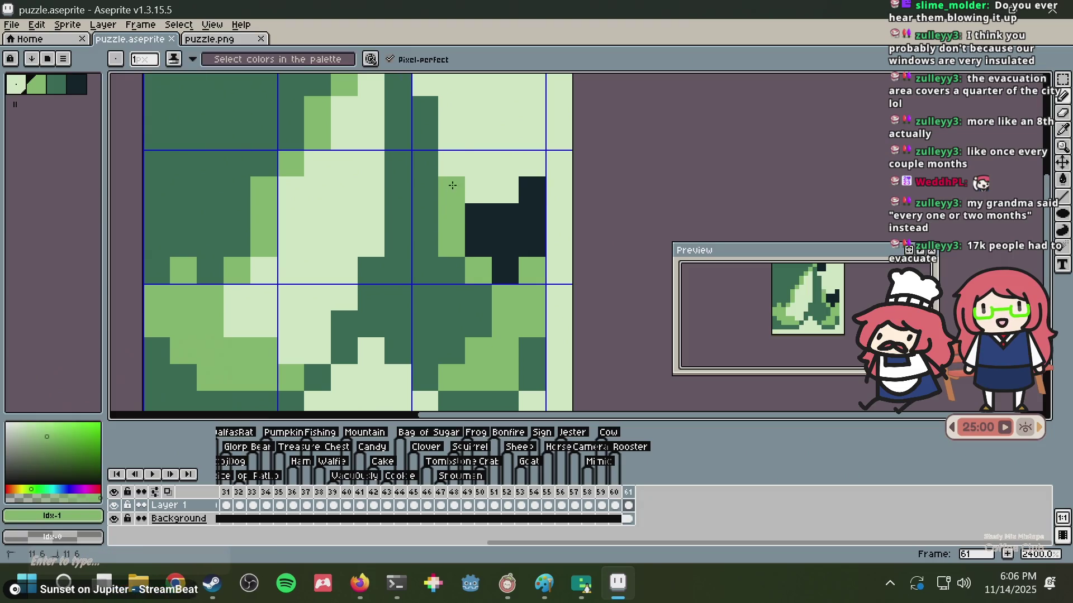
left_click_drag(450, 184, 455, 112)
scroll(452, 206, "up", 3)
key("ctrl+z")
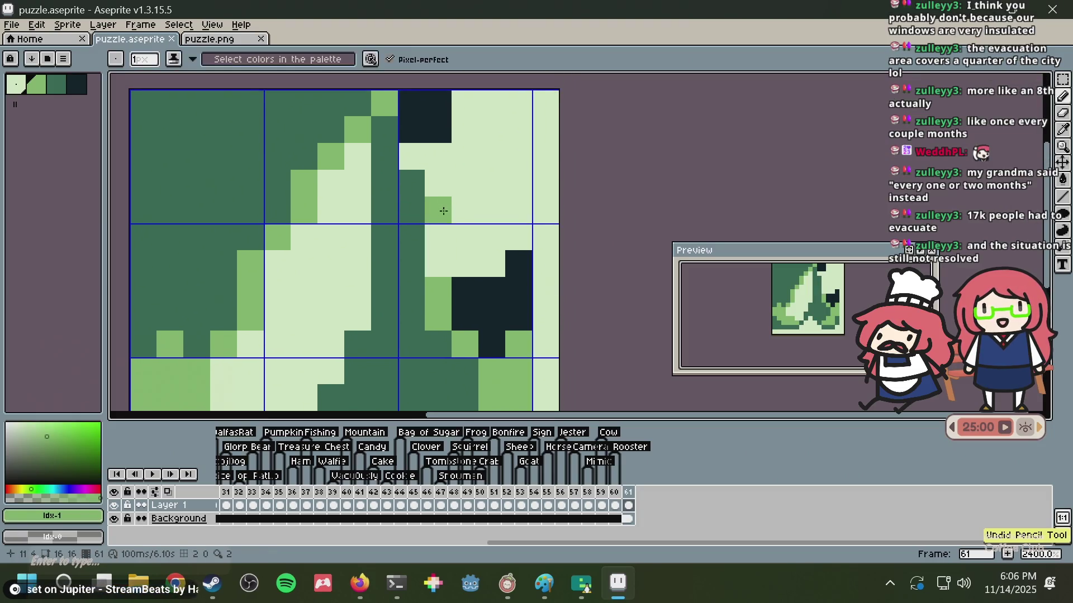
scroll(452, 208, "down", 3)
key("ctrl+z")
key("ctrl+z")
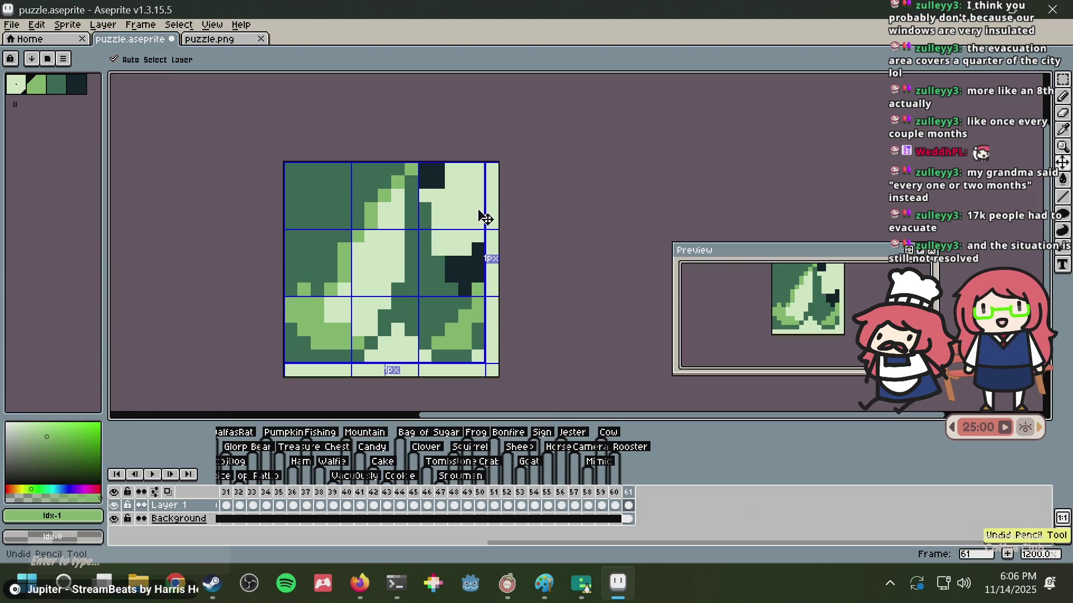
key("b")
key("ctrl+s")
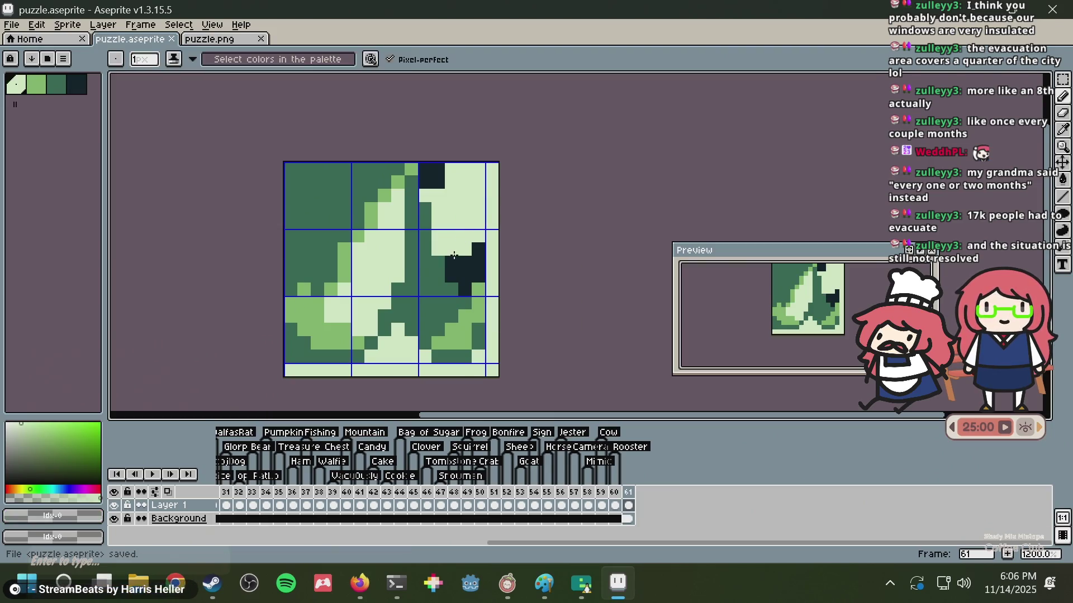
- Test a light pixel above the dark tip, revert it, and save puzzle.aseprite
left_click(453, 258)
key("ctrl+z")
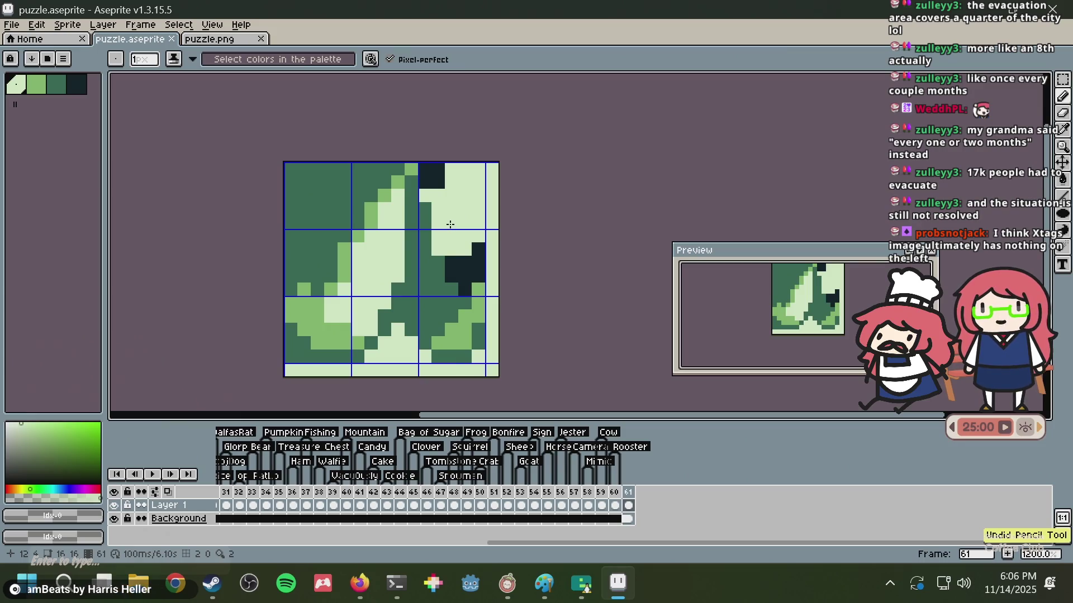
key("ctrl+s")
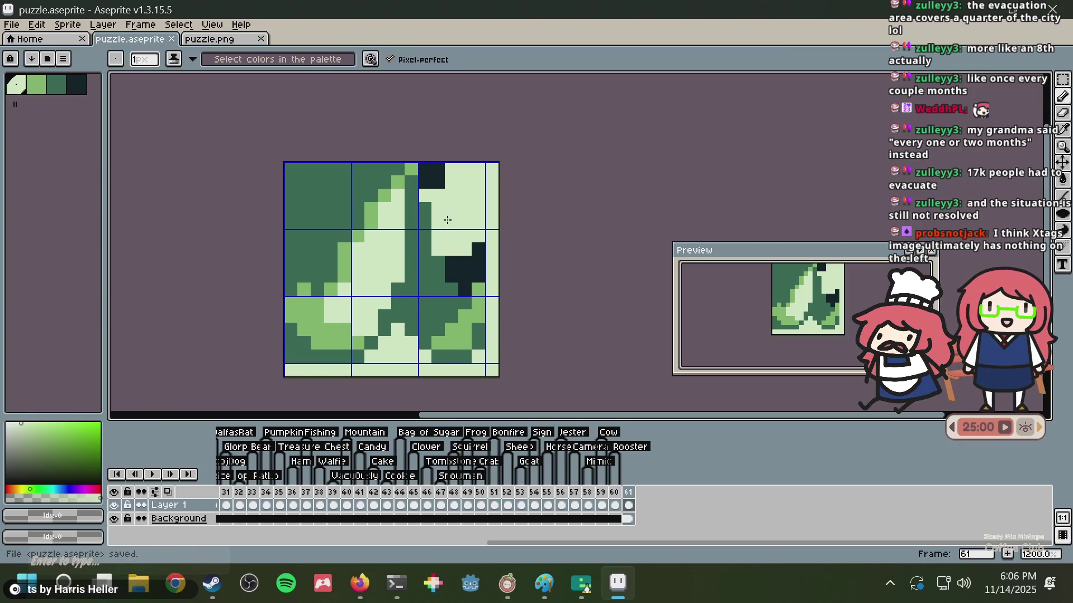
key("alt+Tab")
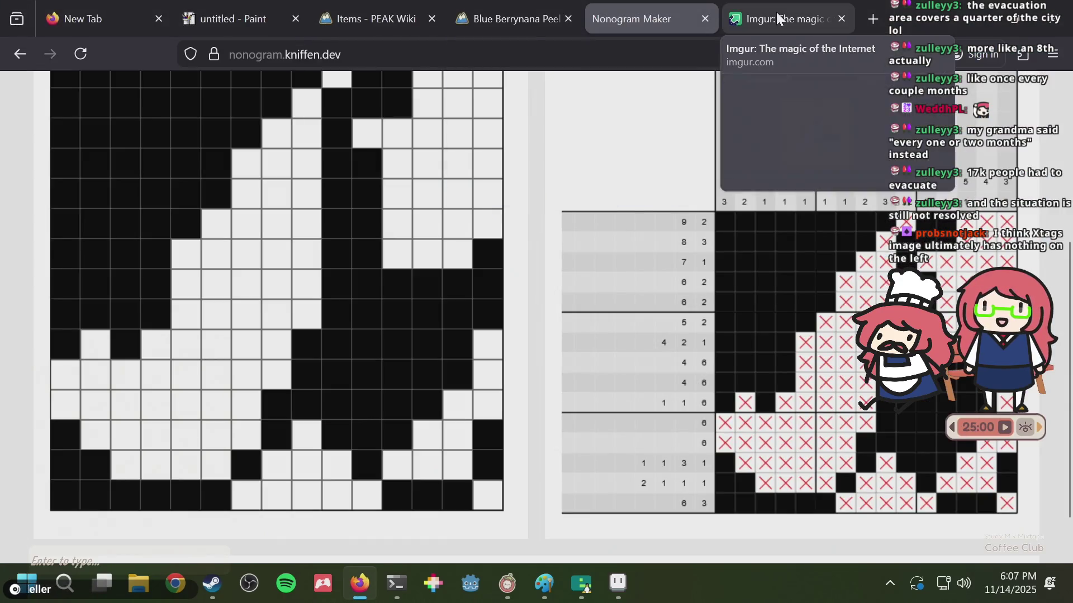
- Check the Imgur banana-peel reference image, then return to Aseprite
left_click(778, 14)
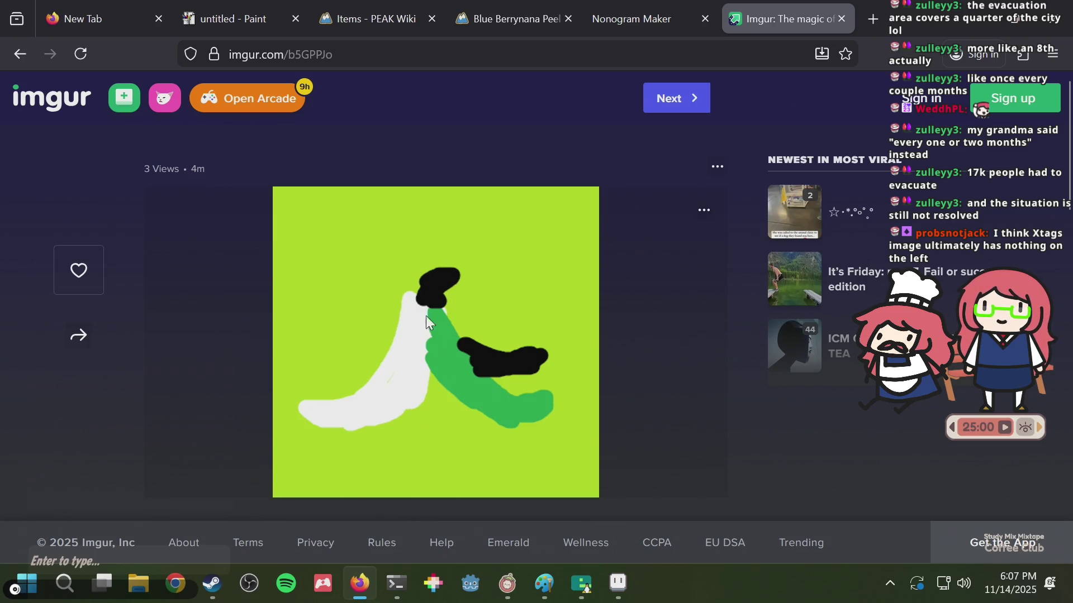
key("alt+Tab")
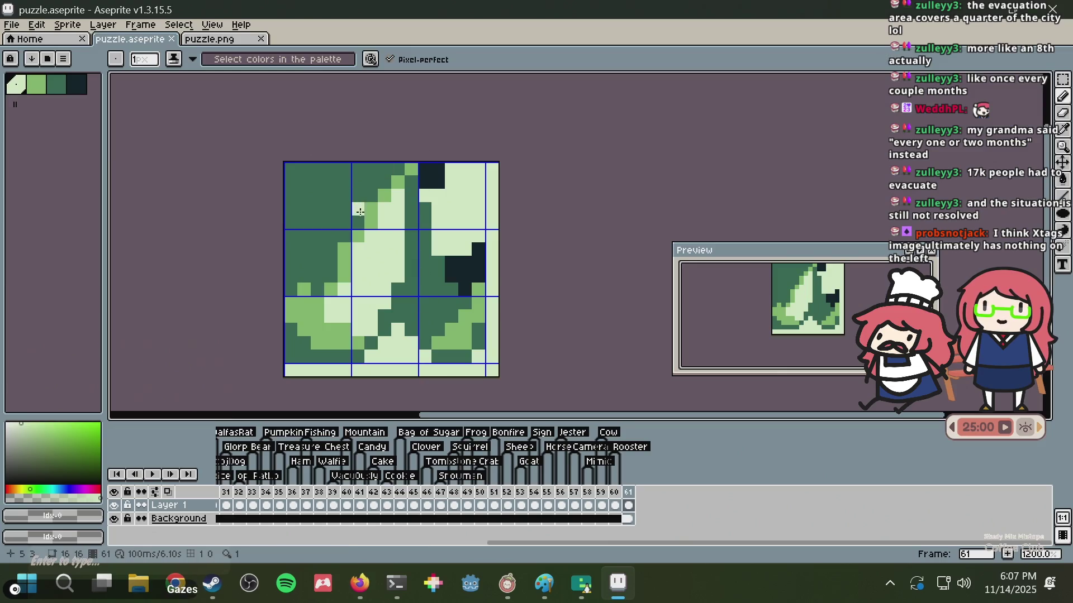
- Flood-fill the top-left and bottom-left dark-green areas of the sprite with light green
left_click(372, 206, "alt")
left_click(326, 179)
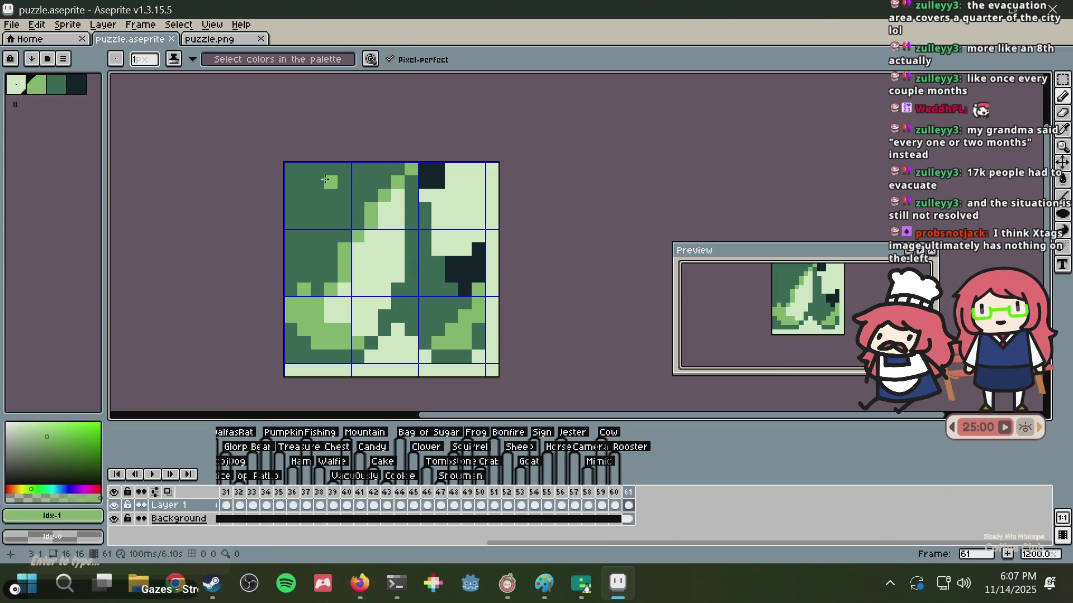
key("g")
left_click(320, 186)
key("ctrl+z")
key("ctrl+z")
left_click(406, 318, "alt")
left_click(313, 260)
left_click(290, 356)
scroll(515, 218, "down", 4)
scroll(515, 217, "down", 1)
scroll(520, 218, "up", 3)
scroll(521, 218, "up", 2)
scroll(516, 218, "down", 3)
scroll(431, 189, "up", 3)
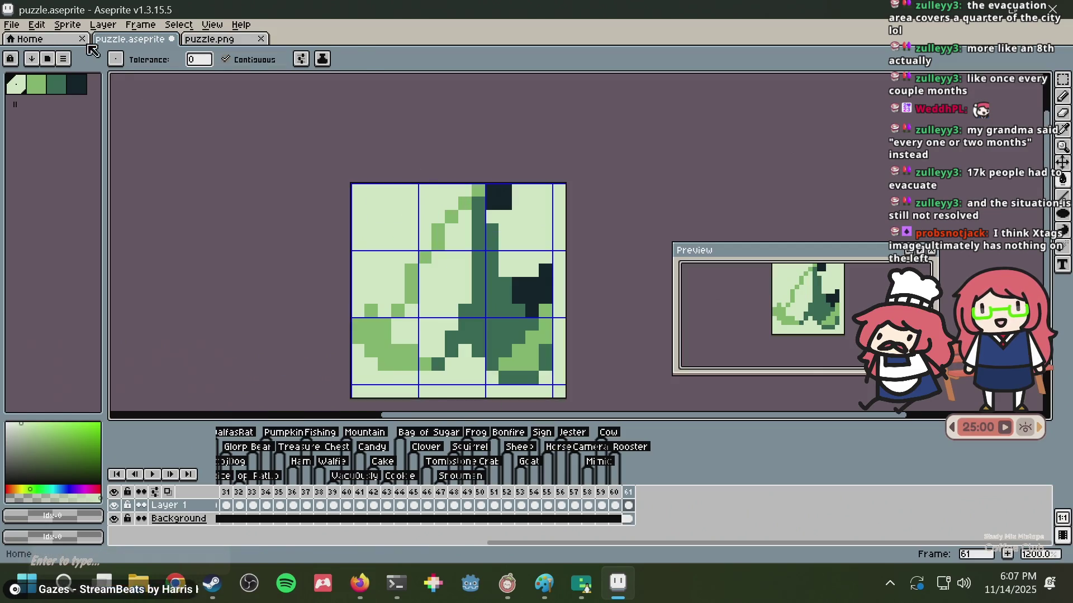
- Try whitening the top-left region in puzzle.png, compare both files, then undo the light-green fills
left_click(241, 39)
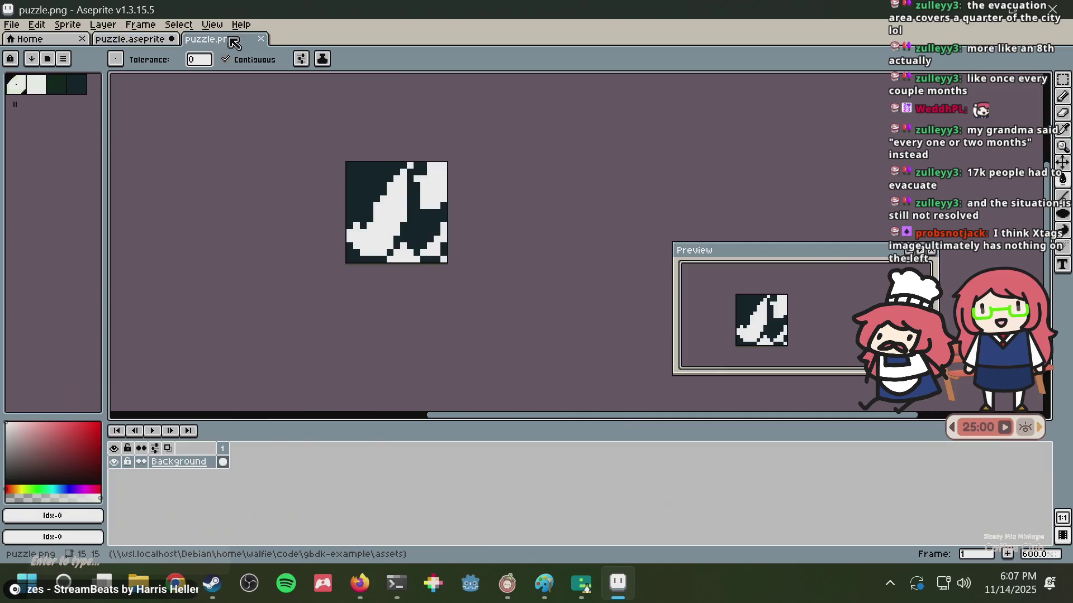
left_click(368, 179)
key("m")
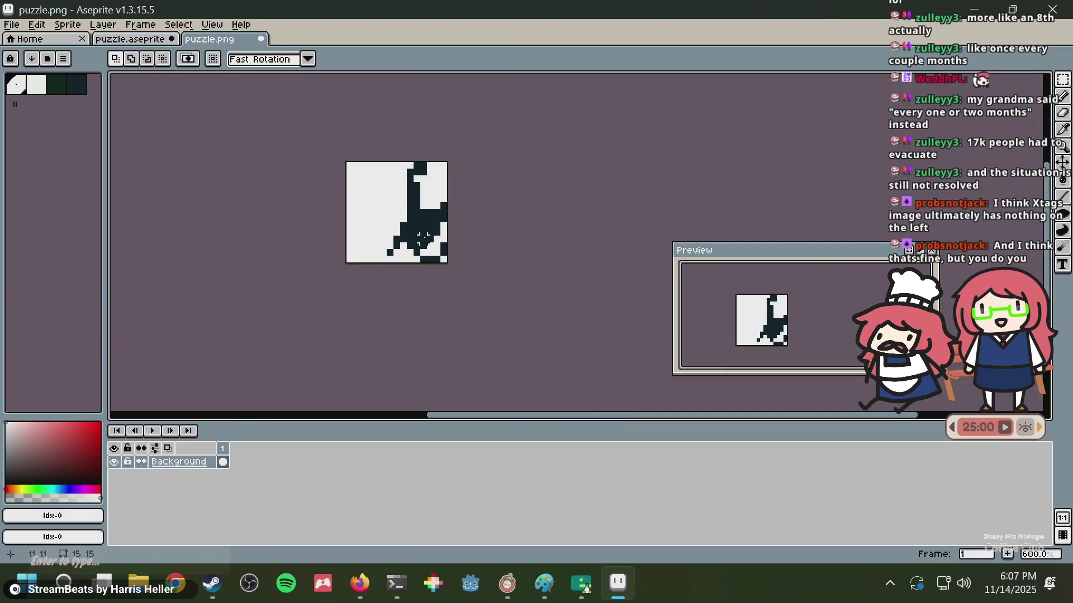
scroll(423, 238, "up", 3)
left_click_drag(383, 174, 375, 205)
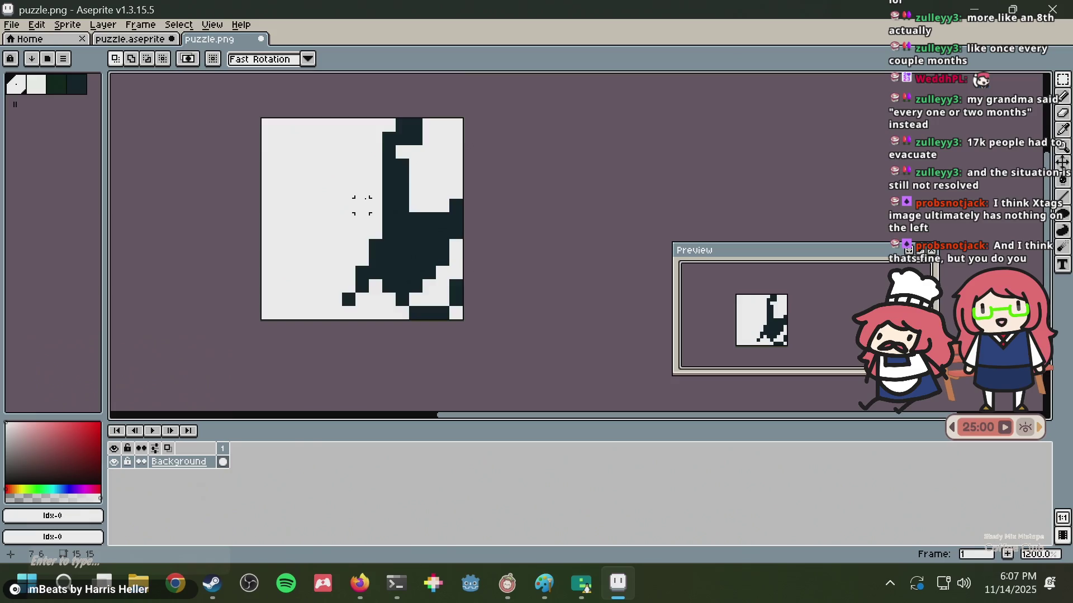
scroll(361, 205, "down", 1)
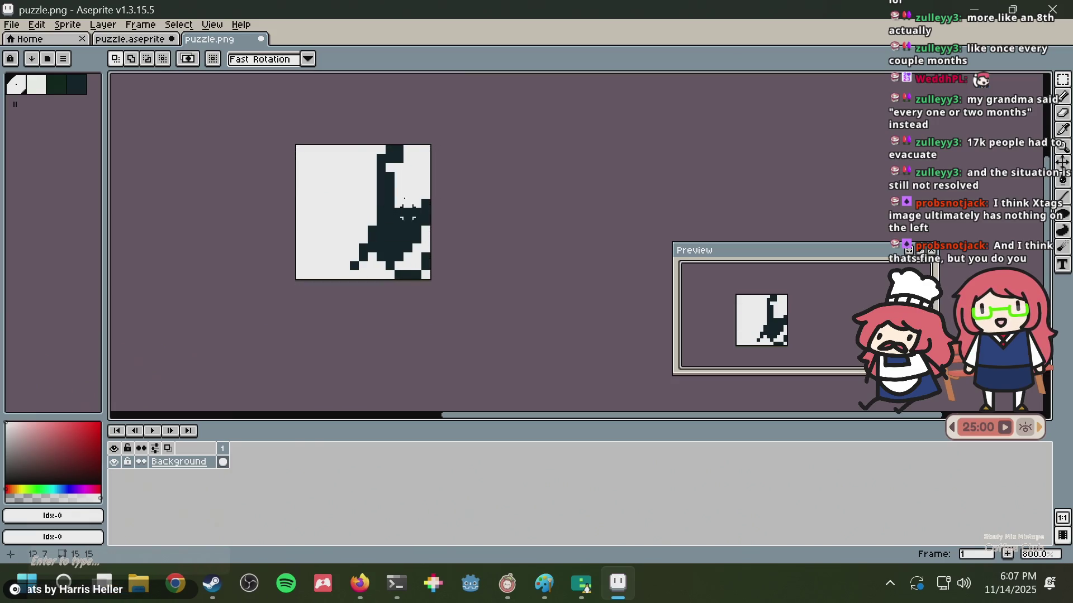
scroll(402, 179, "up", 3)
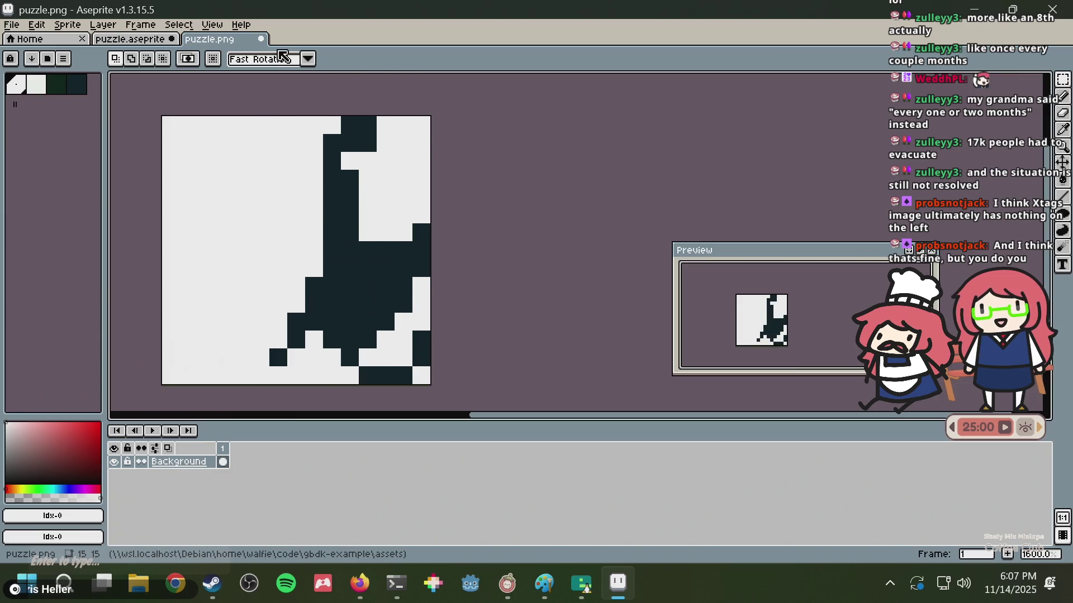
left_click(123, 40)
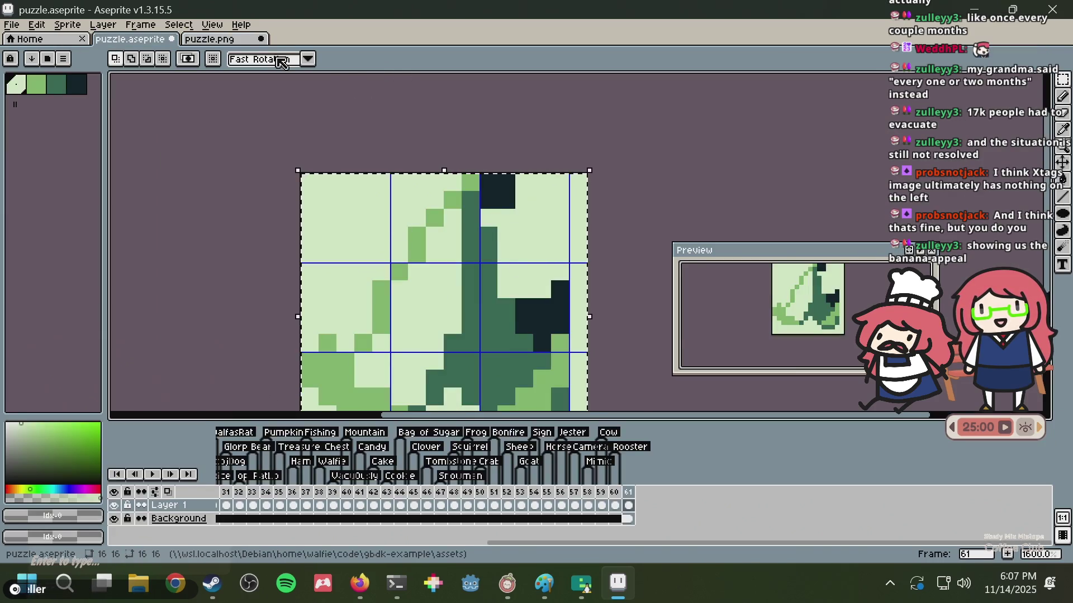
left_click(238, 40)
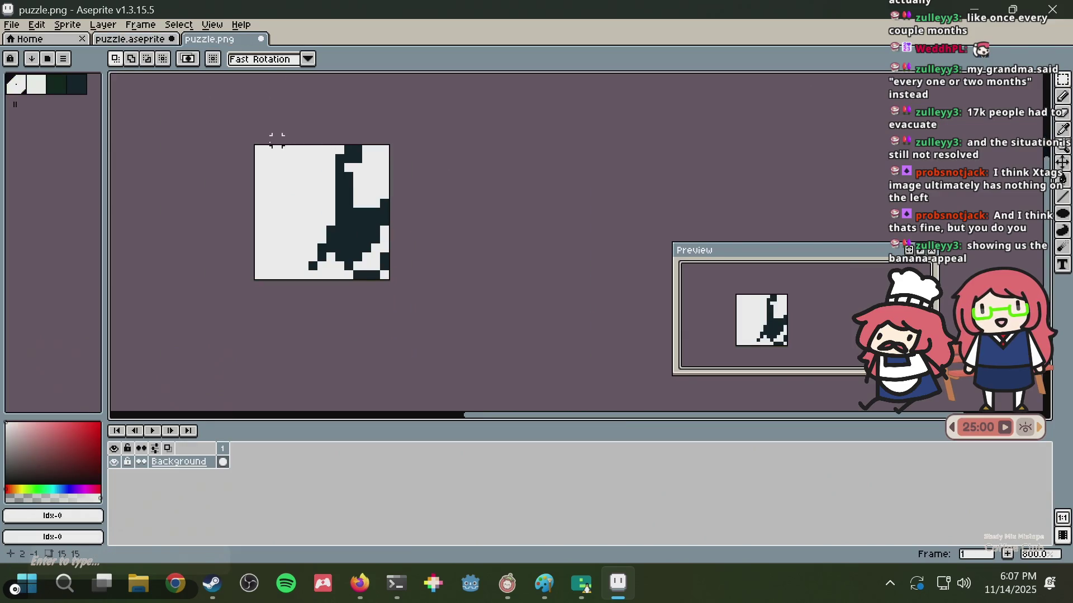
left_click(124, 45)
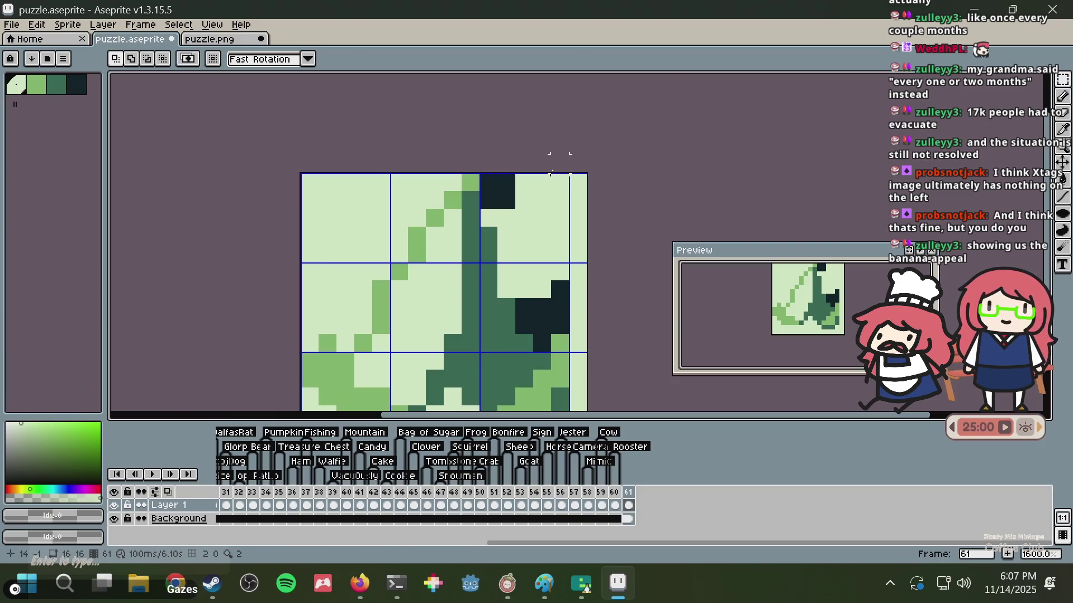
key("ctrl+z")
key("ctrl+z")
key("ctrl+z")
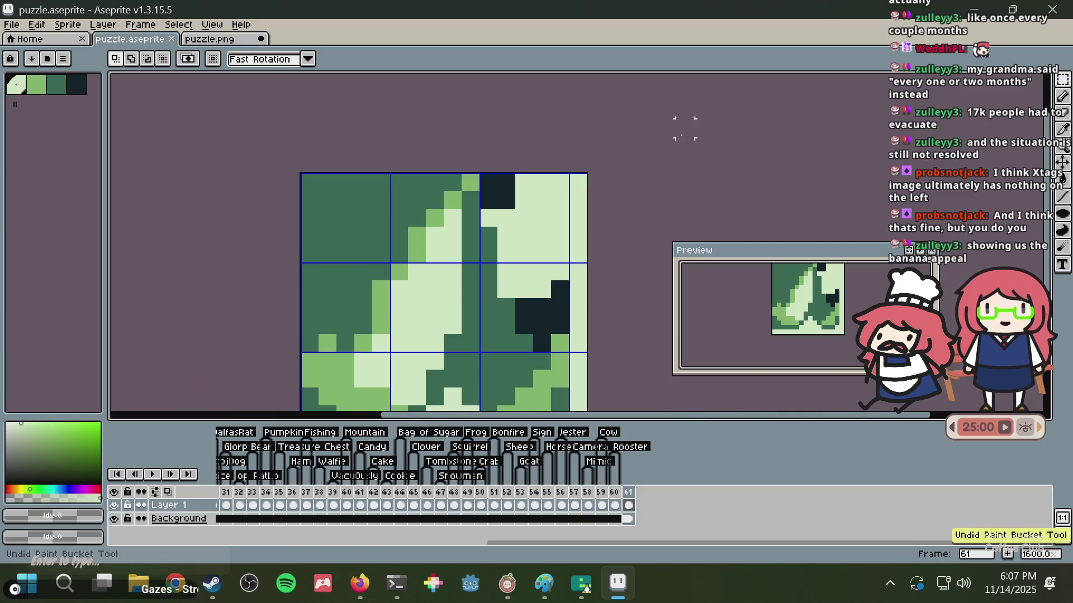
- Paste the black-and-white sprite over the whole puzzle.png canvas and commit it
left_click(226, 39)
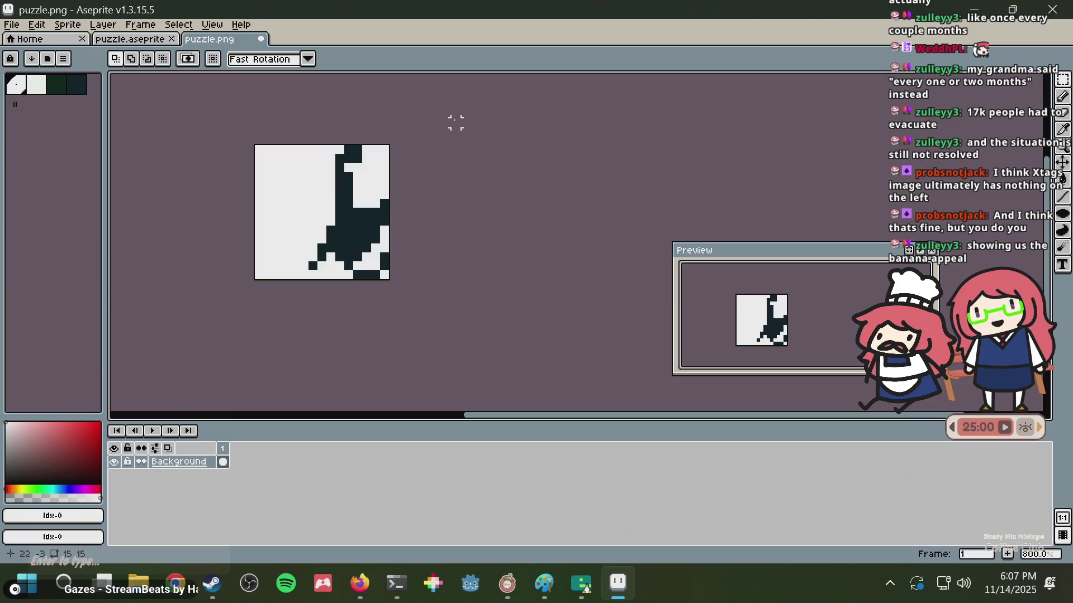
key("ctrl+a")
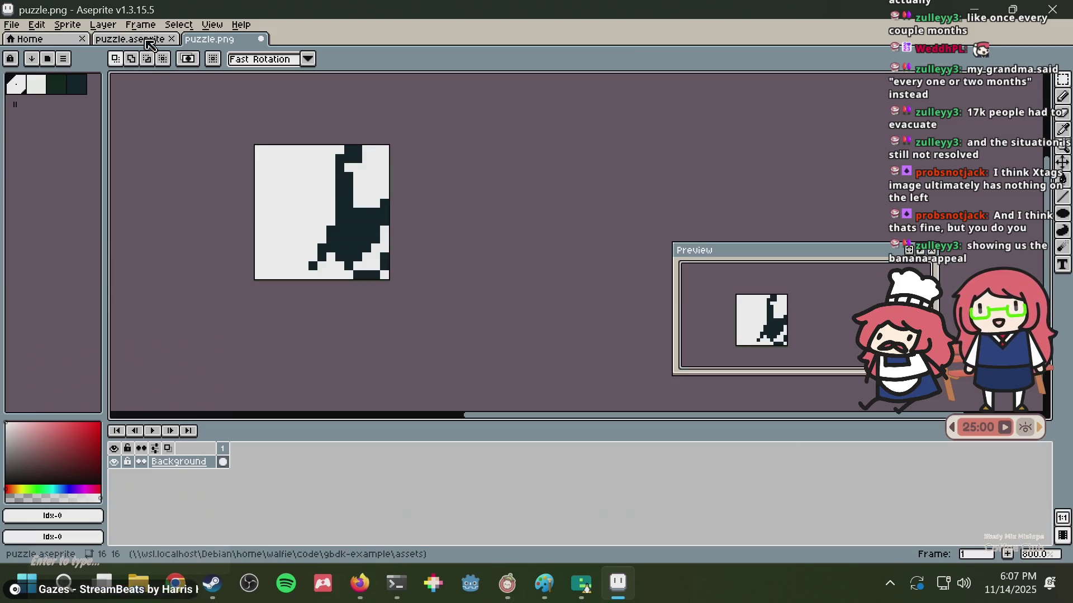
left_click(130, 39)
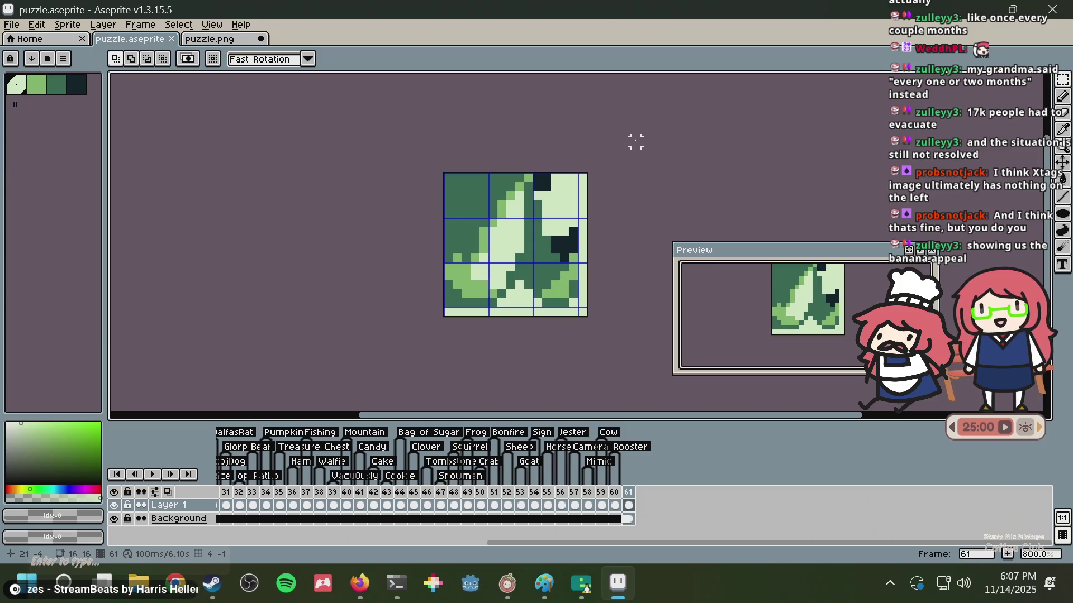
left_click(233, 40)
key("ctrl+v")
left_click(580, 182)
scroll(579, 183, "down", 2)
scroll(582, 184, "down", 1)
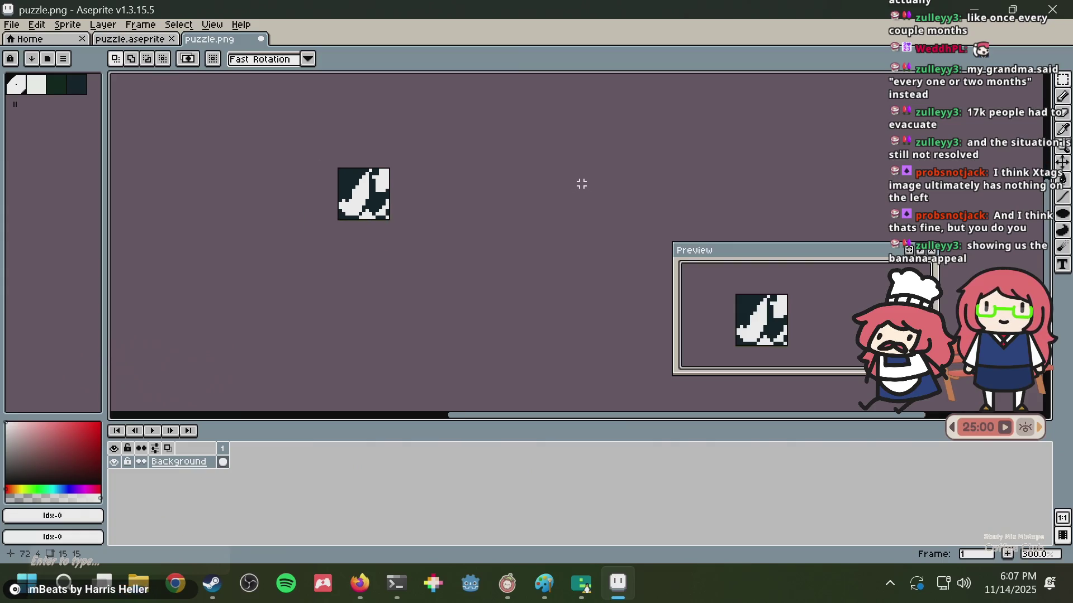
scroll(553, 189, "up", 4)
scroll(307, 172, "up", 3)
scroll(304, 171, "down", 6)
scroll(292, 171, "up", 5)
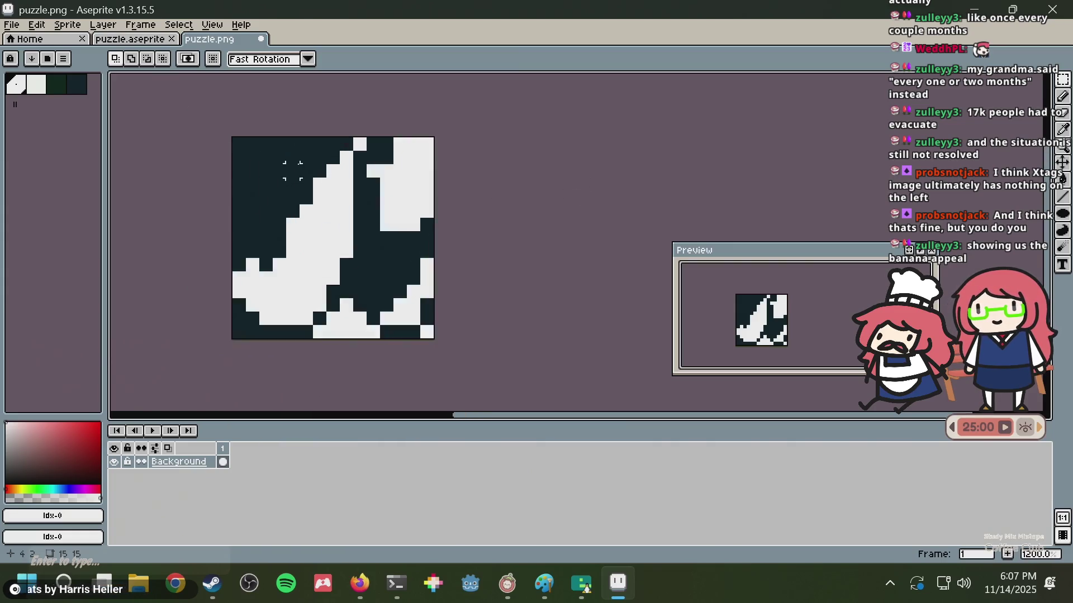
scroll(292, 171, "up", 1)
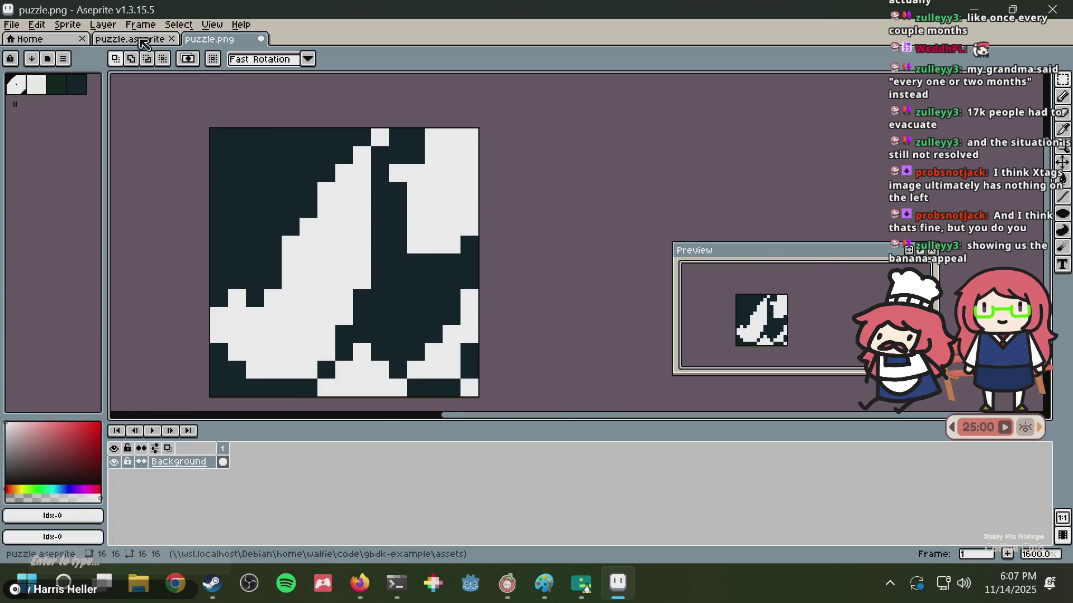
- Clear the selection in puzzle.aseprite and compare it with the updated puzzle.png
left_click(141, 39)
left_click(627, 160)
scroll(591, 159, "down", 4)
scroll(590, 158, "up", 4)
scroll(589, 158, "down", 4)
scroll(587, 157, "up", 4)
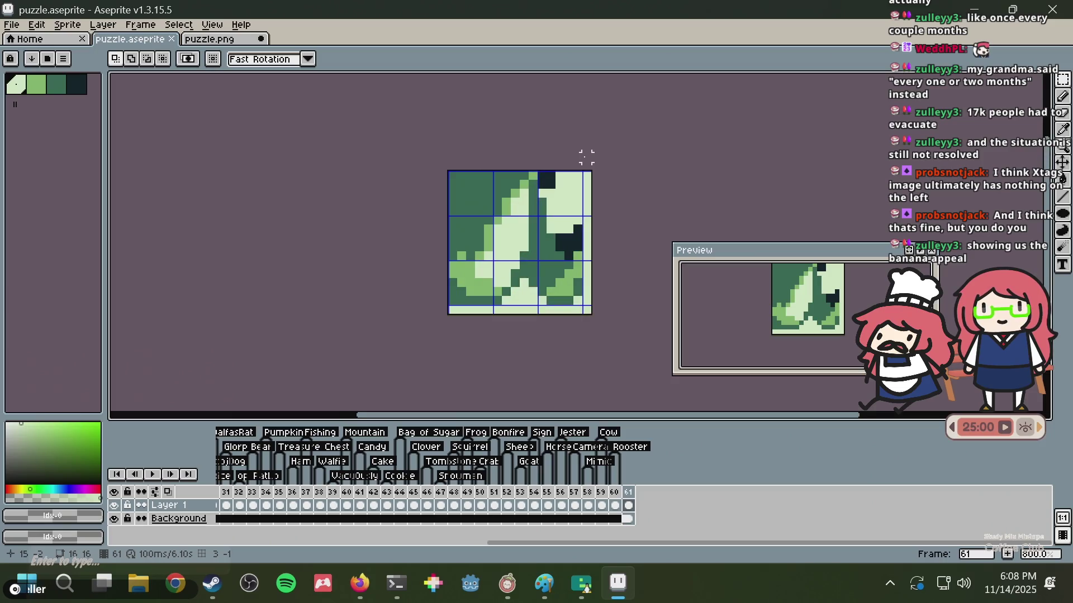
left_click(221, 42)
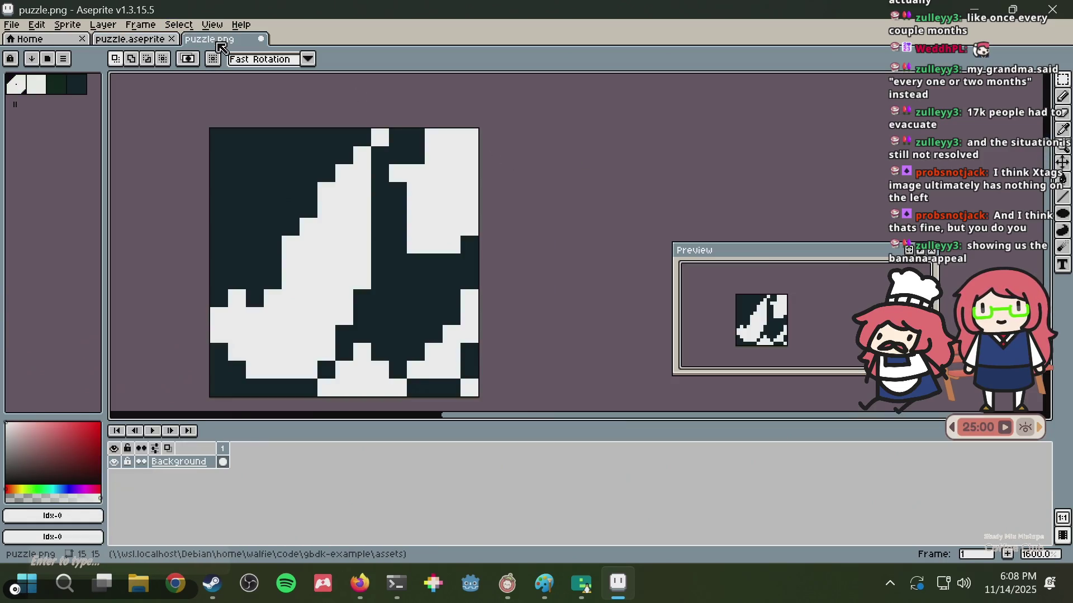
scroll(475, 209, "down", 3)
scroll(475, 210, "up", 2)
scroll(475, 210, "up", 1)
scroll(380, 152, "down", 5)
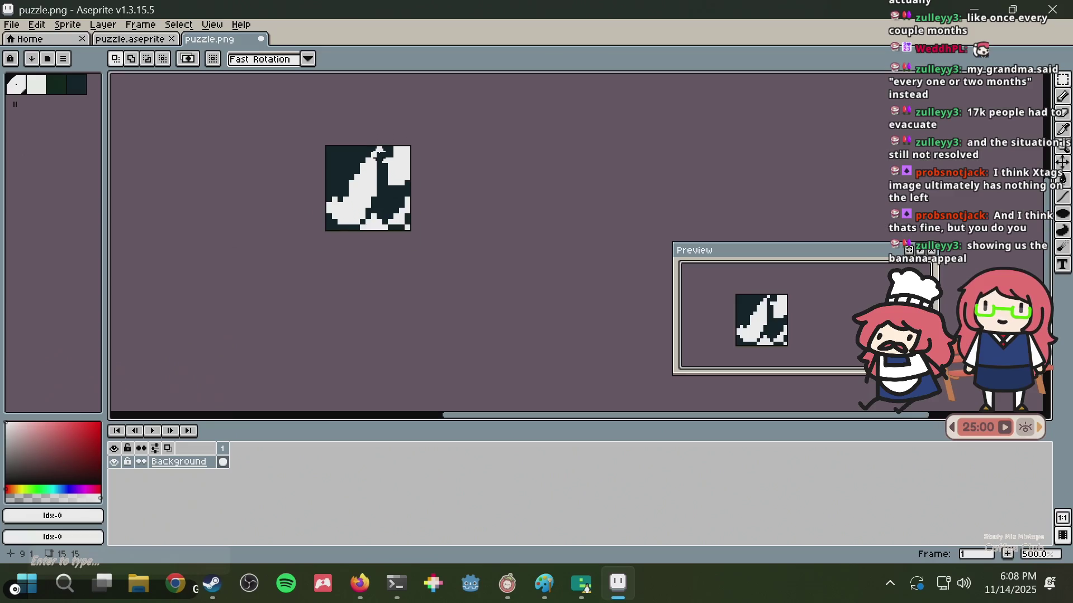
scroll(410, 149, "down", 2)
left_click(105, 42)
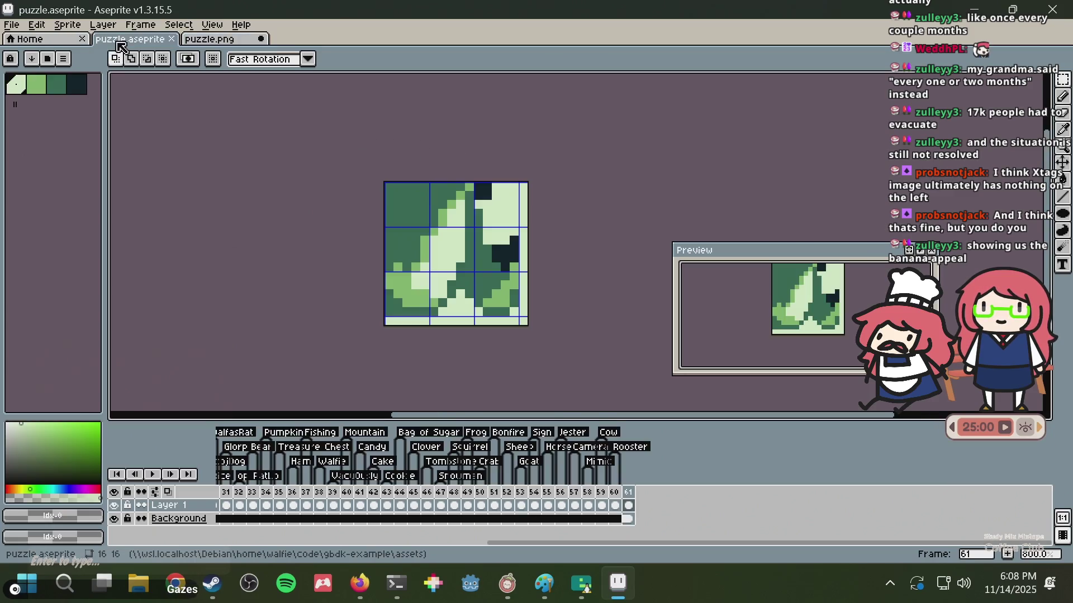
scroll(558, 168, "up", 1)
scroll(557, 160, "up", 1)
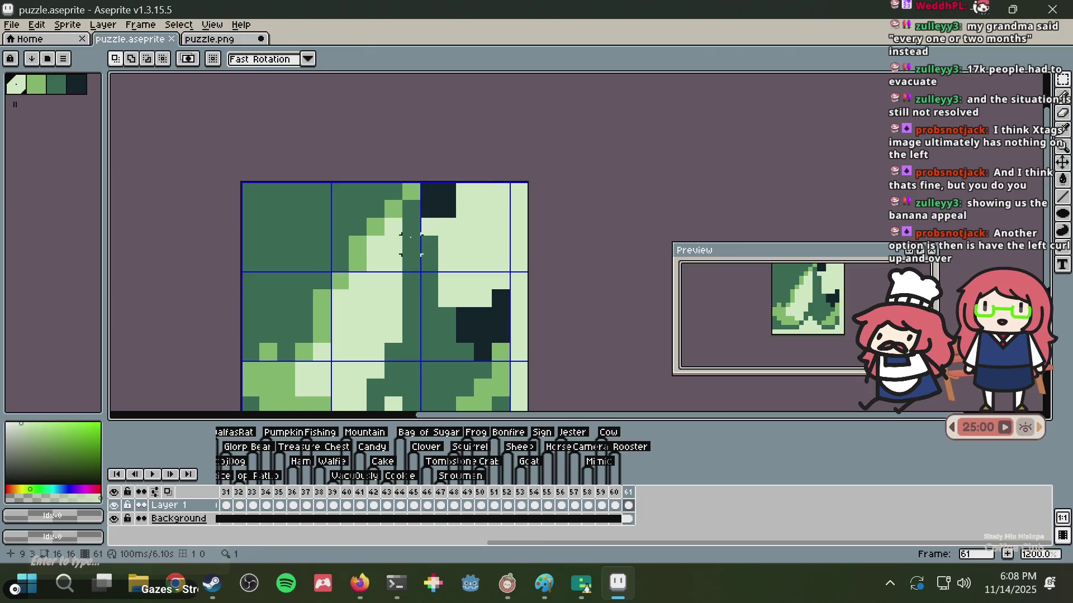
- Flood-fill the top-left dark-green background with the darkest palette colour Idx-3
scroll(416, 204, "down", 1)
key("b")
left_click(442, 162, "alt")
left_click(329, 182)
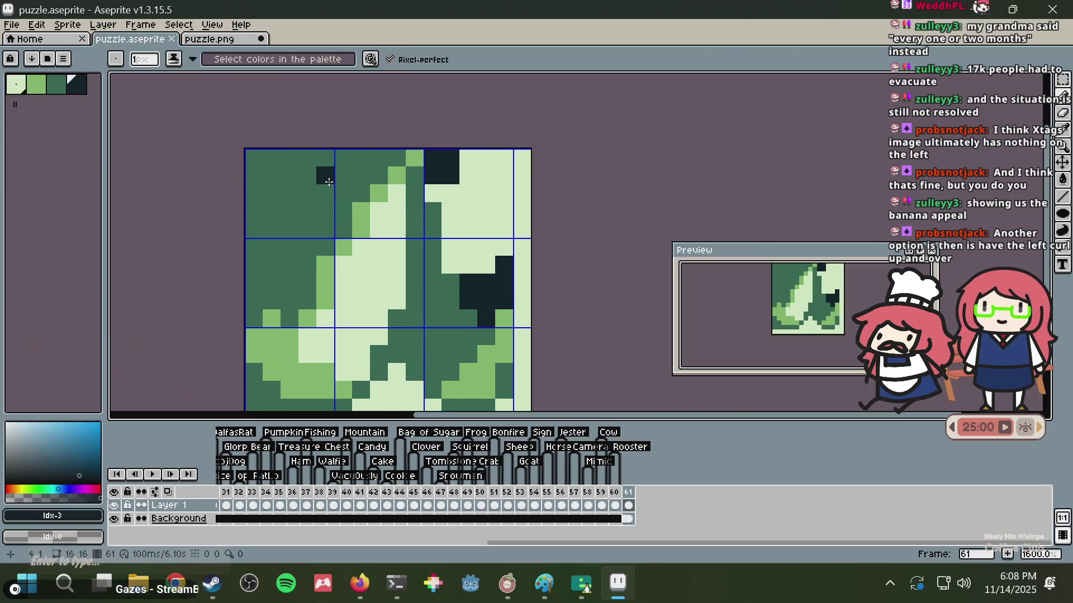
key("g")
left_click(328, 182)
scroll(347, 187, "down", 3)
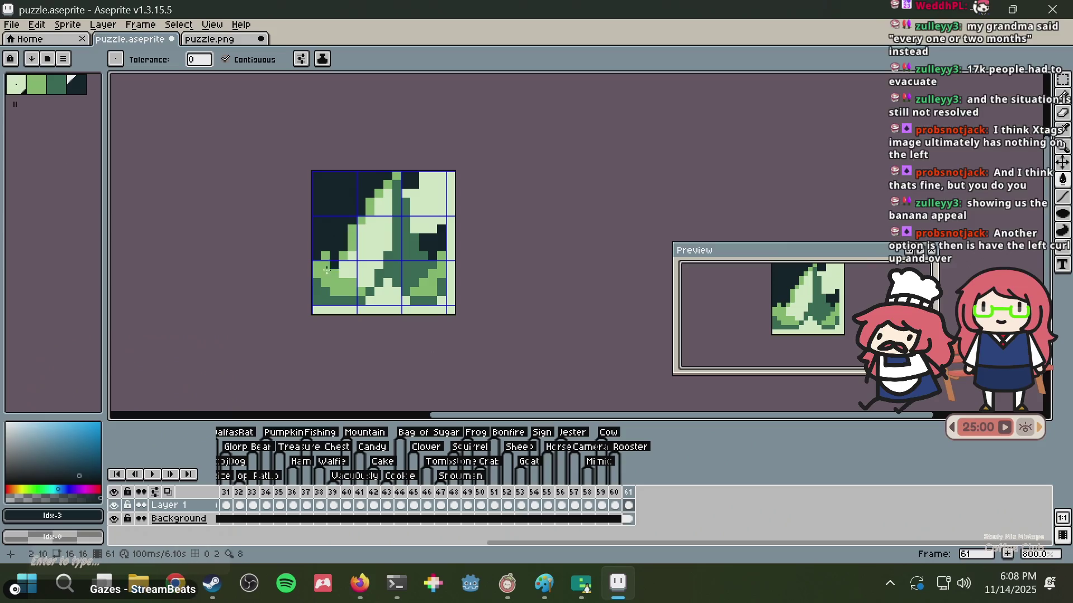
scroll(326, 271, "up", 1)
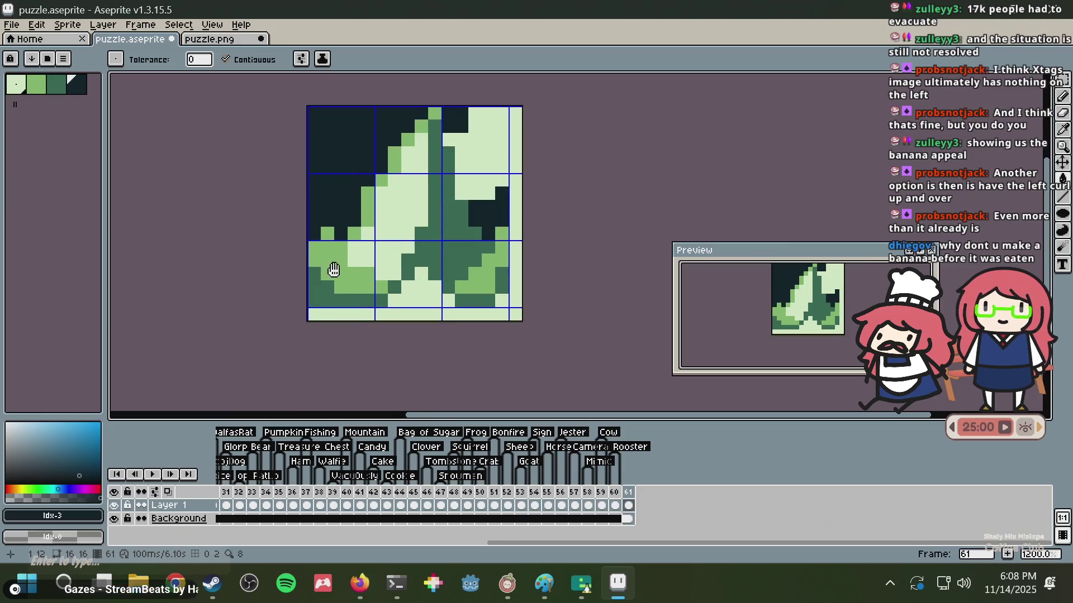
scroll(339, 256, "up", 1)
- Darken the bottom-left edge pixels with Idx-3 and save puzzle.aseprite
key("b")
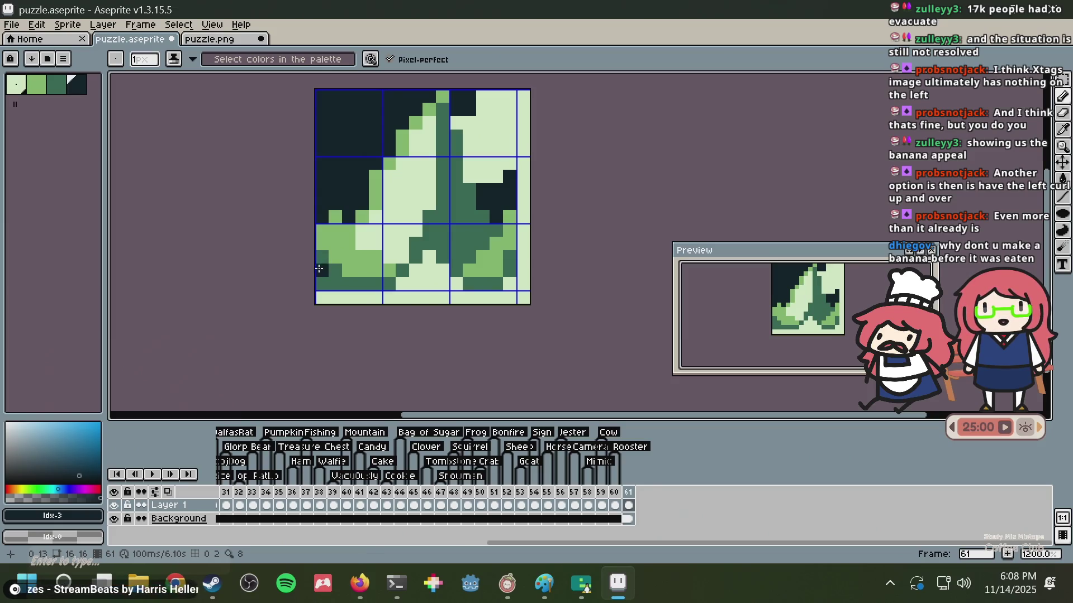
left_click_drag(319, 268, 319, 303)
key("ctrl+z")
left_click(336, 297)
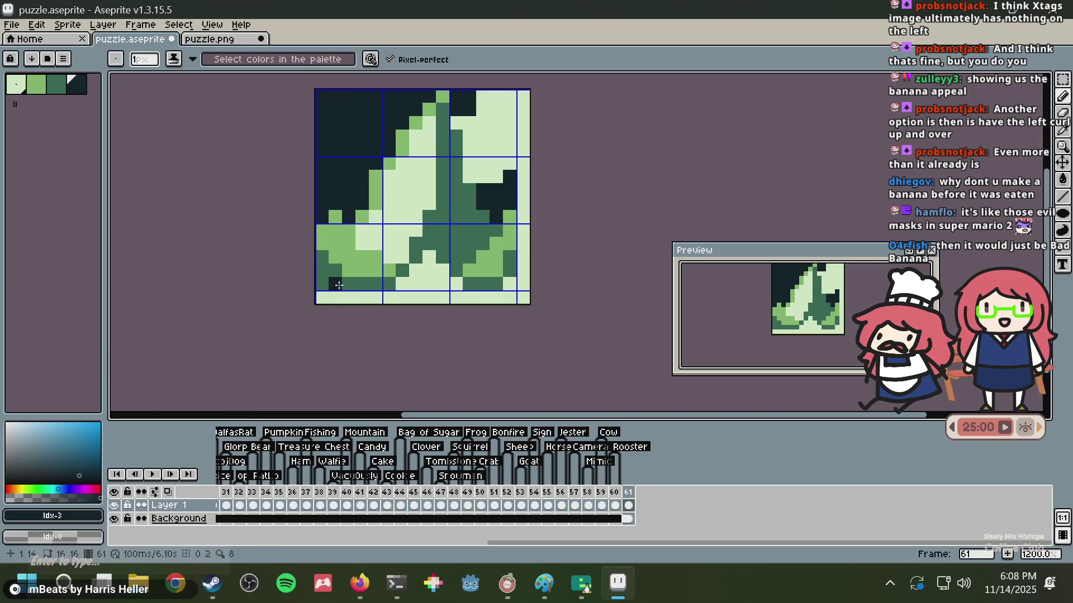
left_click_drag(318, 277, 317, 264)
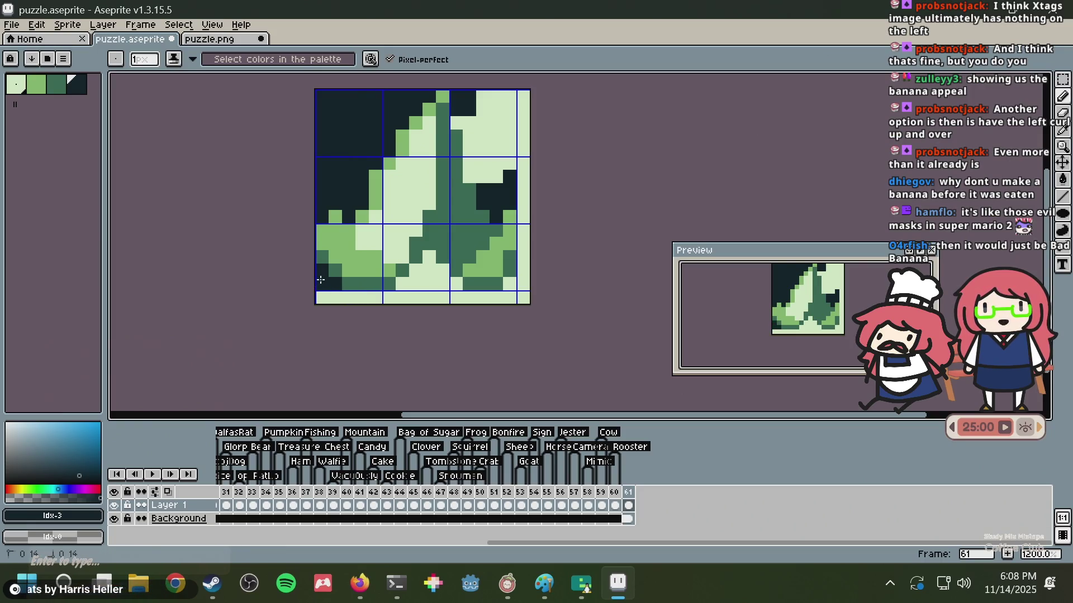
scroll(370, 247, "down", 2)
scroll(386, 274, "up", 2)
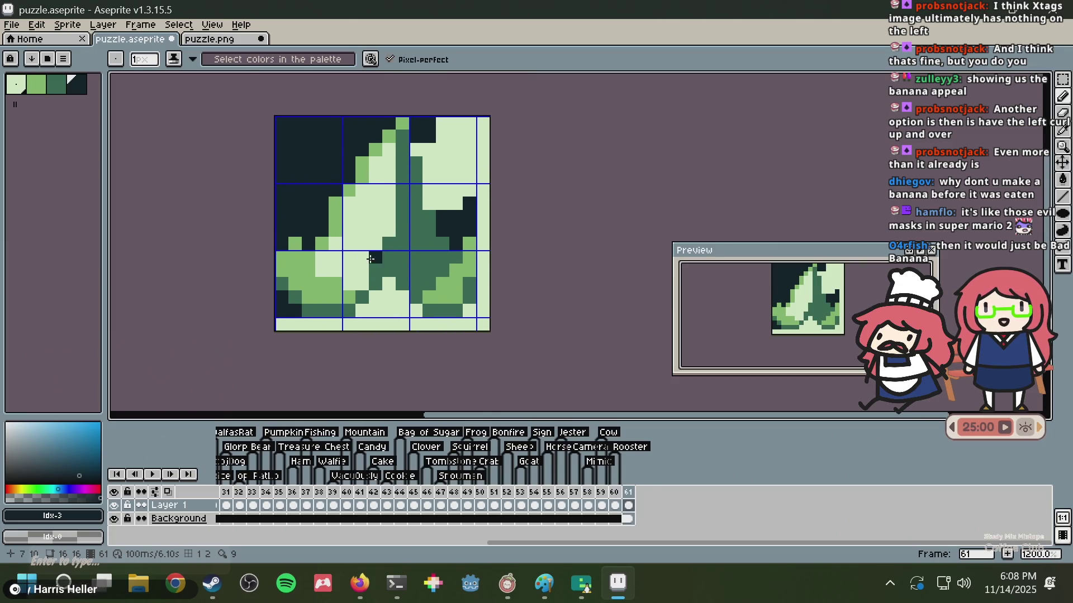
key("g")
left_click(398, 301)
key("ctrl+z")
scroll(395, 307, "up", 1)
scroll(447, 229, "down", 5)
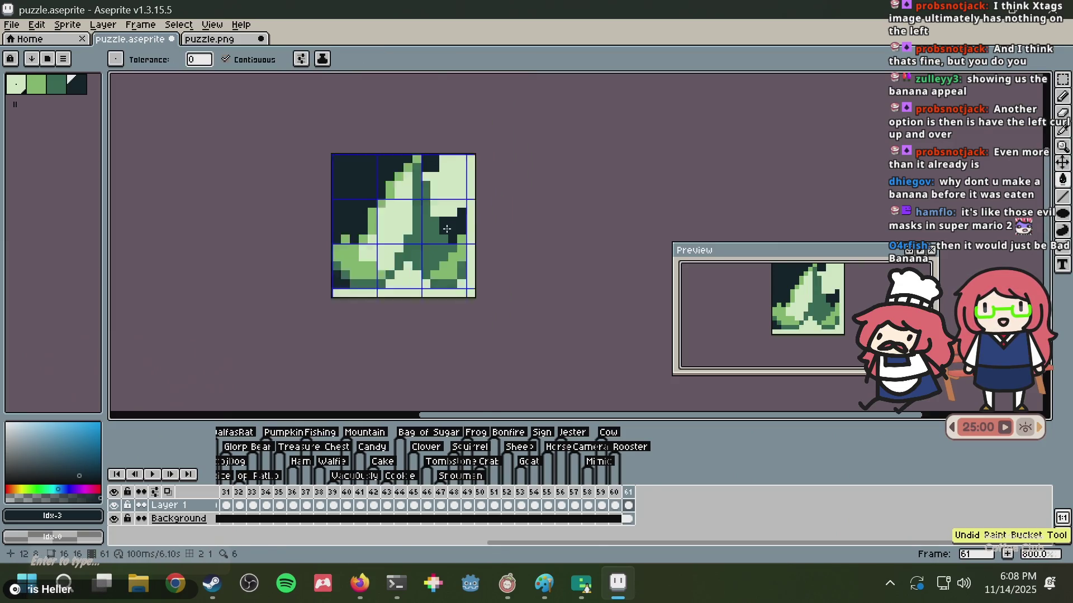
scroll(448, 229, "up", 1)
key("ctrl+s")
- Glance at puzzle.png, deselect in puzzle.aseprite, and pick the light green from the sprite
scroll(428, 215, "up", 1)
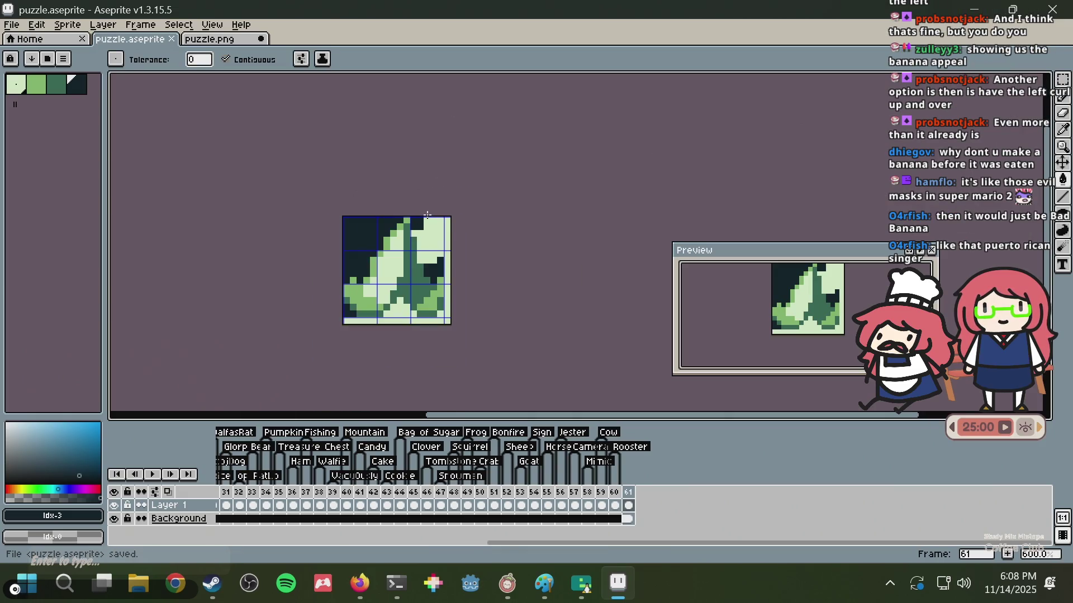
scroll(427, 215, "down", 1)
key("ctrl+a")
key("v")
left_click(214, 38)
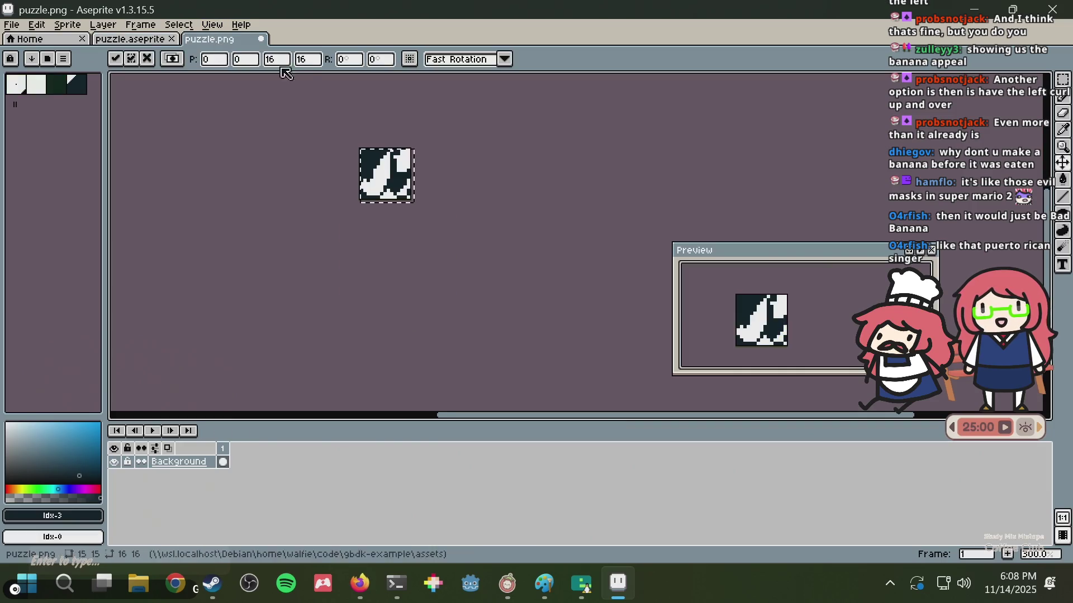
left_click(151, 38)
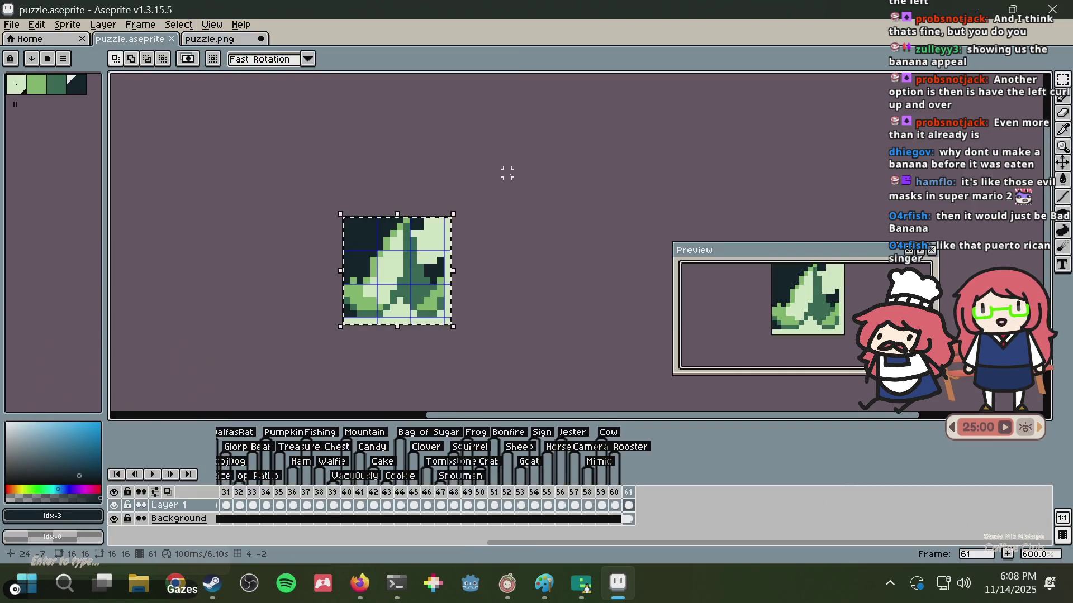
key("ctrl+d")
scroll(522, 162, "down", 3)
scroll(519, 162, "down", 1)
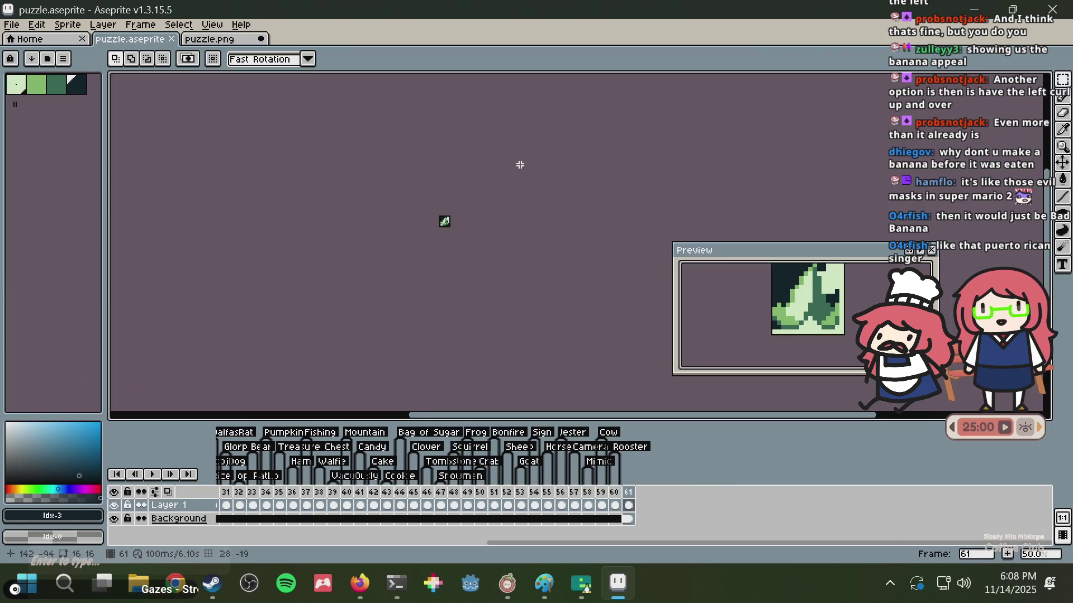
scroll(515, 163, "up", 5)
scroll(448, 234, "up", 5)
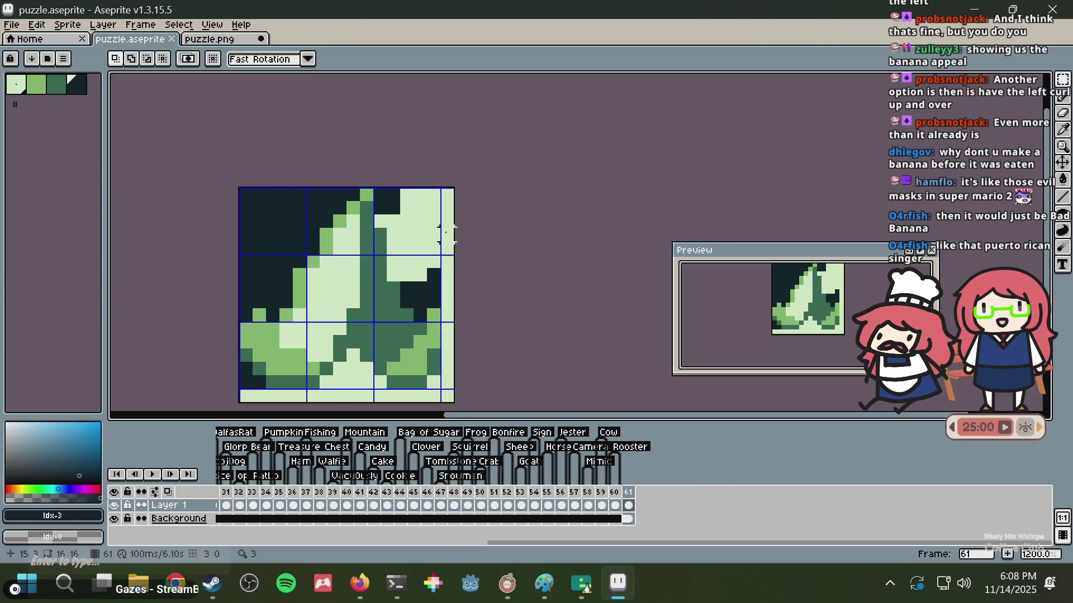
left_click(401, 207, "alt")
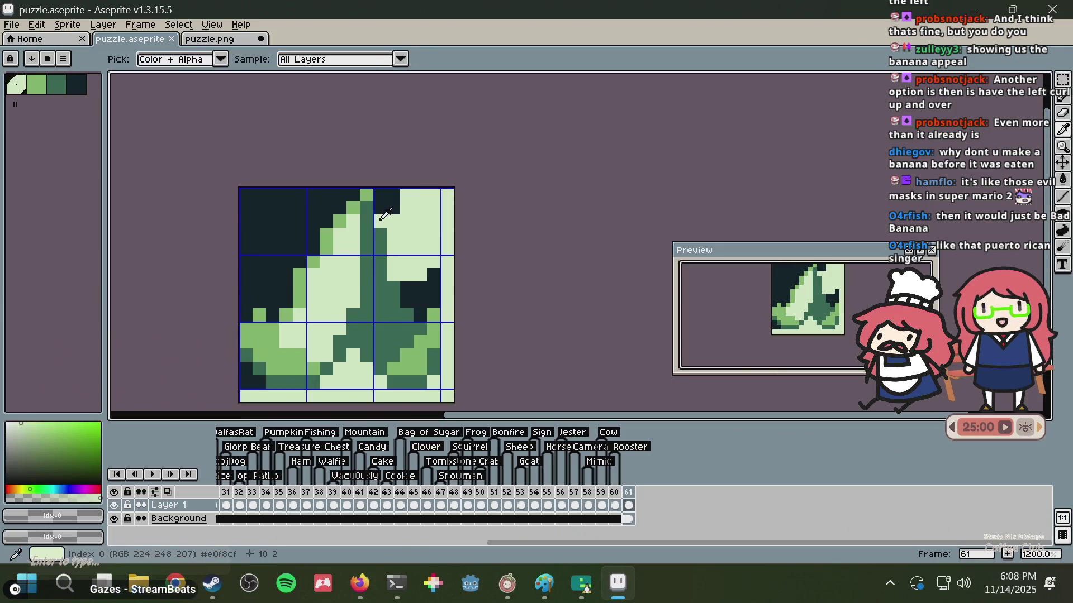
- Paint five pixel rows and the lower-left outline pixels light green with the pencil
key("b")
left_click_drag(323, 194, 246, 192)
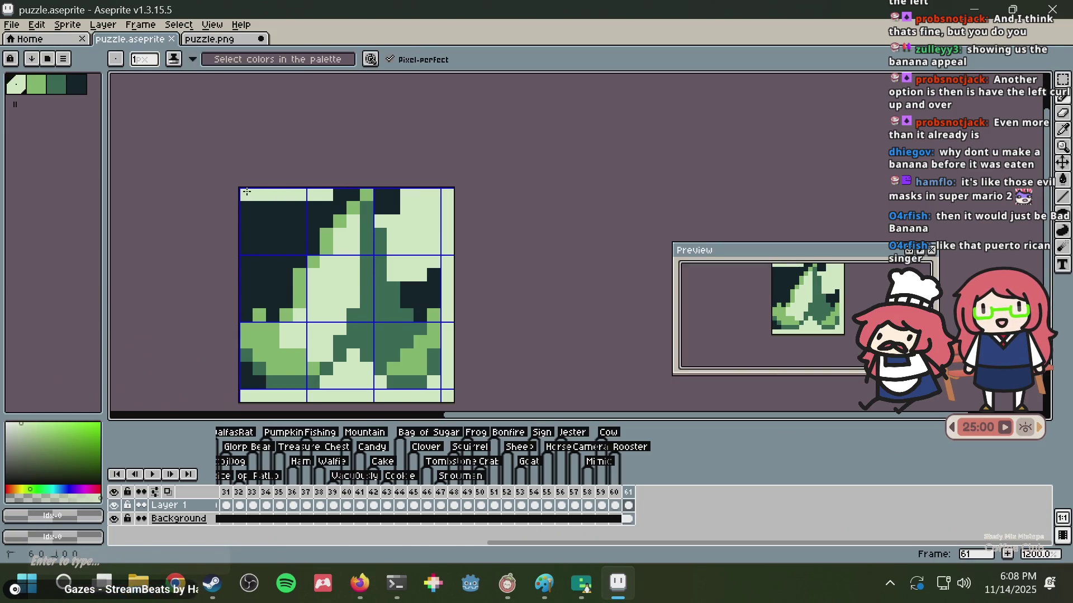
left_click_drag(319, 213, 241, 202)
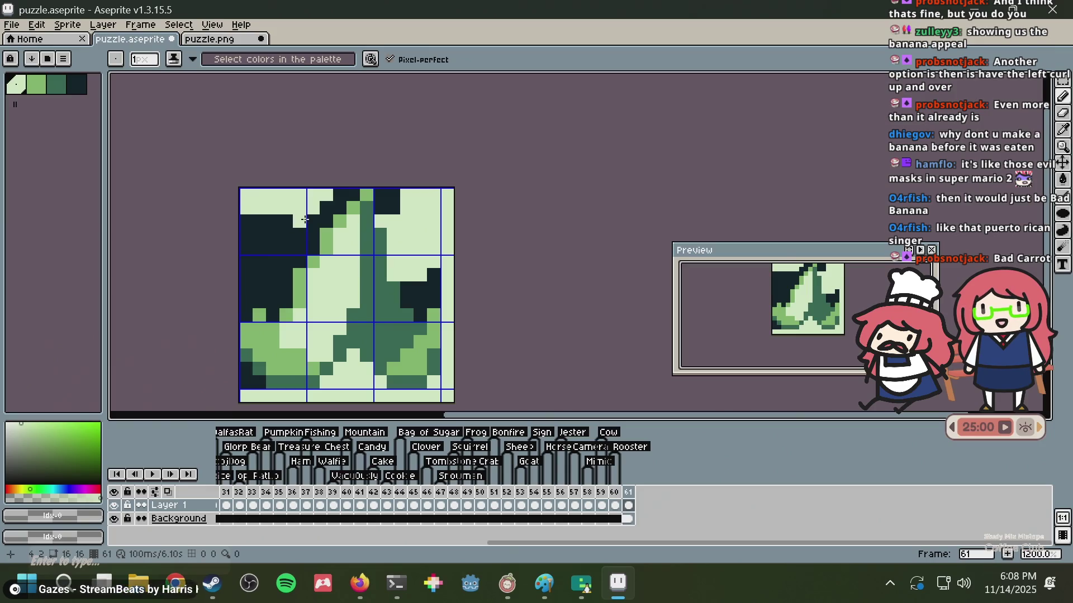
left_click_drag(305, 219, 218, 215)
left_click_drag(303, 239, 225, 226)
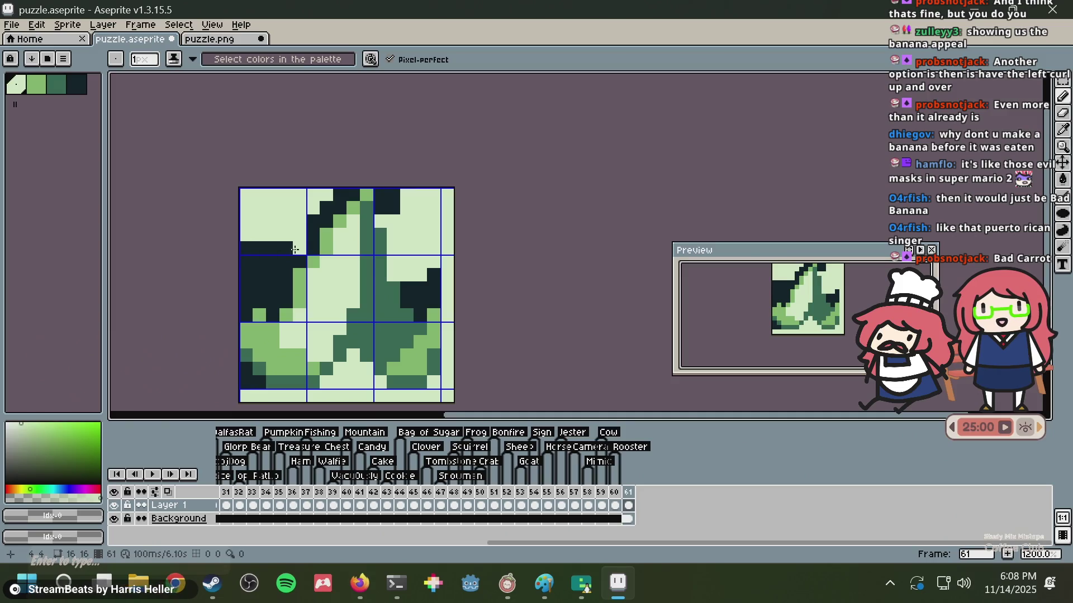
left_click_drag(272, 246, 248, 249)
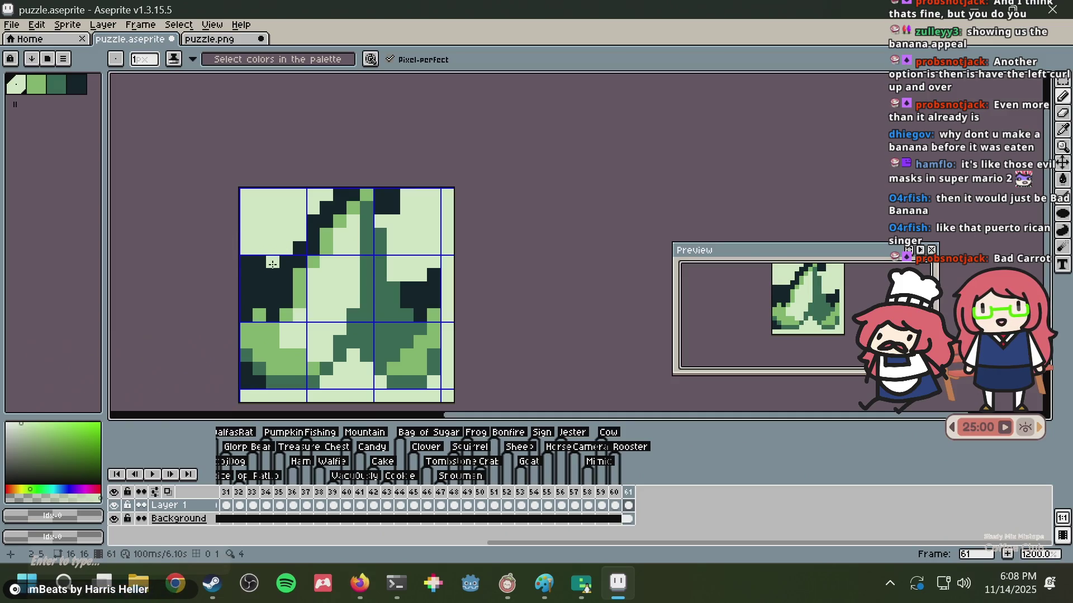
left_click_drag(268, 272, 280, 278)
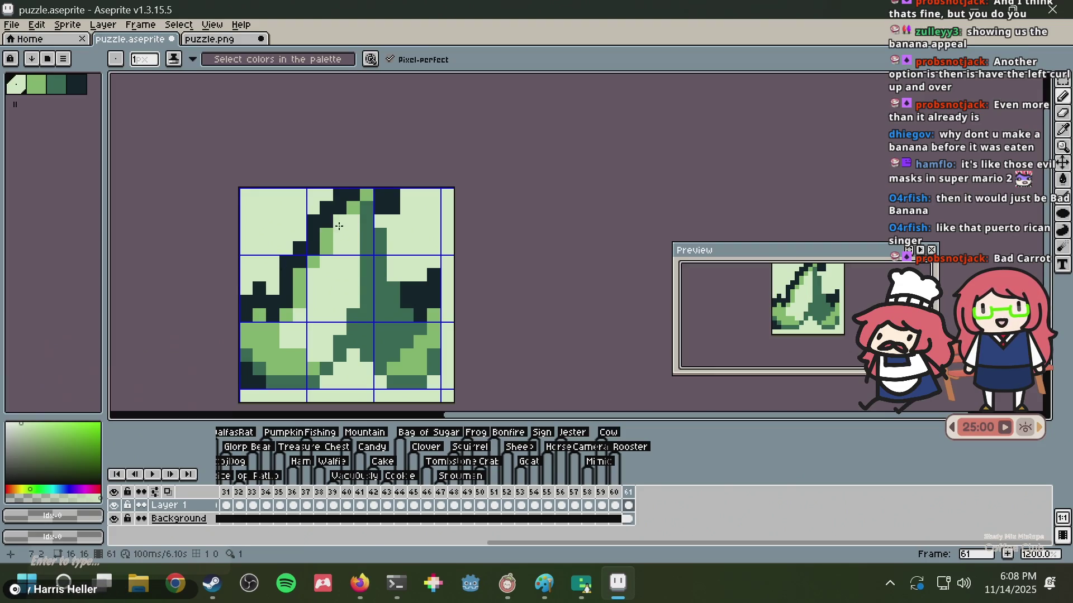
- Copy the whole sprite, paste it into puzzle.png, and save puzzle.png
scroll(350, 226, "down", 2)
key("v")
key("ctrl+a")
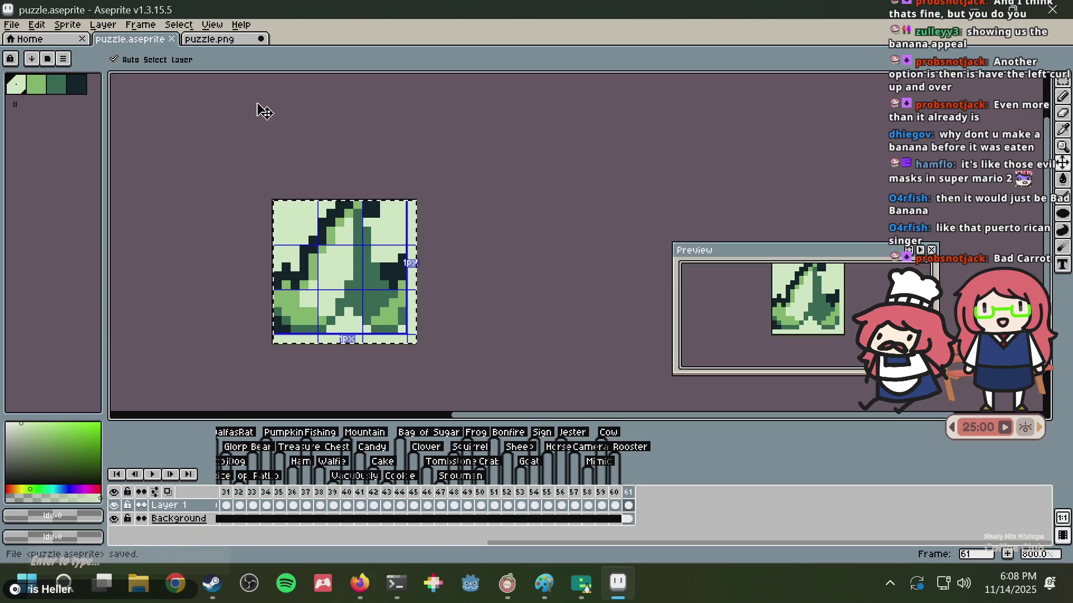
left_click(210, 39)
left_click(162, 39)
key("ctrl+c")
left_click(215, 38)
key("ctrl+v")
key("ctrl+s")
key("alt+Tab")
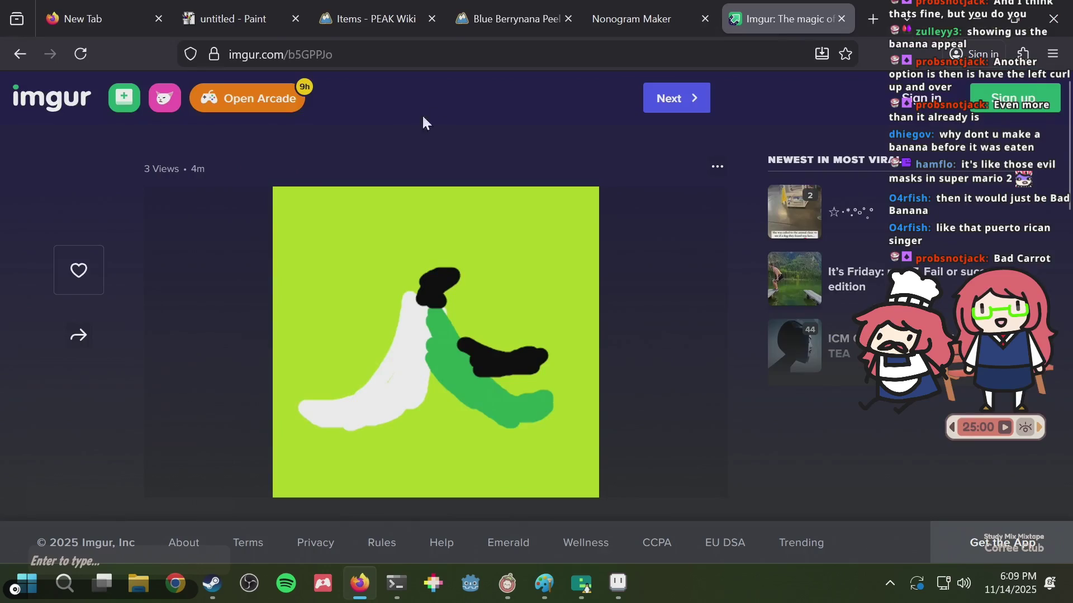
- In Nonogram Maker, generate a puzzle from puzzle.png with Generate From Image
left_click(629, 19)
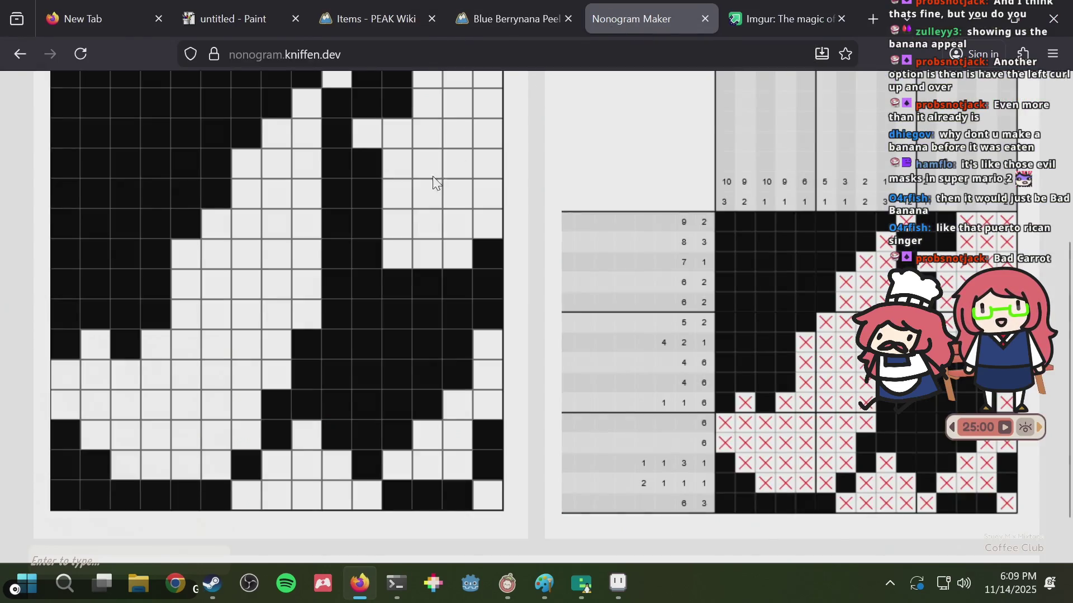
scroll(433, 175, "up", 5)
left_click(459, 191)
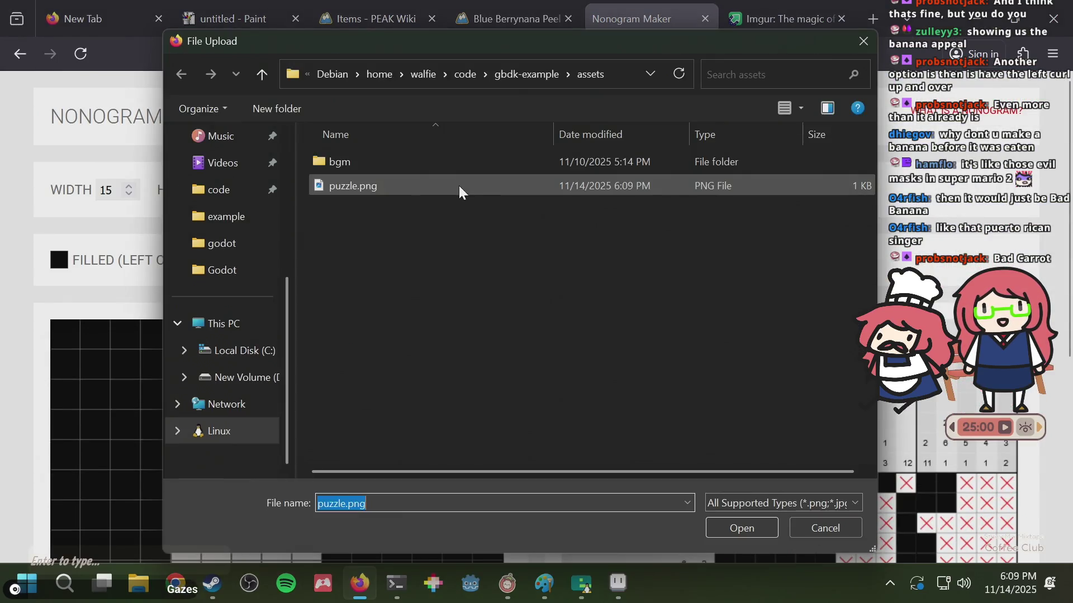
double_click(403, 185)
scroll(507, 241, "down", 3)
scroll(510, 245, "down", 3)
scroll(510, 244, "up", 3)
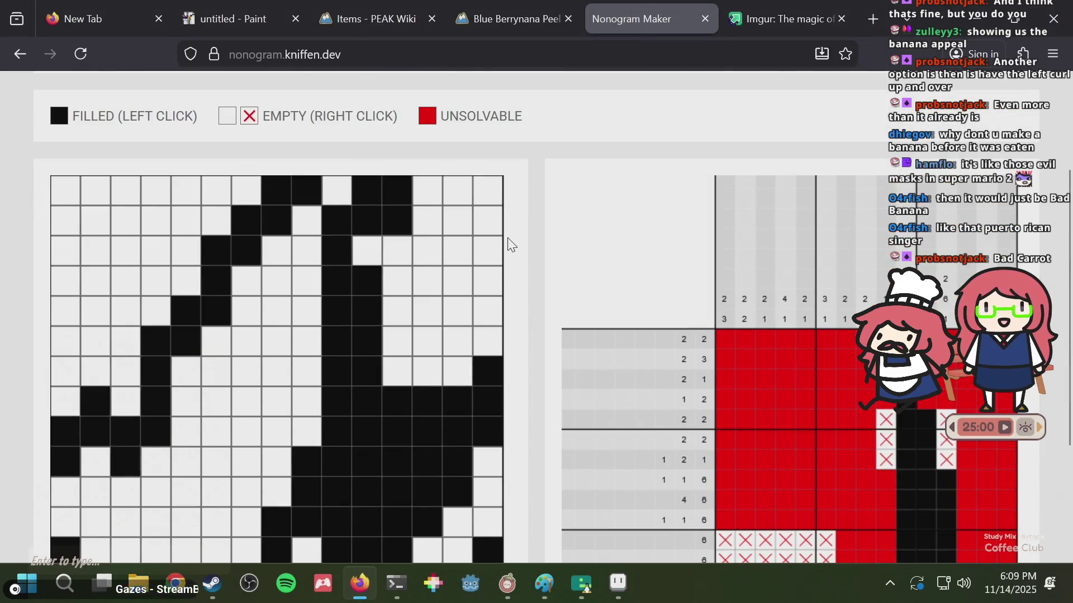
- Clear the bottom-left grid cell and toggle cells in the bottom two rows to test the clues
key("alt+Tab")
key("alt+Tab")
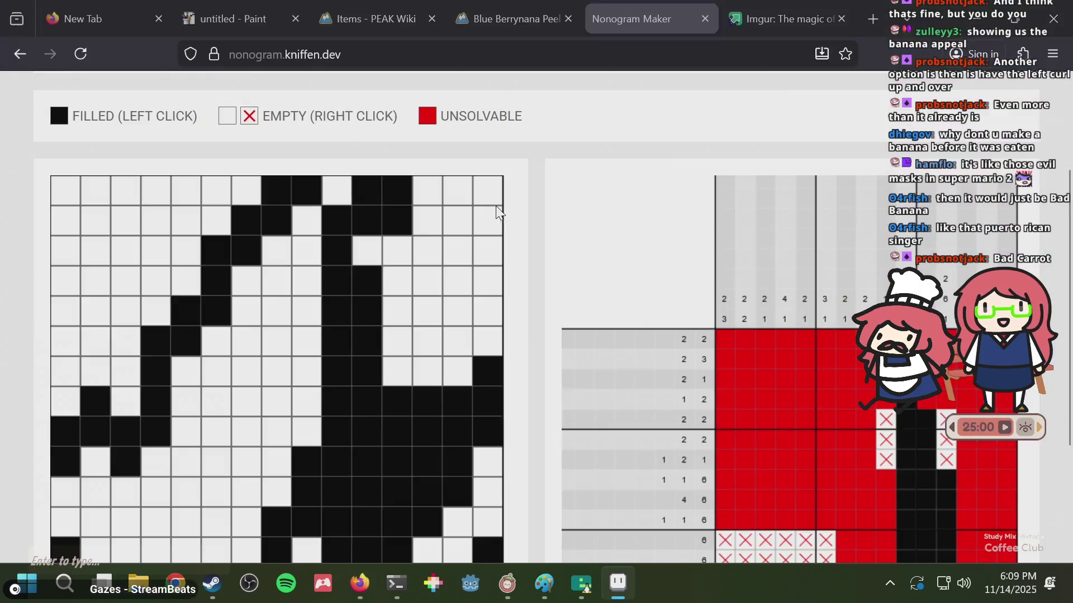
scroll(459, 281, "down", 2)
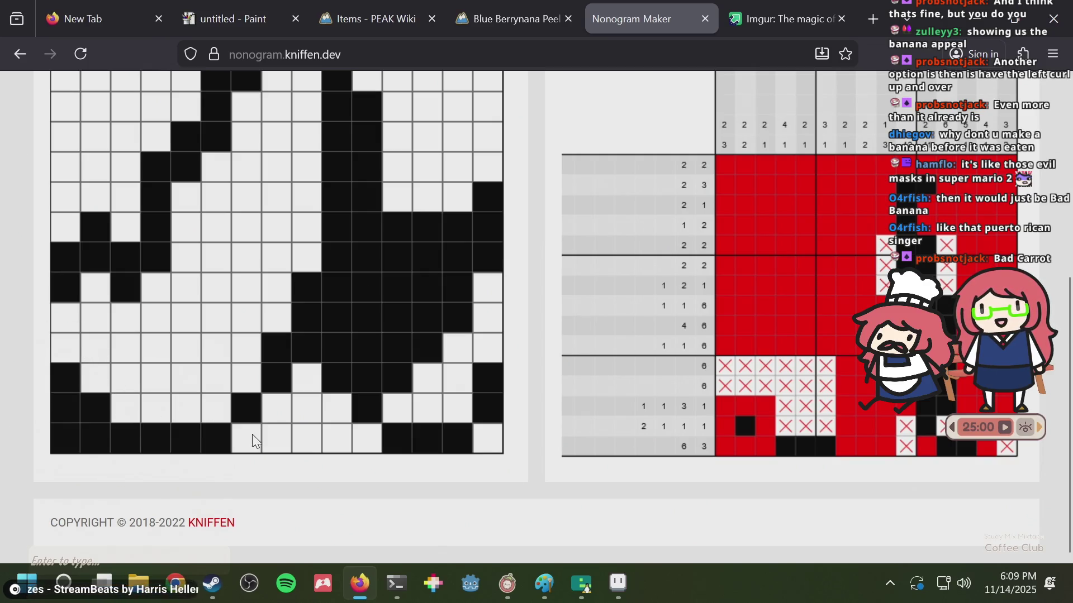
left_click(64, 437)
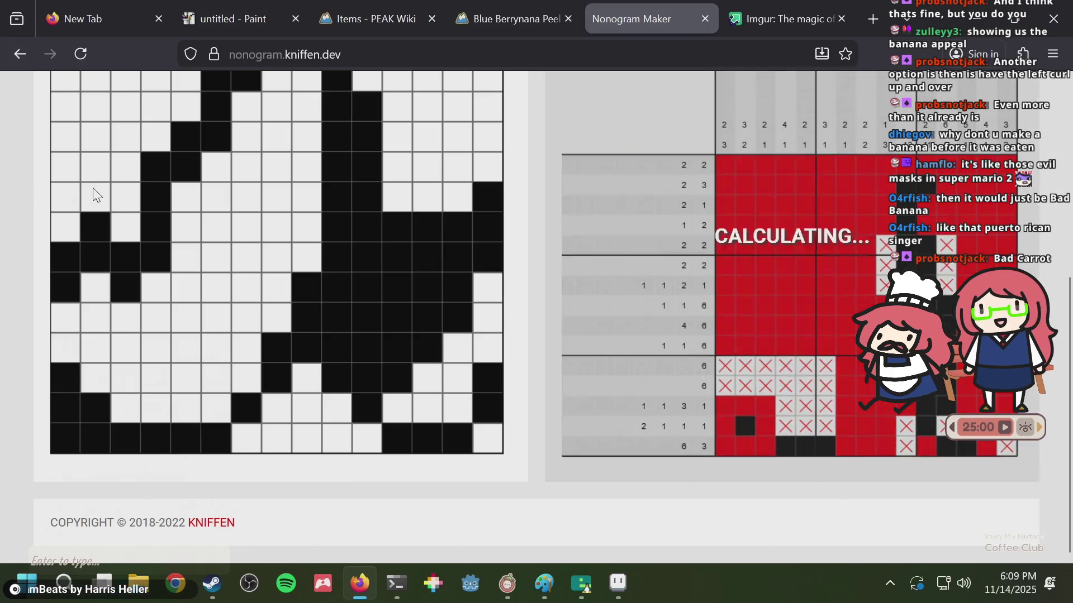
scroll(217, 232, "up", 3)
scroll(217, 233, "down", 3)
scroll(366, 139, "up", 3)
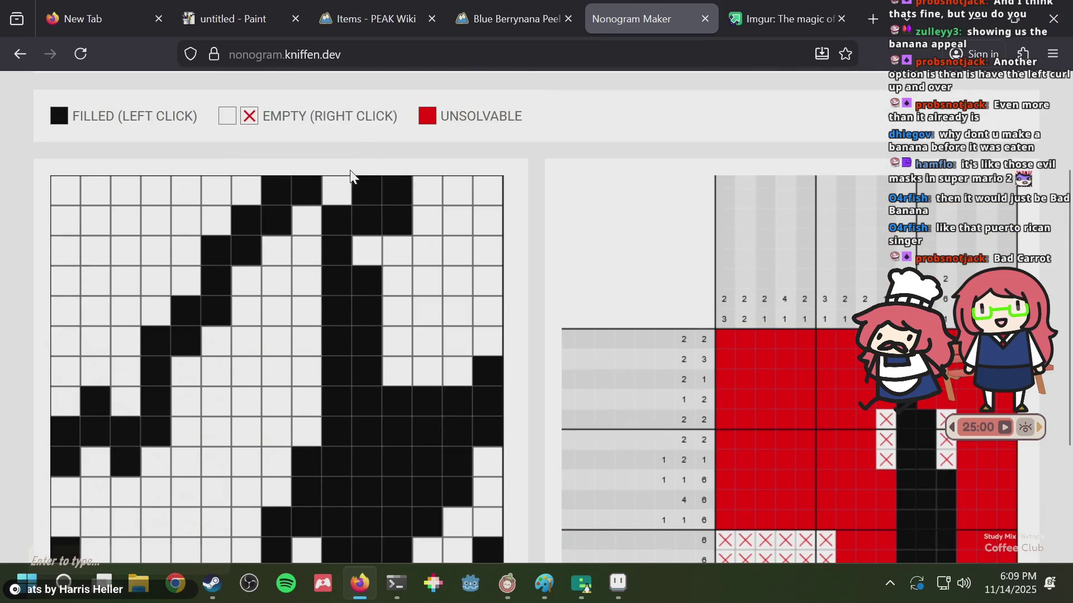
scroll(352, 173, "down", 2)
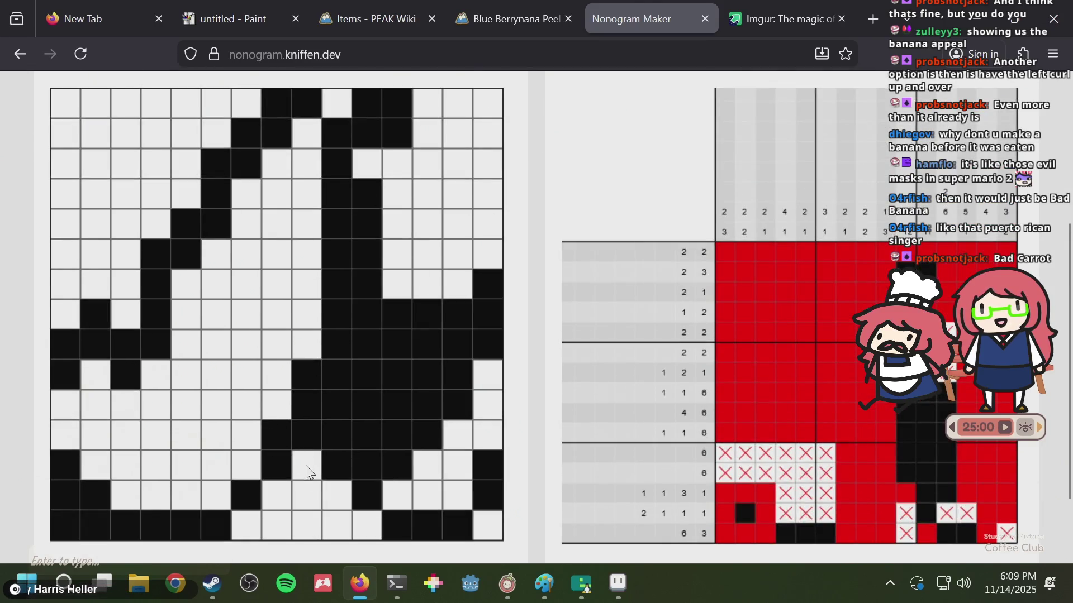
left_click(247, 523)
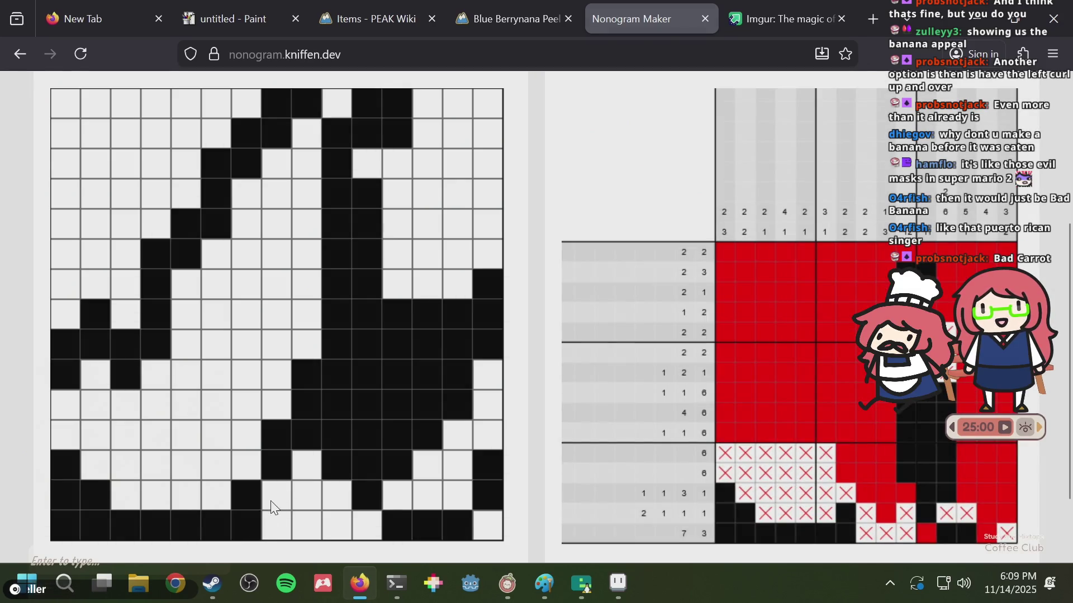
left_click(252, 526)
left_click(273, 495)
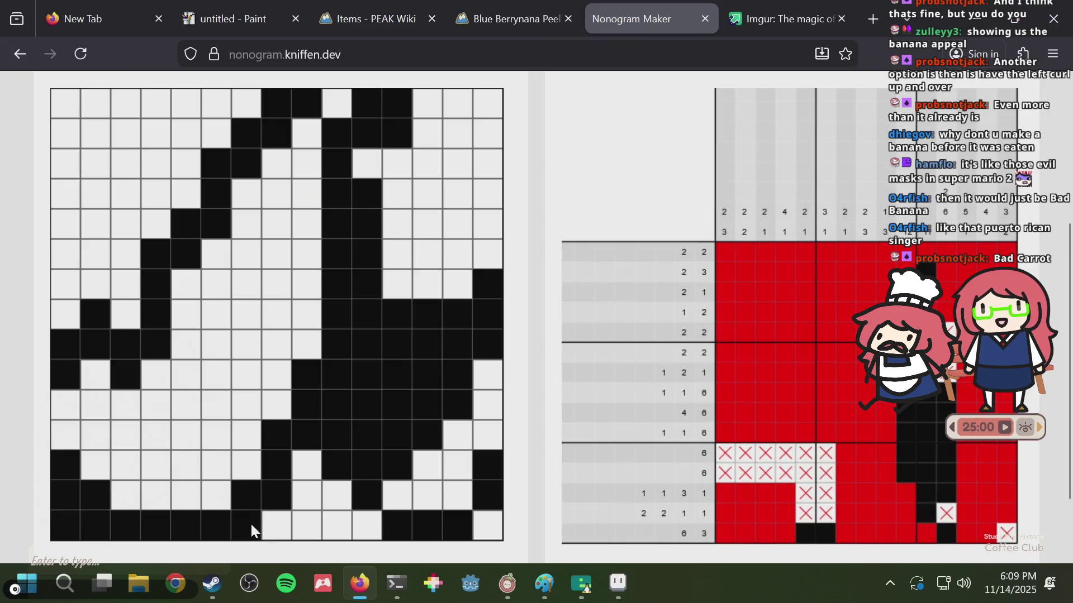
key("alt+Tab")
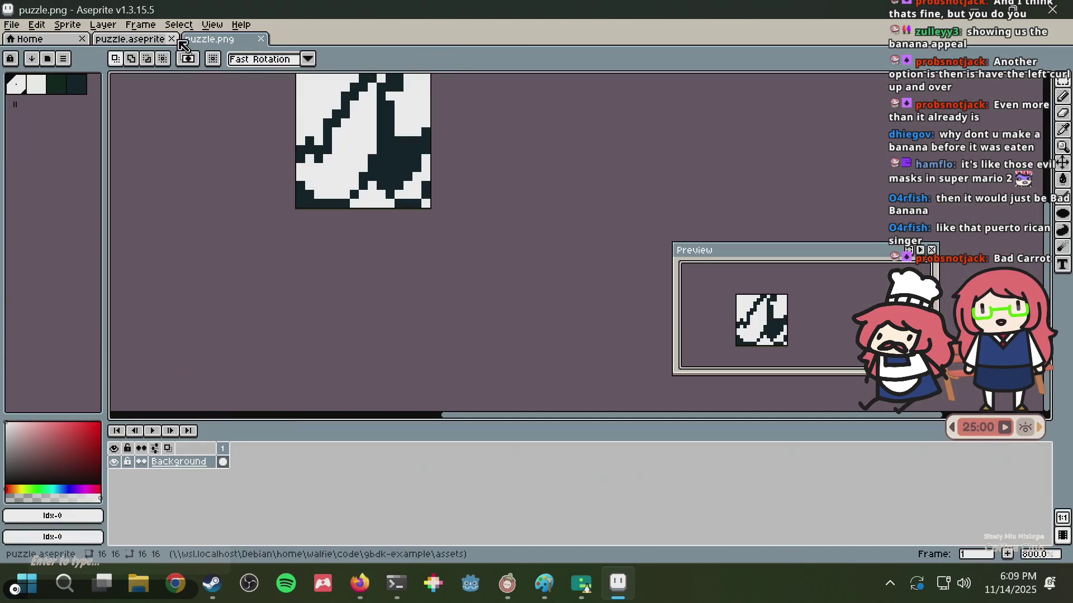
- Regenerate the nonogram in Nonogram Maker from puzzle.png via Generate From Image
left_click(143, 40)
scroll(330, 313, "up", 3)
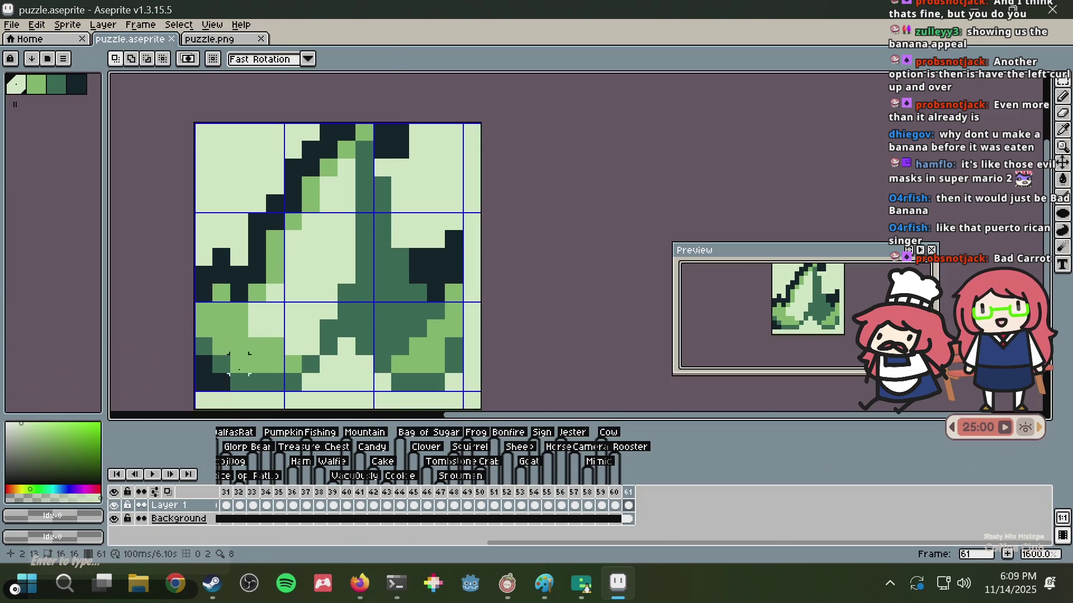
key("alt+Tab")
scroll(483, 200, "up", 2)
scroll(436, 132, "up", 3)
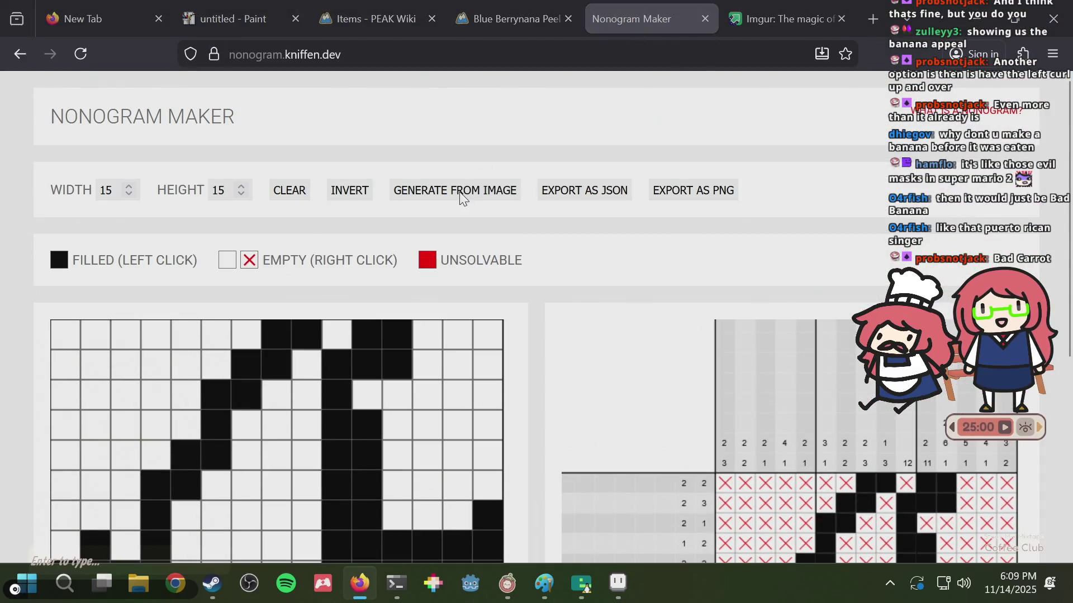
left_click(458, 190)
double_click(480, 189)
scroll(553, 246, "down", 5)
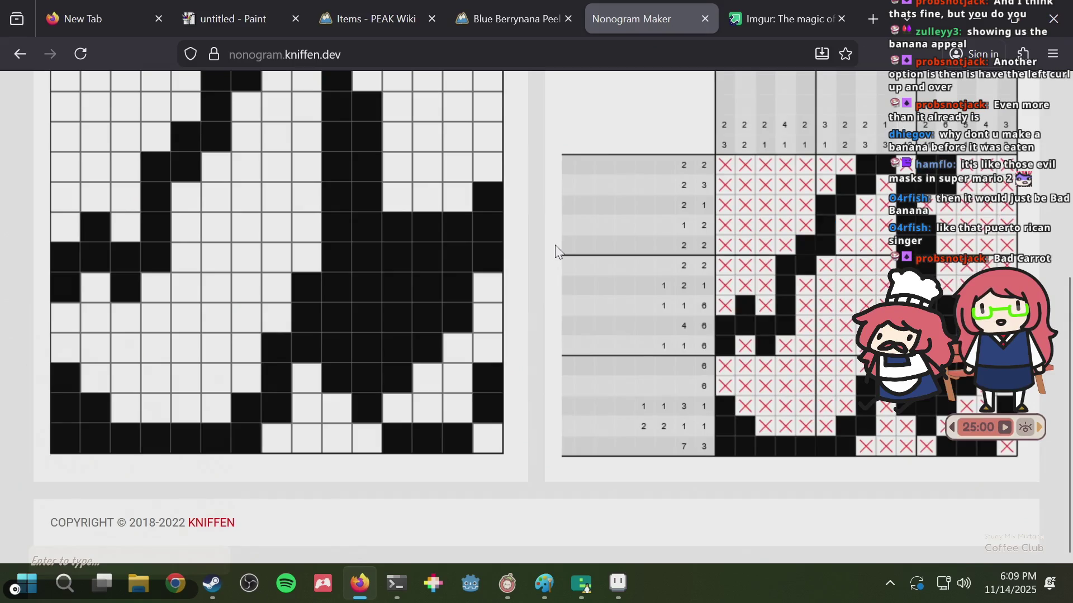
key("alt+Tab")
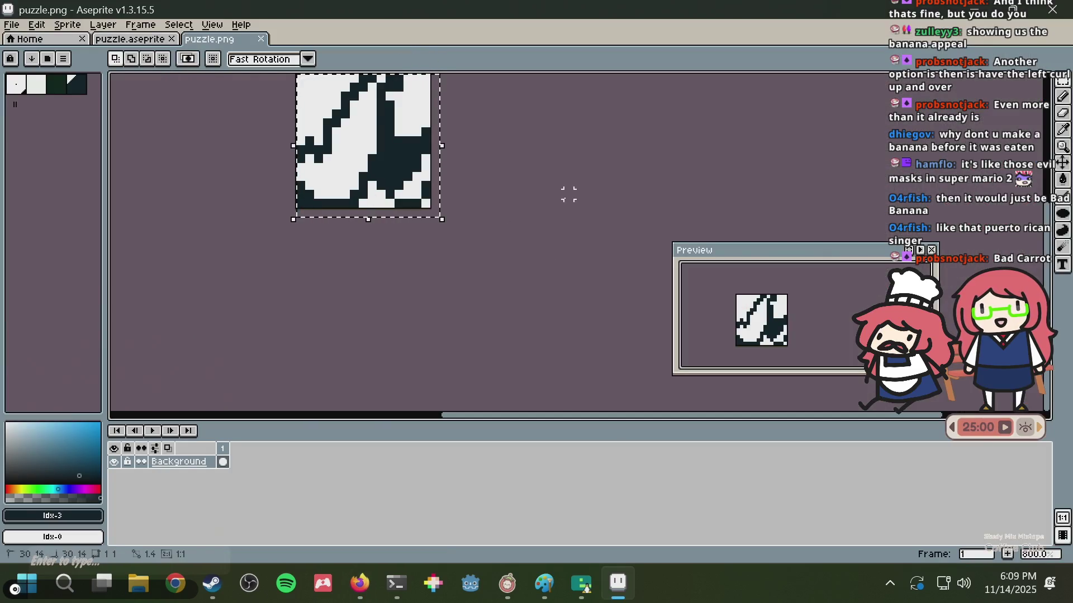
- Deselect in puzzle.png and puzzle.aseprite, then save puzzle.aseprite
key("ctrl+d")
scroll(524, 314, "up", 5)
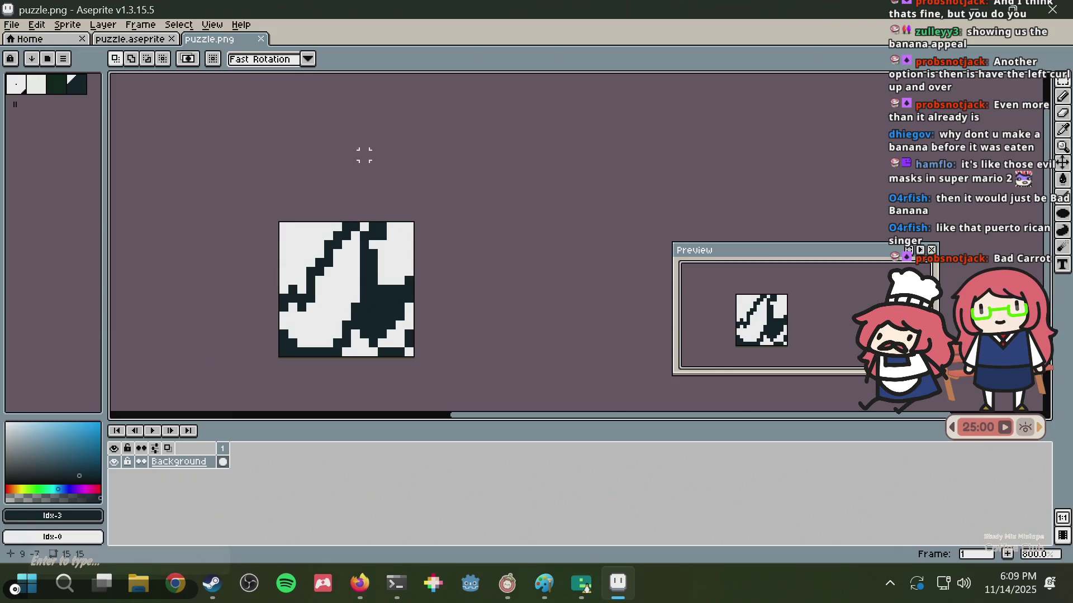
left_click(129, 39)
key("ctrl+d")
key("ctrl+s")
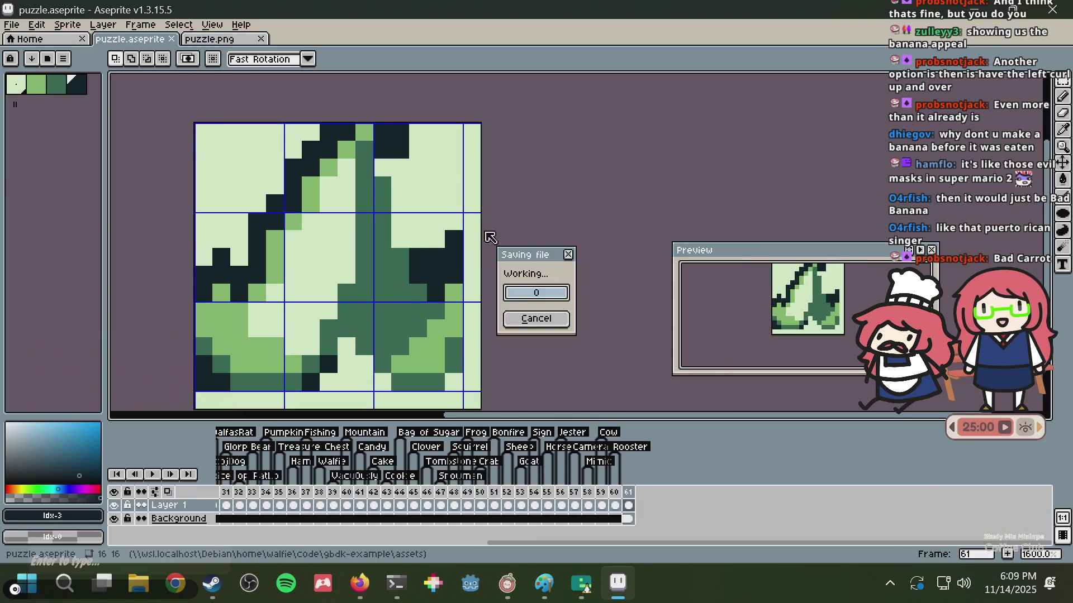
key("i")
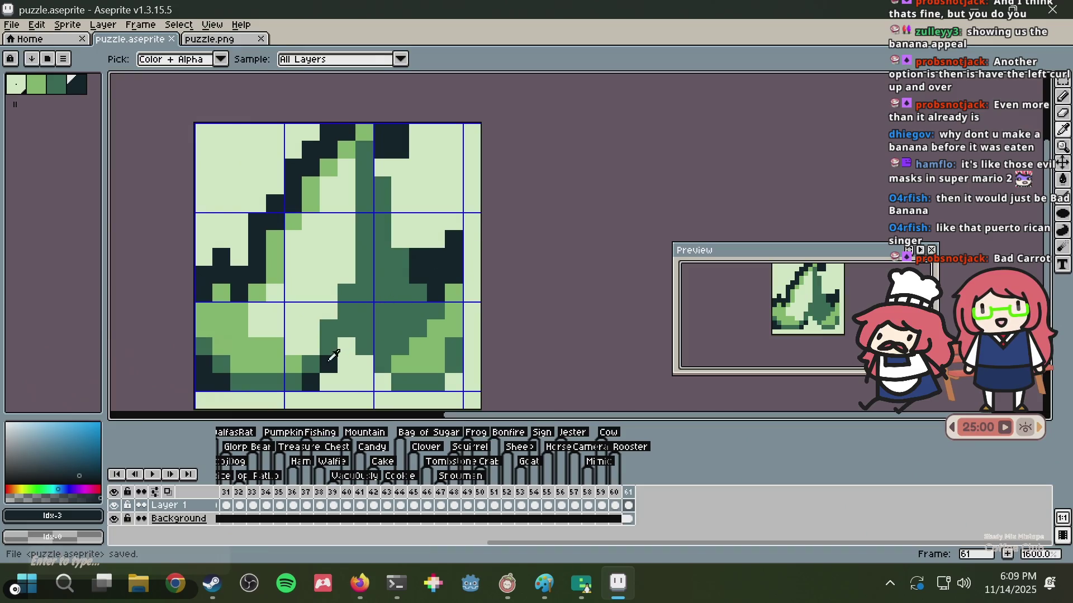
key("b")
left_click(340, 342)
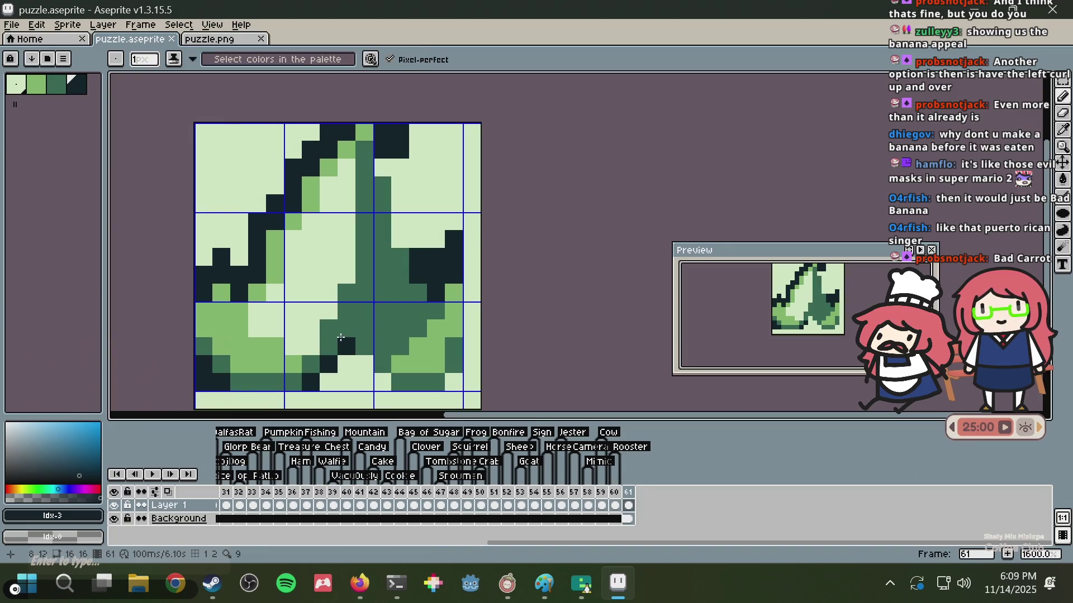
key("ctrl+z")
left_click(340, 329)
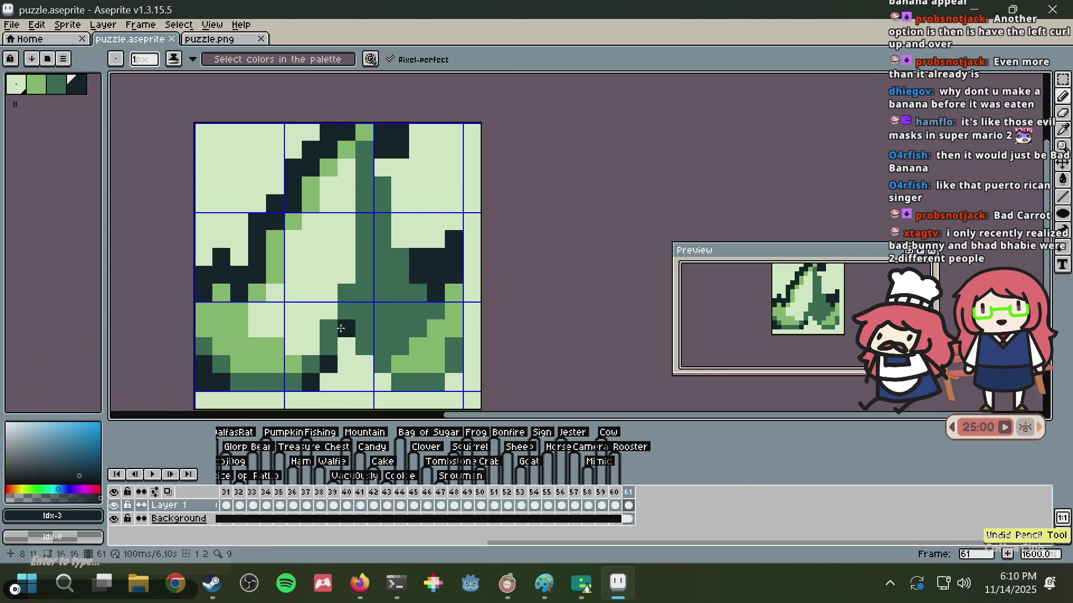
key("ctrl+z")
left_click(339, 317)
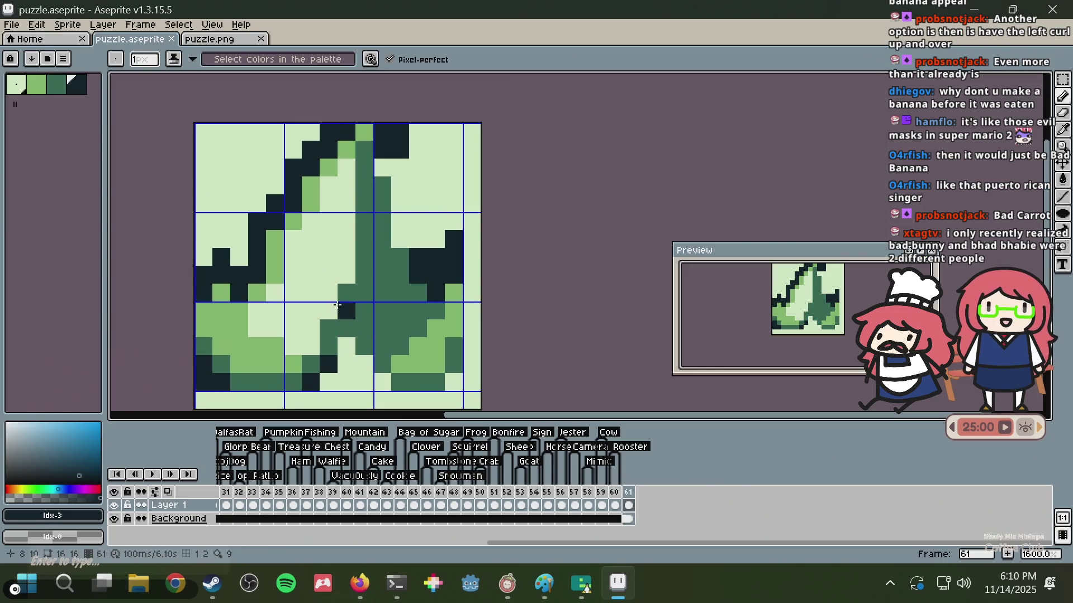
key("ctrl+z")
left_click(334, 294)
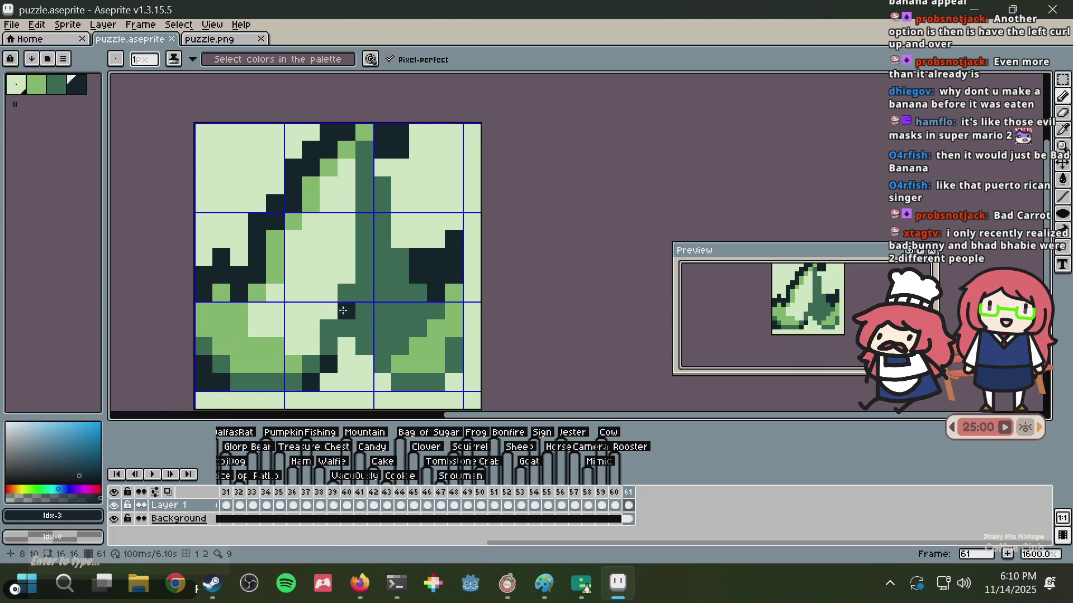
mouse_move(364, 154)
left_mouse_down()
mouse_move(371, 268)
mouse_move(332, 345)
left_mouse_up()
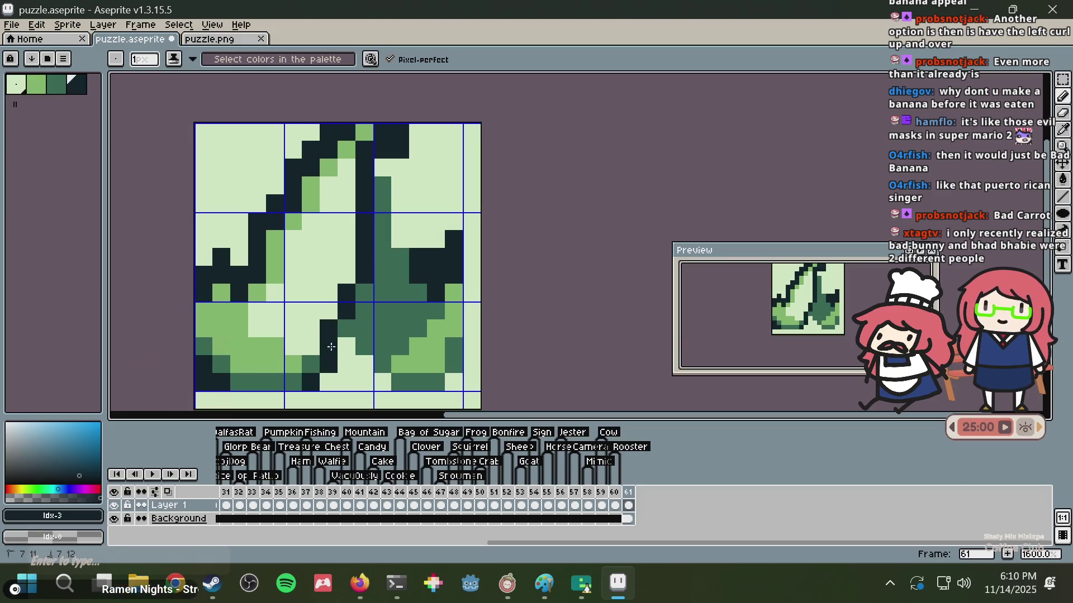
left_click(336, 330)
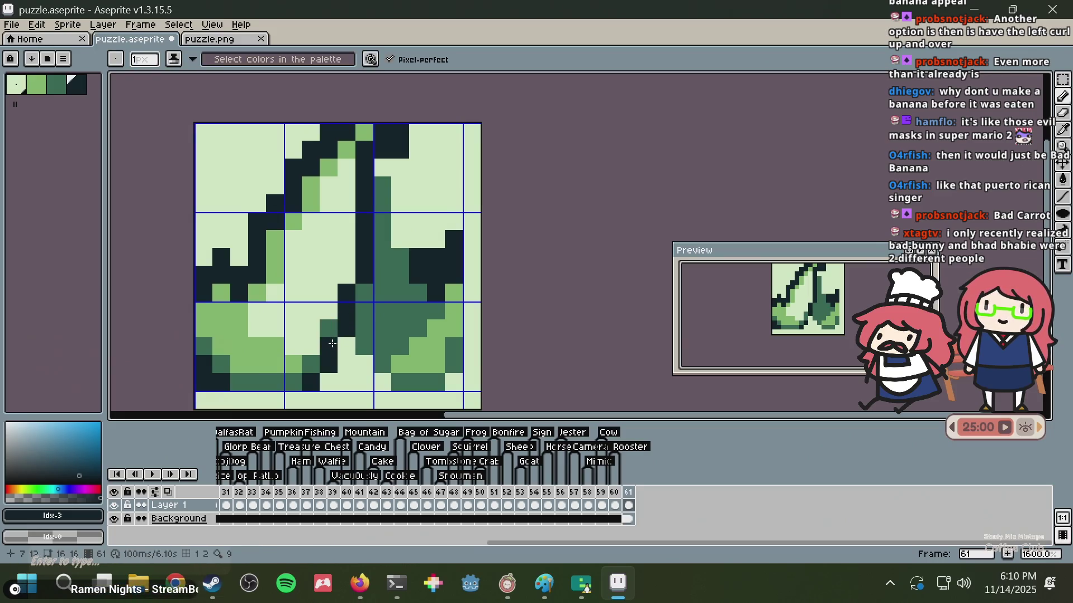
key("ctrl+z")
left_click(383, 284)
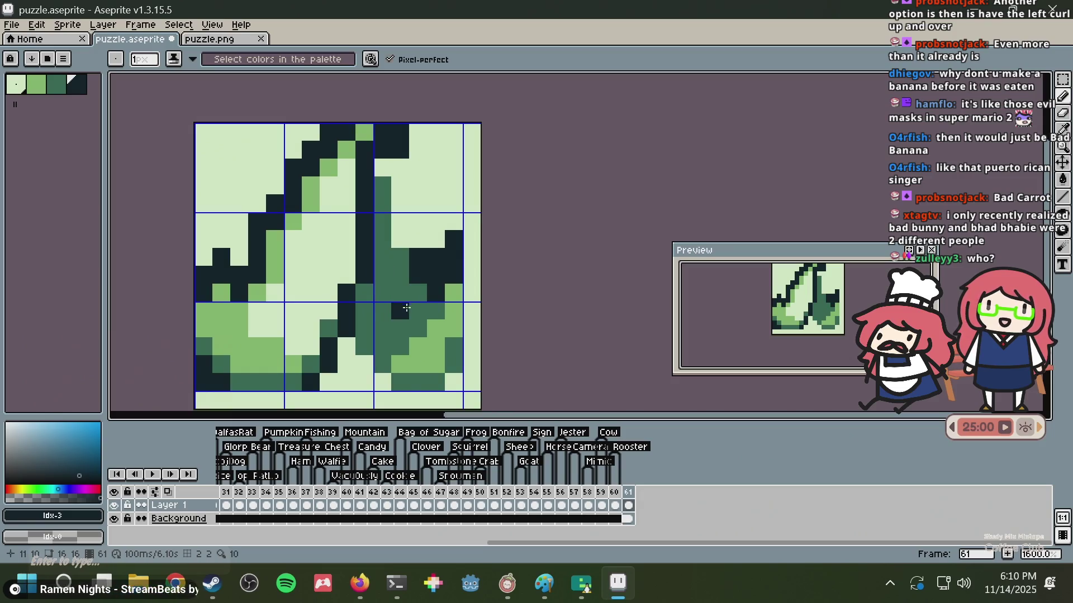
mouse_move(366, 346)
left_mouse_down()
mouse_move(401, 383)
mouse_move(454, 364)
mouse_move(460, 338)
left_mouse_up()
key("v")
key("b")
scroll(460, 339, "down", 1)
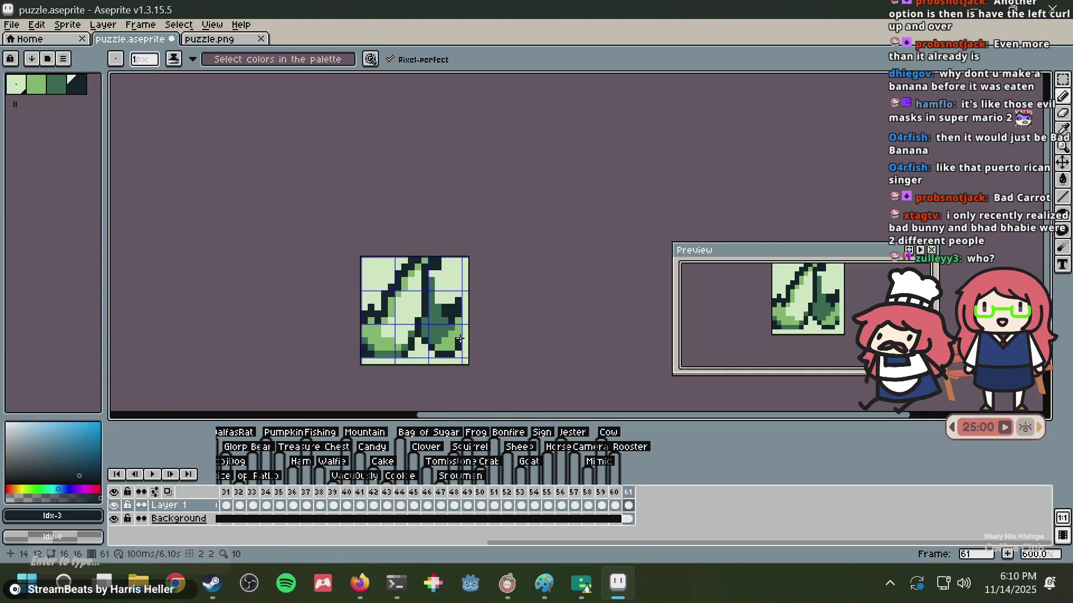
scroll(458, 337, "down", 9)
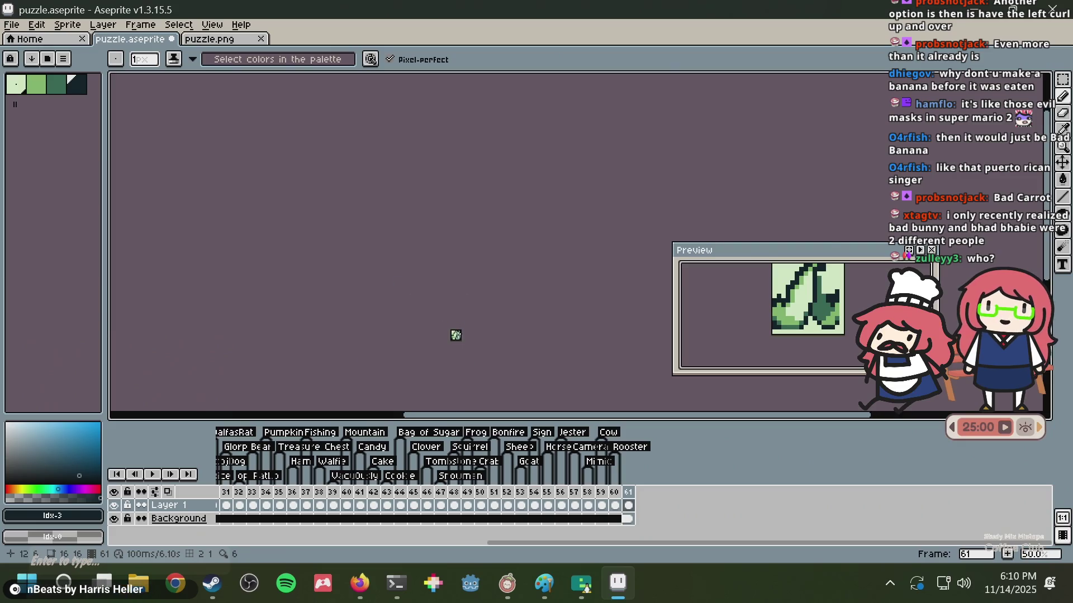
scroll(456, 336, "up", 7)
scroll(456, 335, "down", 1)
scroll(456, 335, "up", 2)
key("g")
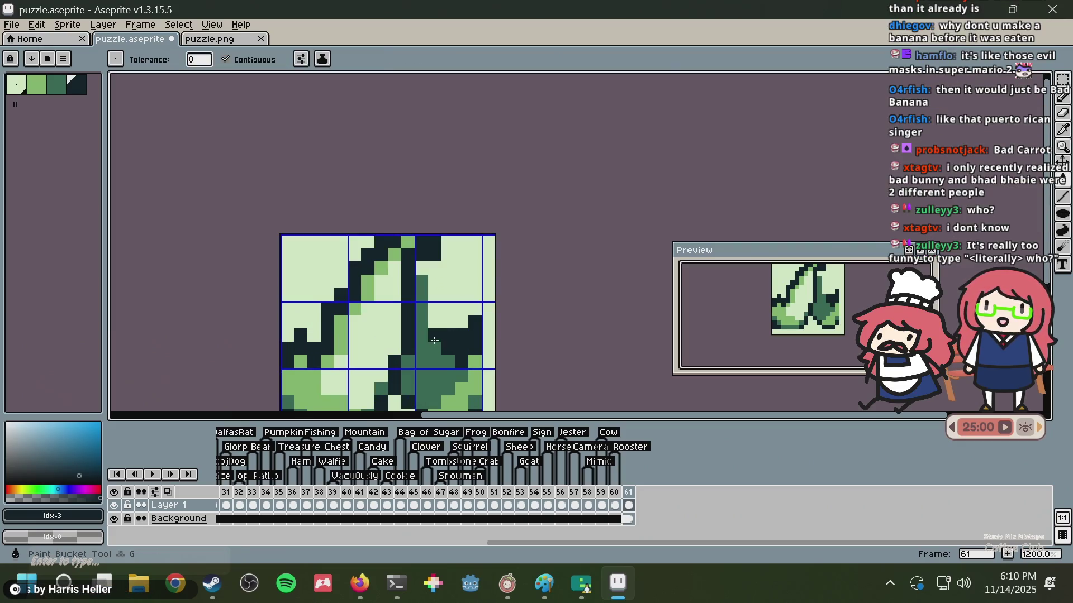
- Try paint-bucket fills on the peel, undo them, and pick the medium green
left_click(435, 340)
scroll(434, 340, "down", 1)
scroll(435, 341, "up", 1)
key("ctrl+z")
left_click_drag(462, 298, 453, 221)
key("i")
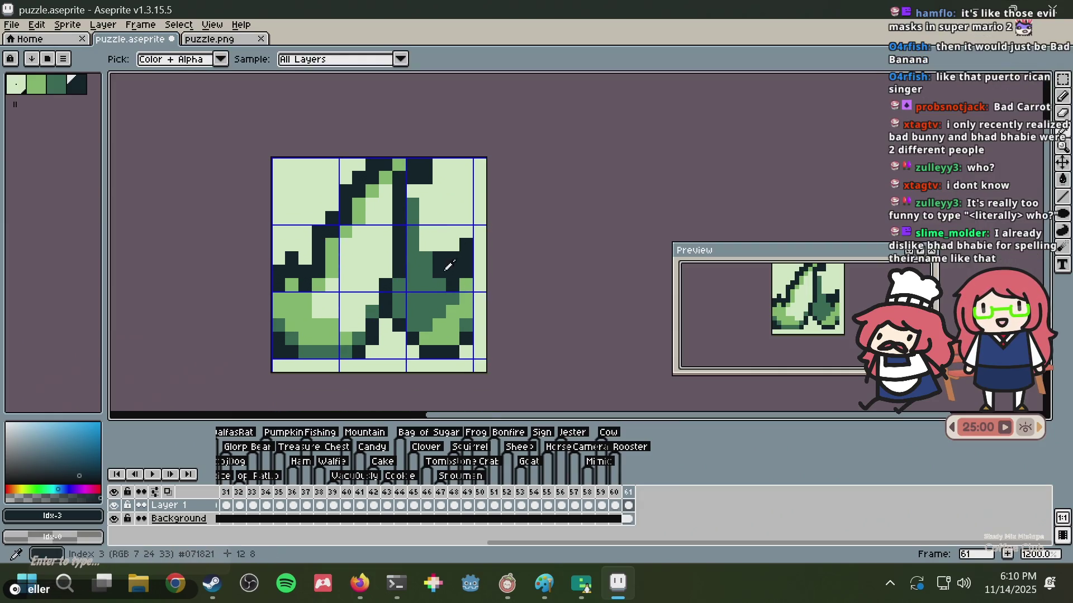
left_click(408, 280)
key("g")
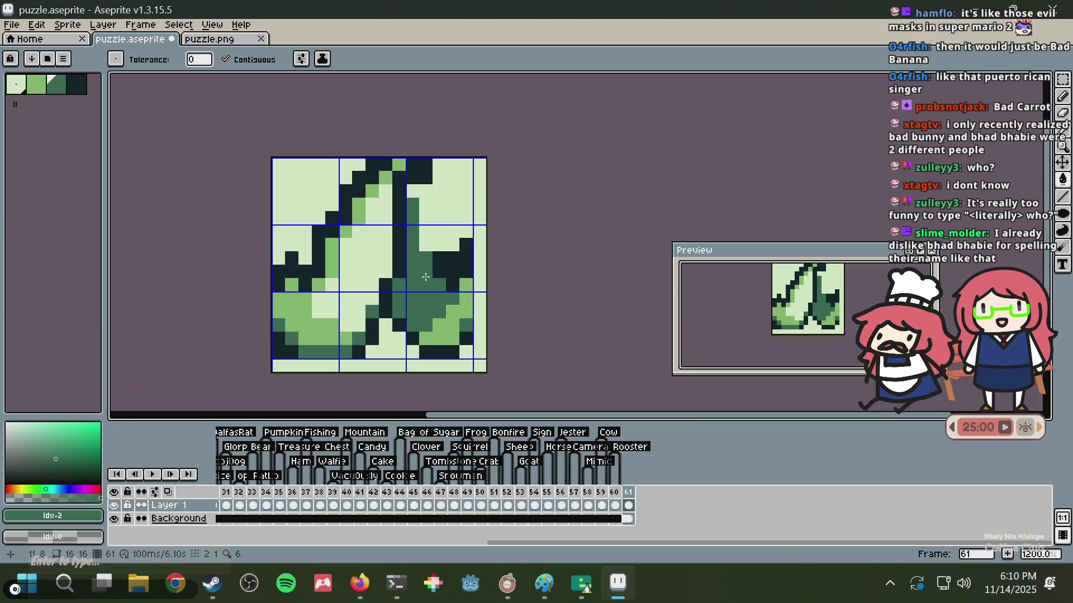
key("ctrl+z")
key("g")
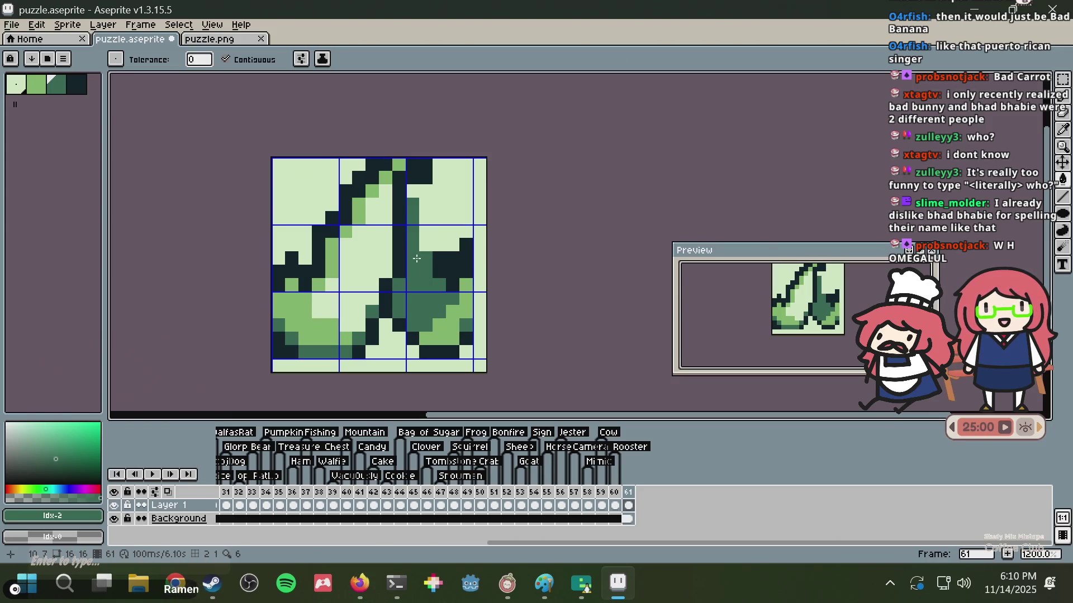
- Fill two green patches with the darkest outline colour, then pick dark green back up
scroll(437, 285, "up", 1)
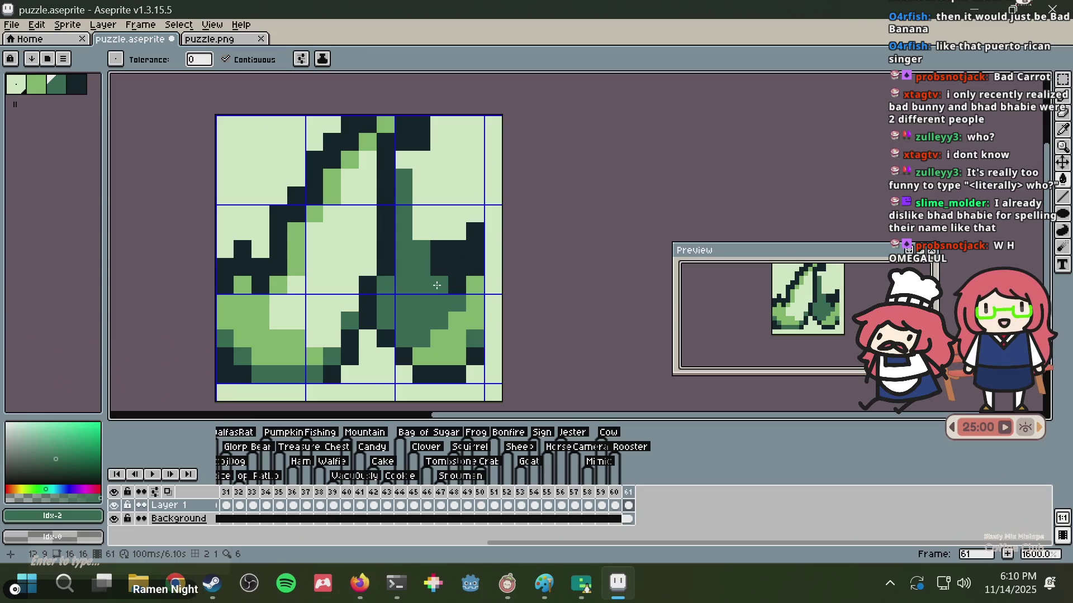
left_click(391, 232, "alt")
left_click(411, 273)
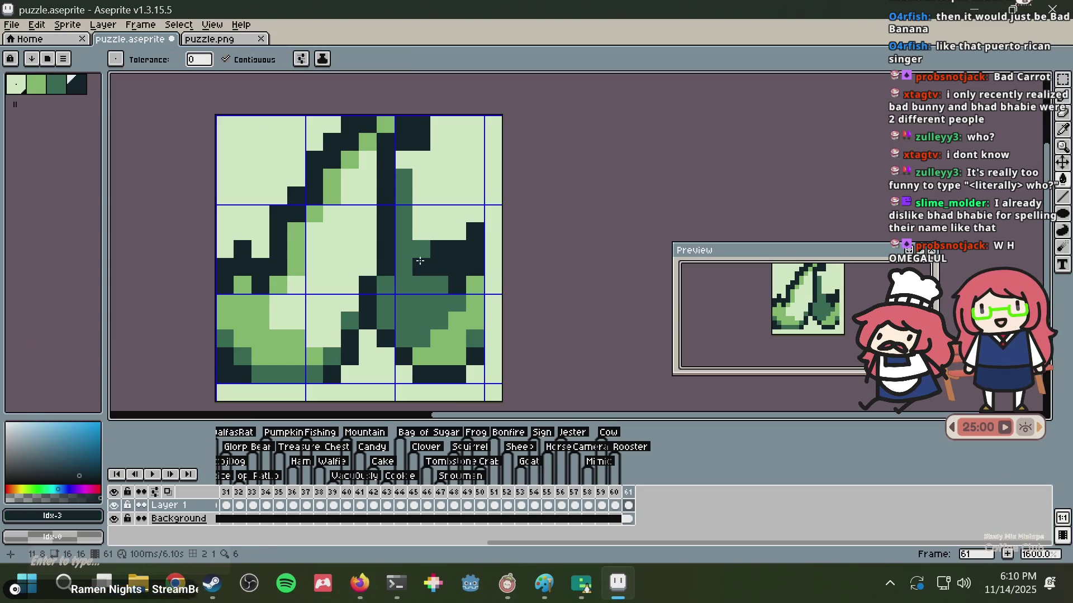
left_click(413, 278)
key("alt")
left_click(471, 330, "alt")
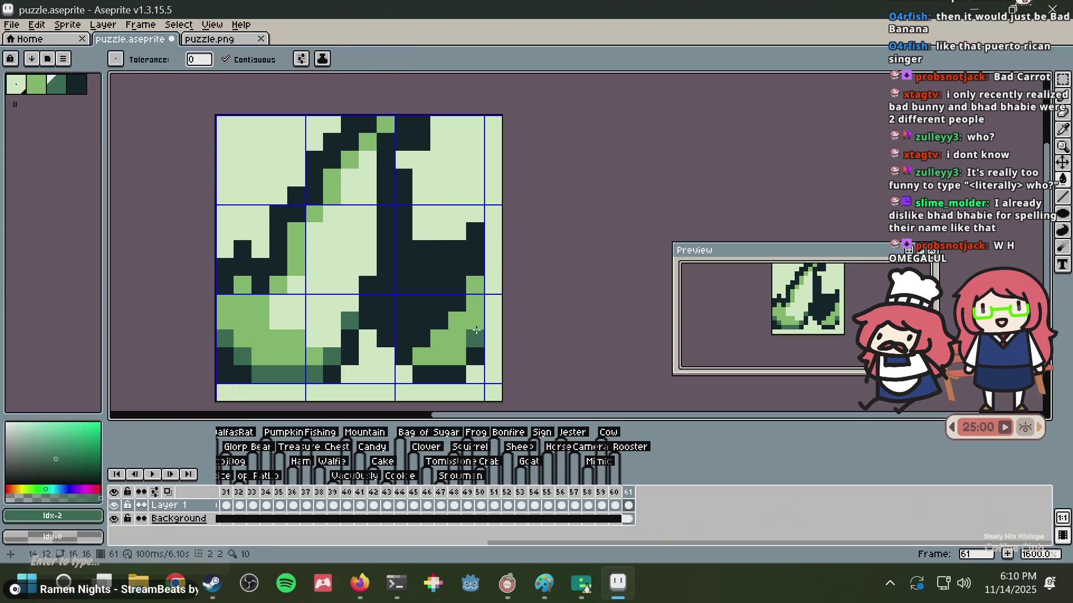
key("ctrl+z")
key("ctrl+y")
- Repaint the dark block on the right green, undo recent fill edits, and save the sprite
key("b")
left_click_drag(441, 247, 477, 238)
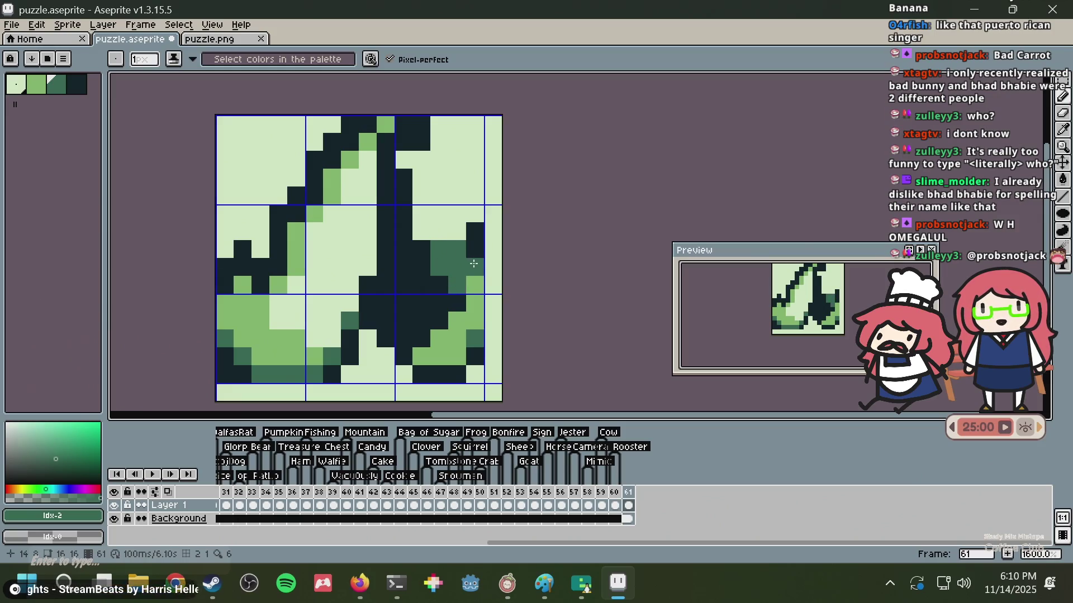
scroll(475, 235, "down", 3)
scroll(476, 234, "up", 2)
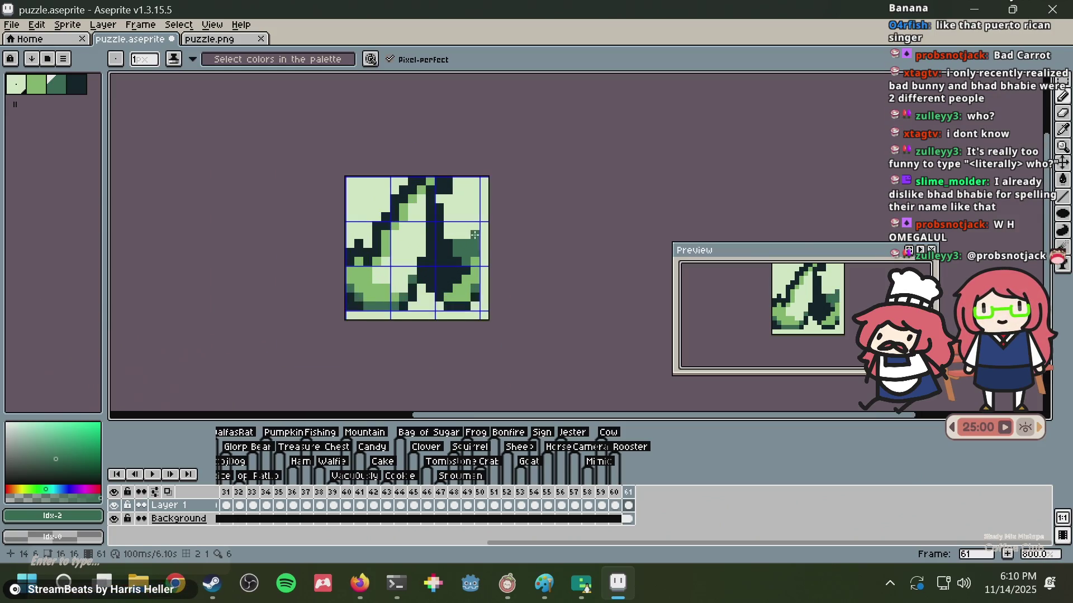
key("v")
key("ctrl+z")
key("ctrl+z")
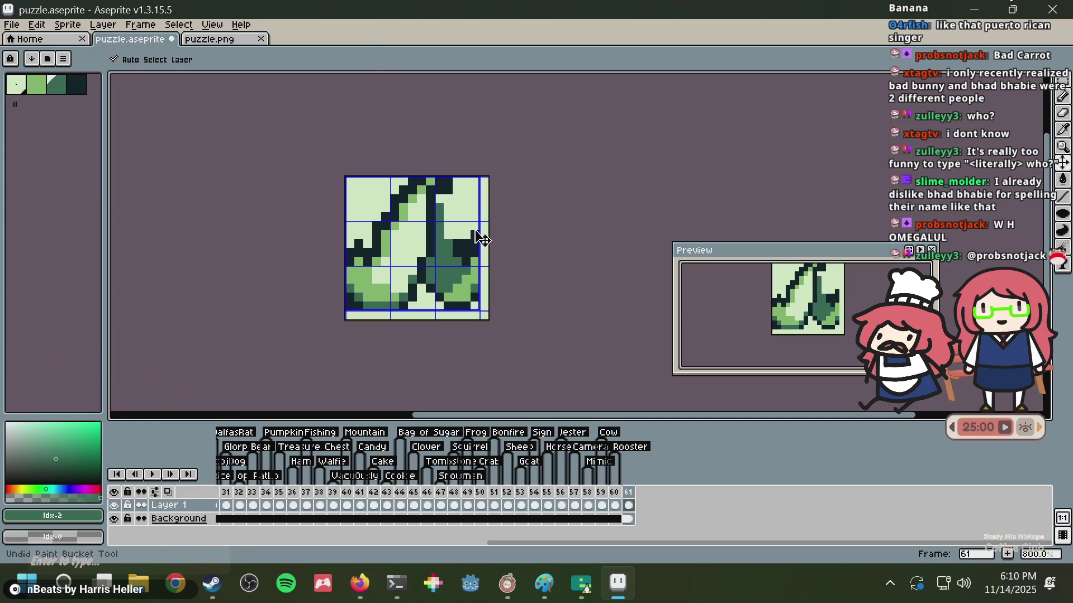
key("ctrl+s")
key("b")
- Repaint the dark middle stripe and two right-side pixels dark green, then view puzzle.png
scroll(476, 235, "down", 3)
scroll(475, 231, "up", 1)
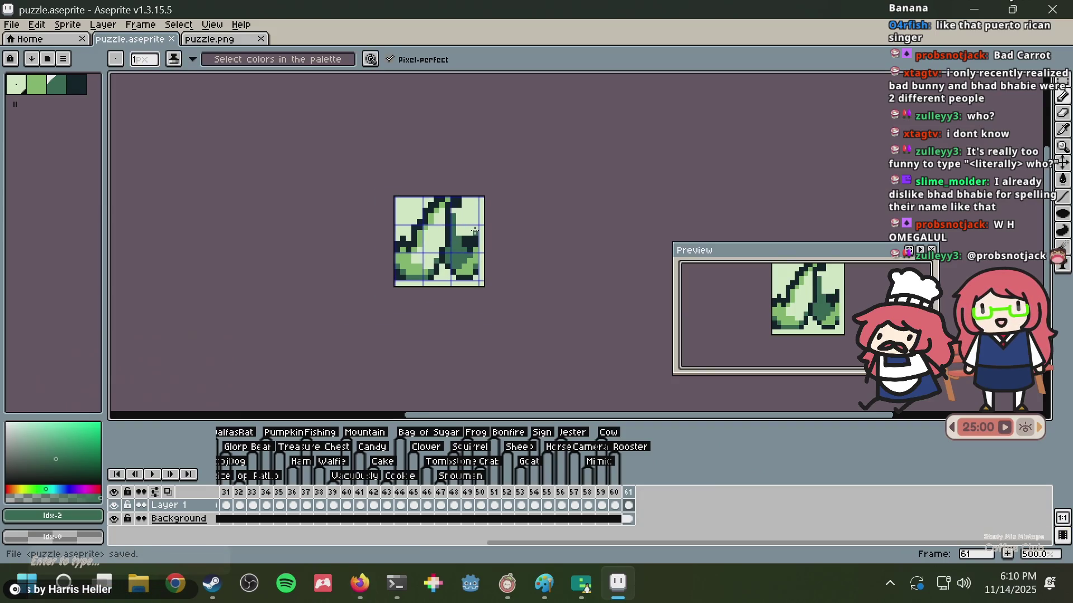
scroll(474, 230, "up", 4)
key("i")
left_click(413, 206)
key("b")
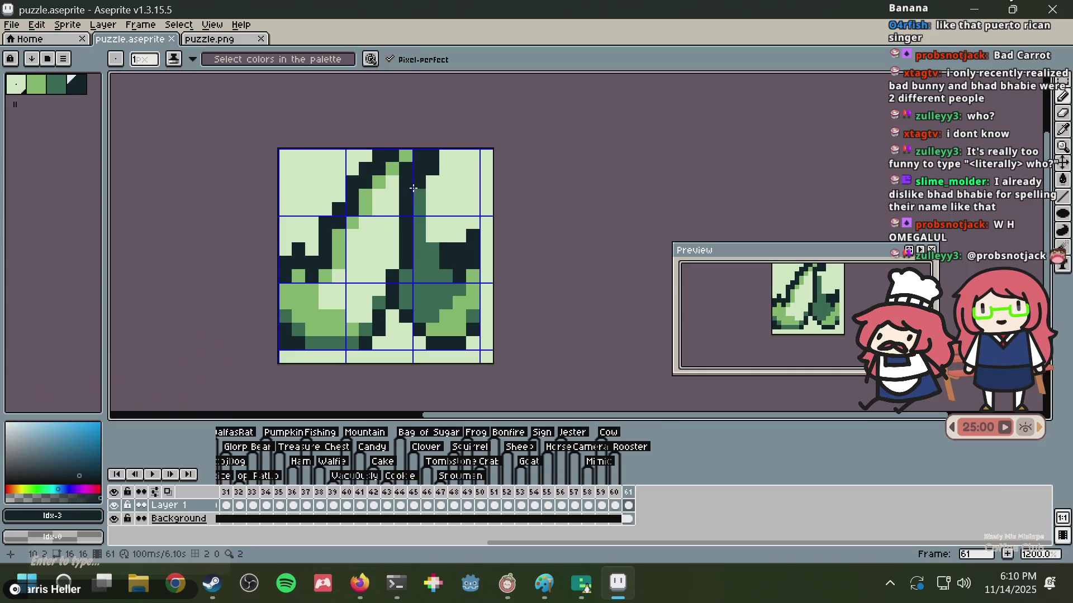
left_click(406, 265, "alt")
left_click_drag(407, 264, 407, 176)
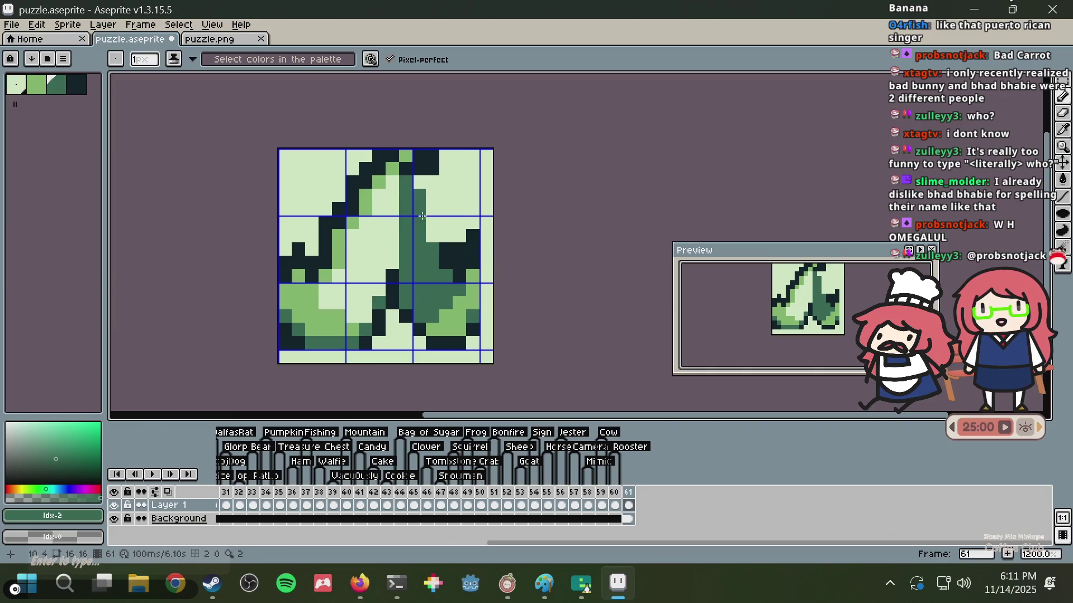
left_click_drag(392, 277, 391, 288)
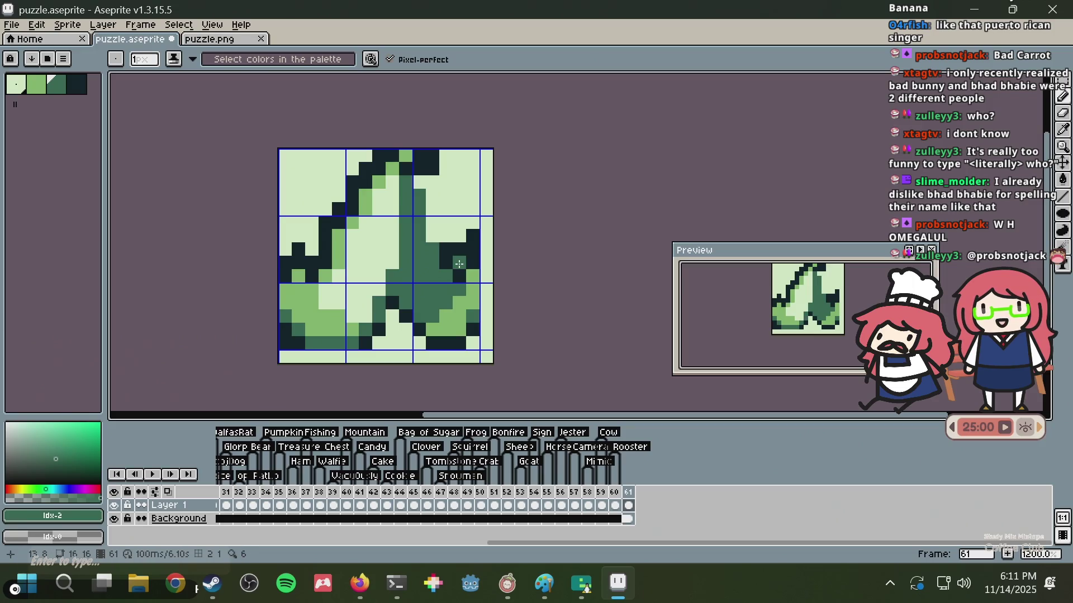
key("v")
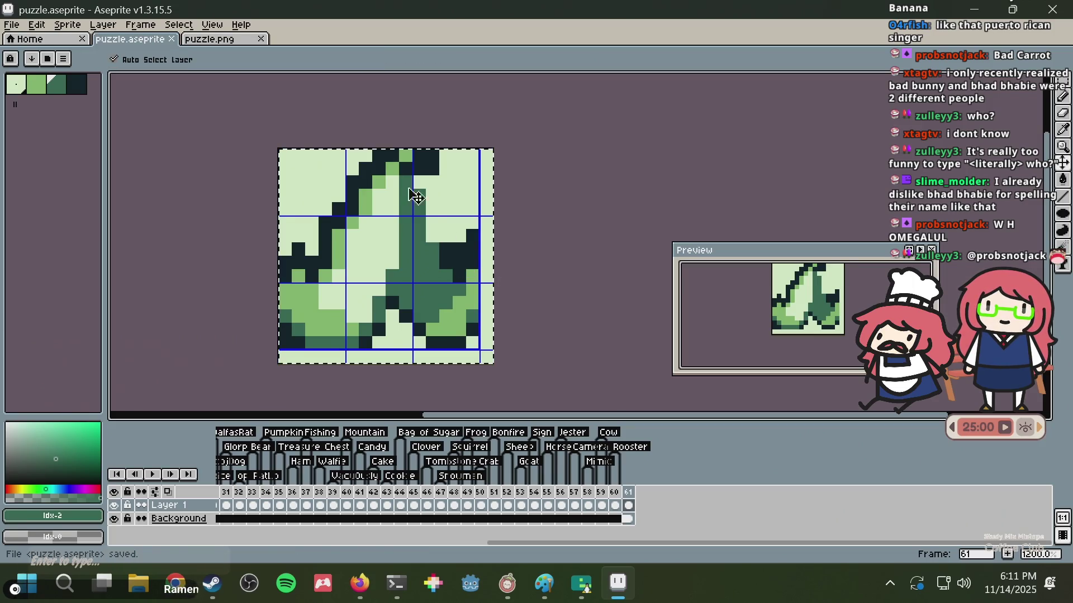
left_click(228, 40)
- Load puzzle.png into Nonogram Maker through Generate From Image
key("m")
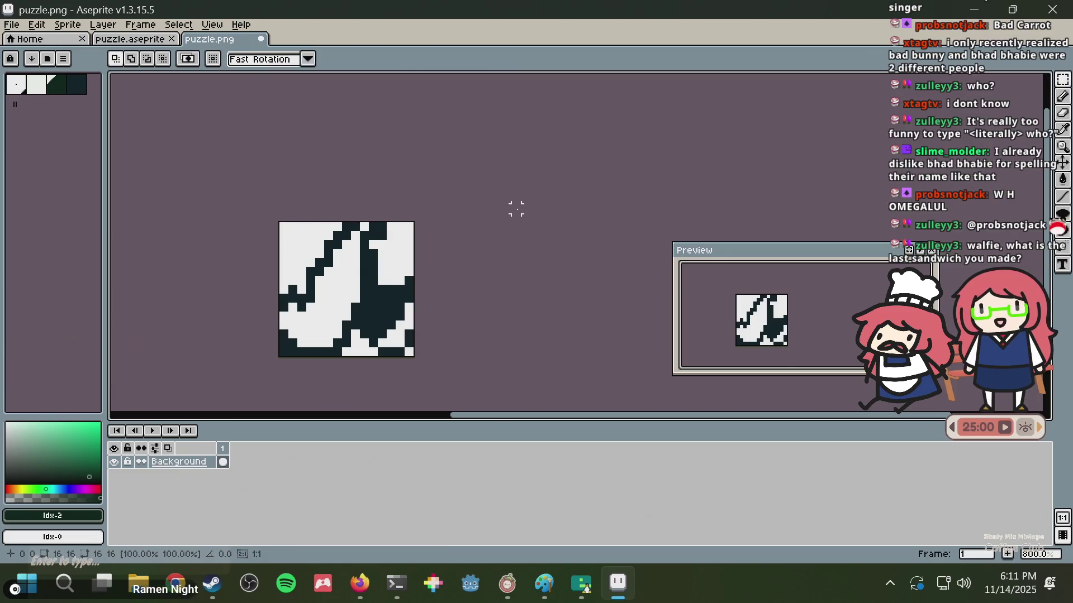
key("w")
key("alt+Tab")
scroll(489, 179, "up", 4)
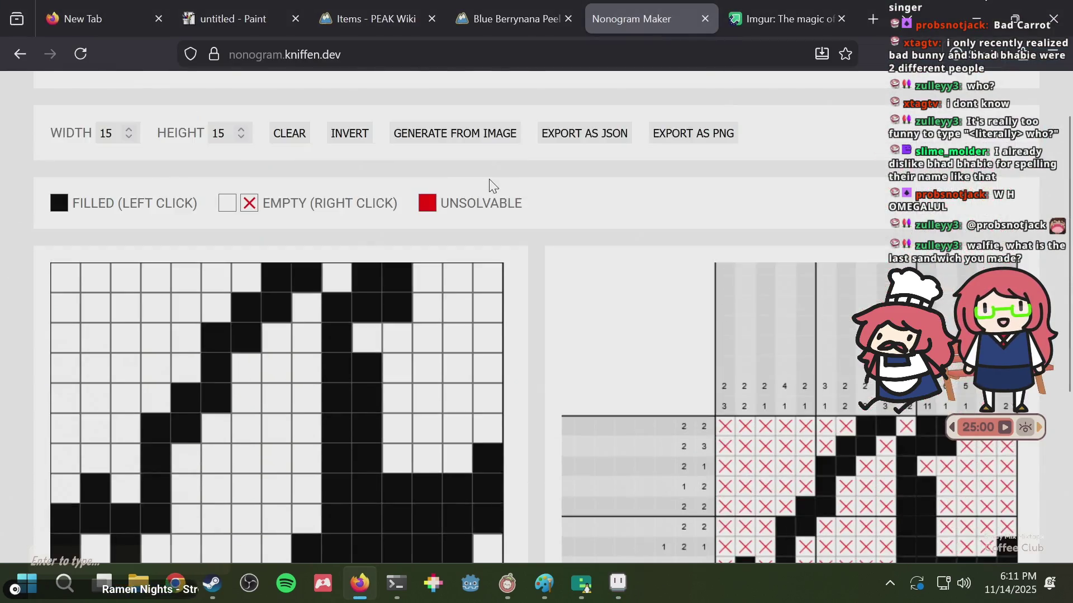
scroll(434, 146, "down", 1)
scroll(430, 140, "up", 3)
left_click(436, 193)
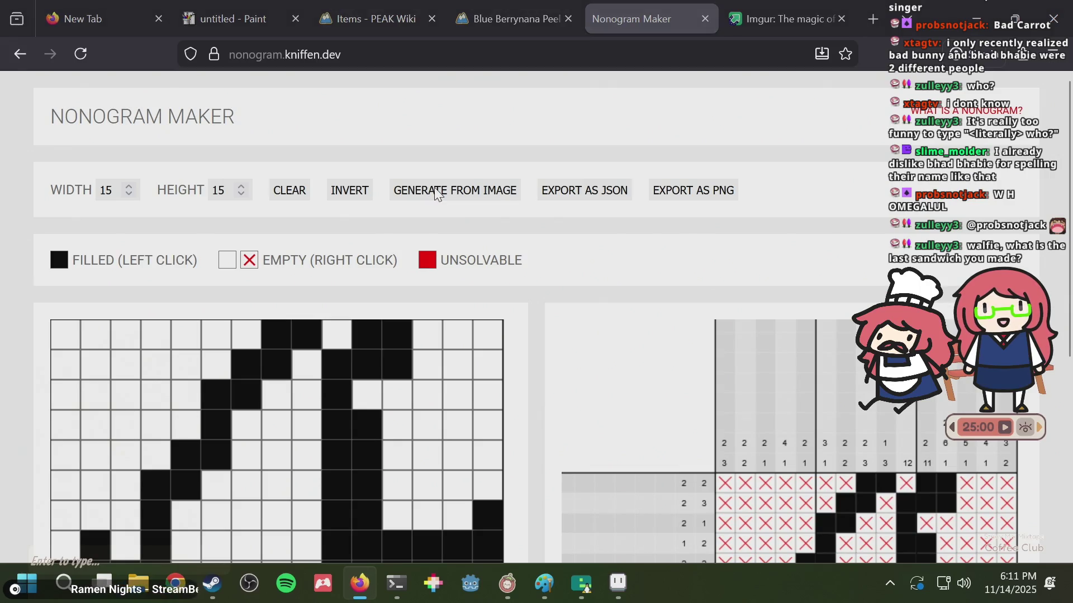
double_click(428, 192)
scroll(556, 262, "down", 8)
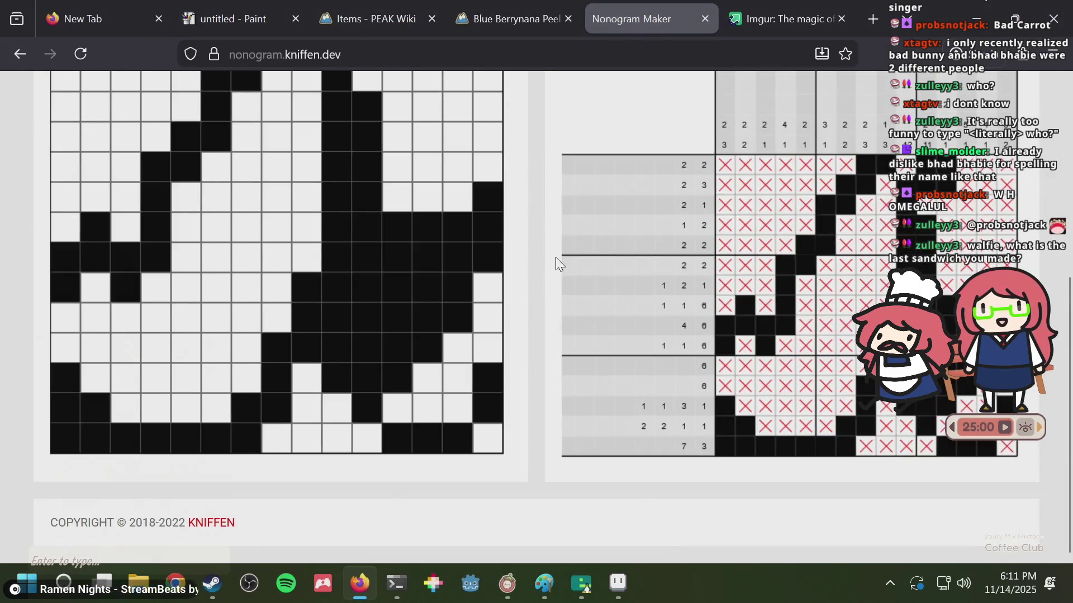
- Save puzzle.aseprite, set a white pencil in puzzle.png, and clear the bottom-left nonogram cell
key("alt+Tab")
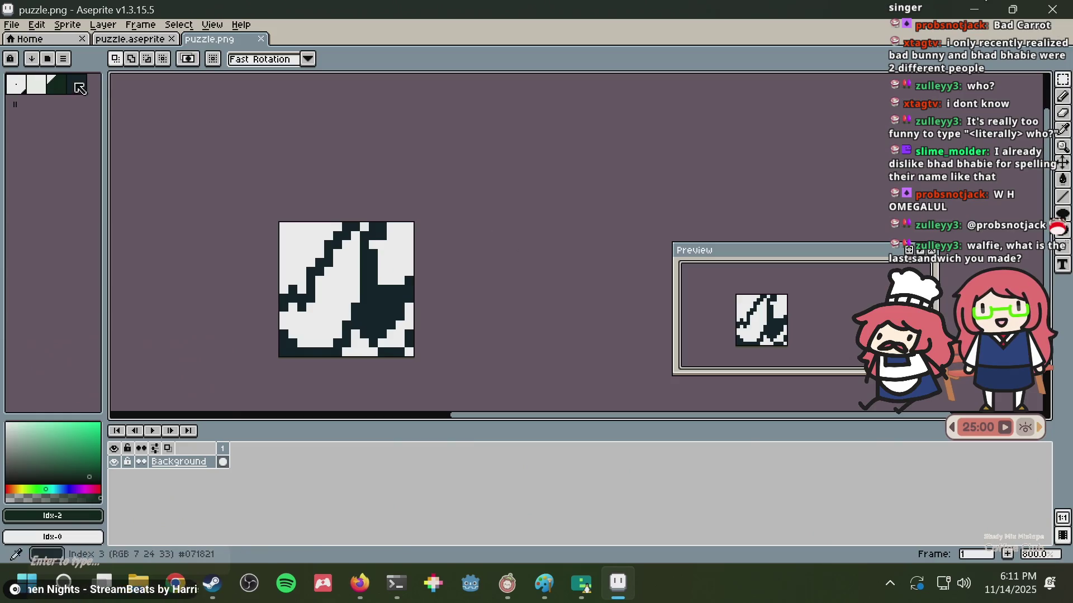
left_click(130, 44)
key("ctrl+s")
scroll(389, 206, "up", 1)
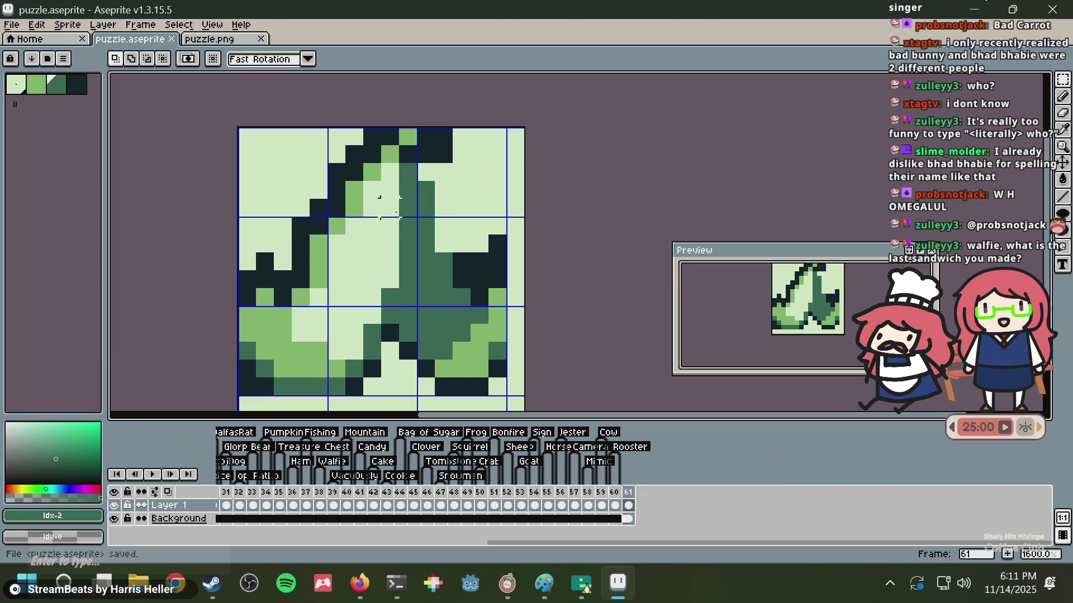
key("ctrl+Tab")
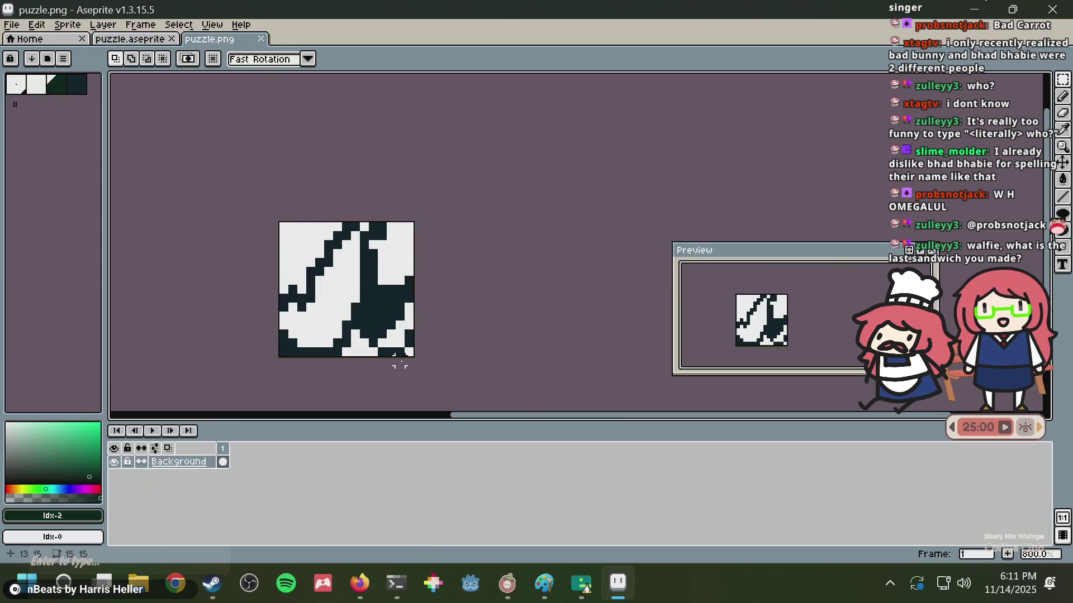
key("b")
left_click(357, 334, "alt")
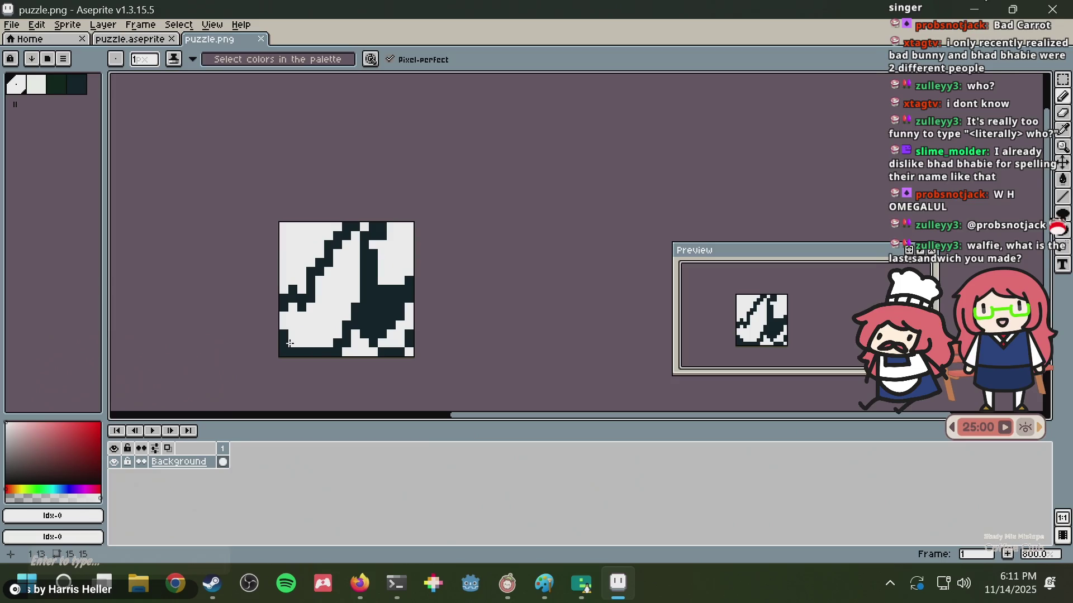
key("alt+Tab")
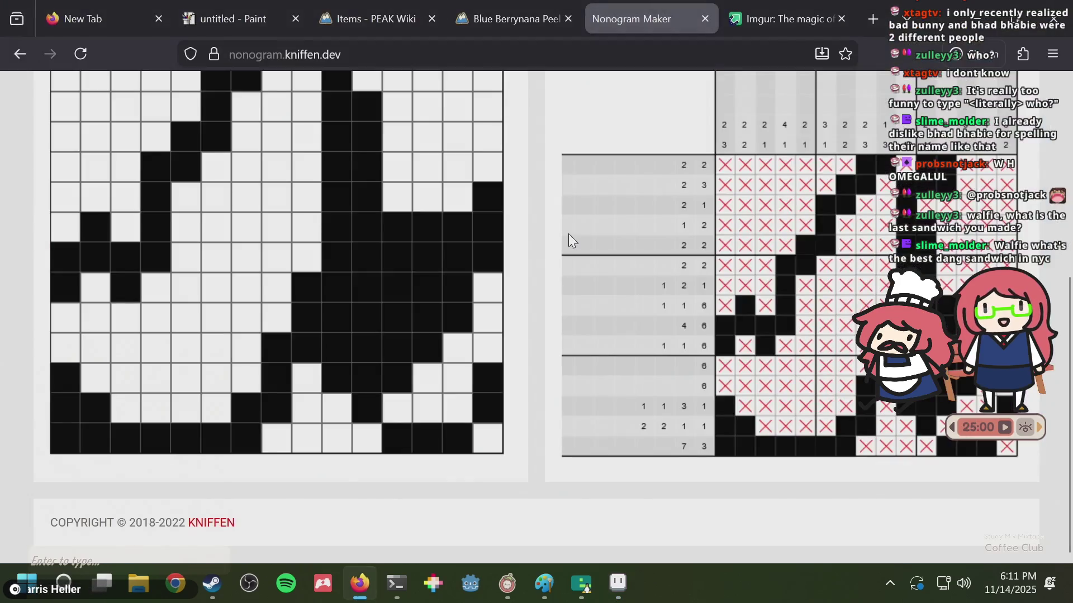
left_click(73, 434)
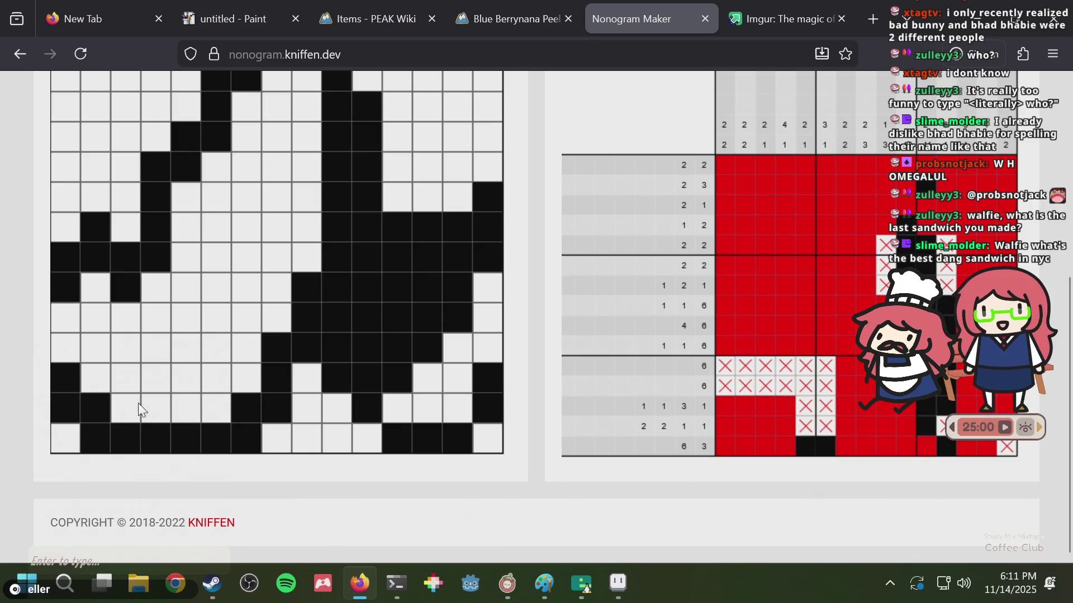
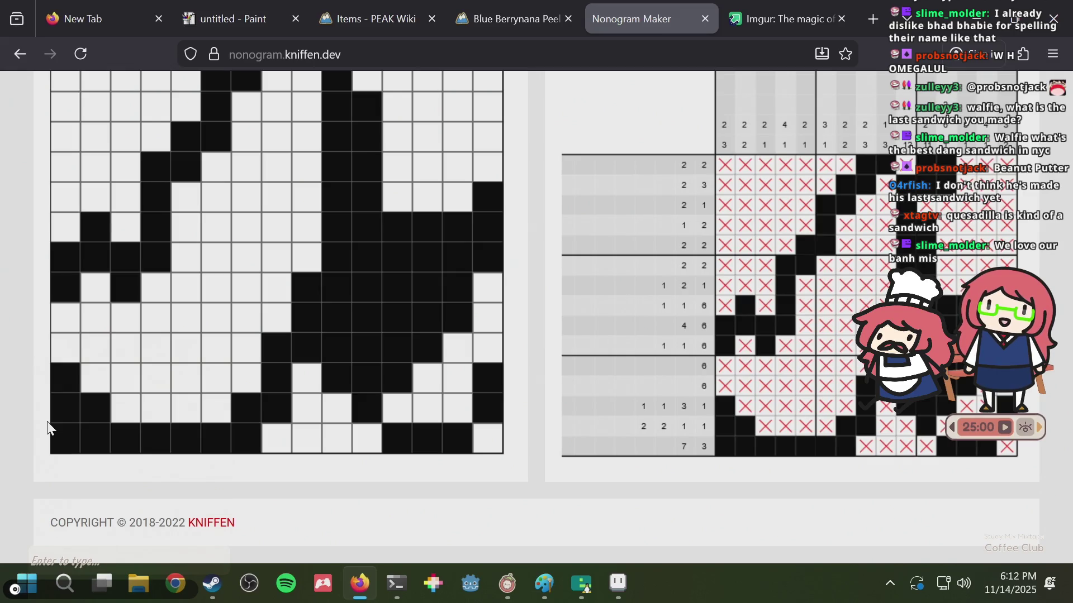
- Switch to the Imgur tab with the green banana-peel drawing and focus the address bar
mouse_move(793, 15)
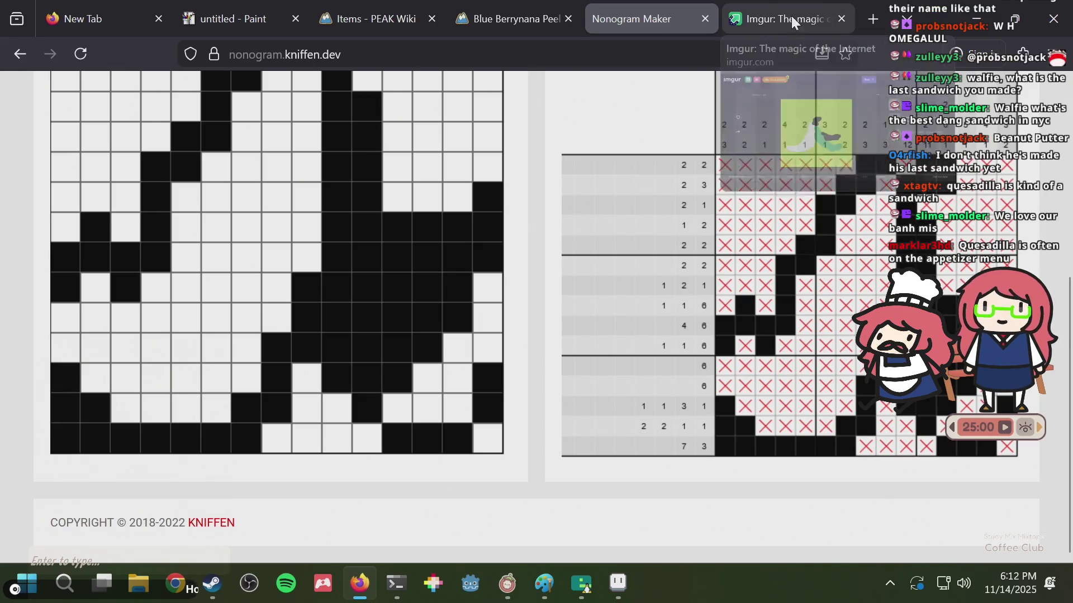
left_click(748, 19)
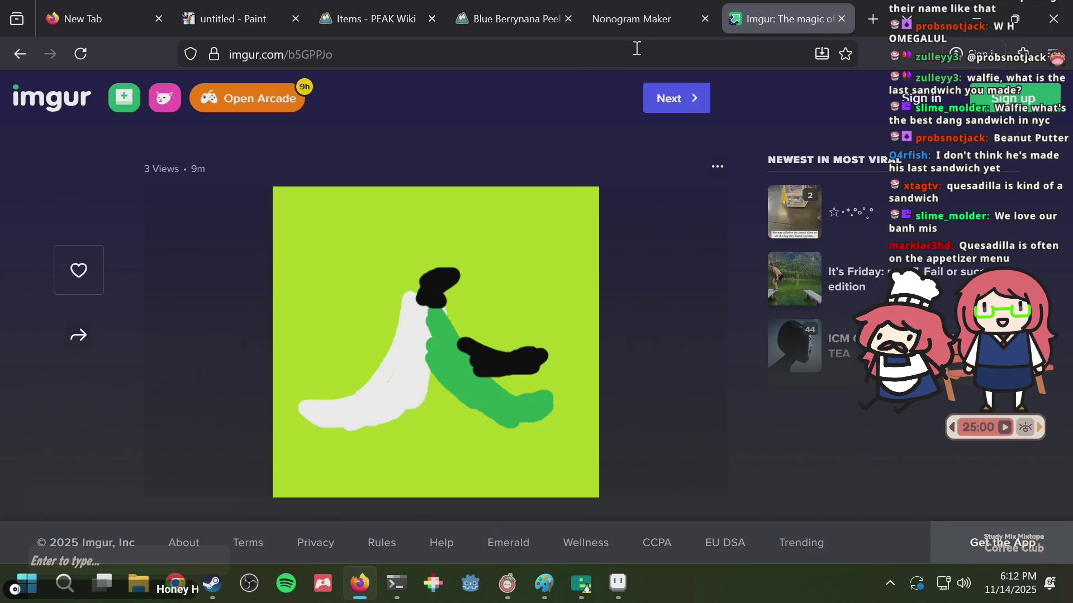
left_click(512, 48)
- Search DuckDuckGo for 'st marks market sandwich' and browse the image results
key("BackSpace")
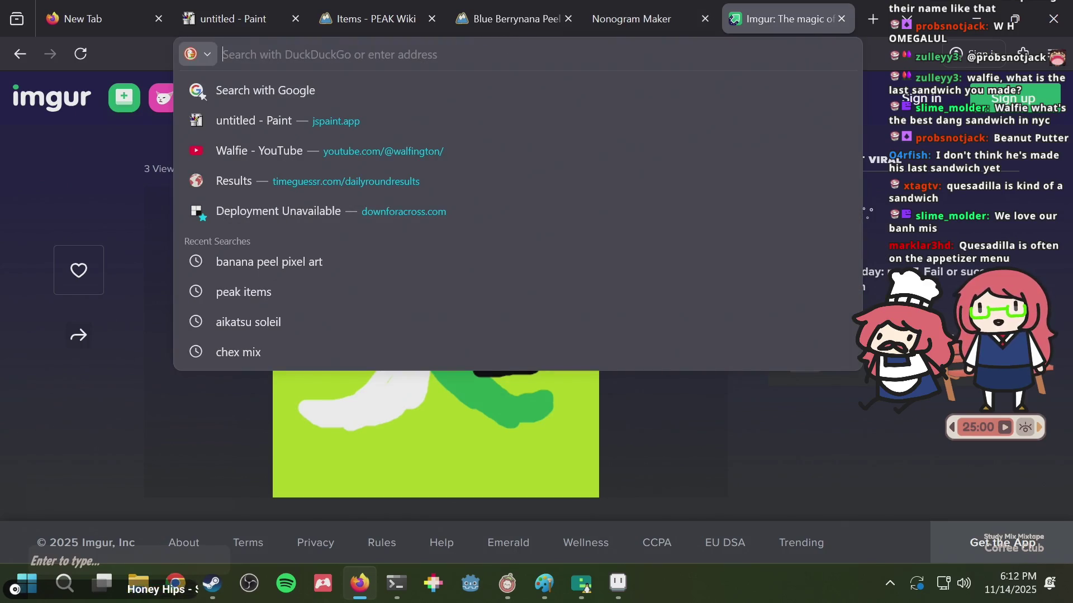
type("st marks market sandwich")
key("Return")
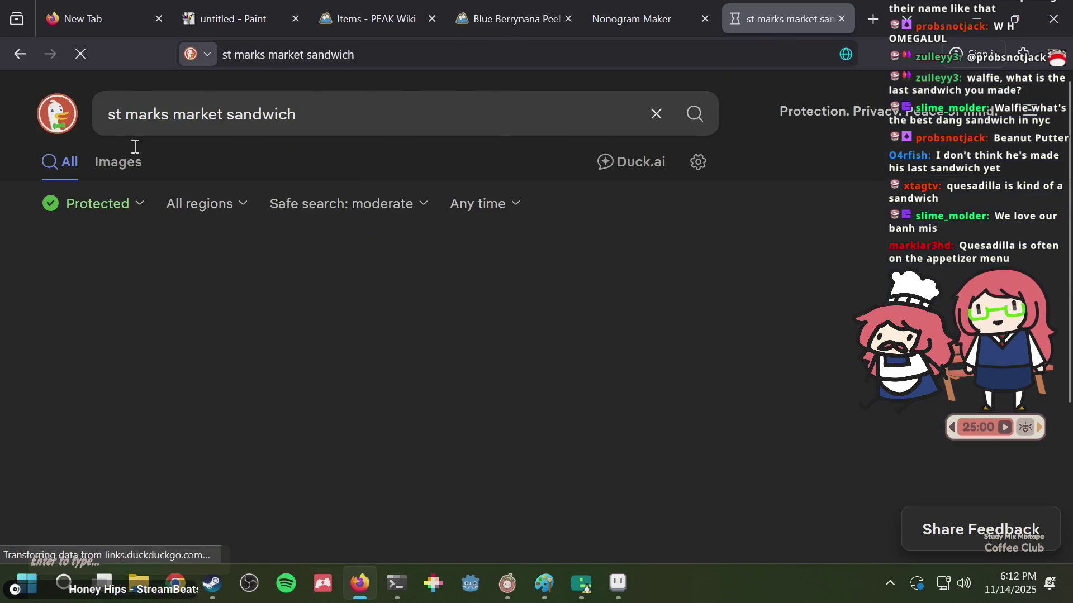
left_click(128, 171)
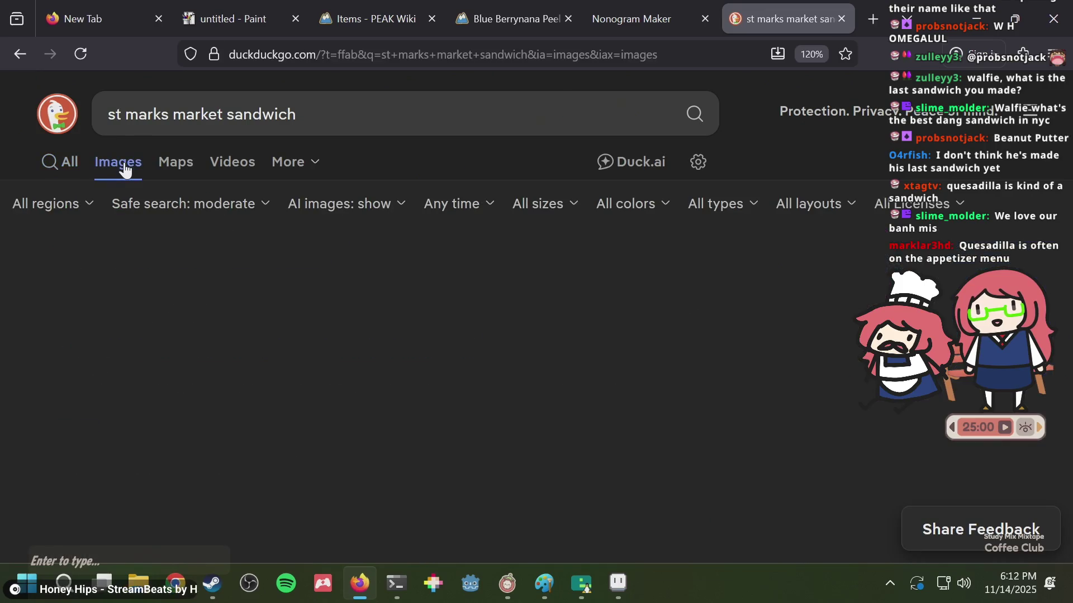
scroll(430, 298, "down", 3)
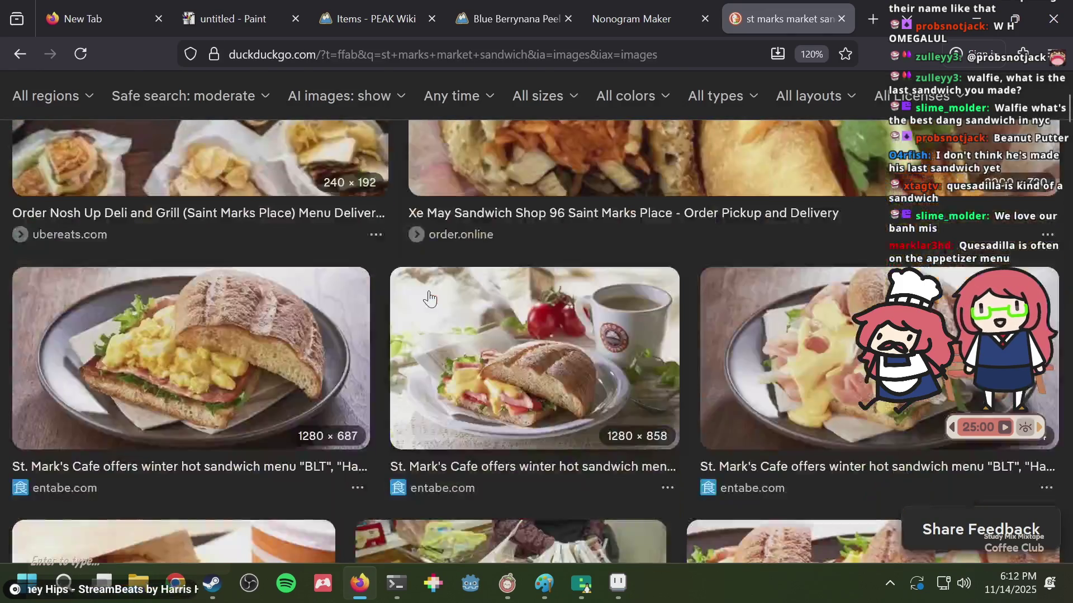
scroll(430, 298, "down", 4)
scroll(429, 299, "down", 5)
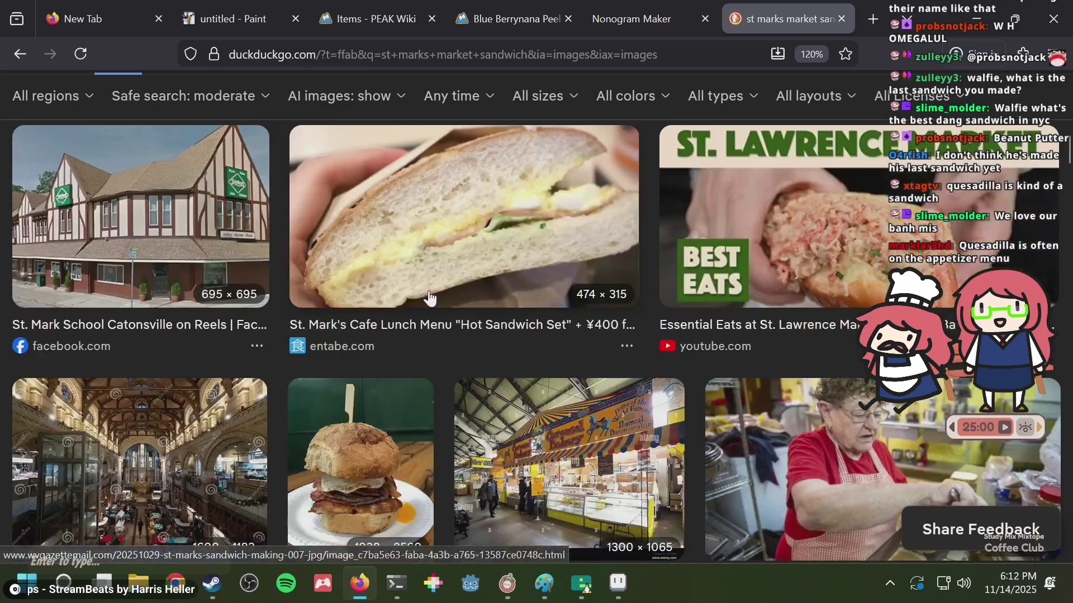
scroll(429, 299, "down", 3)
scroll(429, 299, "down", 5)
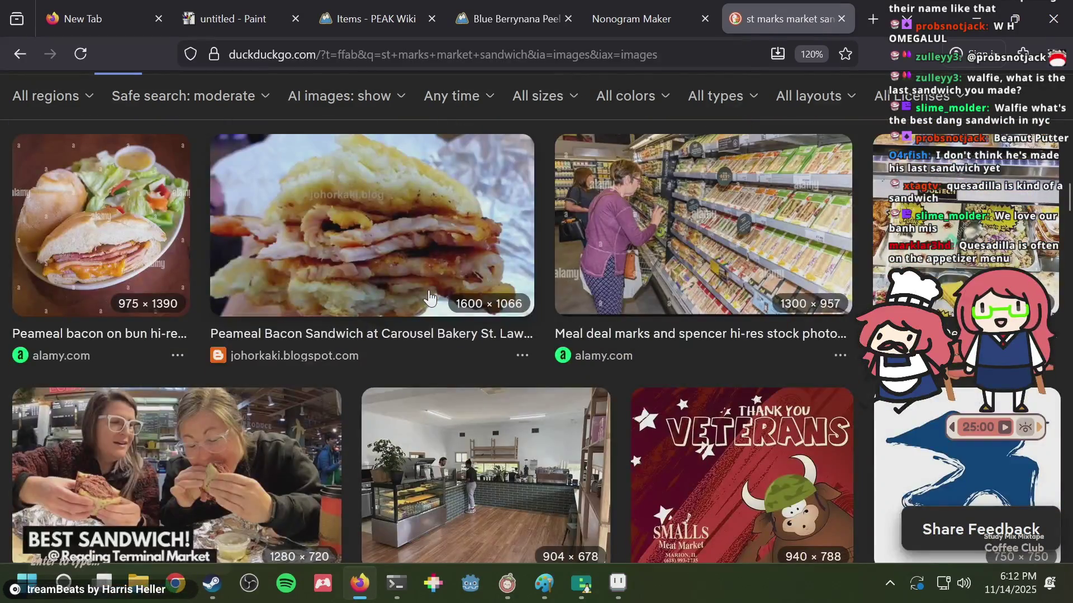
scroll(429, 296, "up", 5)
scroll(426, 292, "up", 3)
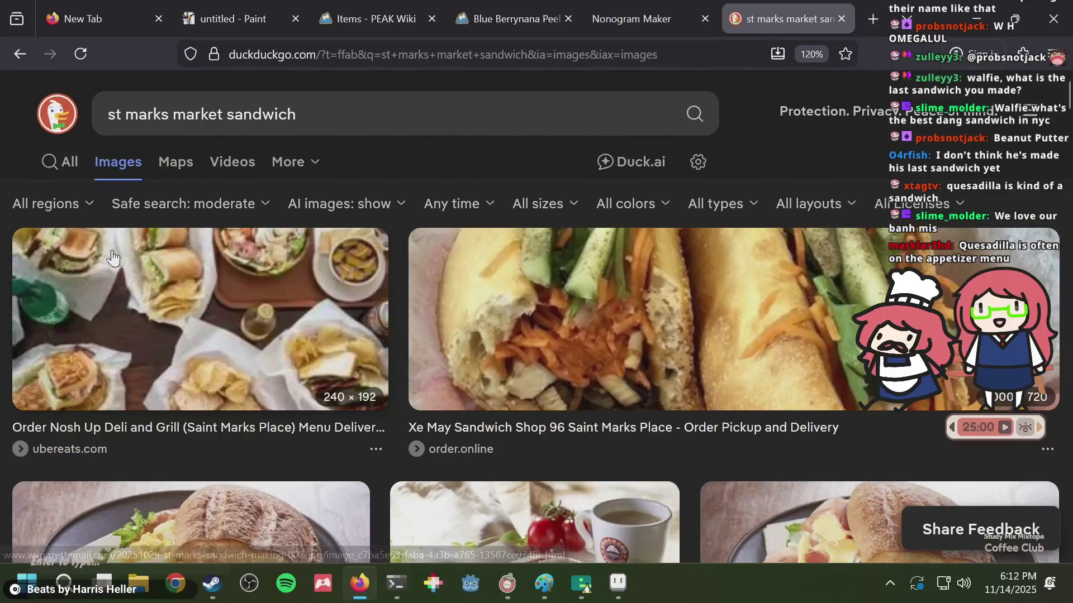
- Return to All results and open stmarksmarket.com in a new tab
left_click(66, 161)
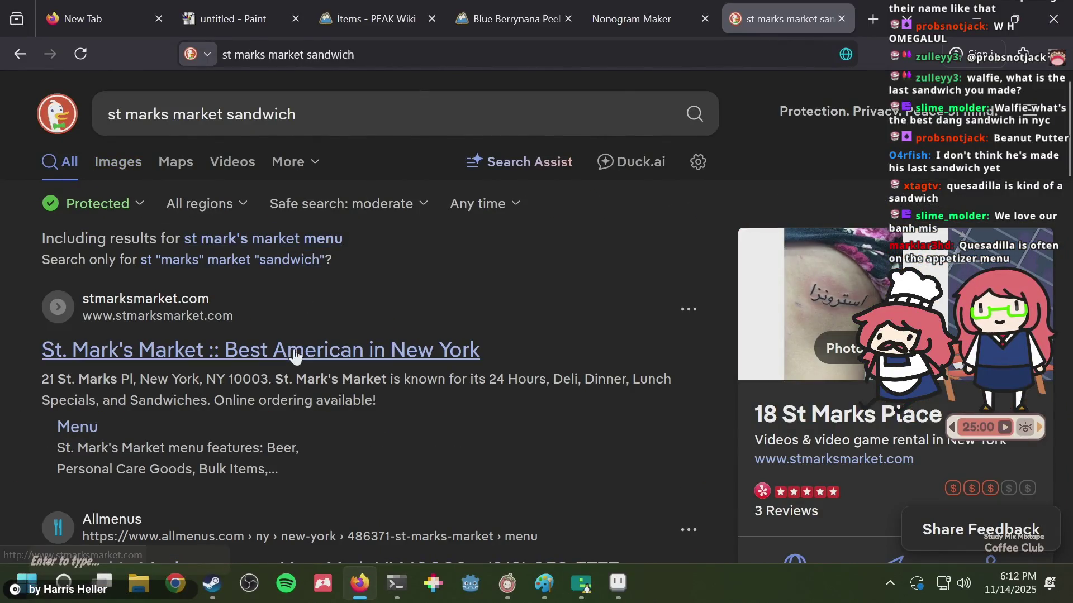
middle_click(262, 350)
left_click(769, 28)
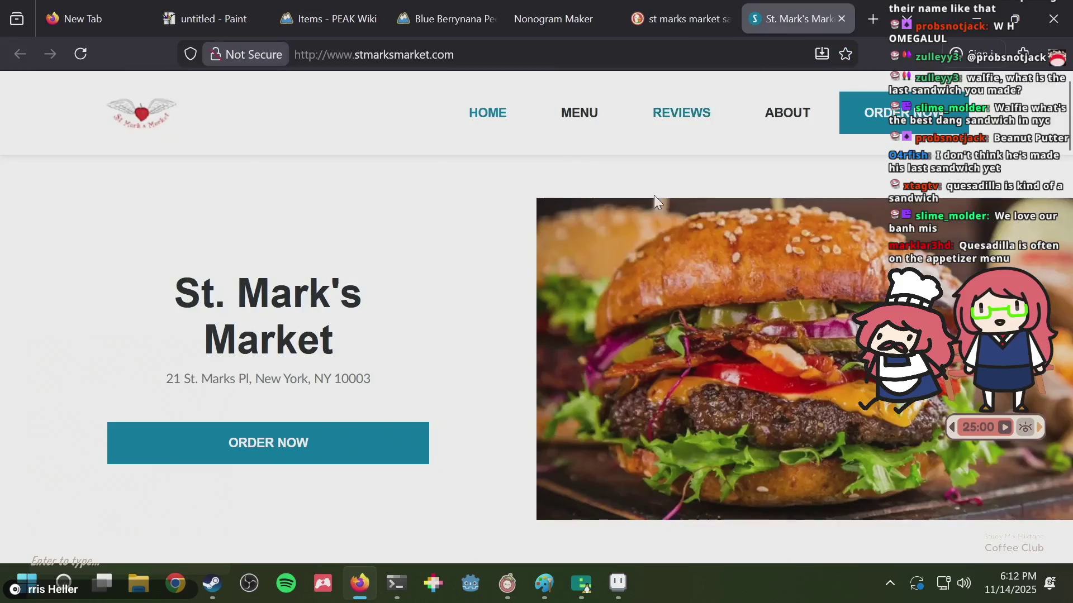
- Open the market's MENU page and find 'sandwich' on it
left_click(580, 113)
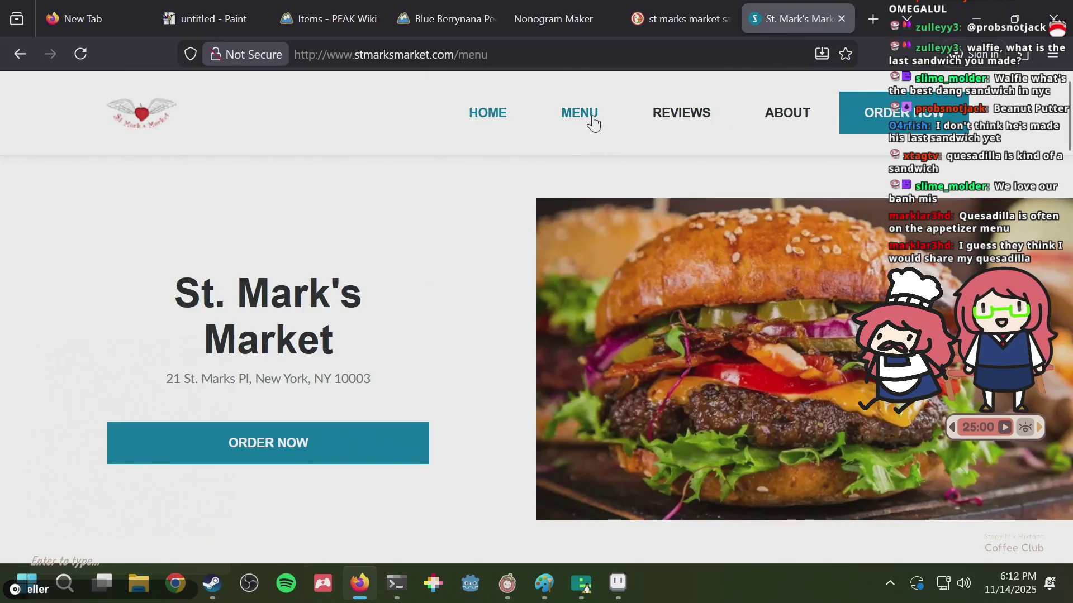
scroll(438, 263, "down", 2)
scroll(438, 262, "down", 5)
scroll(439, 262, "down", 4)
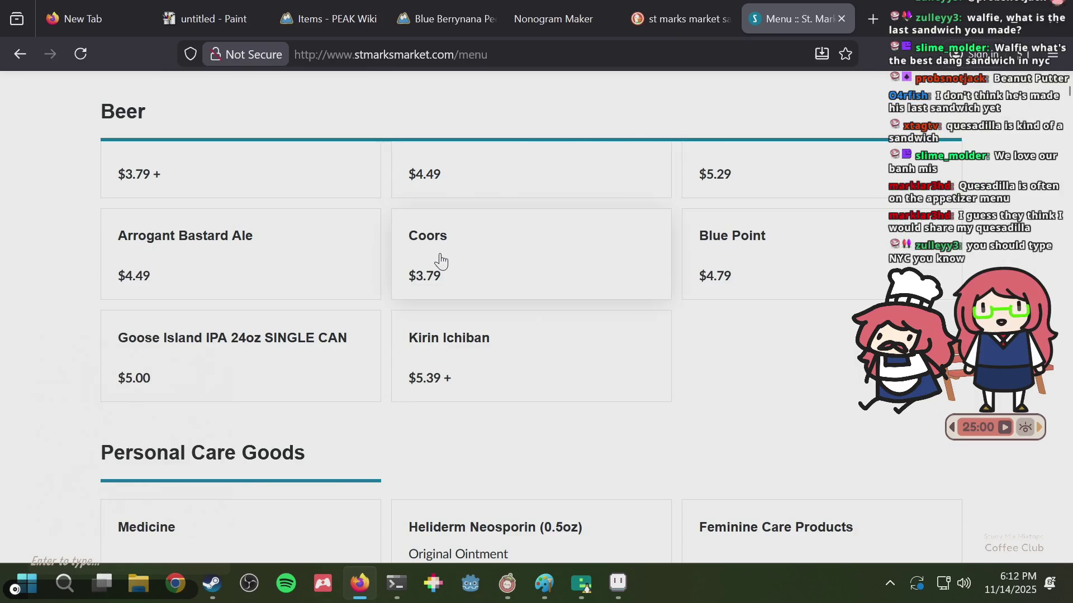
key("ctrl+f")
type("sandwich")
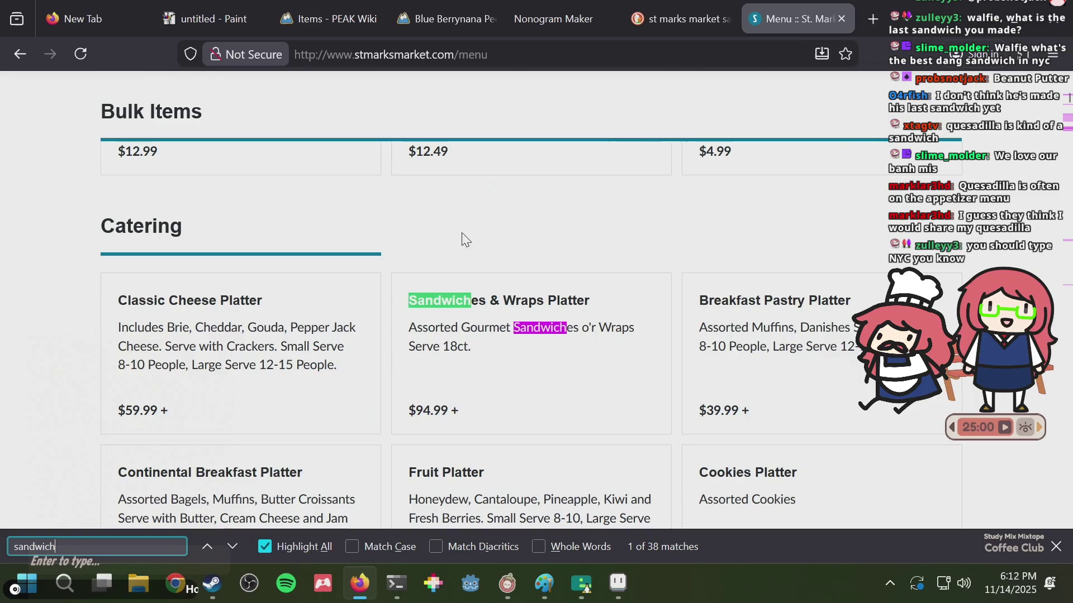
- Step through the sandwich matches to Deli - All Day Sandwiches and open the Chicken Cutlet Sandwich
left_click(674, 12)
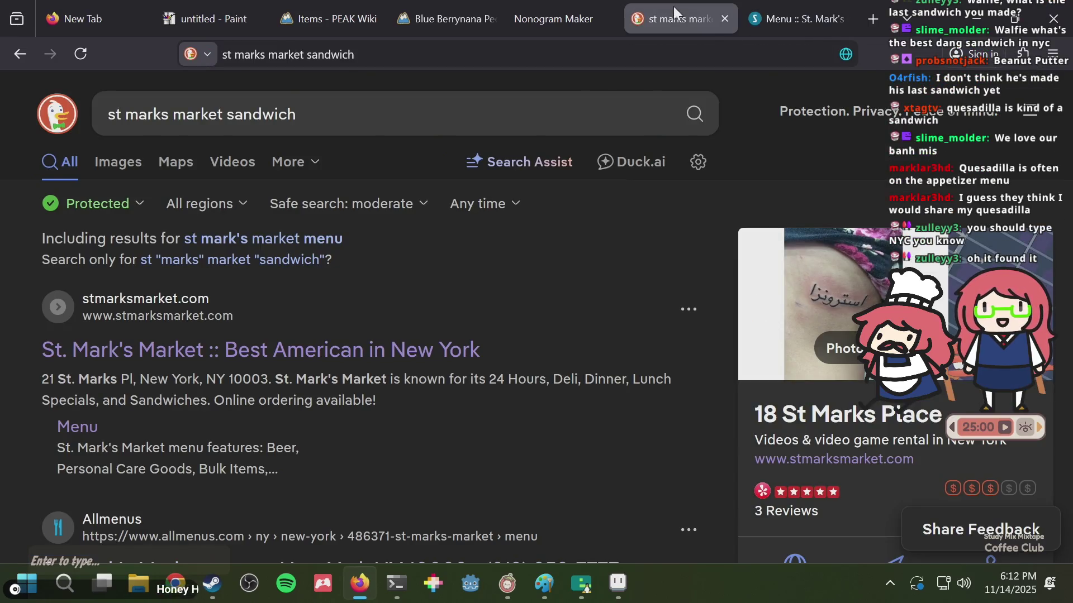
left_click(760, 7)
scroll(480, 269, "down", 3)
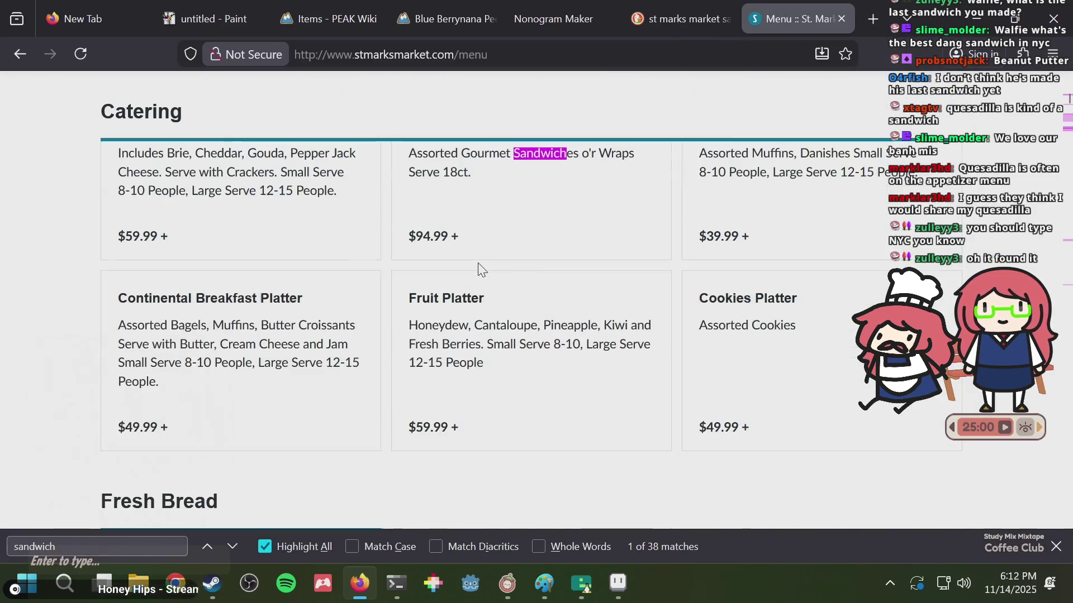
key("ctrl+f")
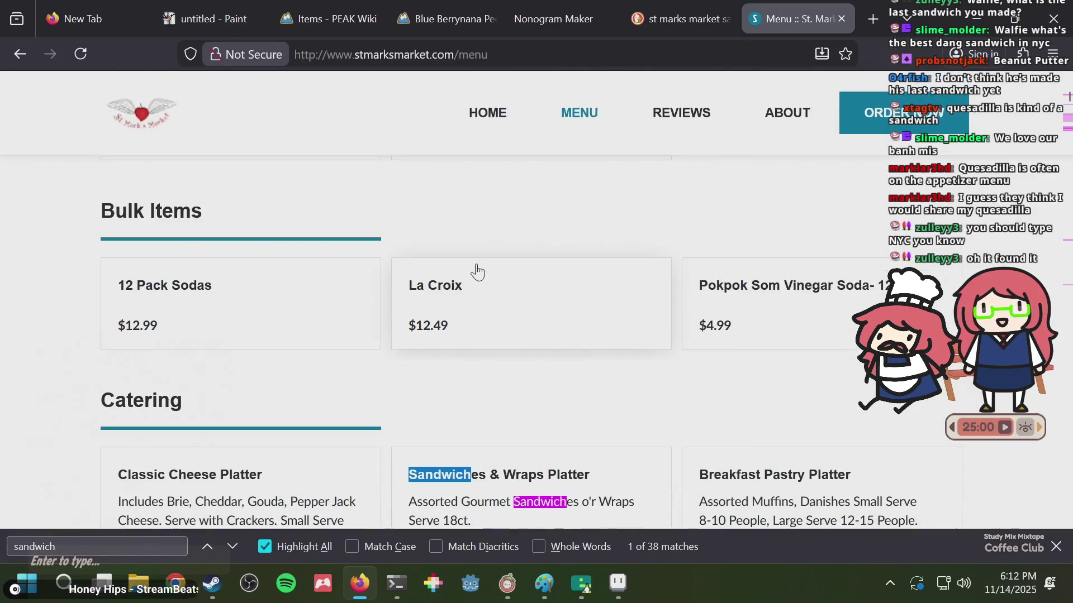
key("Return")
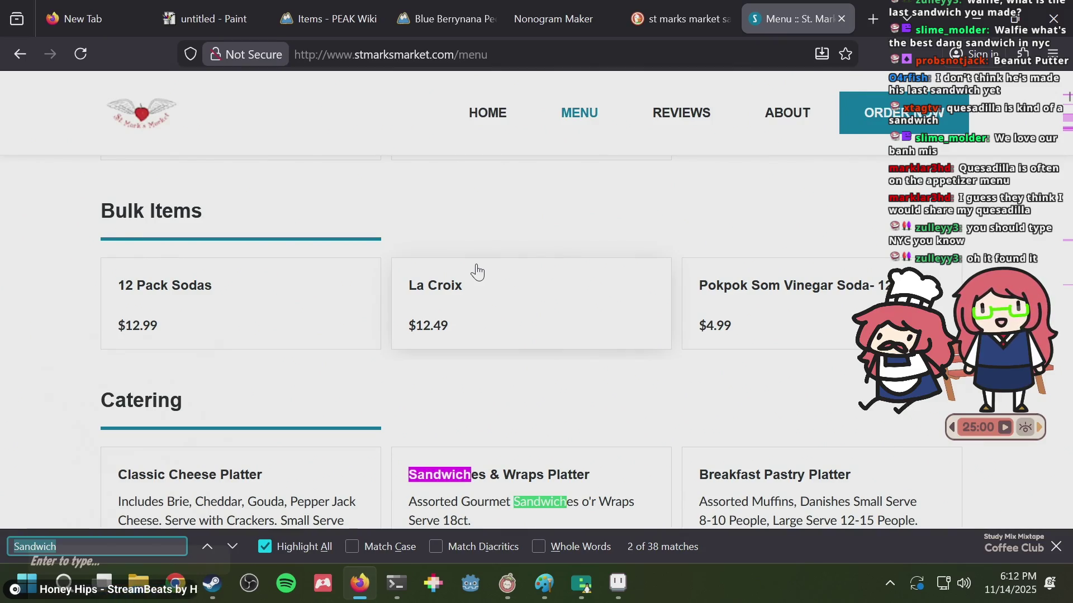
key("Return")
key("Return")
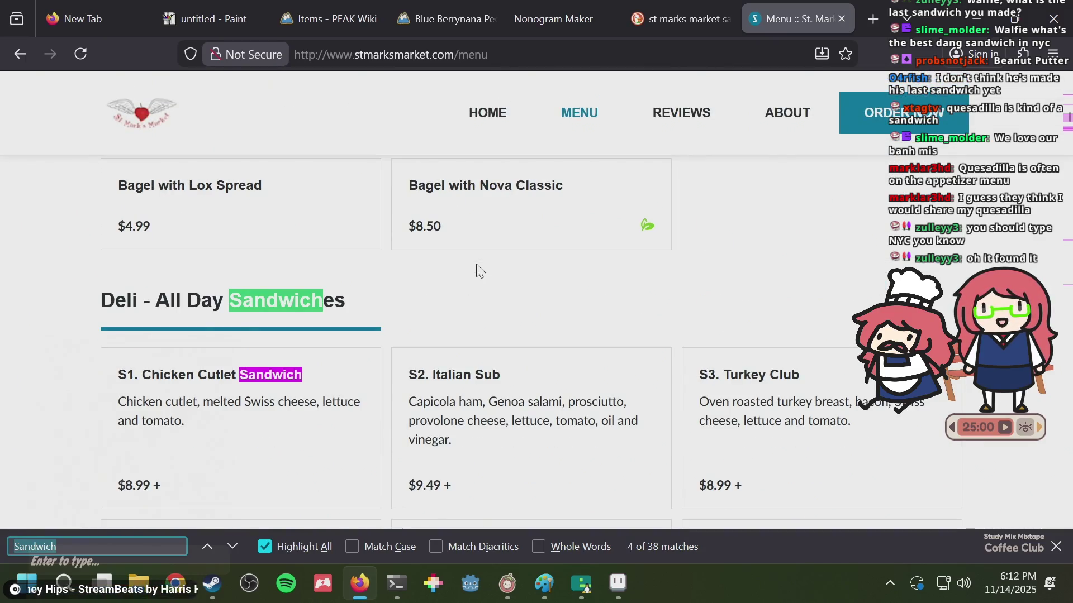
left_click(292, 420)
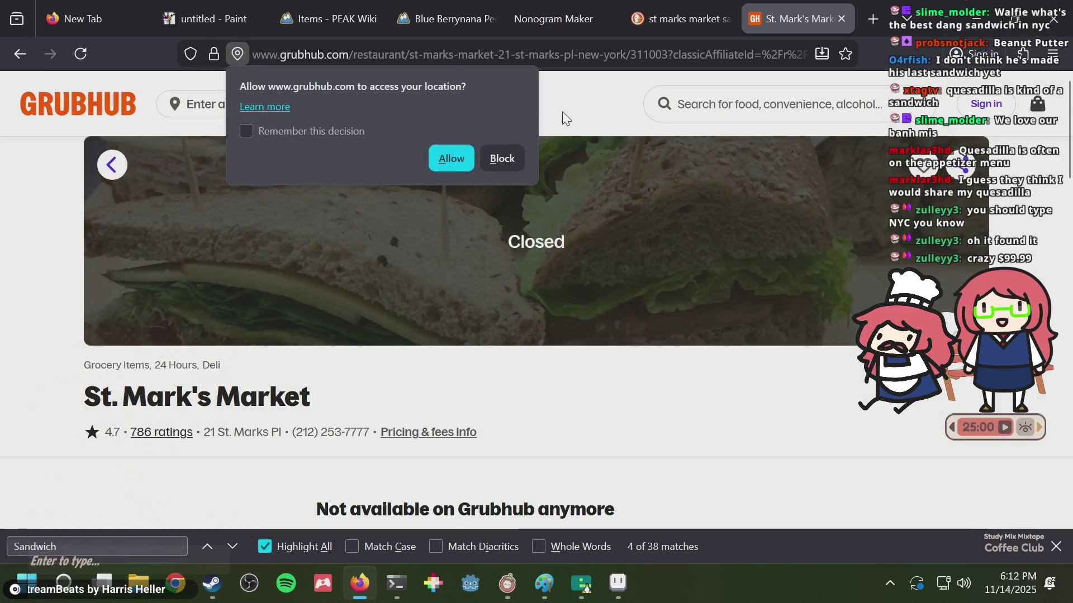
- Scroll the Grubhub page saying St. Mark's Market is unavailable, then close that tab
scroll(575, 199, "down", 6)
scroll(601, 237, "down", 3)
scroll(602, 238, "down", 3)
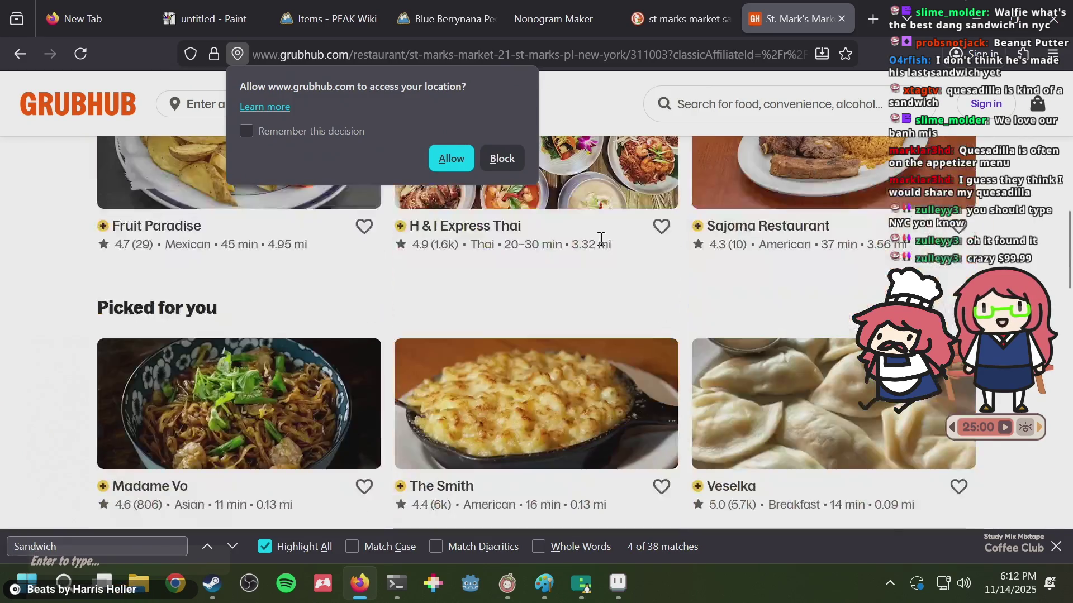
scroll(601, 239, "down", 3)
scroll(545, 184, "down", 5)
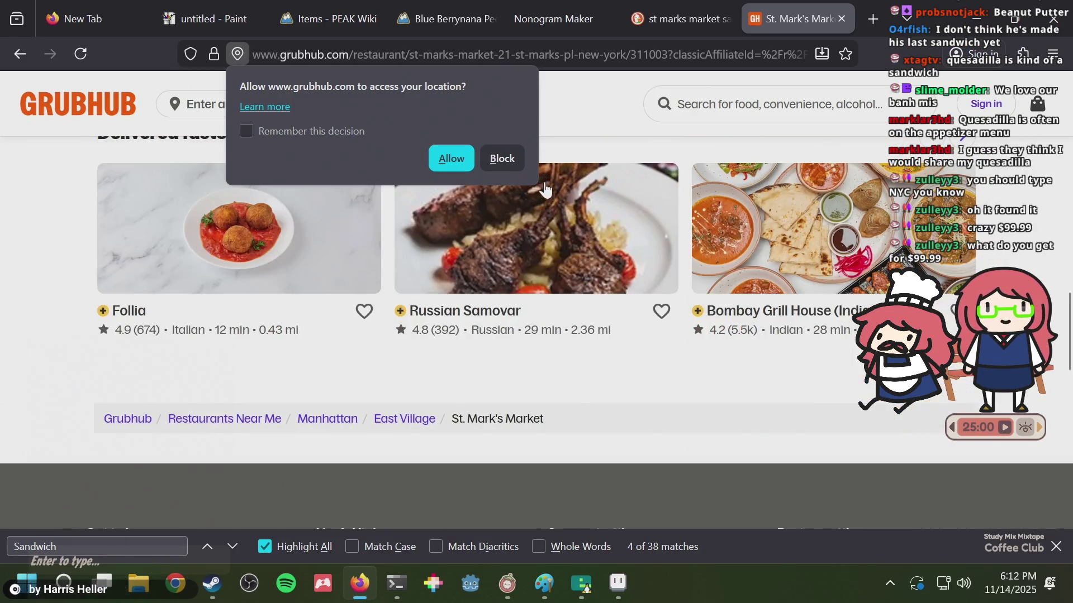
scroll(545, 185, "up", 5)
scroll(631, 199, "up", 5)
scroll(575, 183, "up", 3)
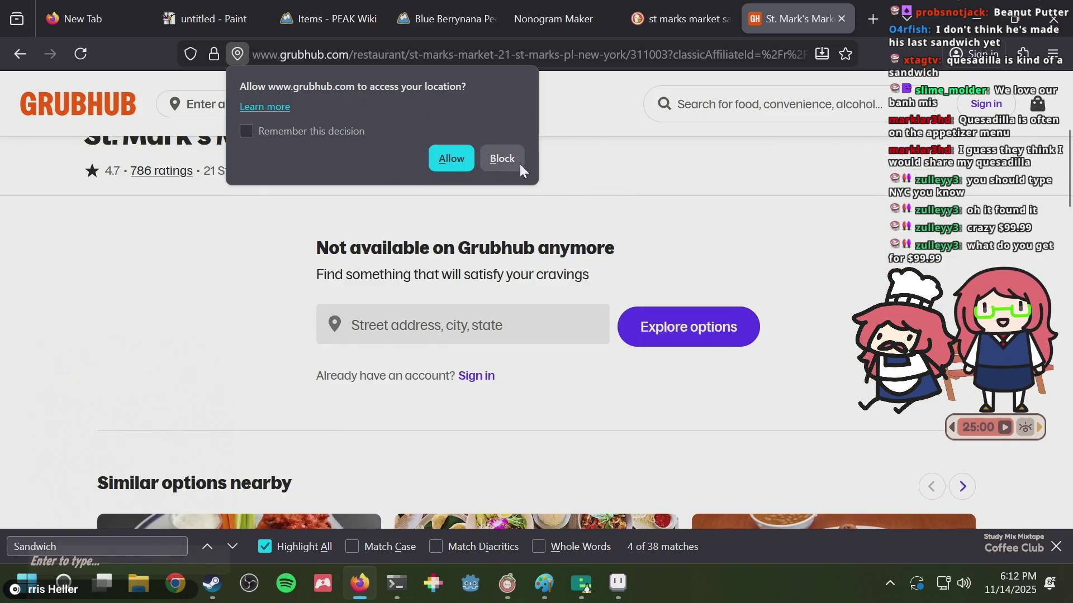
key("ctrl+w")
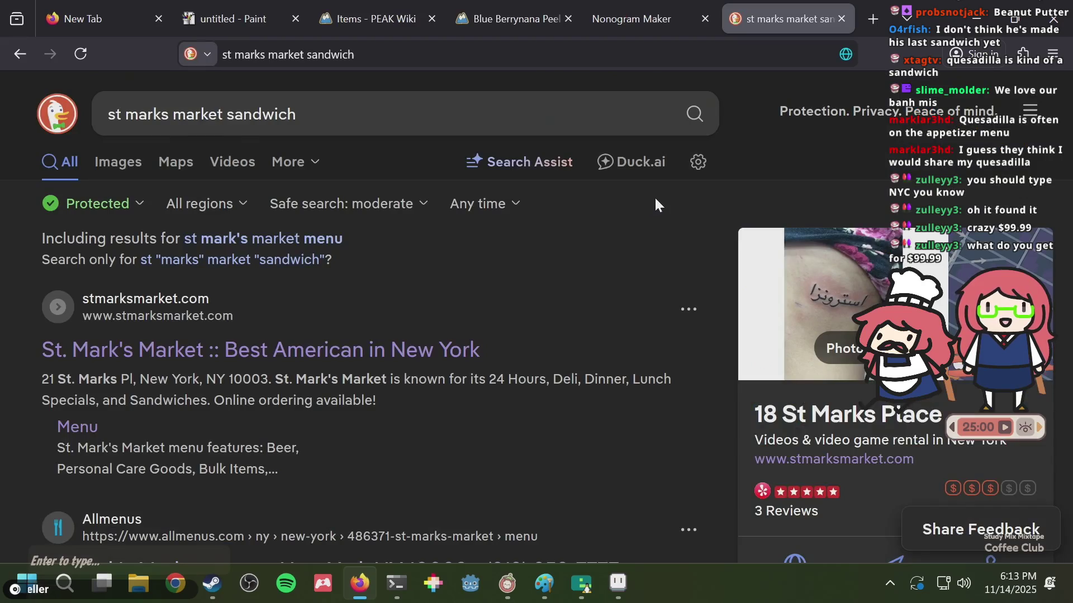
- Browse the image results for 'st marks market sandwich' again
scroll(540, 260, "down", 5)
scroll(540, 260, "down", 3)
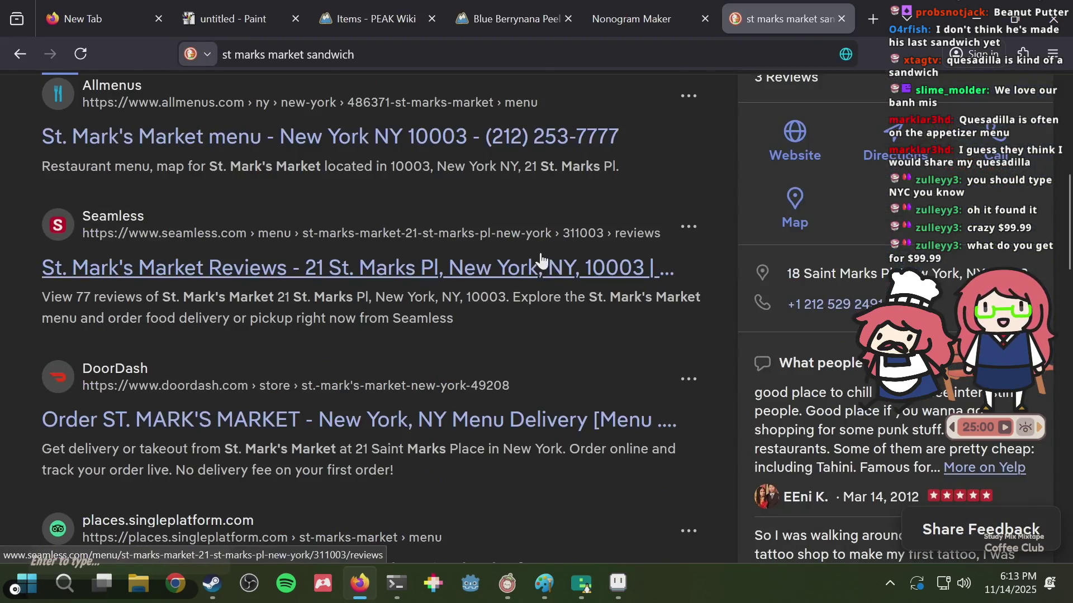
scroll(544, 262, "up", 8)
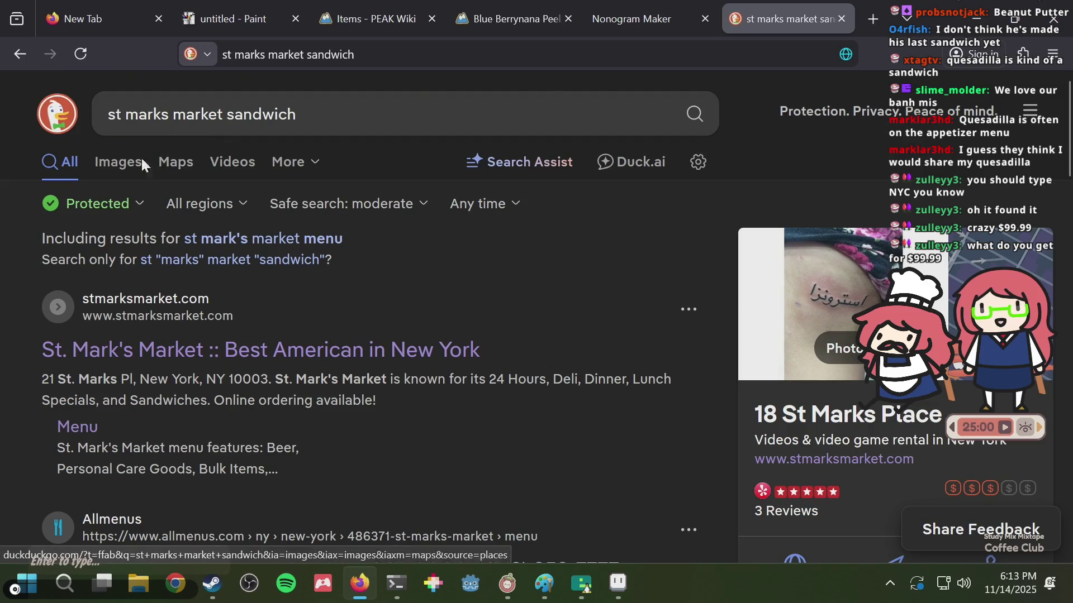
left_click(126, 166)
scroll(515, 239, "down", 2)
scroll(514, 240, "down", 5)
scroll(514, 239, "down", 5)
scroll(517, 233, "down", 5)
scroll(518, 234, "down", 2)
scroll(515, 229, "down", 5)
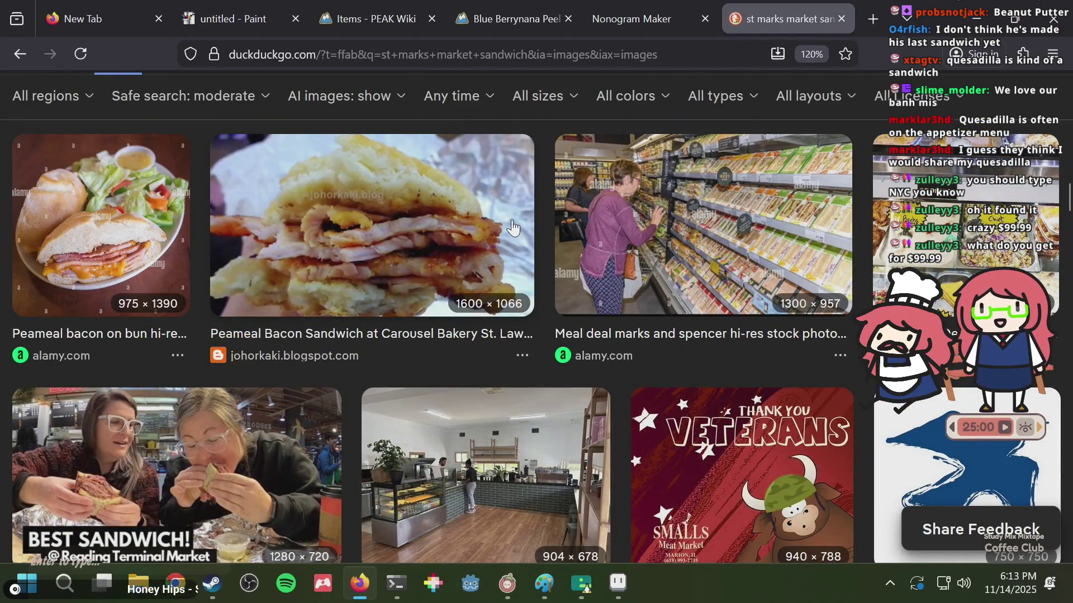
scroll(513, 228, "down", 2)
scroll(513, 228, "down", 5)
scroll(513, 227, "down", 5)
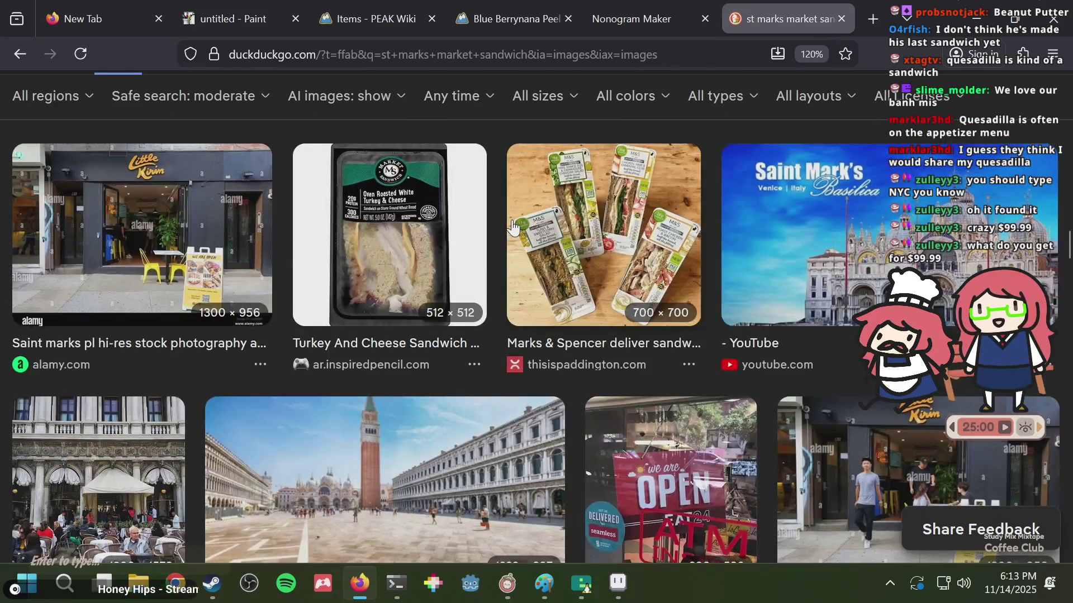
scroll(511, 223, "up", 10)
scroll(512, 224, "up", 5)
- Search 'best nyc sandwich', show All results, and open the Eater NY guide in a new tab
left_click(370, 107)
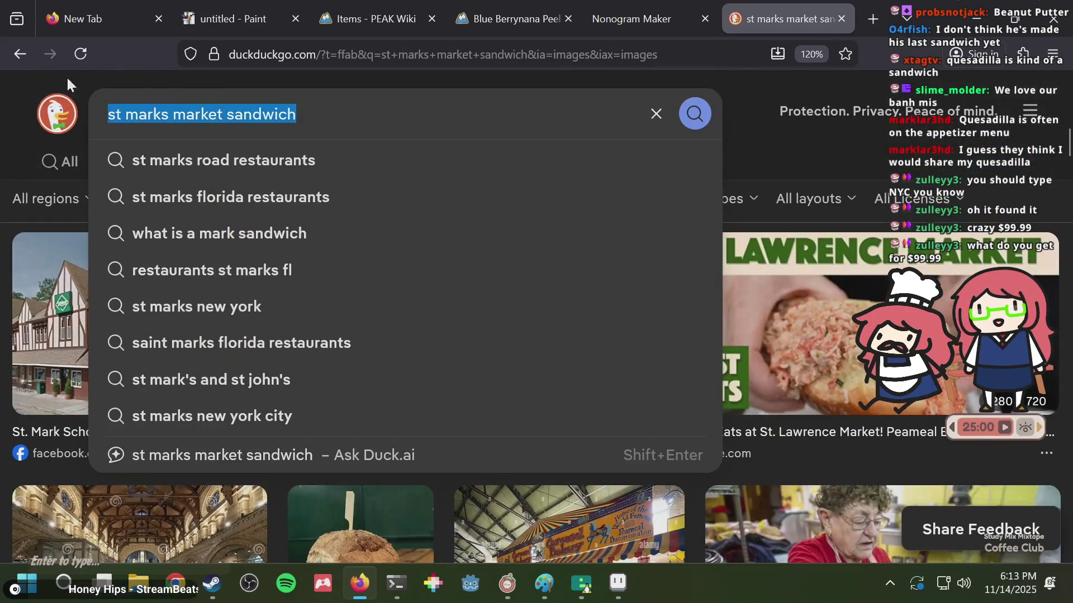
type("best ny")
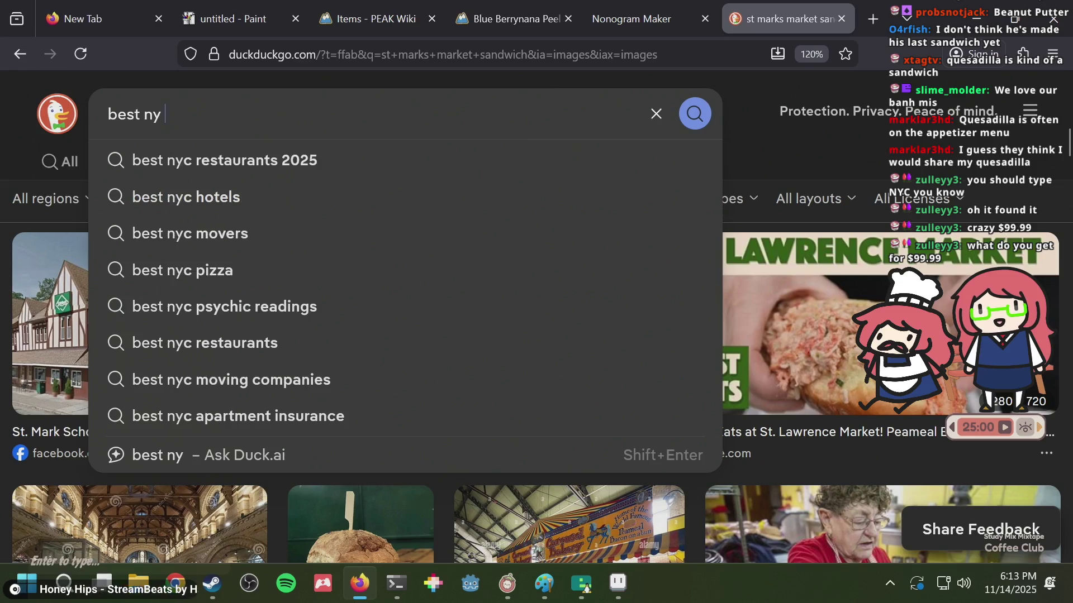
key("BackSpace")
type("c s")
key("BackSpace")
key("BackSpace")
key("BackSpace")
type("c ")
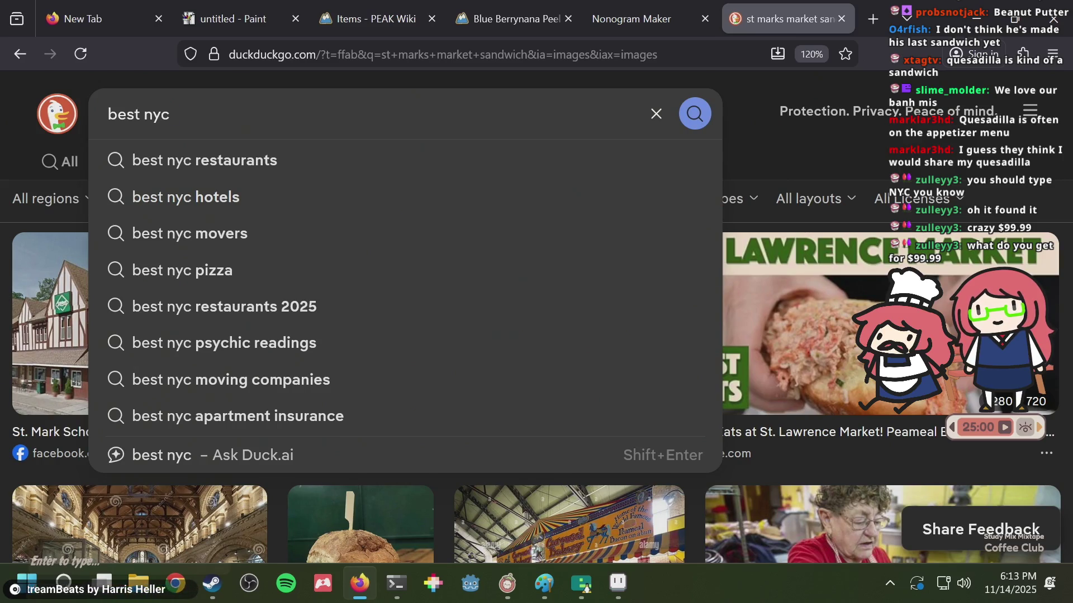
type("sandwi")
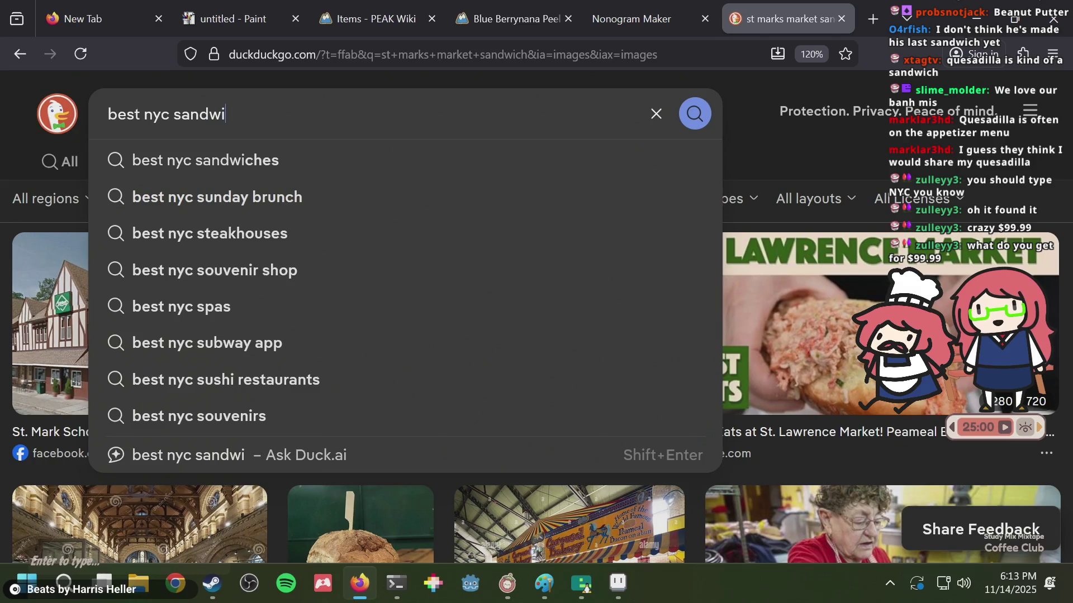
type("ch")
key("Return")
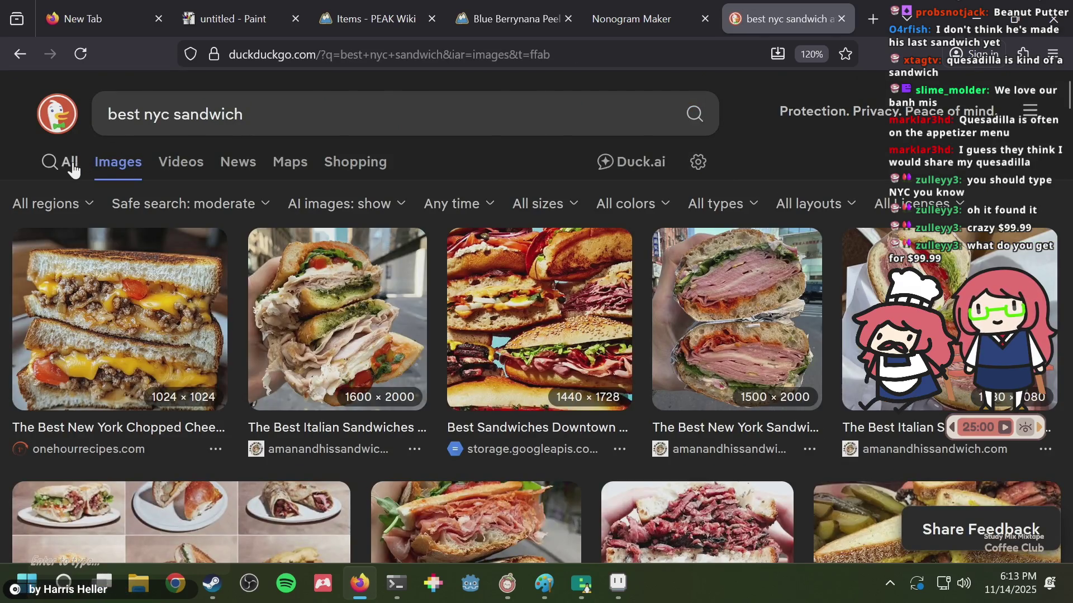
left_click(65, 167)
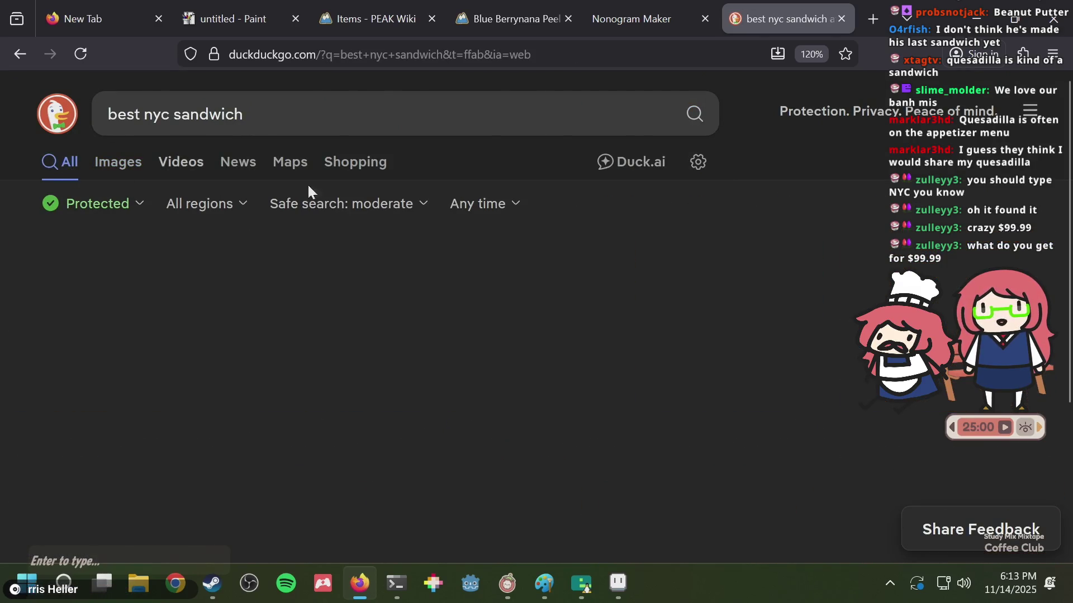
left_click(384, 296)
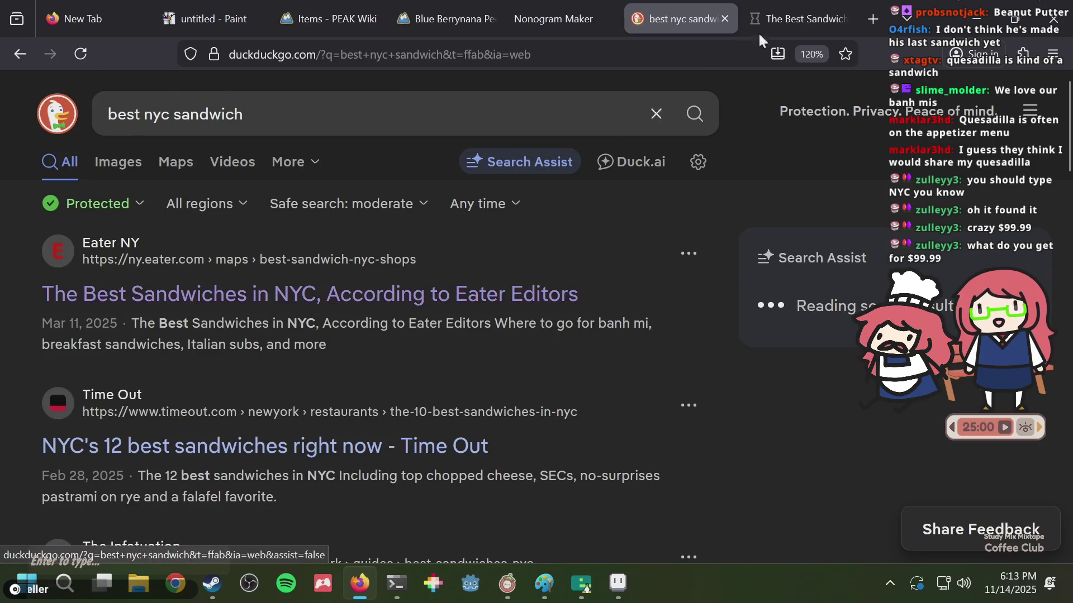
- Scroll through Eater NY's sandwich shops, such as Brancaccio's Food Shop and Lioni's Italian Heroes
scroll(471, 268, "down", 3)
scroll(471, 268, "down", 3)
scroll(470, 267, "down", 10)
scroll(469, 267, "down", 5)
scroll(468, 268, "down", 5)
scroll(468, 267, "down", 3)
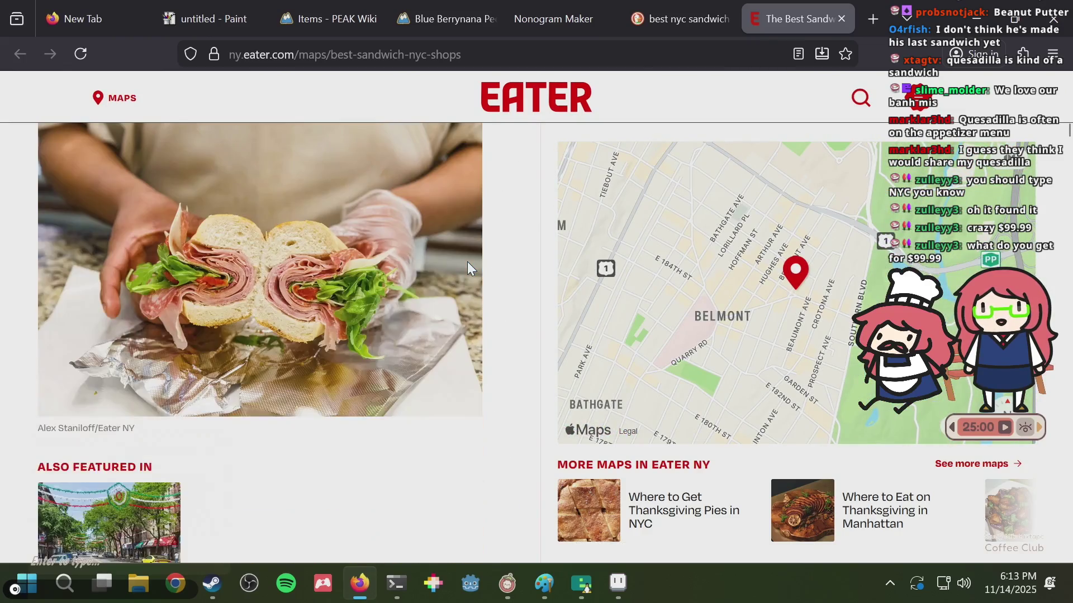
scroll(468, 267, "down", 9)
scroll(469, 268, "up", 5)
scroll(467, 268, "down", 5)
scroll(467, 263, "down", 6)
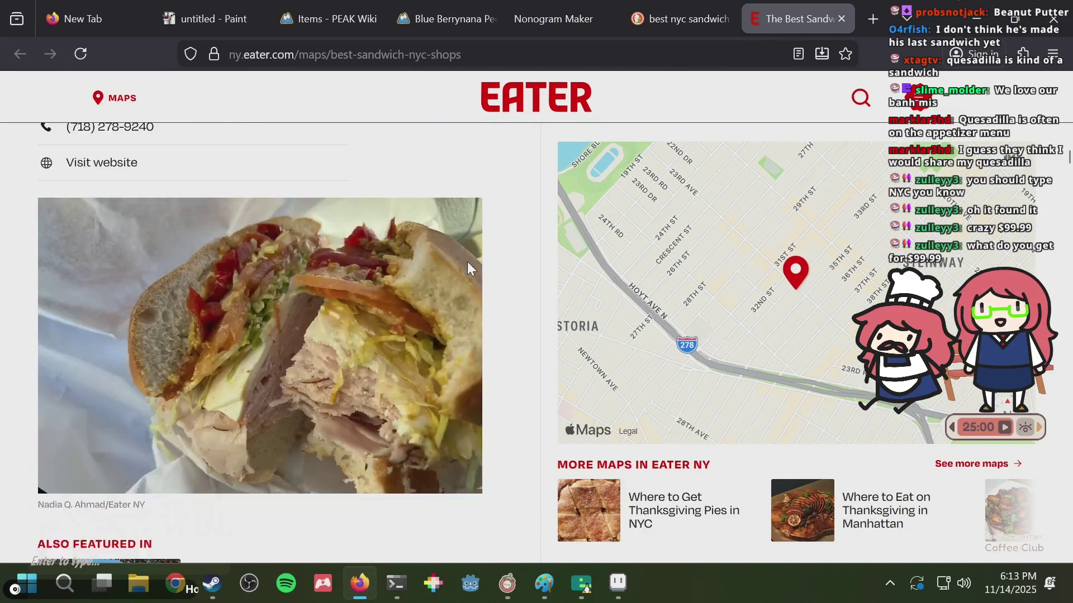
scroll(467, 261, "down", 3)
scroll(493, 260, "down", 4)
scroll(494, 261, "down", 5)
scroll(493, 259, "down", 5)
scroll(493, 260, "down", 5)
scroll(478, 272, "down", 5)
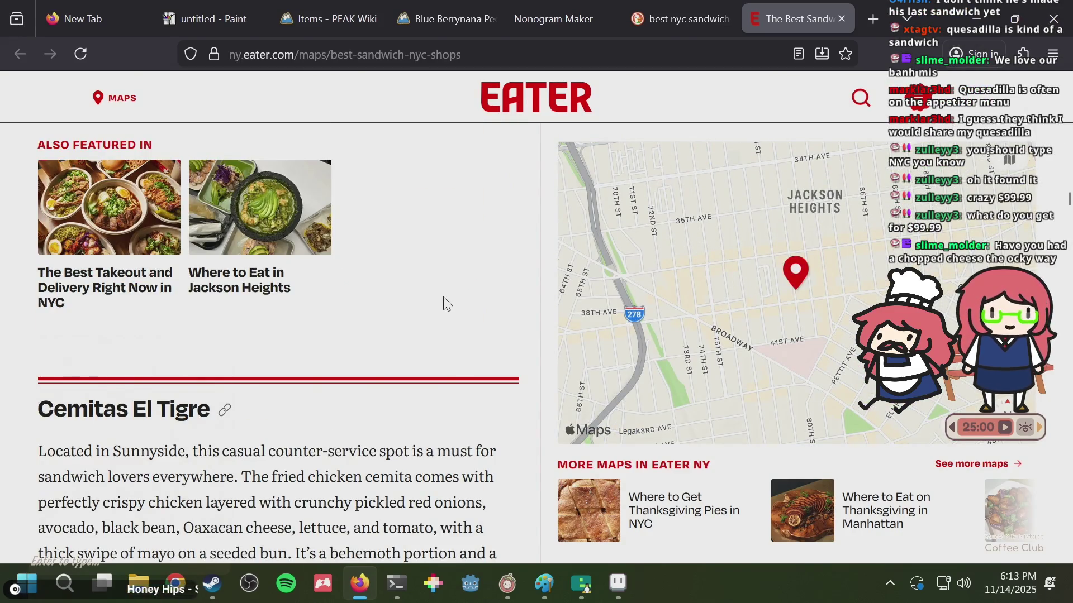
scroll(446, 298, "down", 5)
scroll(447, 294, "down", 5)
scroll(445, 293, "down", 3)
scroll(445, 289, "down", 3)
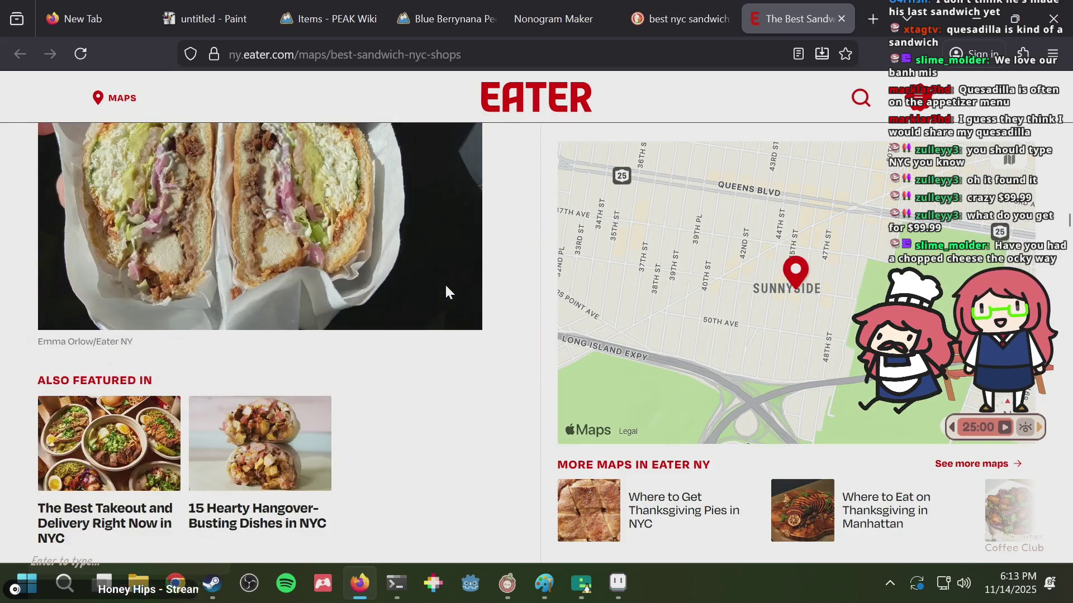
scroll(446, 290, "down", 5)
scroll(451, 289, "down", 5)
scroll(451, 290, "down", 5)
scroll(450, 290, "down", 5)
scroll(450, 290, "down", 3)
scroll(450, 289, "down", 4)
scroll(447, 288, "down", 3)
scroll(447, 288, "down", 2)
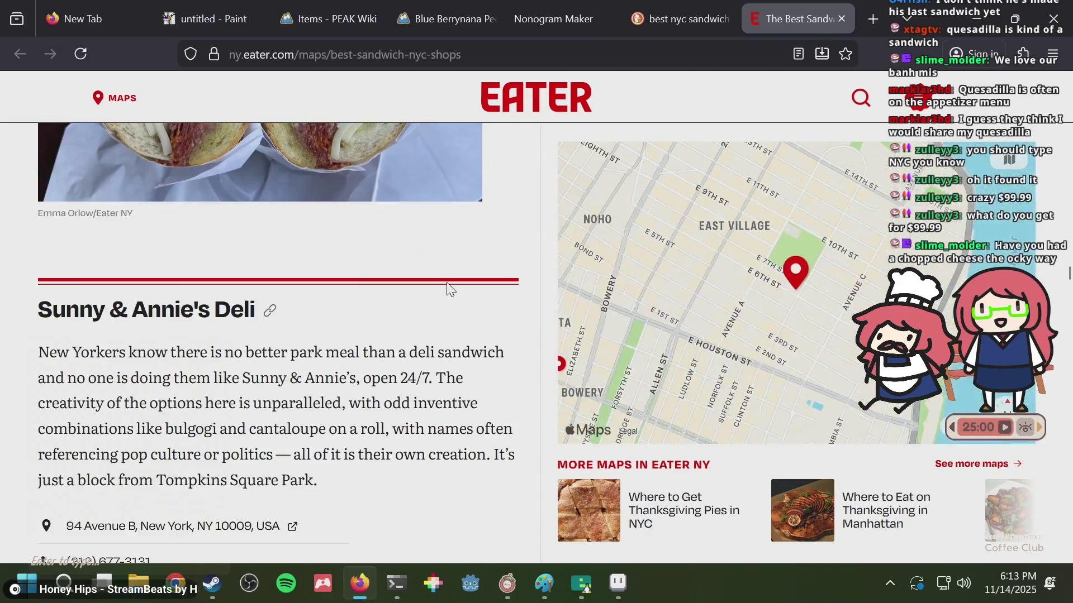
scroll(446, 288, "down", 5)
scroll(447, 288, "down", 3)
scroll(447, 288, "down", 5)
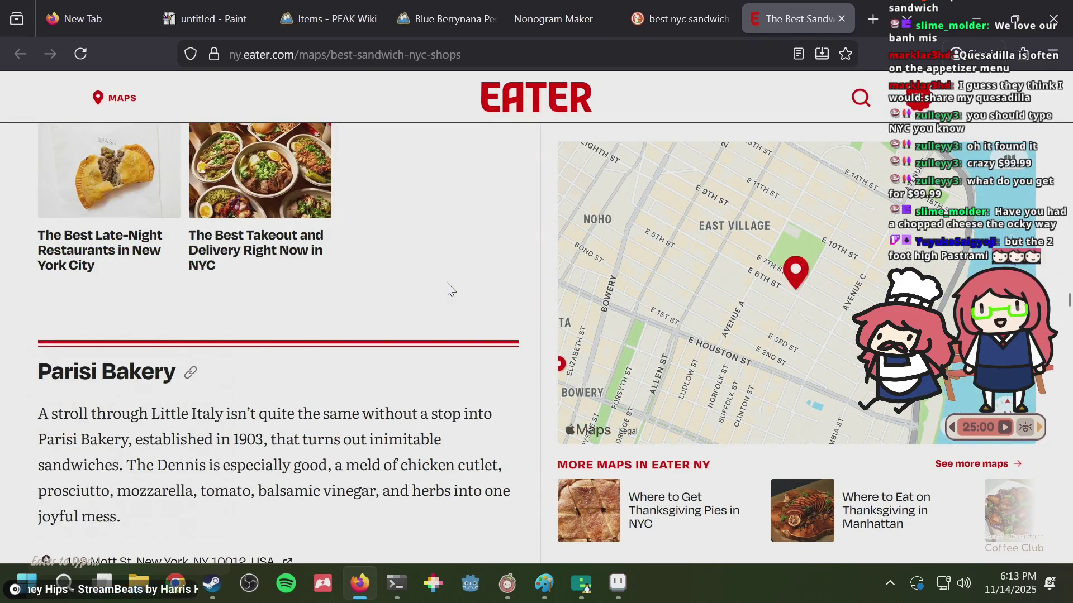
scroll(447, 284, "down", 3)
scroll(447, 283, "down", 5)
scroll(447, 284, "down", 3)
scroll(447, 284, "down", 2)
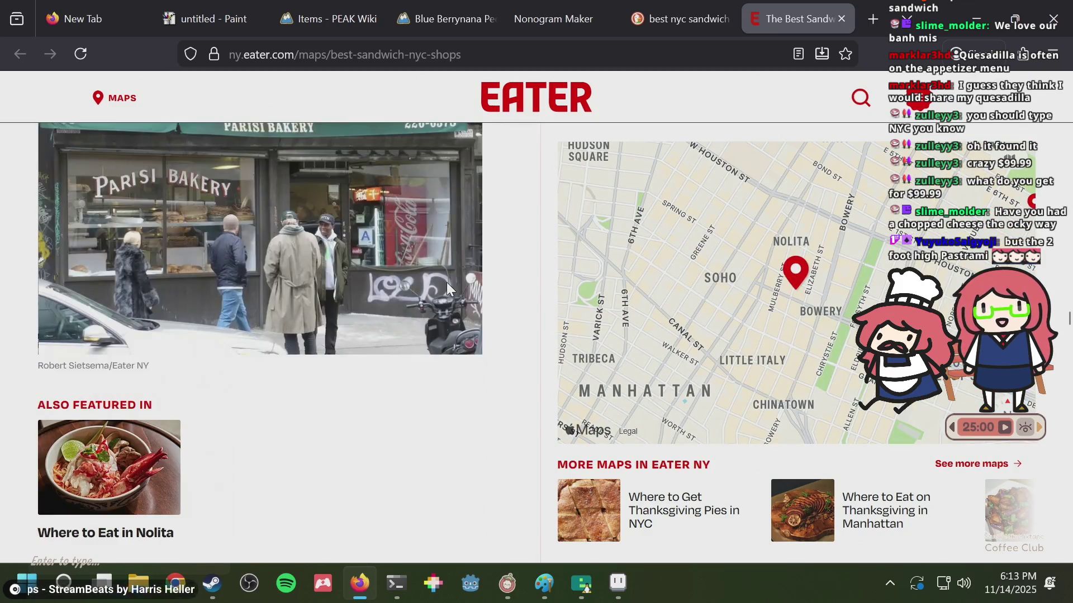
scroll(447, 283, "down", 3)
scroll(447, 284, "down", 2)
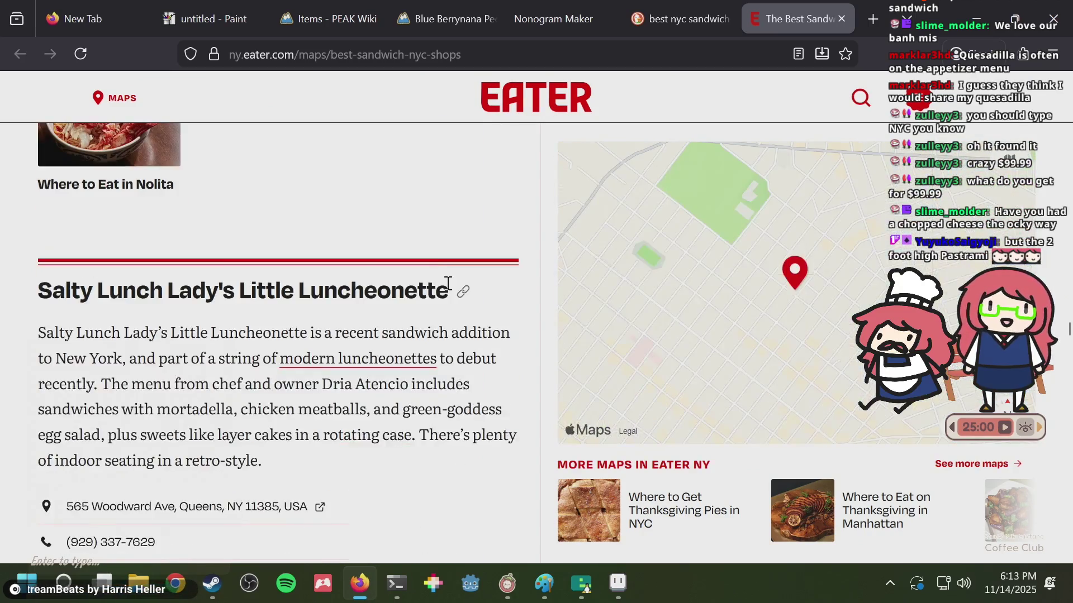
scroll(447, 283, "down", 2)
scroll(447, 284, "down", 4)
scroll(446, 286, "down", 4)
scroll(446, 286, "down", 2)
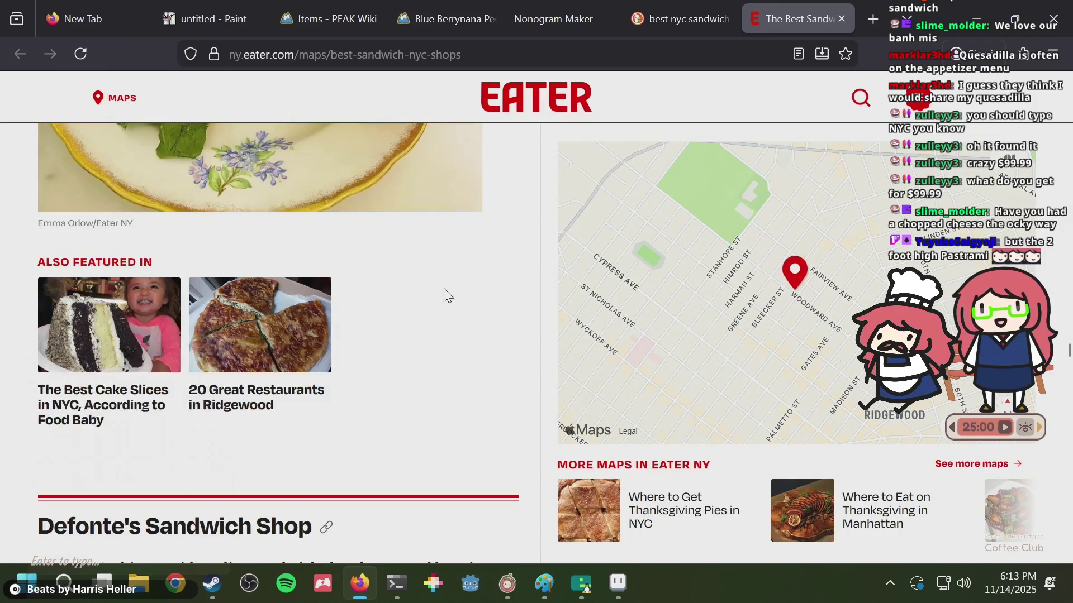
scroll(444, 289, "down", 3)
scroll(444, 290, "down", 4)
scroll(443, 290, "down", 2)
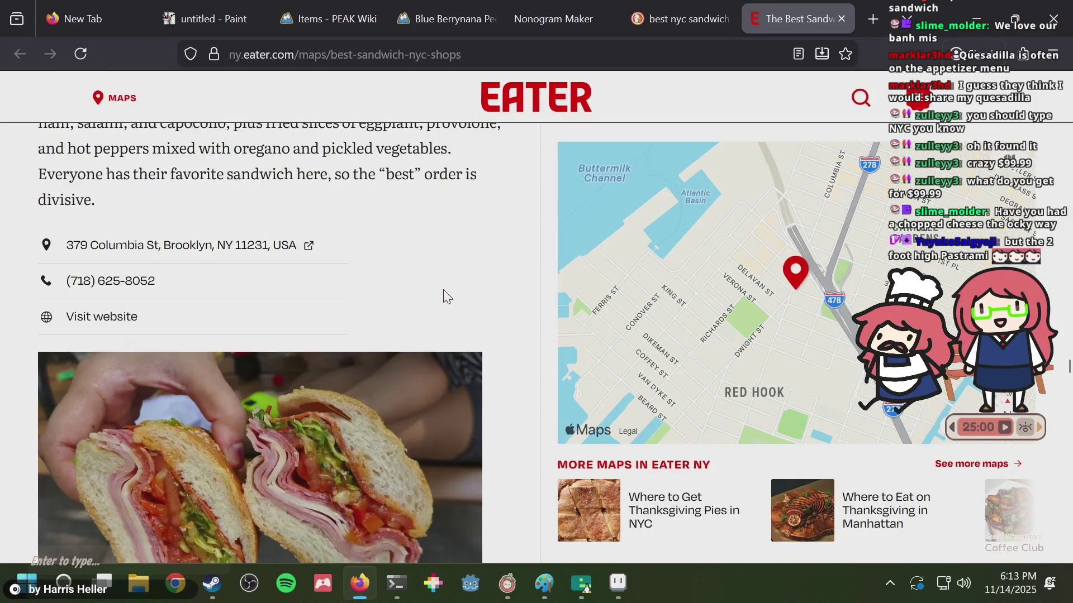
scroll(443, 290, "down", 2)
scroll(444, 290, "down", 3)
scroll(443, 290, "down", 4)
scroll(444, 289, "down", 4)
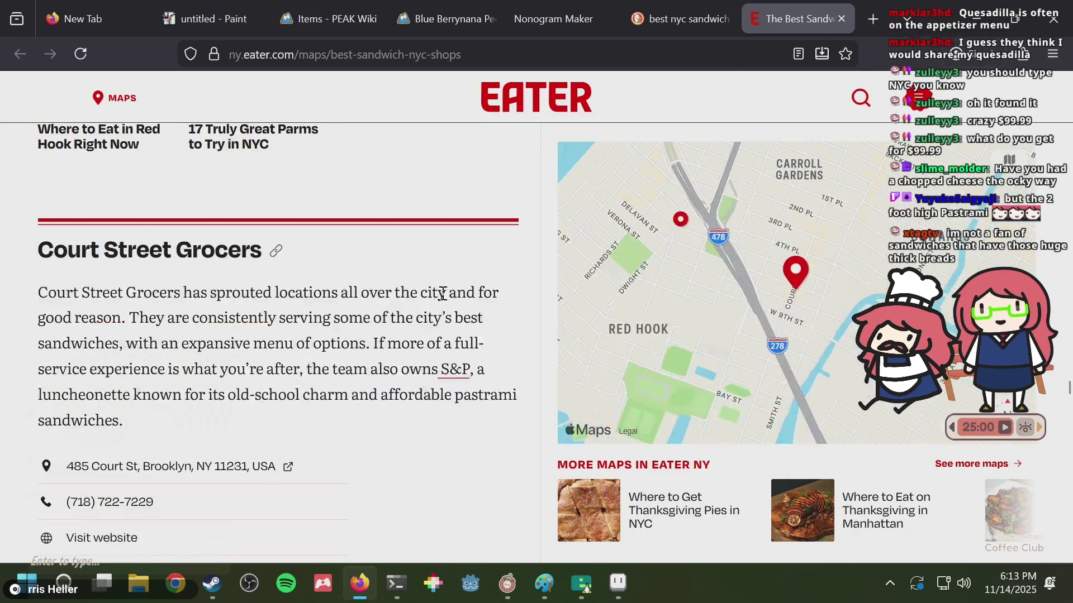
scroll(442, 293, "down", 6)
scroll(441, 294, "down", 6)
scroll(441, 295, "down", 5)
scroll(441, 295, "down", 5)
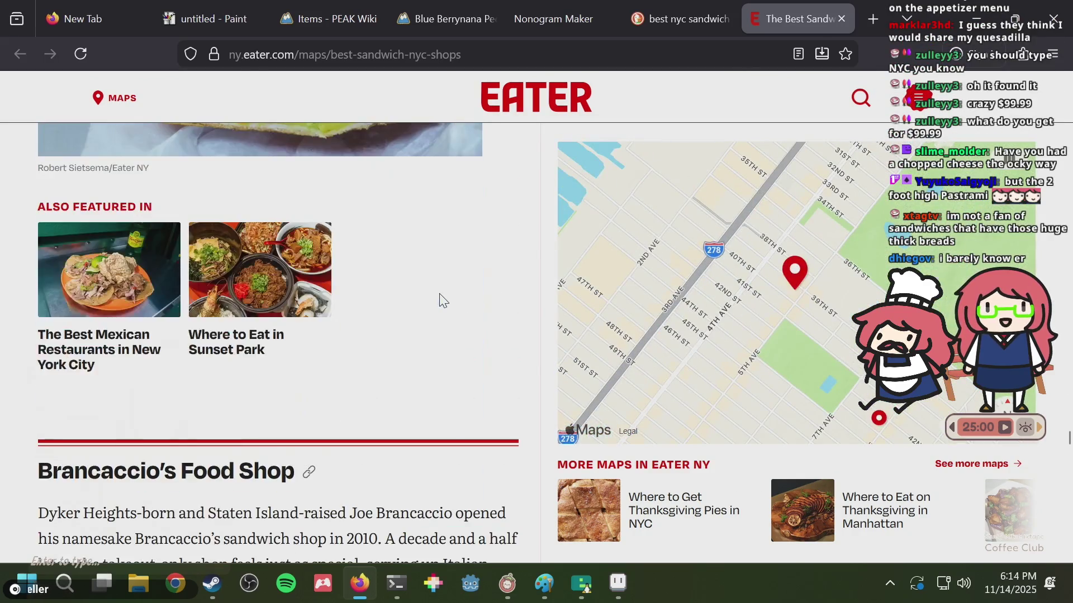
scroll(441, 295, "down", 4)
scroll(440, 295, "down", 4)
scroll(441, 300, "down", 5)
scroll(441, 300, "down", 5)
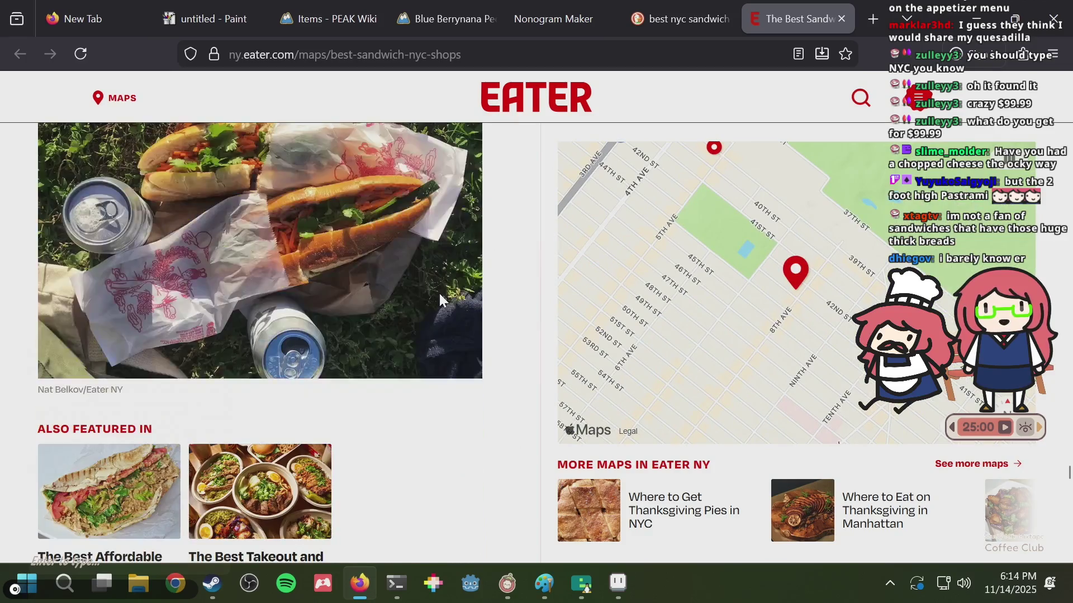
scroll(441, 300, "down", 6)
scroll(441, 300, "down", 4)
scroll(442, 300, "down", 5)
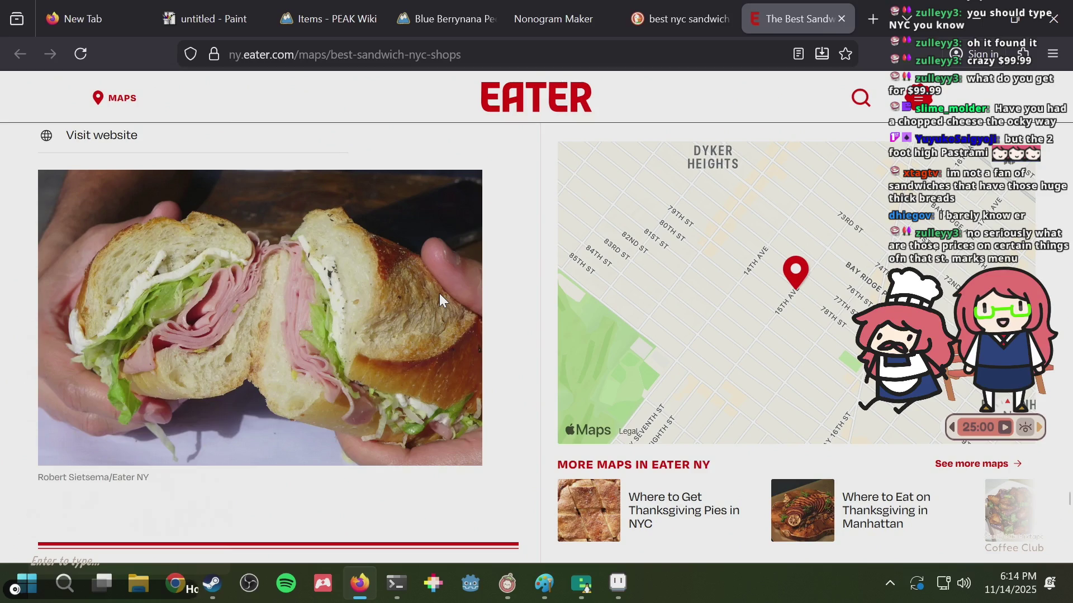
scroll(439, 294, "down", 5)
scroll(439, 293, "down", 2)
scroll(439, 294, "down", 5)
scroll(439, 295, "up", 7)
scroll(439, 295, "up", 7)
scroll(439, 295, "up", 12)
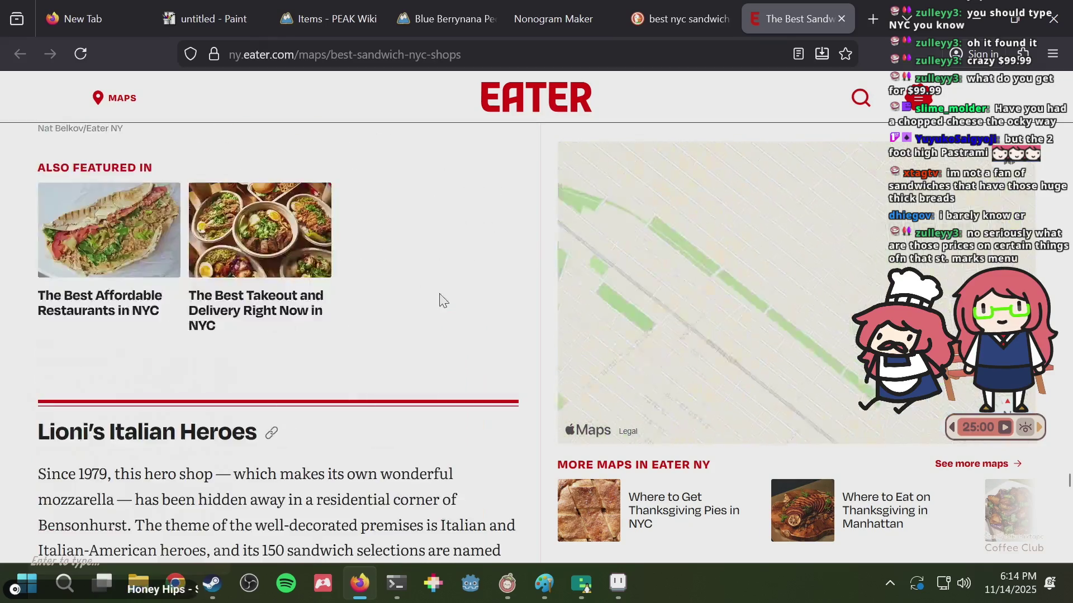
scroll(439, 294, "up", 10)
scroll(439, 294, "up", 10)
scroll(439, 294, "up", 10)
scroll(439, 295, "up", 8)
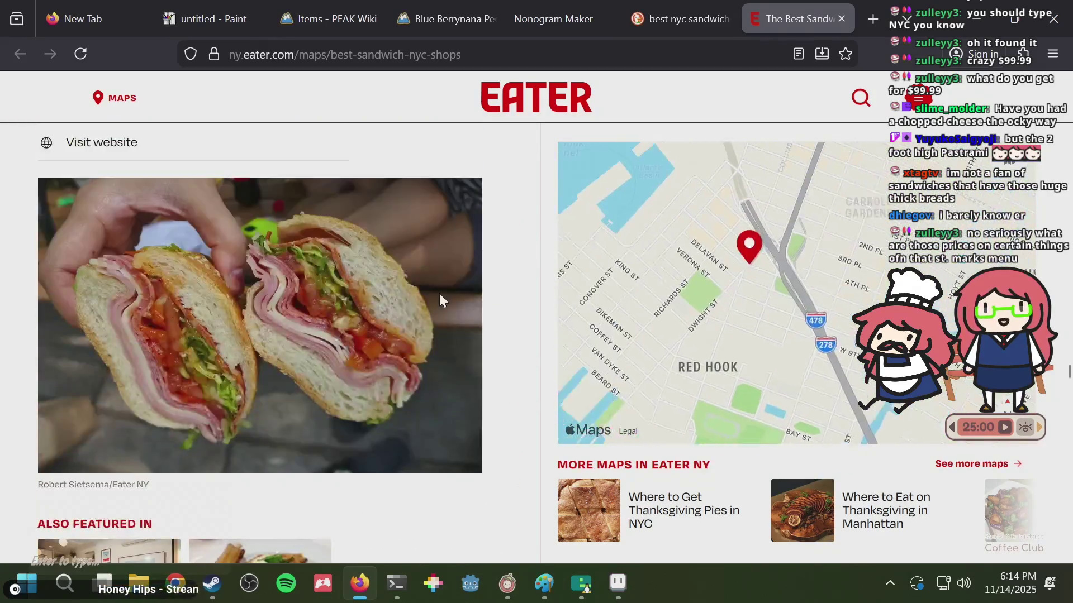
scroll(440, 300, "up", 10)
scroll(439, 300, "up", 3)
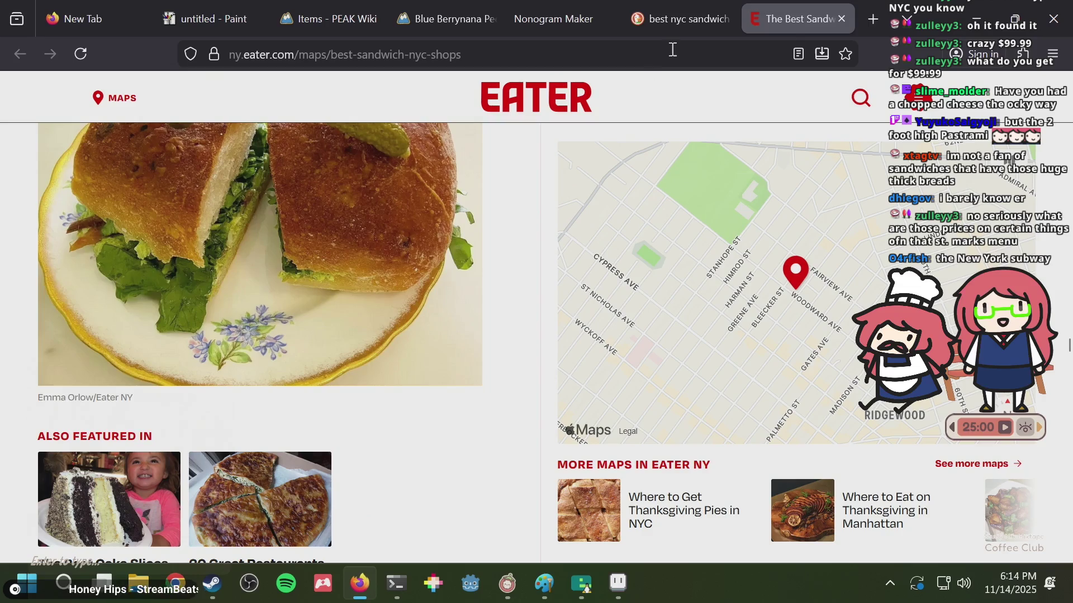
- Close the Eater NY sandwich guide and open the St. Mark's Market website's menu page
key("ctrl+w")
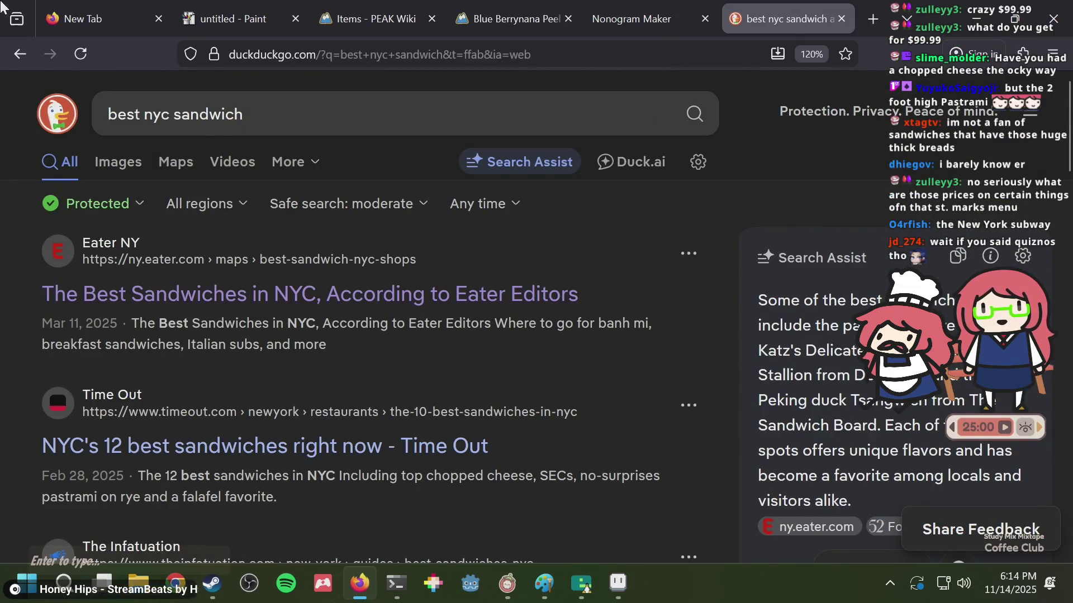
left_click(12, 59)
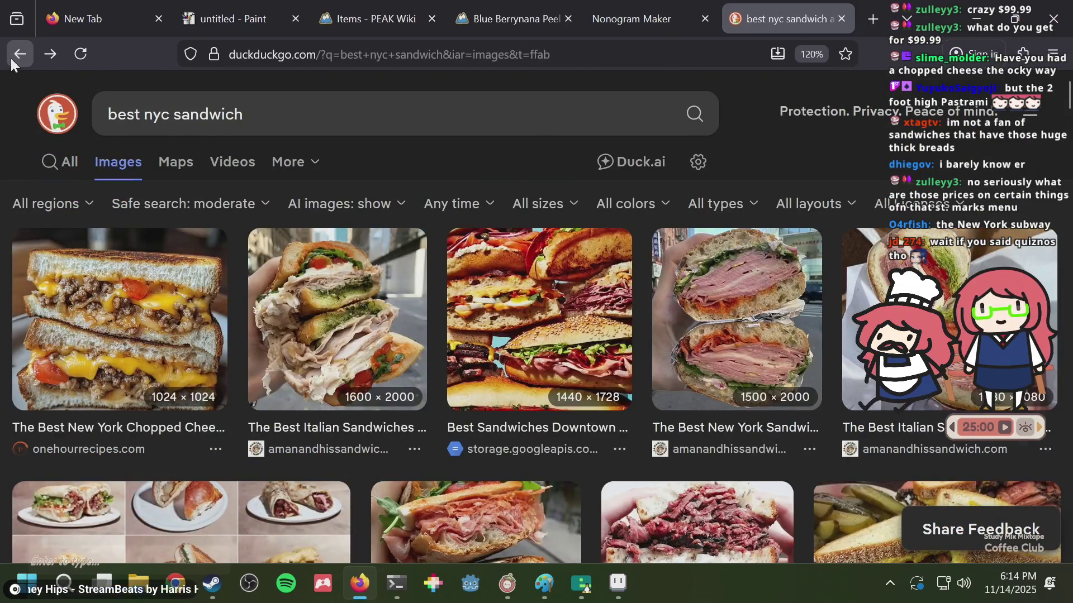
left_click(15, 57)
left_click(18, 55)
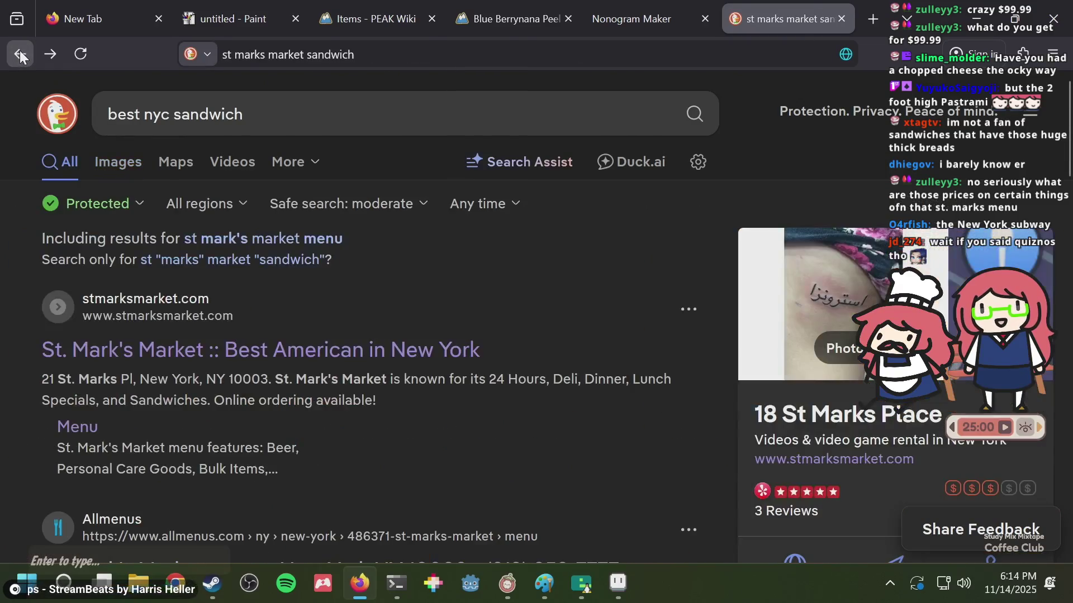
left_click(21, 55)
left_click(49, 54)
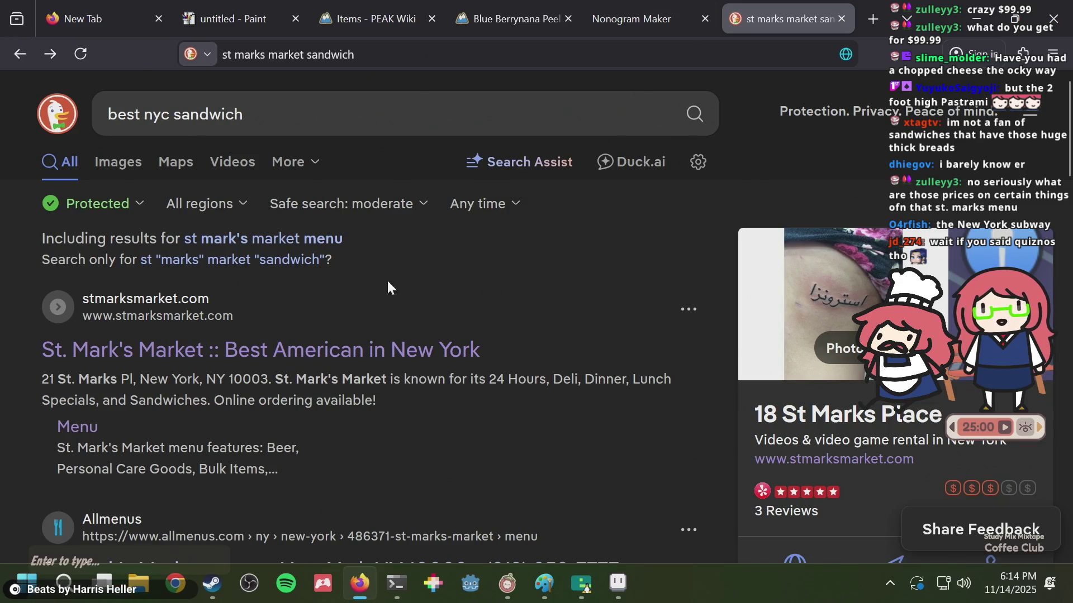
left_click(355, 348)
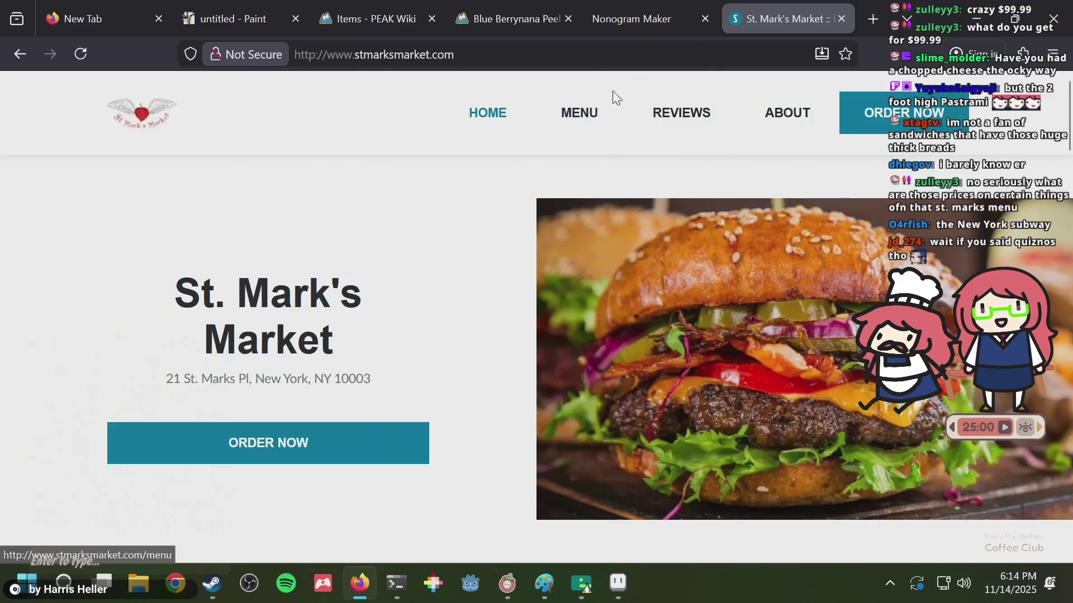
left_click(575, 122)
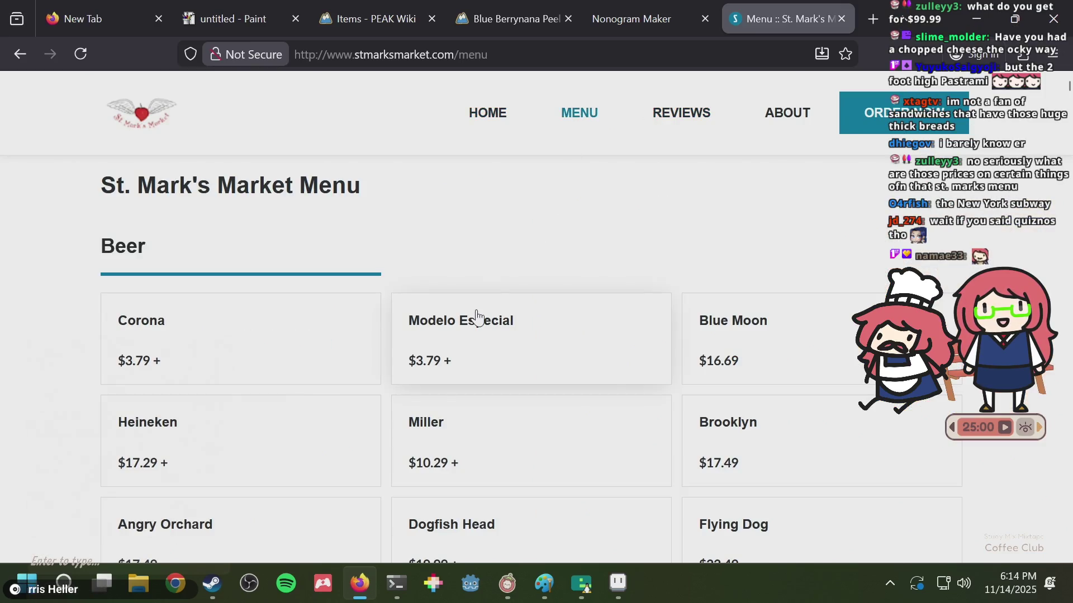
- Search the menu page for '99.' prices, then clear and close the find bar
key("ctrl+f")
type("99")
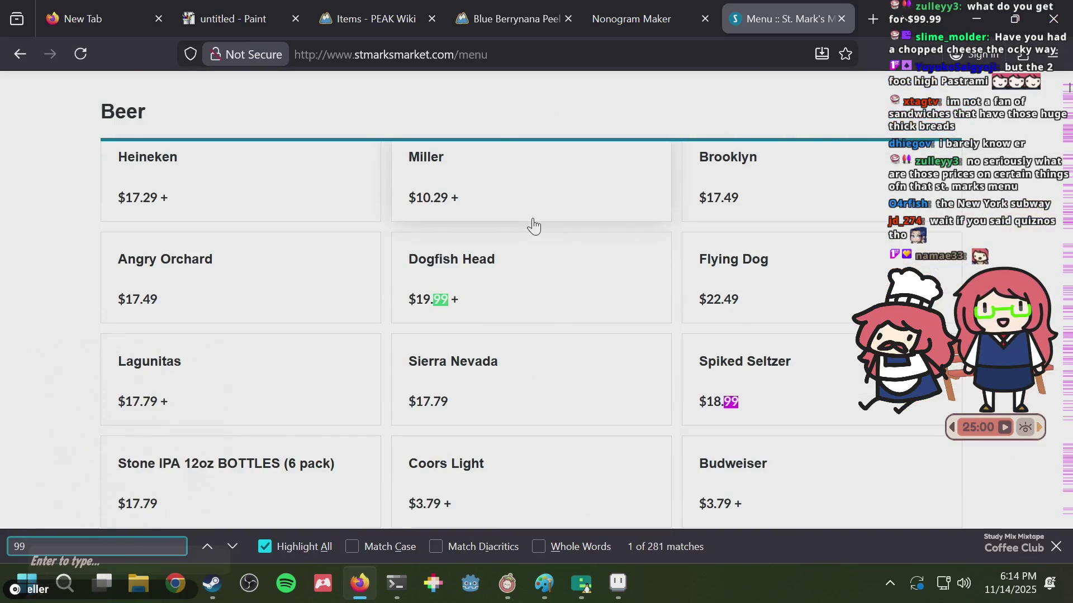
type(".")
key("BackSpace")
key("BackSpace")
key("BackSpace")
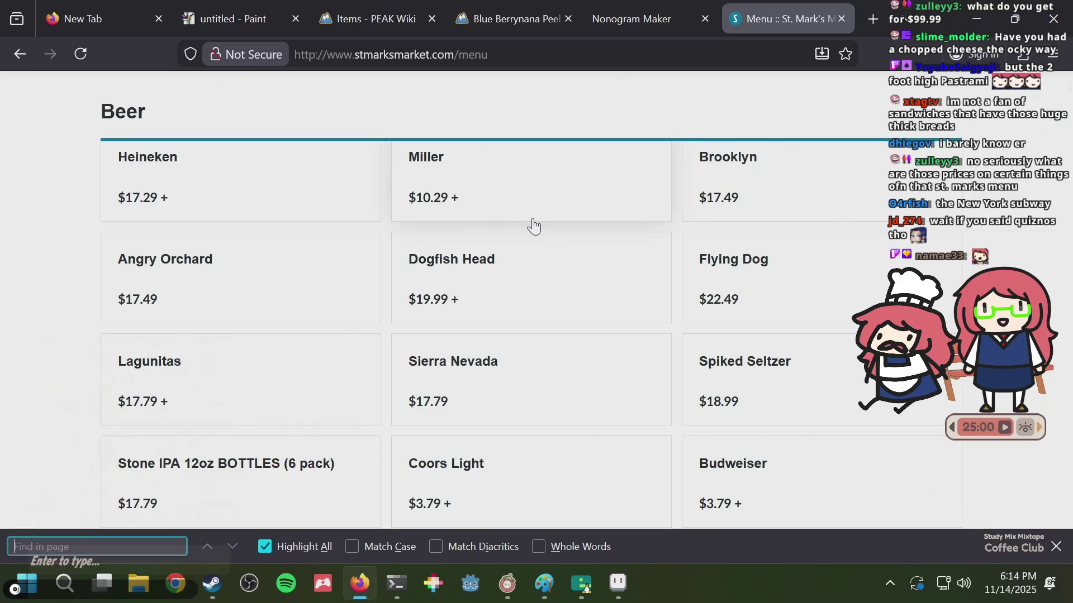
key("Escape")
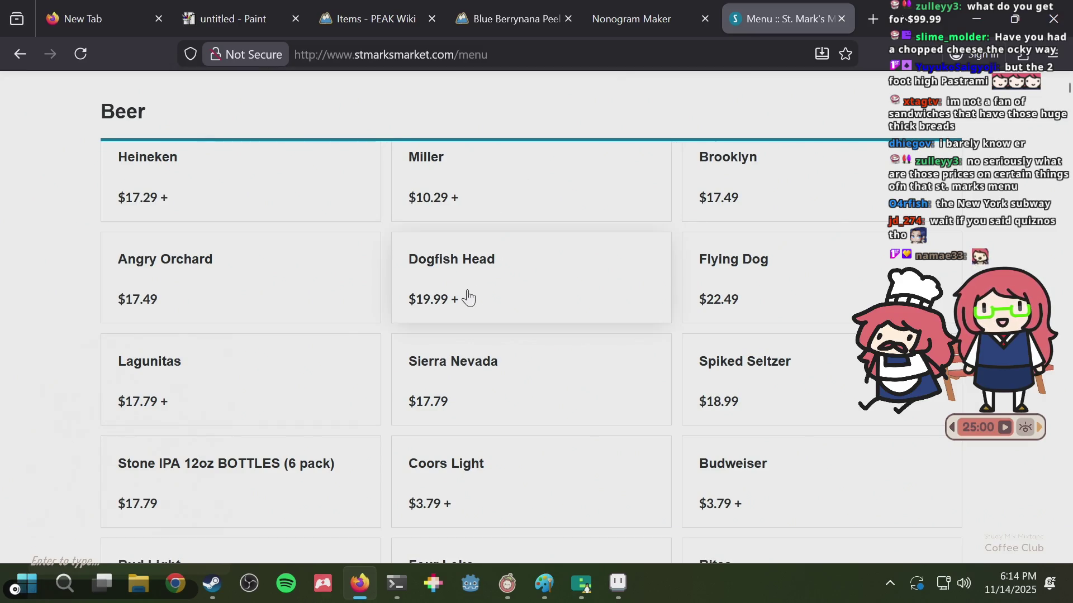
scroll(467, 298, "down", 5)
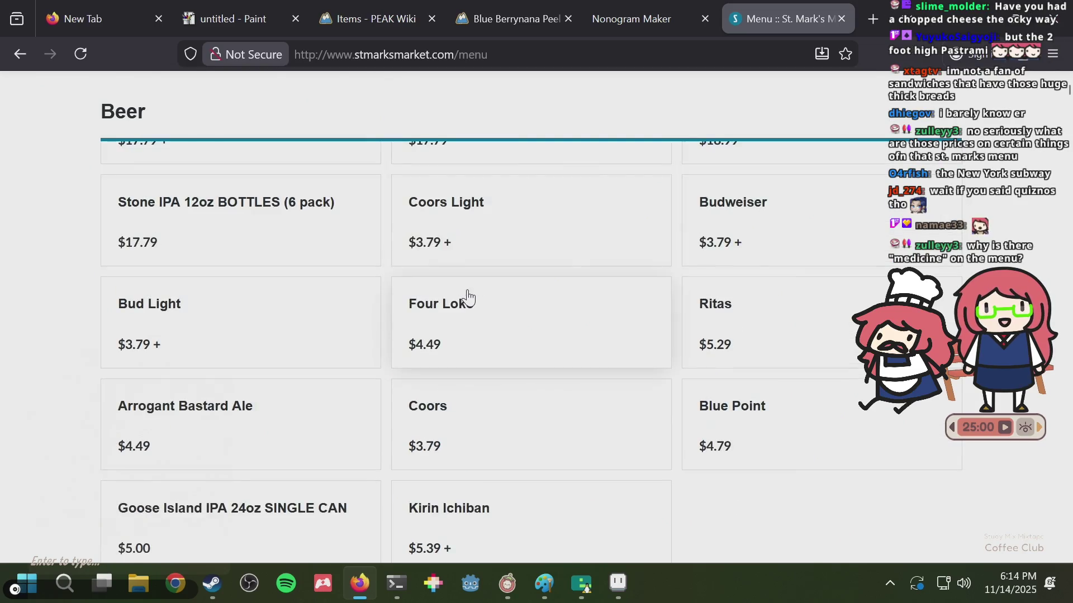
scroll(466, 298, "up", 5)
scroll(467, 298, "up", 5)
- Find 'medicin' to reach the Medicine listing, then scroll back to the menu's top
key("ctrl+f")
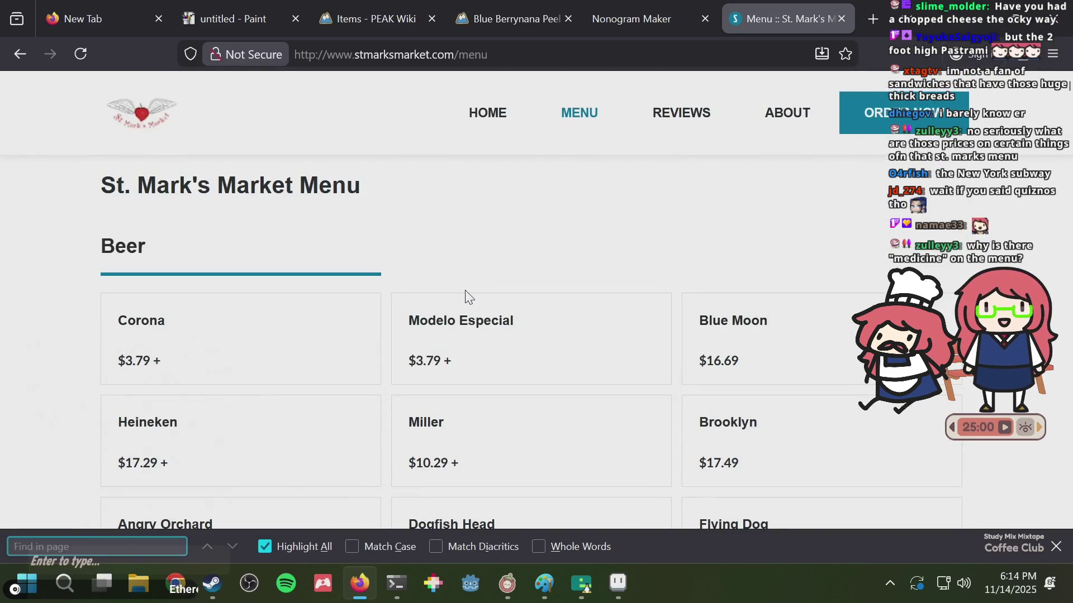
type("medicin")
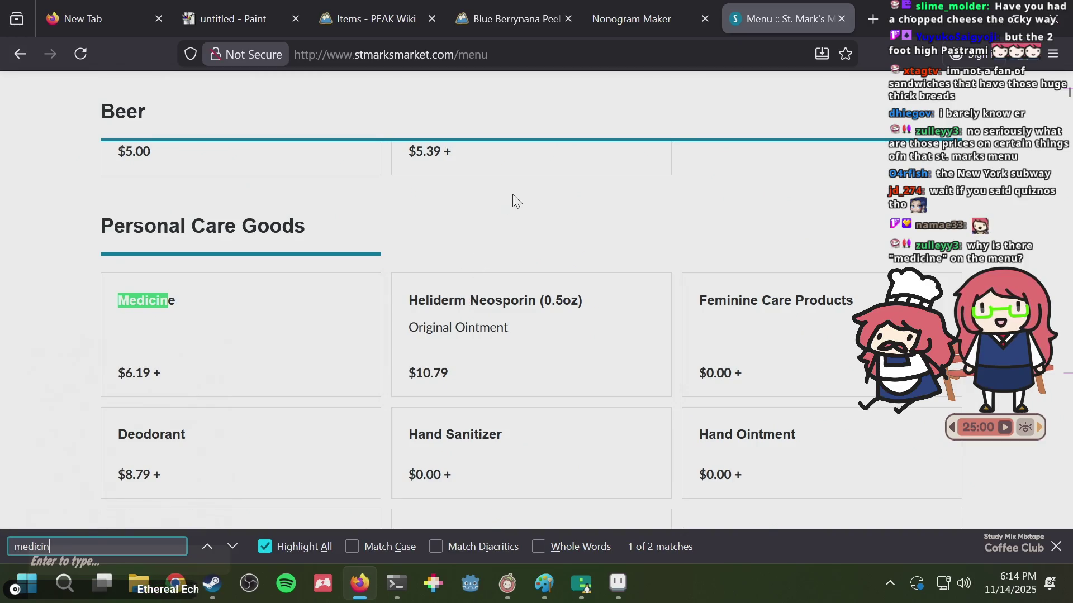
key("Escape")
scroll(507, 232, "down", 2)
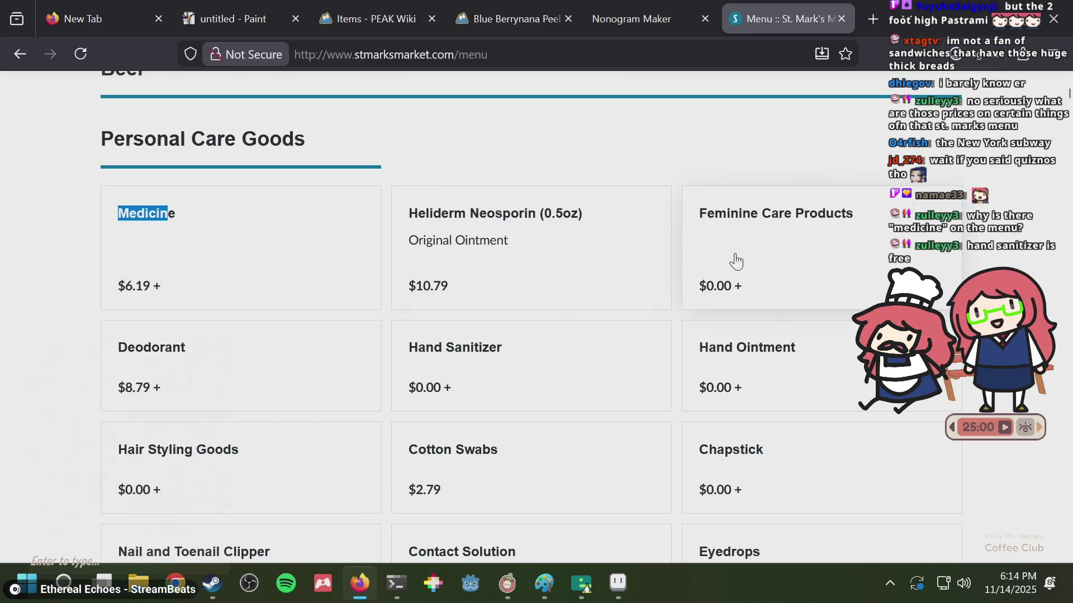
scroll(720, 303, "down", 2)
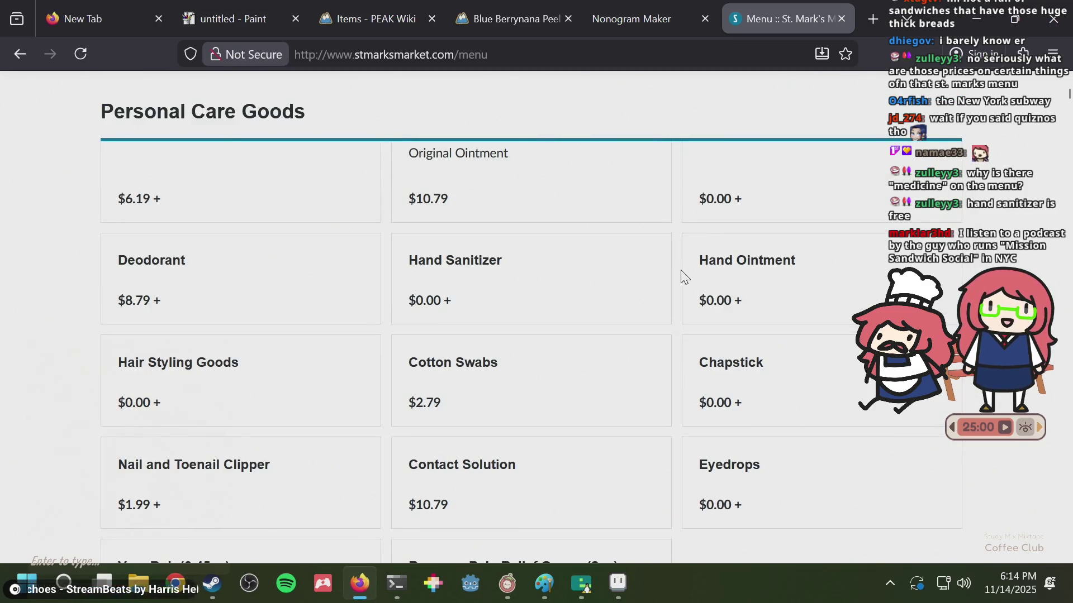
key("alt+Tab")
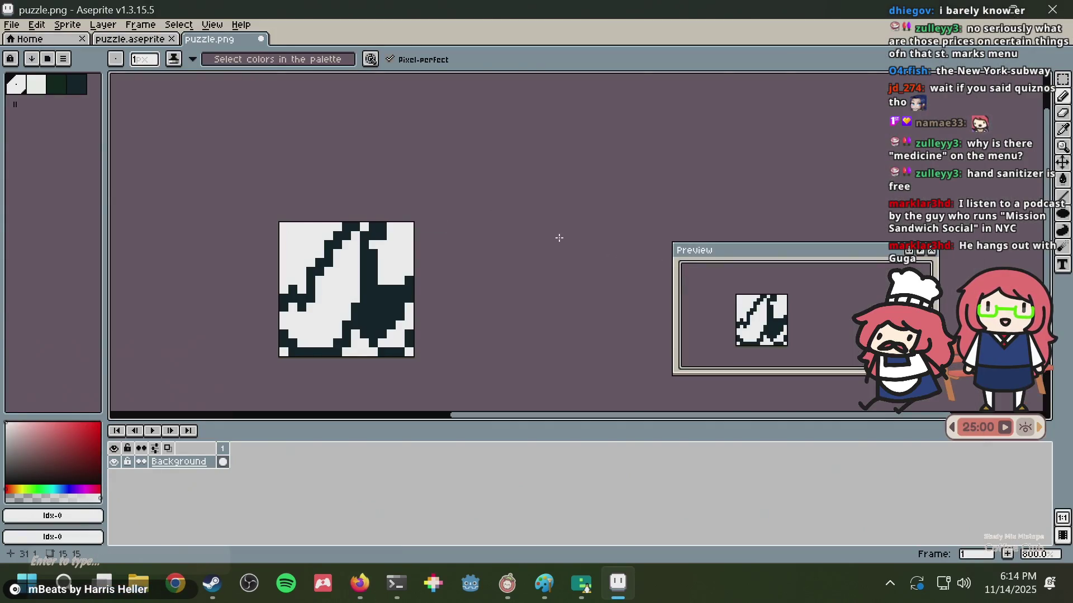
key("alt+Tab")
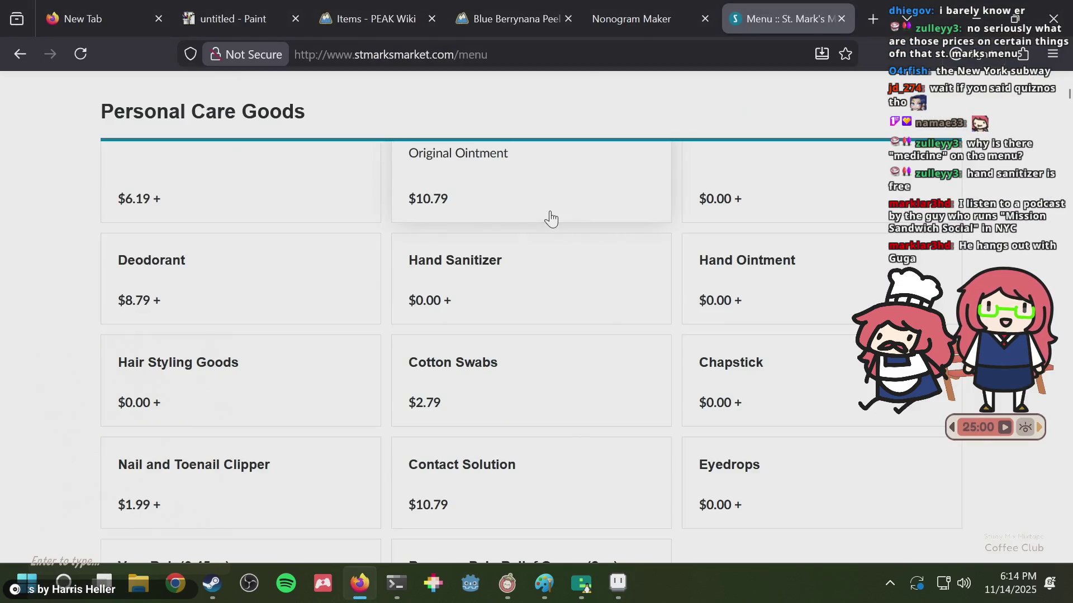
scroll(551, 217, "up", 15)
scroll(552, 217, "up", 10)
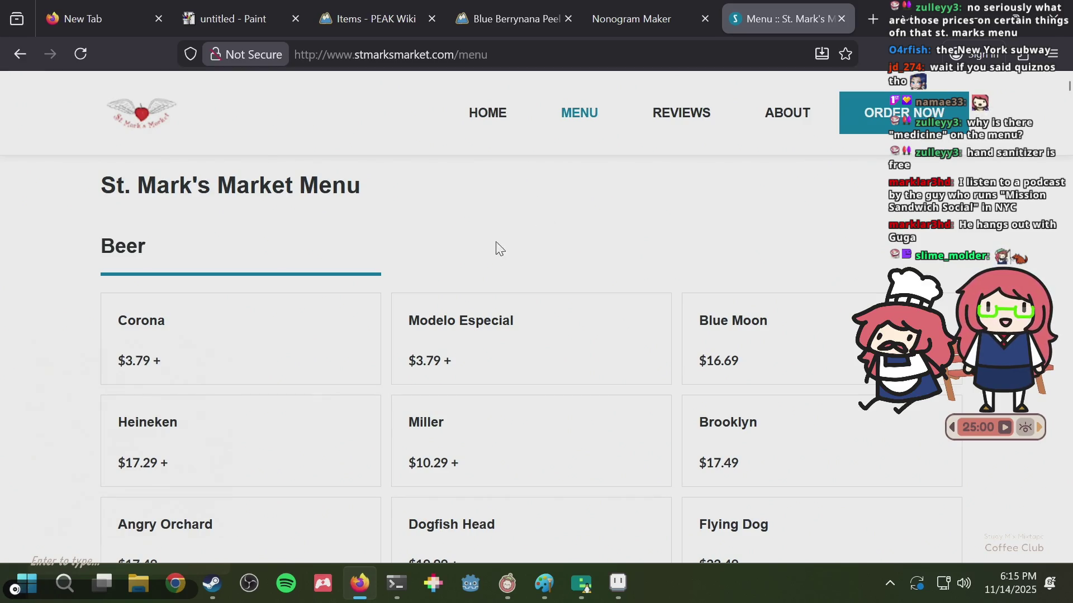
- Bring up the puzzle.aseprite tab in Aseprite and save it, selecting the Rectangular Marquee tool between saves
key("alt+Tab")
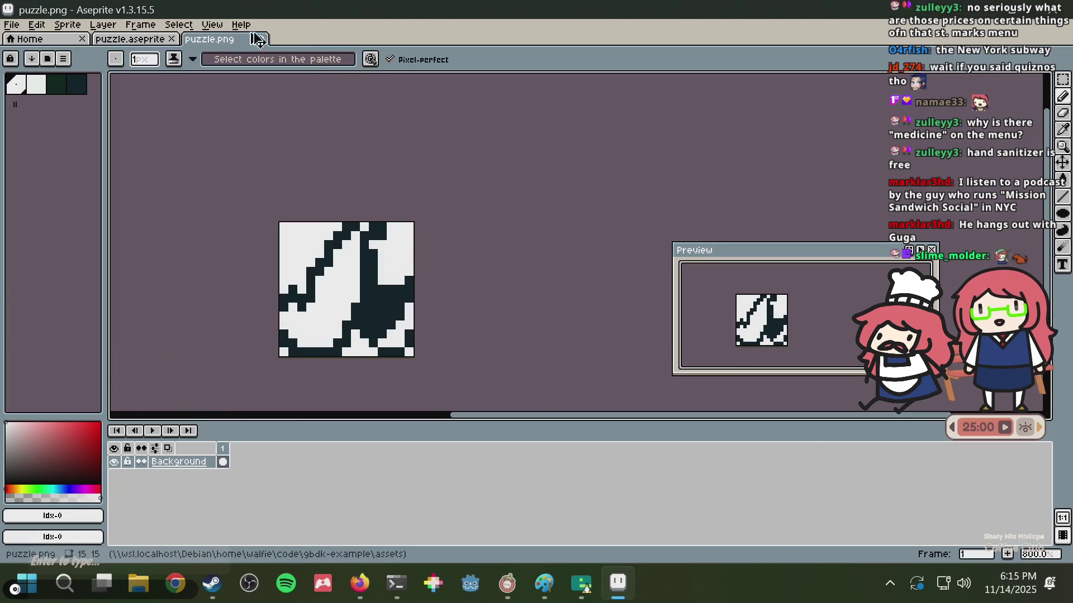
left_click(118, 38)
key("ctrl+s")
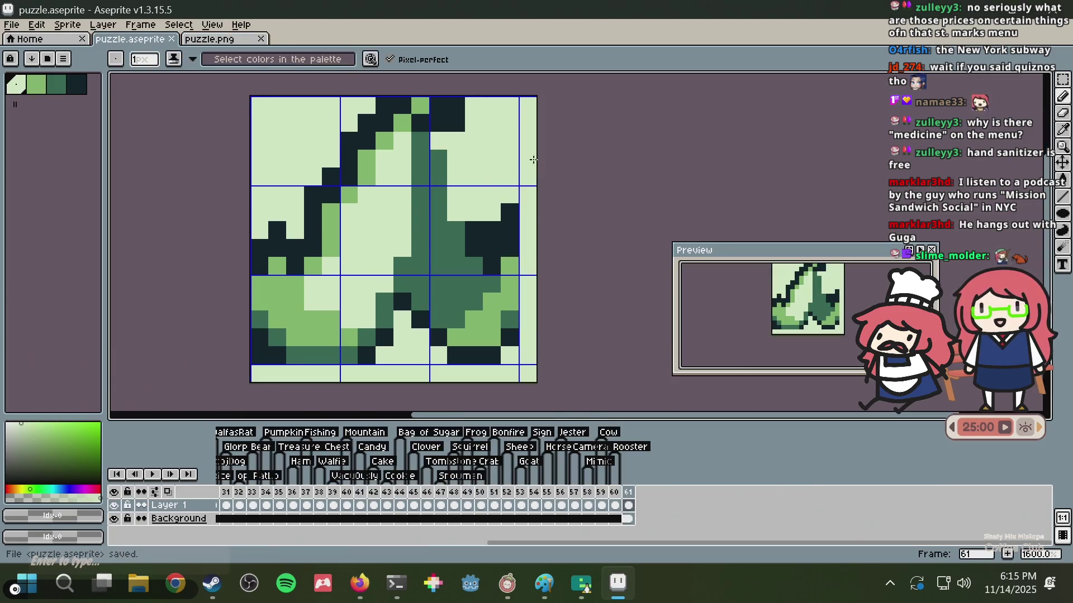
key("m")
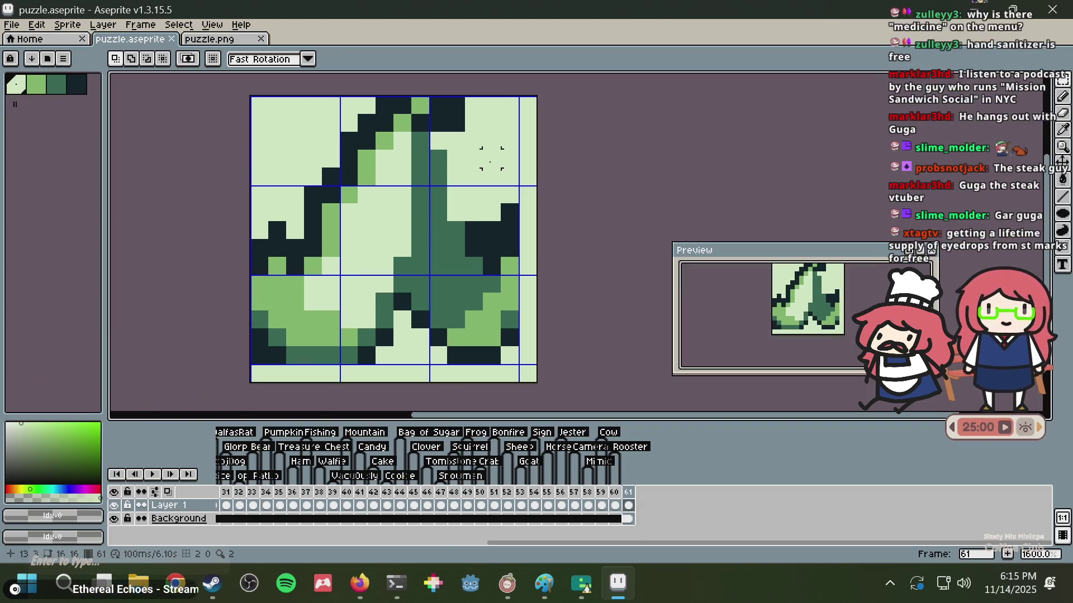
key("ctrl+s")
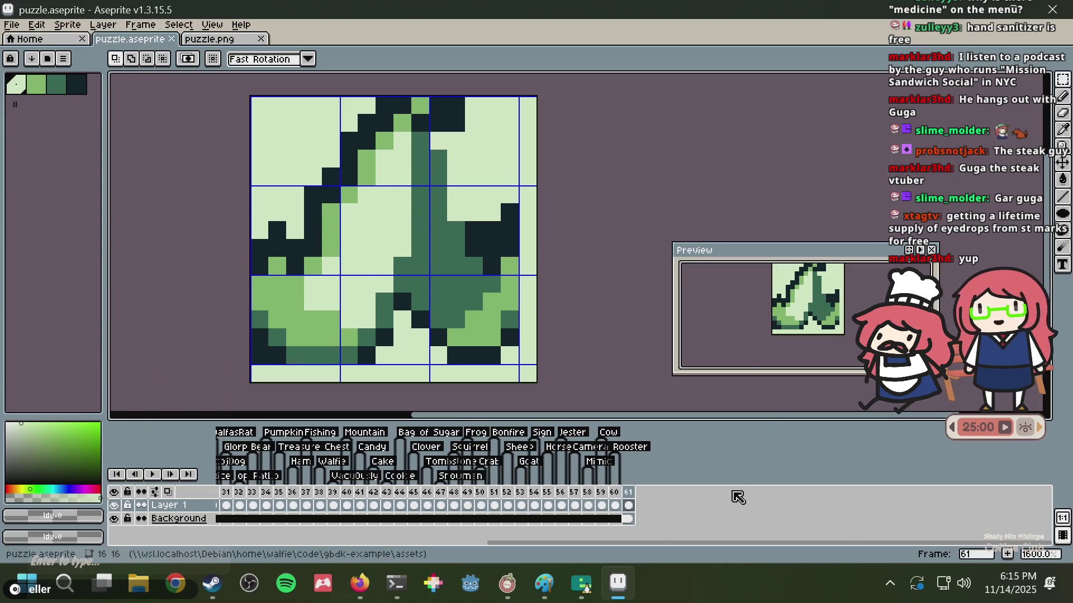
- Add a new tag named 'Banana Peel' on frame 61
right_click(630, 495)
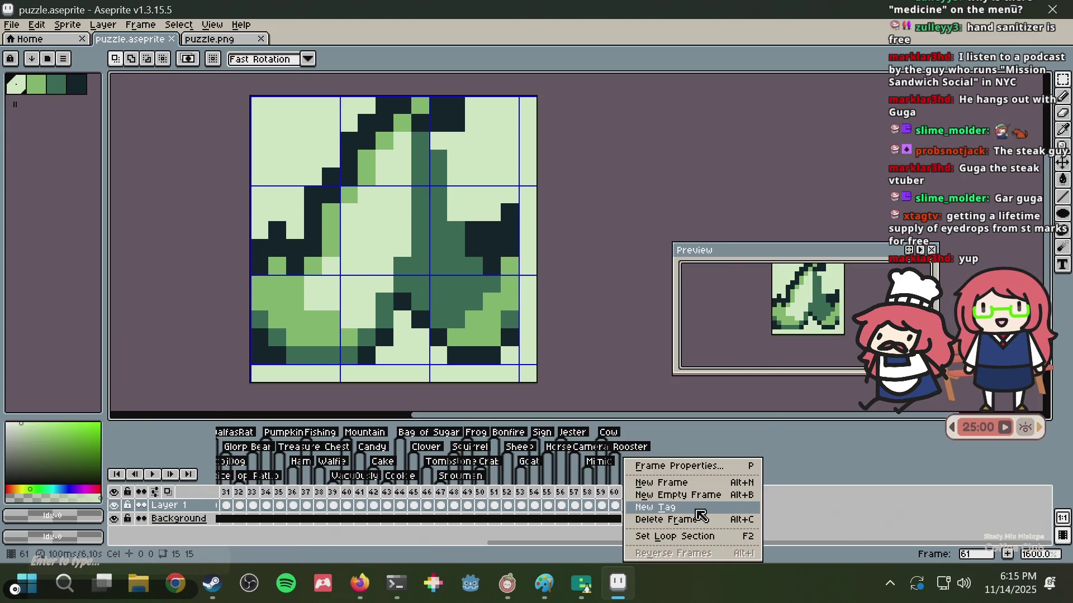
left_click(700, 508)
type("Banana Peel")
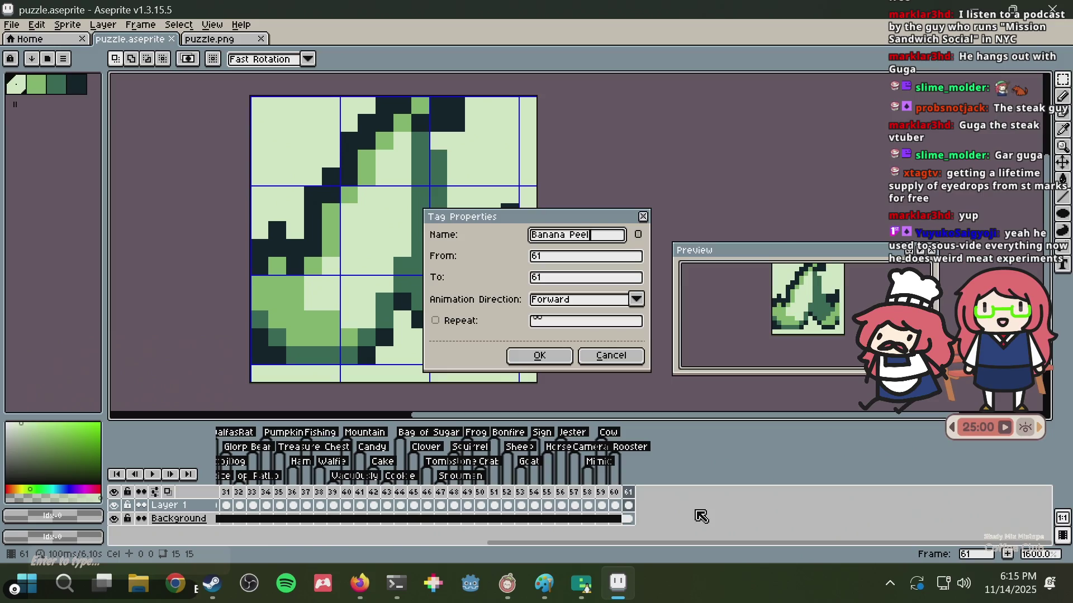
key("Return")
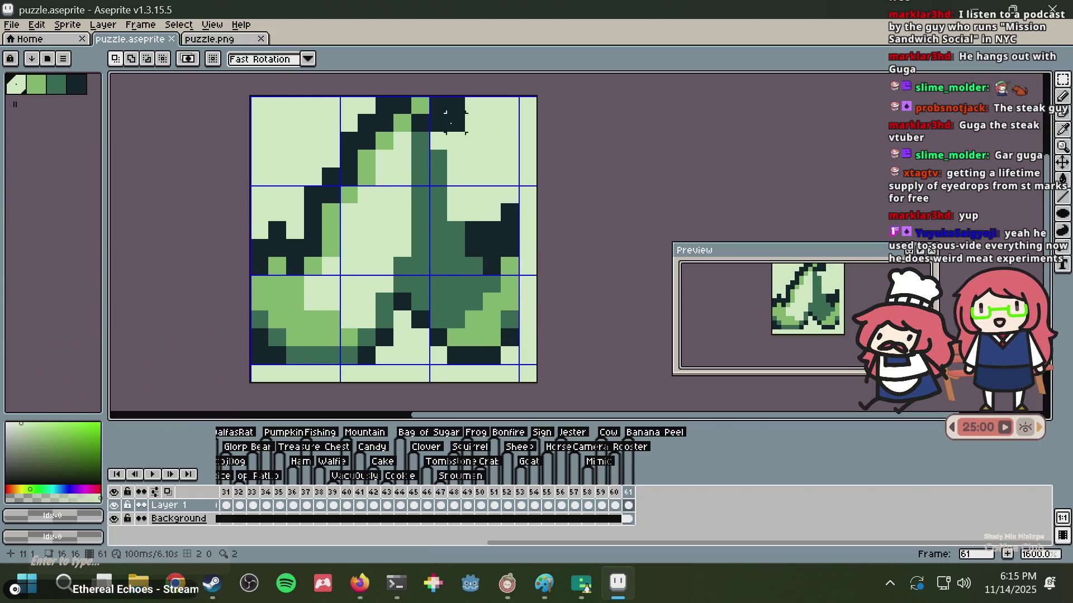
key("alt")
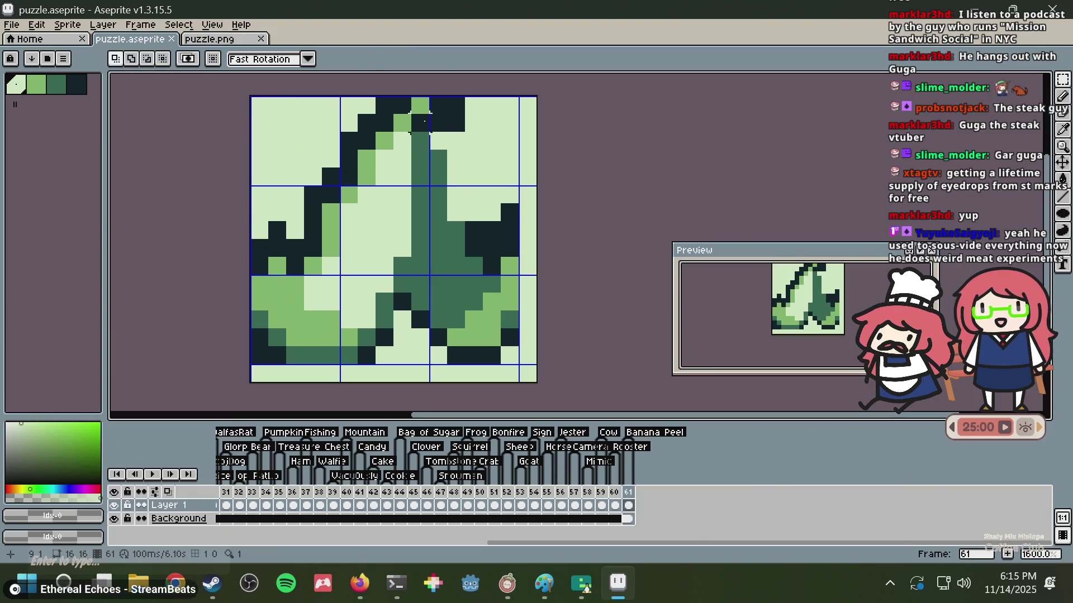
- Undo the last pixel edit, repaint the top pixel light green, and save
key("b")
key("ctrl+z")
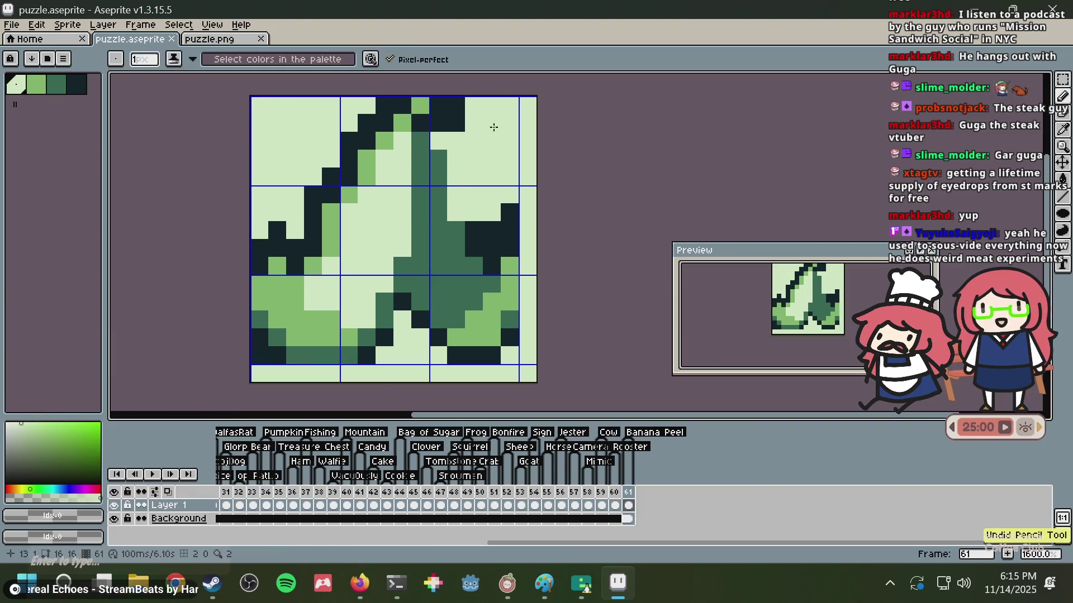
scroll(466, 122, "up", 3)
left_click(366, 117)
scroll(482, 157, "down", 3)
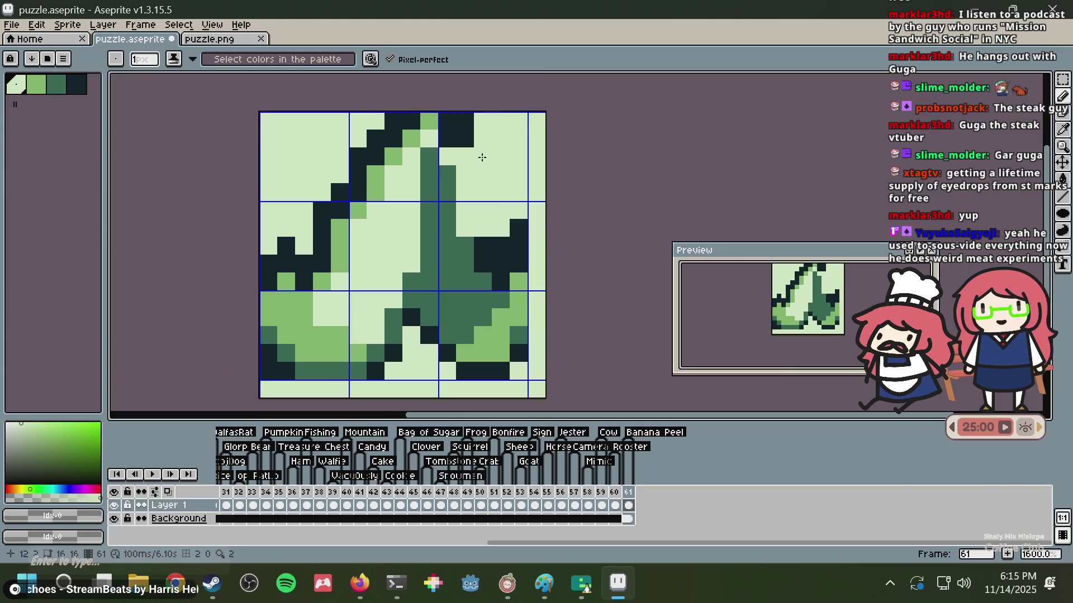
scroll(482, 158, "down", 2)
key("ctrl+s")
- Try painting two top pixels dark green, undo it, save, and switch to Firefox
scroll(466, 160, "up", 3)
left_click(451, 173, "alt")
left_click_drag(438, 124, 472, 96)
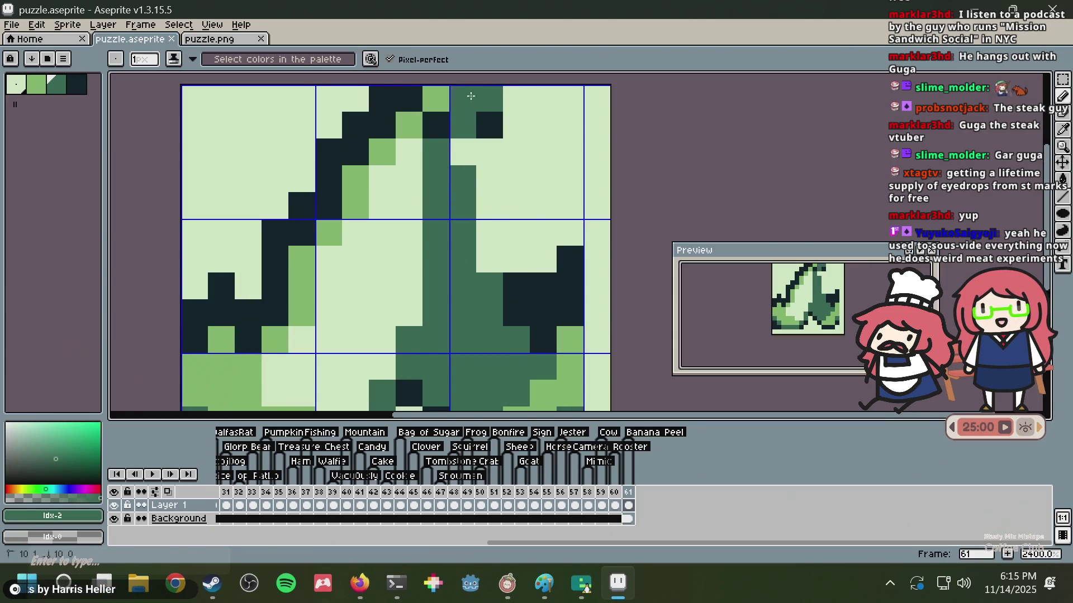
key("ctrl+z")
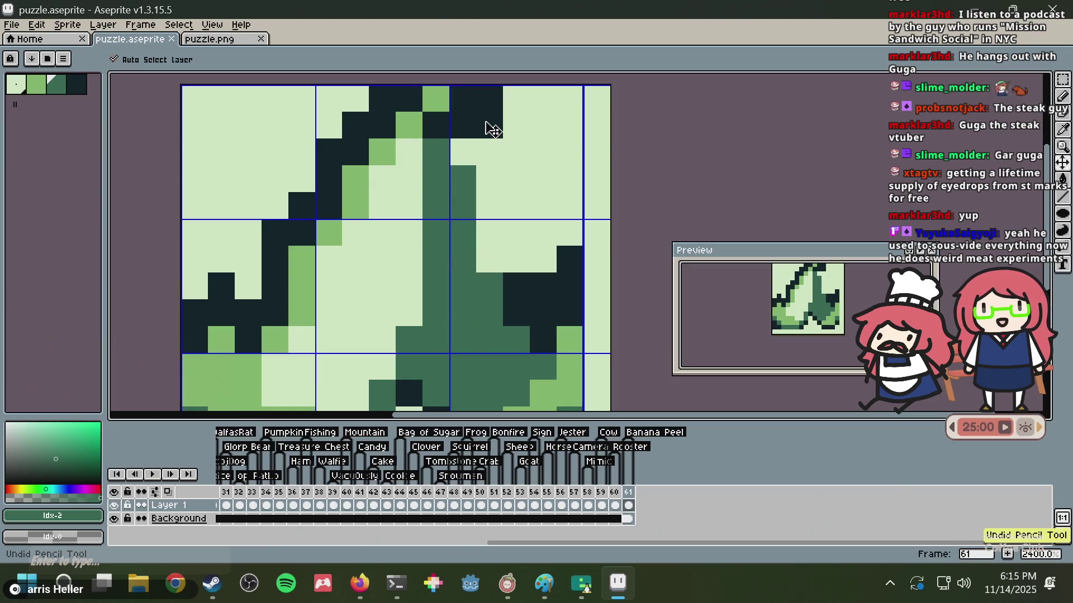
key("ctrl+s")
scroll(467, 152, "down", 6)
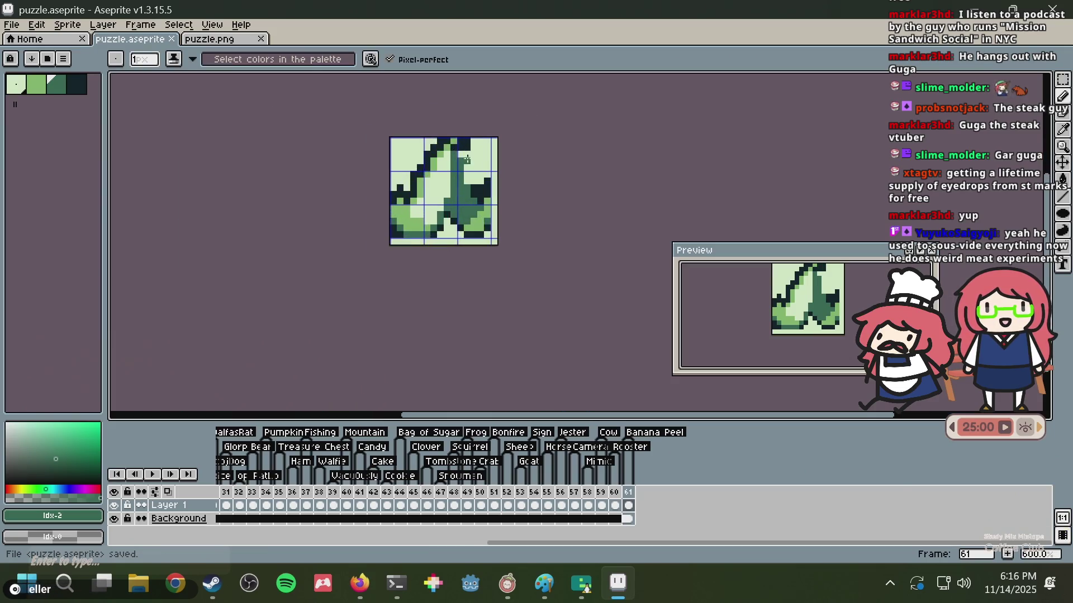
key("alt+Tab")
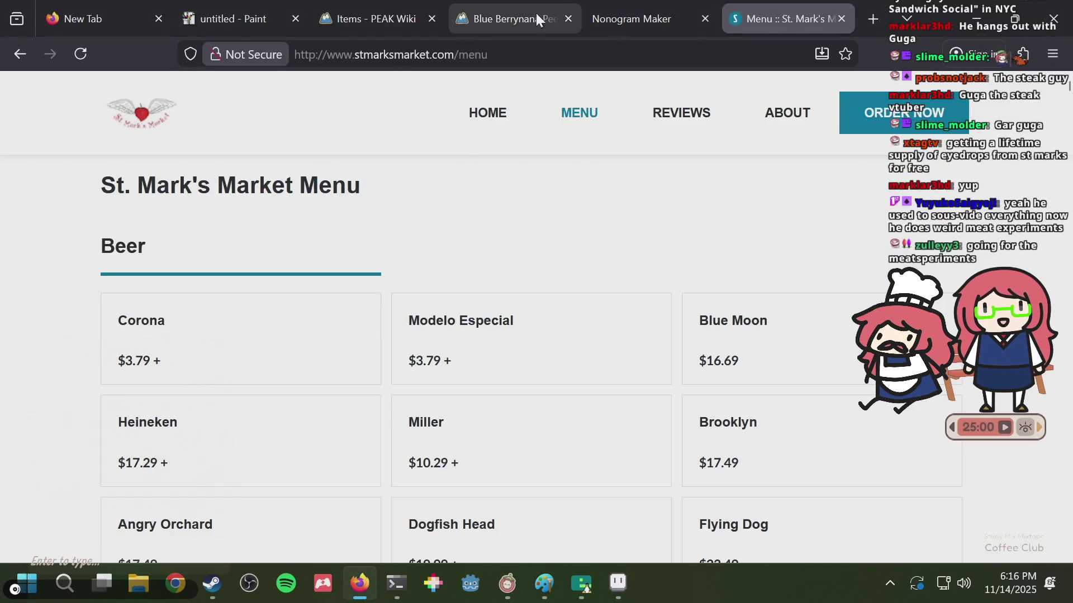
- Close the St. Mark's menu tab, glance at the Blue Berrynana Peel page, and open the PEAK Wiki items list
key("ctrl+w")
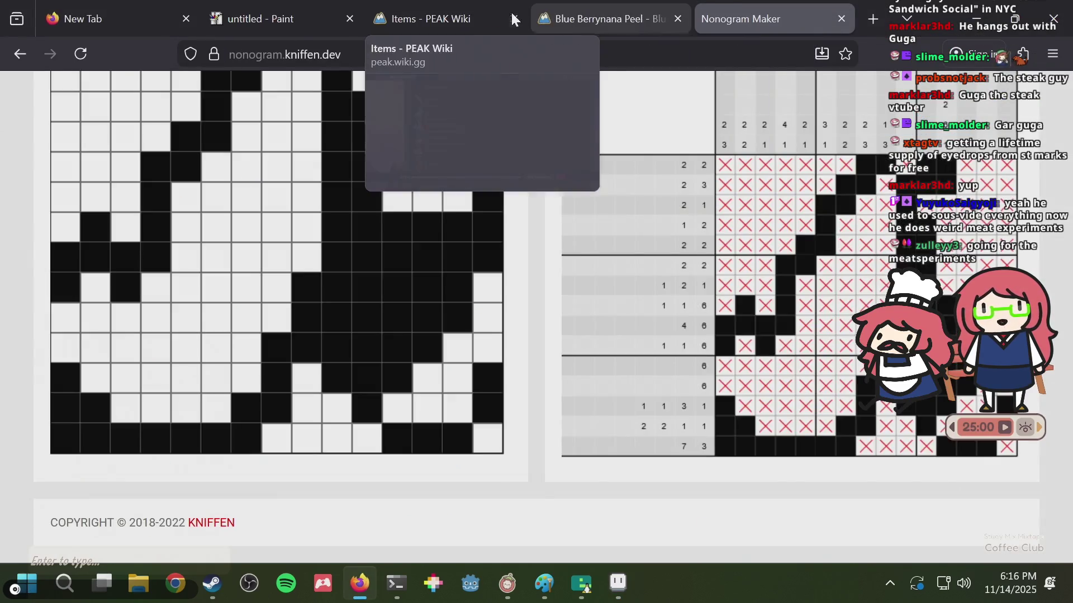
left_click(592, 16)
left_click(27, 56)
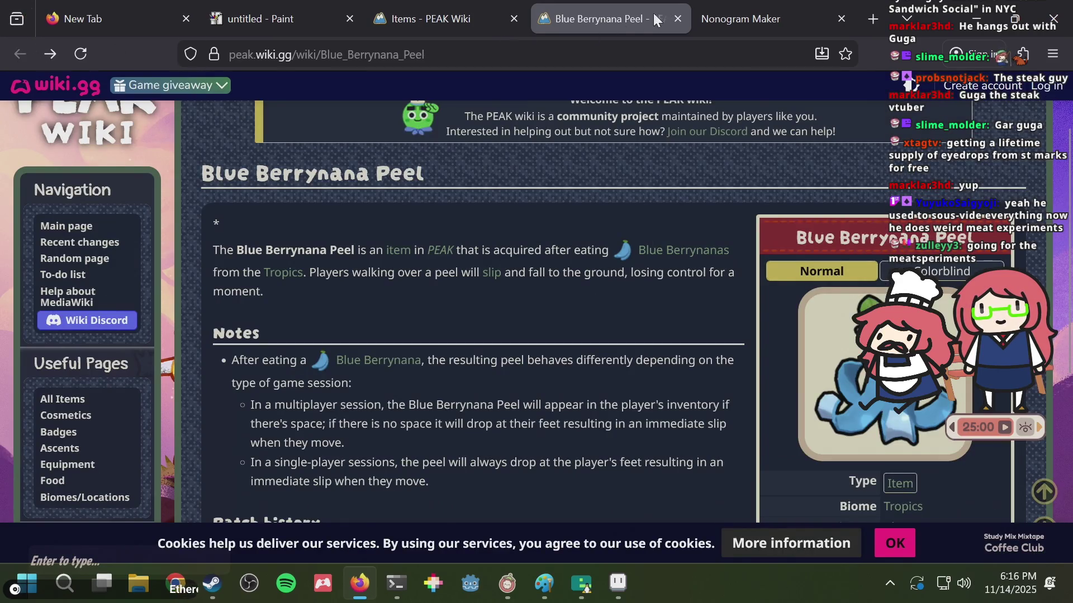
left_click(678, 16)
left_click(419, 10)
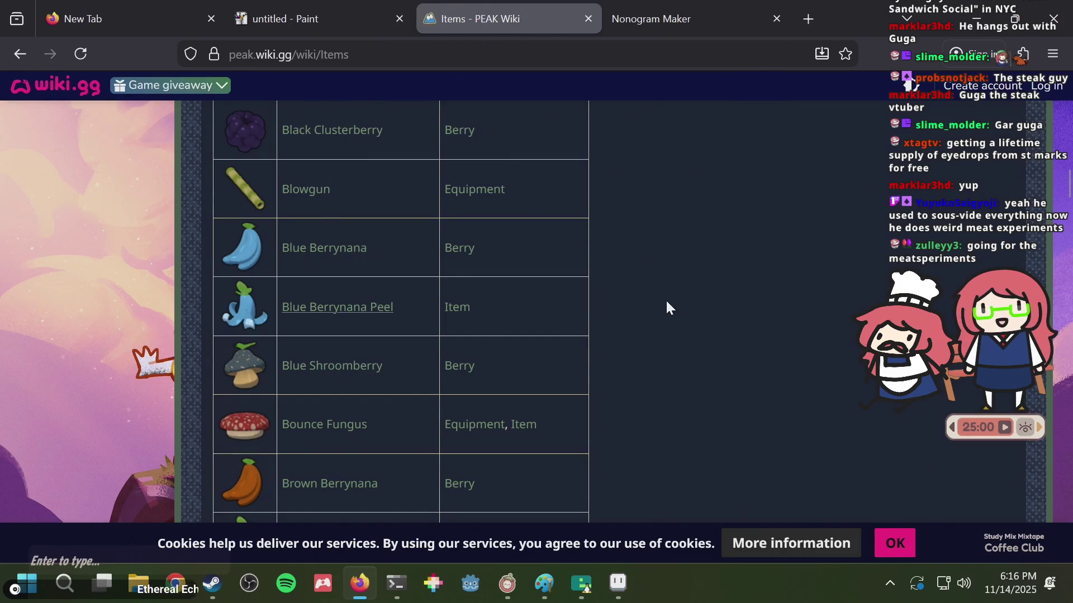
- Scroll the Items table down to the green berries, then return to puzzle.aseprite in Aseprite
scroll(667, 302, "down", 3)
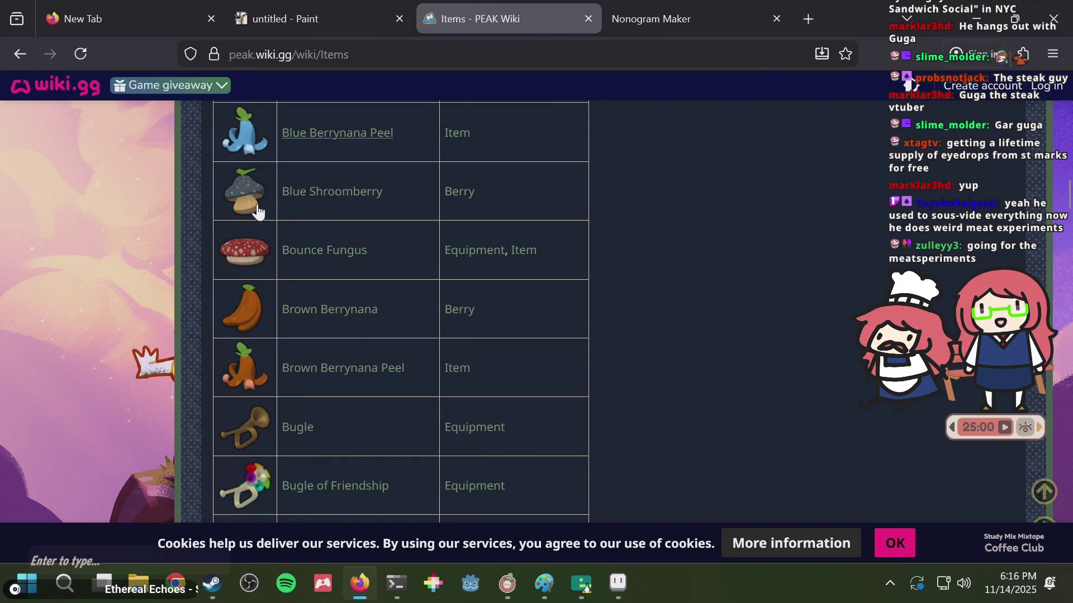
scroll(243, 334, "down", 2)
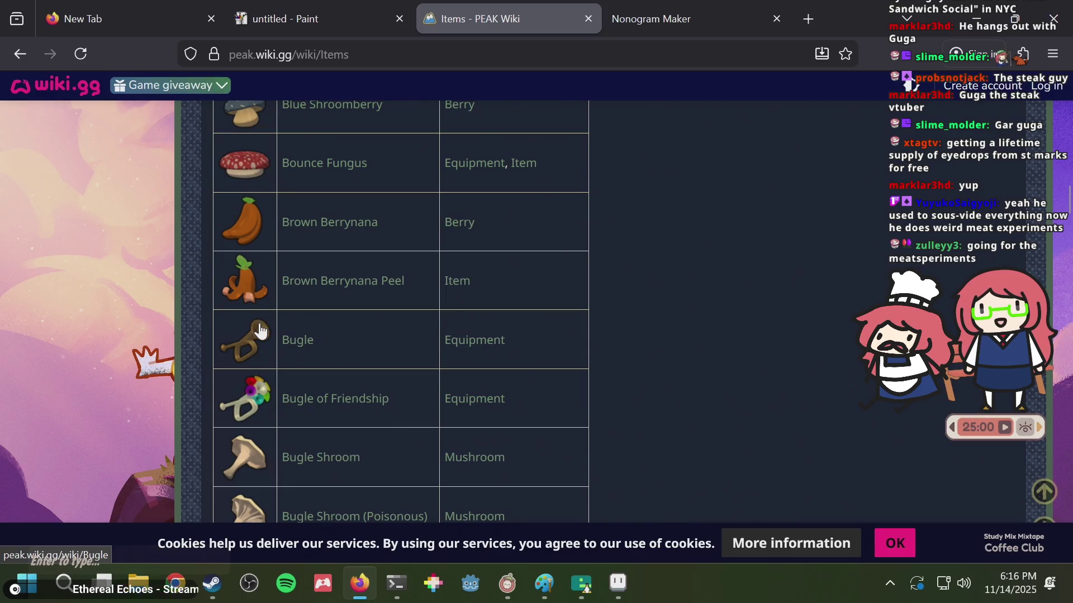
scroll(249, 361, "down", 2)
scroll(403, 307, "down", 3)
scroll(437, 305, "down", 3)
scroll(436, 302, "down", 2)
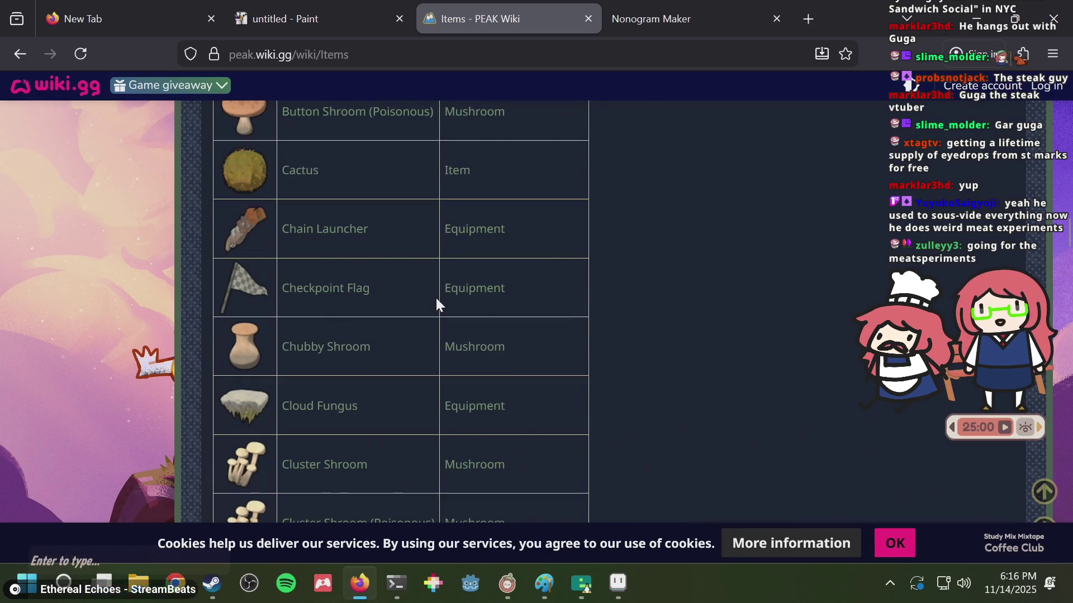
scroll(437, 302, "down", 3)
scroll(437, 301, "down", 3)
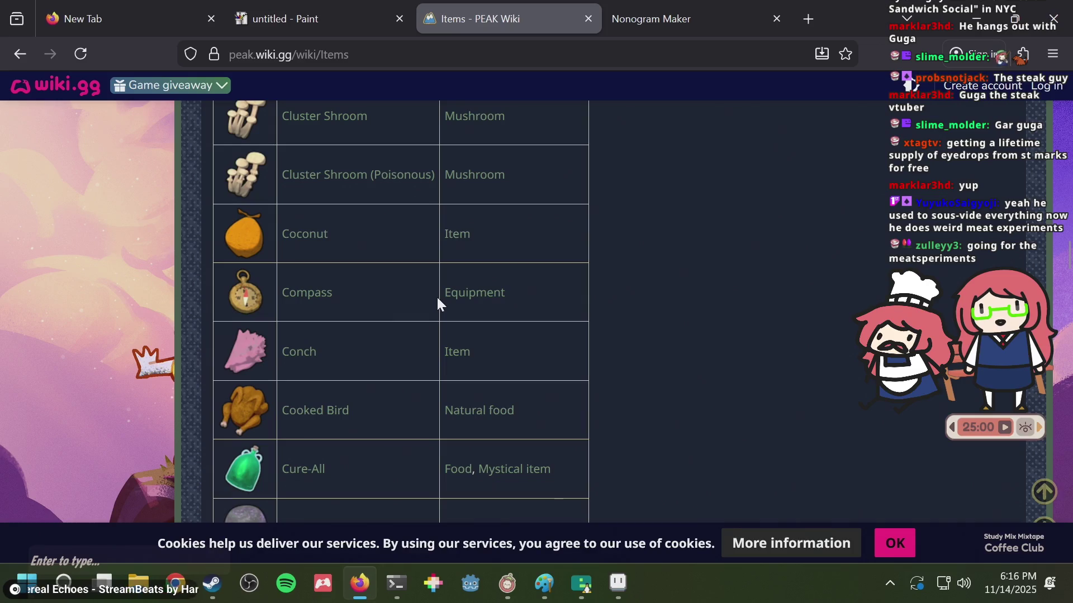
scroll(436, 302, "down", 3)
scroll(437, 301, "down", 4)
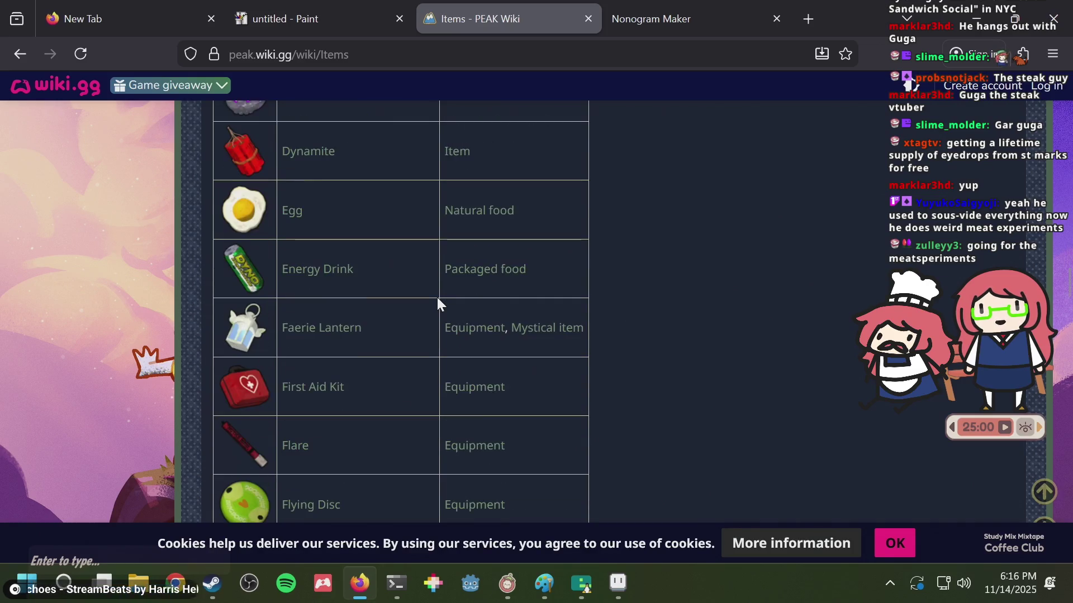
scroll(437, 301, "down", 3)
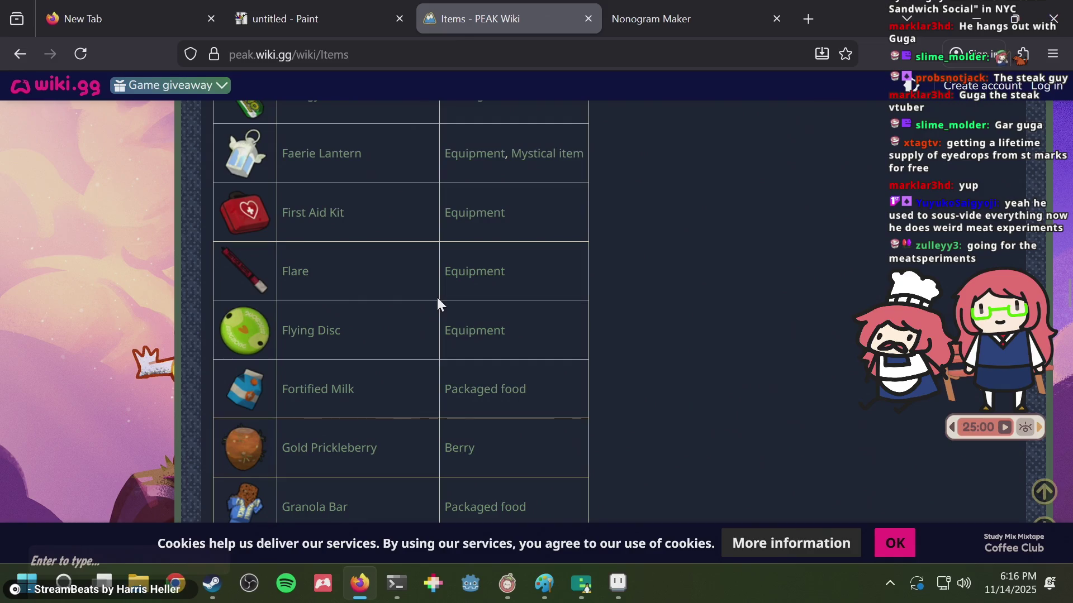
scroll(437, 301, "down", 2)
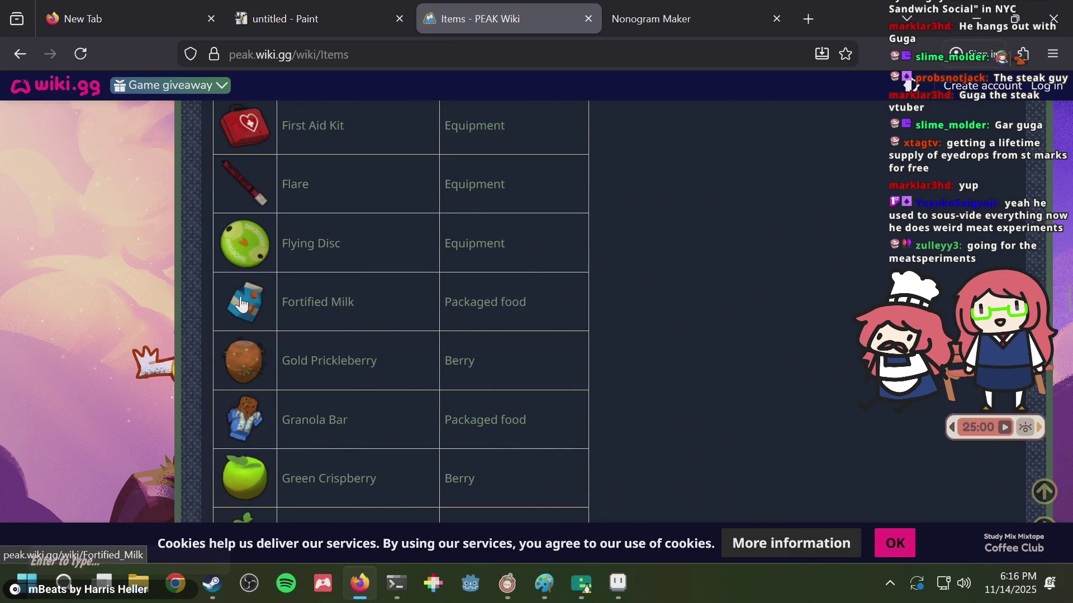
scroll(452, 274, "up", 2)
scroll(452, 274, "down", 4)
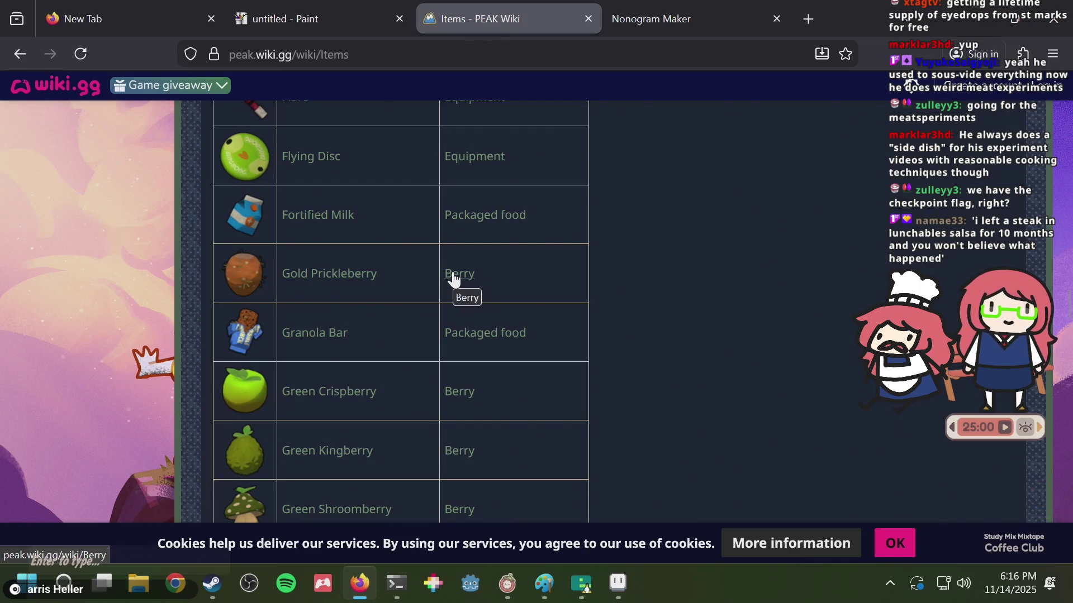
key("alt+Tab")
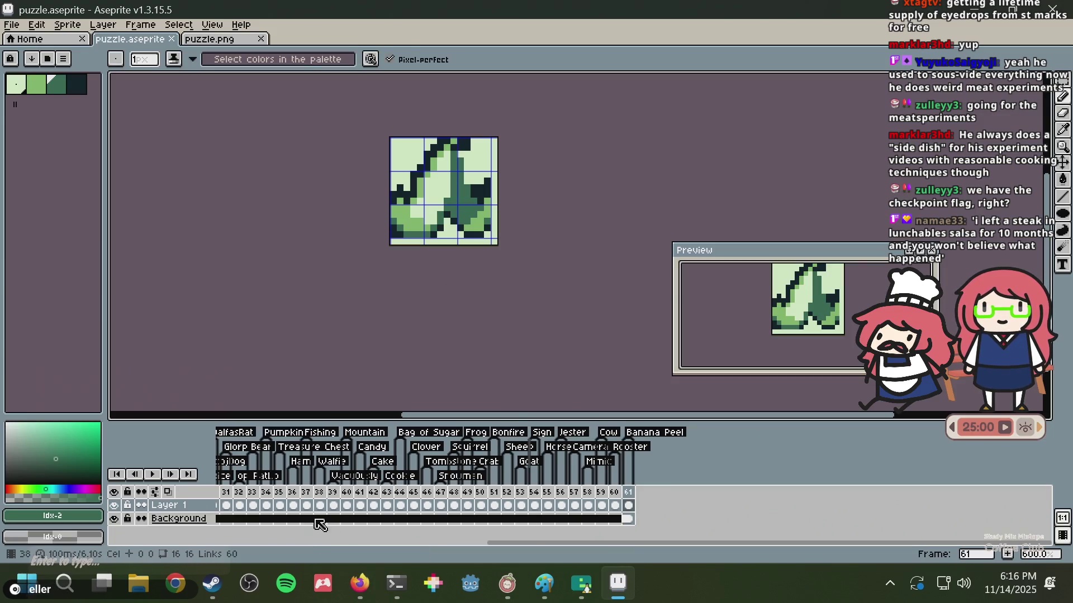
- Scroll the timeline back to show frames 1–61 with all their tags, then return to Firefox
mouse_move(590, 542)
left_mouse_down()
mouse_move(320, 547)
mouse_move(448, 529)
mouse_move(520, 539)
mouse_move(282, 537)
left_mouse_up()
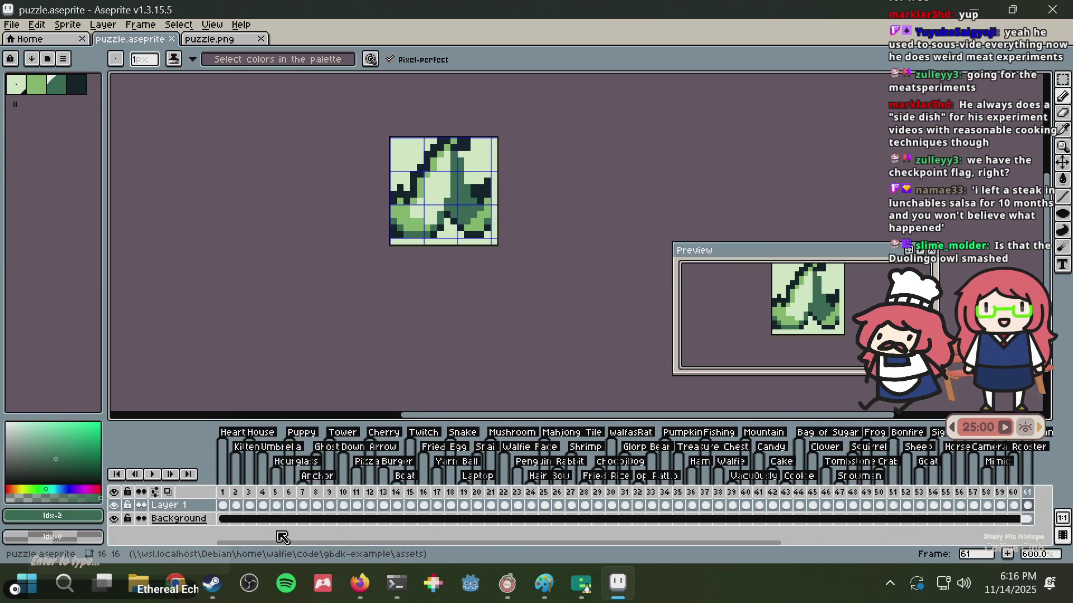
key("alt+Tab")
- View the Flying Disc item page, then go back to the Items table
scroll(513, 288, "up", 2)
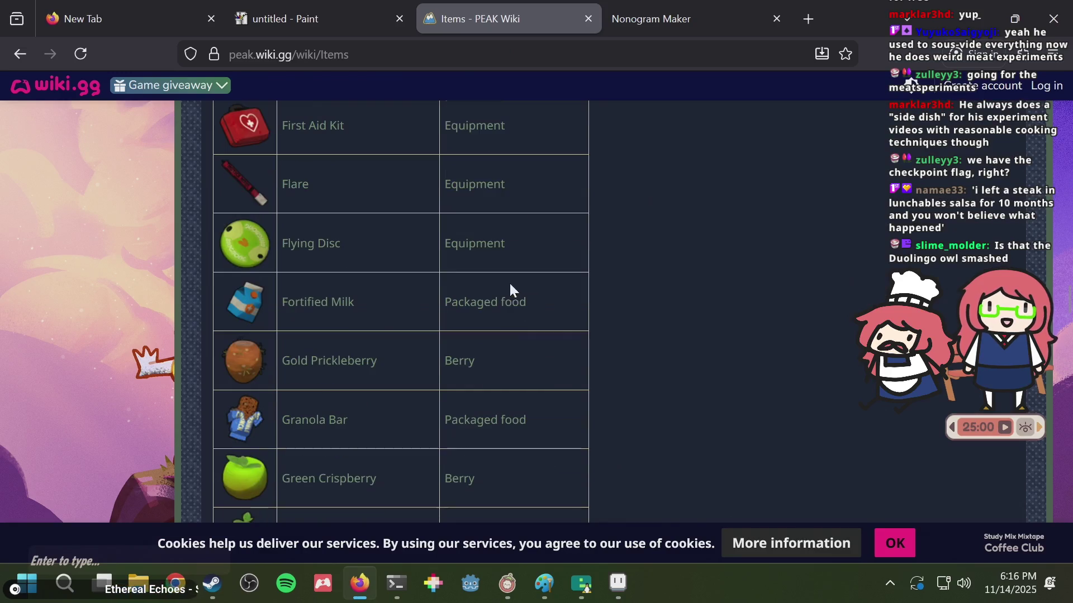
left_click(311, 250)
scroll(591, 263, "down", 3)
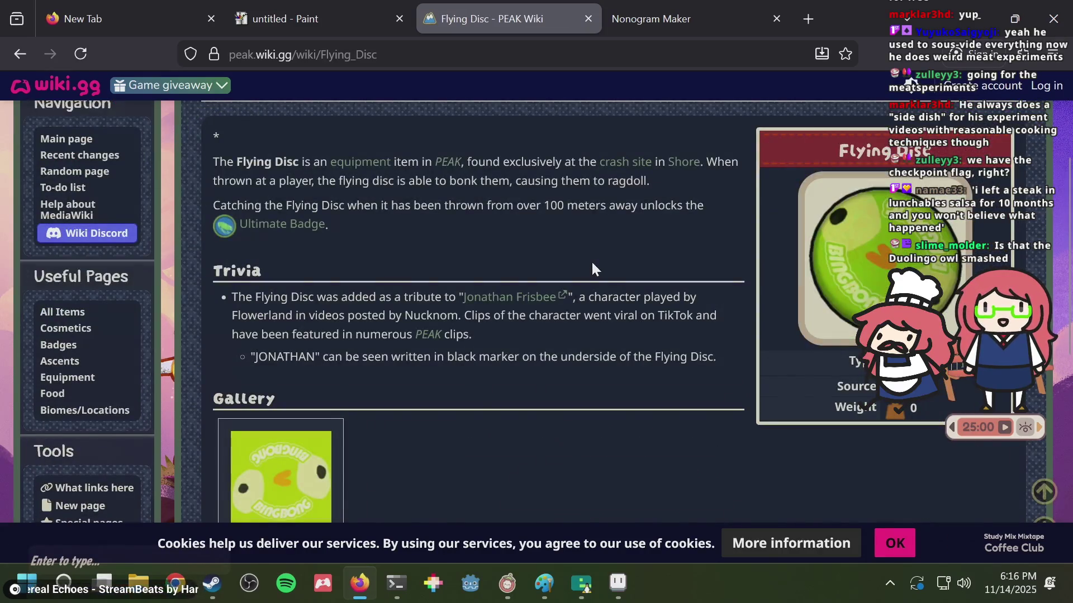
right_click(583, 242)
left_click(595, 258)
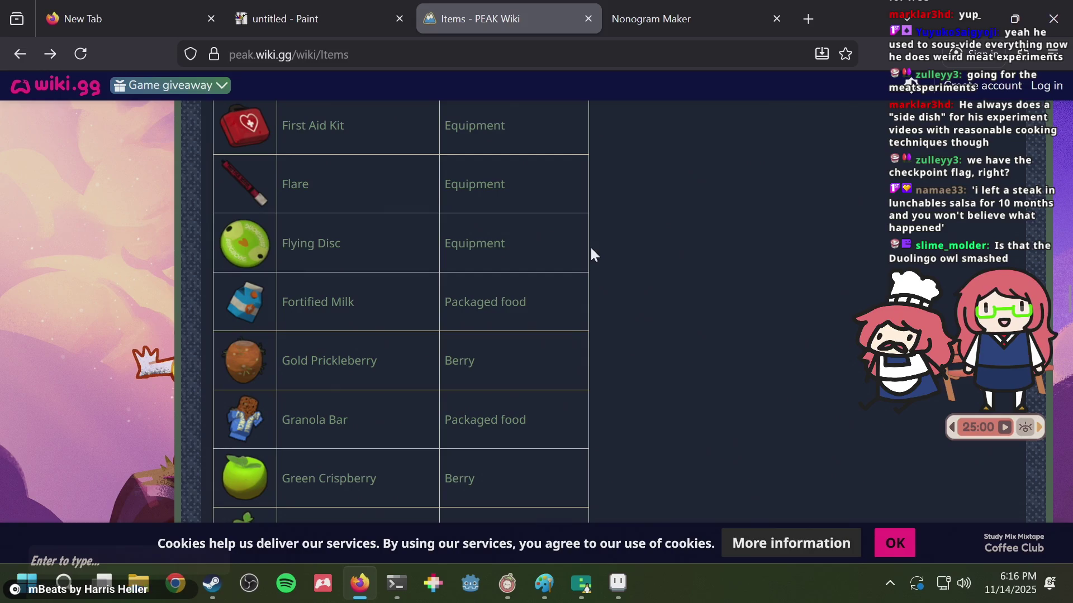
- Scroll through the Items table, search it for 'umbrel', then switch back to Aseprite
scroll(591, 254, "up", 4)
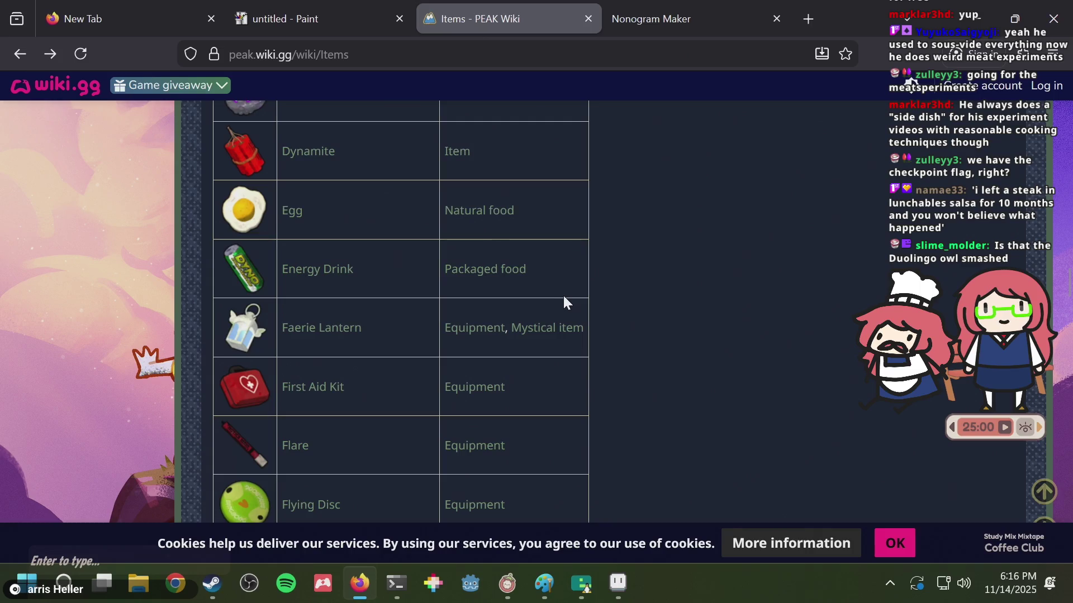
scroll(562, 294, "down", 4)
scroll(562, 294, "down", 5)
scroll(559, 284, "down", 4)
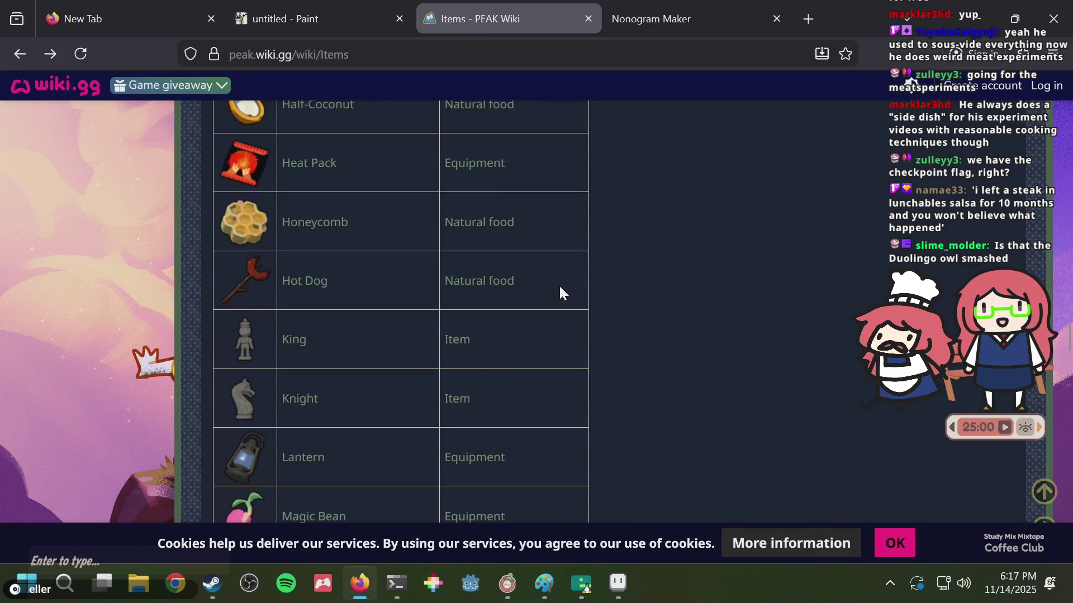
scroll(560, 290, "down", 5)
scroll(560, 289, "down", 3)
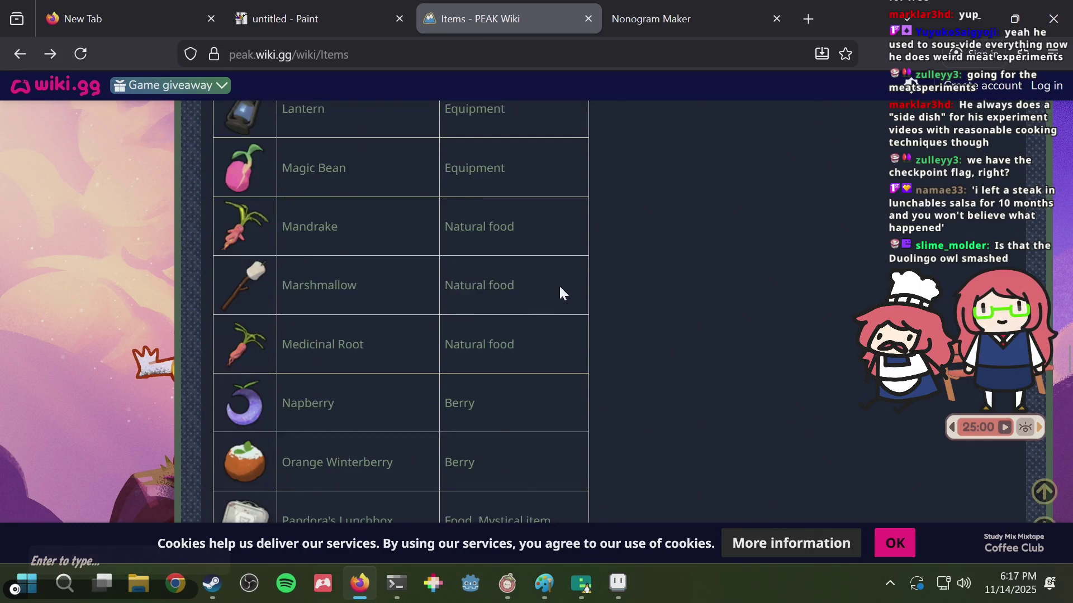
scroll(561, 289, "down", 3)
scroll(560, 290, "down", 6)
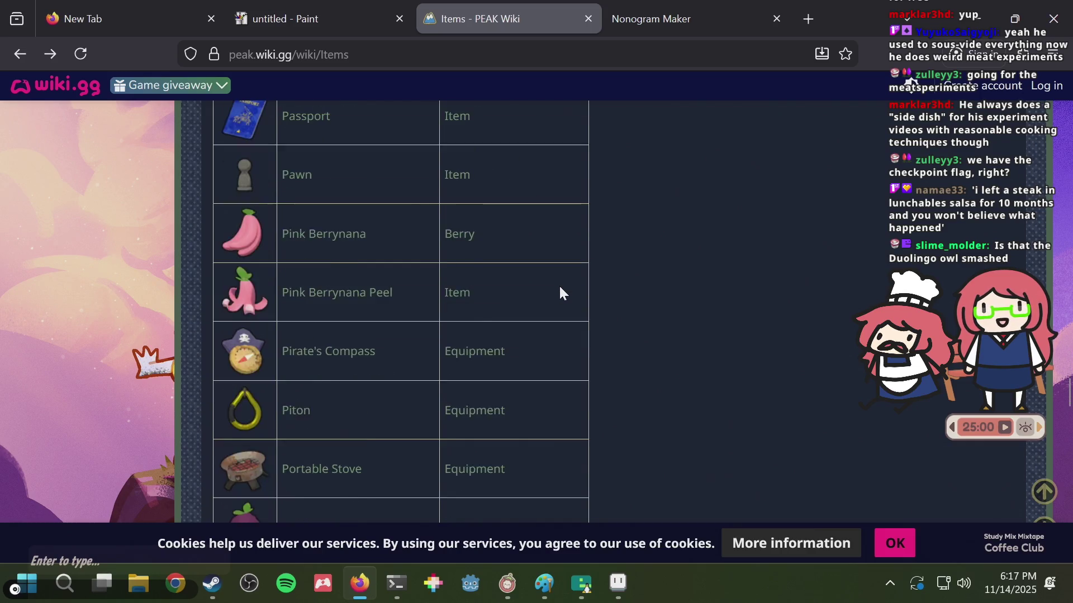
scroll(561, 289, "down", 5)
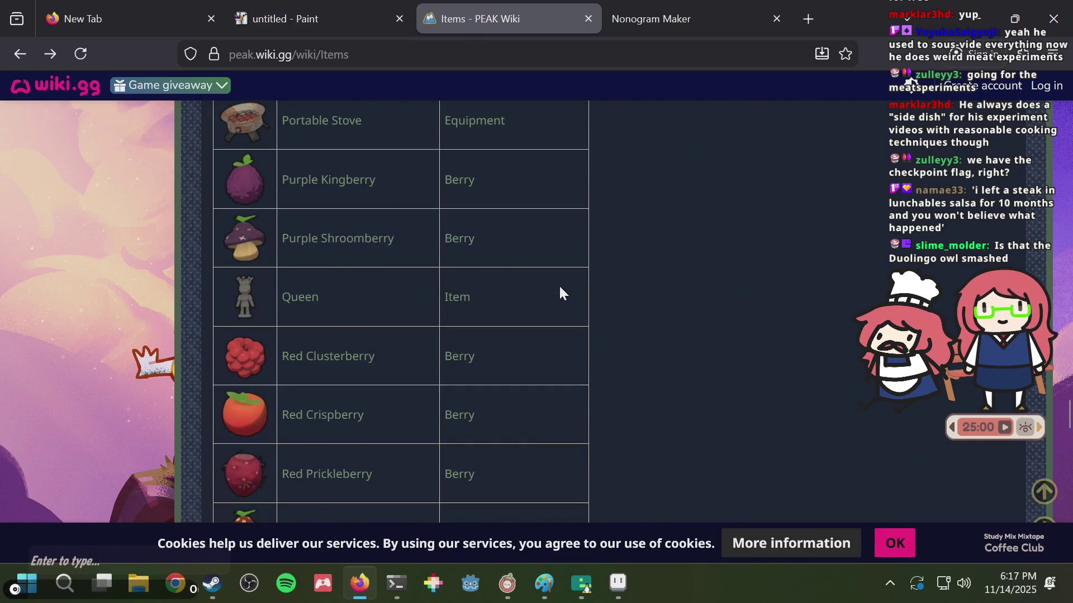
scroll(561, 290, "down", 3)
scroll(560, 289, "down", 4)
scroll(560, 288, "down", 4)
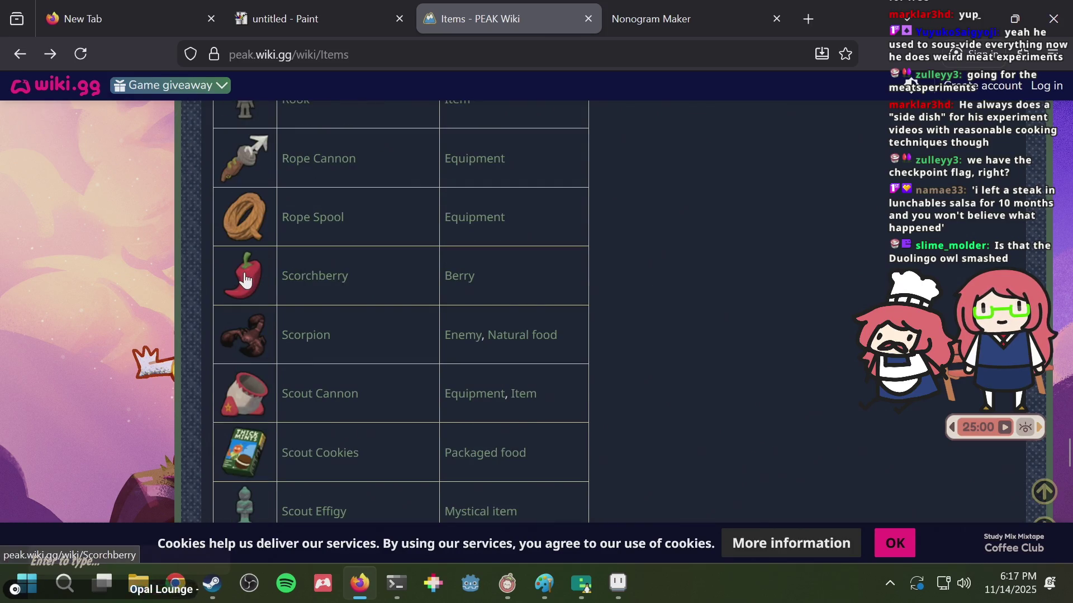
scroll(665, 282, "down", 3)
scroll(666, 285, "down", 2)
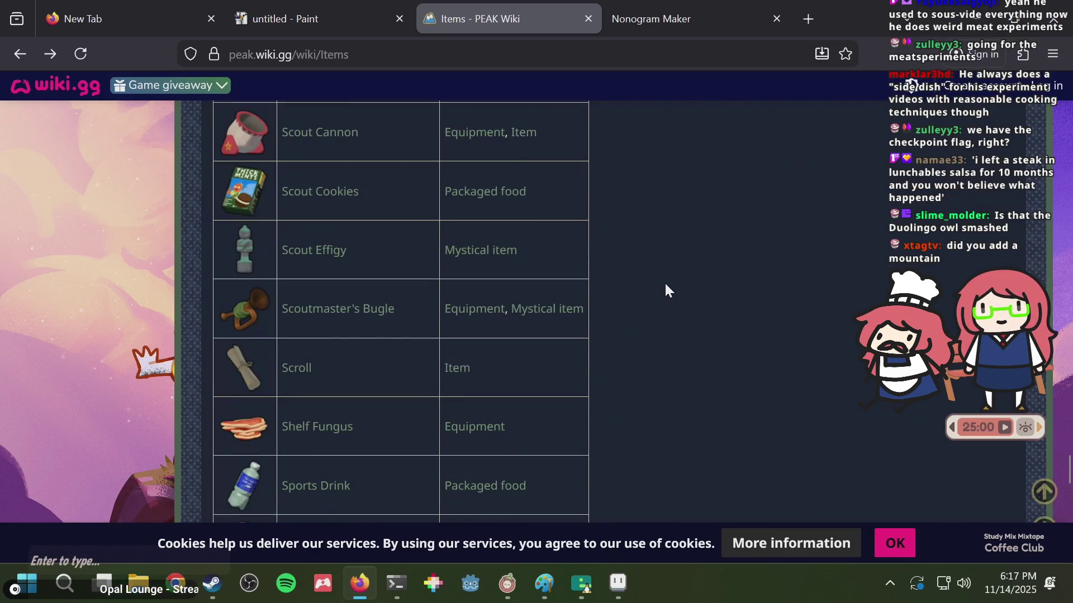
scroll(665, 282, "down", 2)
scroll(664, 282, "down", 3)
scroll(665, 281, "down", 3)
scroll(665, 282, "down", 5)
scroll(665, 282, "down", 2)
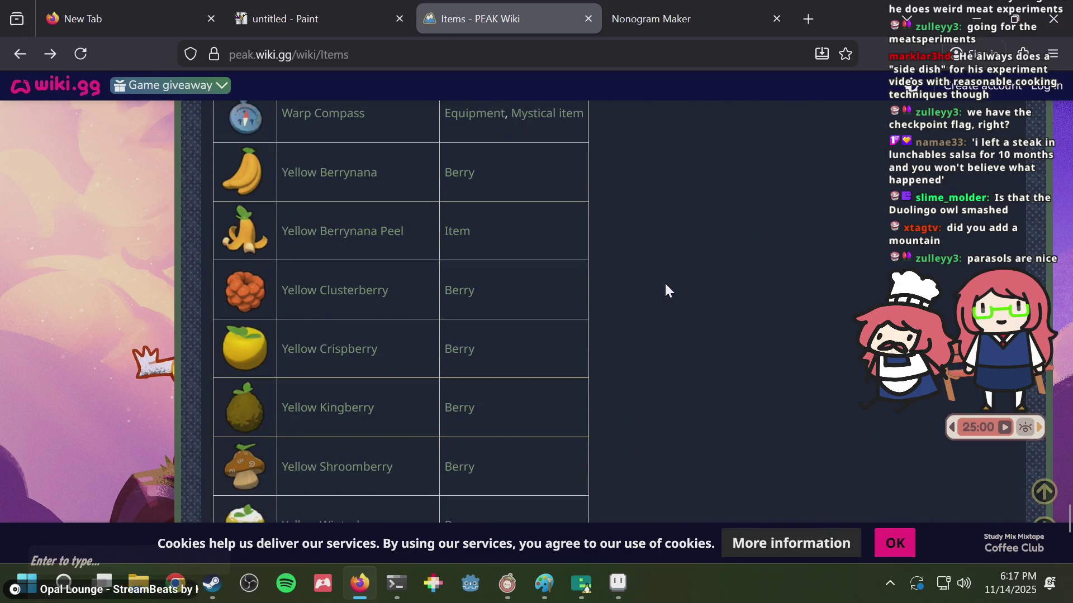
scroll(664, 282, "down", 3)
scroll(664, 285, "up", 10)
scroll(664, 285, "up", 10)
scroll(661, 285, "up", 5)
scroll(661, 285, "up", 10)
scroll(660, 290, "up", 10)
scroll(661, 289, "up", 10)
scroll(660, 289, "up", 10)
scroll(659, 288, "up", 5)
key("ctrl+f")
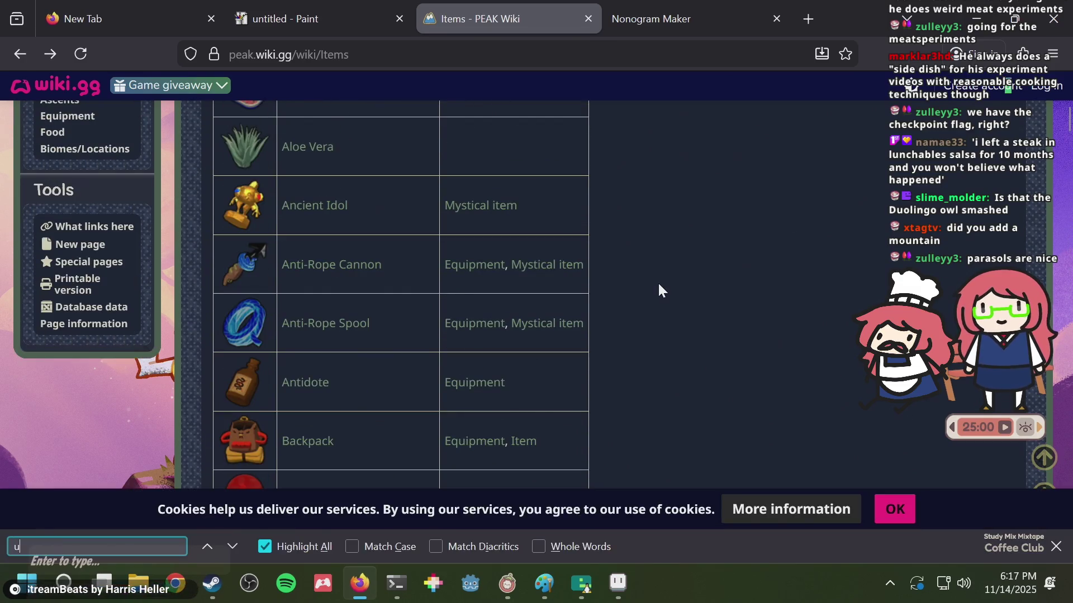
type("umbrel")
key("alt+Tab")
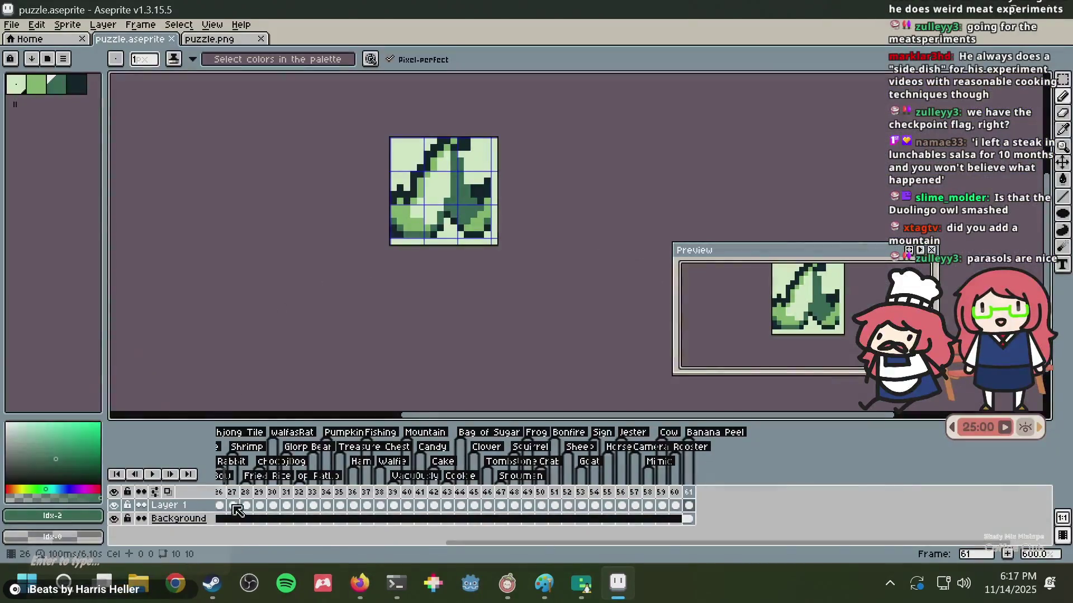
- Select frame 4 in the timeline, save puzzle.aseprite, and zoom the canvas out
left_click_drag(457, 545, 229, 545)
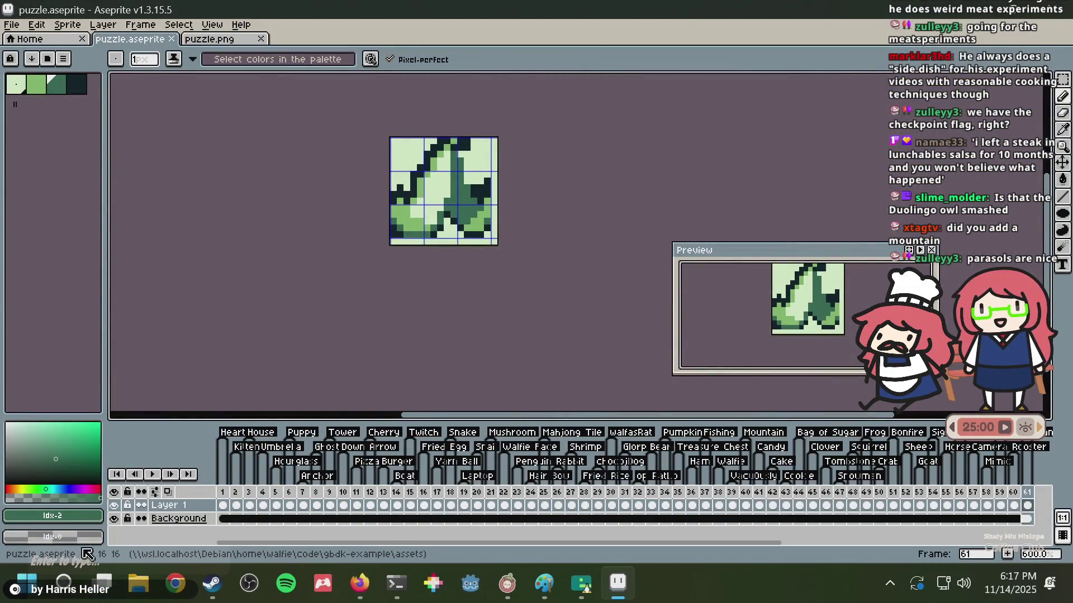
left_click(263, 506)
key("ctrl+s")
scroll(415, 172, "up", 3)
scroll(440, 156, "down", 1)
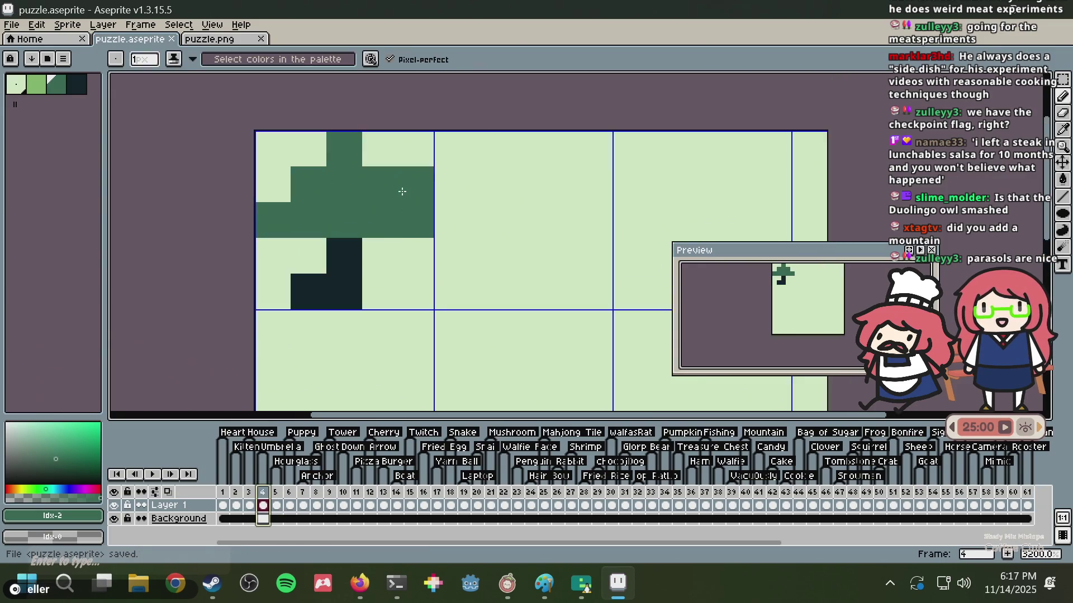
scroll(372, 242, "down", 1)
scroll(372, 242, "down", 1)
- Switch to the Move tool, shift the timeline view, save, and open frame 61's context menu
key("v")
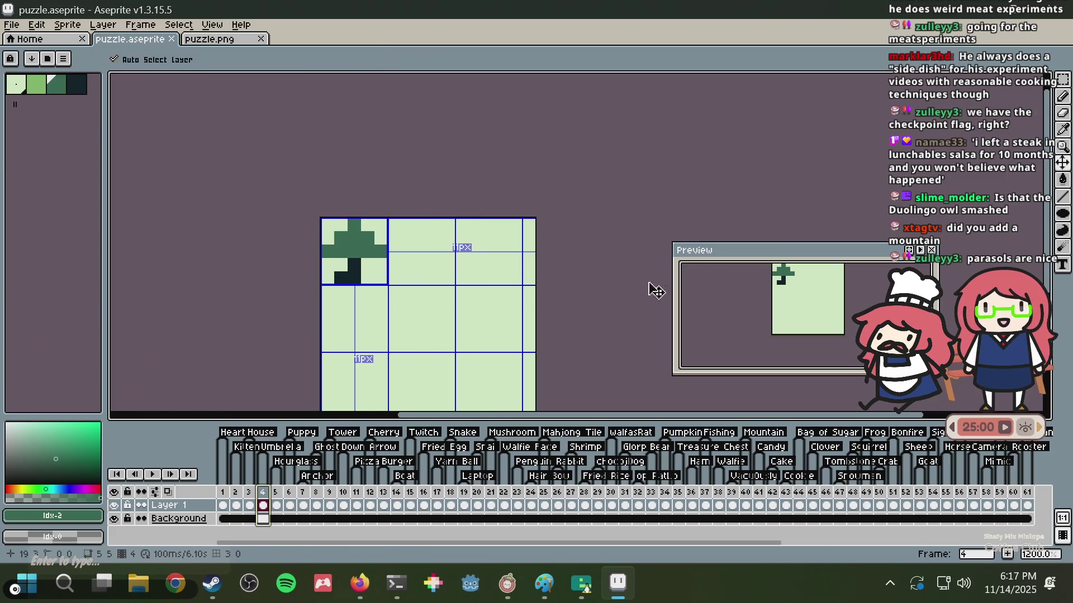
mouse_move(385, 543)
left_mouse_down()
mouse_move(594, 549)
mouse_move(604, 569)
left_mouse_up()
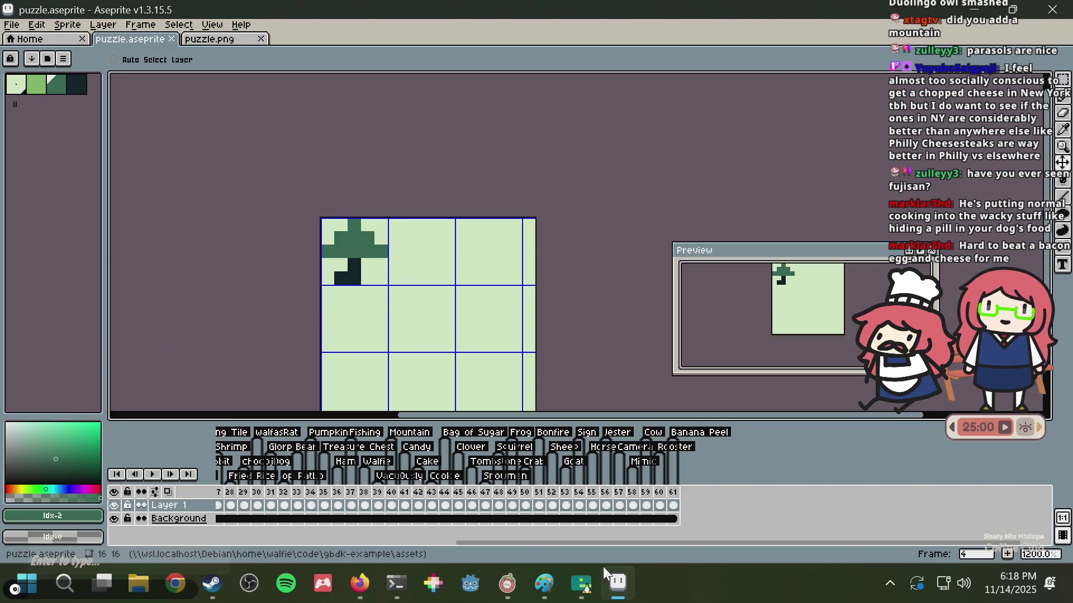
key("ctrl+s")
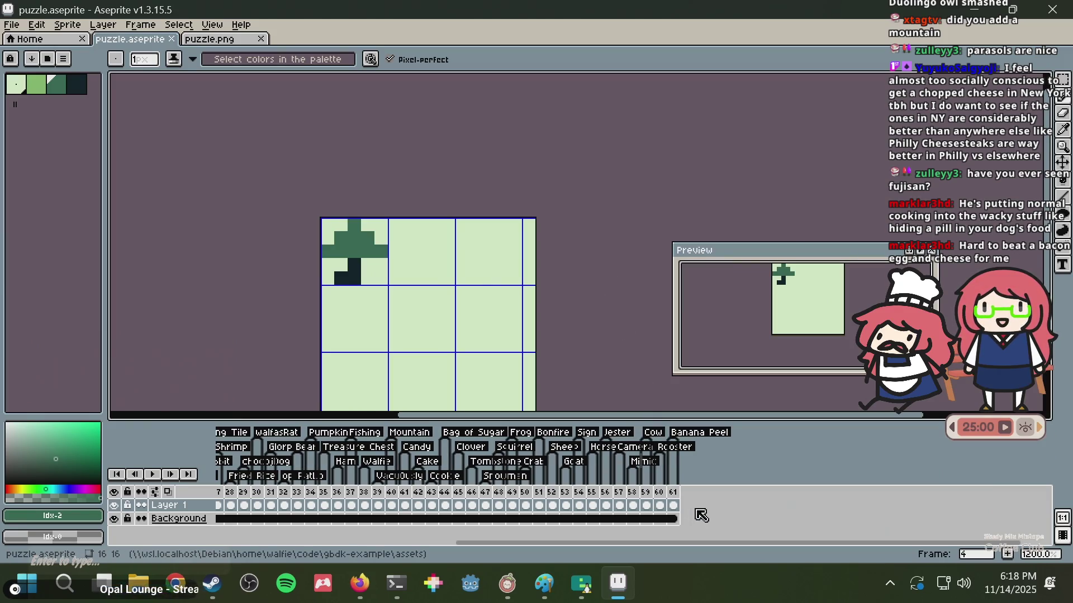
right_click(679, 492)
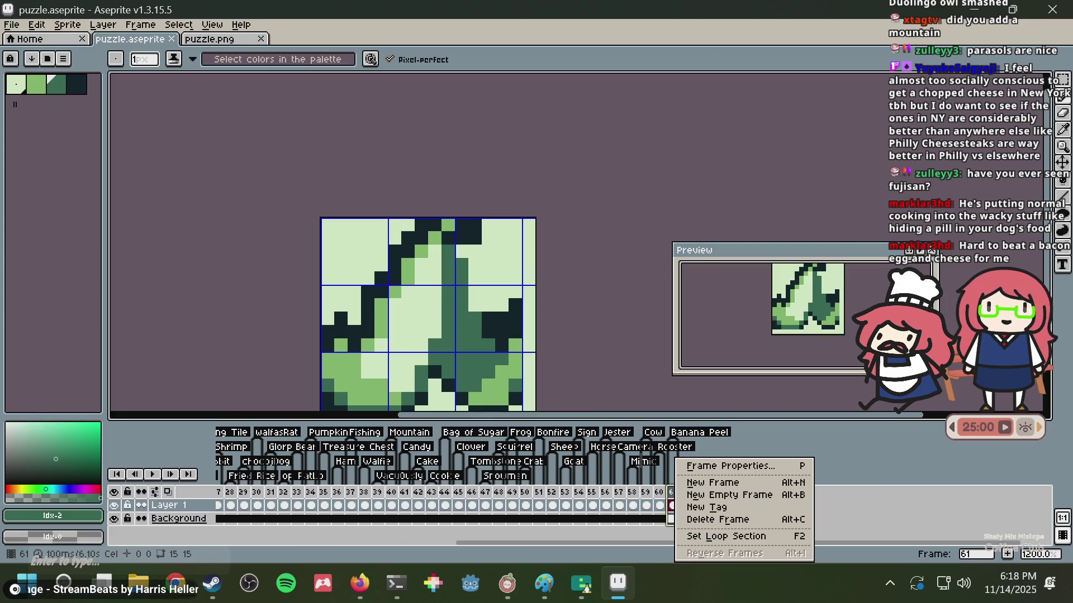
- Dismiss frame 61's context menu, save puzzle.aseprite, and zoom the canvas to 800%
left_click(547, 205)
key("ctrl+s")
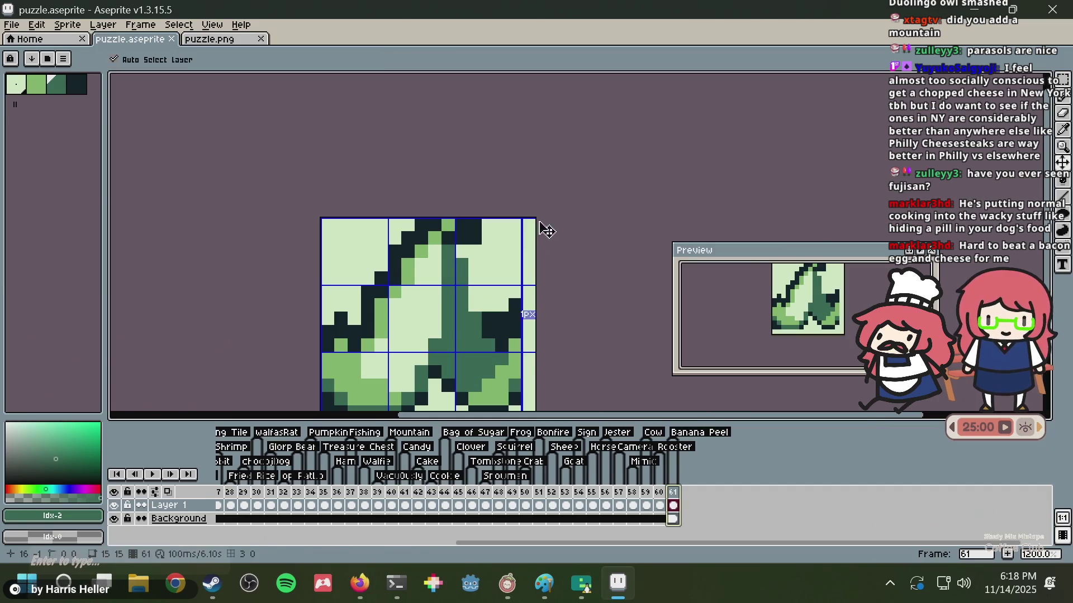
scroll(496, 339, "up", 1)
scroll(497, 339, "down", 2)
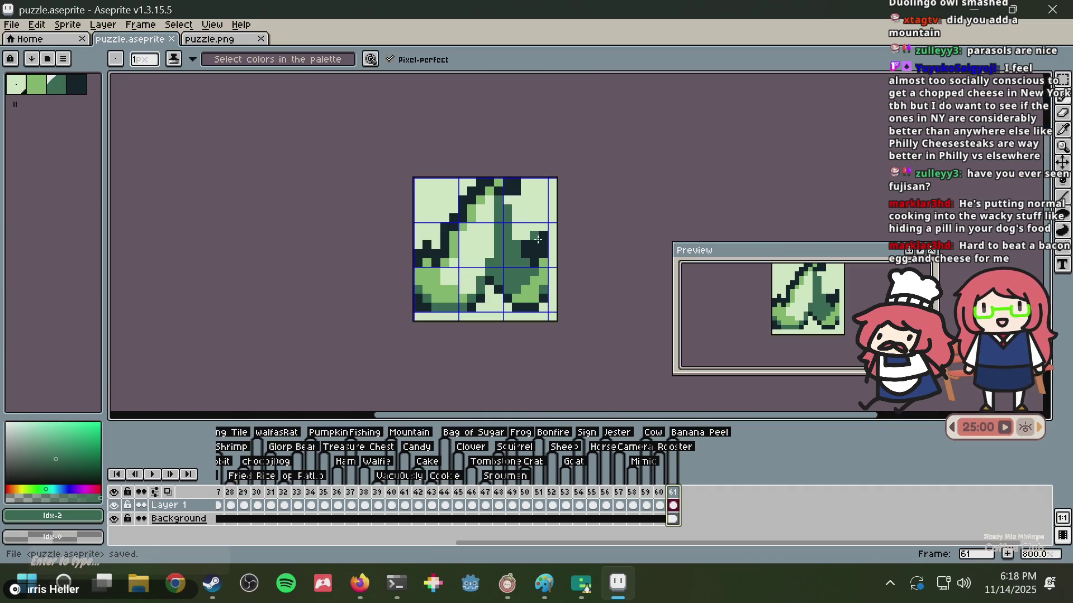
mouse_move(395, 583)
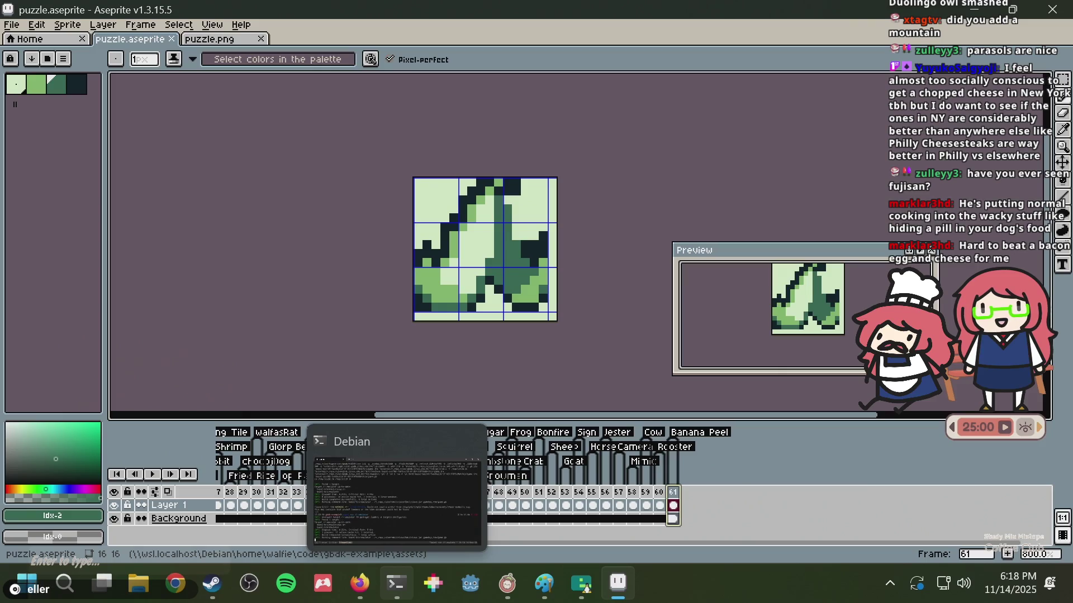